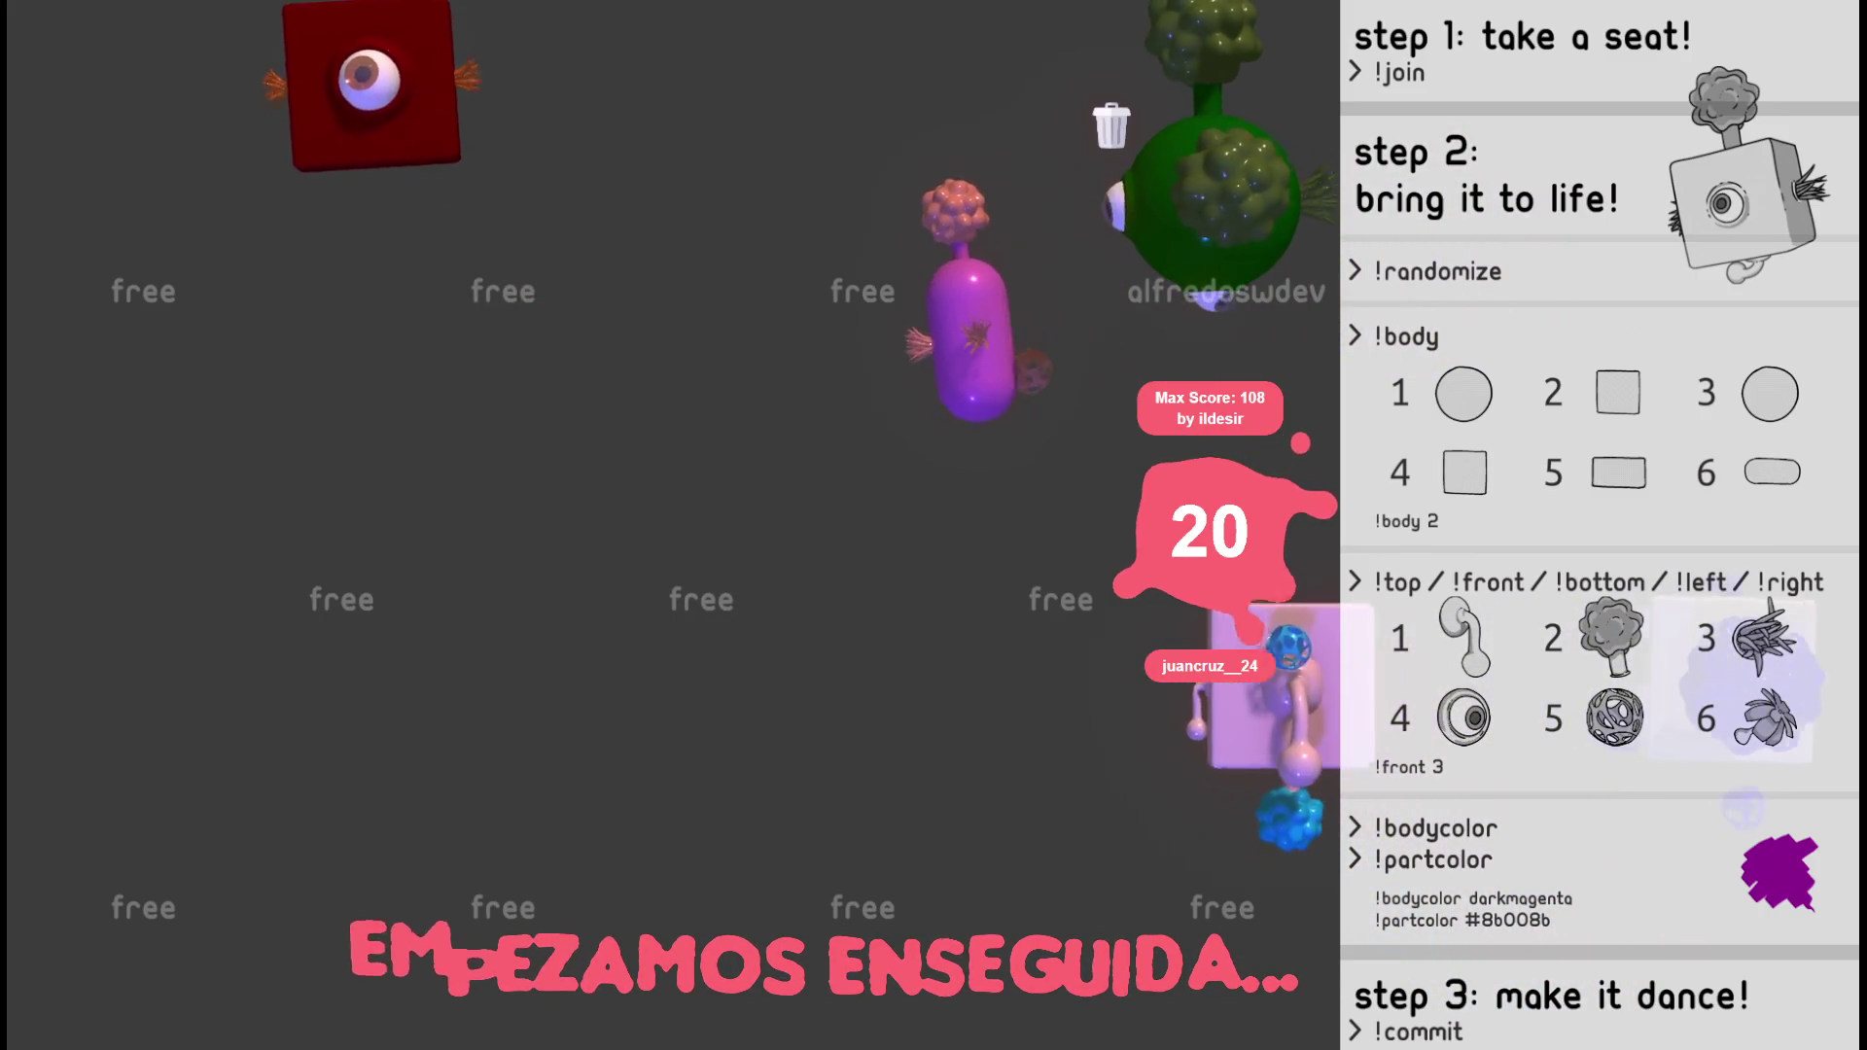
Ask the starting-soon creature game to close so it can be shut down
key(Escape)
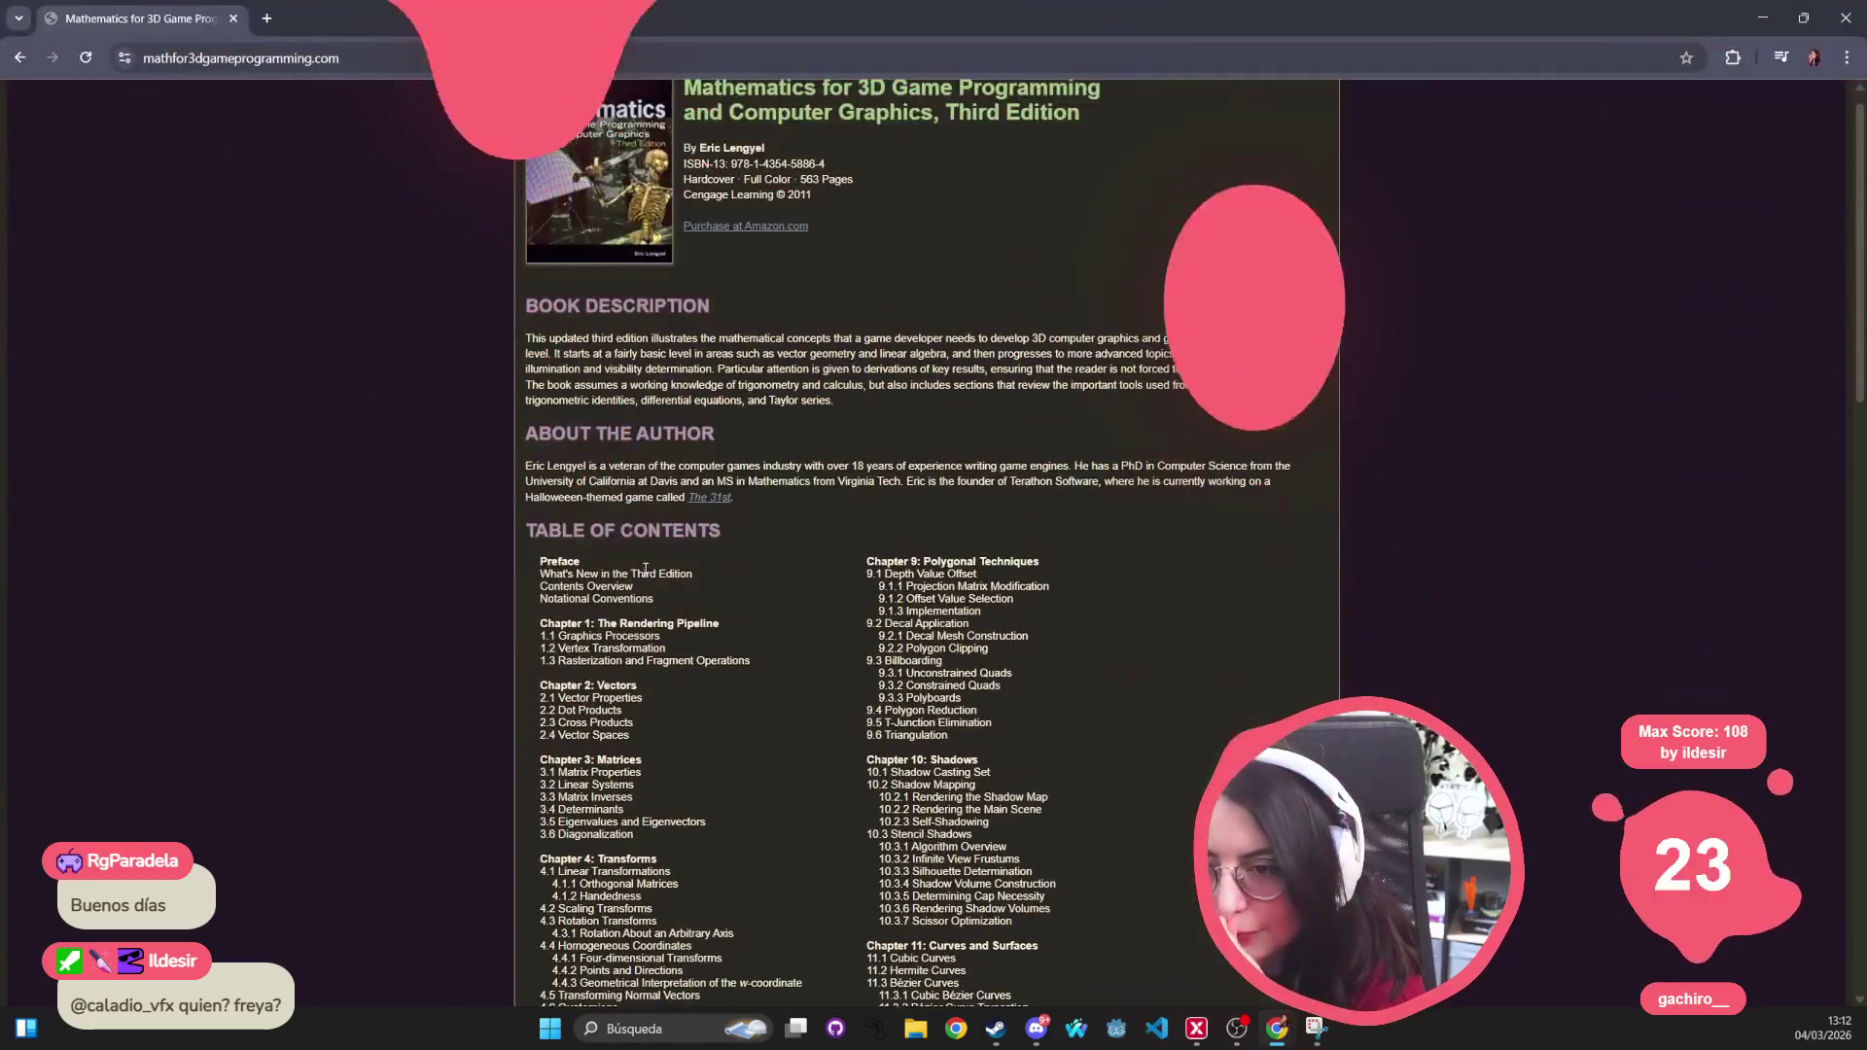
Select the 3D game math book's title and publication details
scroll(645, 569, up, 1)
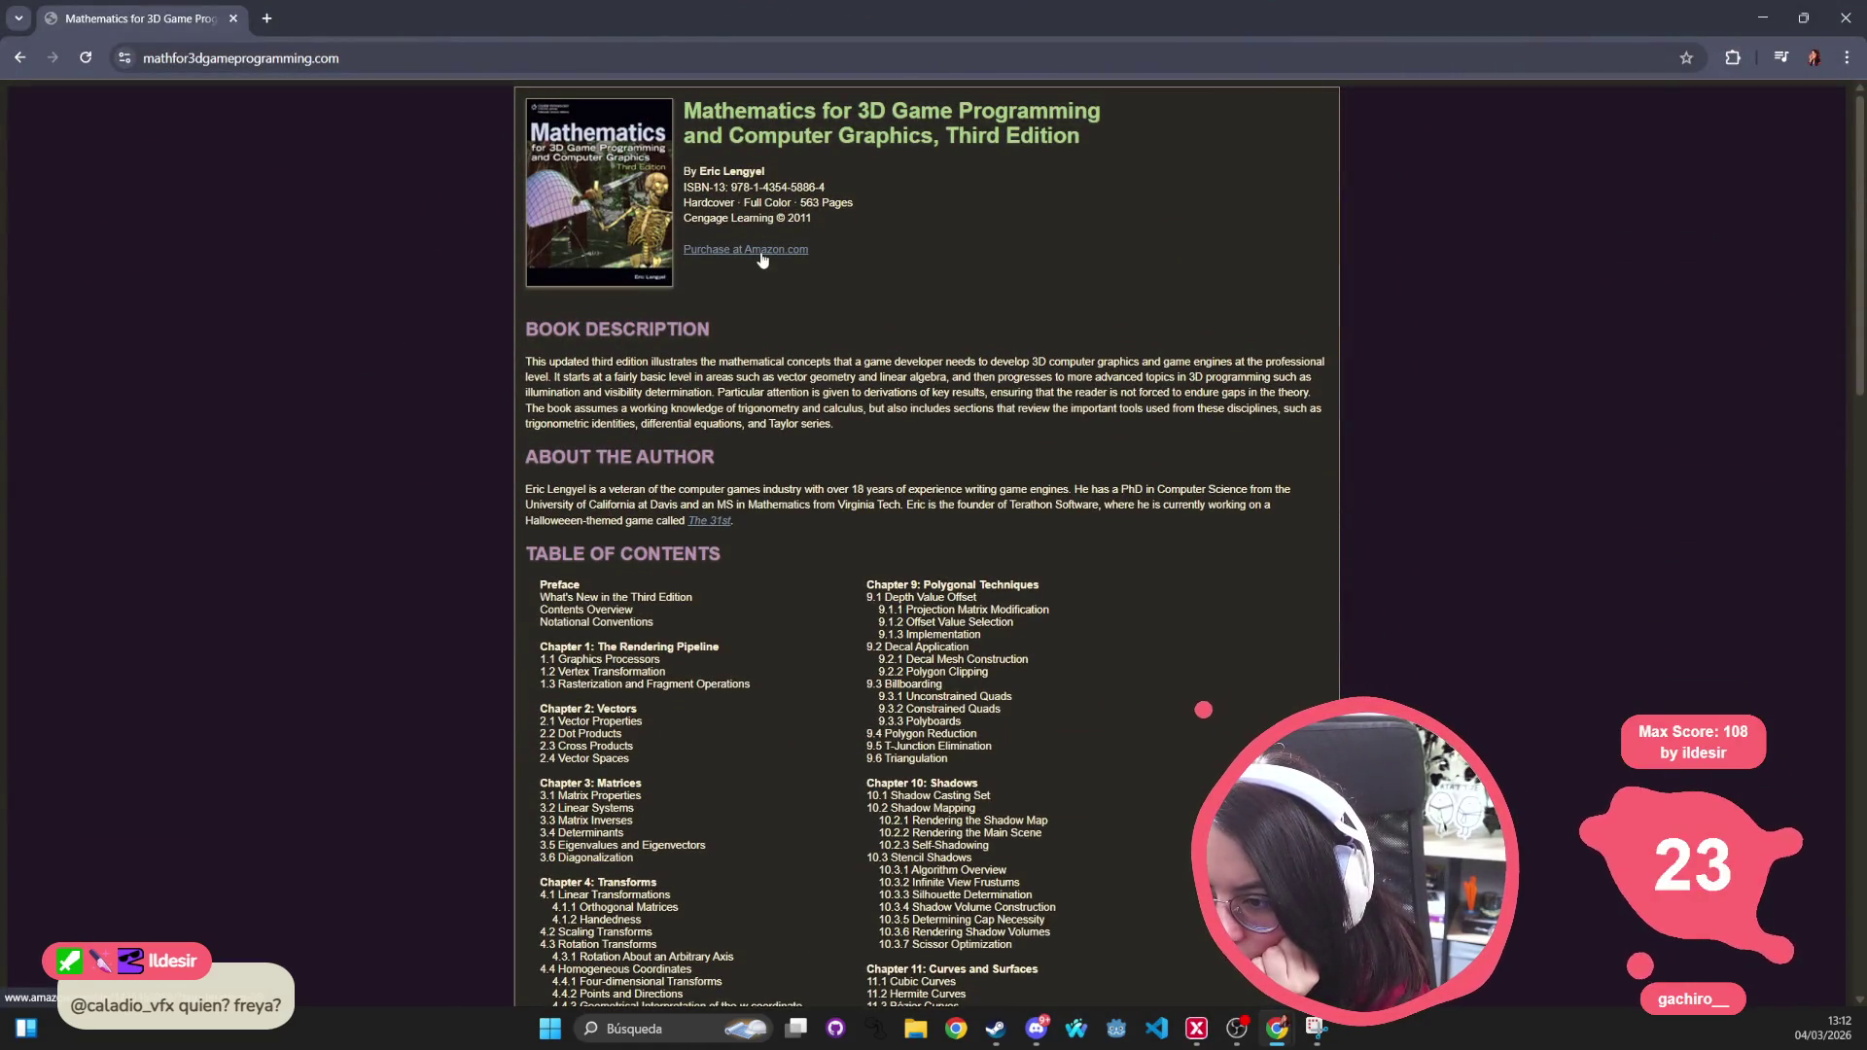
mouse_move(831, 220)
mouse_down()
mouse_move(689, 112)
mouse_move(717, 156)
mouse_up()
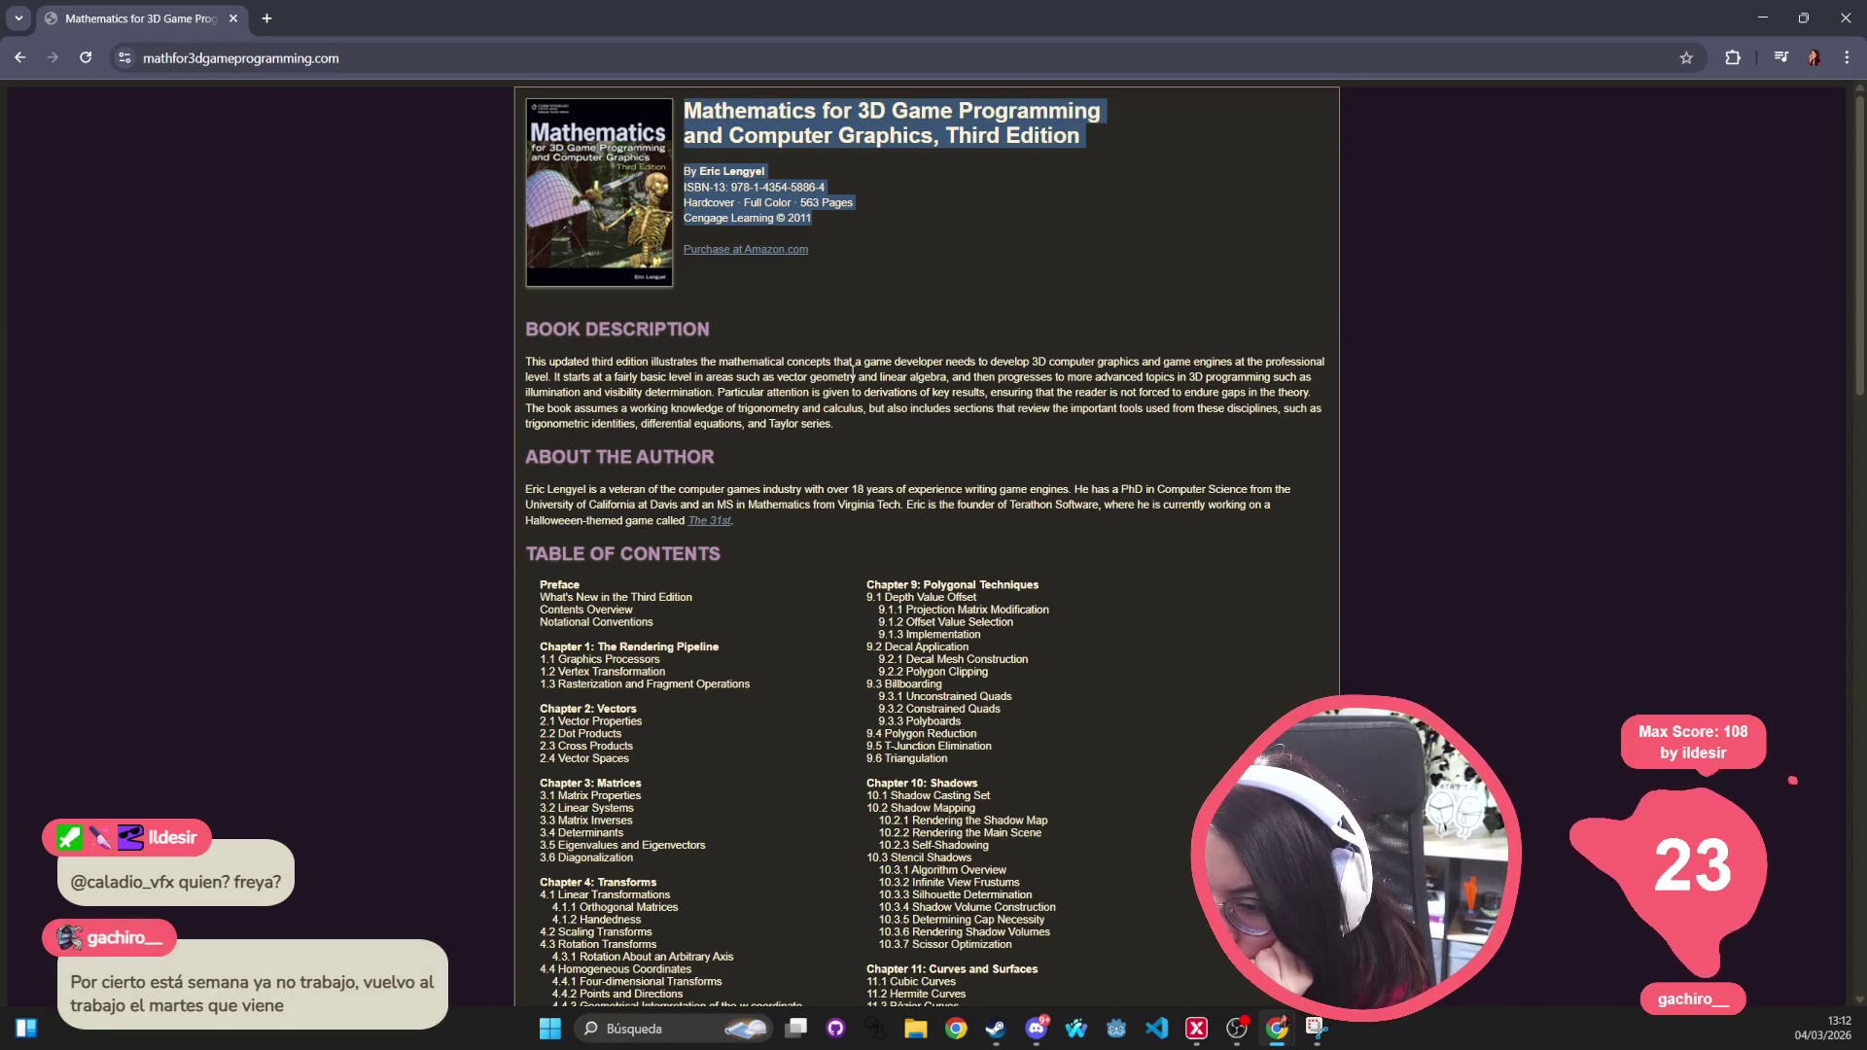
scroll(895, 502, down, 15)
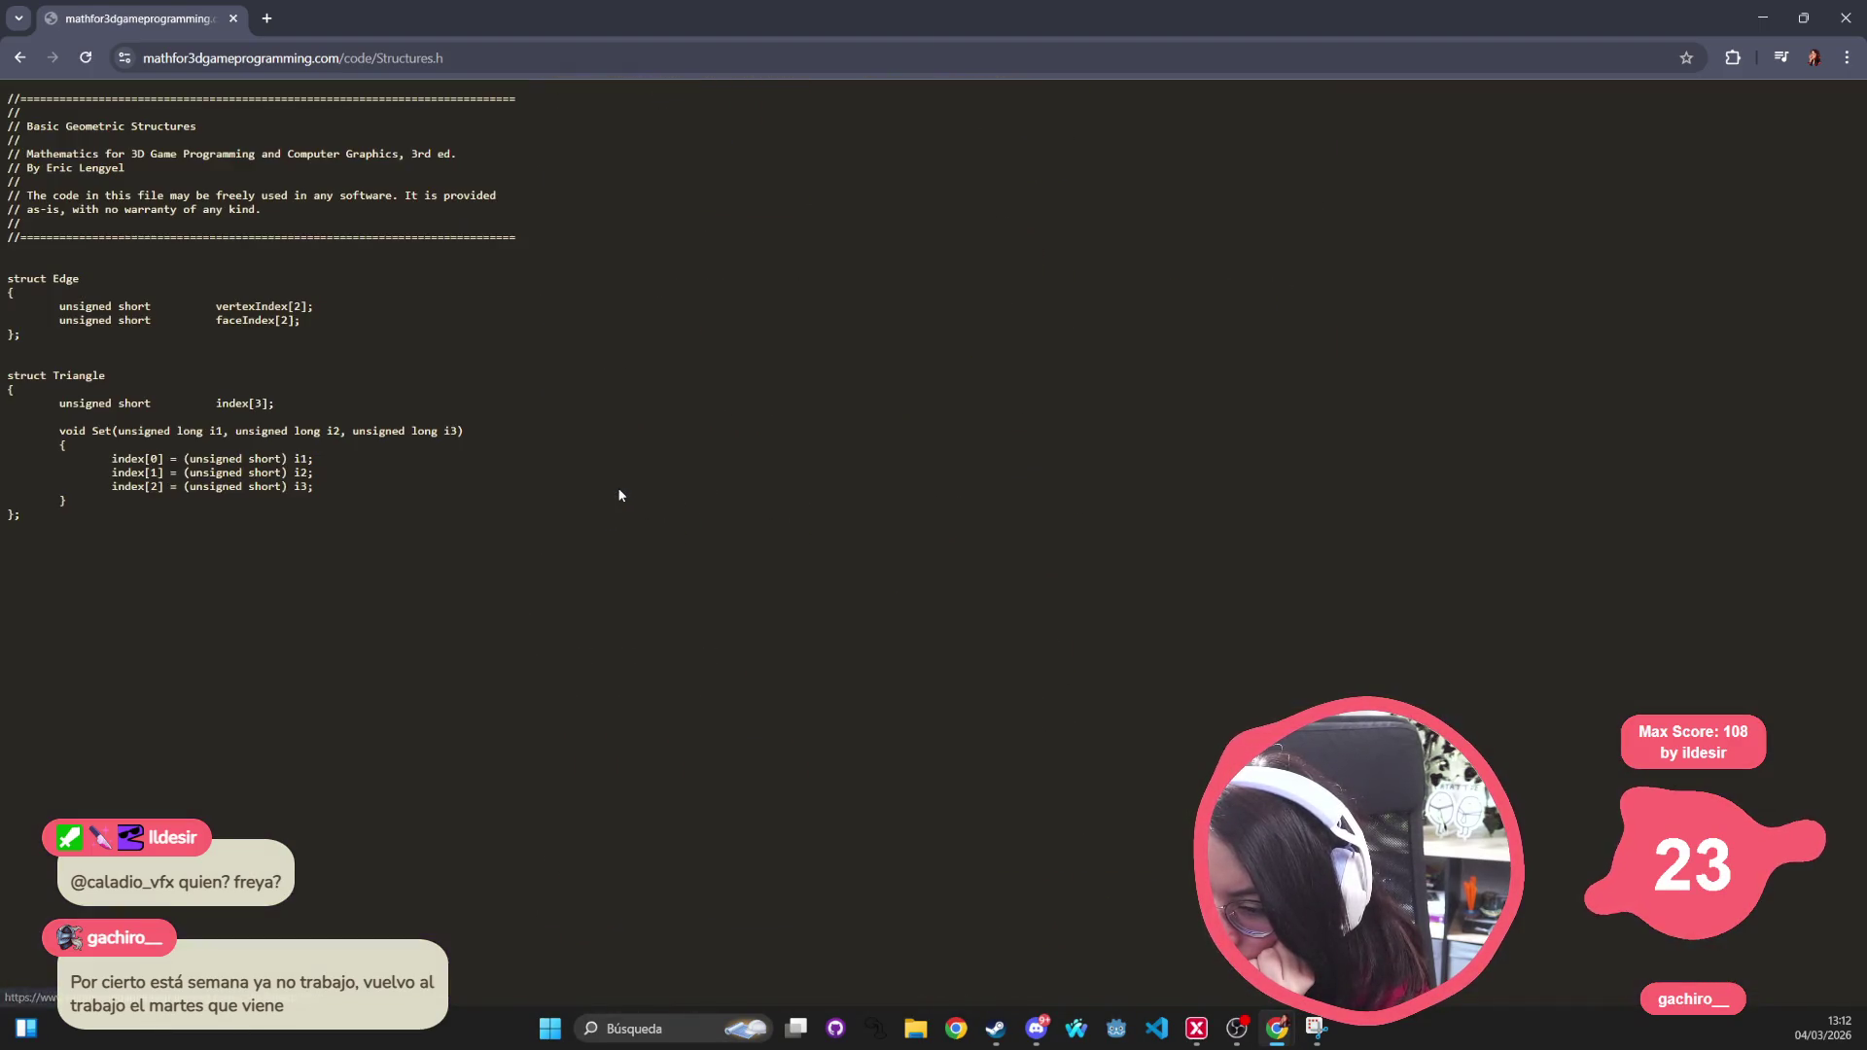
Go back twice to the DuckDuckGo 'maths for videogames full book' results and browse them
click(27, 59)
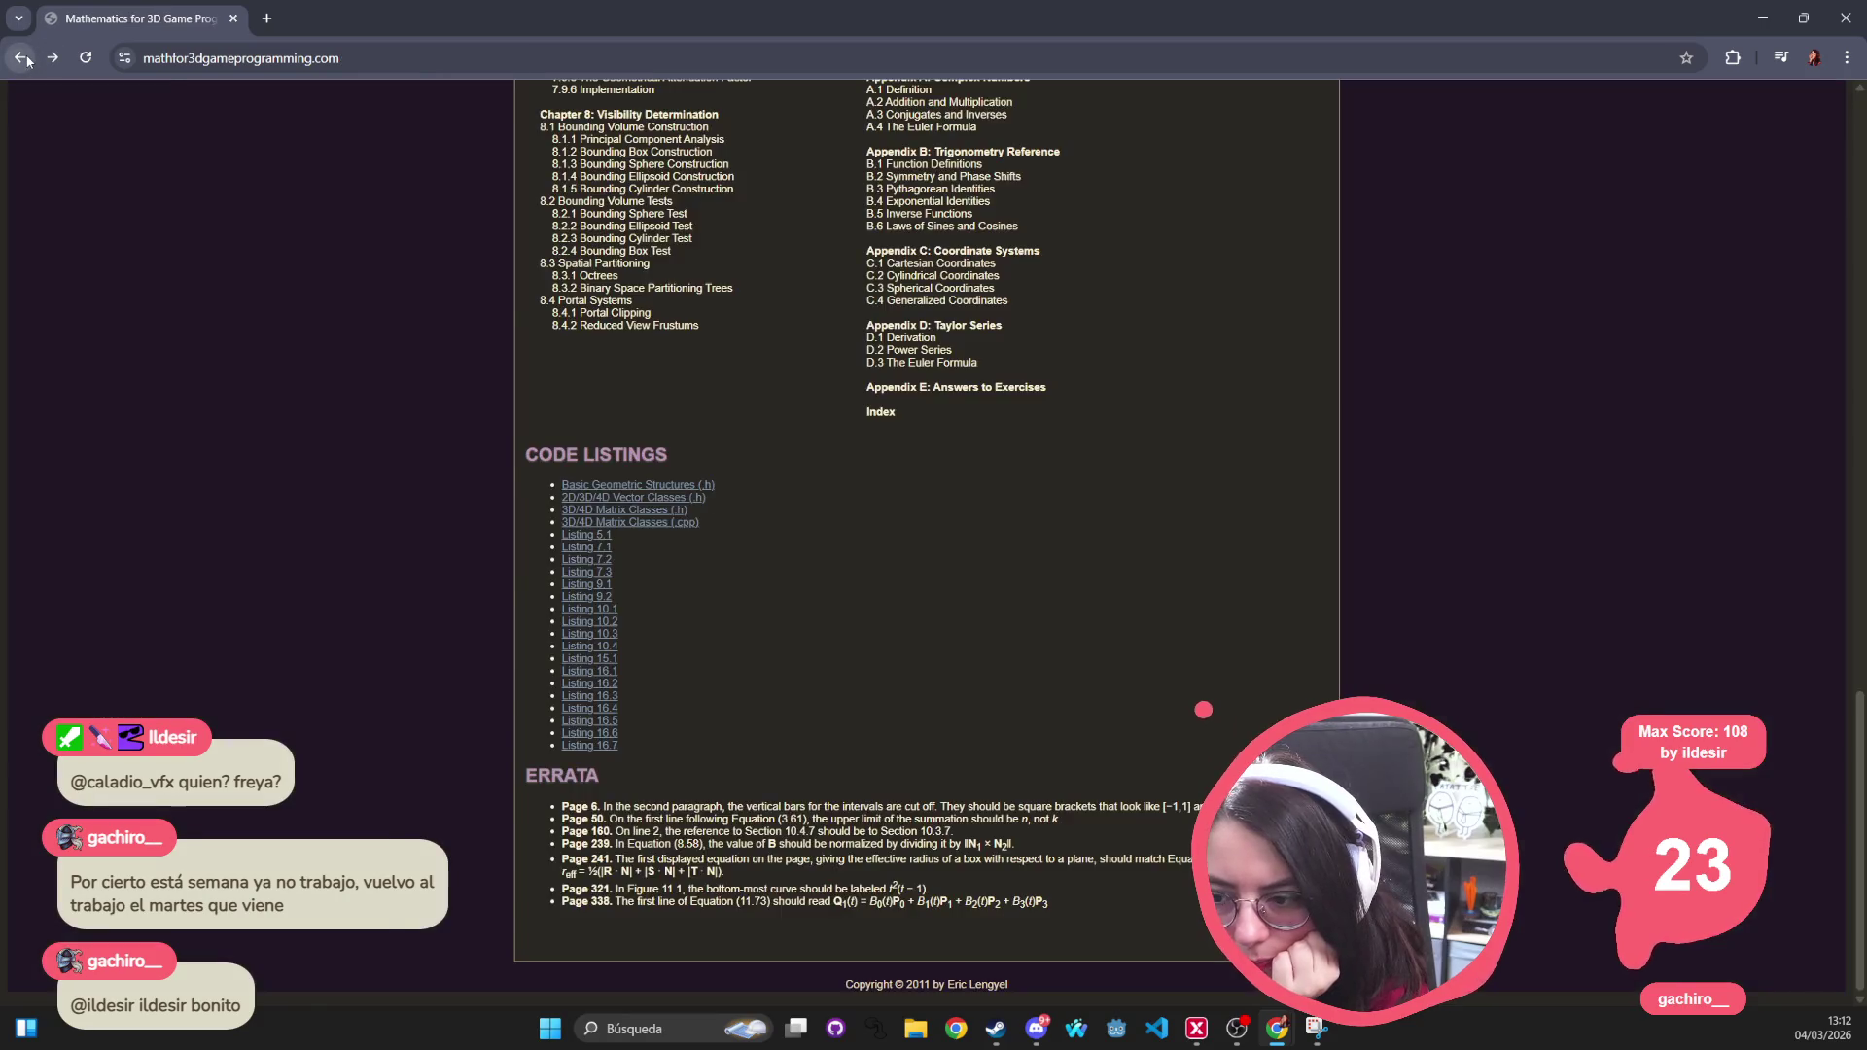
click(26, 60)
scroll(389, 501, down, 4)
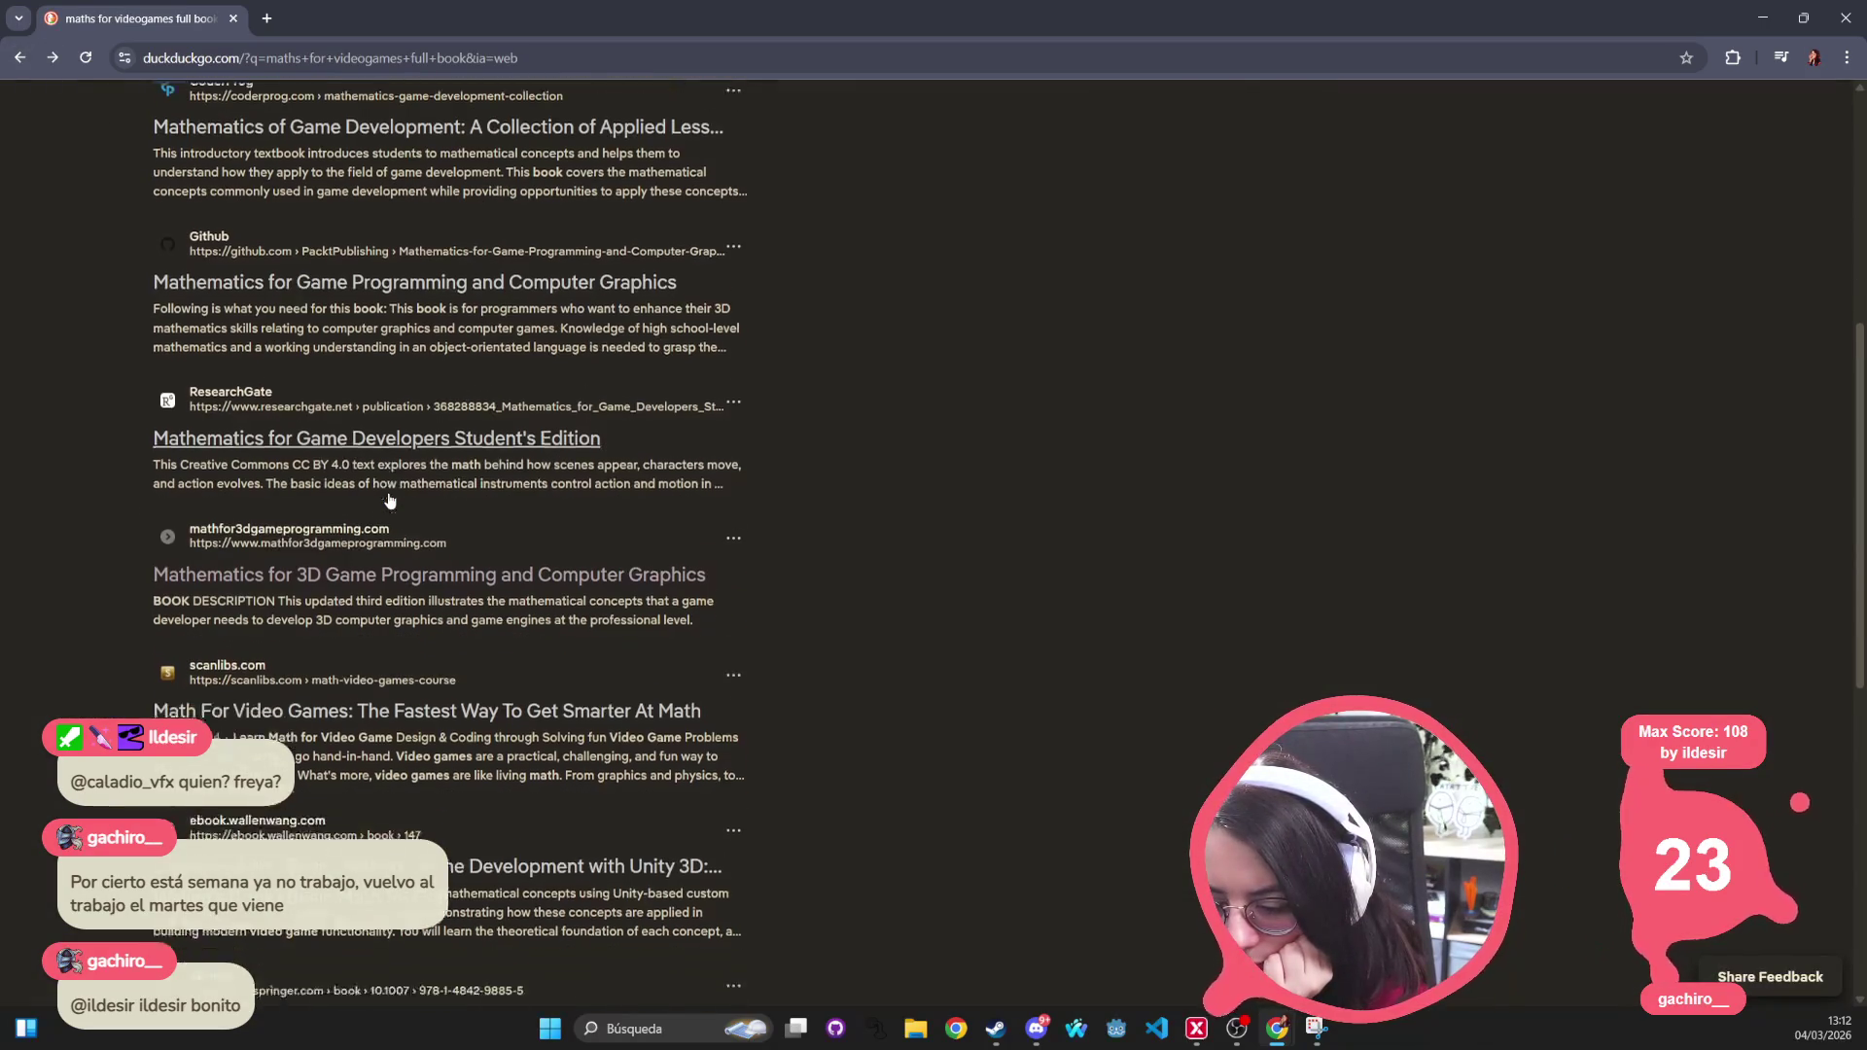
scroll(391, 654, down, 3)
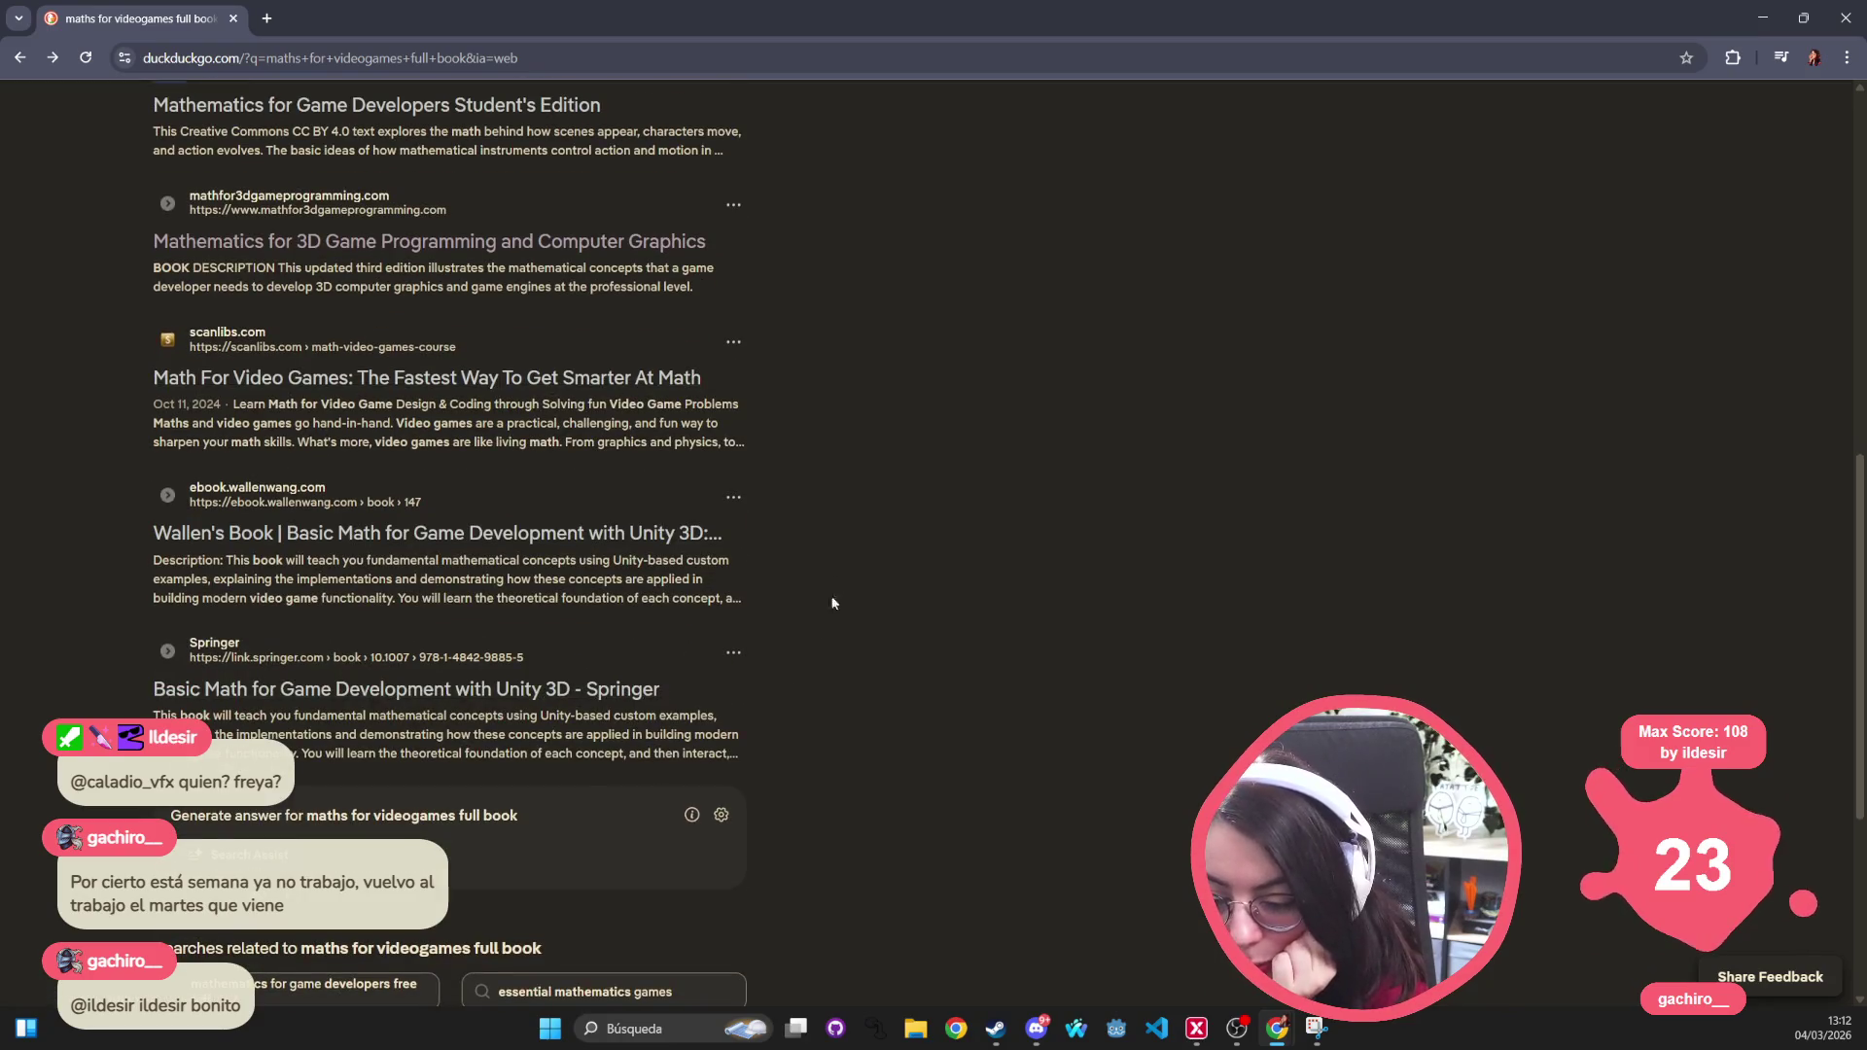
scroll(832, 602, up, 10)
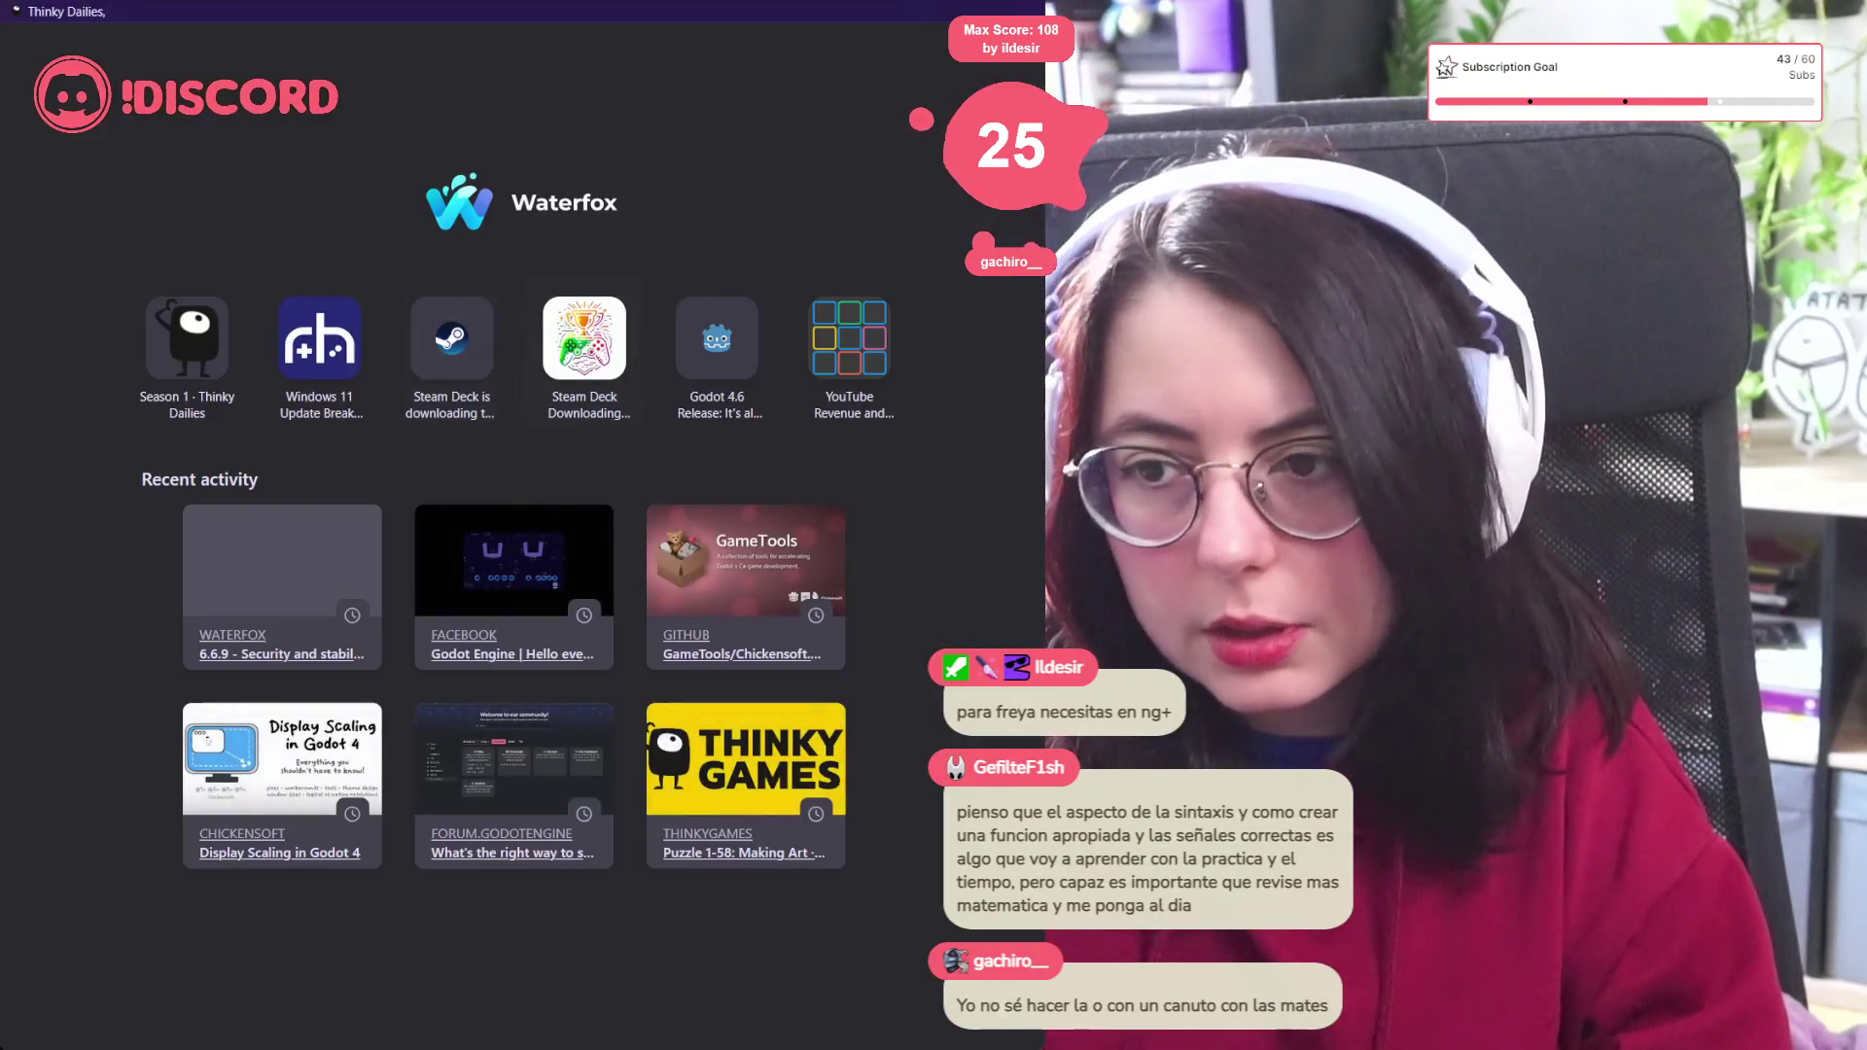
Search the game-math creator's name and open their YouTube channel
text(frey)
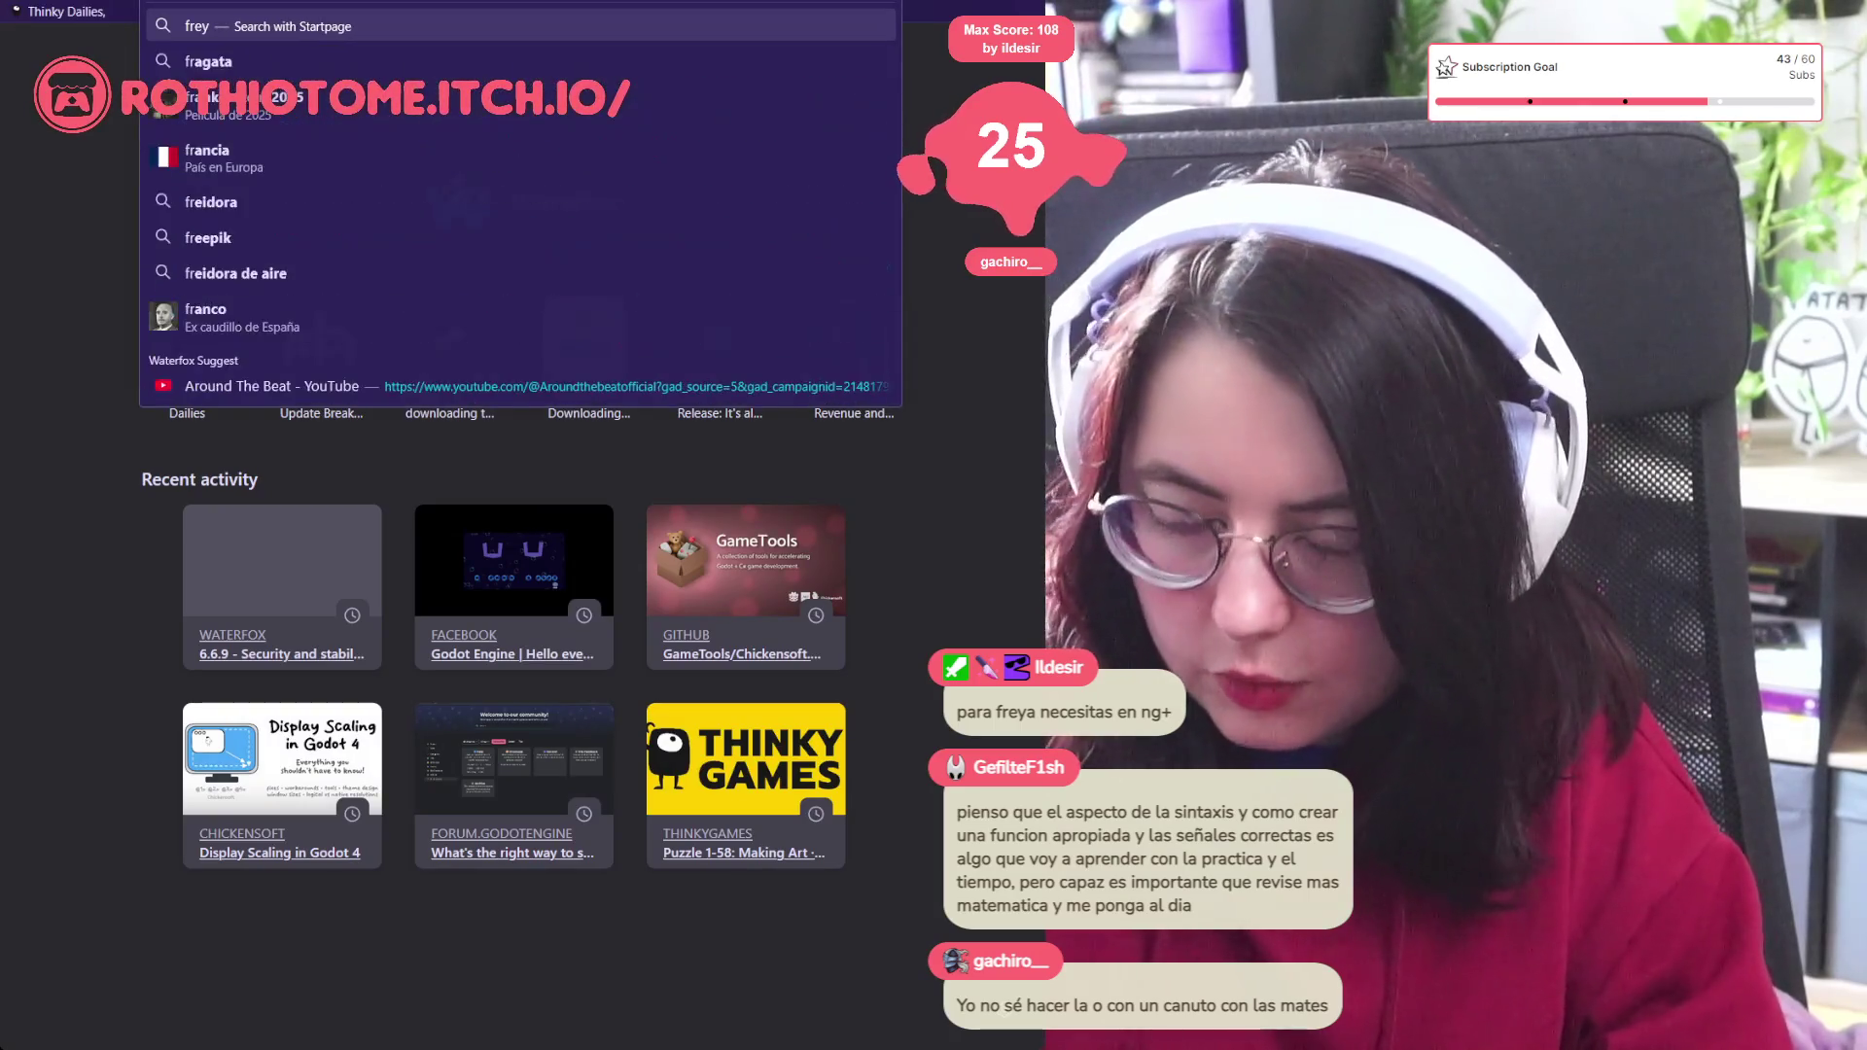
text(a holmer)
key(Return)
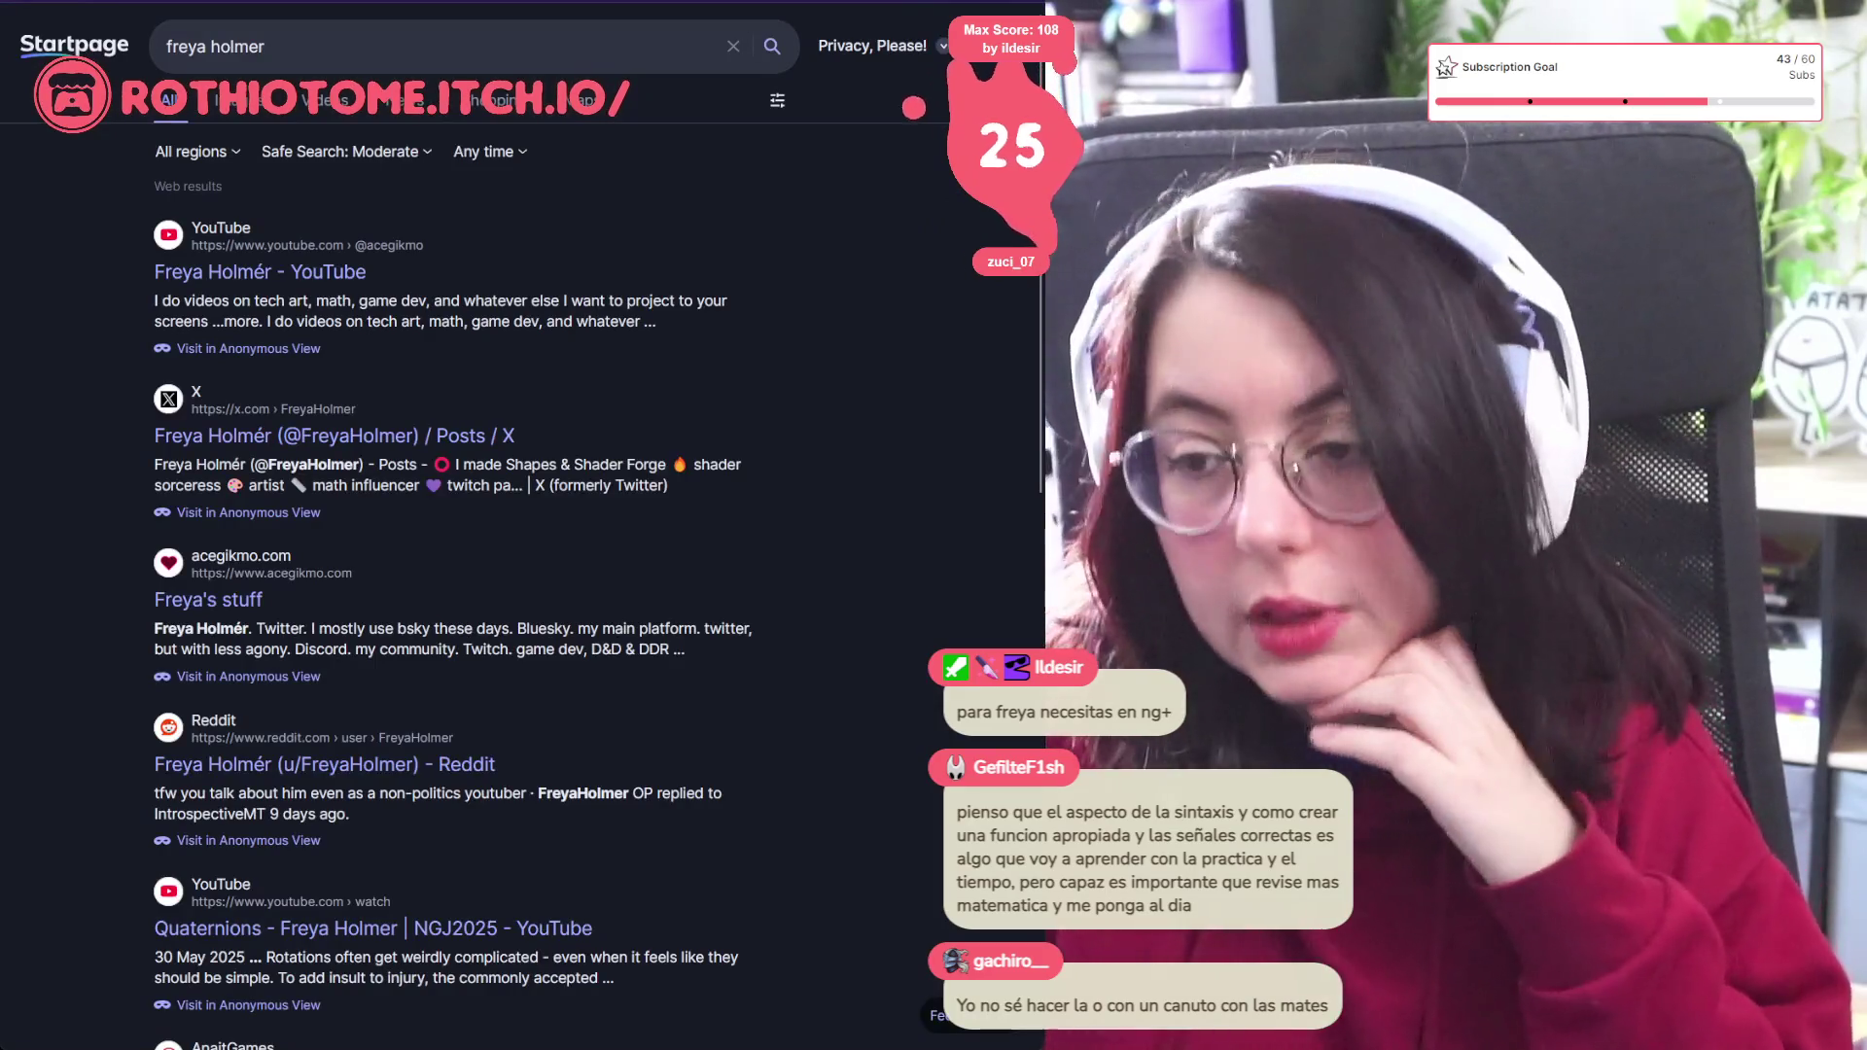
click(245, 275)
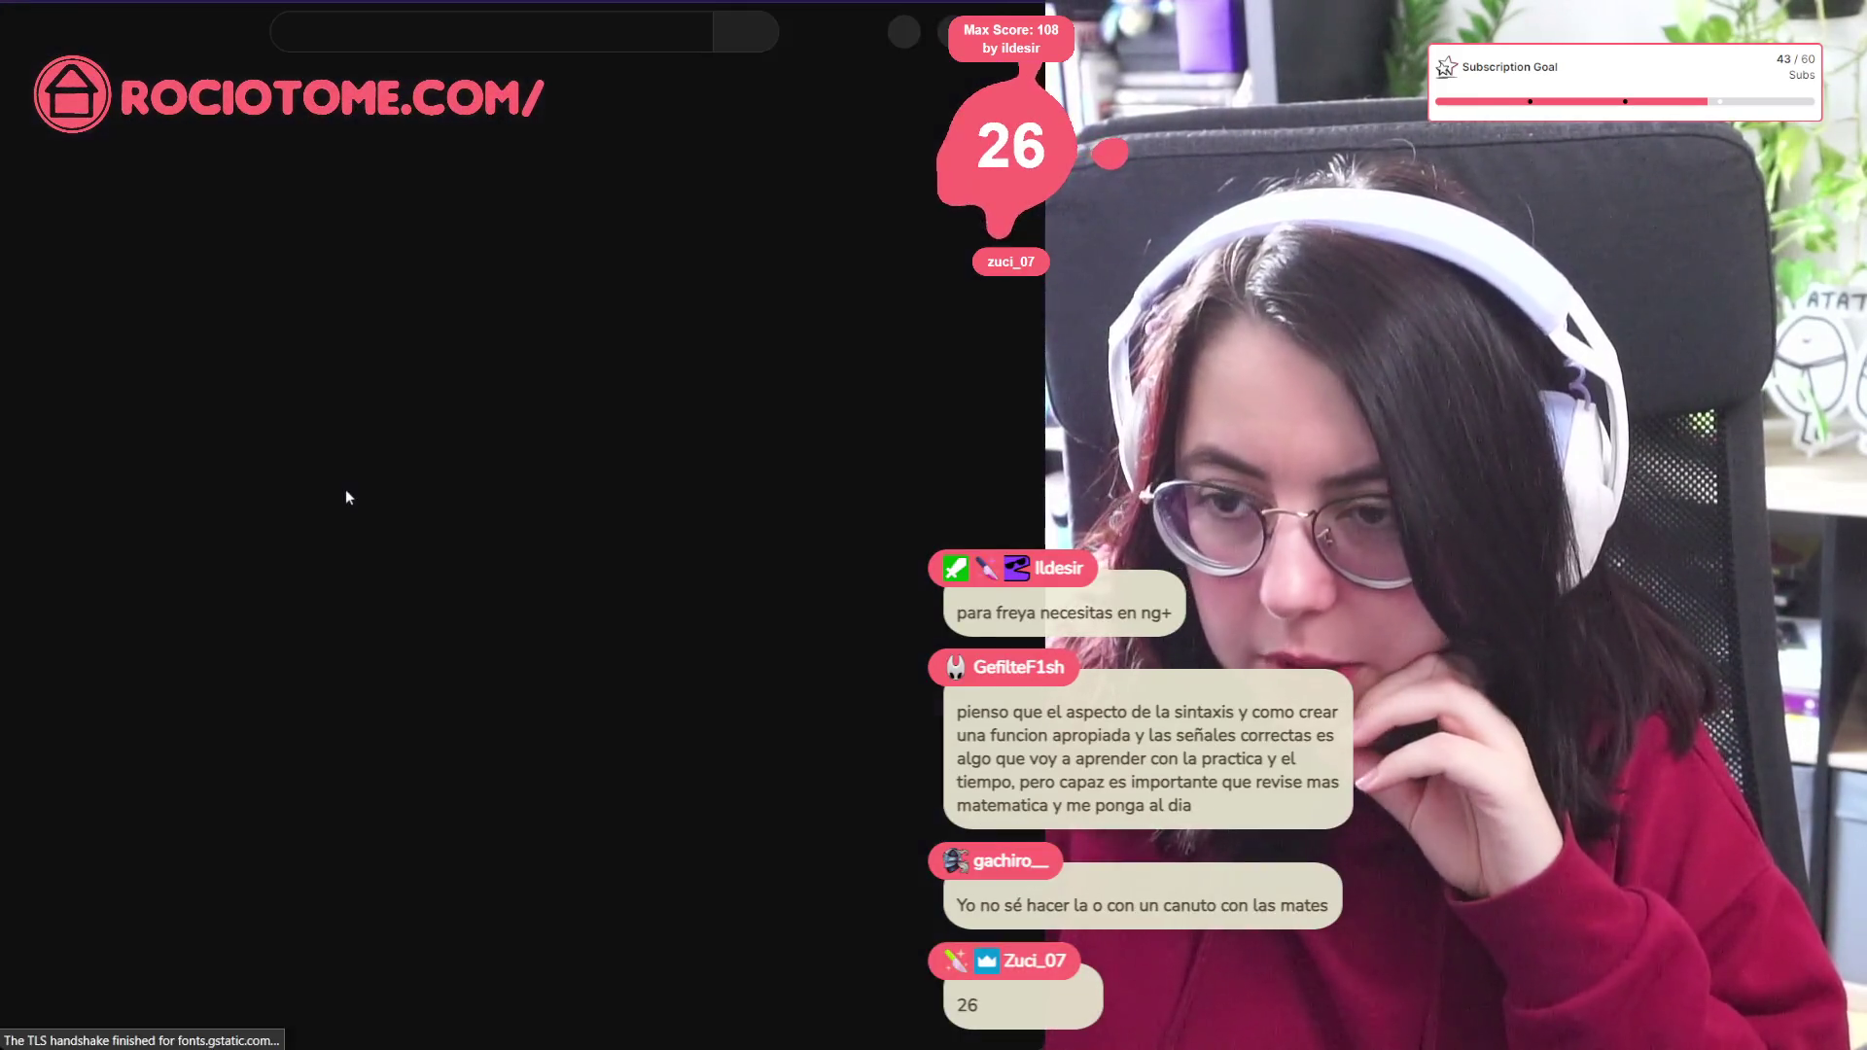
Find the Math For Game Devs (2020) shelf on the channel and play the whole playlist
scroll(383, 476, down, 3)
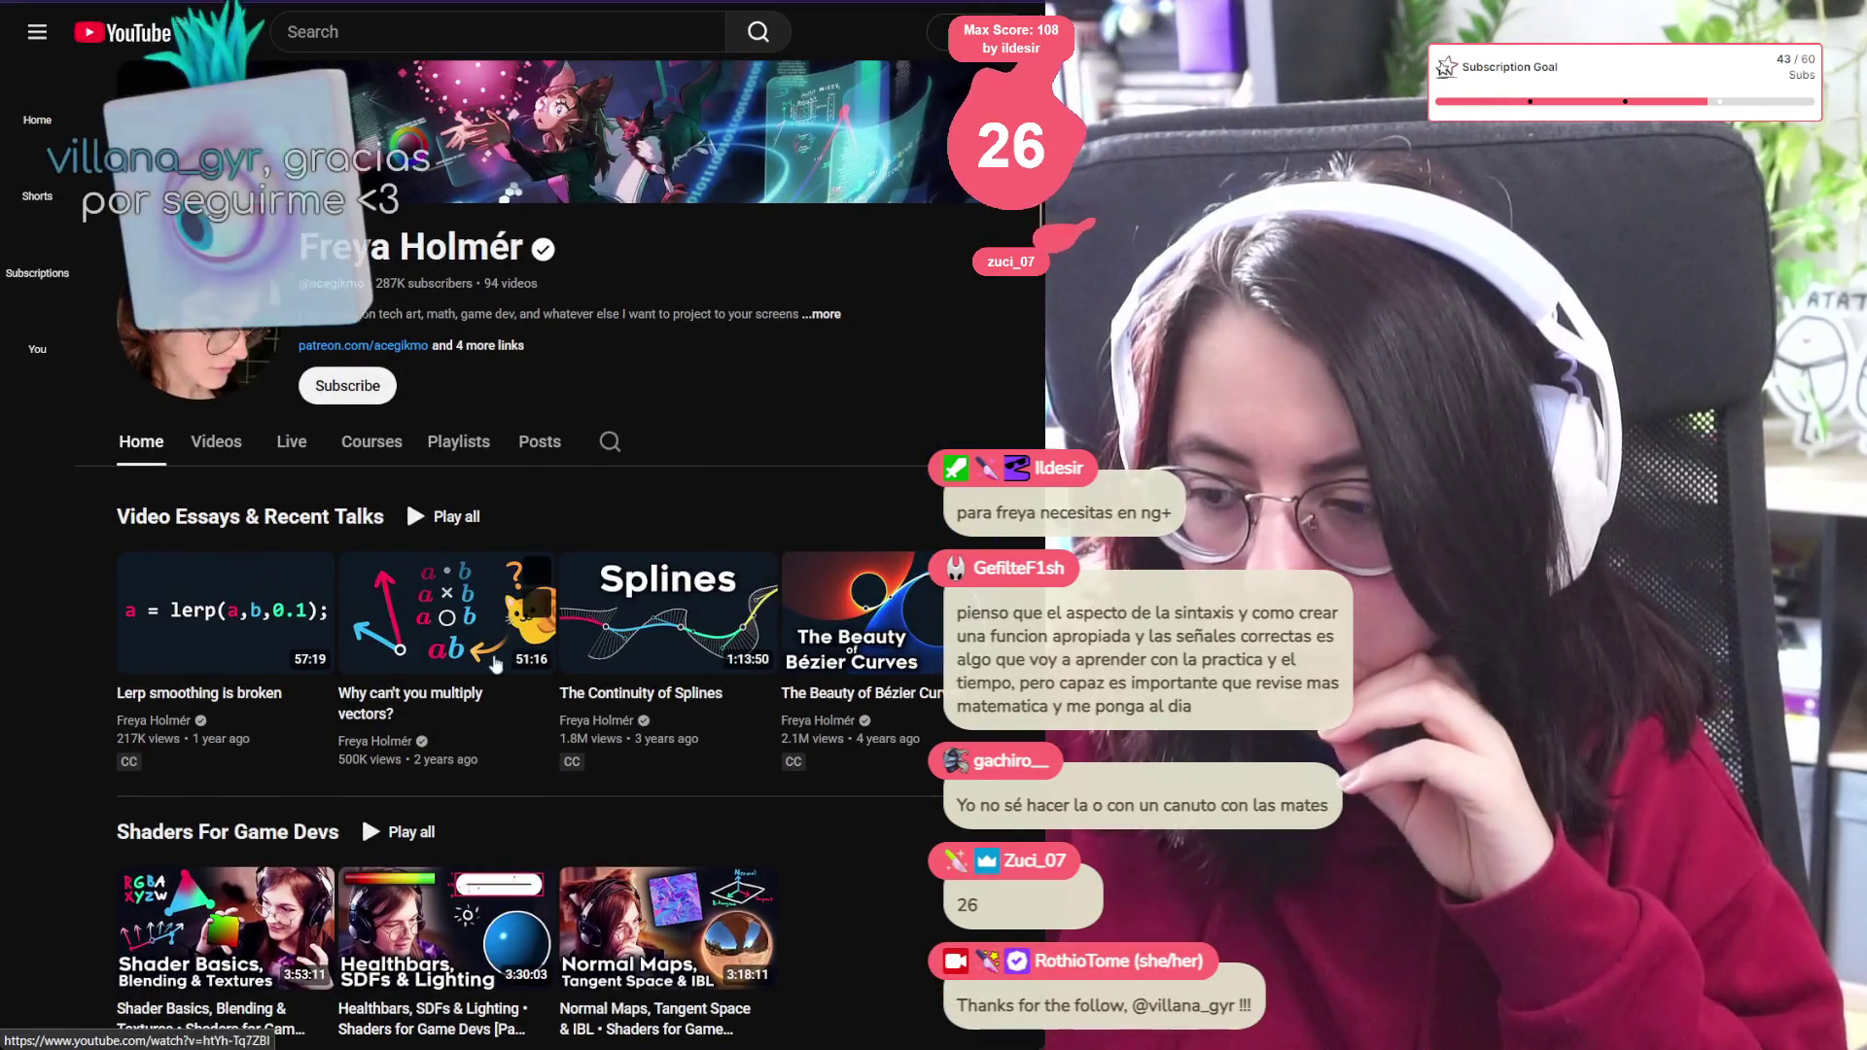
scroll(610, 632, down, 8)
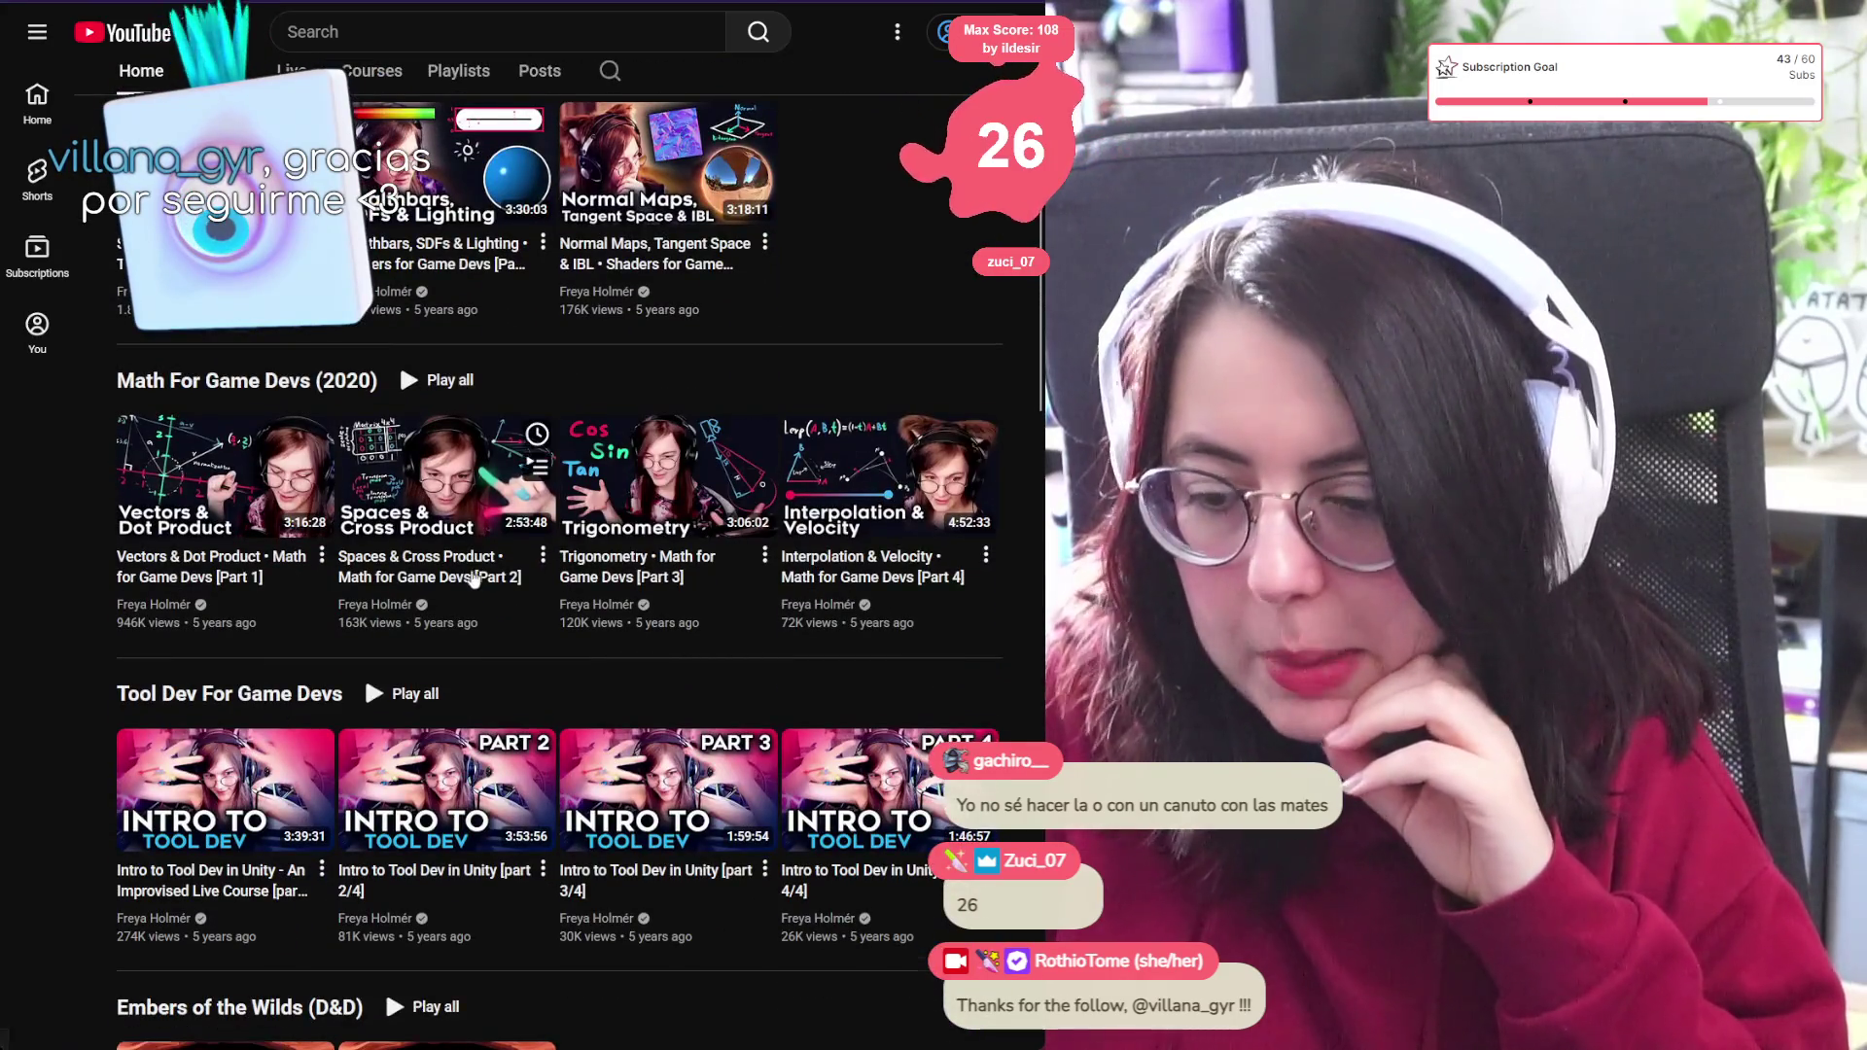
scroll(189, 461, down, 5)
scroll(229, 585, down, 4)
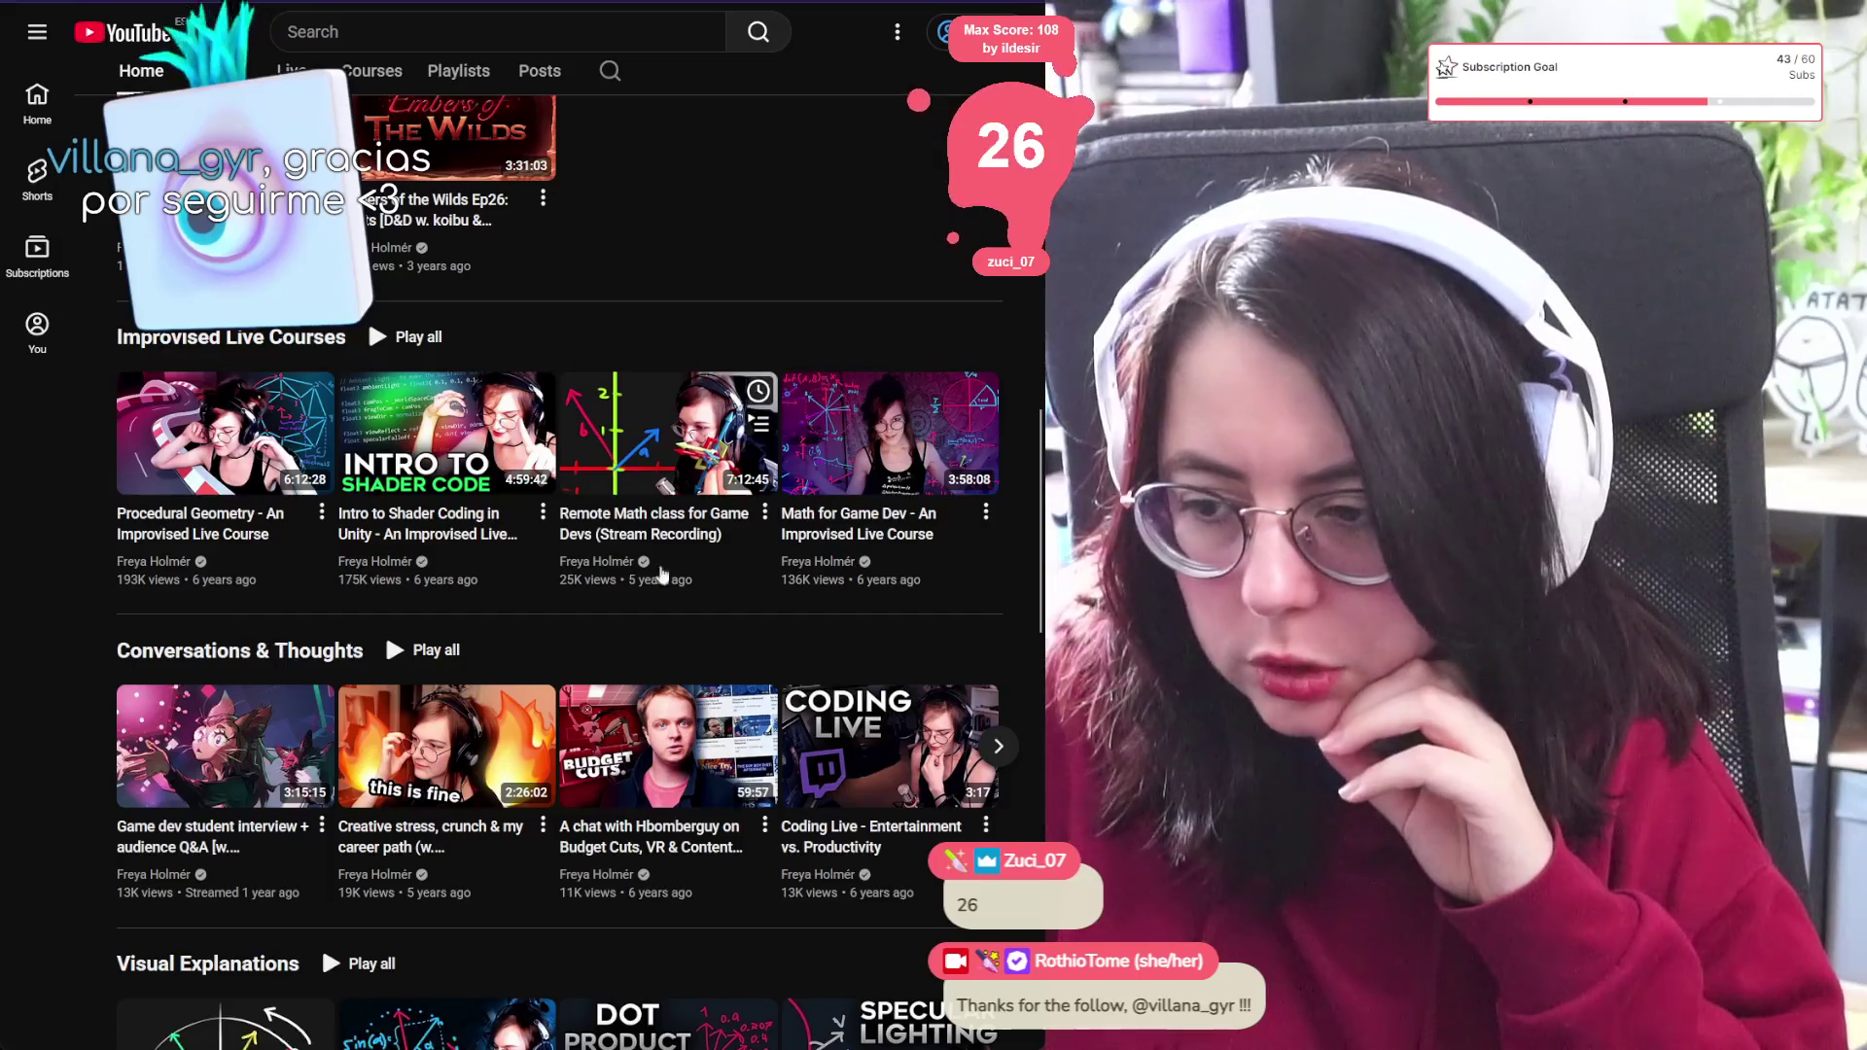
scroll(229, 585, down, 5)
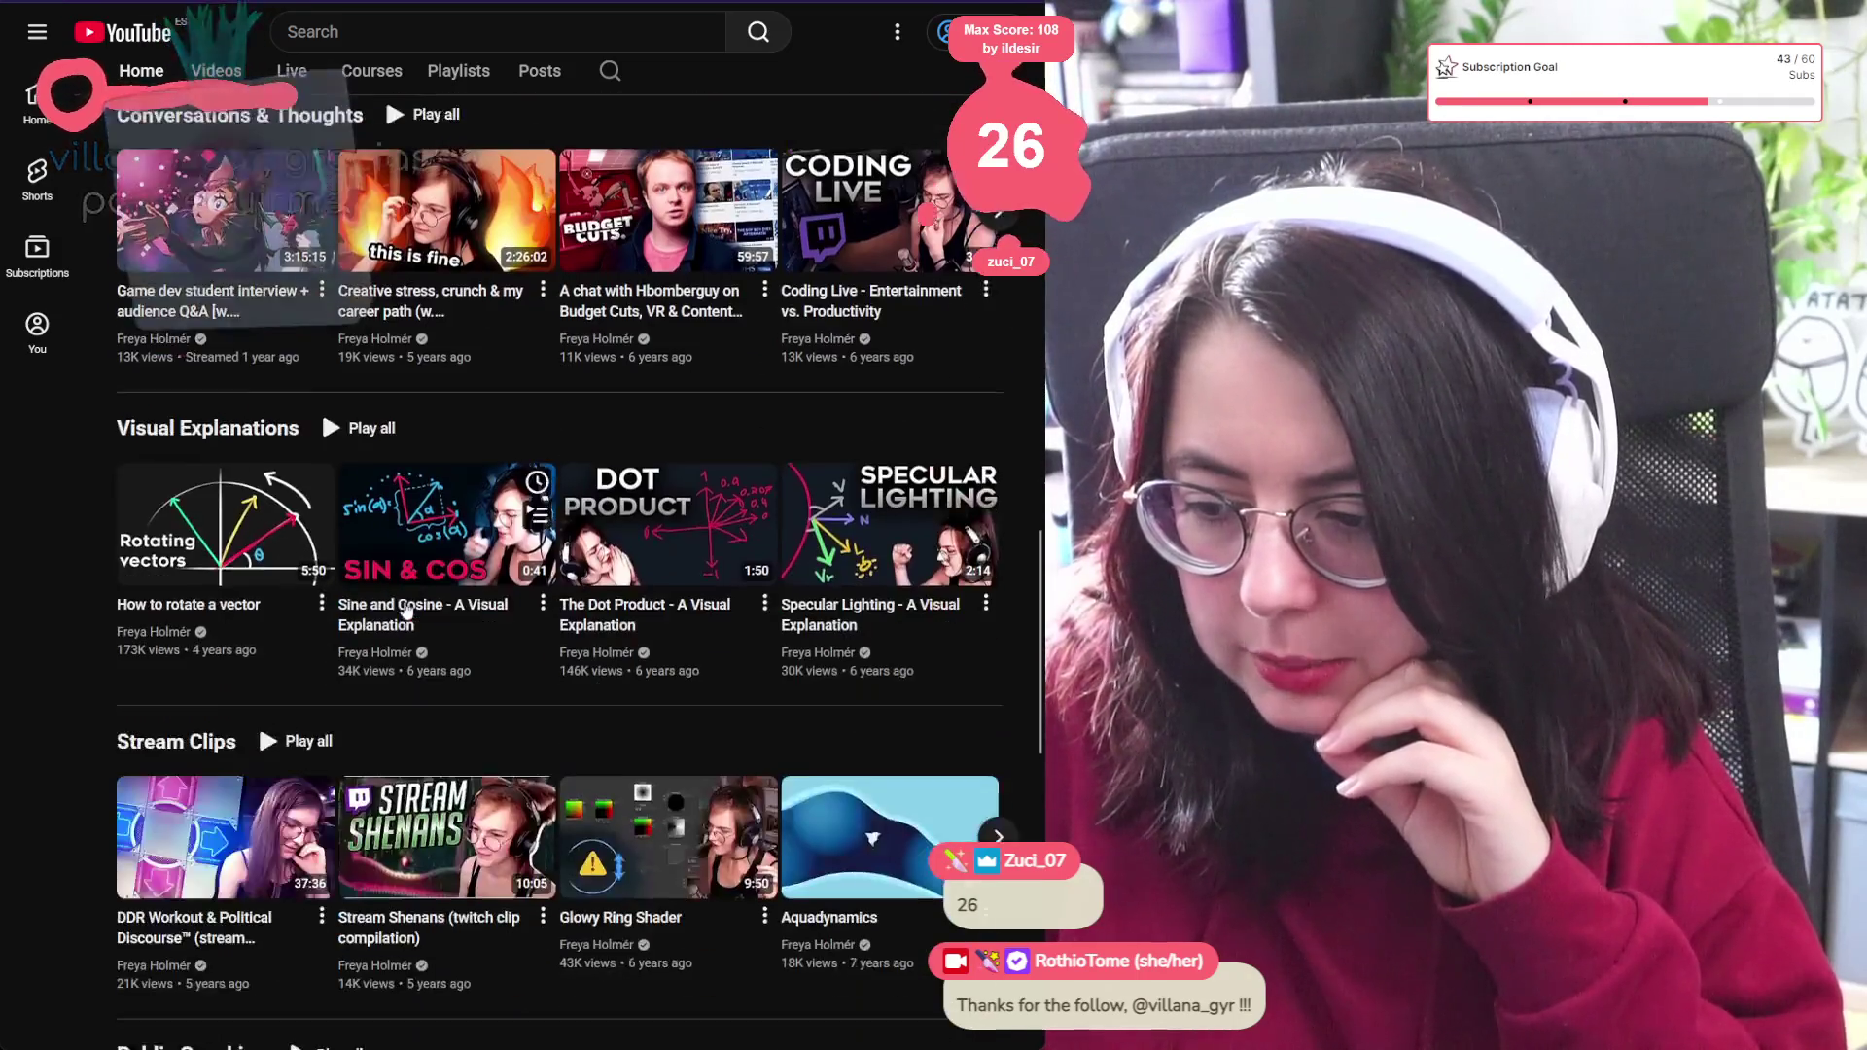
scroll(318, 561, down, 10)
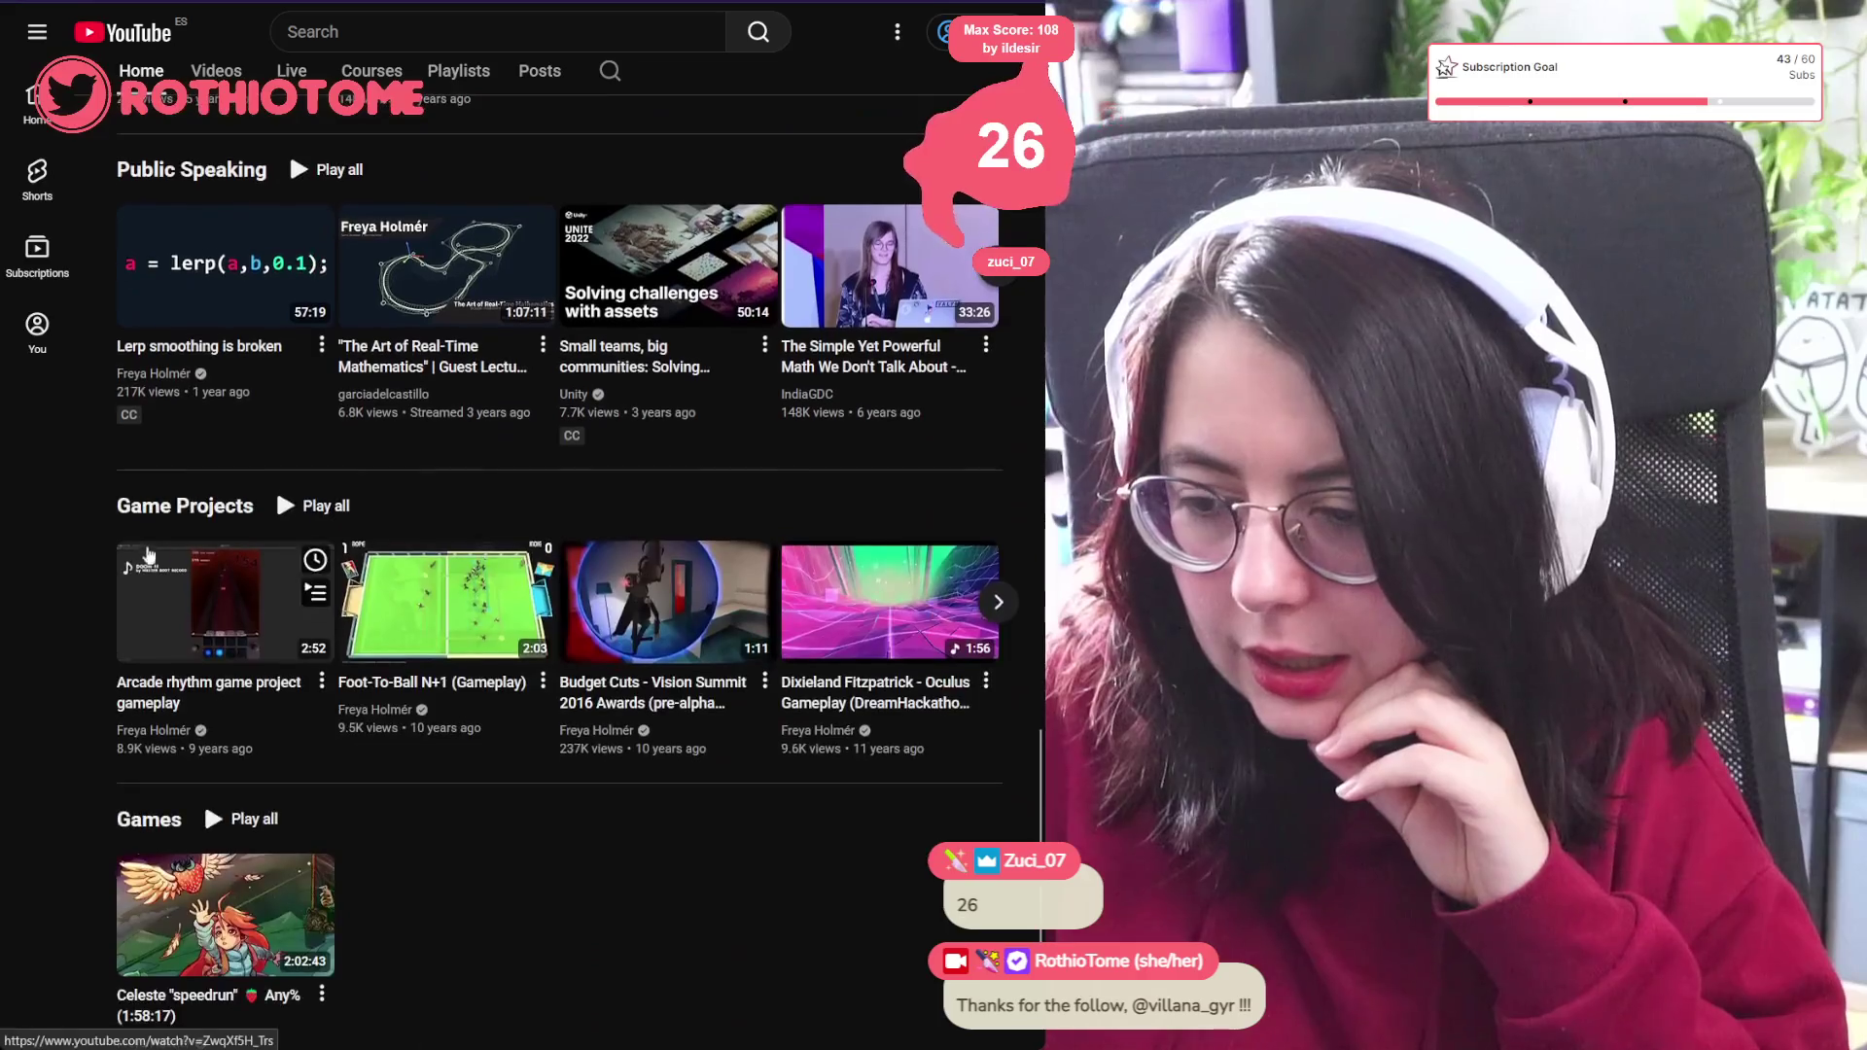
scroll(144, 536, down, 1)
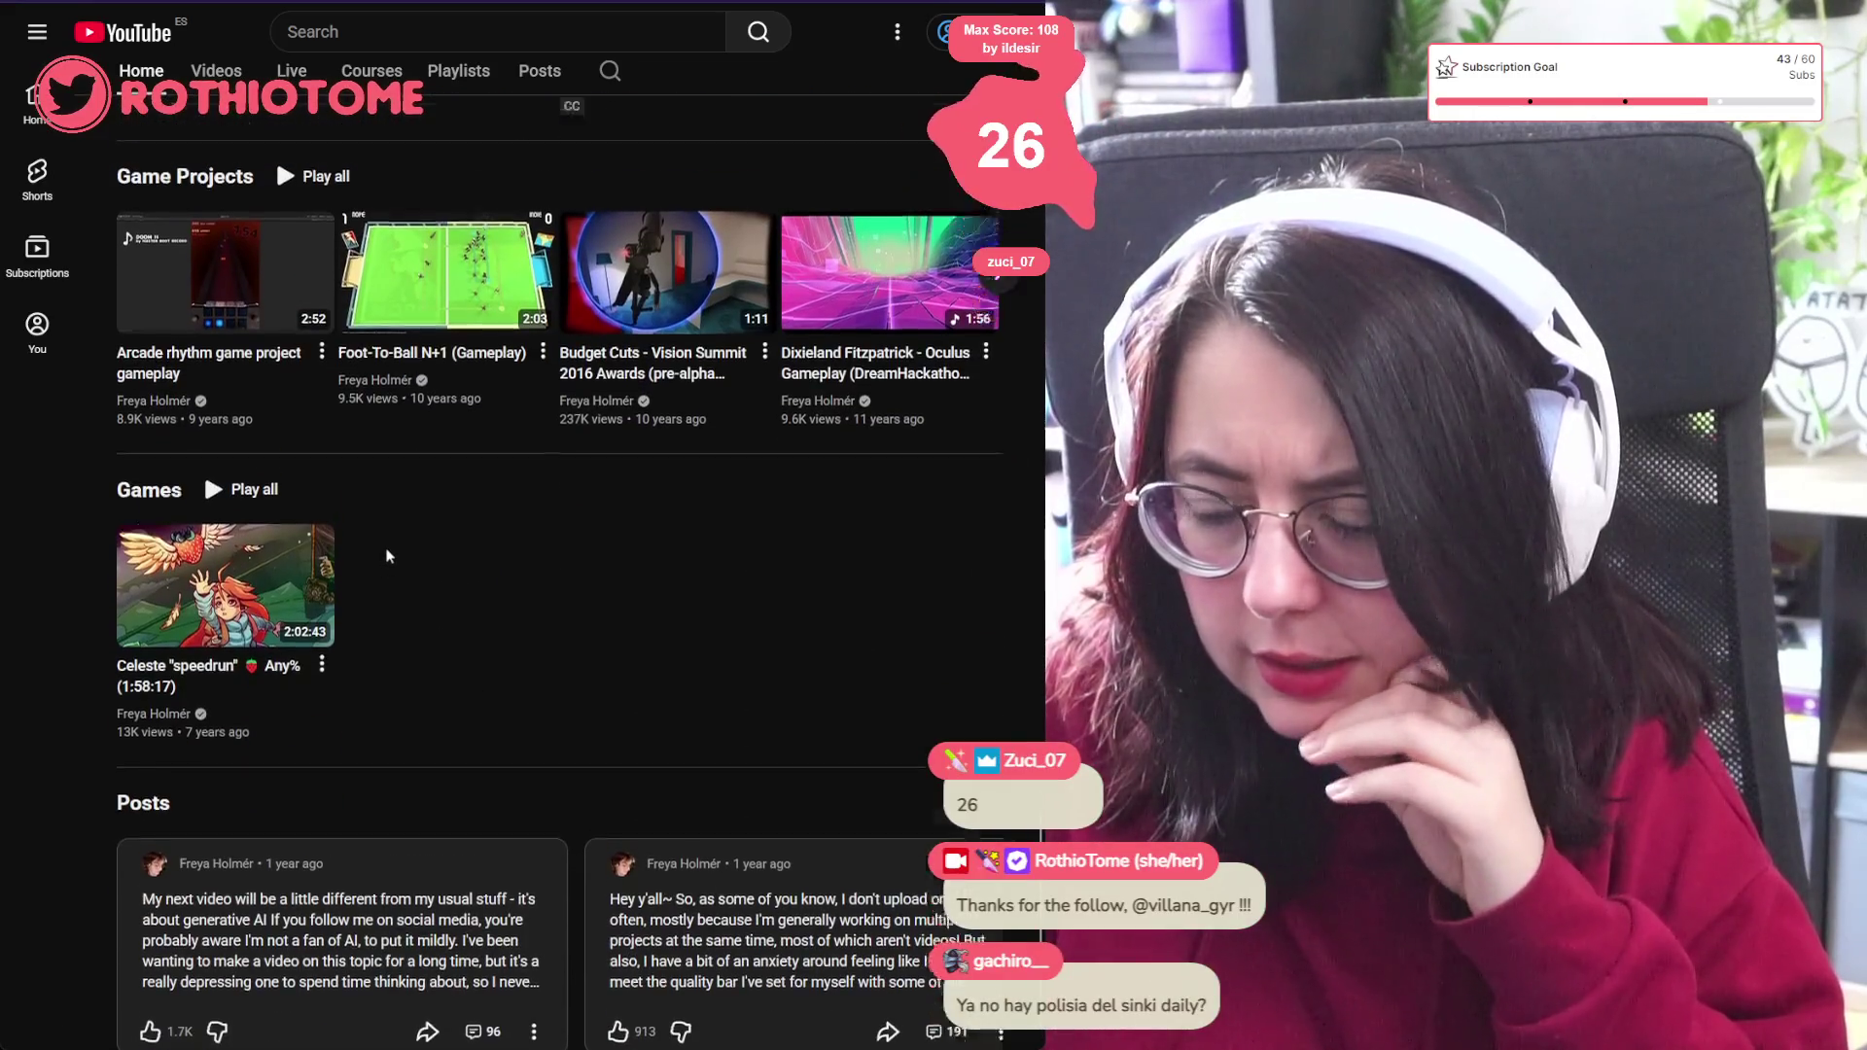
scroll(387, 554, up, 20)
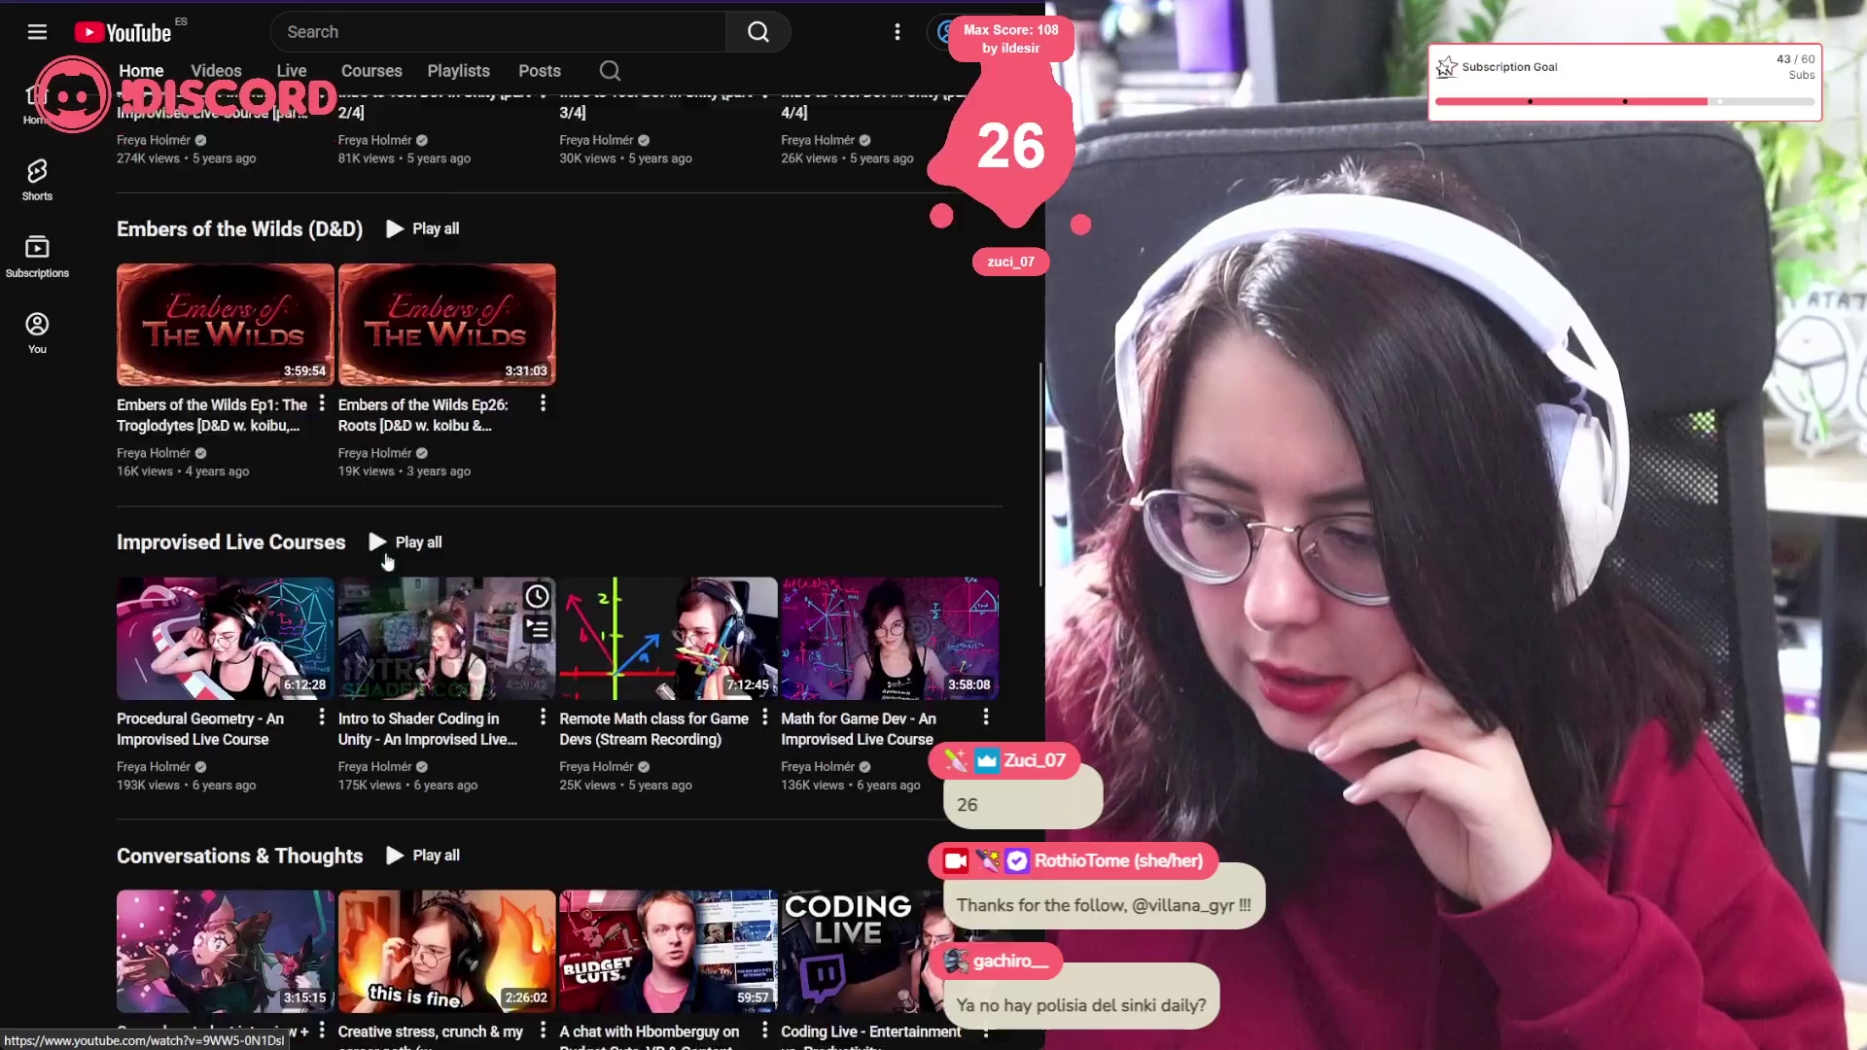
scroll(384, 559, up, 5)
scroll(399, 562, down, 5)
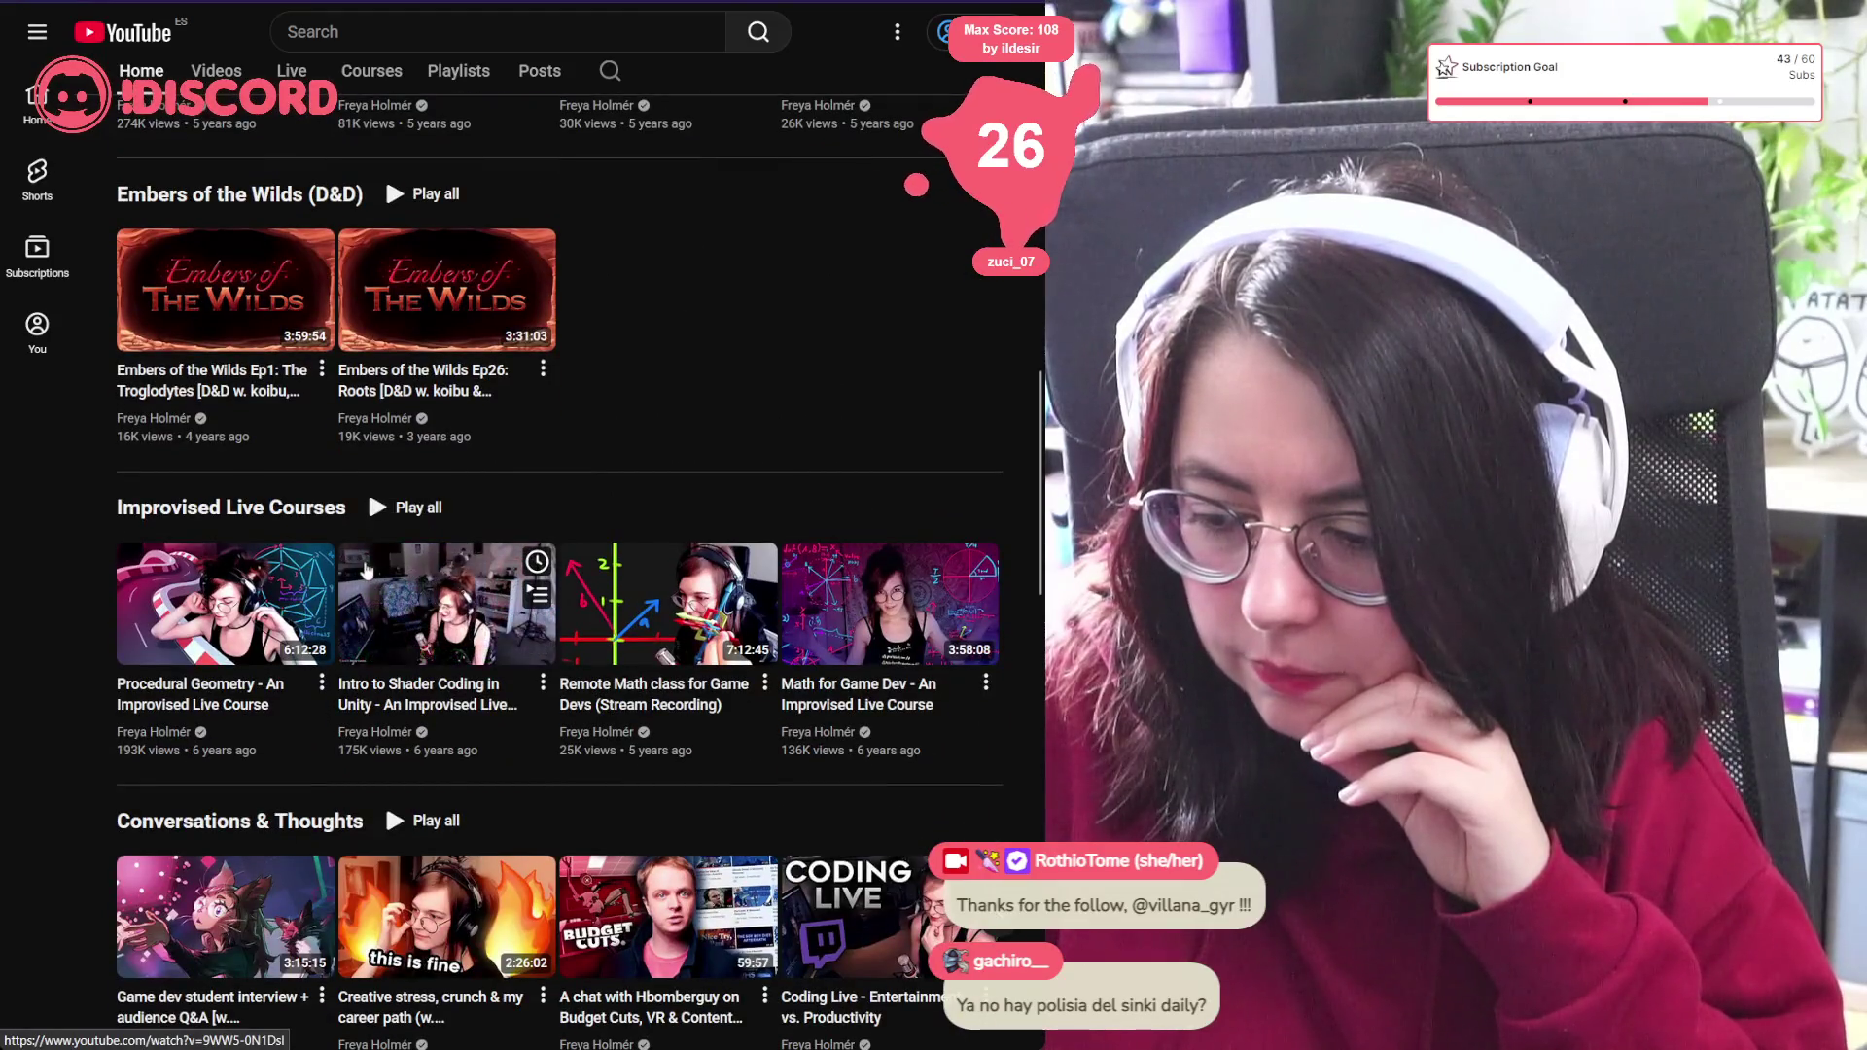
scroll(362, 567, up, 10)
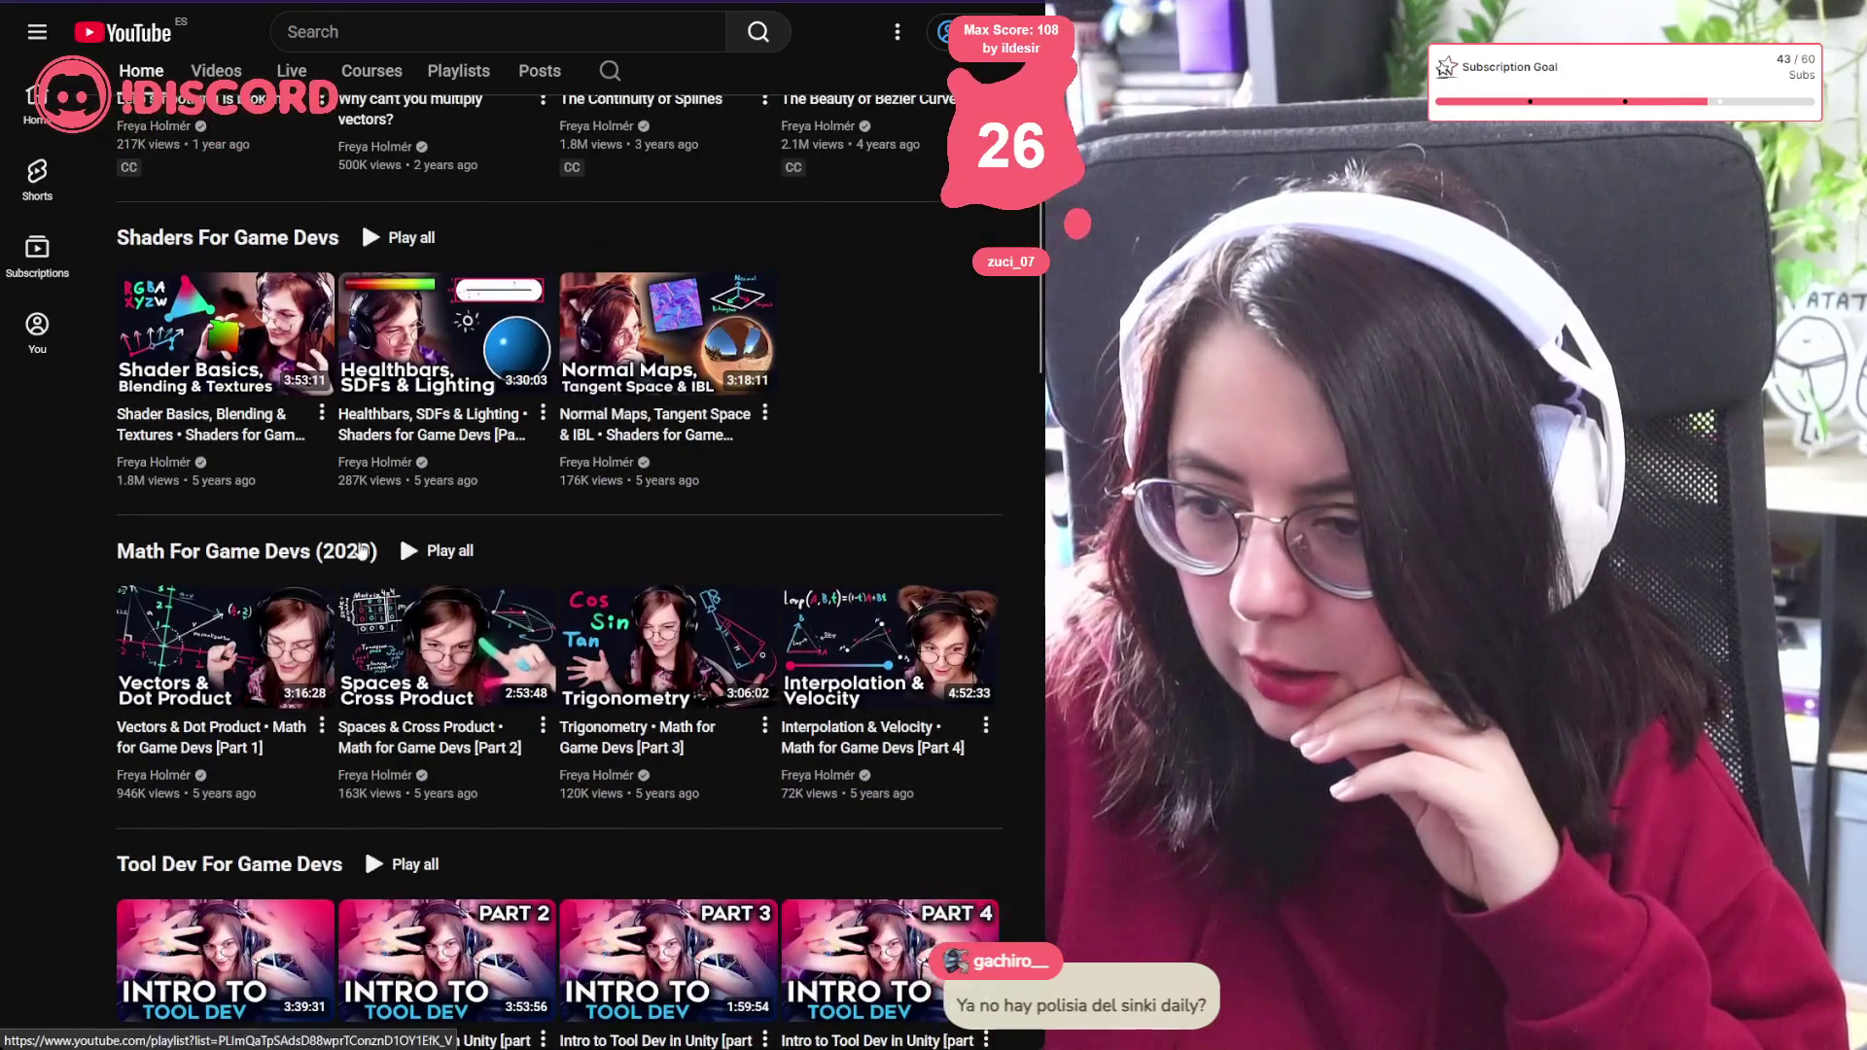
scroll(502, 552, up, 2)
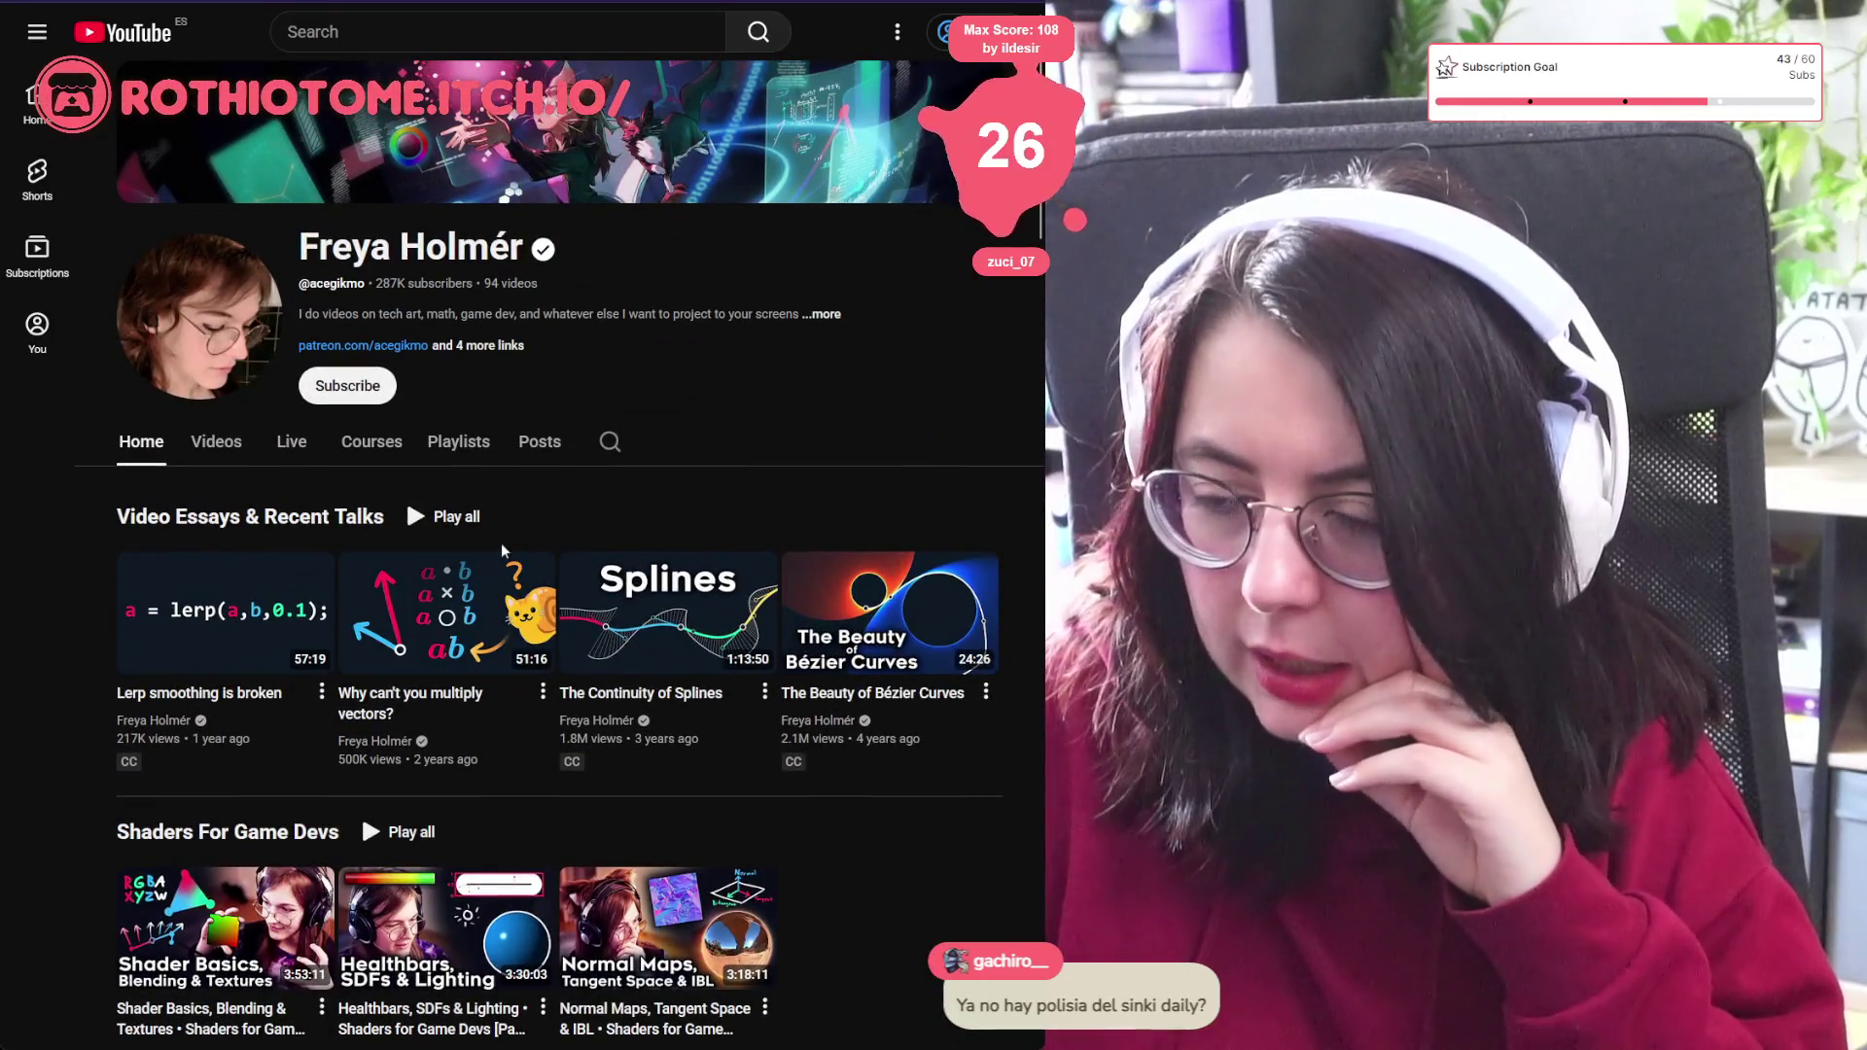
mouse_move(274, 655)
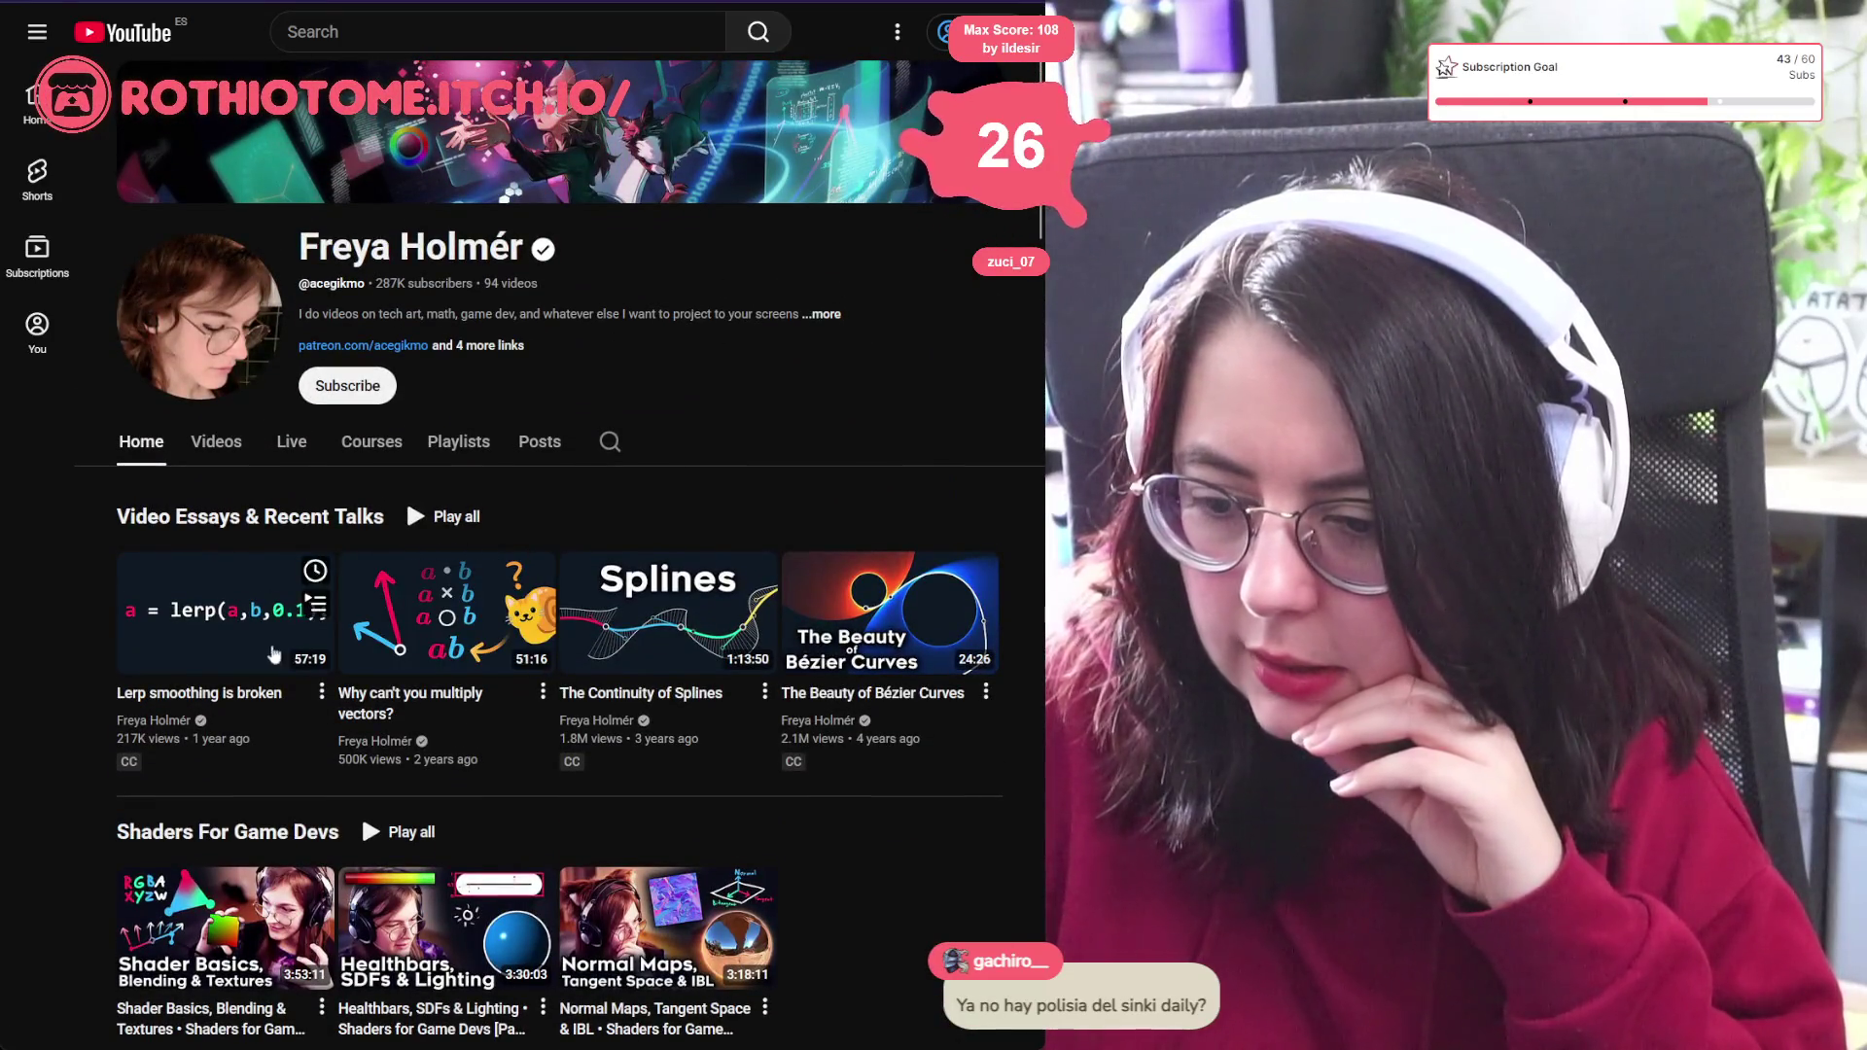
scroll(274, 654, down, 2)
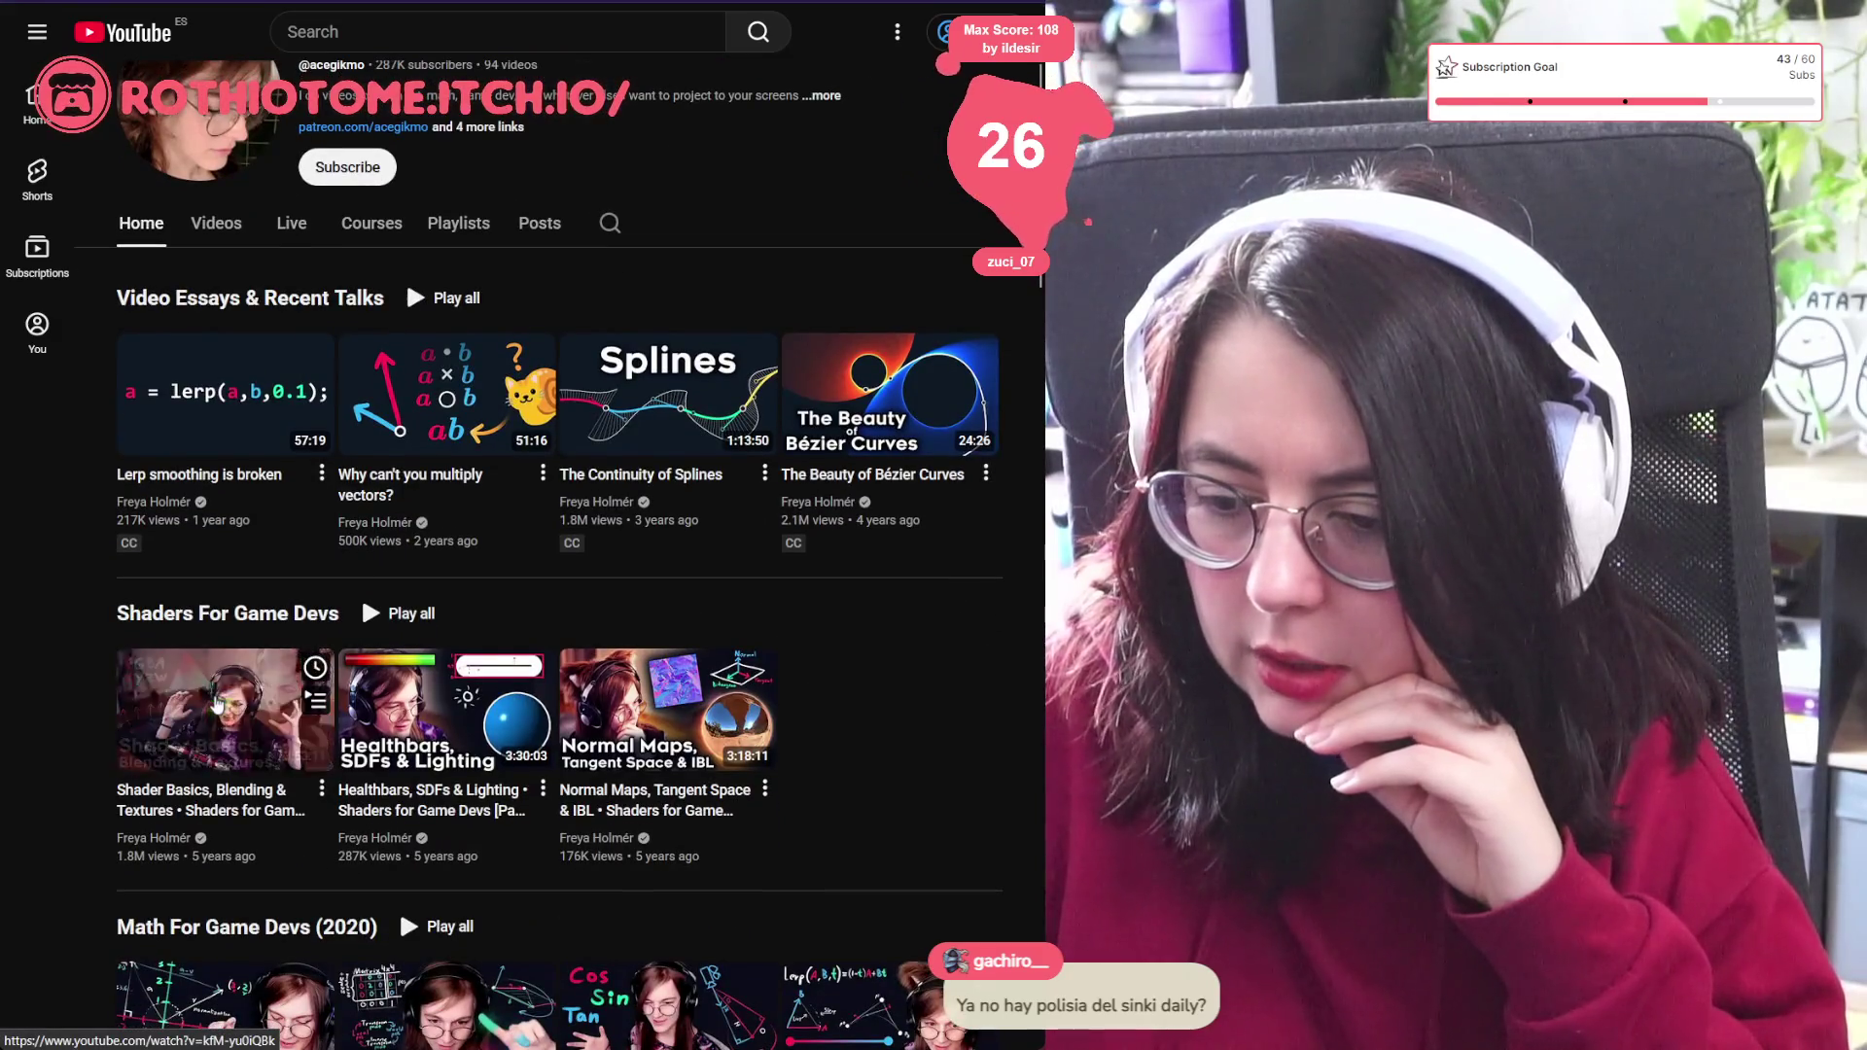
scroll(216, 704, down, 4)
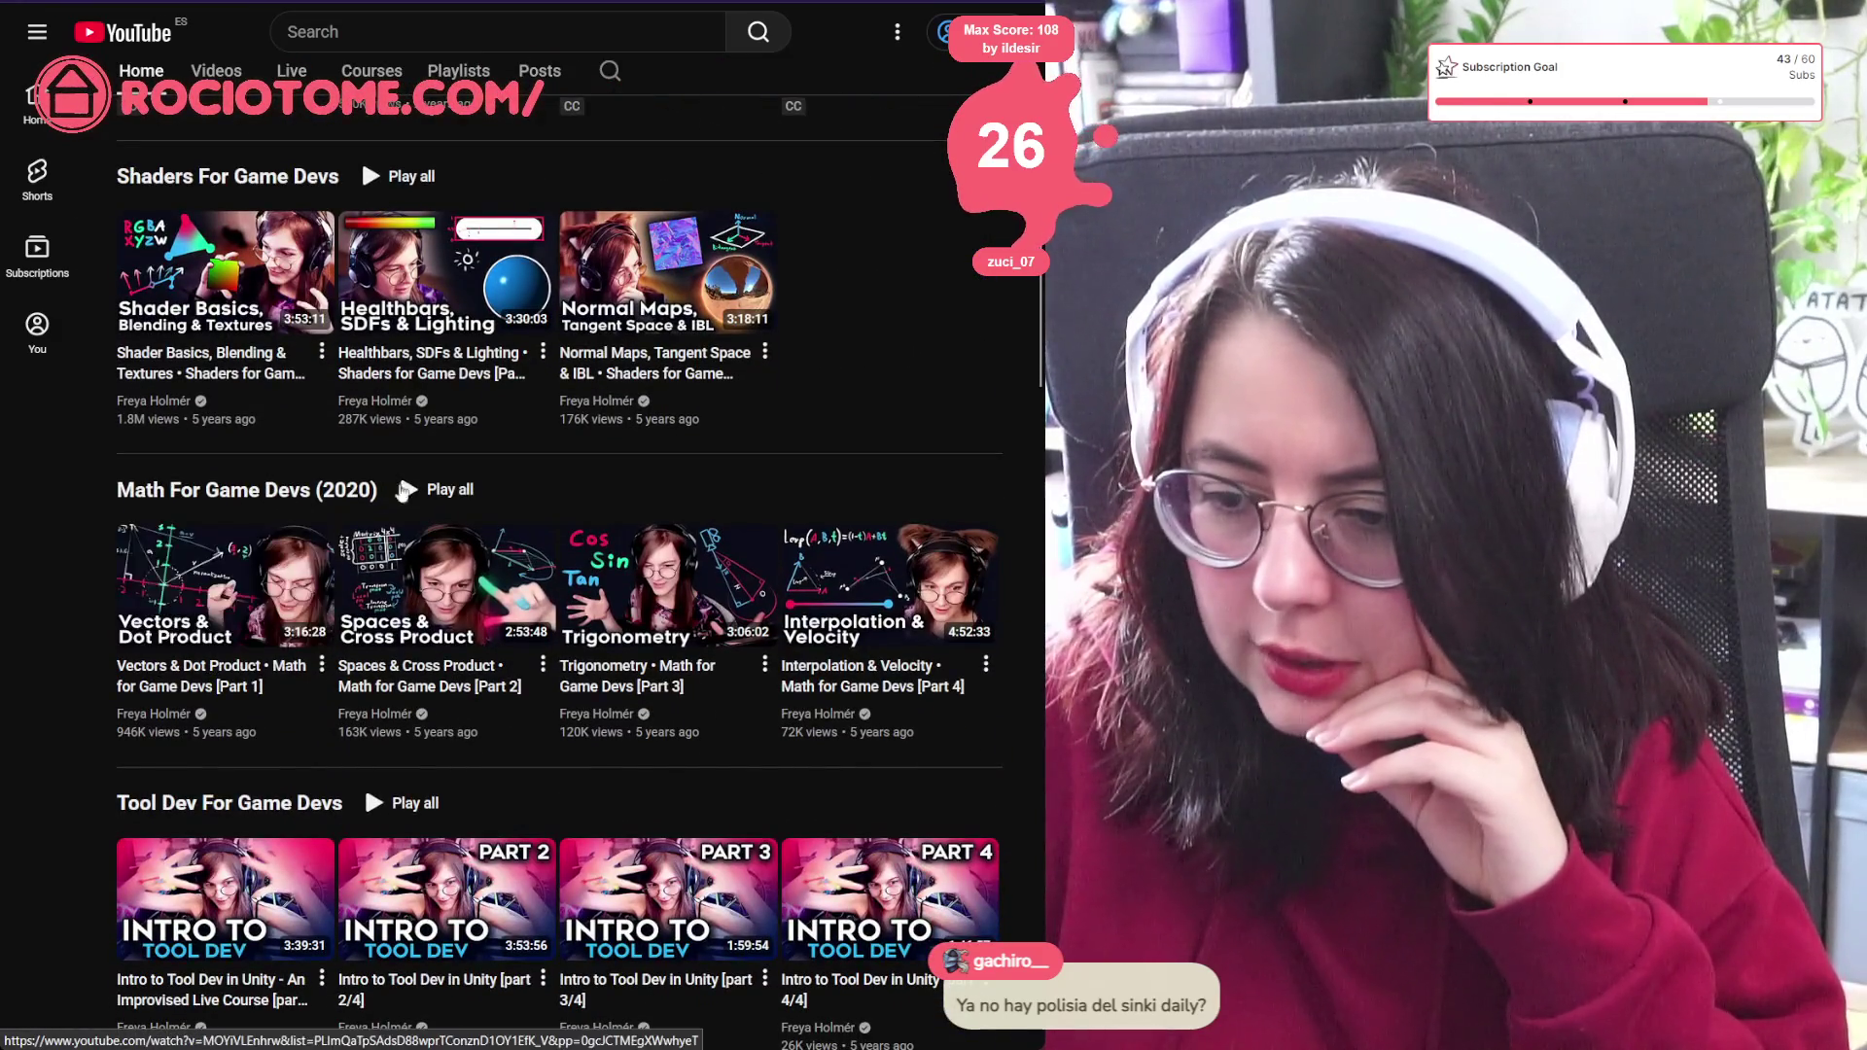
click(428, 491)
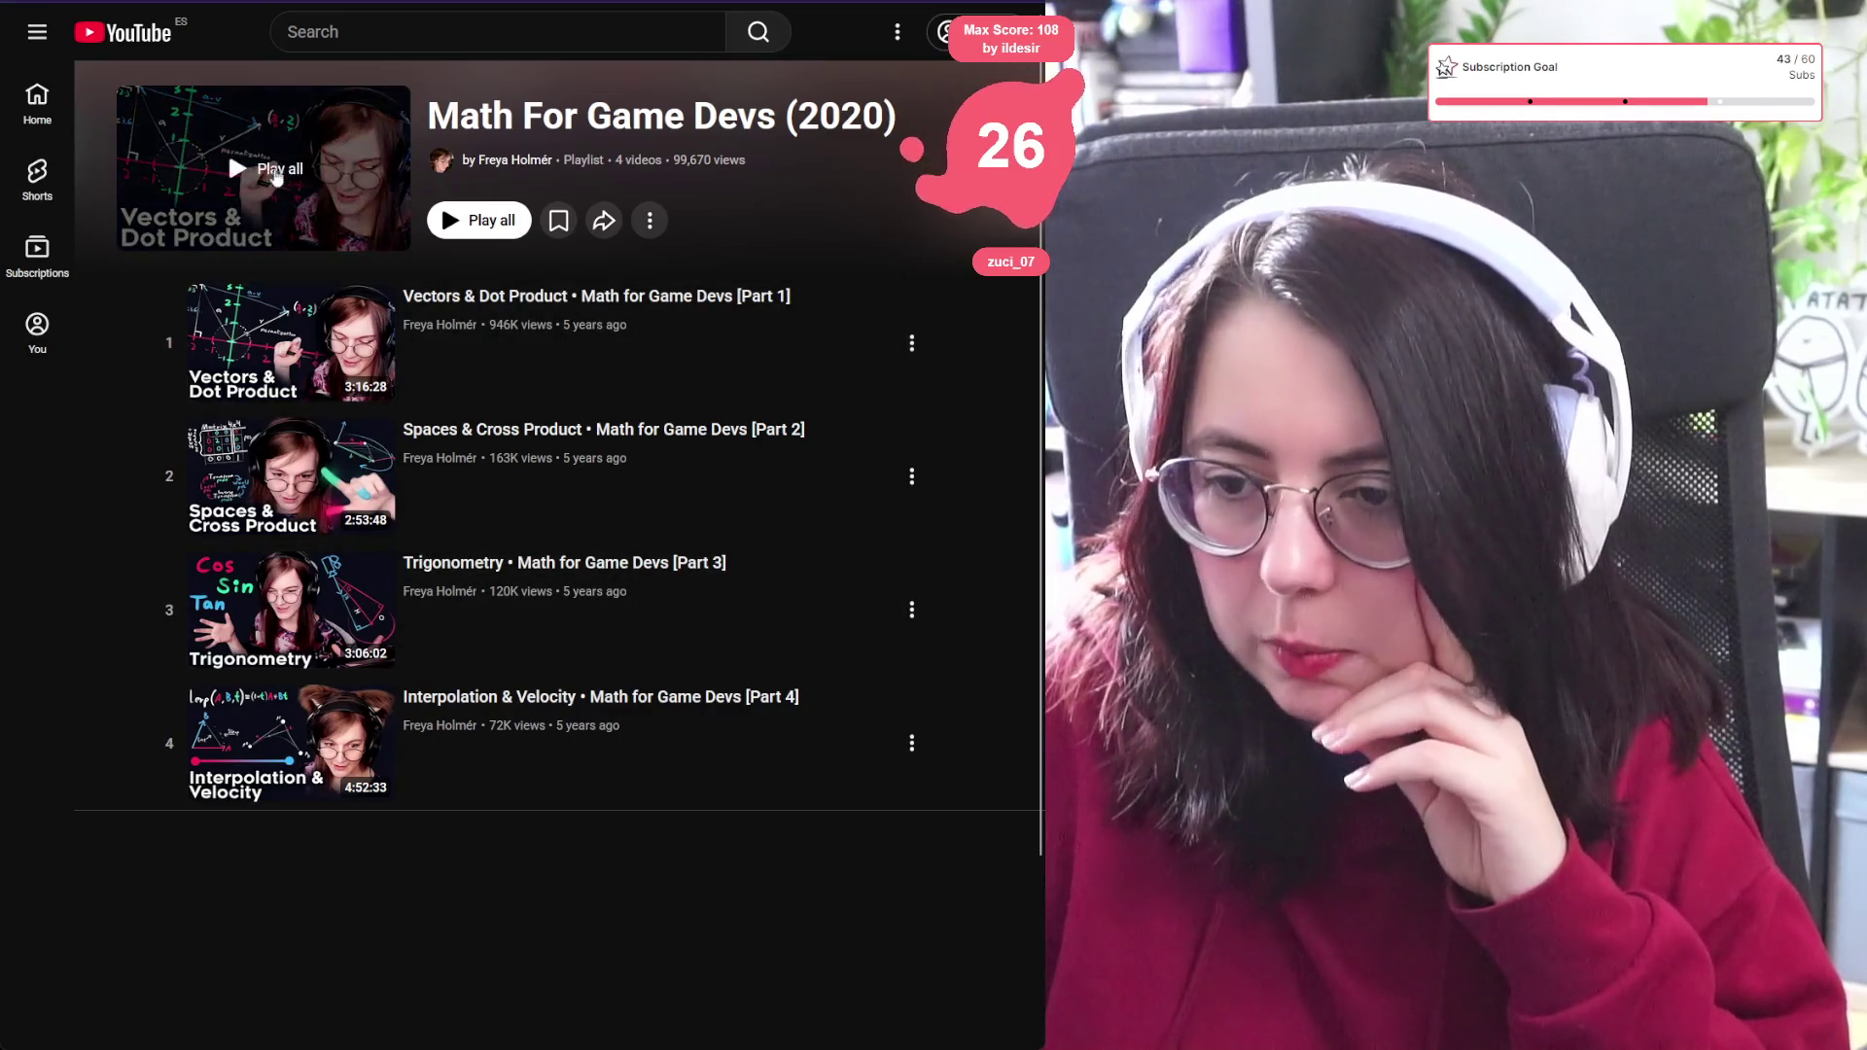
click(230, 168)
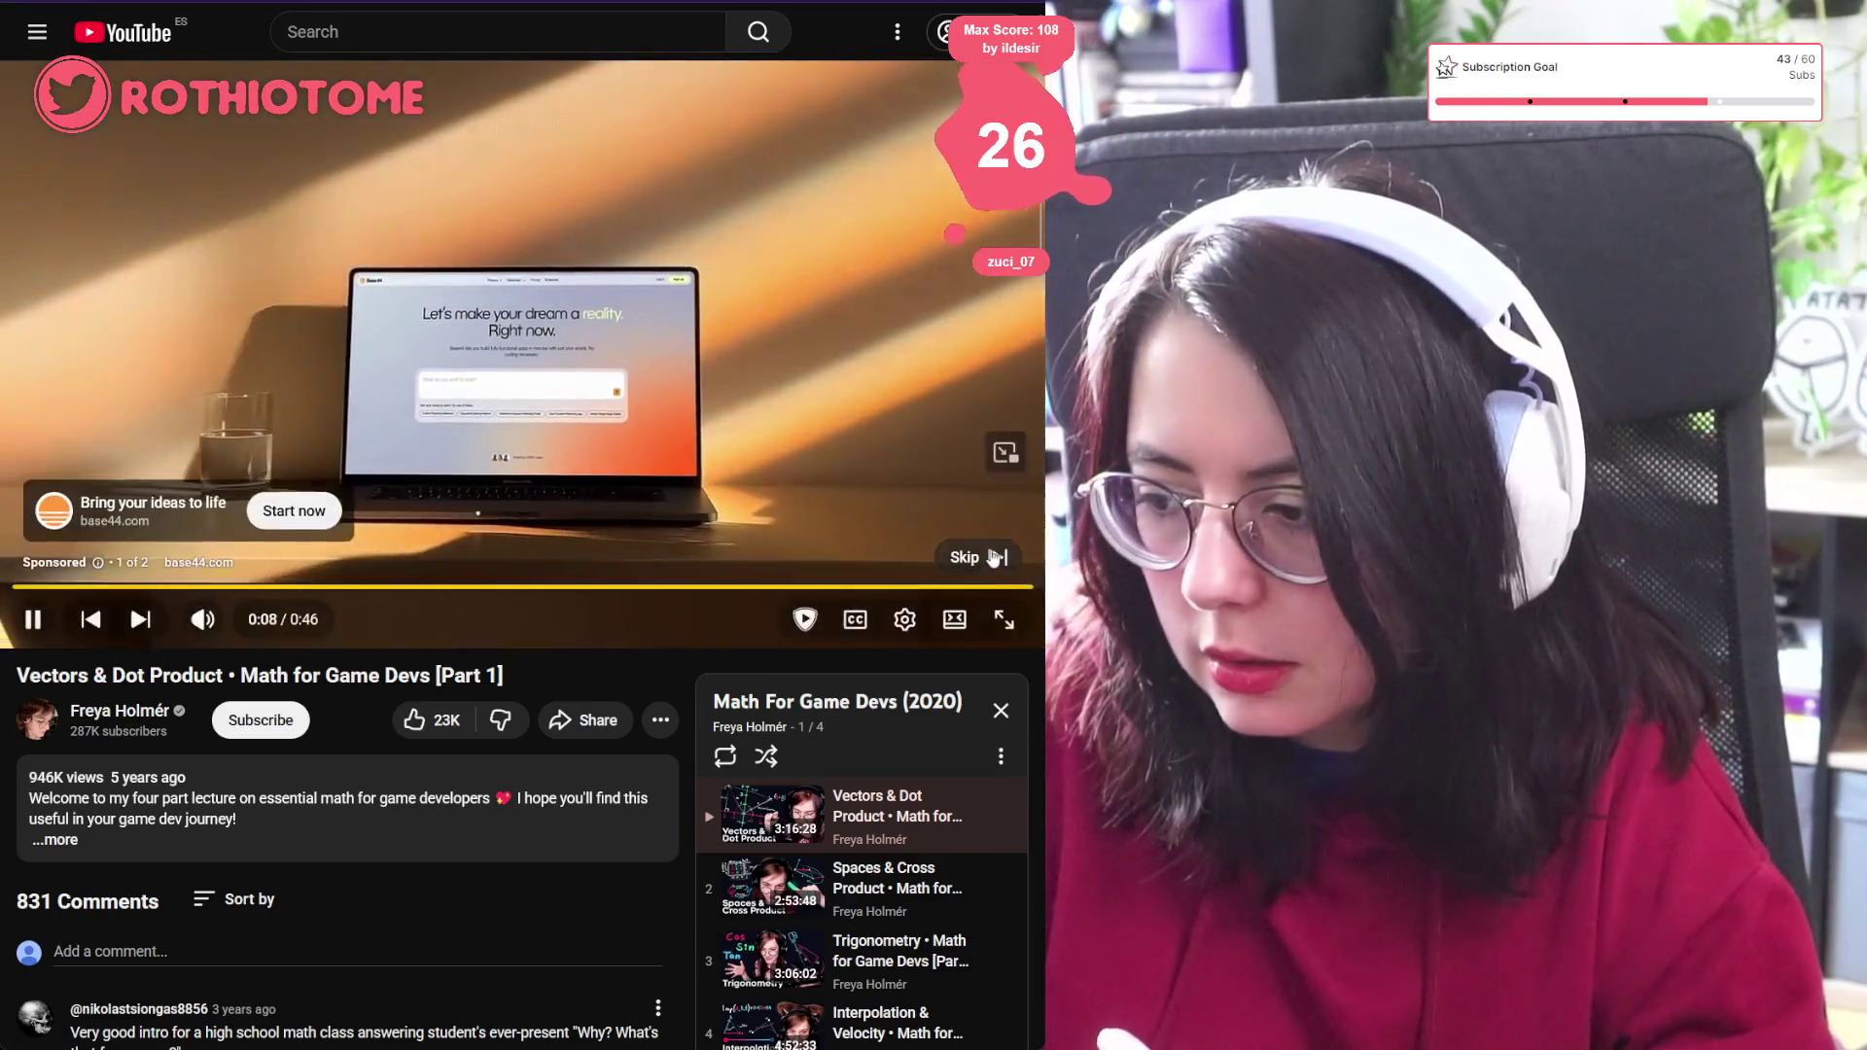
Skip the ad and seek the Vectors & Dot Product lecture ahead to the sign and distance part
click(948, 560)
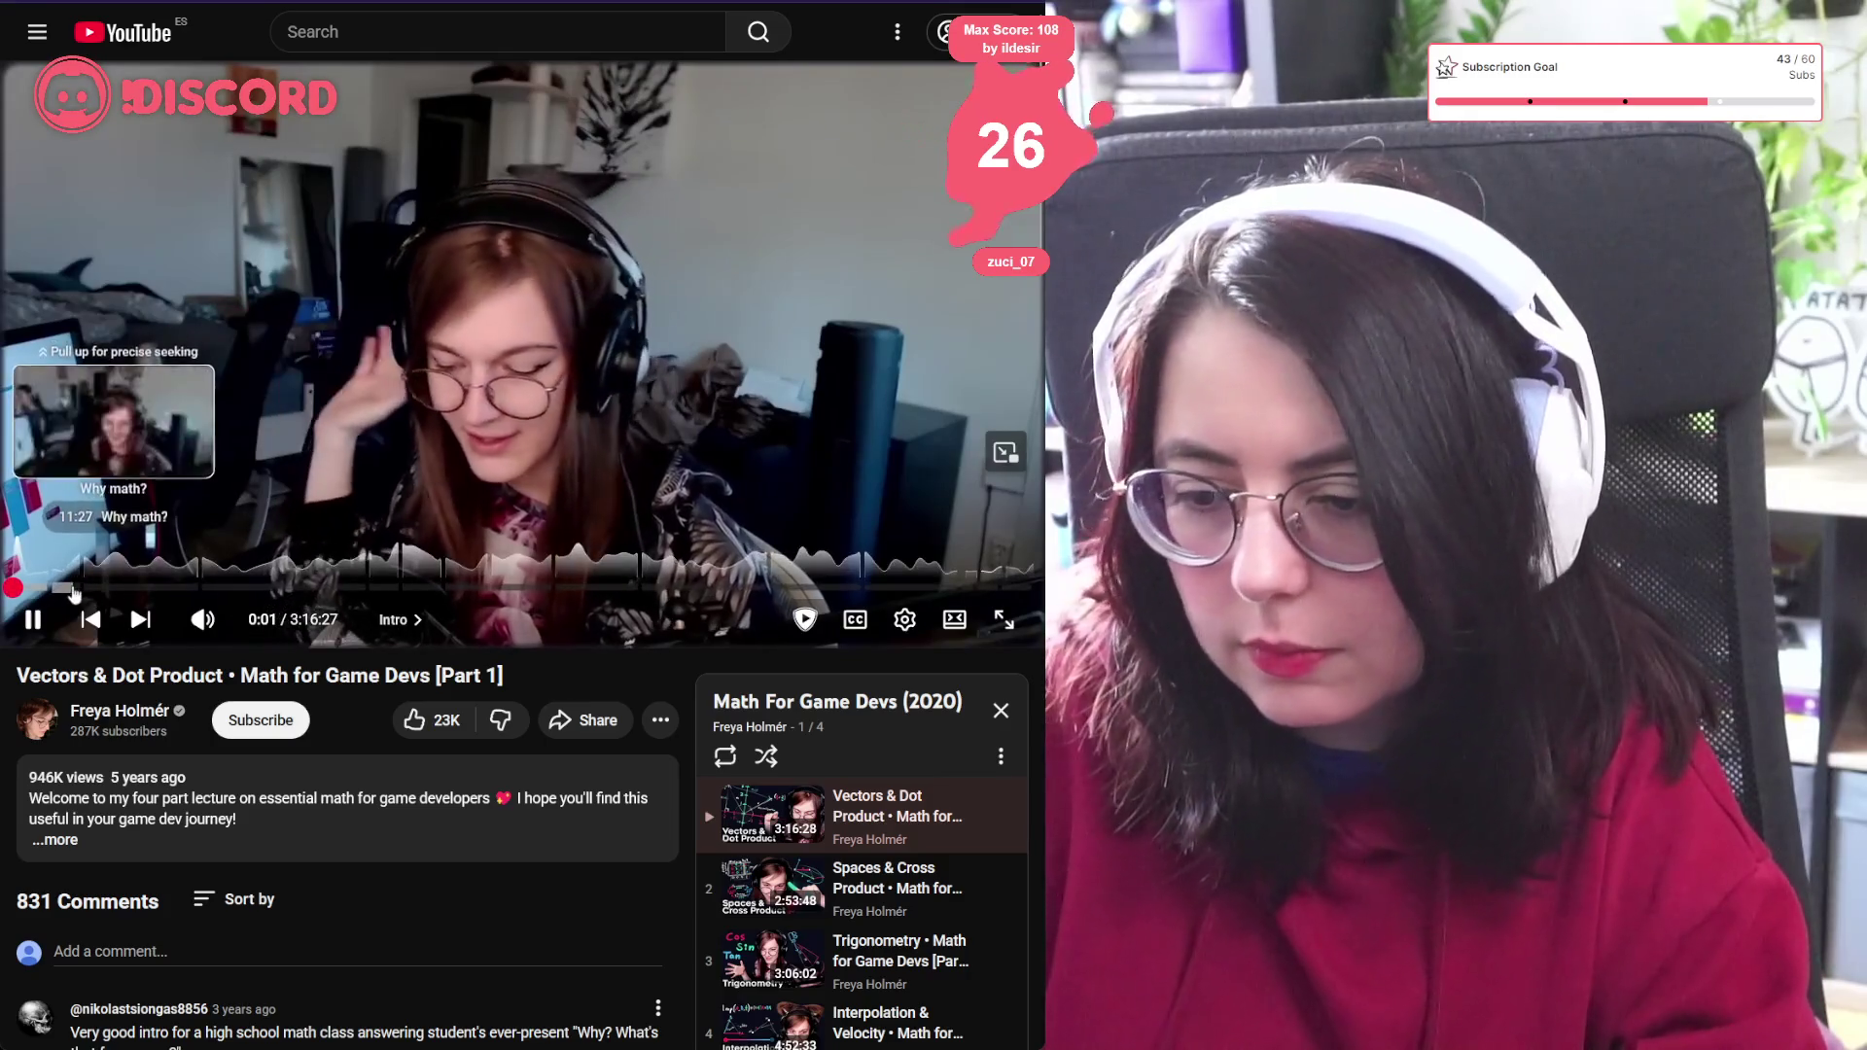
click(88, 589)
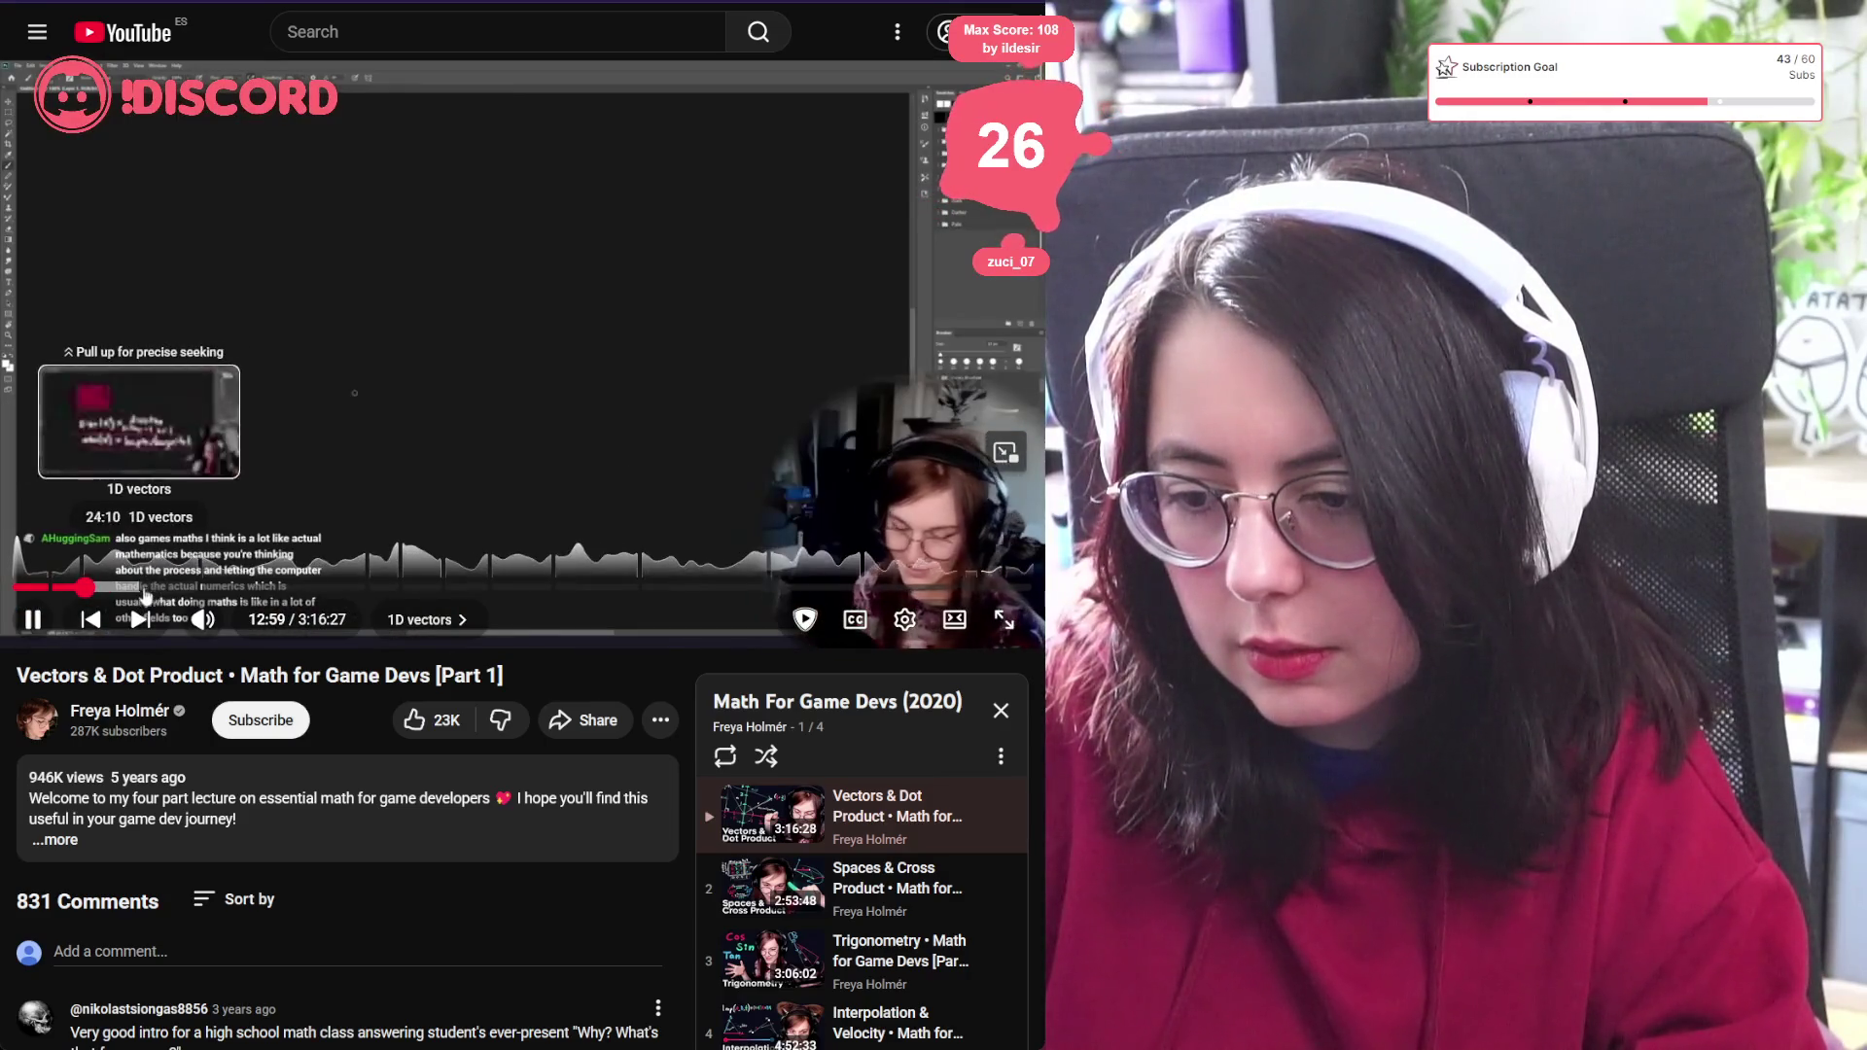
click(203, 587)
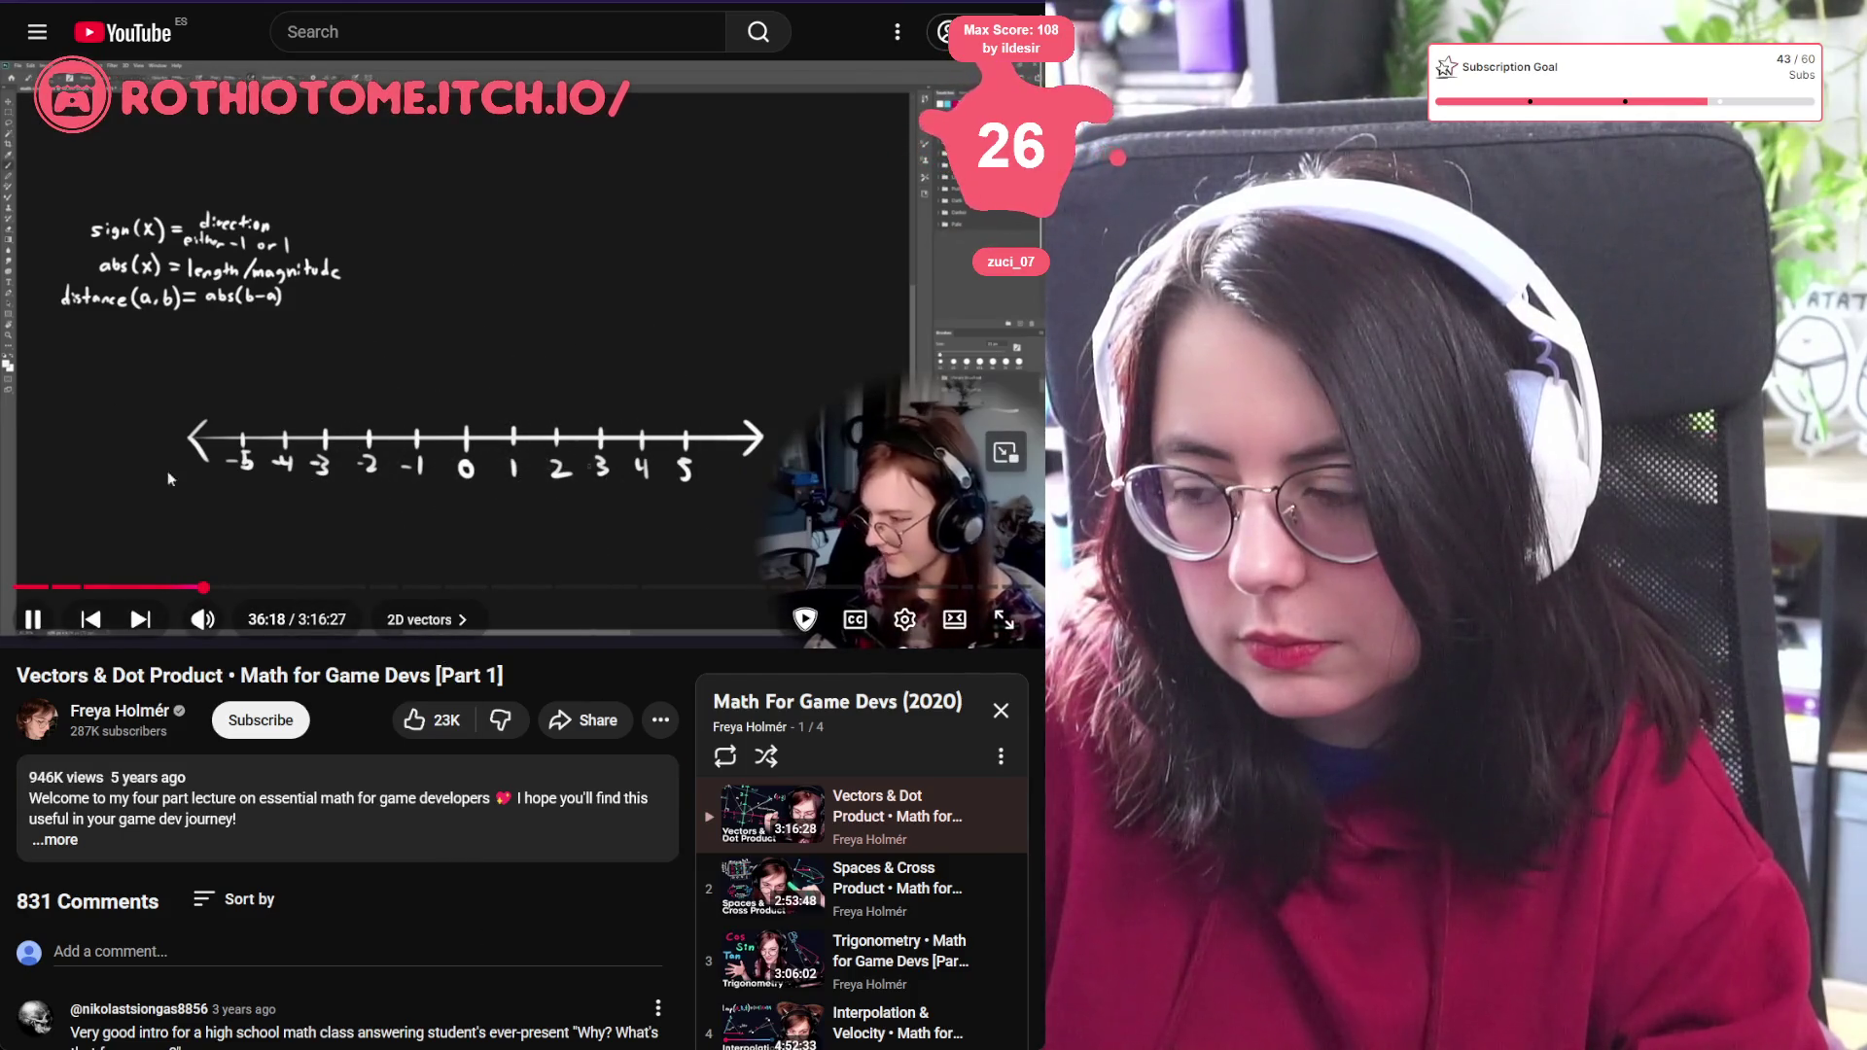
drag(451, 587, 455, 587)
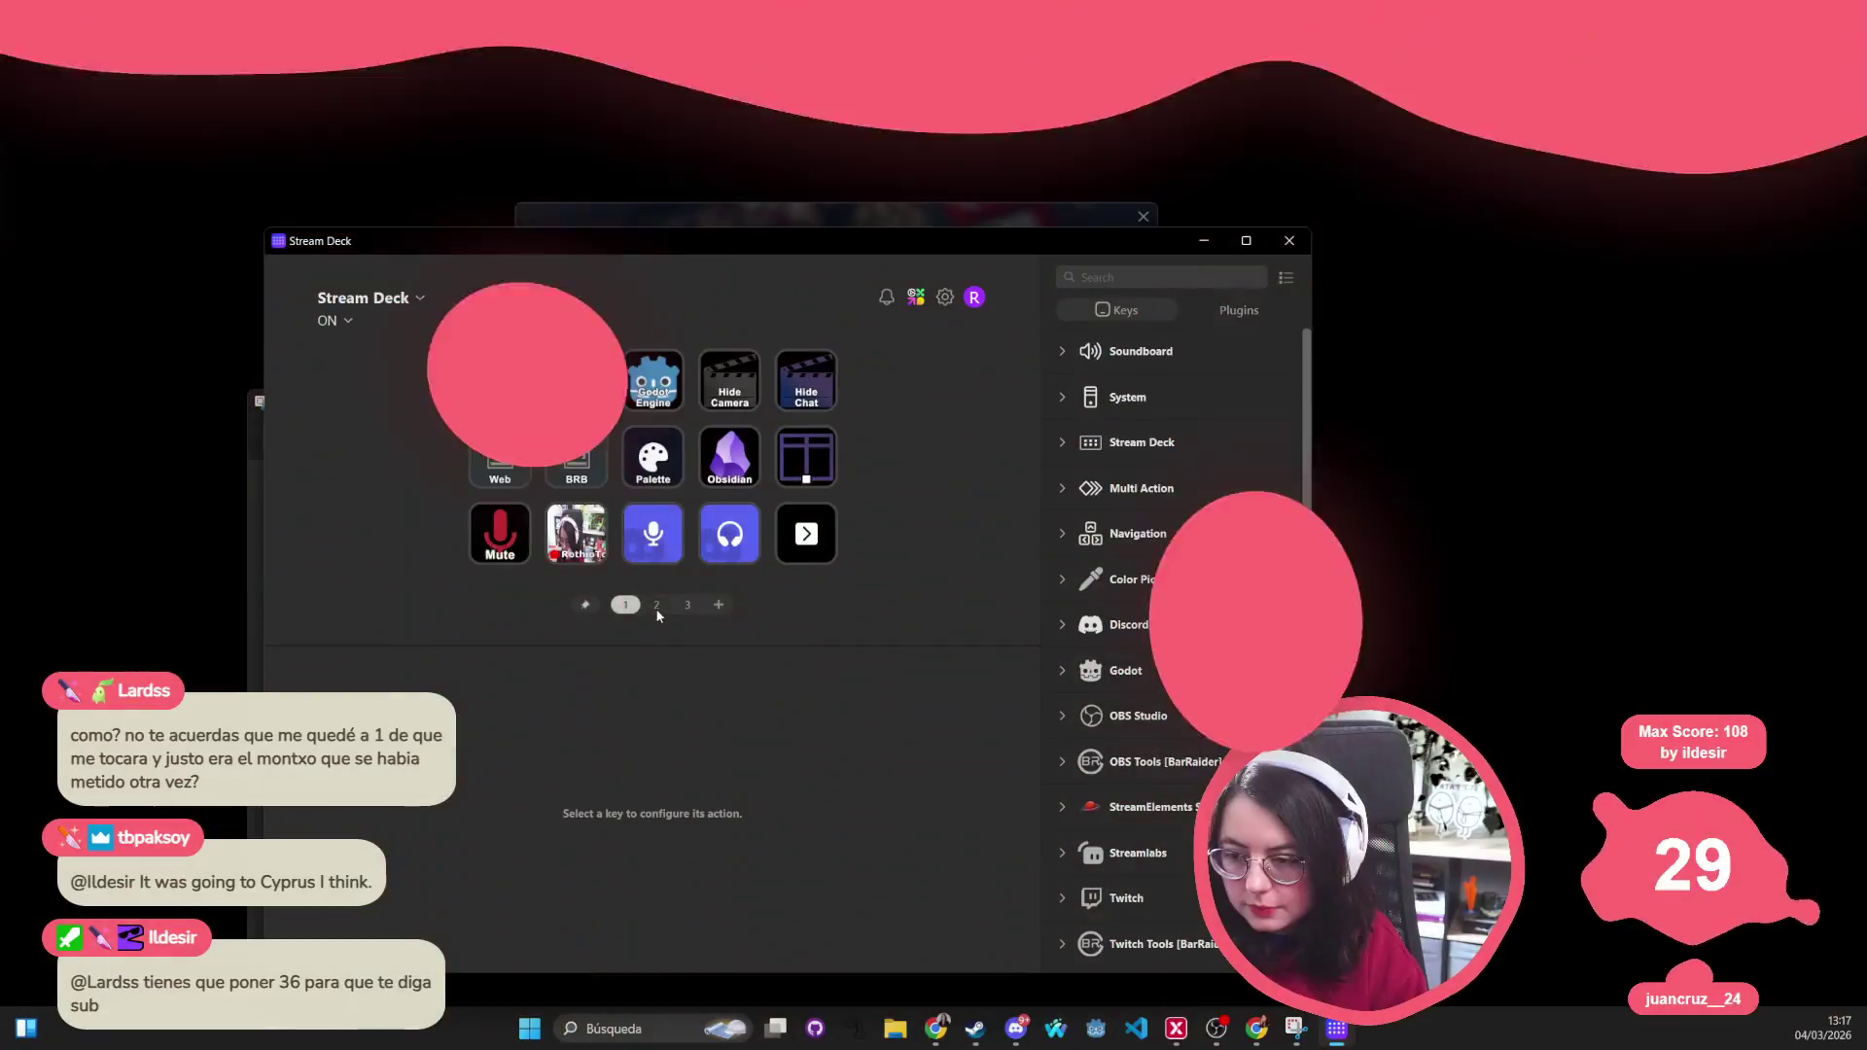
click(656, 604)
Open the Hey Listen key's Twitch Pager settings and scroll to the cheer chat message
click(590, 399)
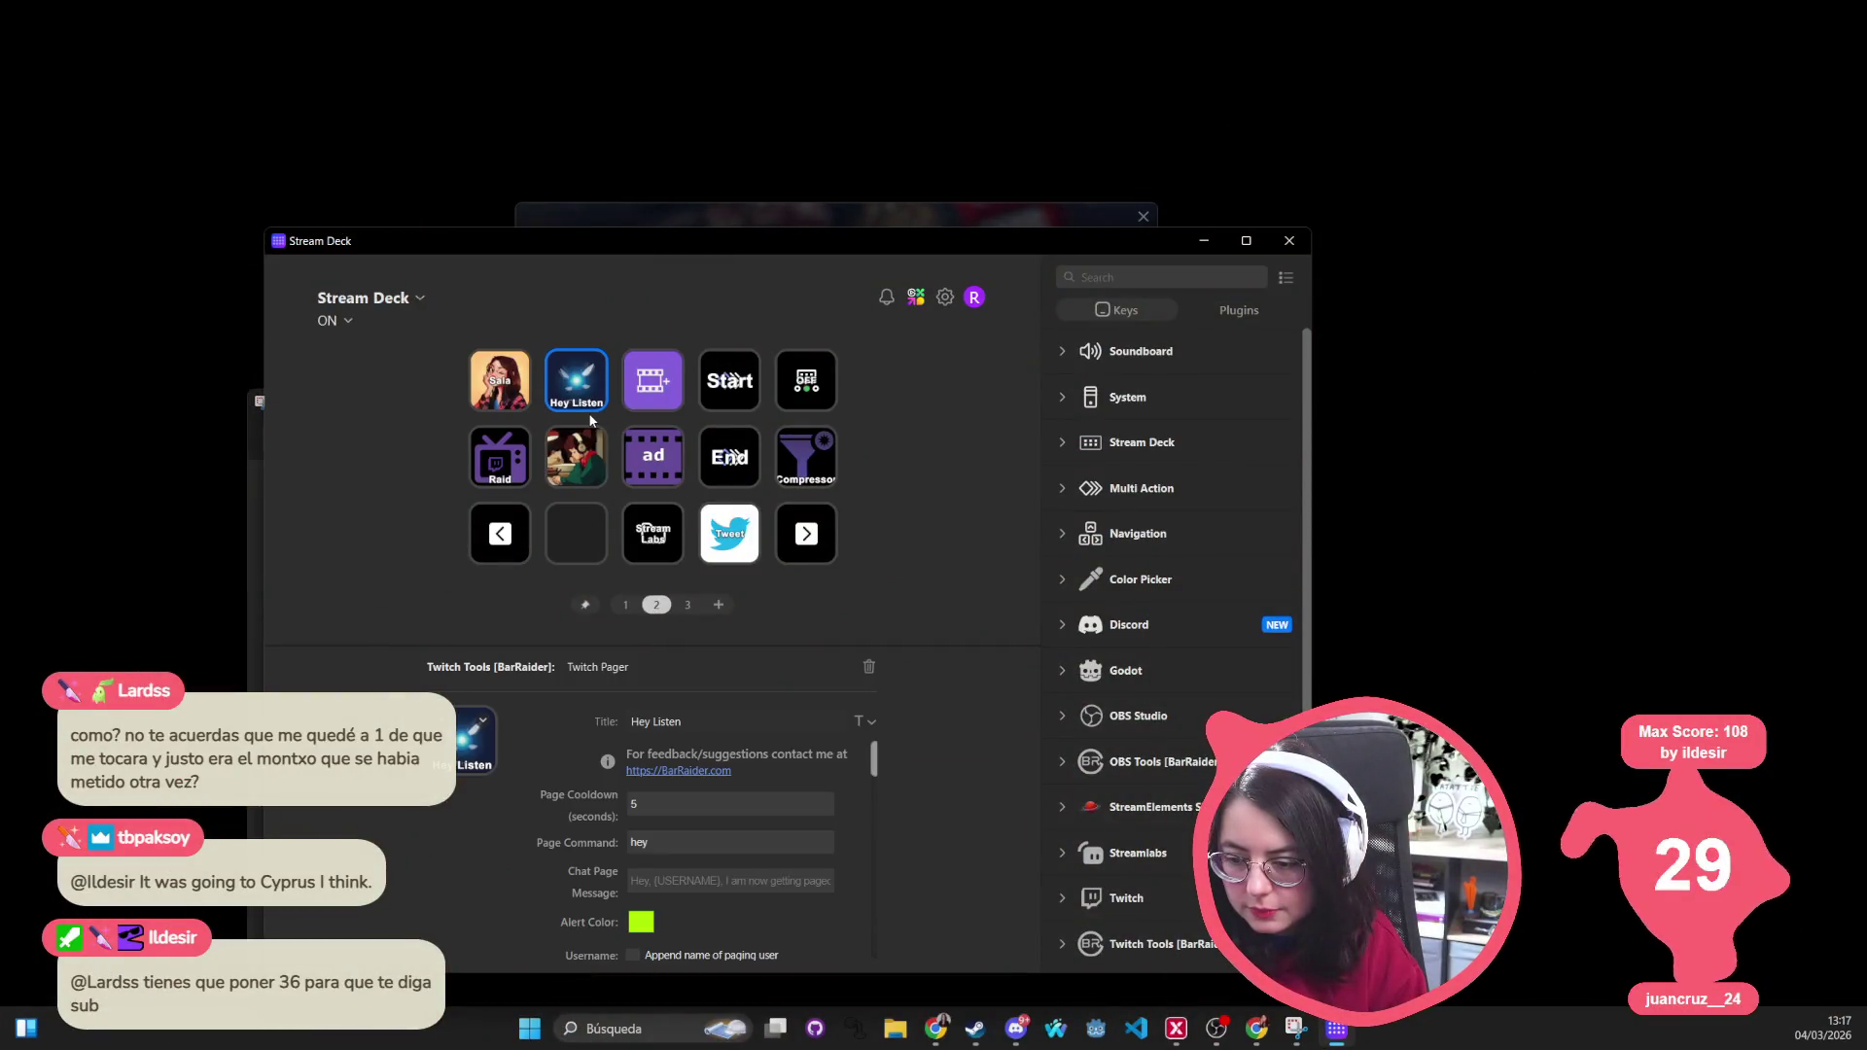
scroll(592, 822, down, 5)
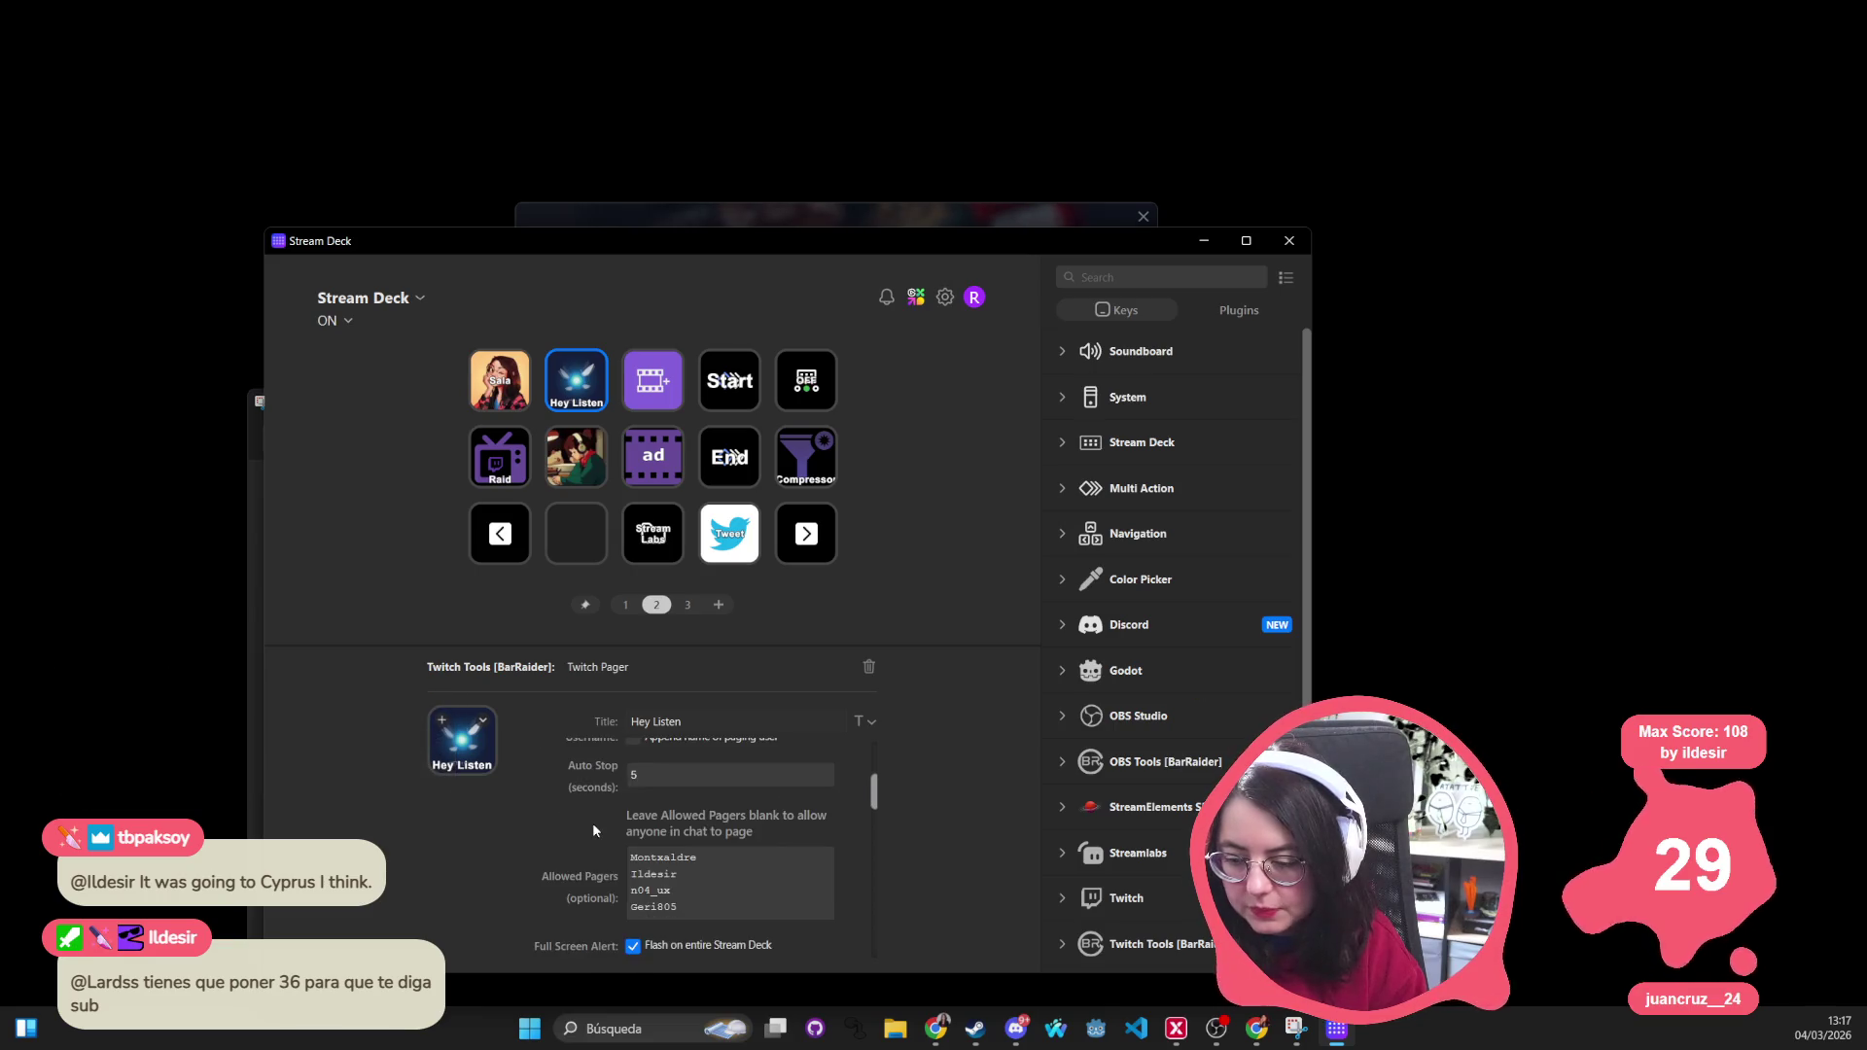
scroll(592, 823, down, 5)
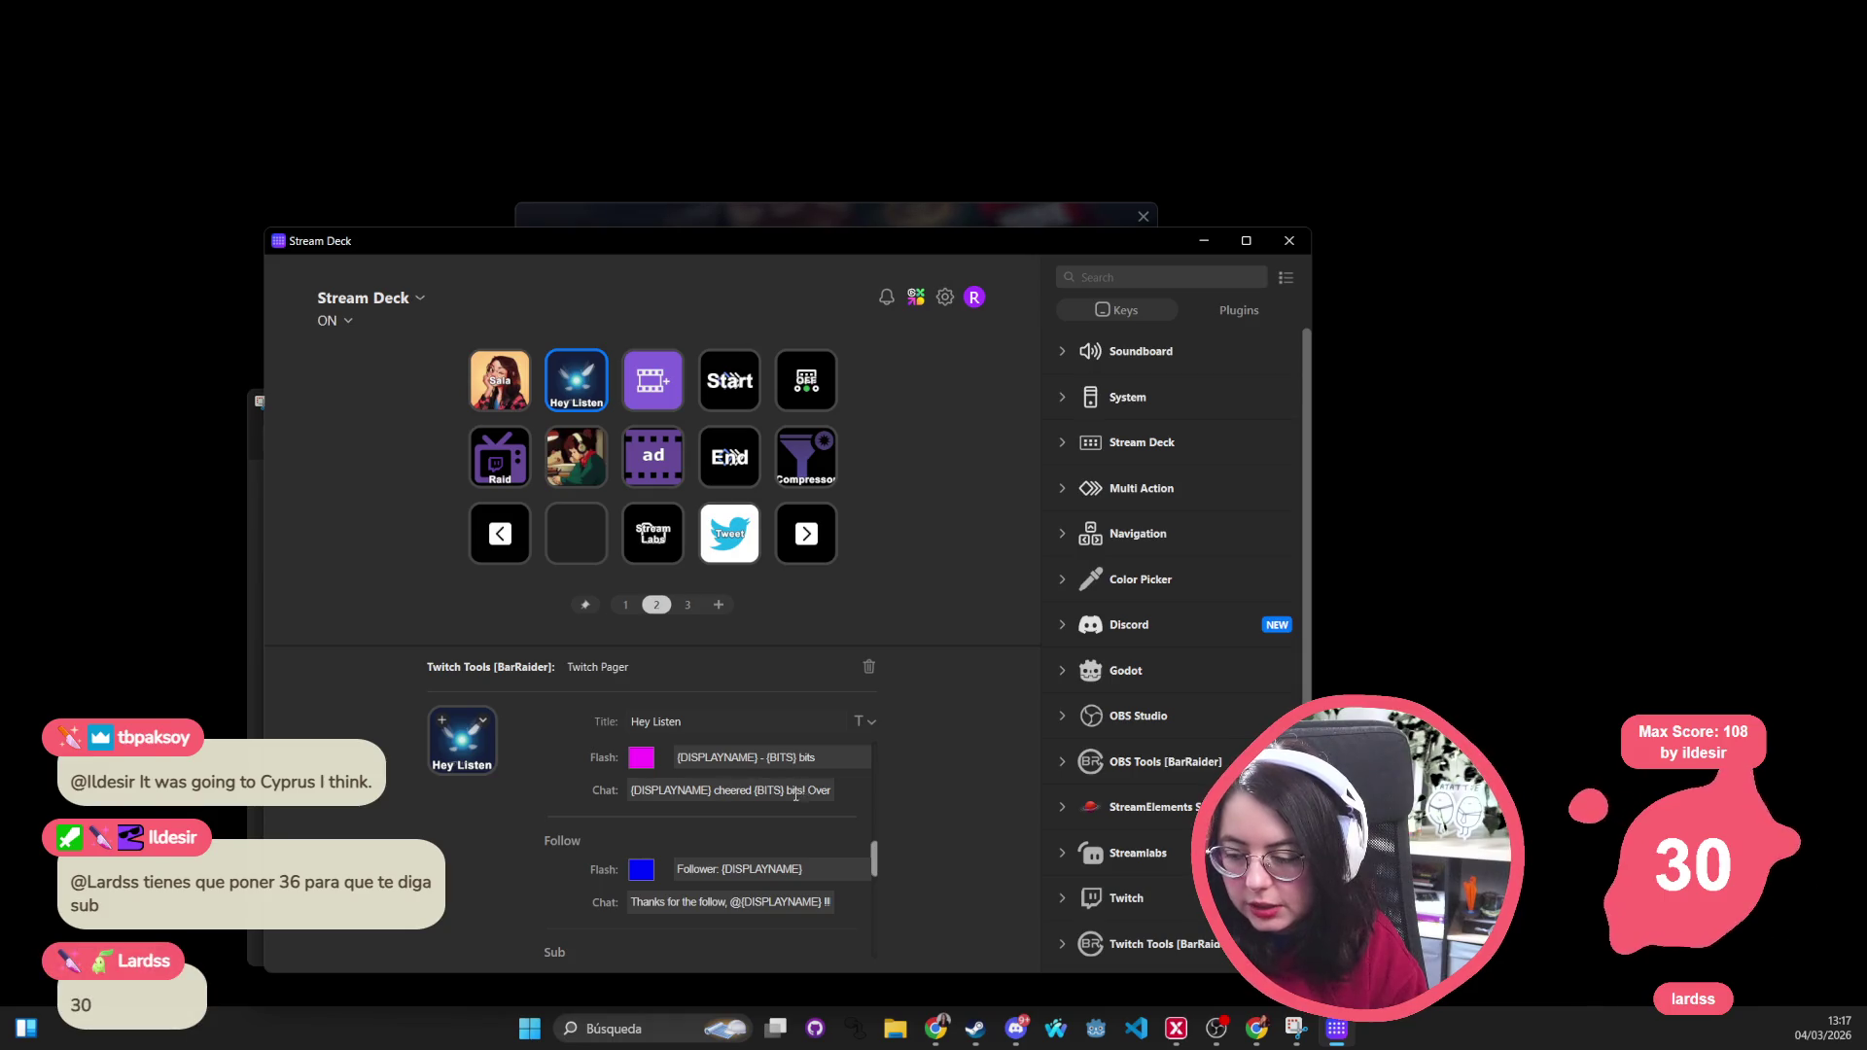
mouse_move(796, 796)
mouse_down()
mouse_move(842, 796)
mouse_move(768, 793)
mouse_move(790, 790)
mouse_up()
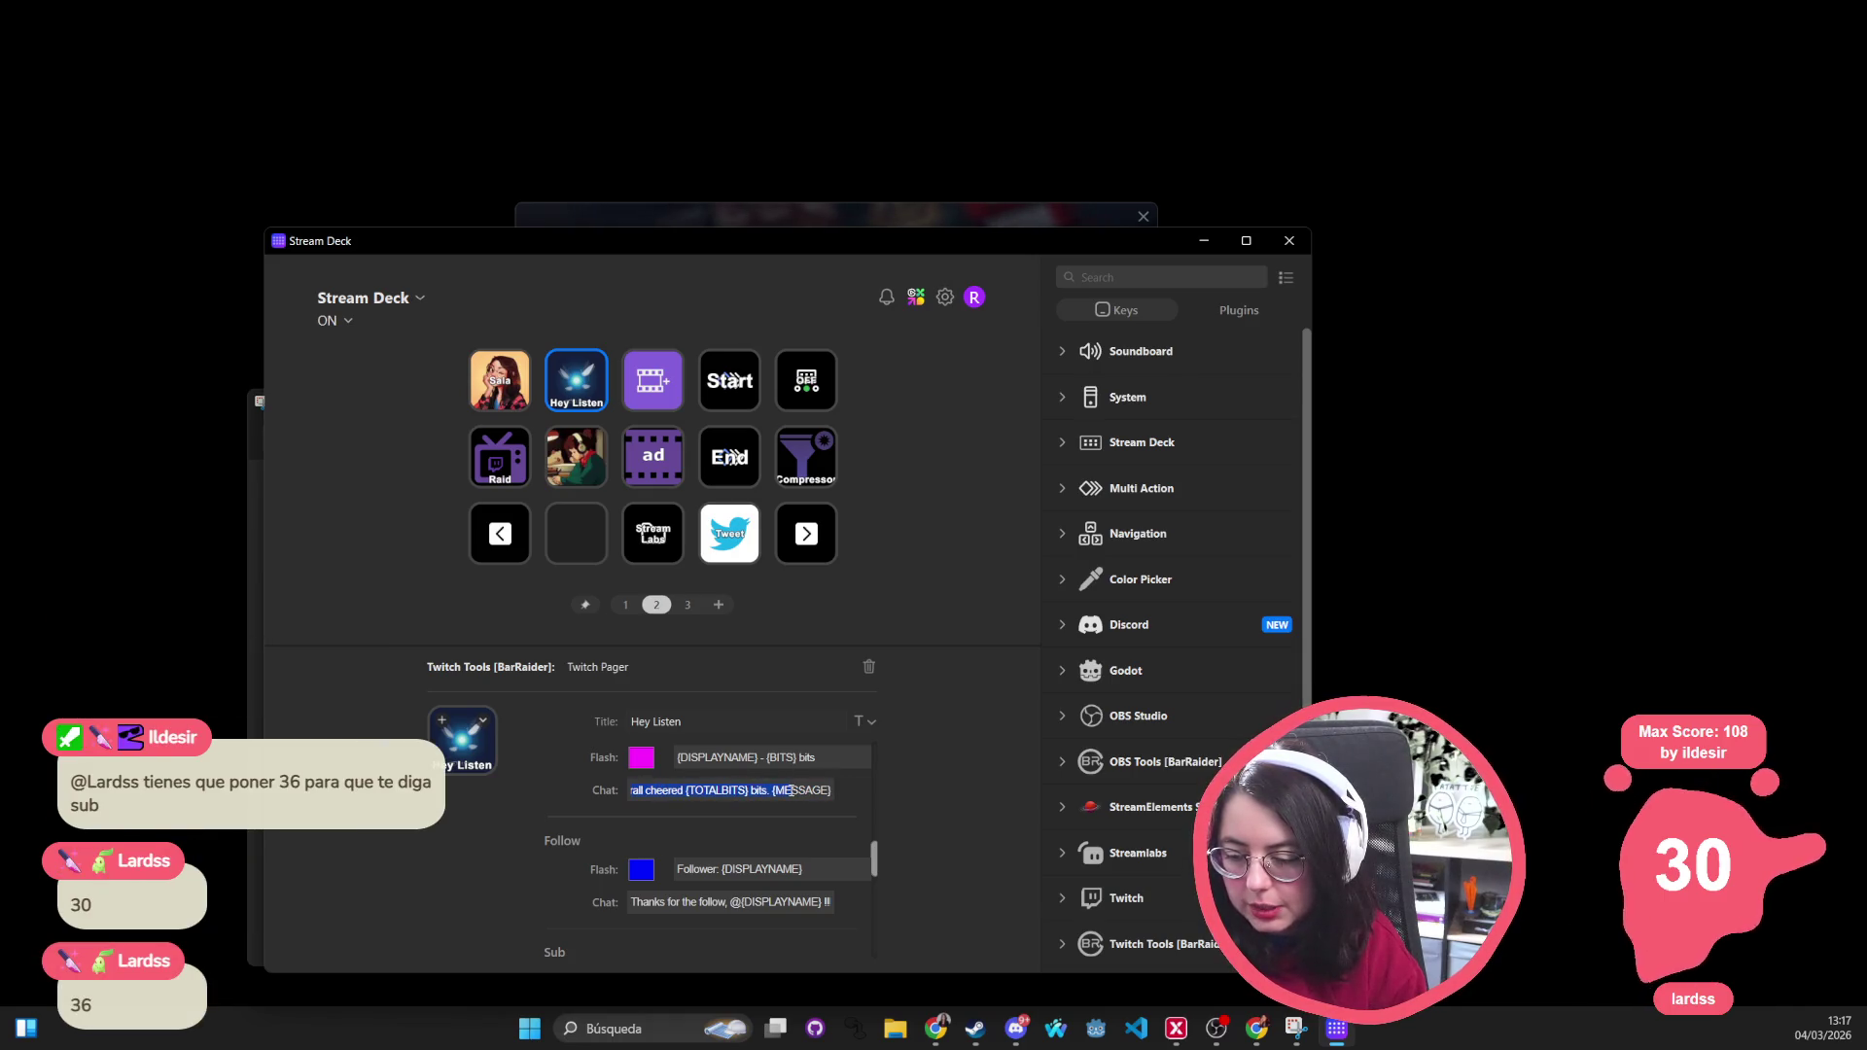
scroll(636, 868, down, 3)
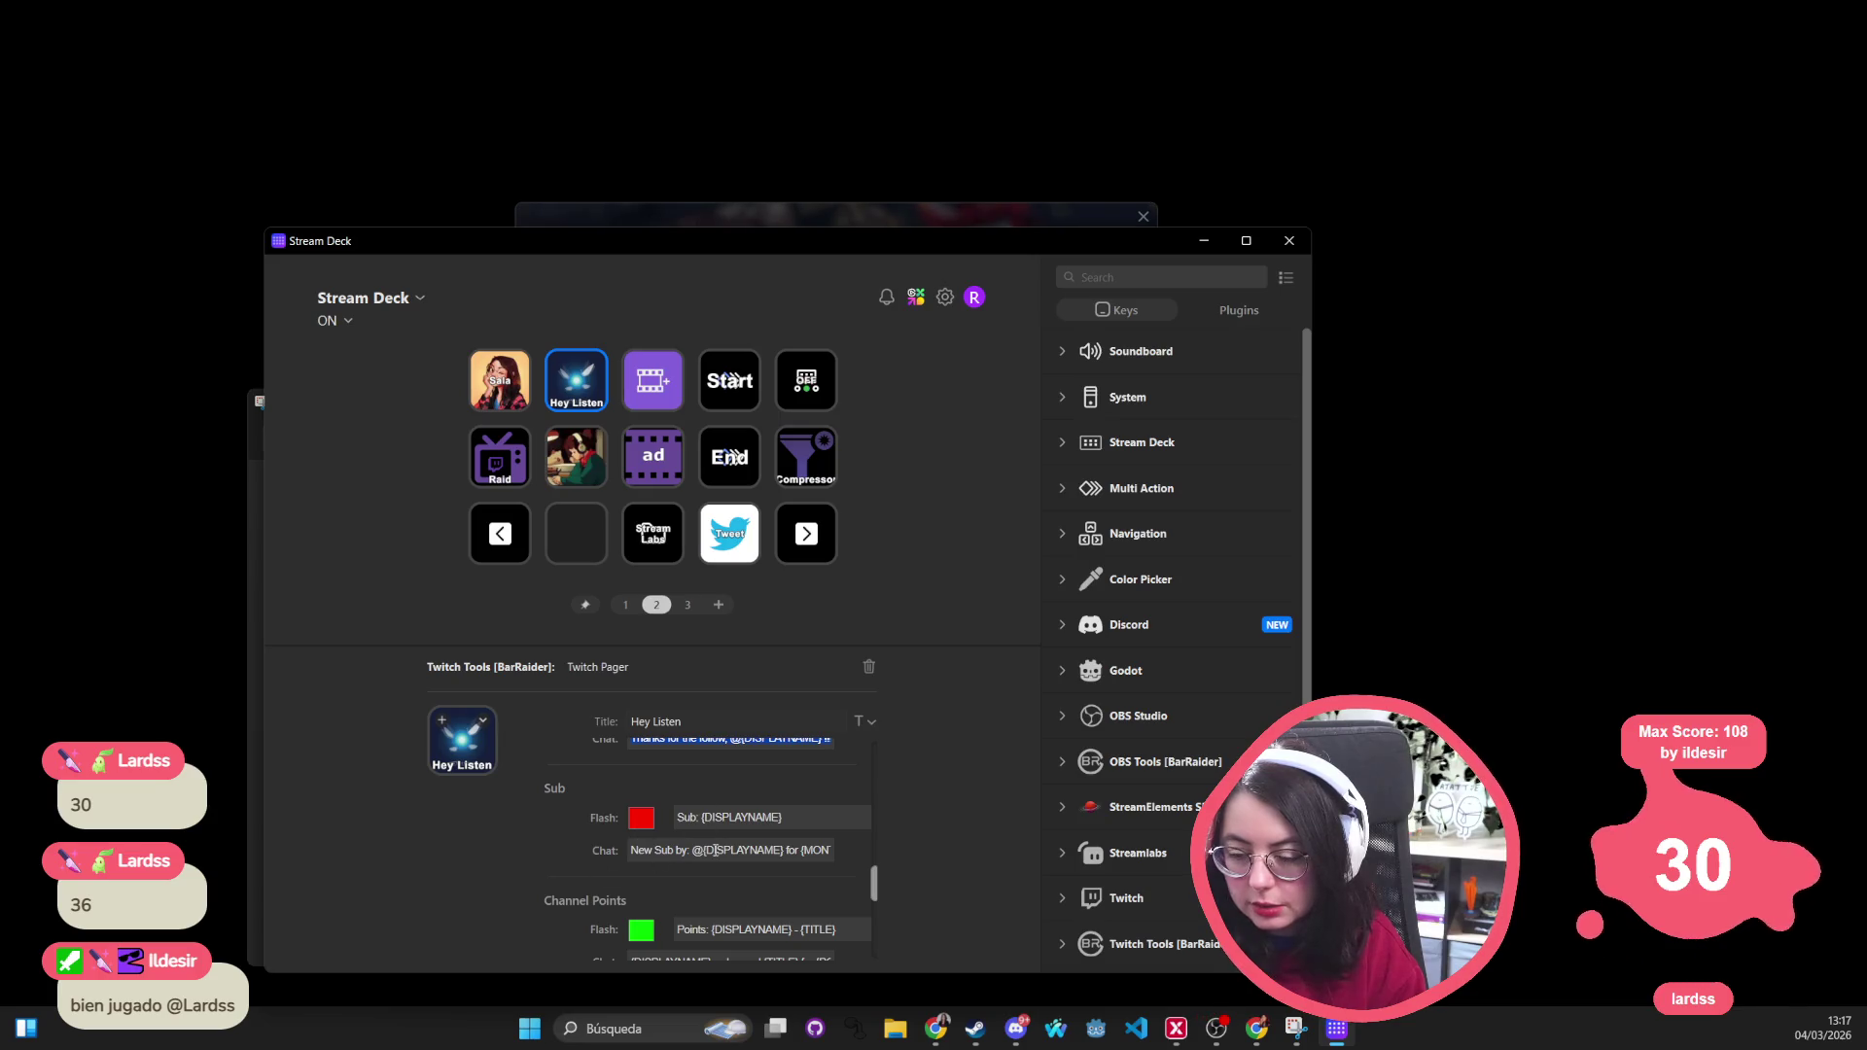
scroll(540, 821, down, 5)
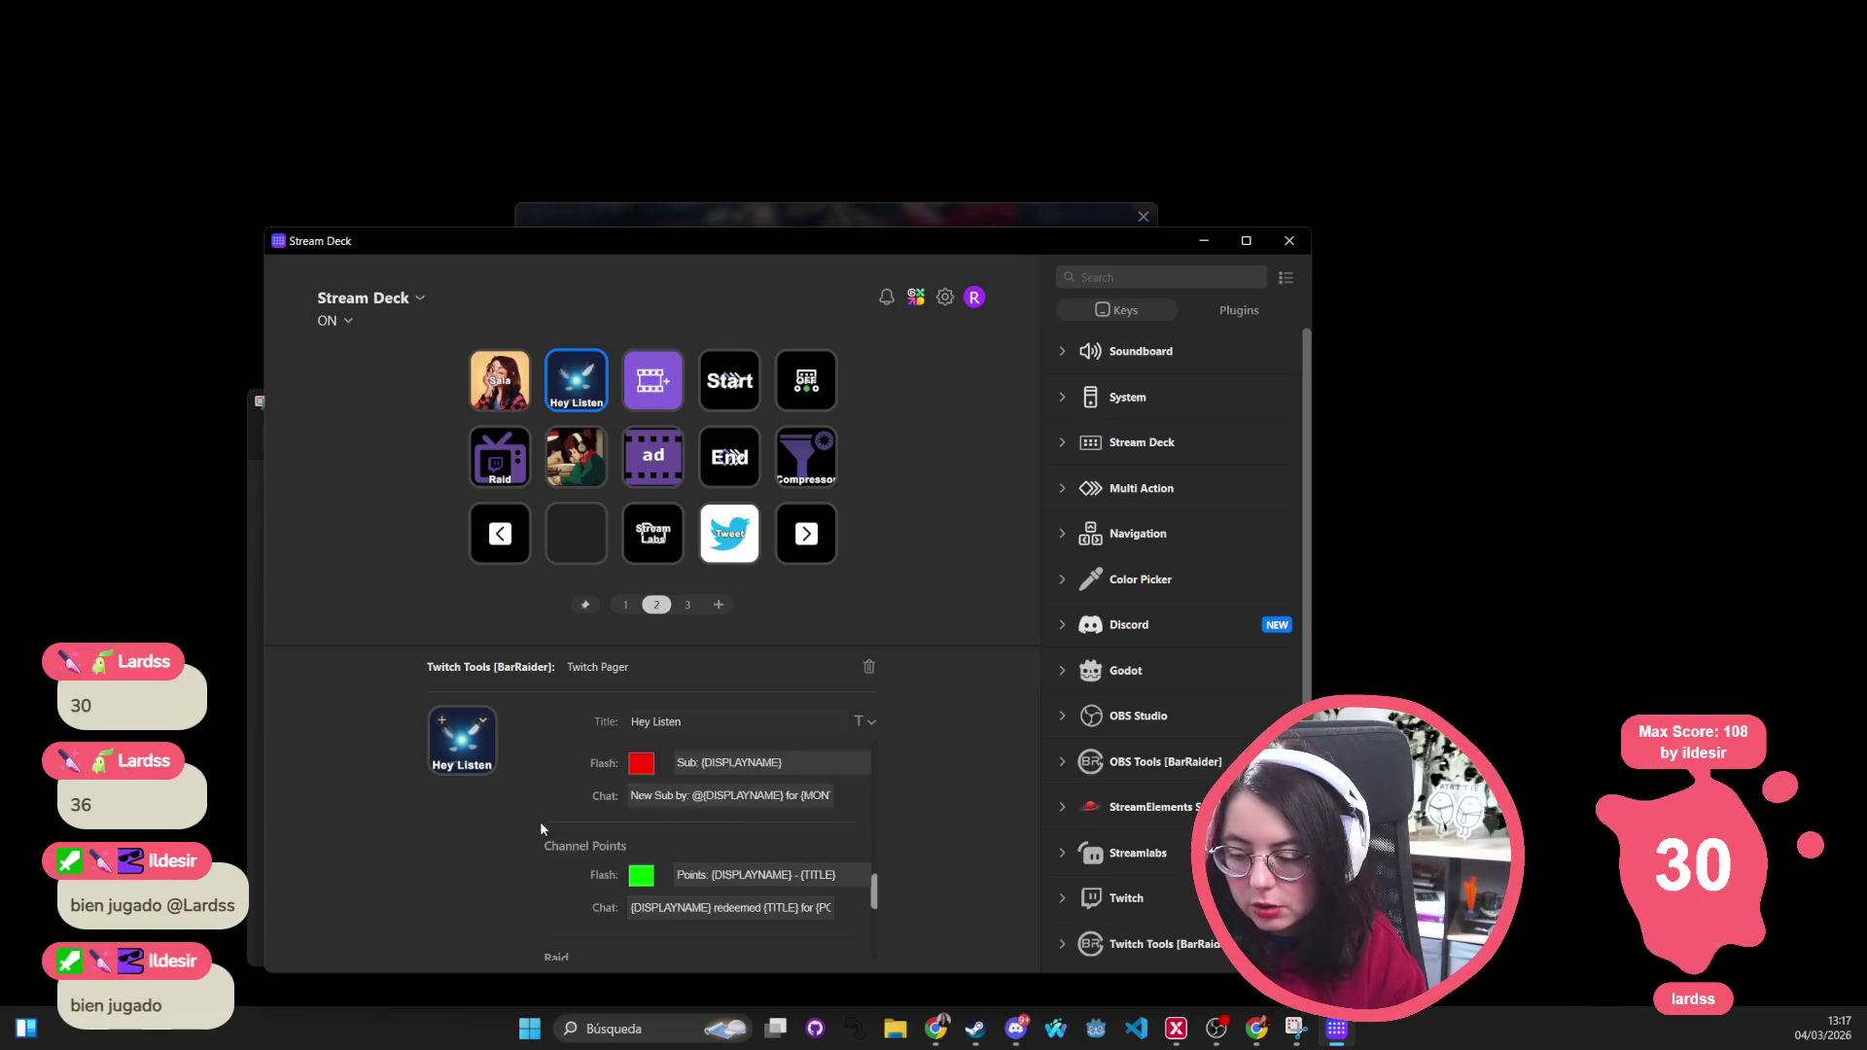
scroll(541, 830, up, 10)
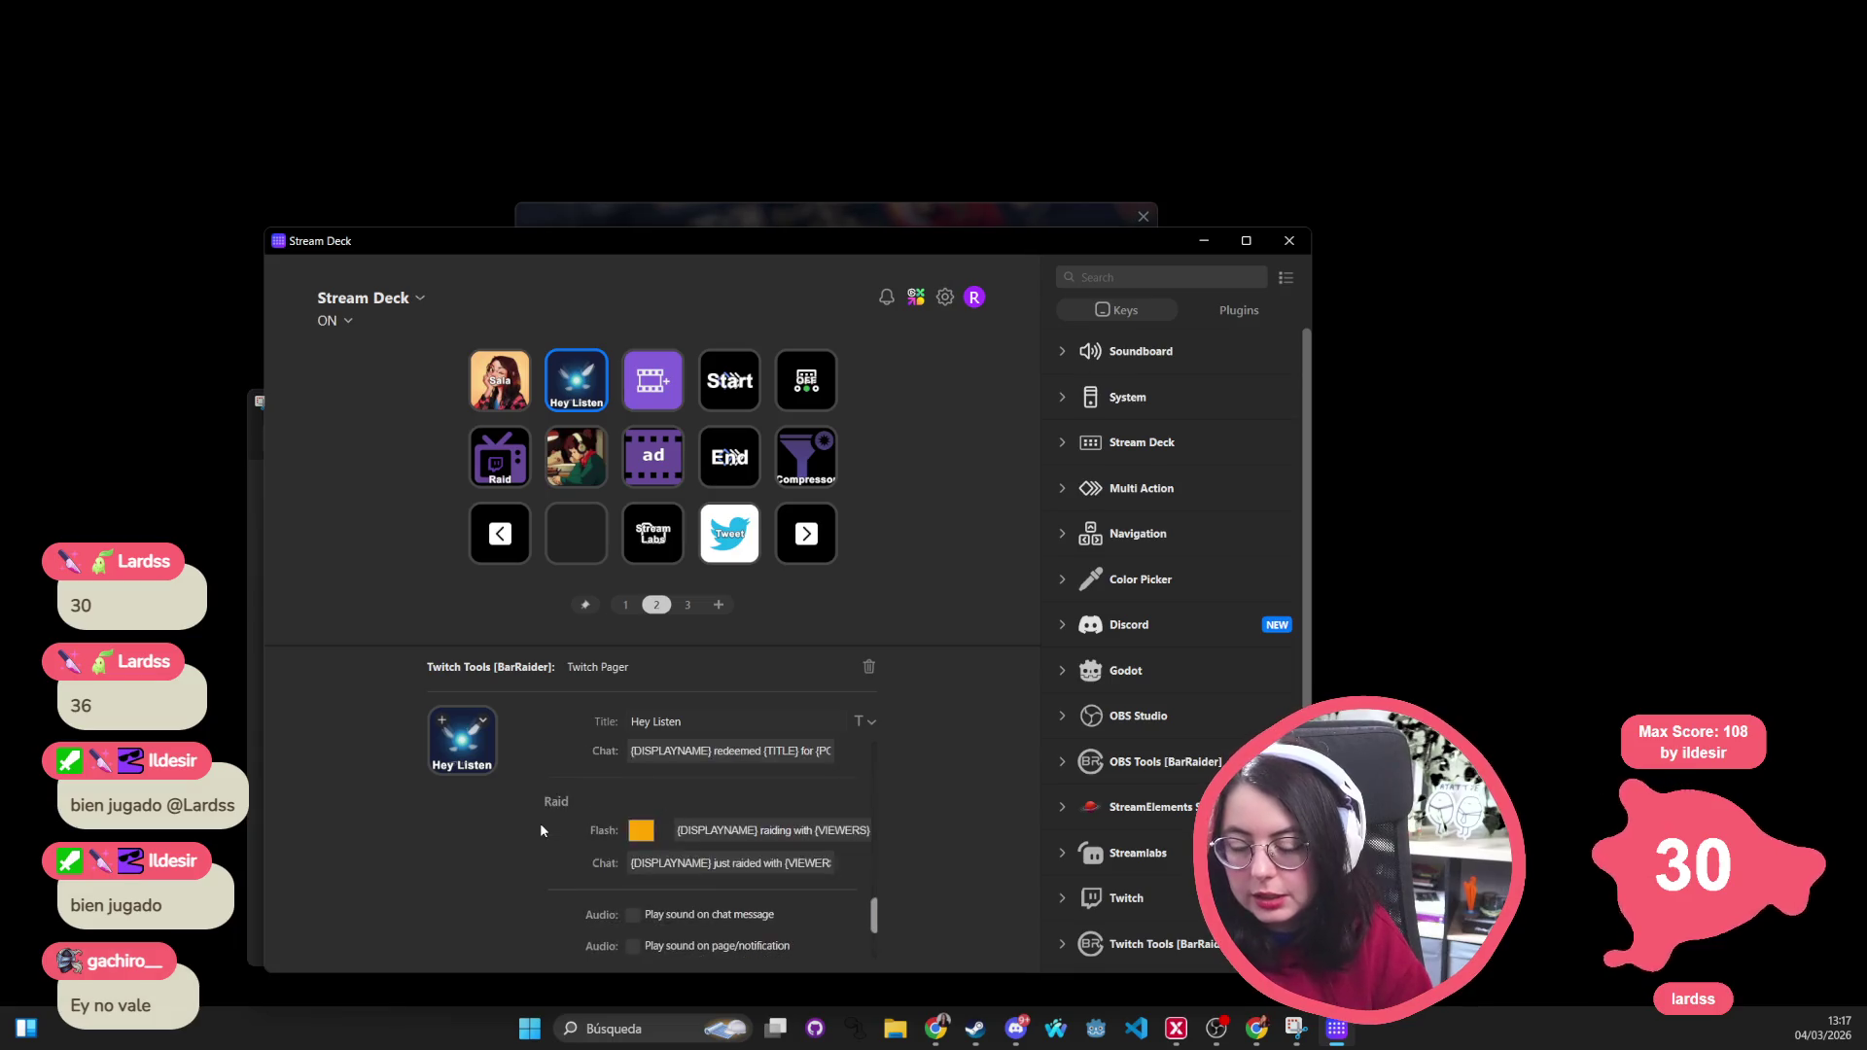
scroll(680, 841, down, 3)
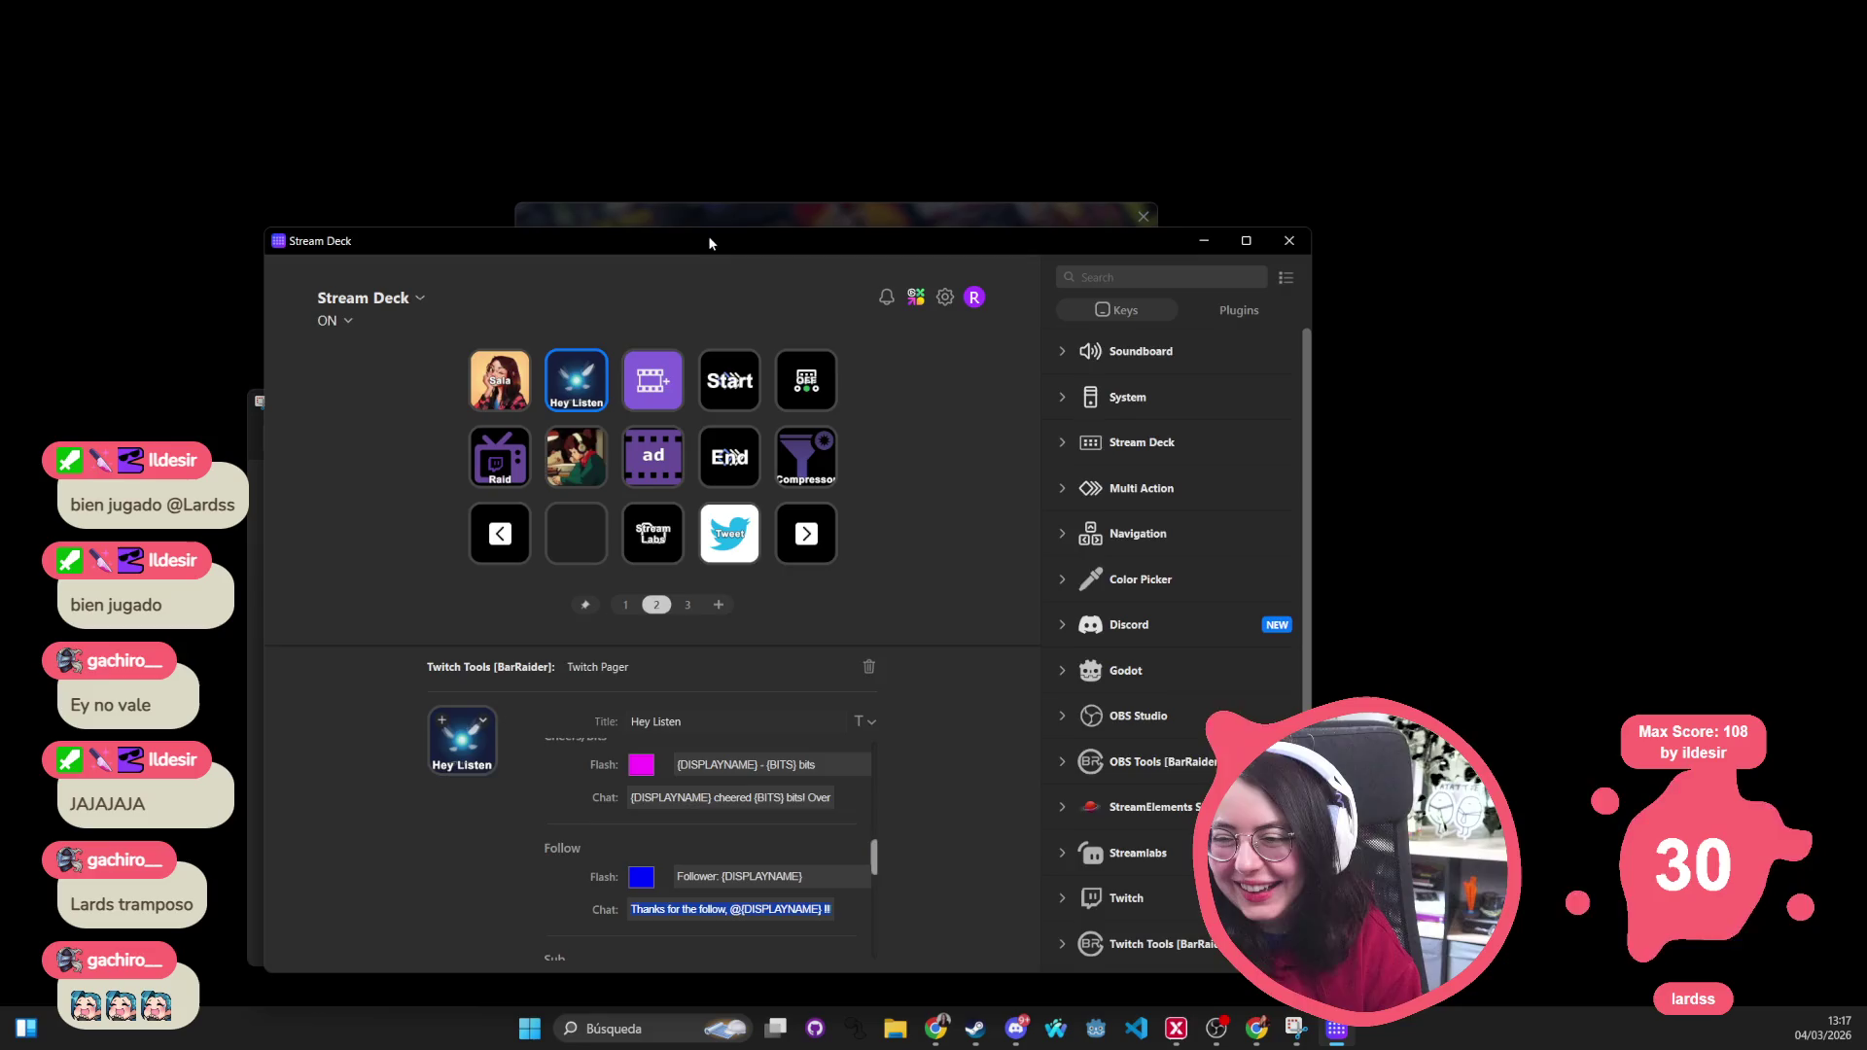
Reposition the Stream Deck window and reveal the full cheer text '{DISPLAYNAME} cheered {BITS} bits!'
drag(708, 242, 718, 98)
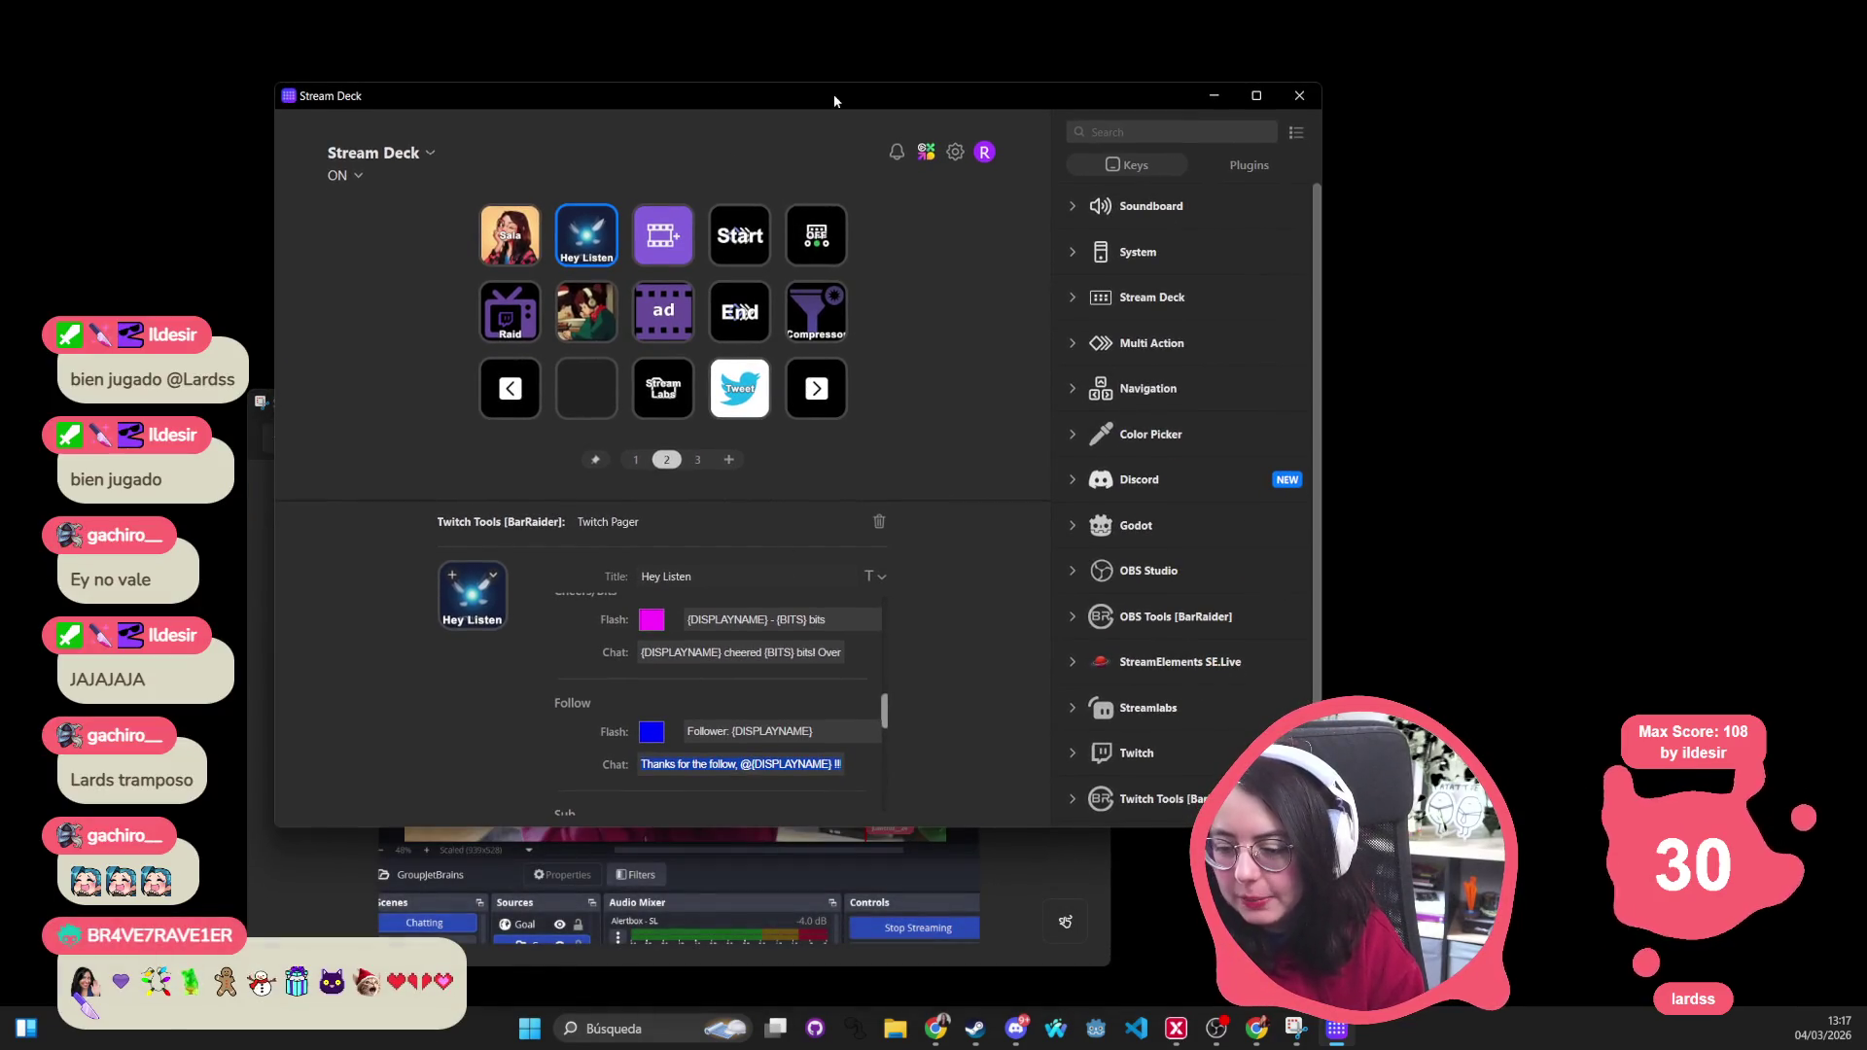
drag(833, 96, 809, 157)
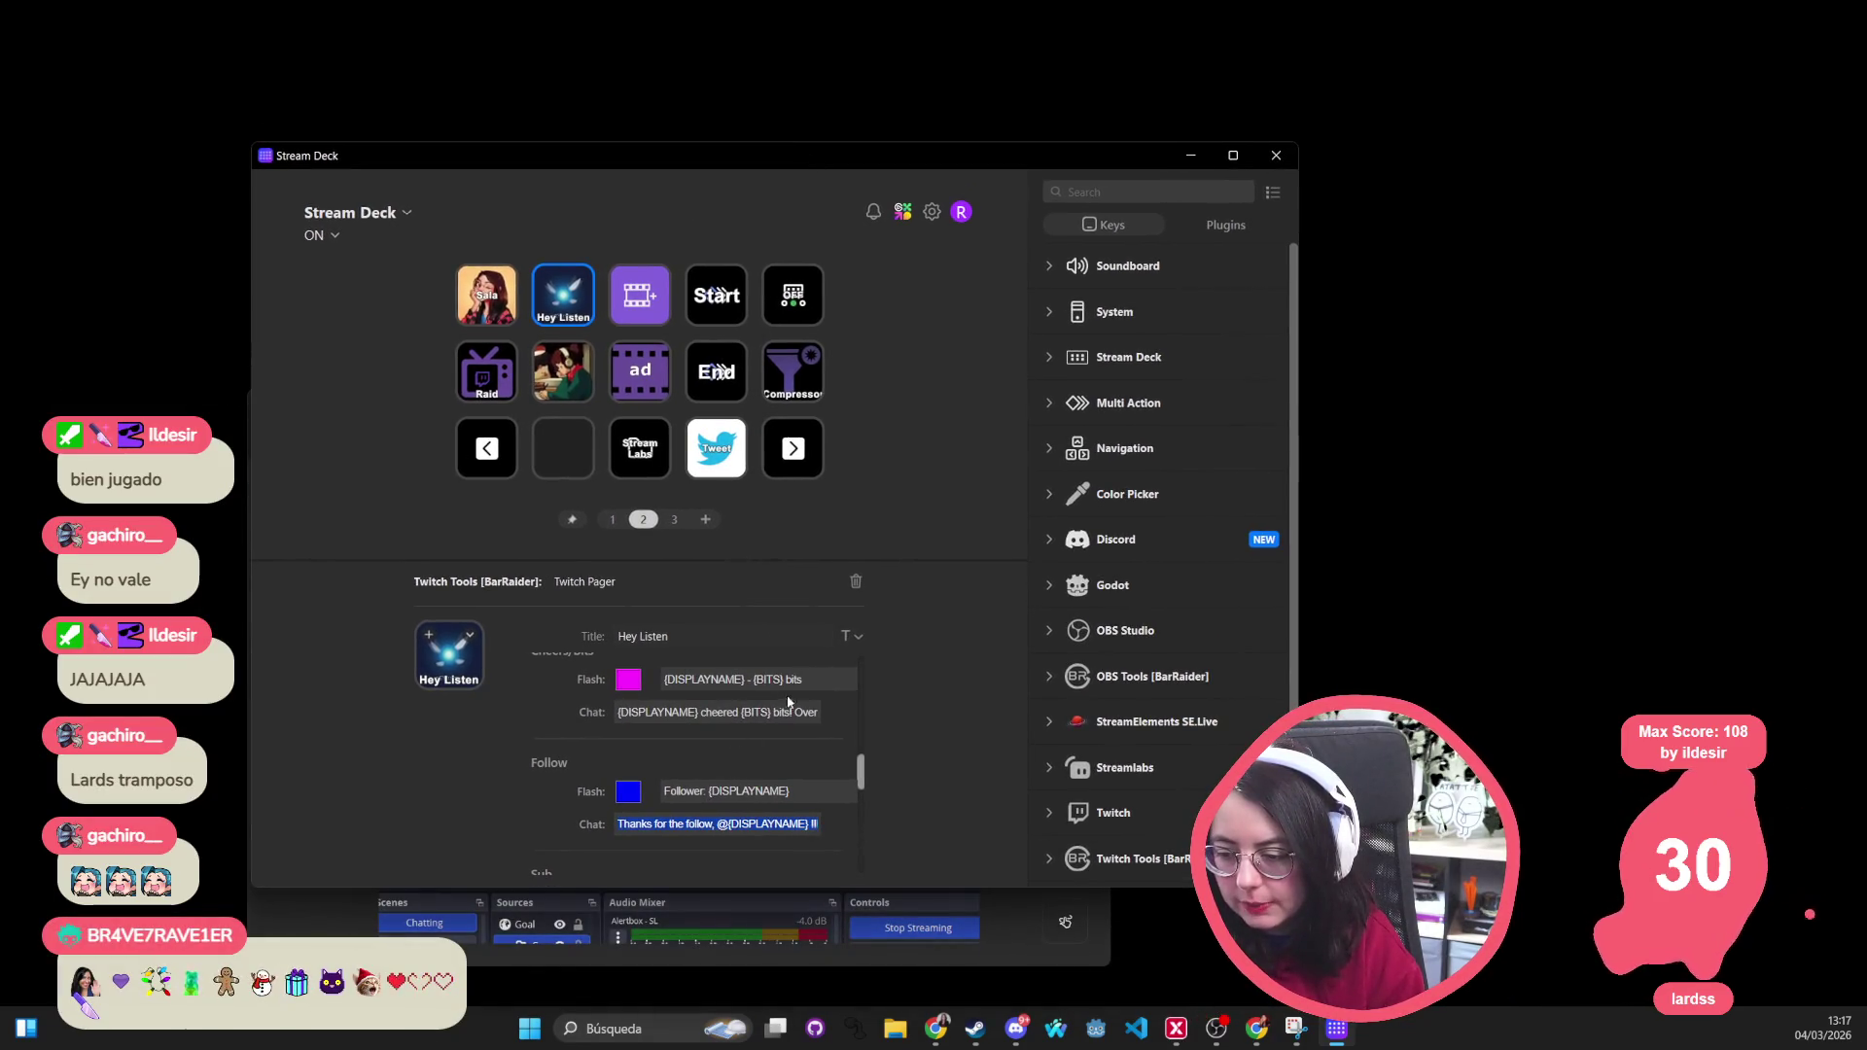
click(714, 713)
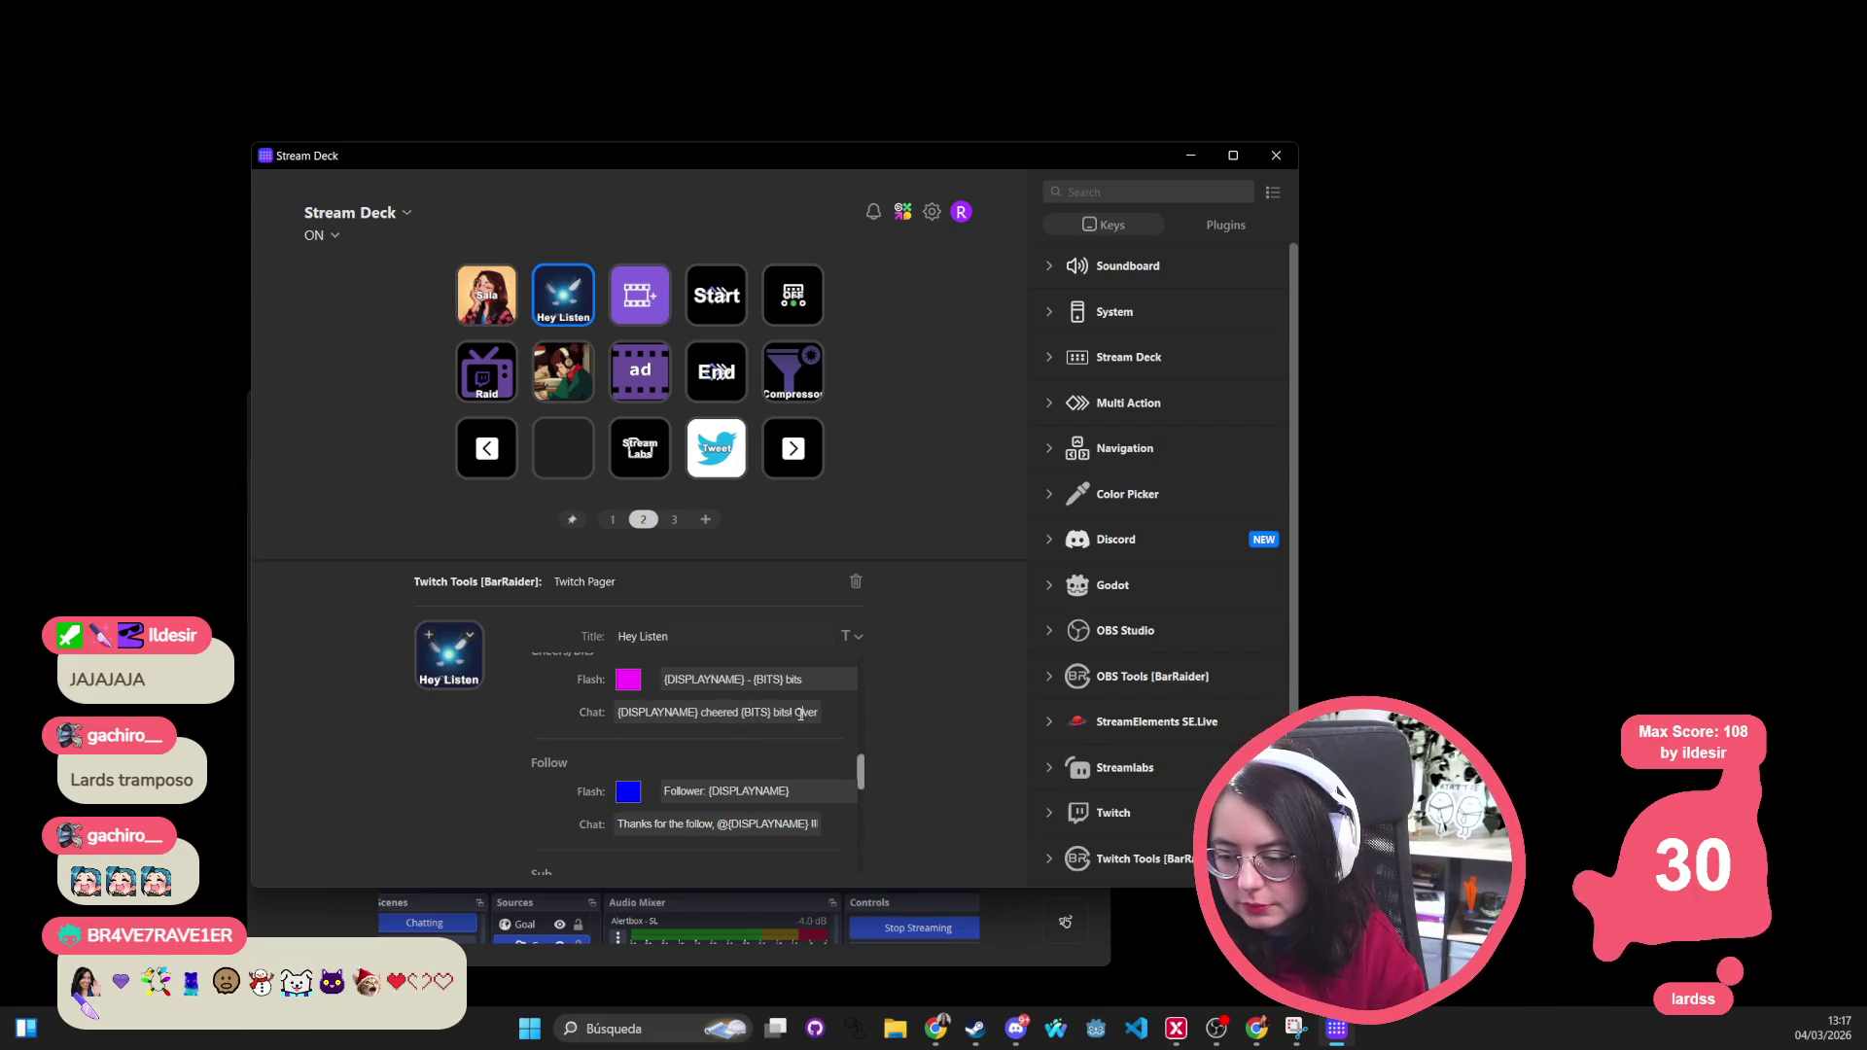
drag(820, 712, 873, 710)
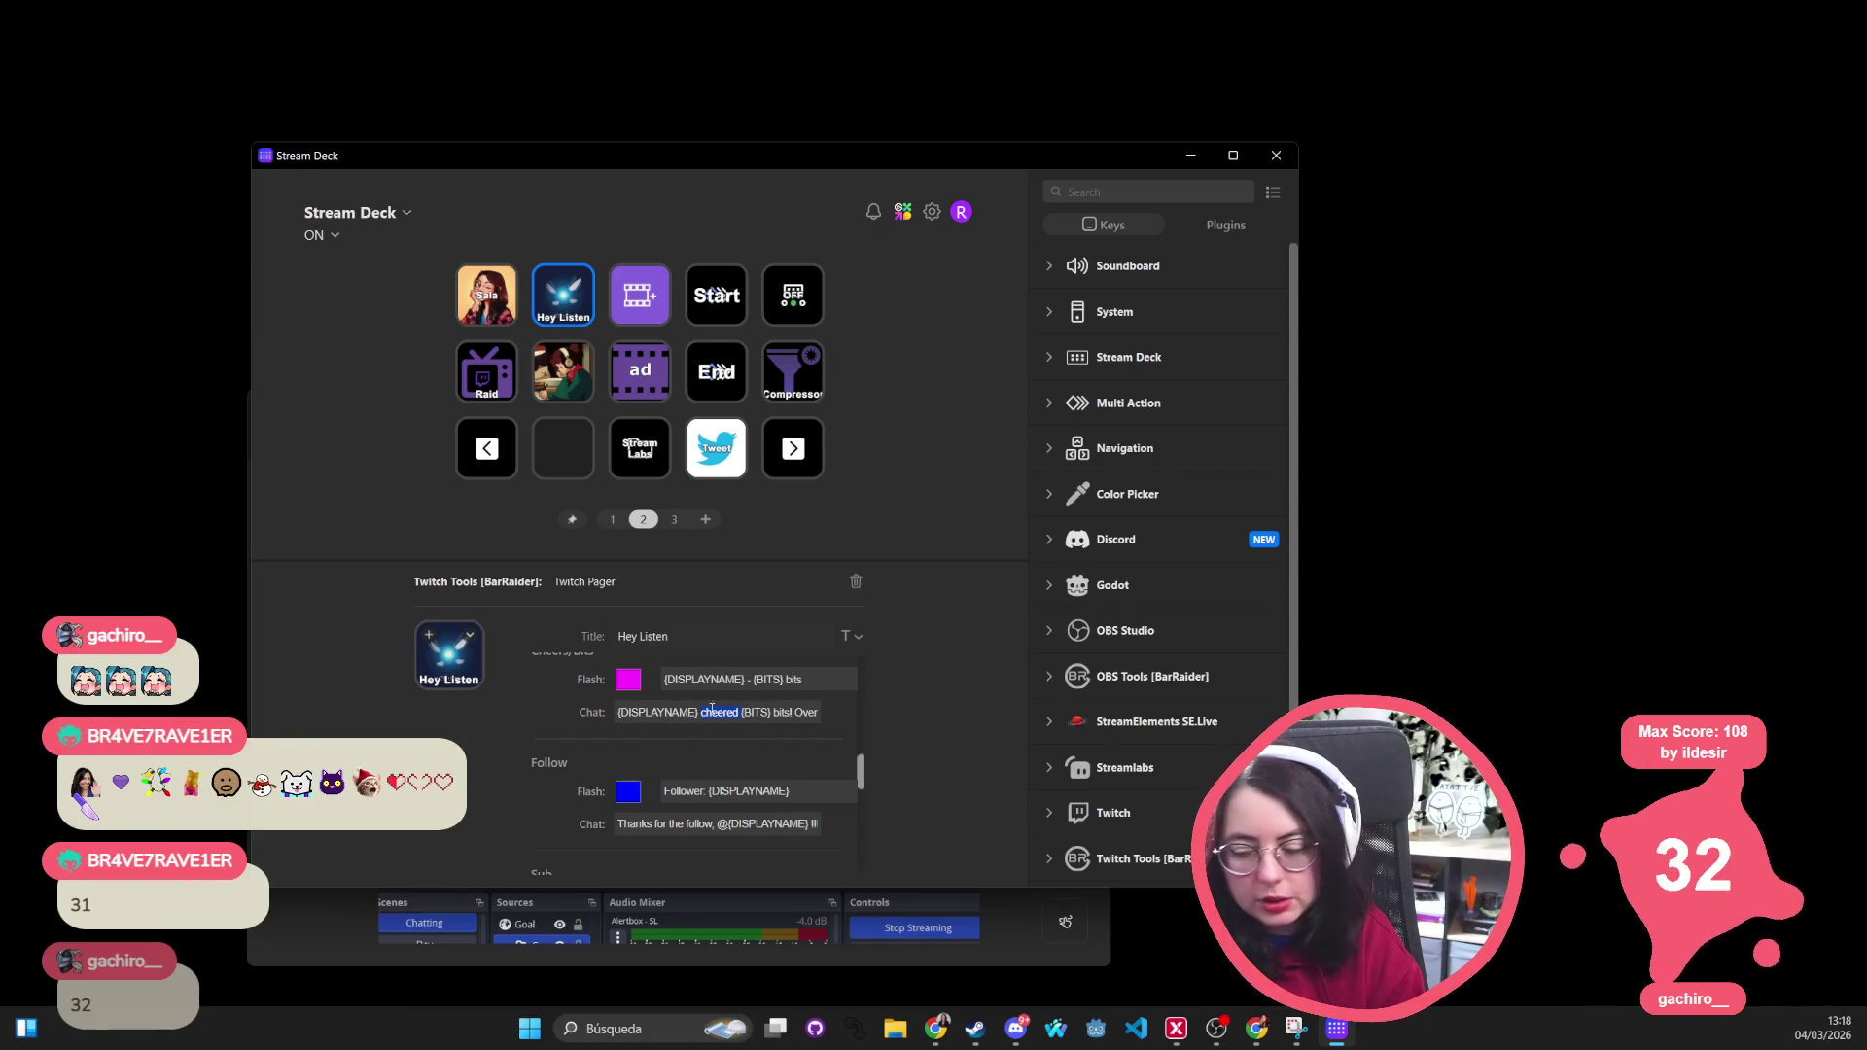
scroll(558, 768, down, 1)
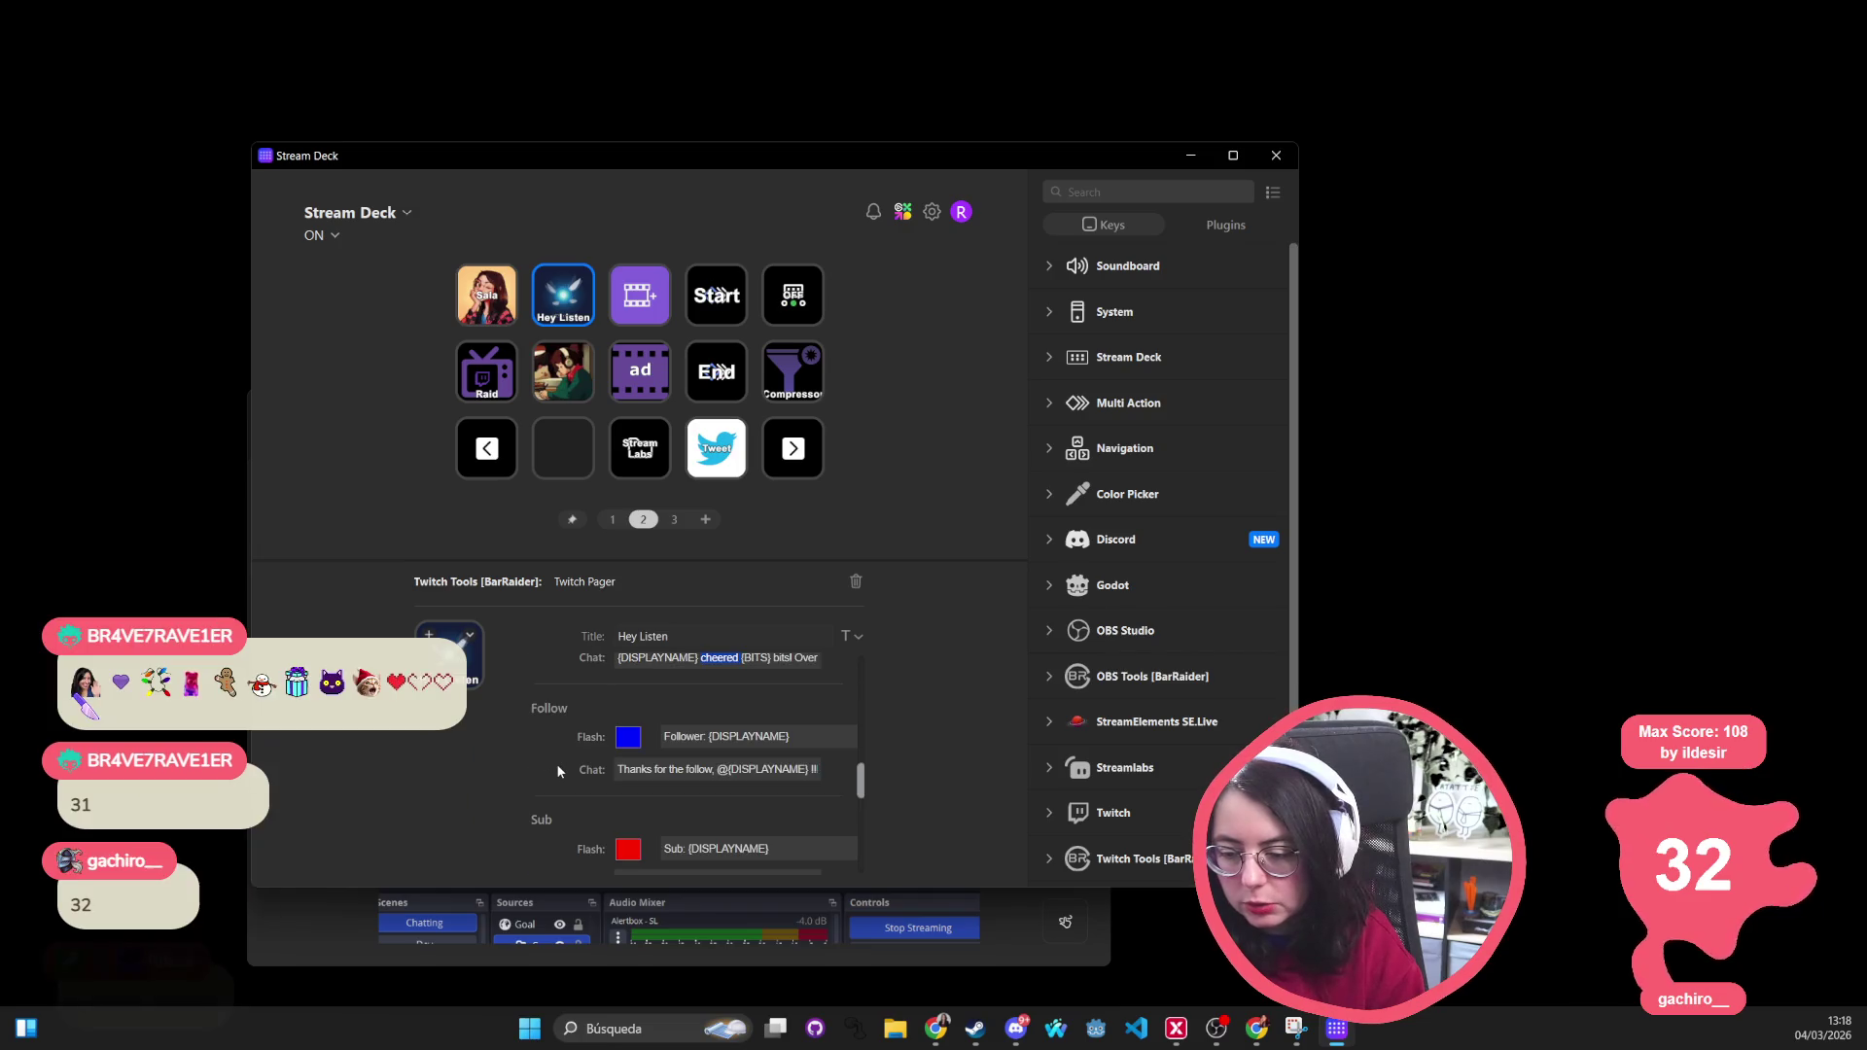
Edit the Follow Chat field to read 'Gracias @{DISPLAYNAME} !!! <3', removing the stray s
click(717, 770)
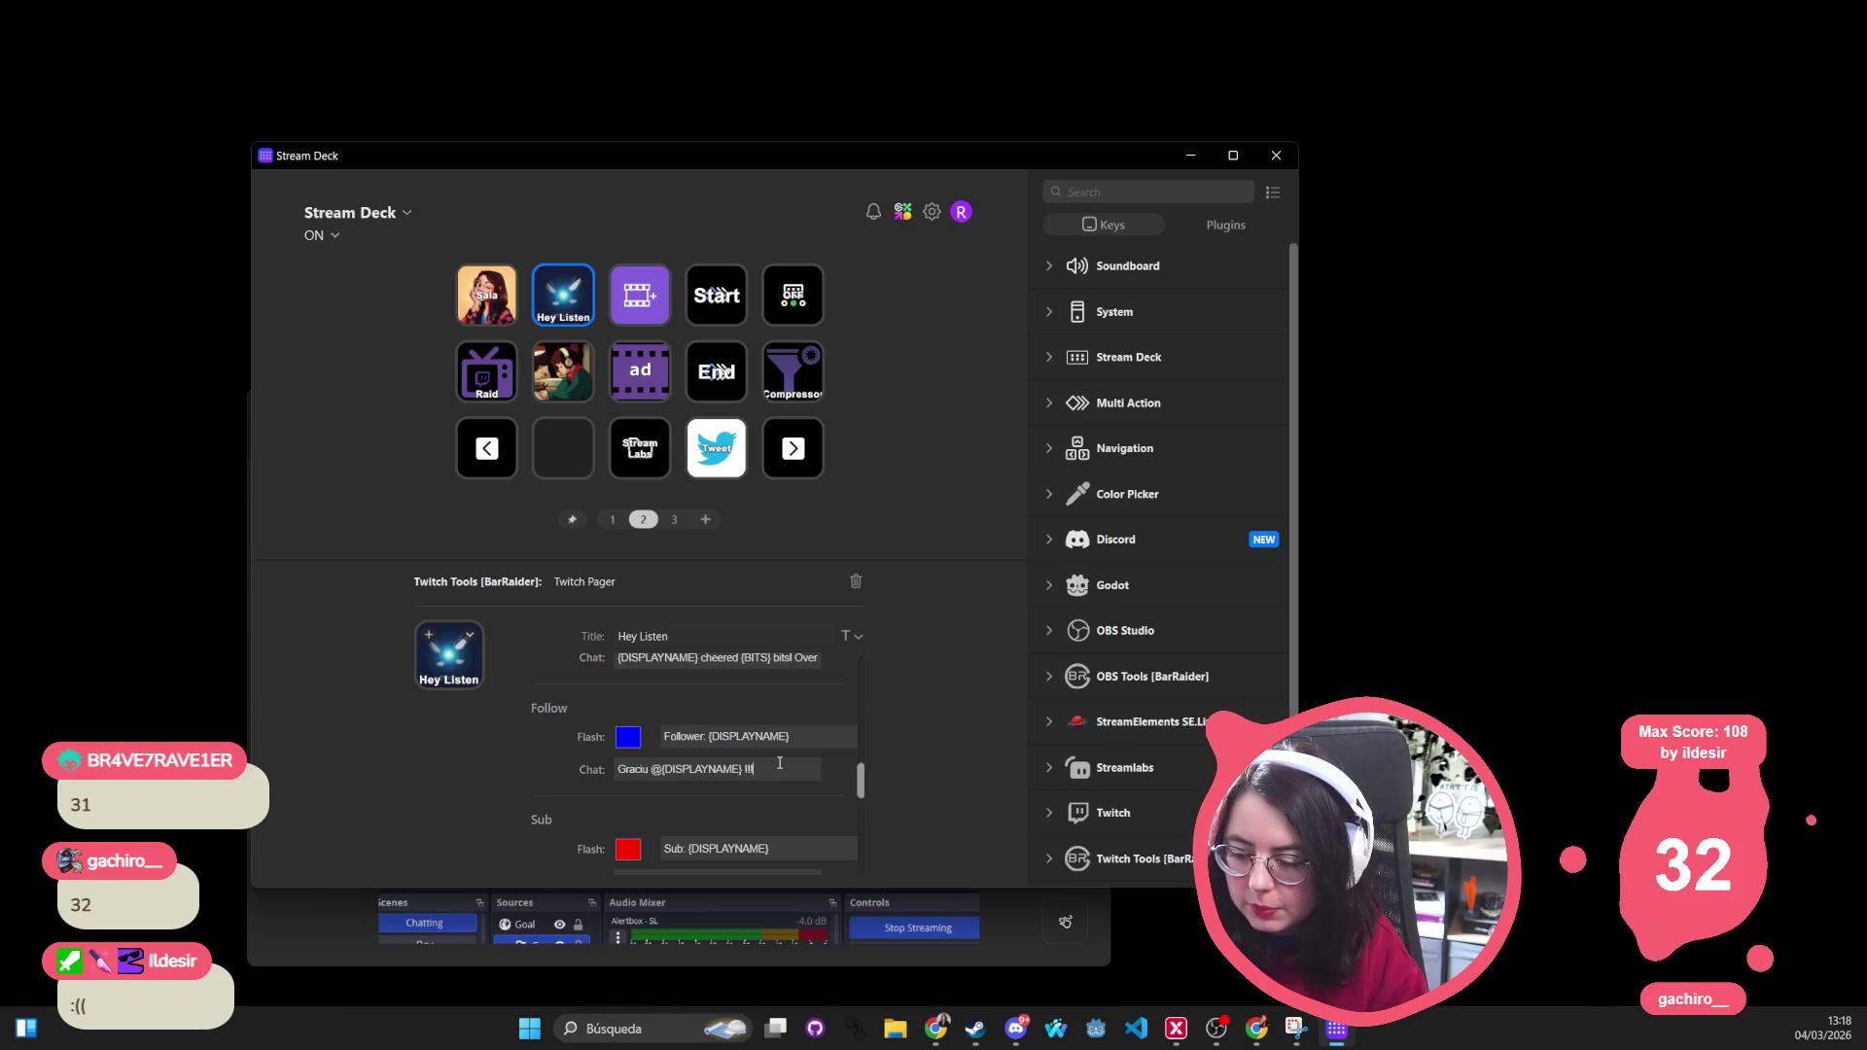
text(<3s)
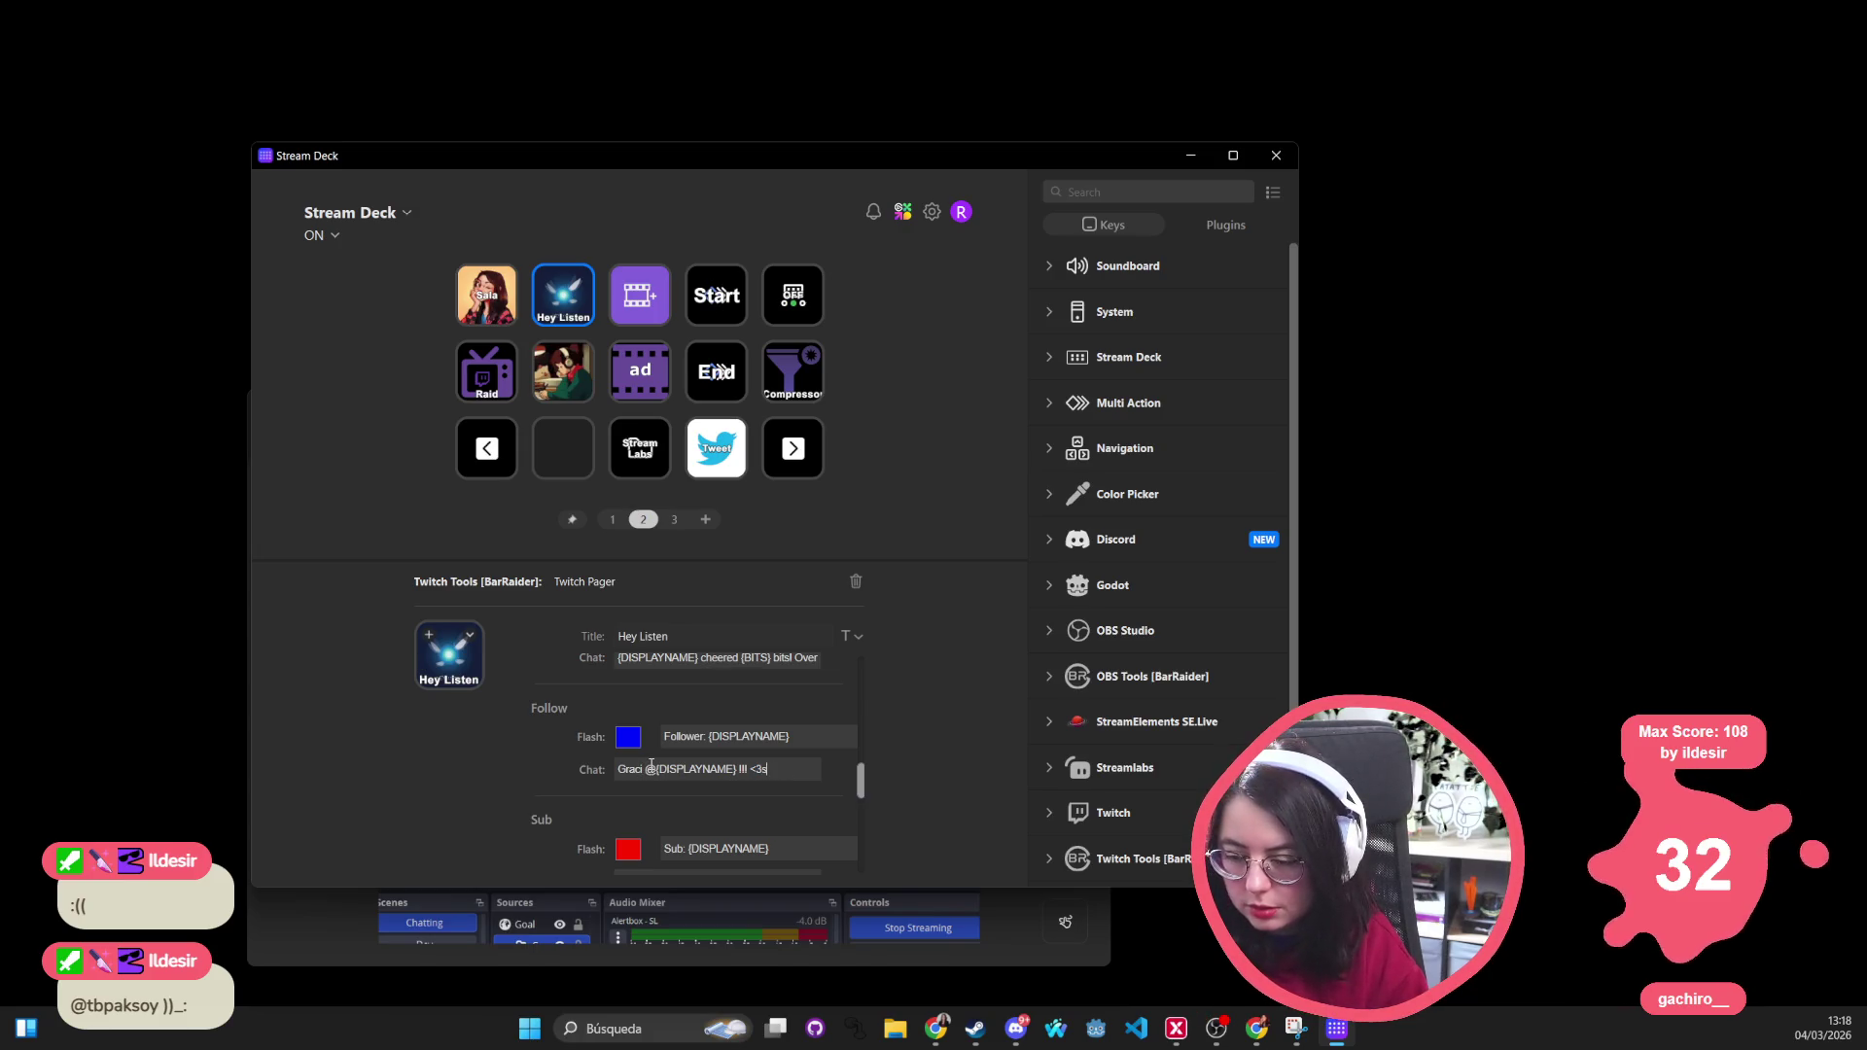
key(BackSpace)
text(as)
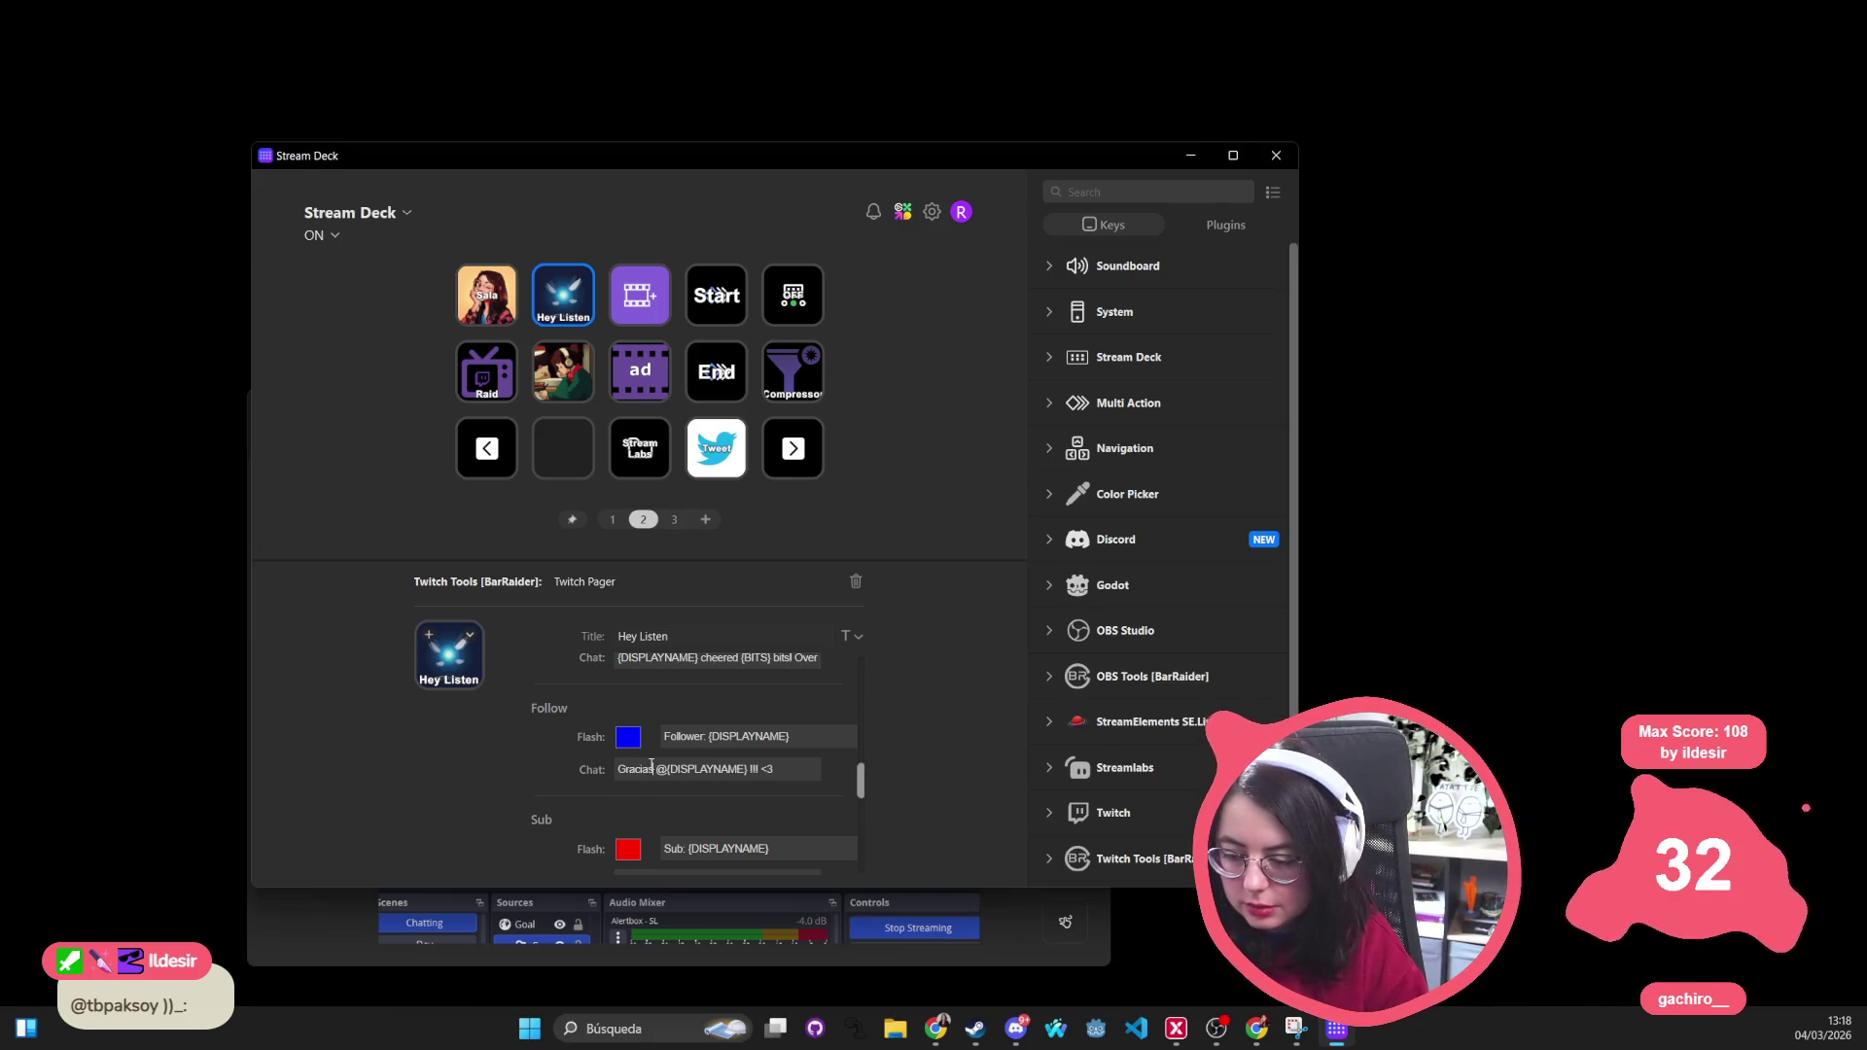
scroll(602, 719, down, 2)
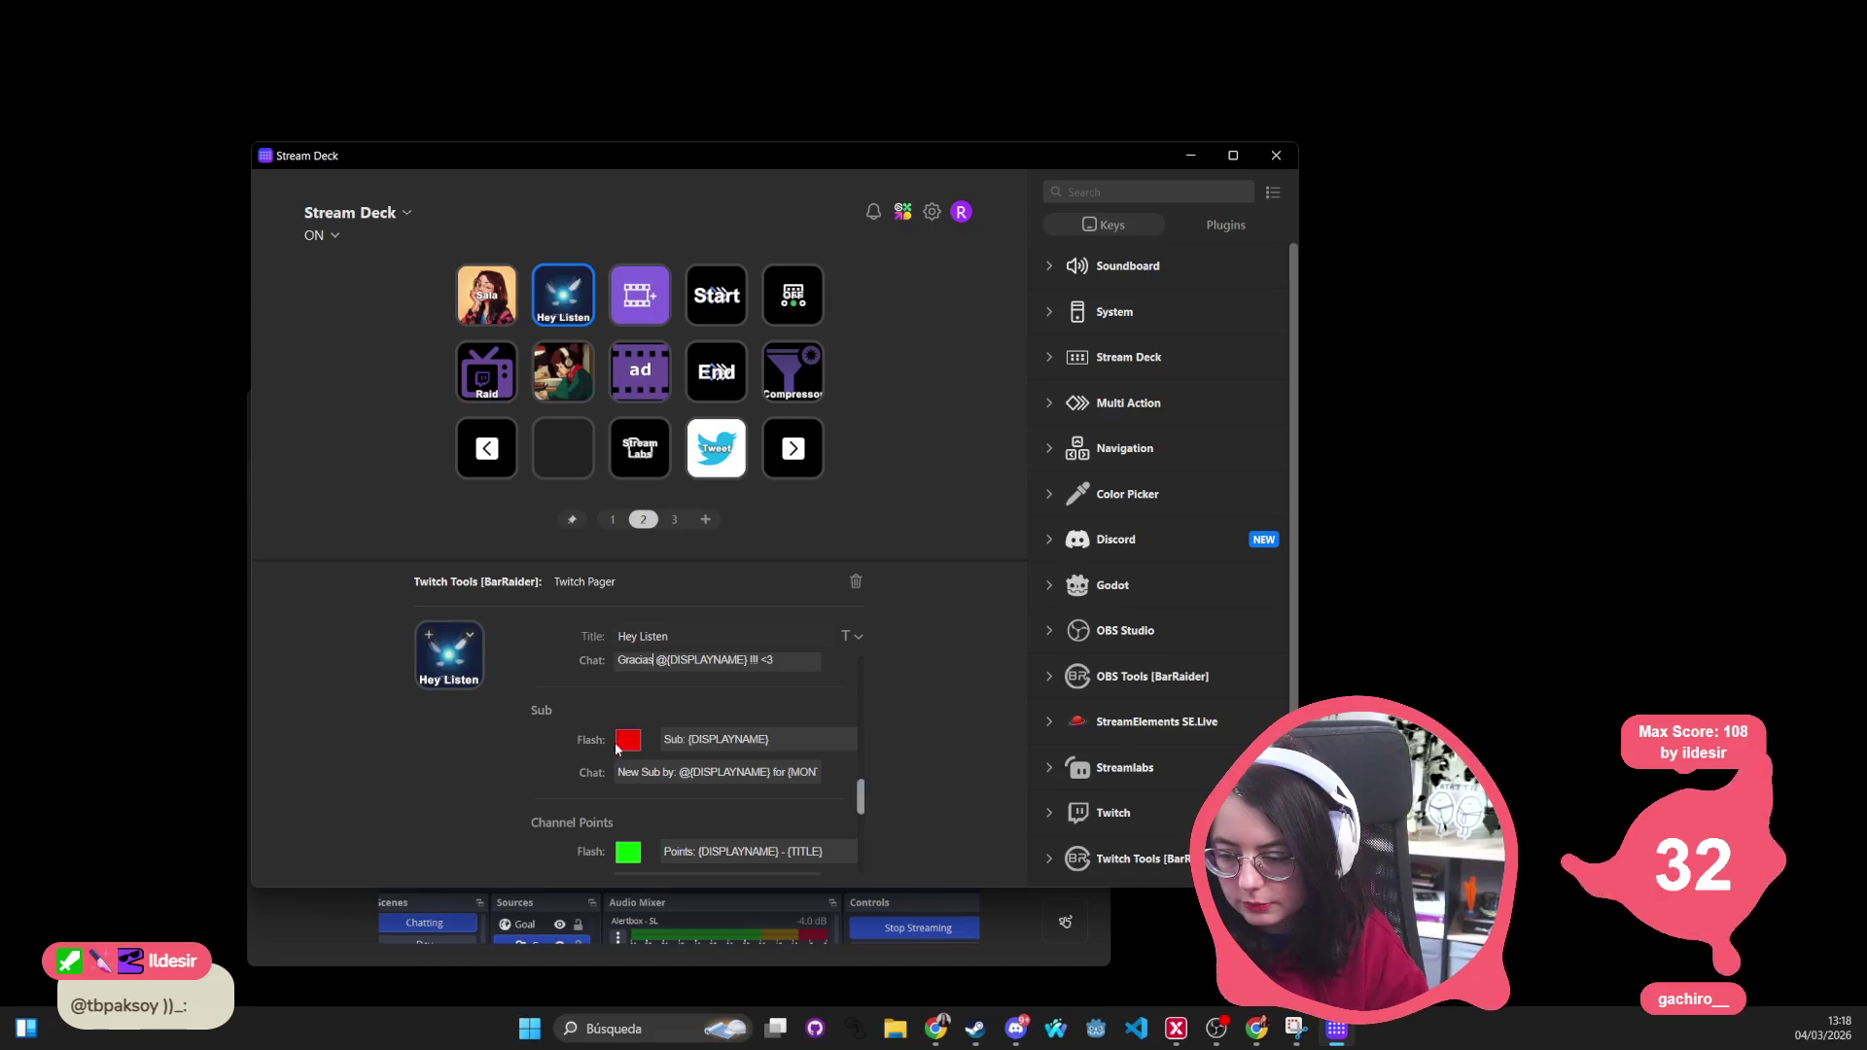
scroll(639, 739, up, 2)
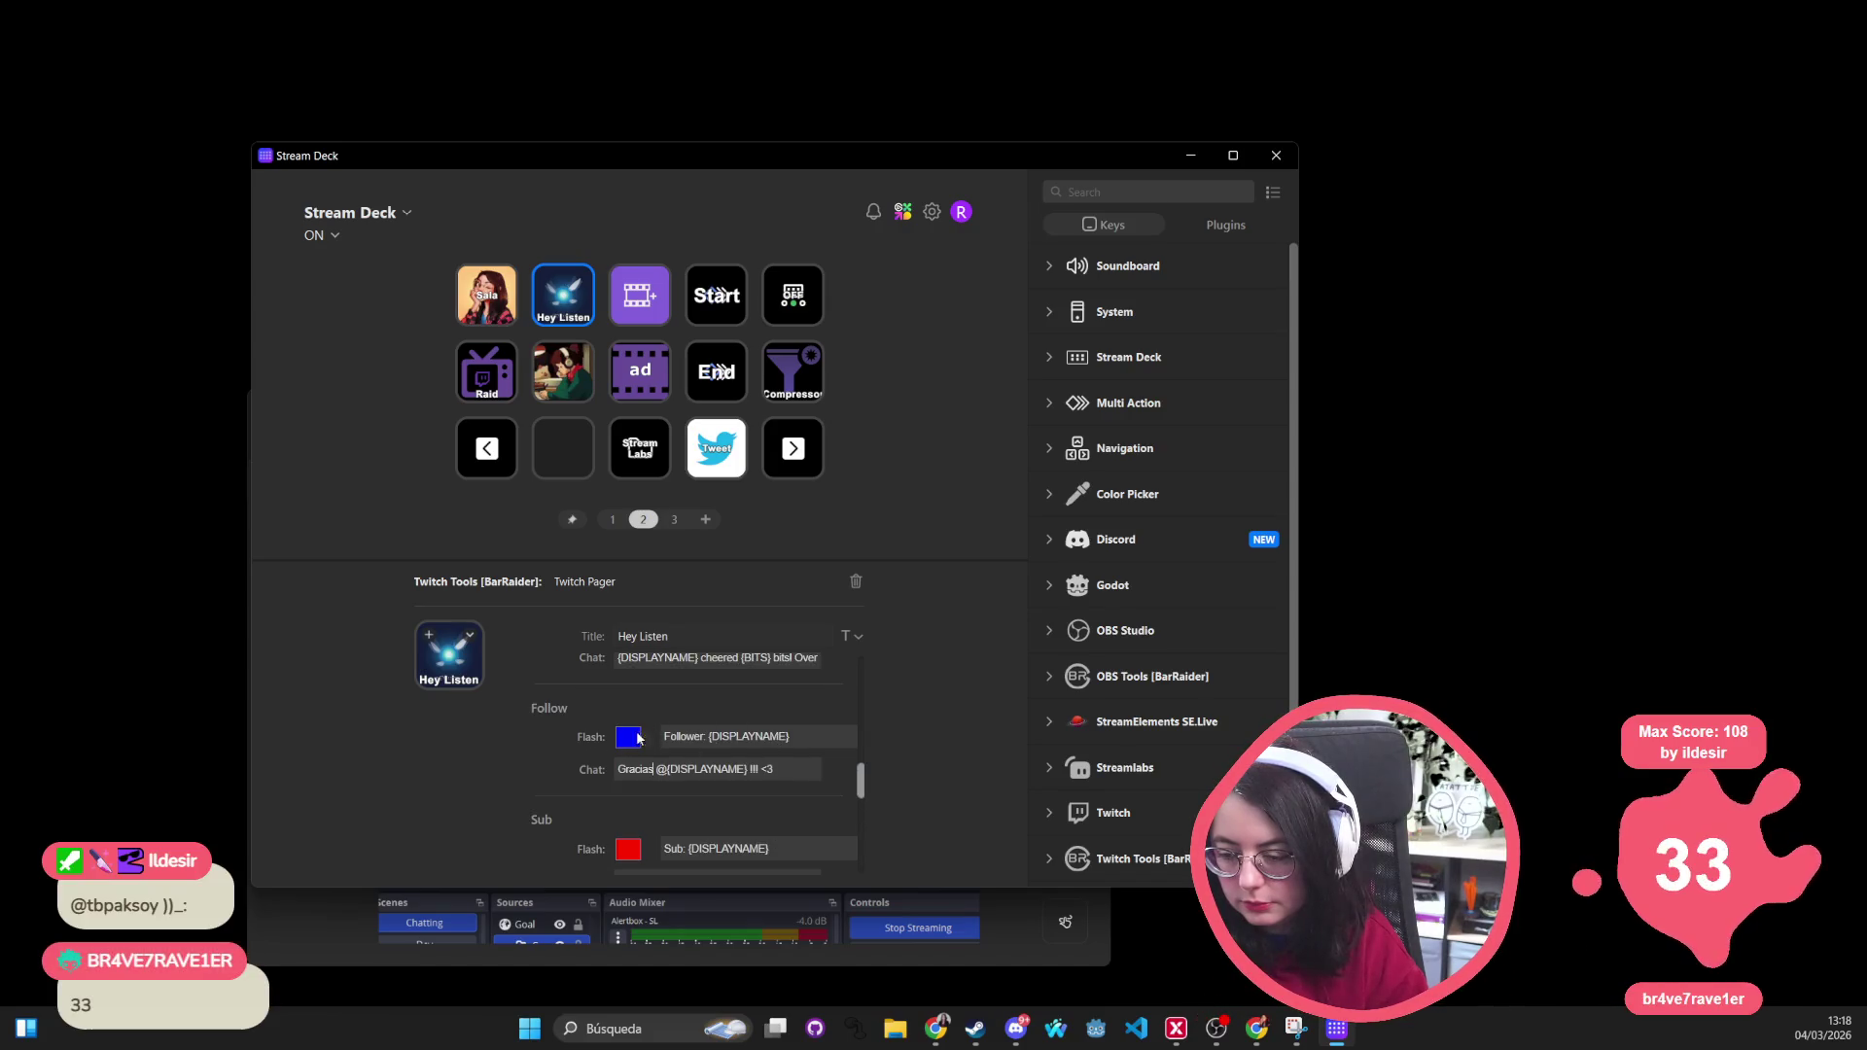
scroll(556, 741, down, 2)
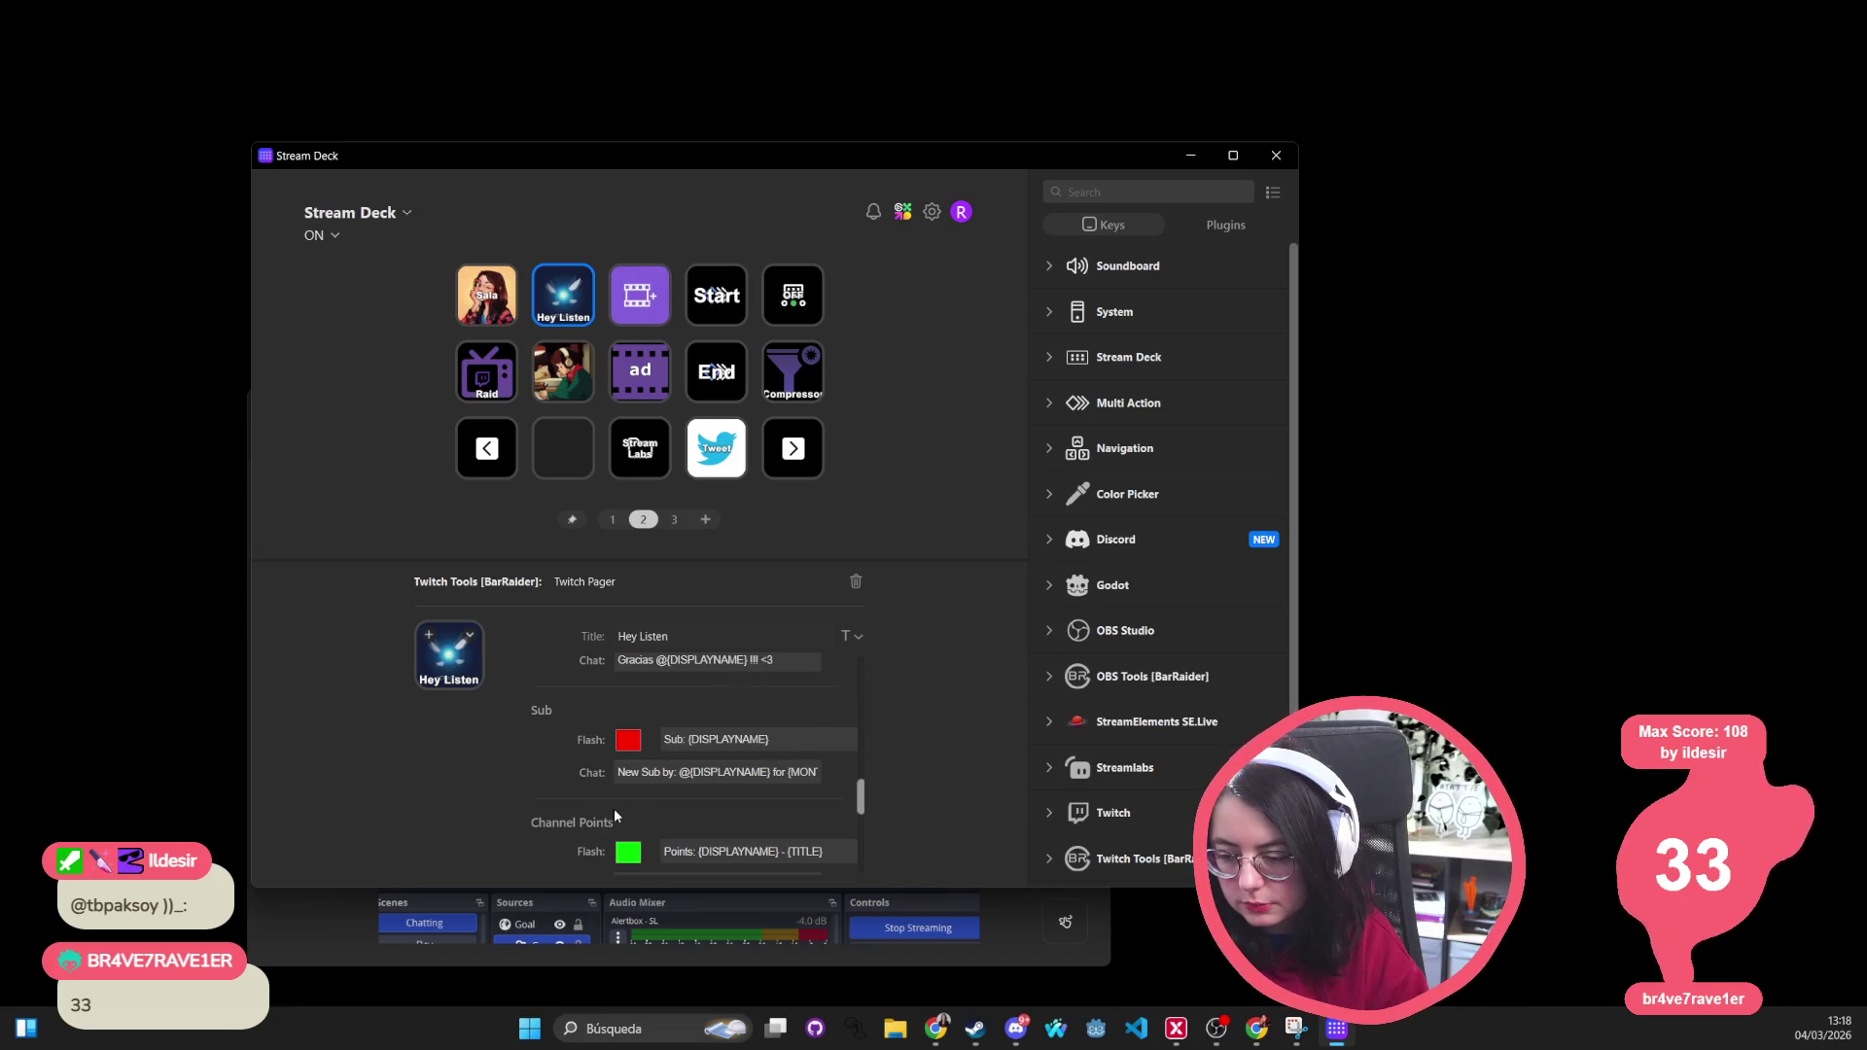
scroll(698, 806, down, 1)
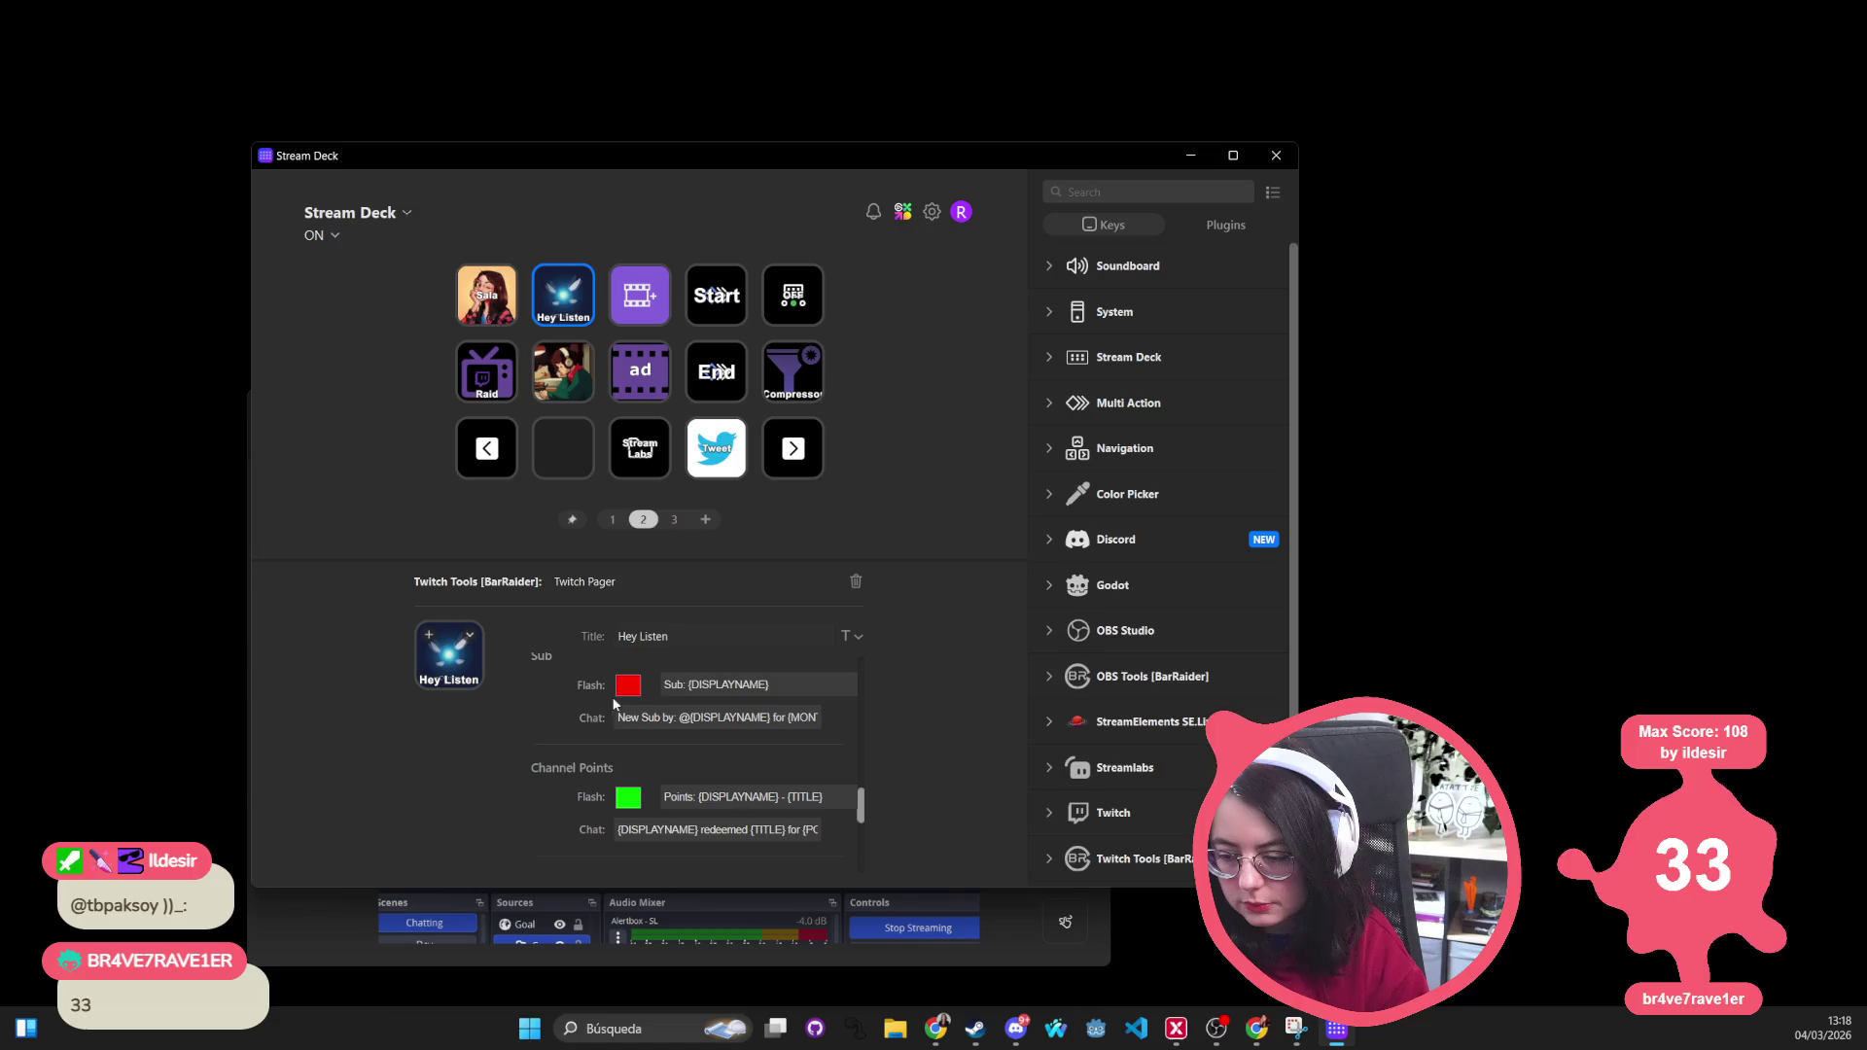
mouse_move(730, 717)
mouse_down()
mouse_move(812, 710)
mouse_move(319, 730)
mouse_up()
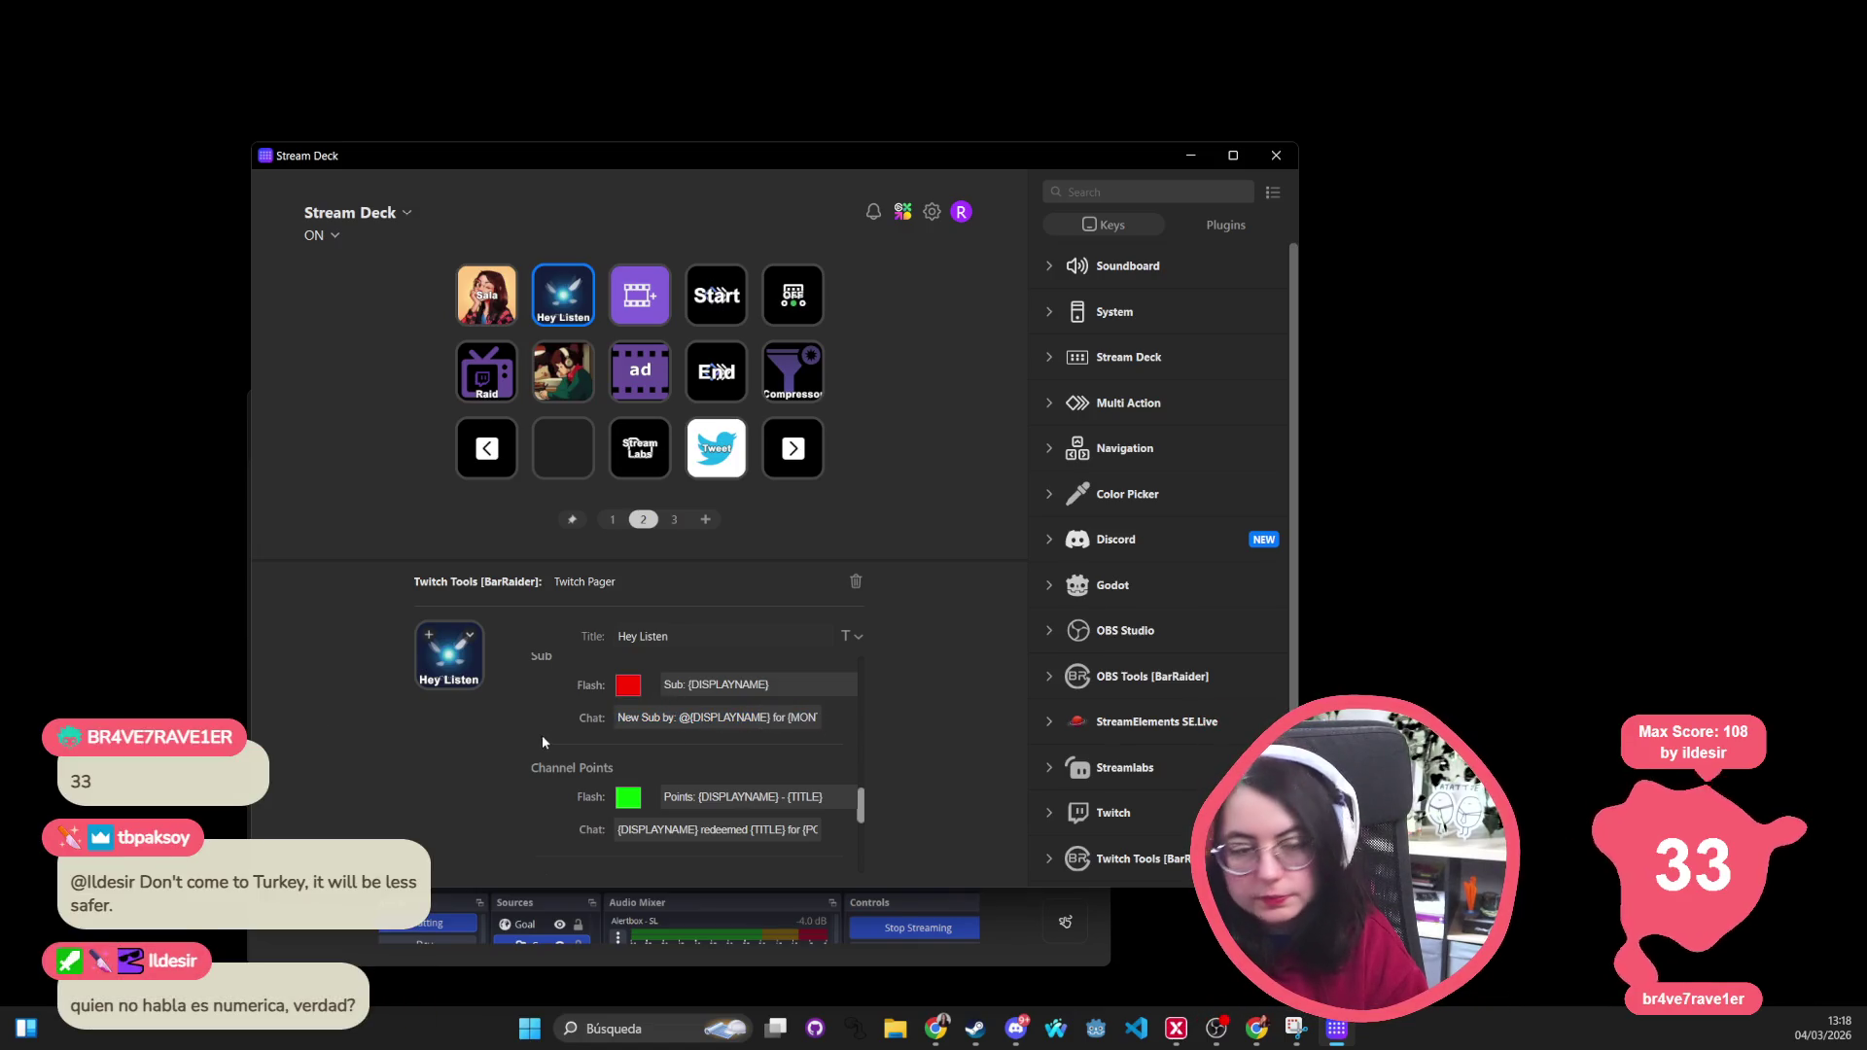
scroll(540, 735, up, 5)
scroll(571, 735, up, 5)
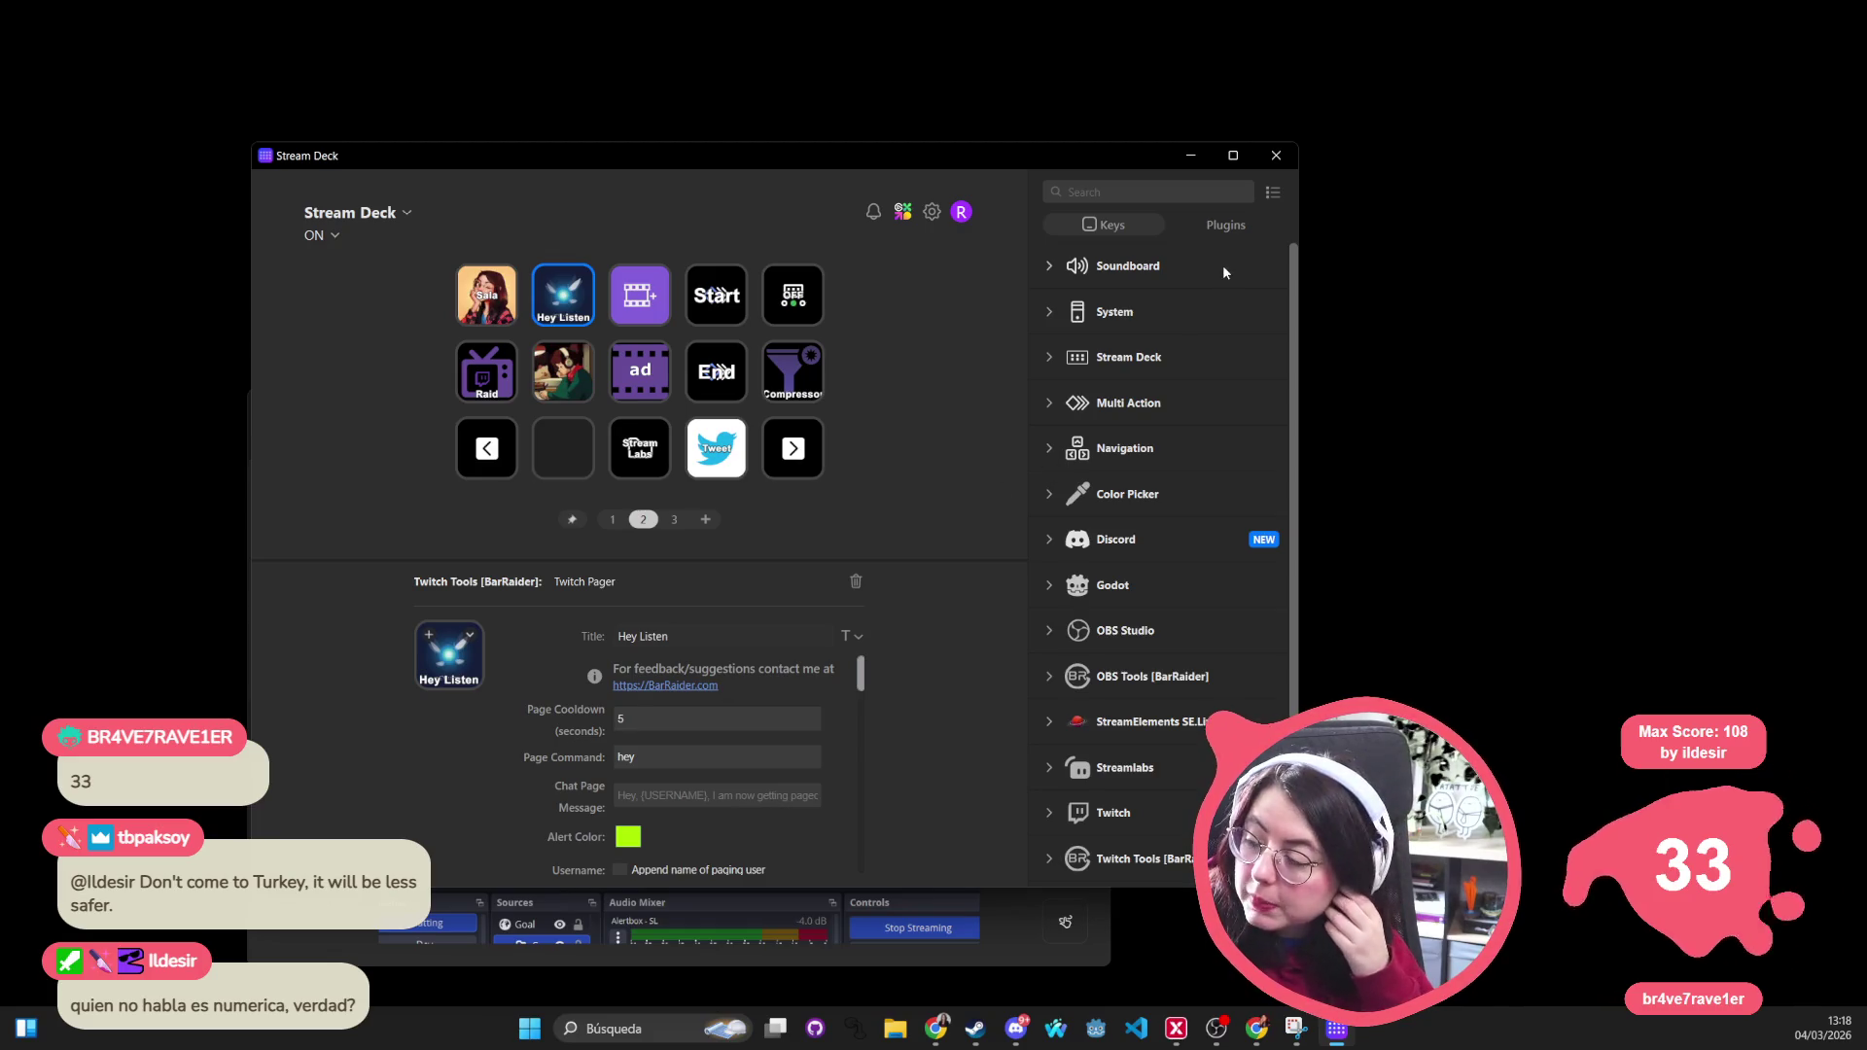
mouse_move(1252, 156)
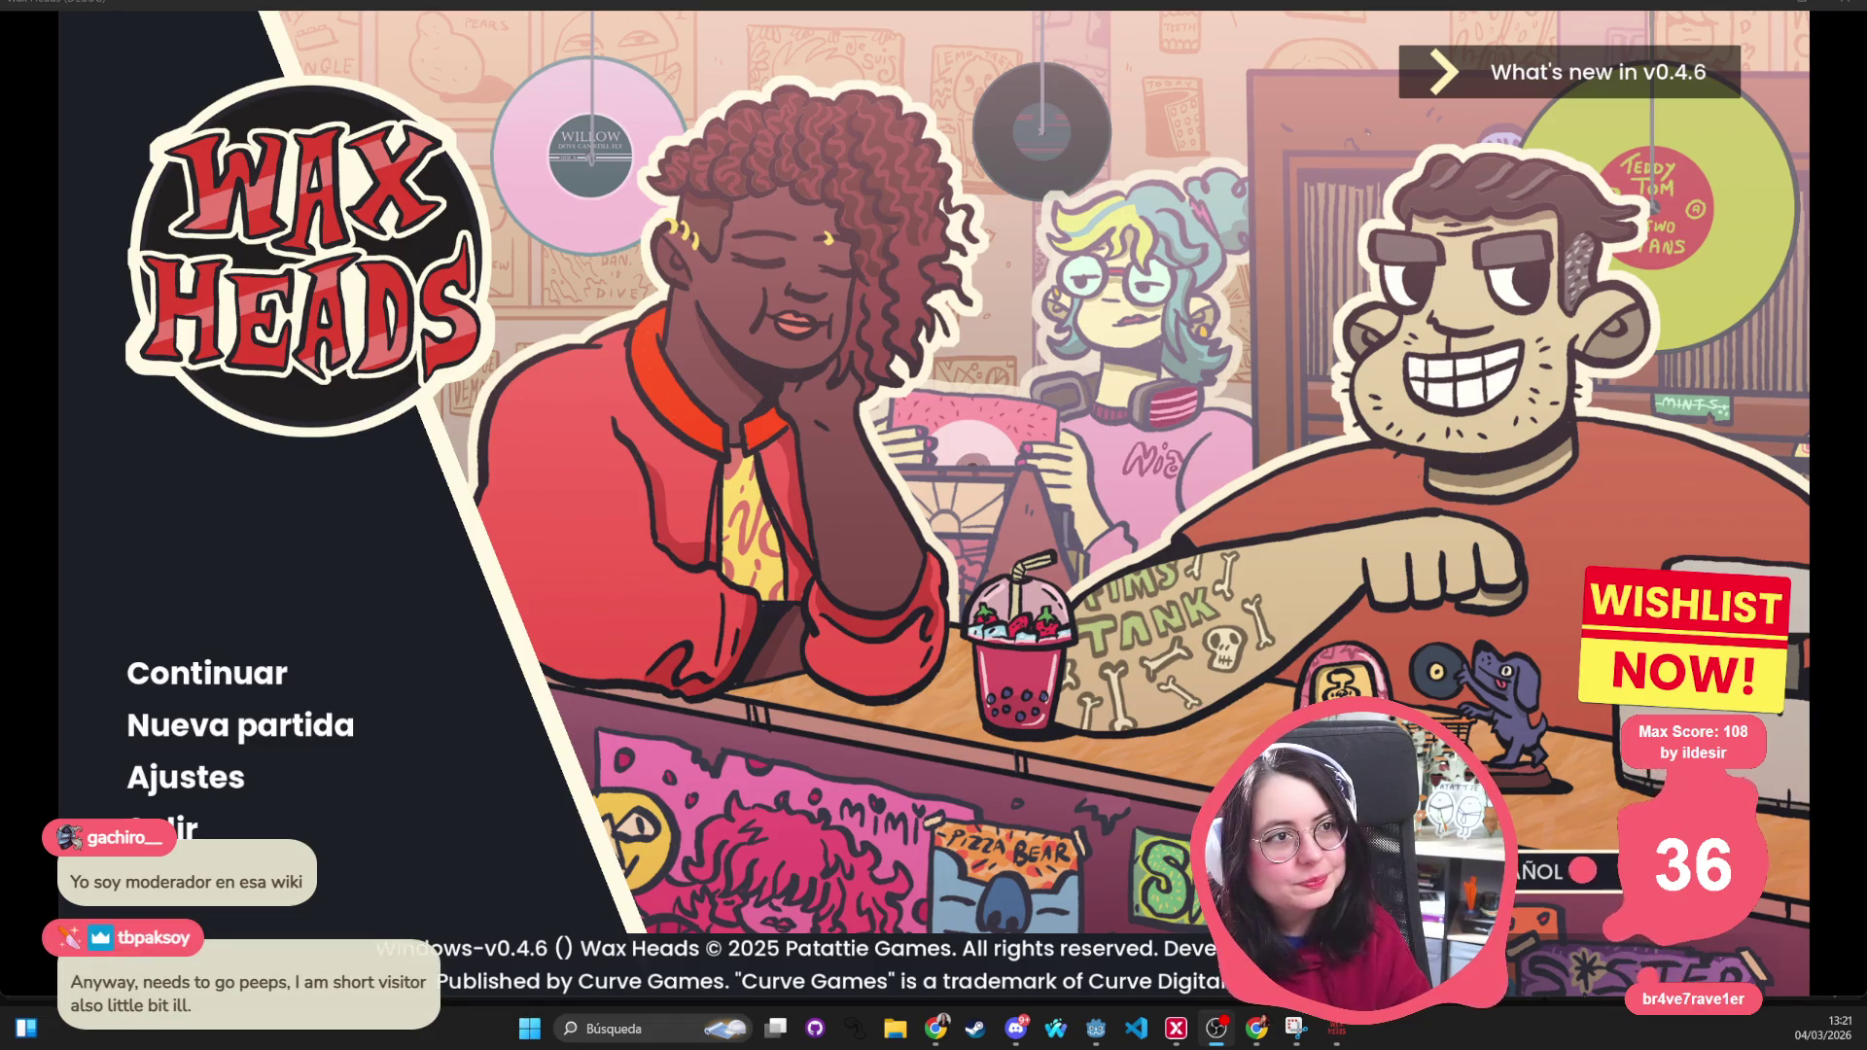
Run 'set_audio_debug true' in the developer console to show the audio debug overlay
key(grave)
text(set_)
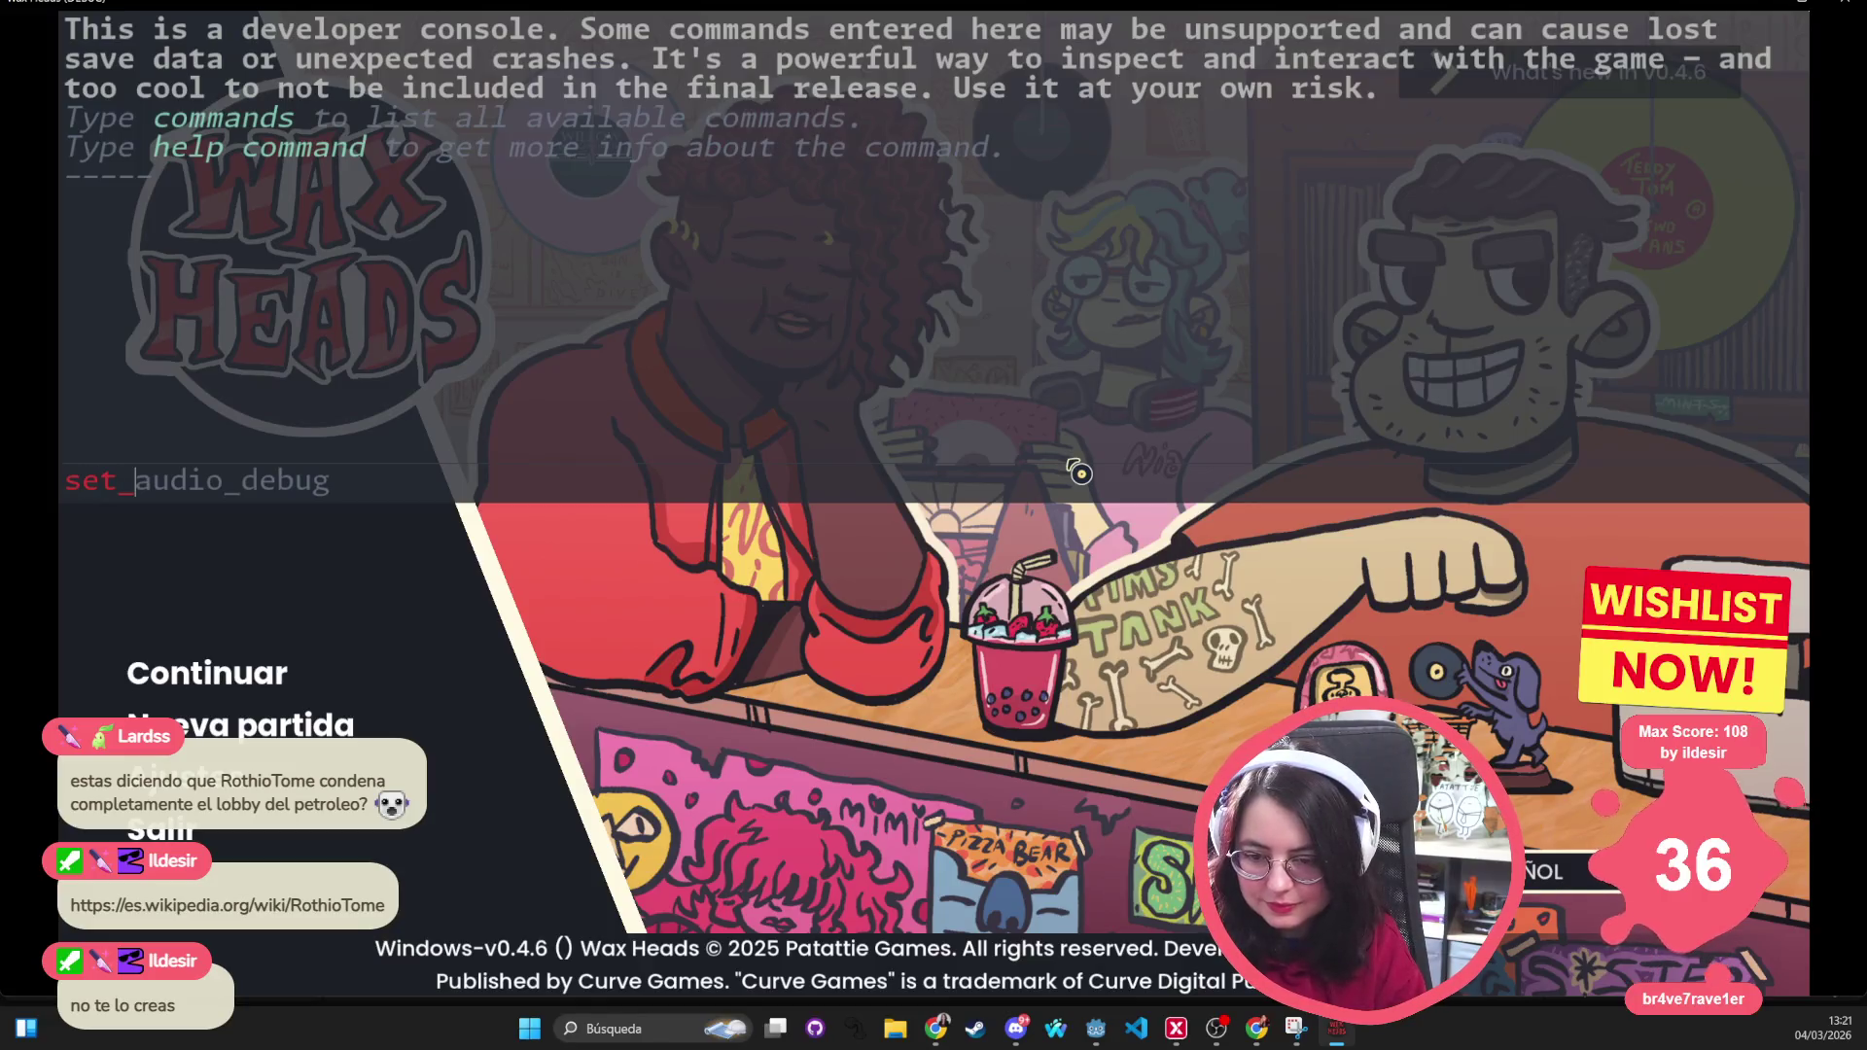
key(Tab)
text(true)
key(Return)
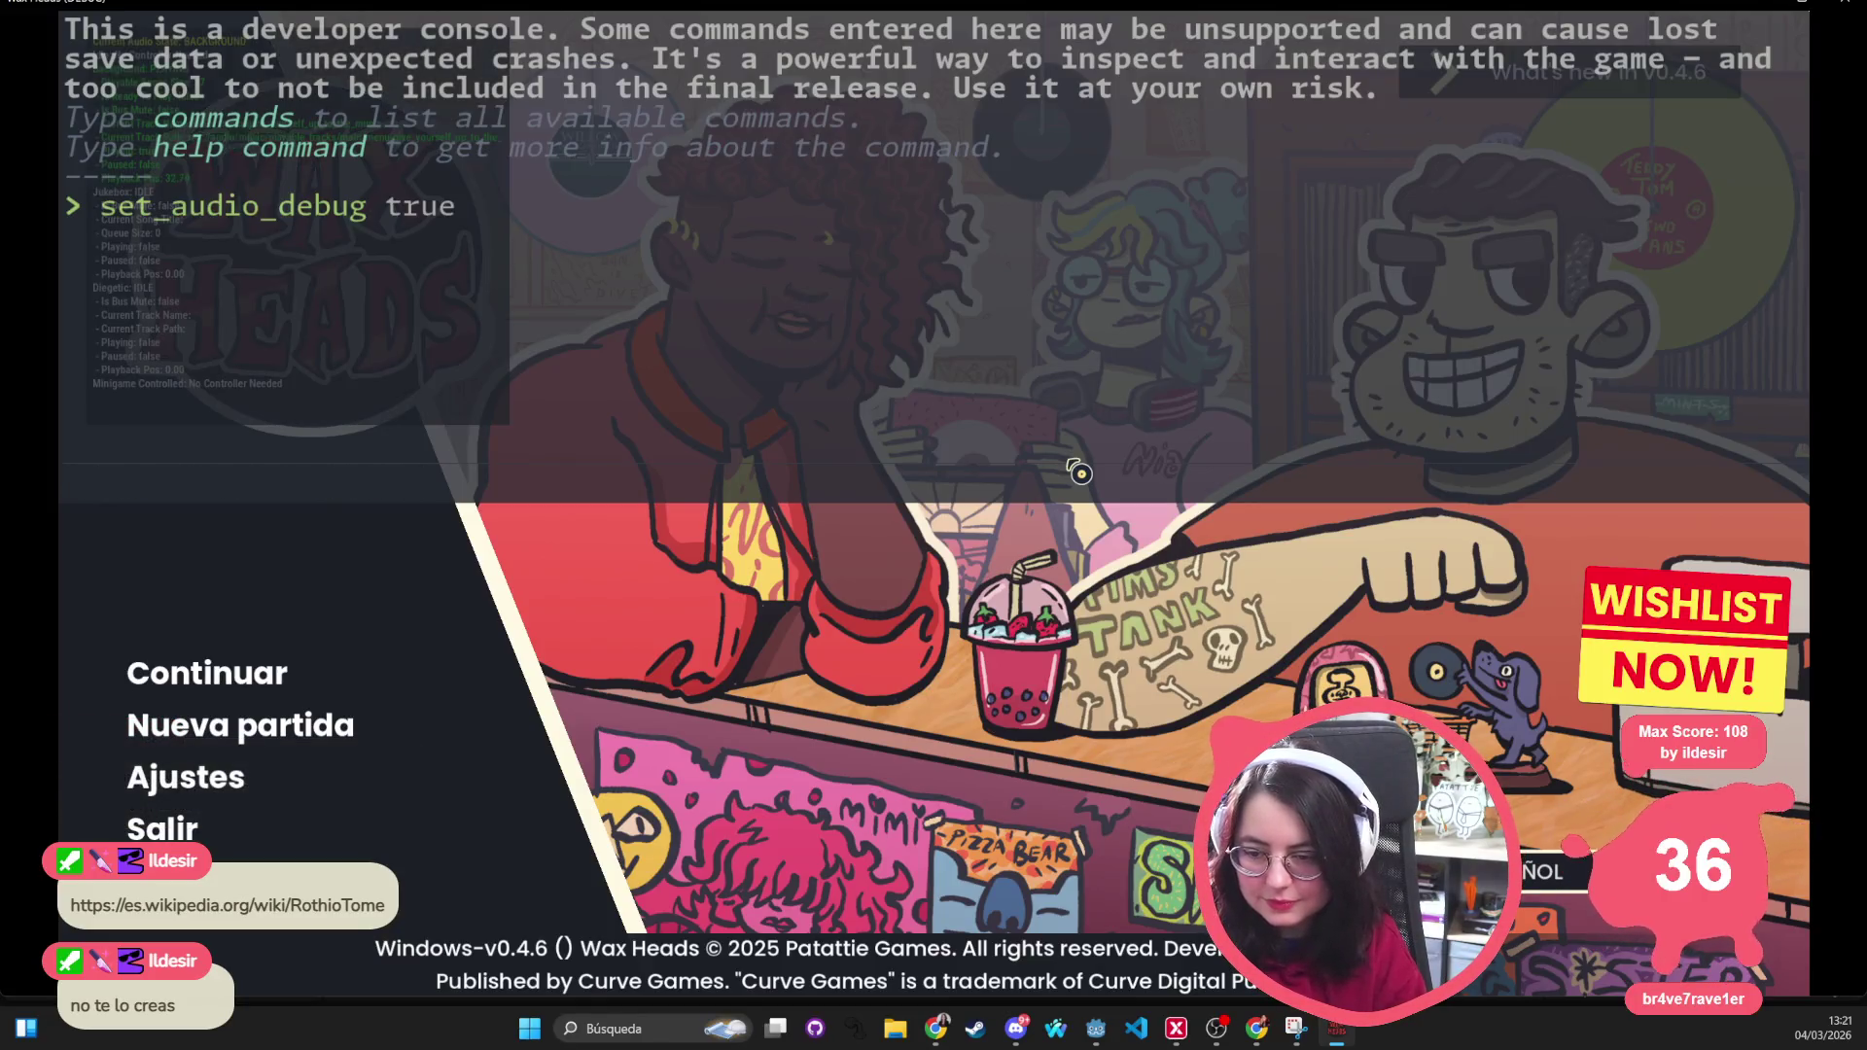
key(grave)
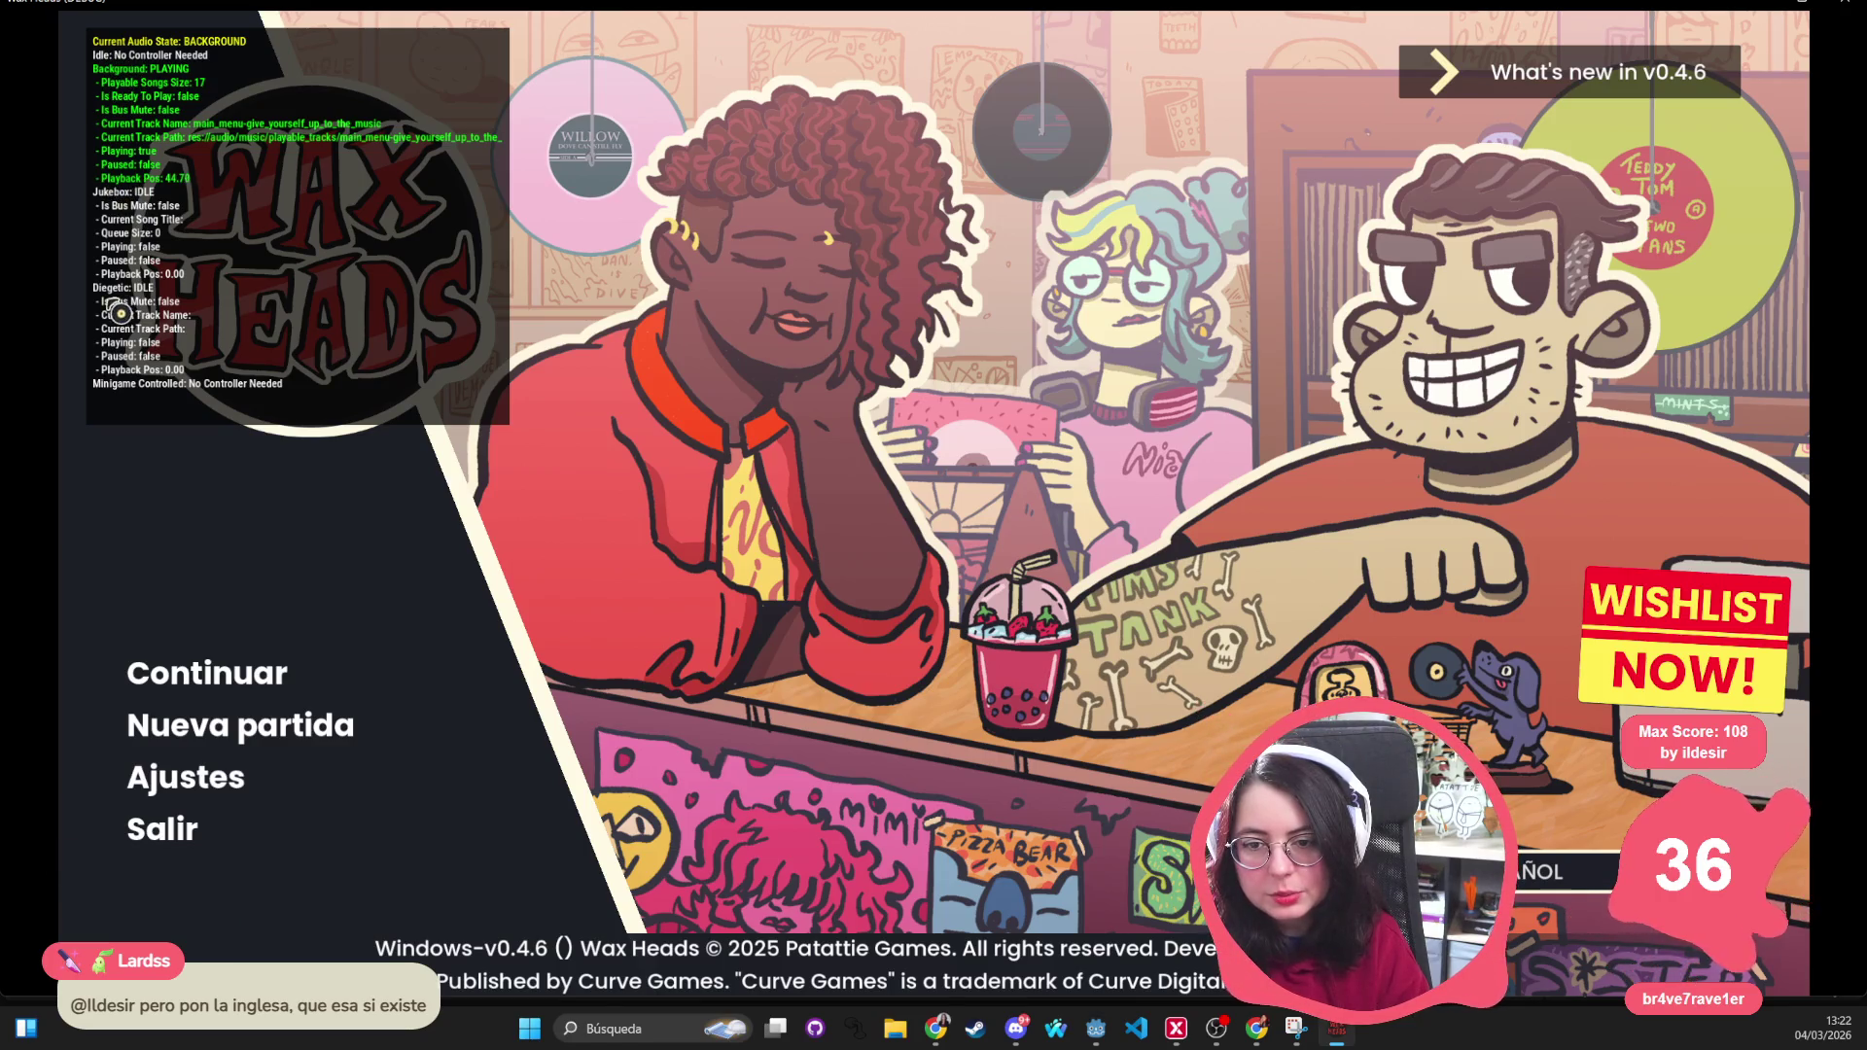
Resume the saved game and start the Gramola doliente jukebox playing We keep dancing
click(195, 692)
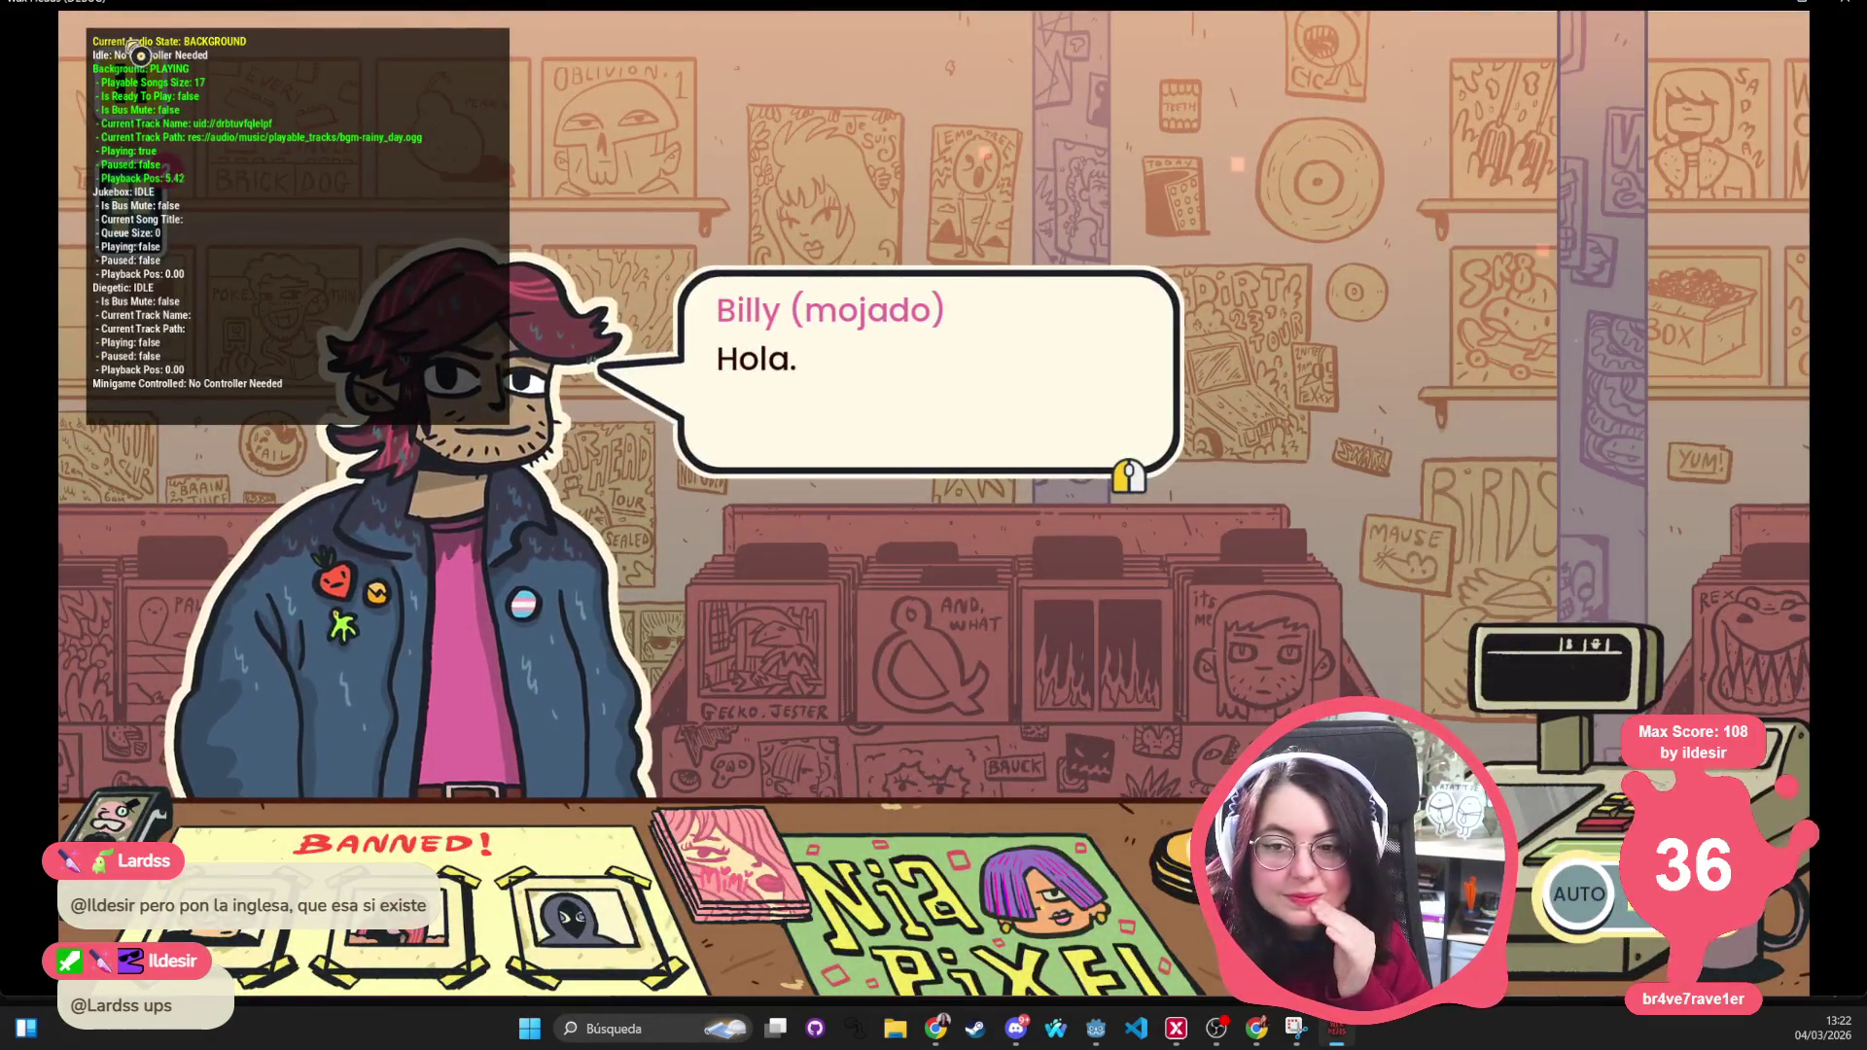
key(Tab)
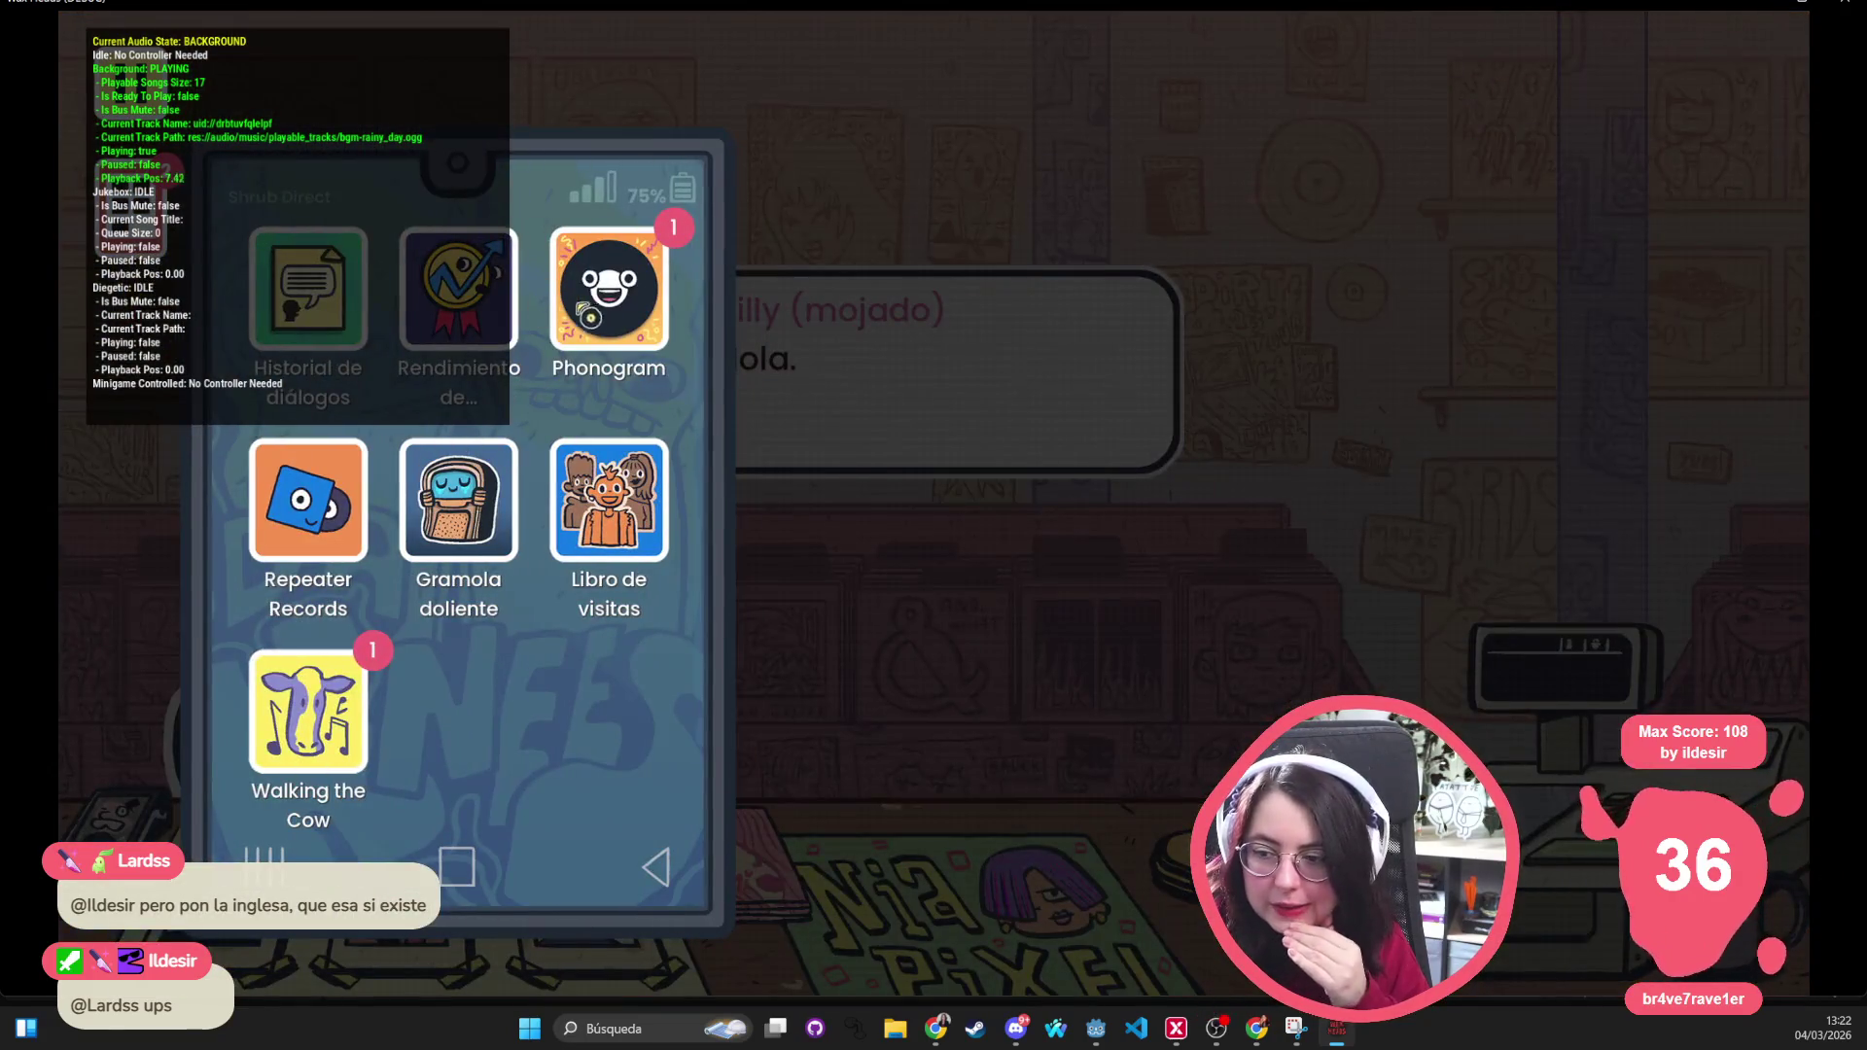
key(Return)
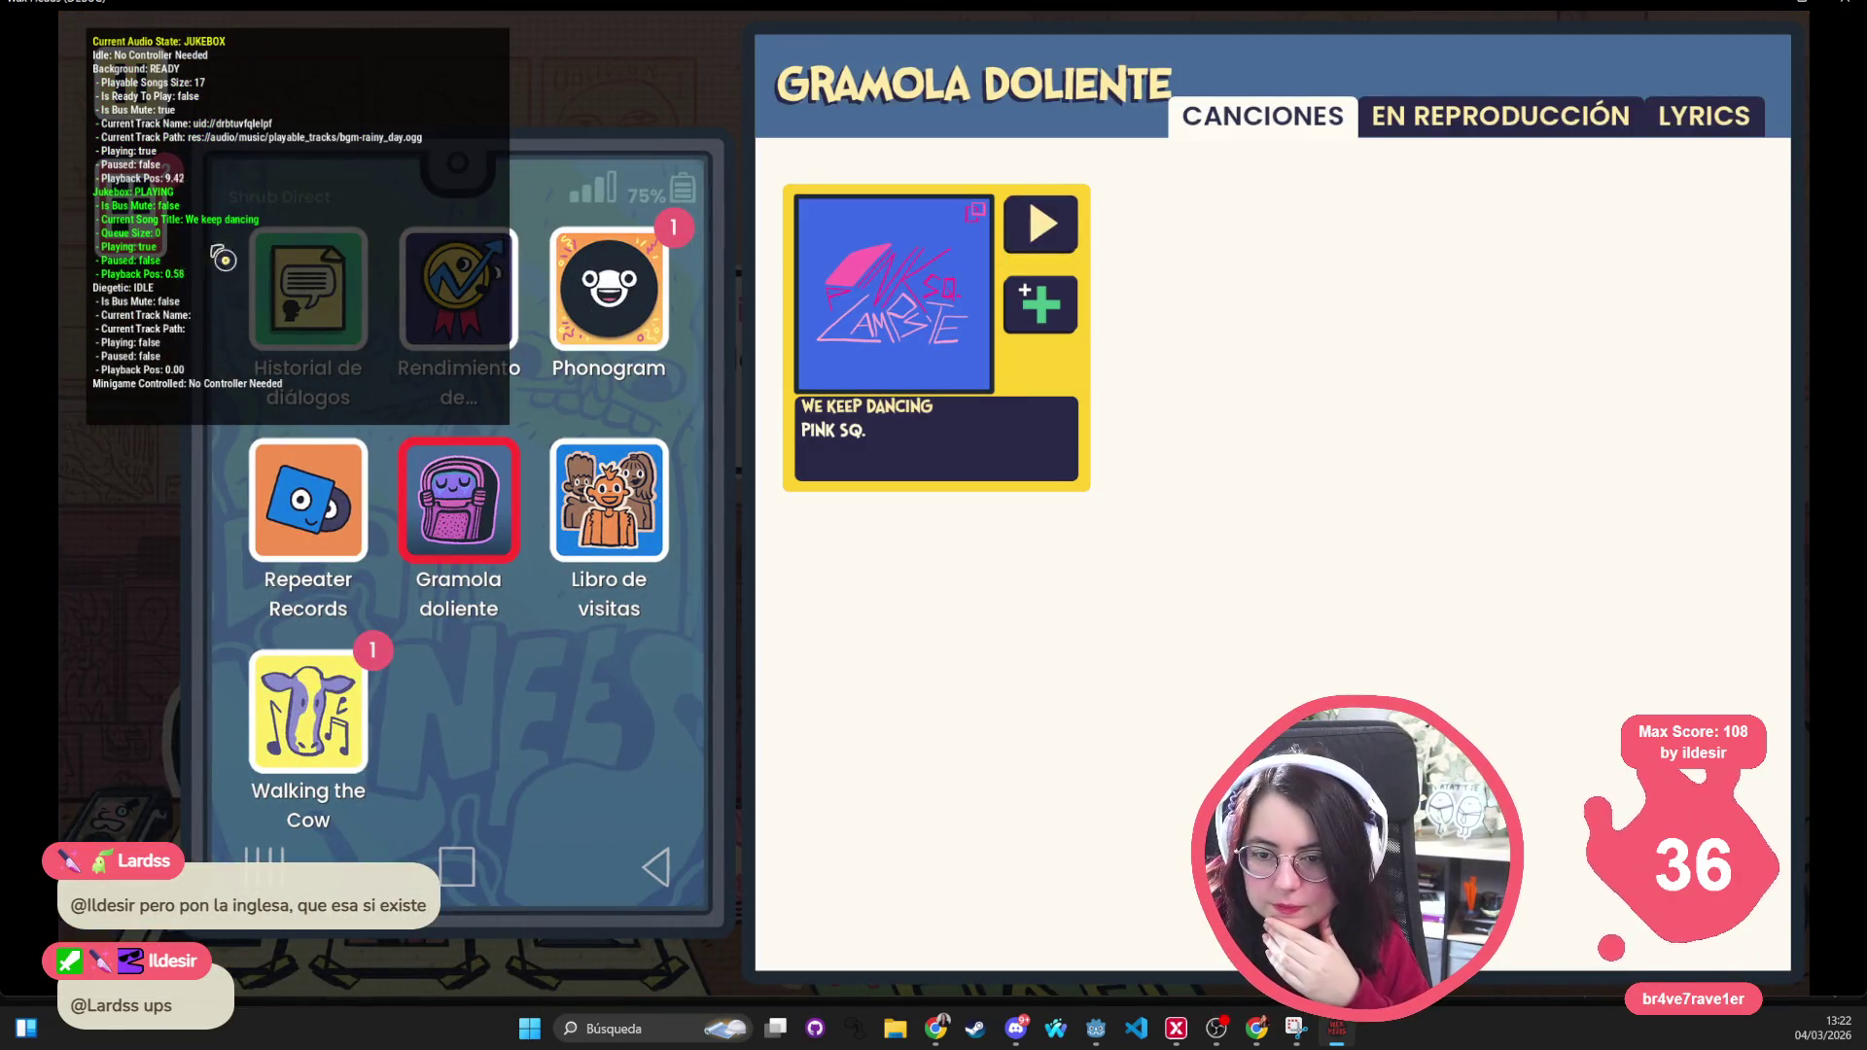
Close the jukebox and phone, return to Billy's dialogue, then reopen the phone's app menu
key(Escape)
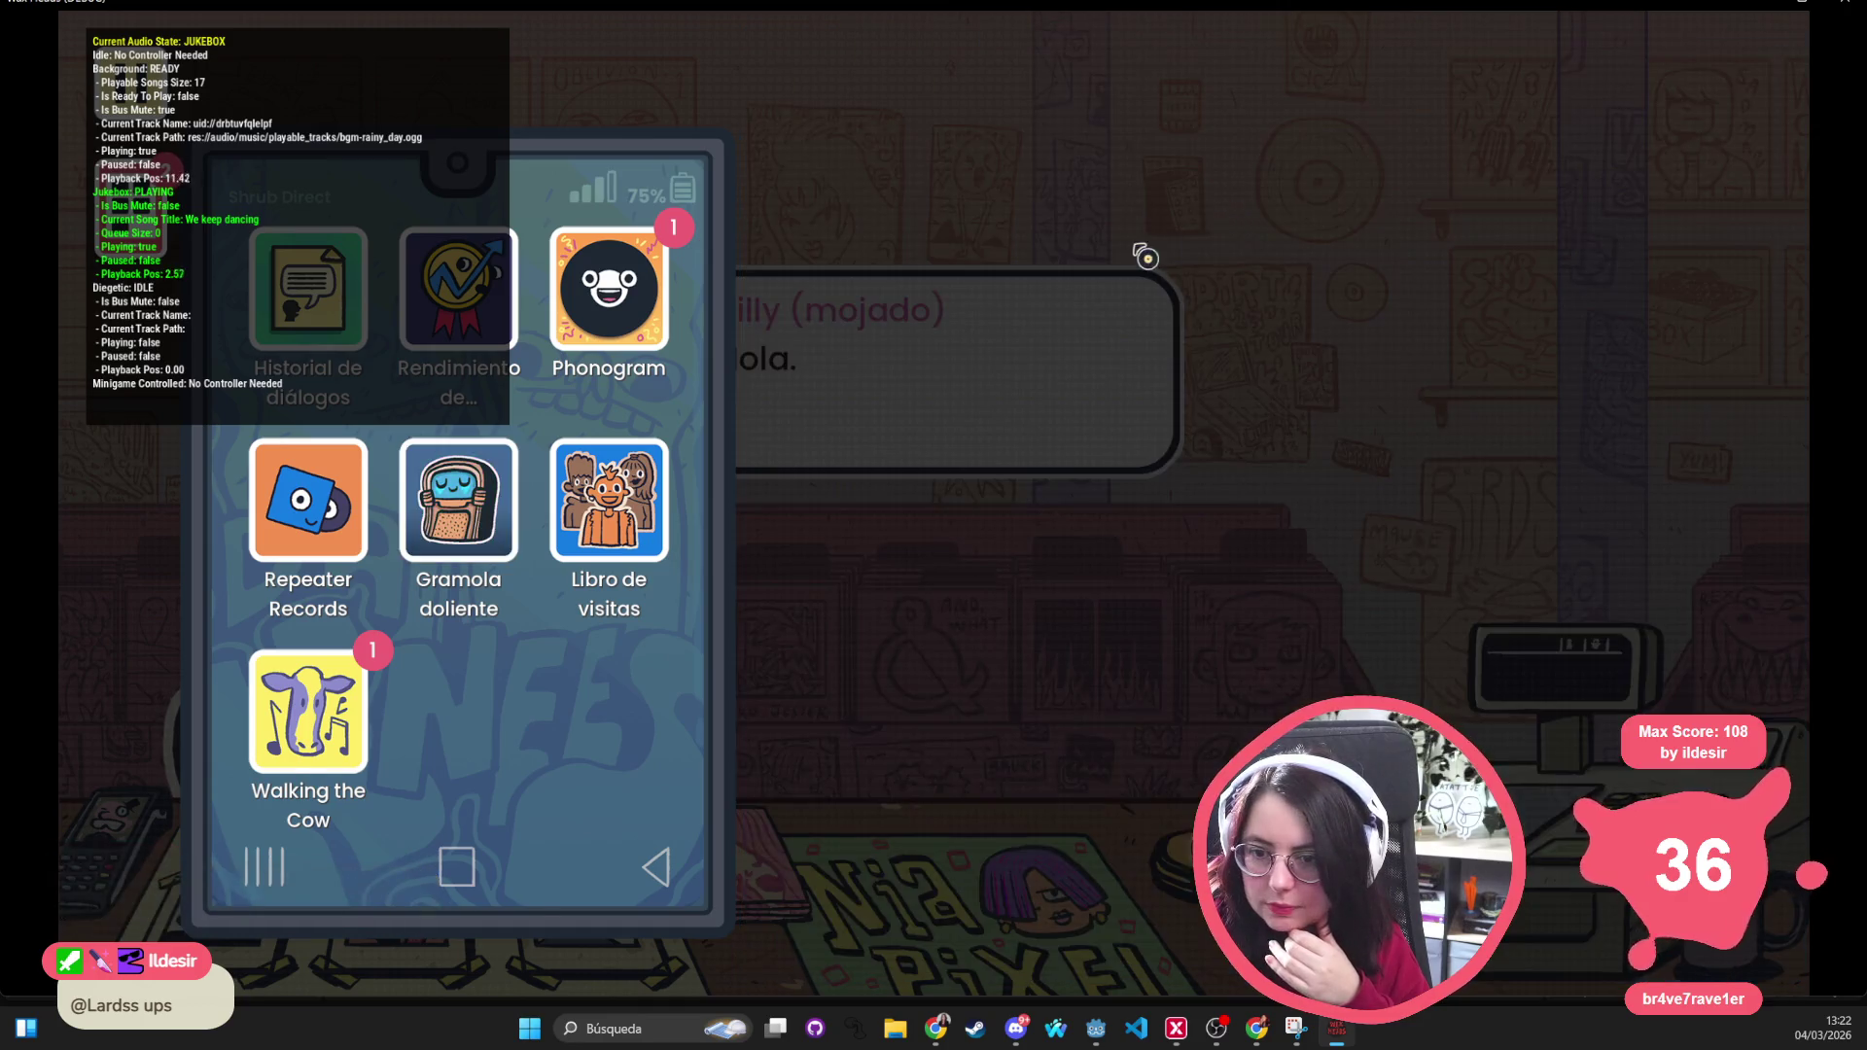
key(Escape)
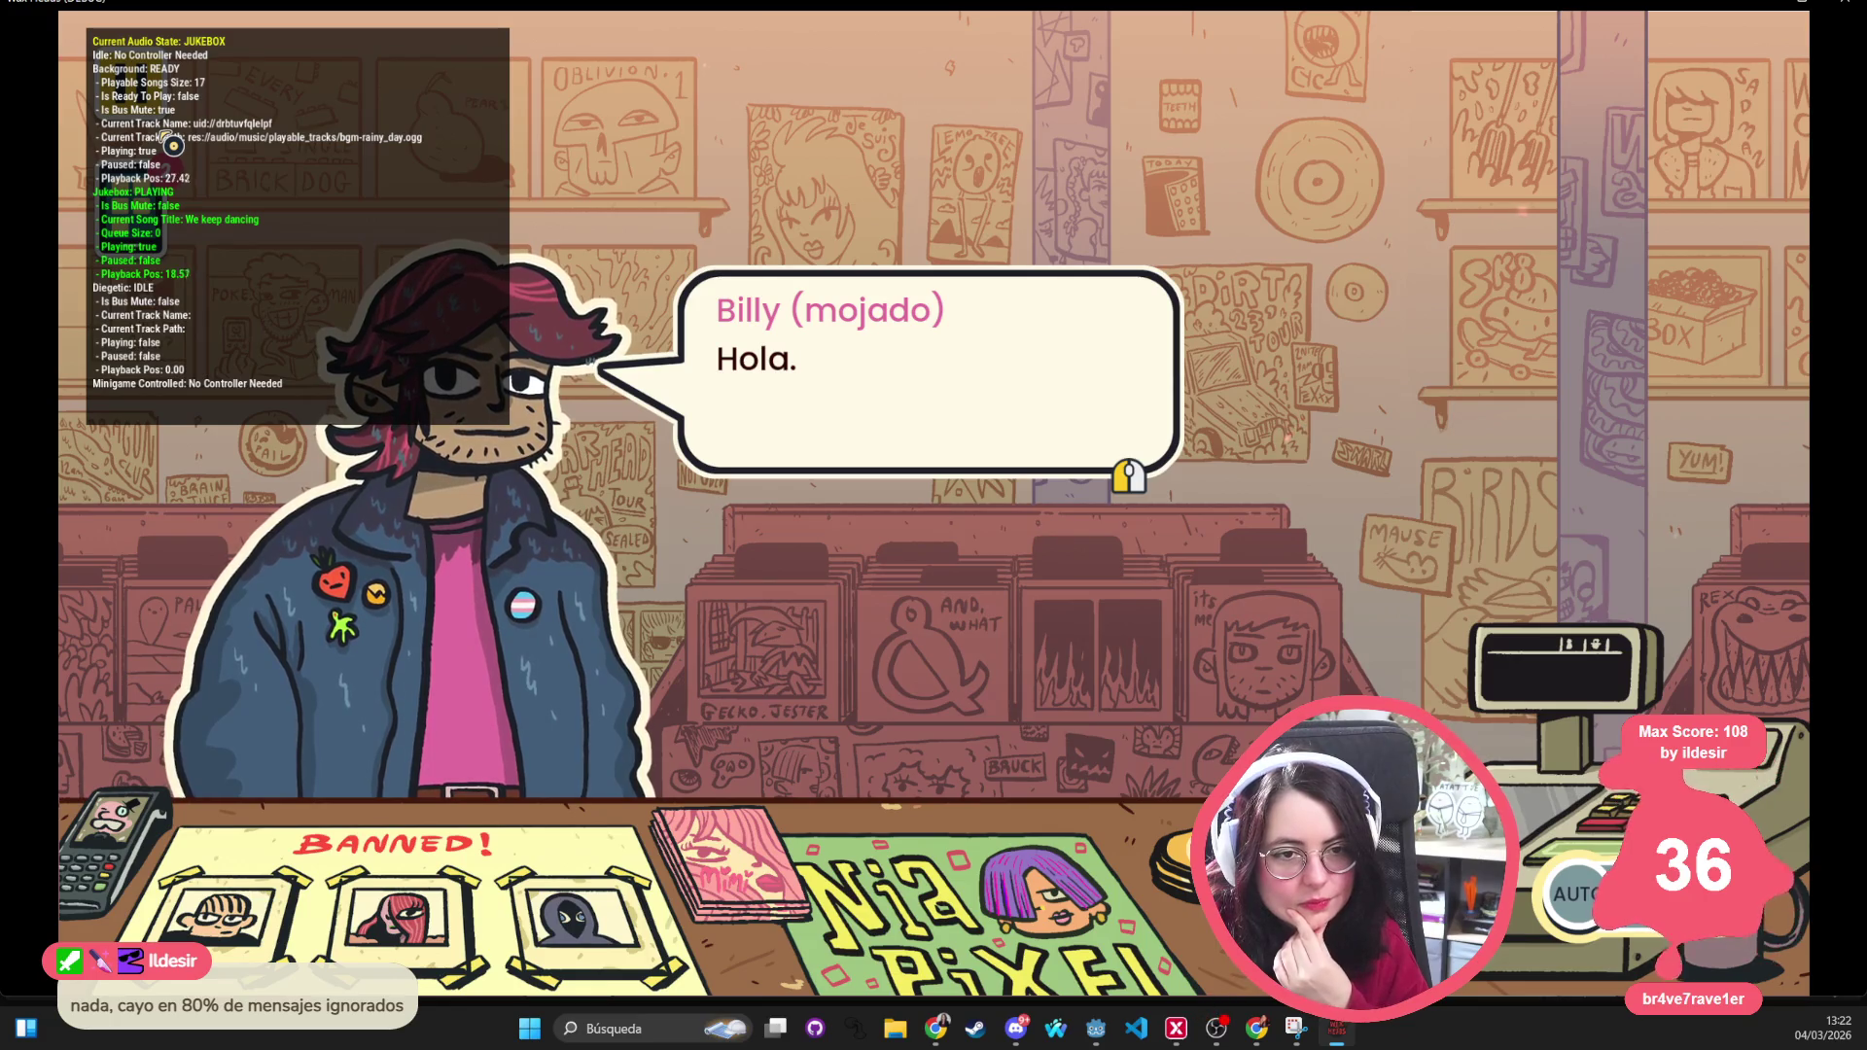
key(Escape)
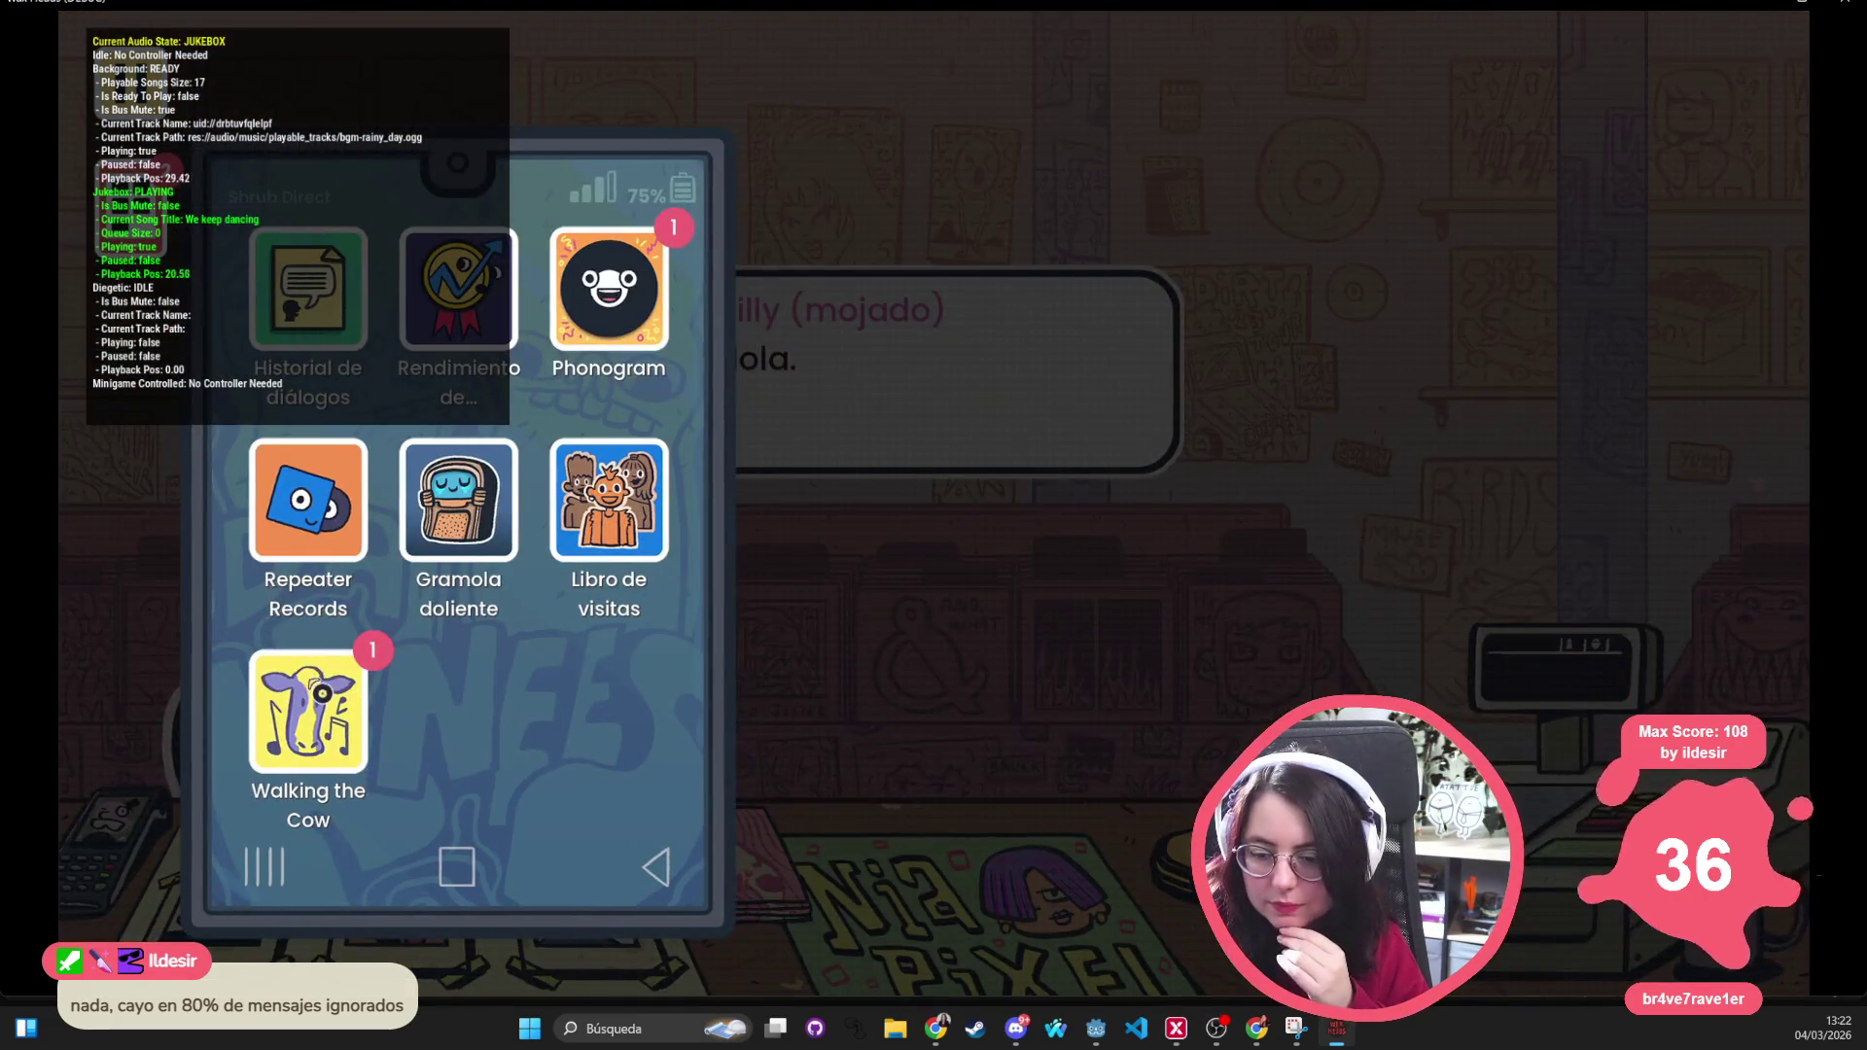
Like the Shy Robot post in the Phonogram feed and close the phone
click(319, 684)
click(669, 294)
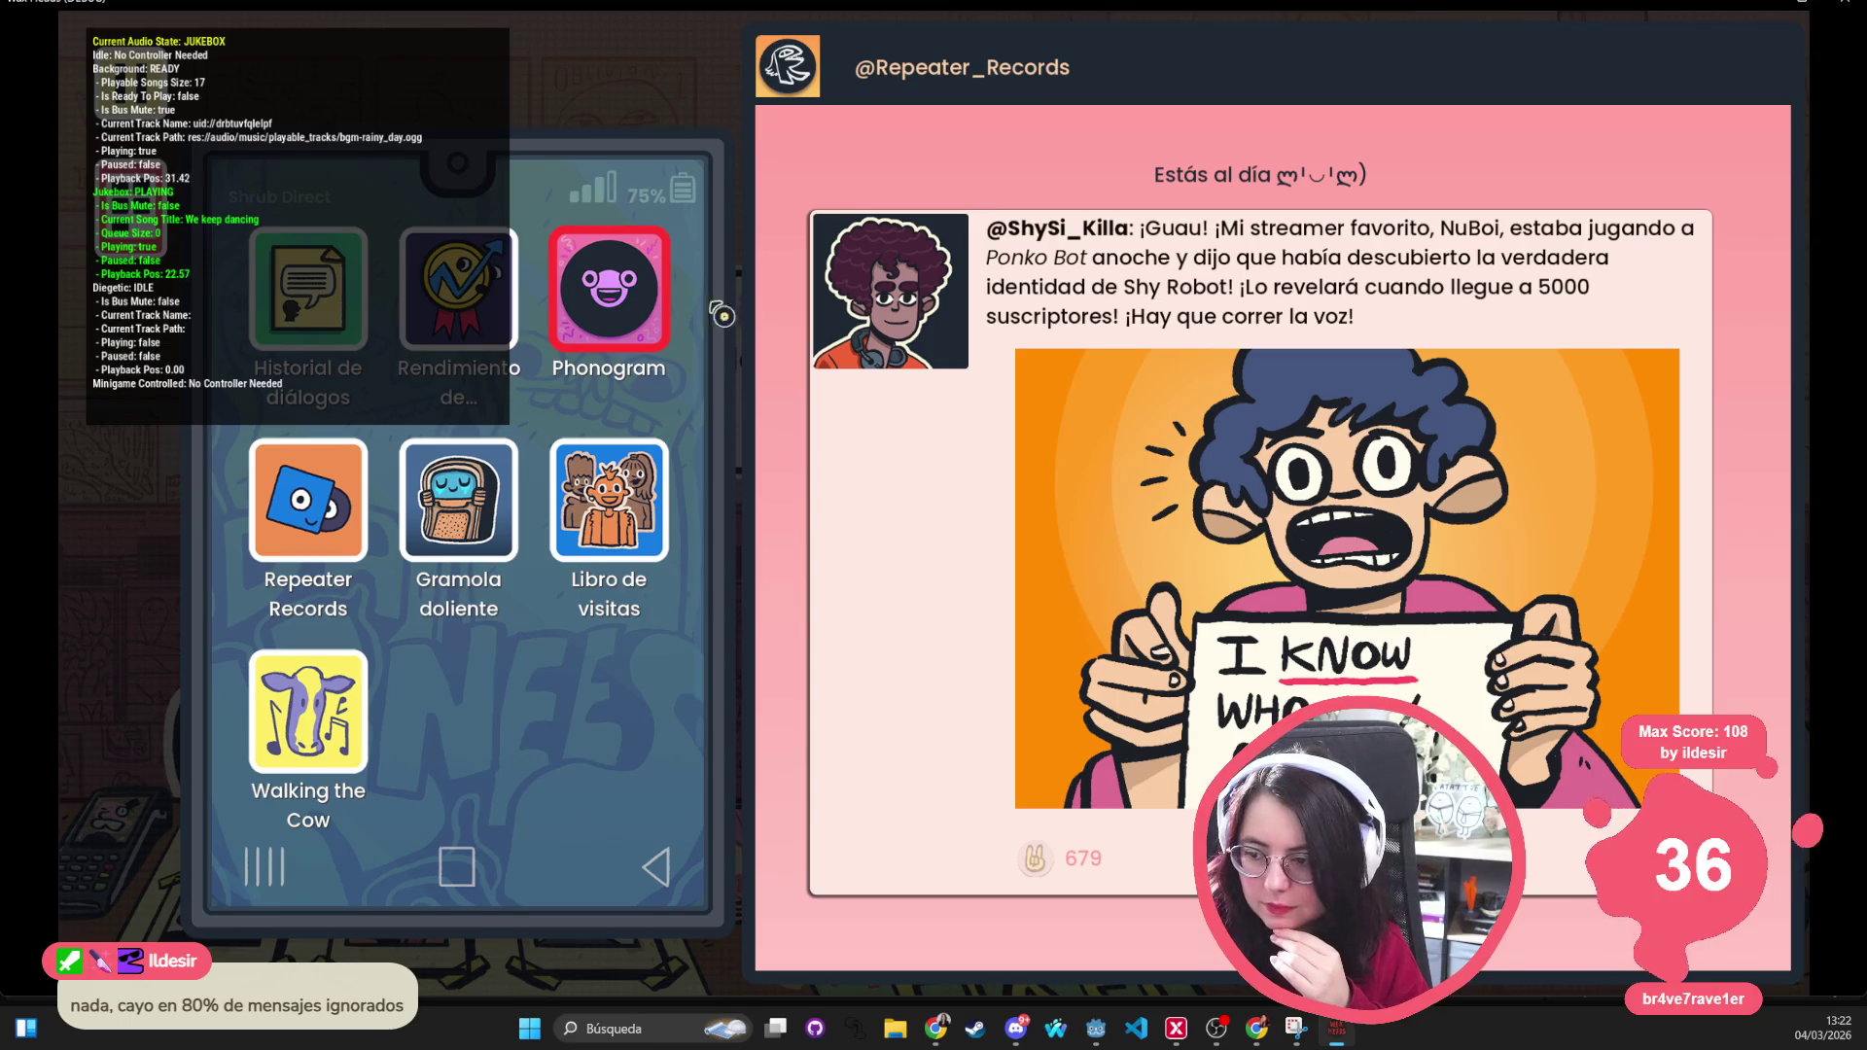
click(1034, 858)
click(172, 182)
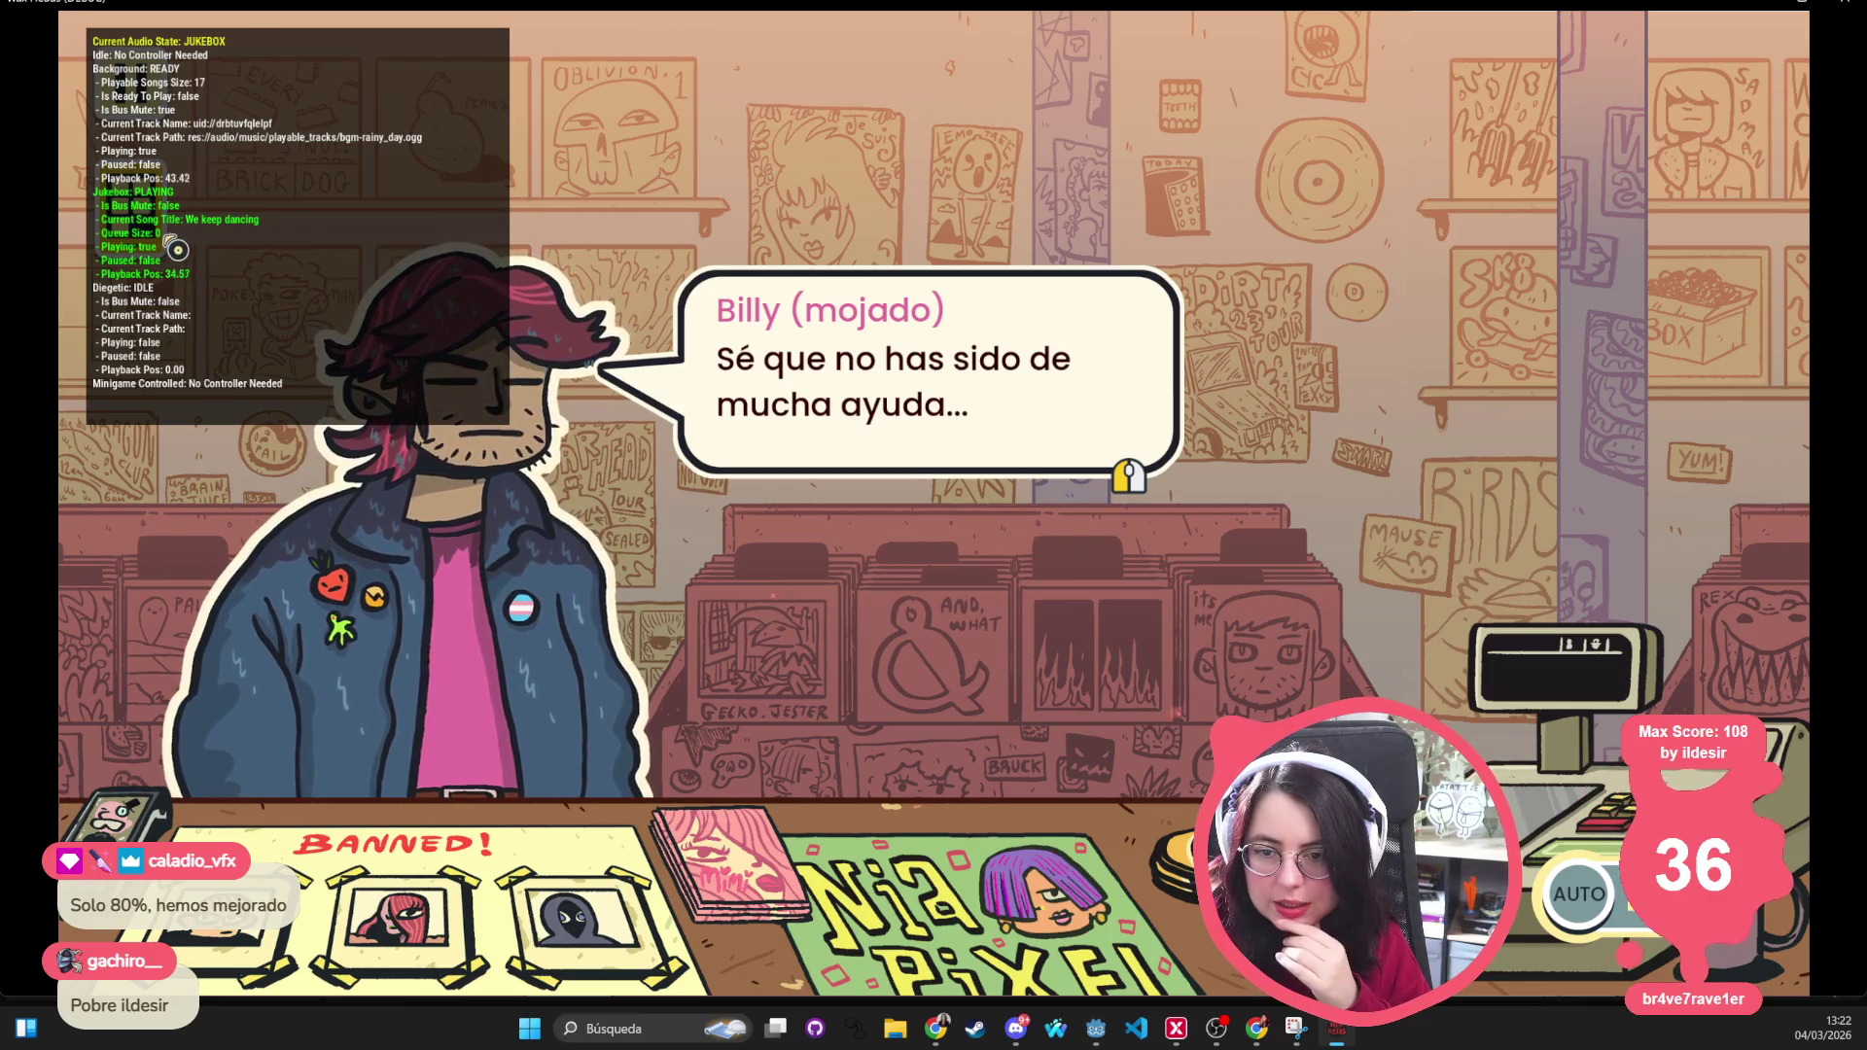
In Gramola doliente, queue We keep dancing three times and view the now-playing list
key(Escape)
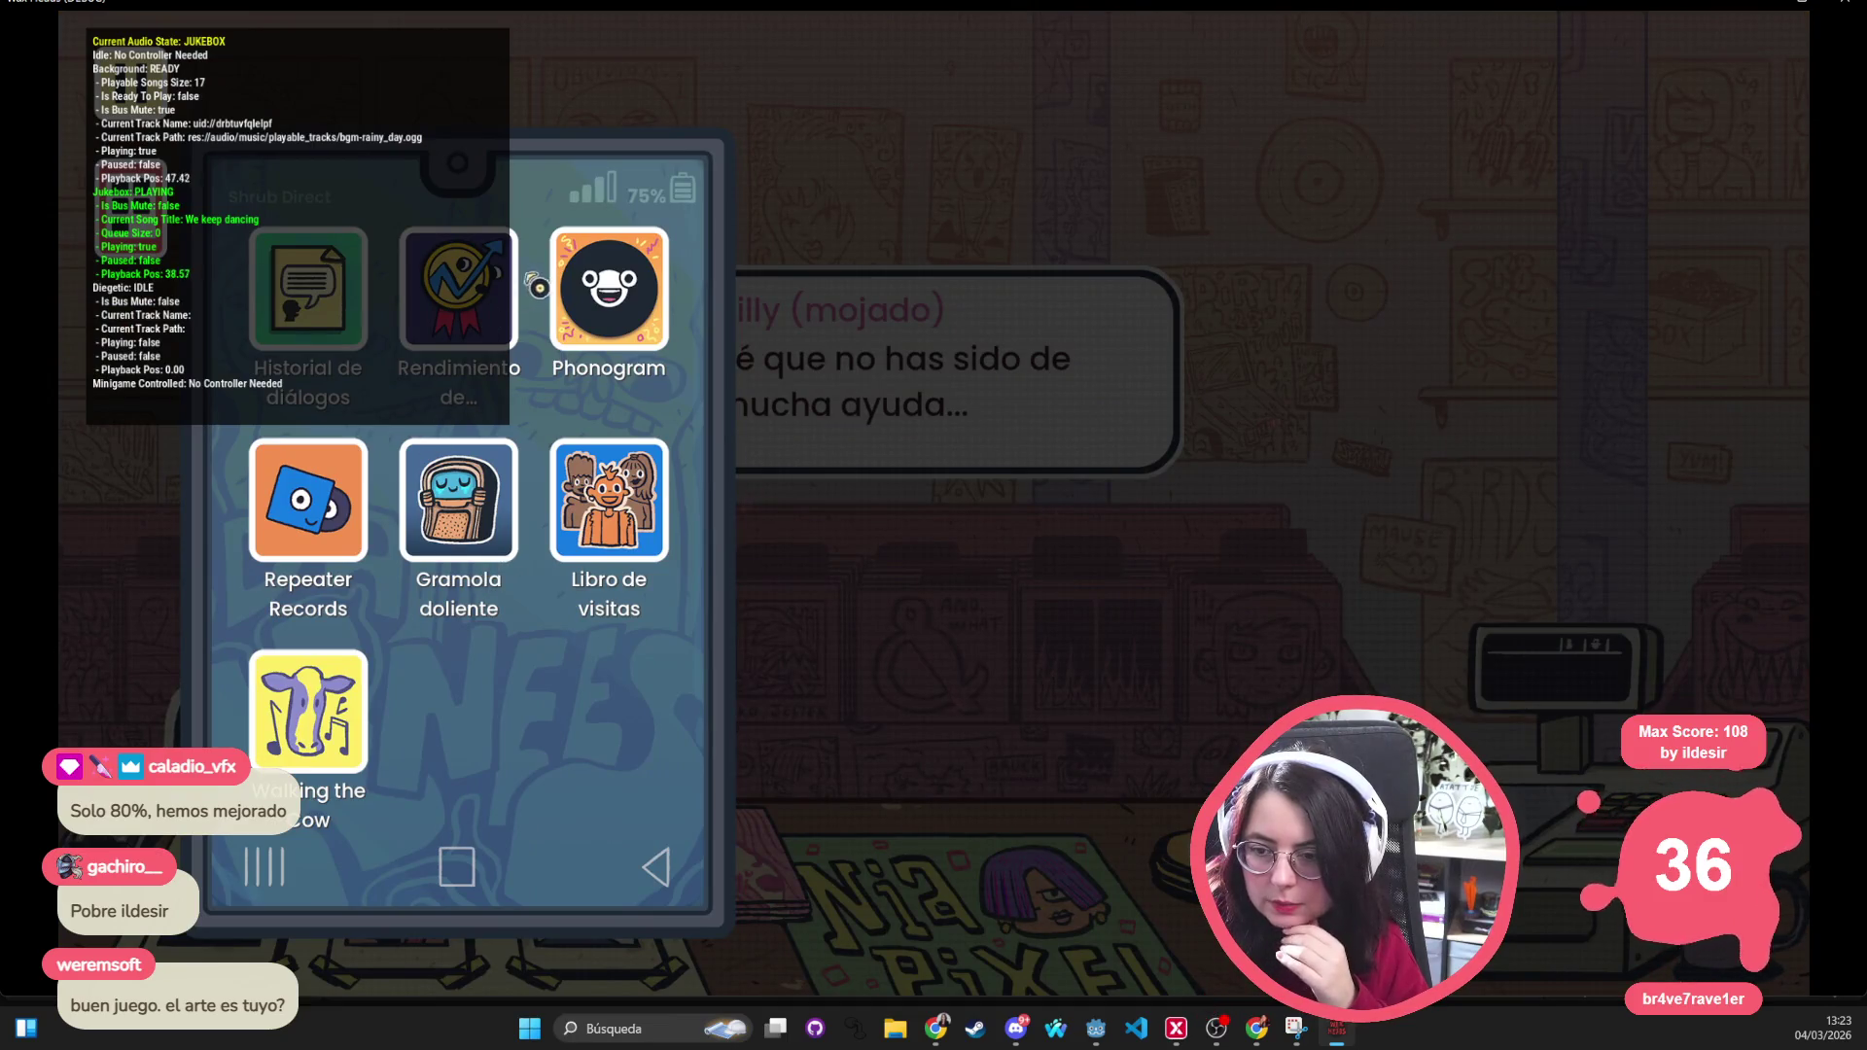
click(445, 550)
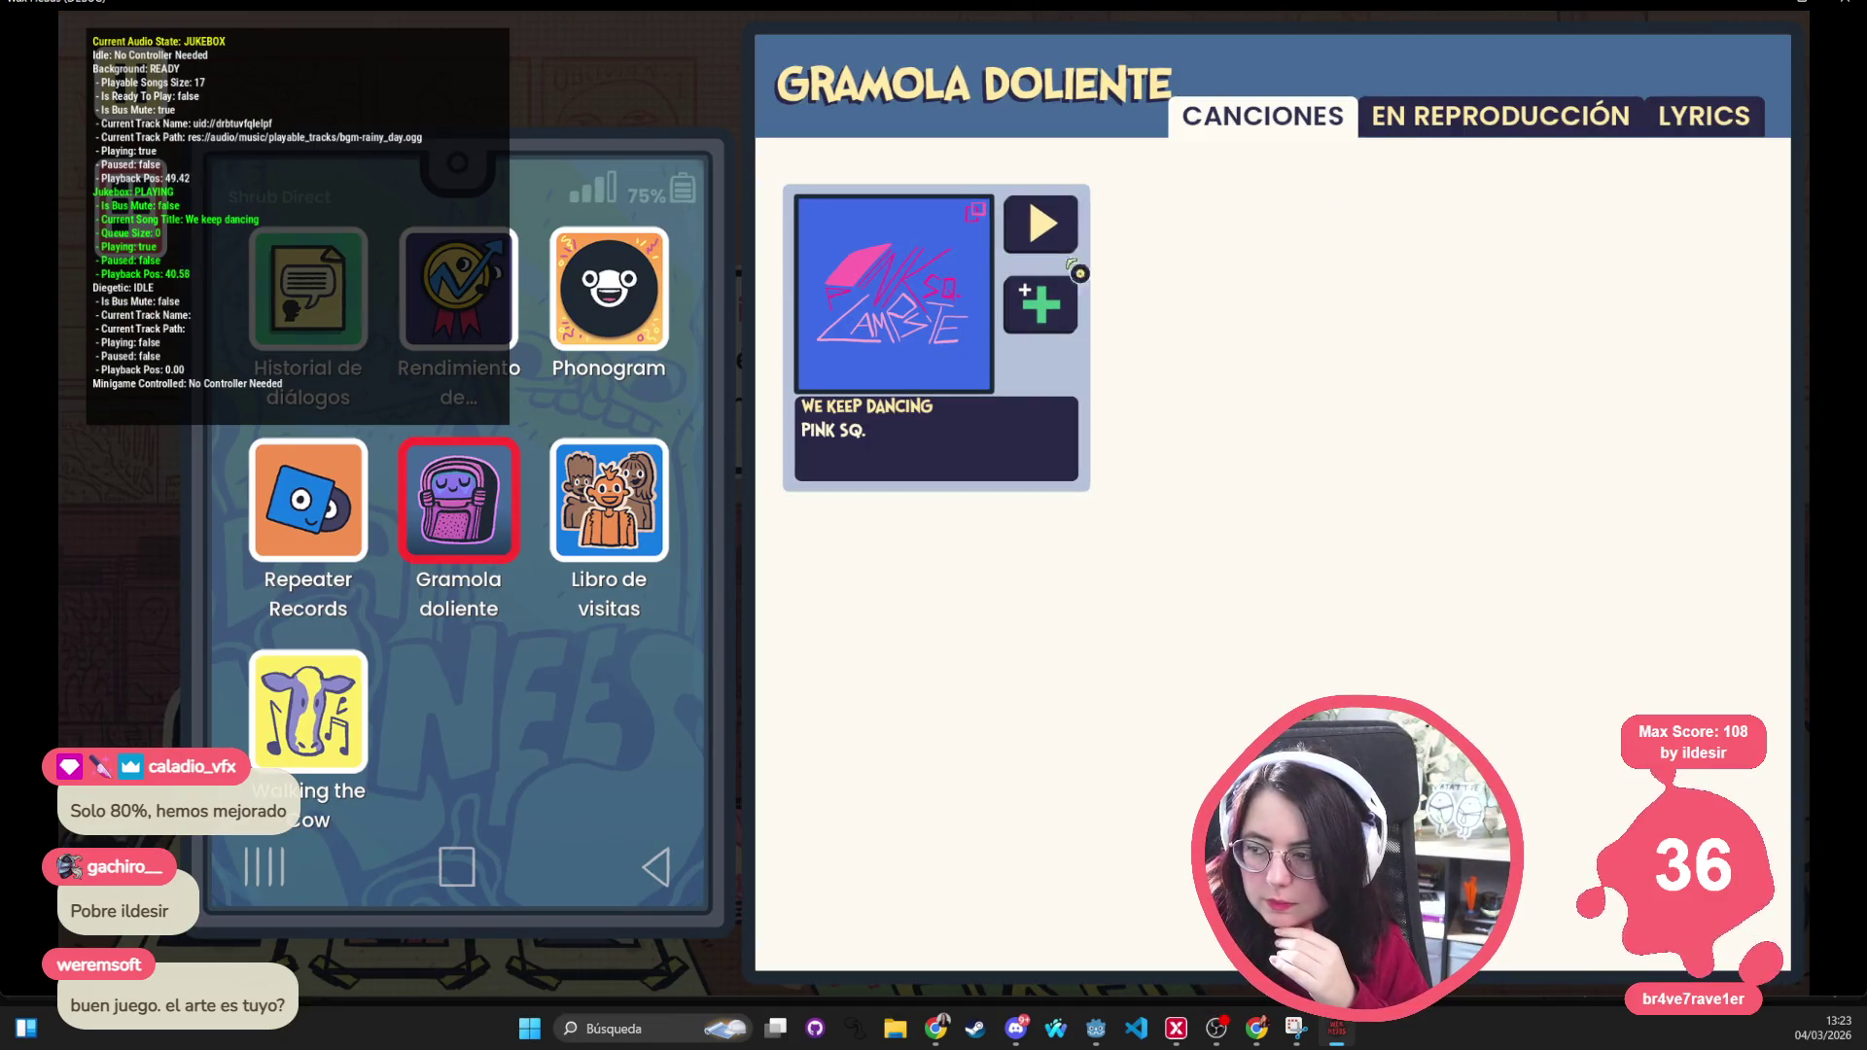
click(1058, 311)
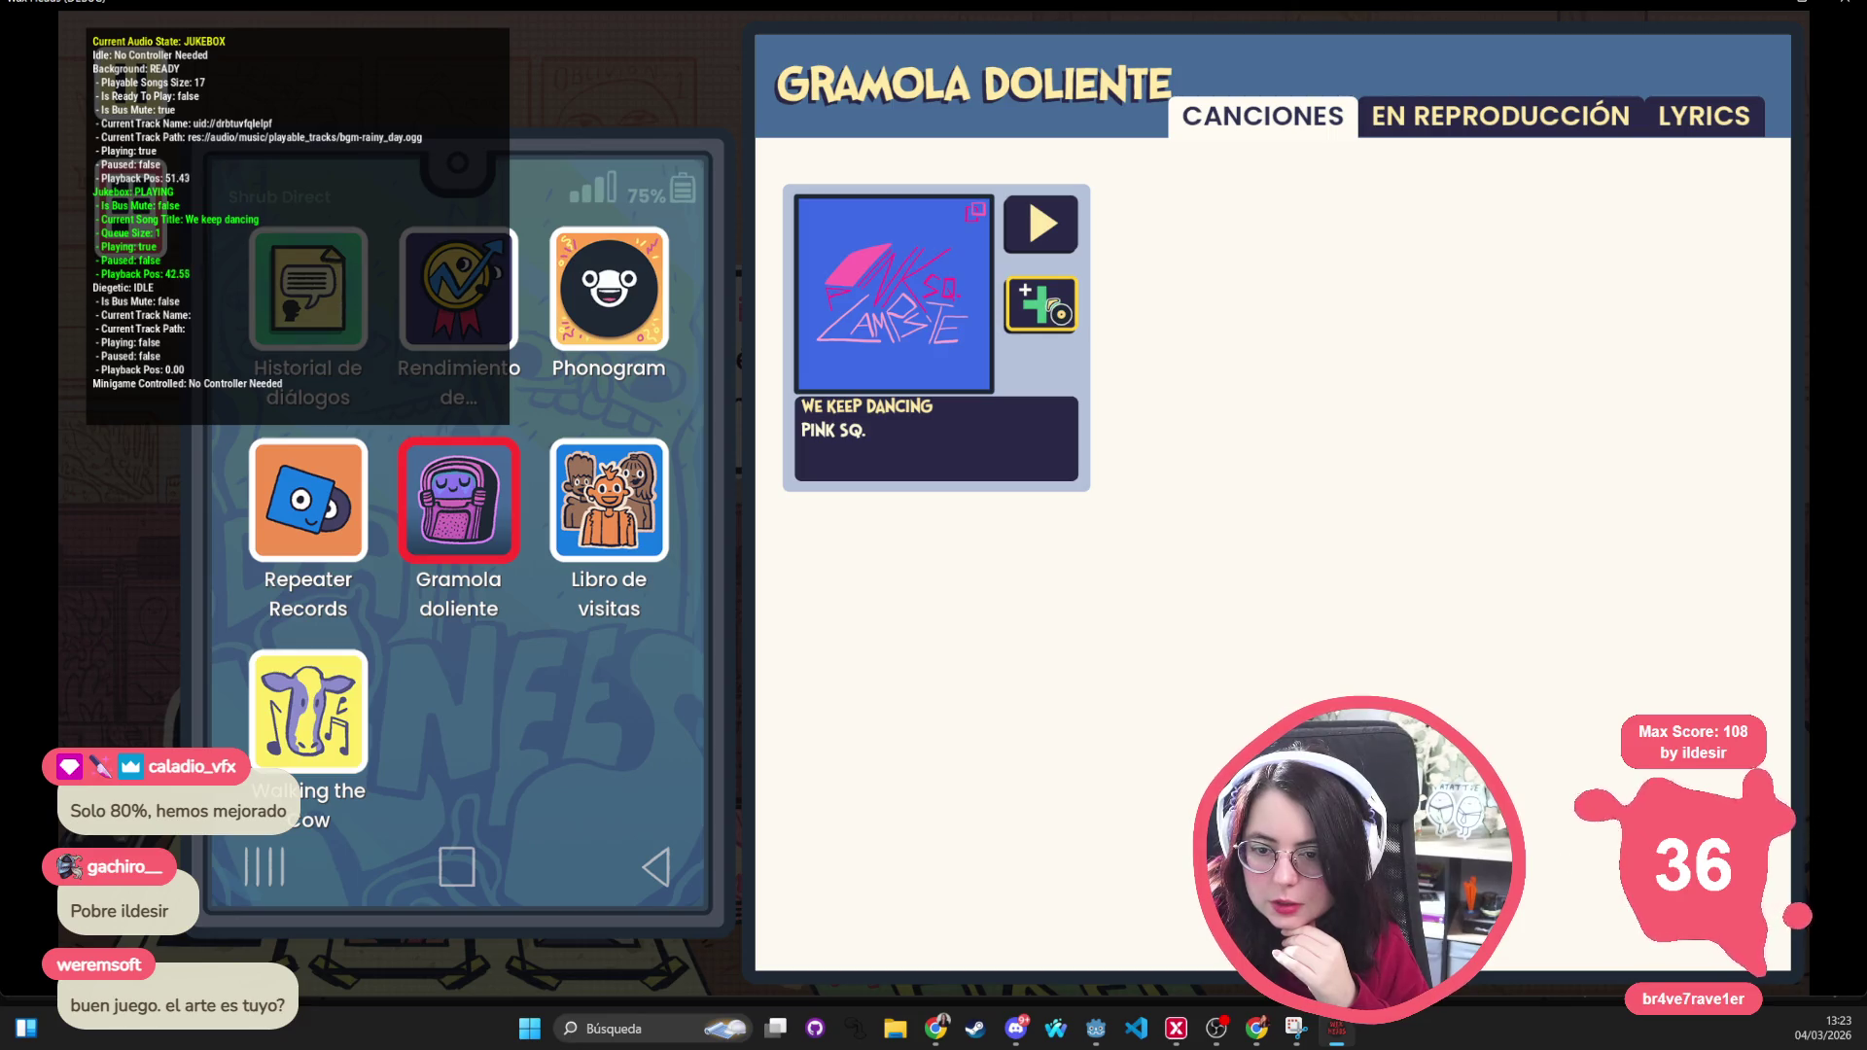
click(1040, 304)
click(1040, 309)
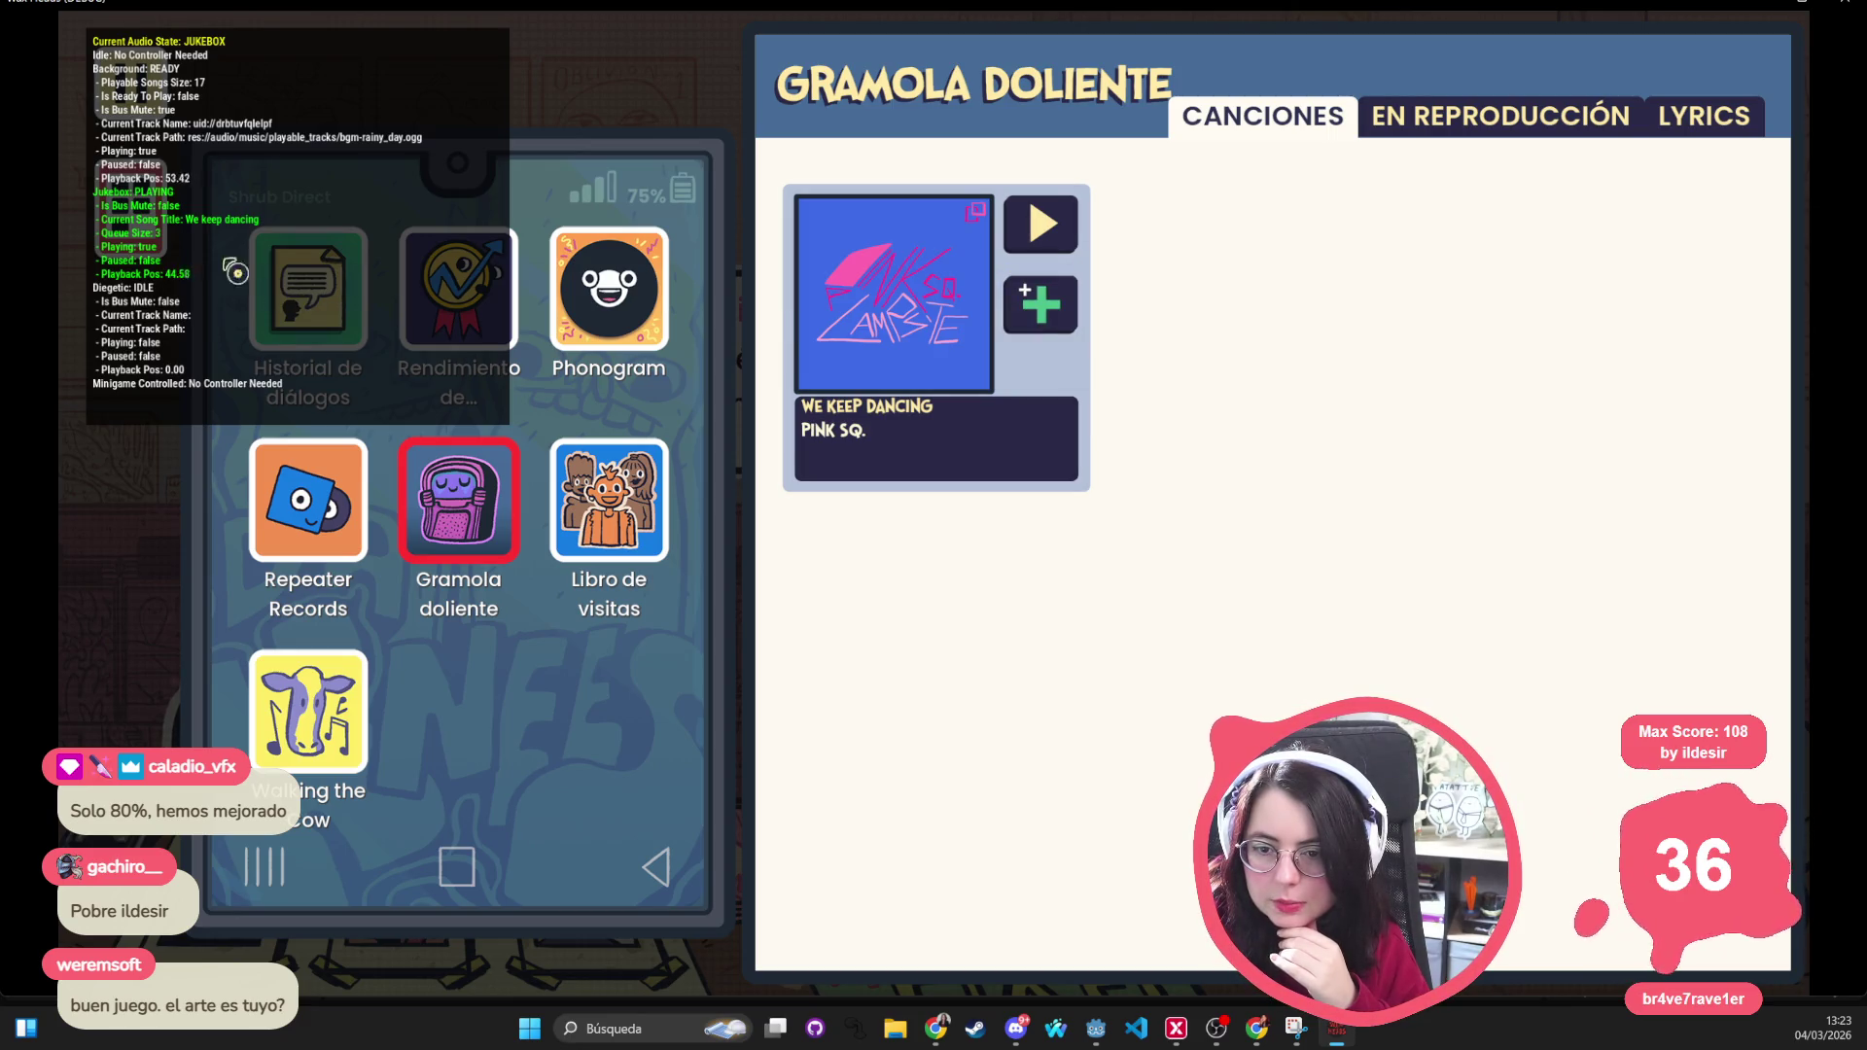
click(1501, 119)
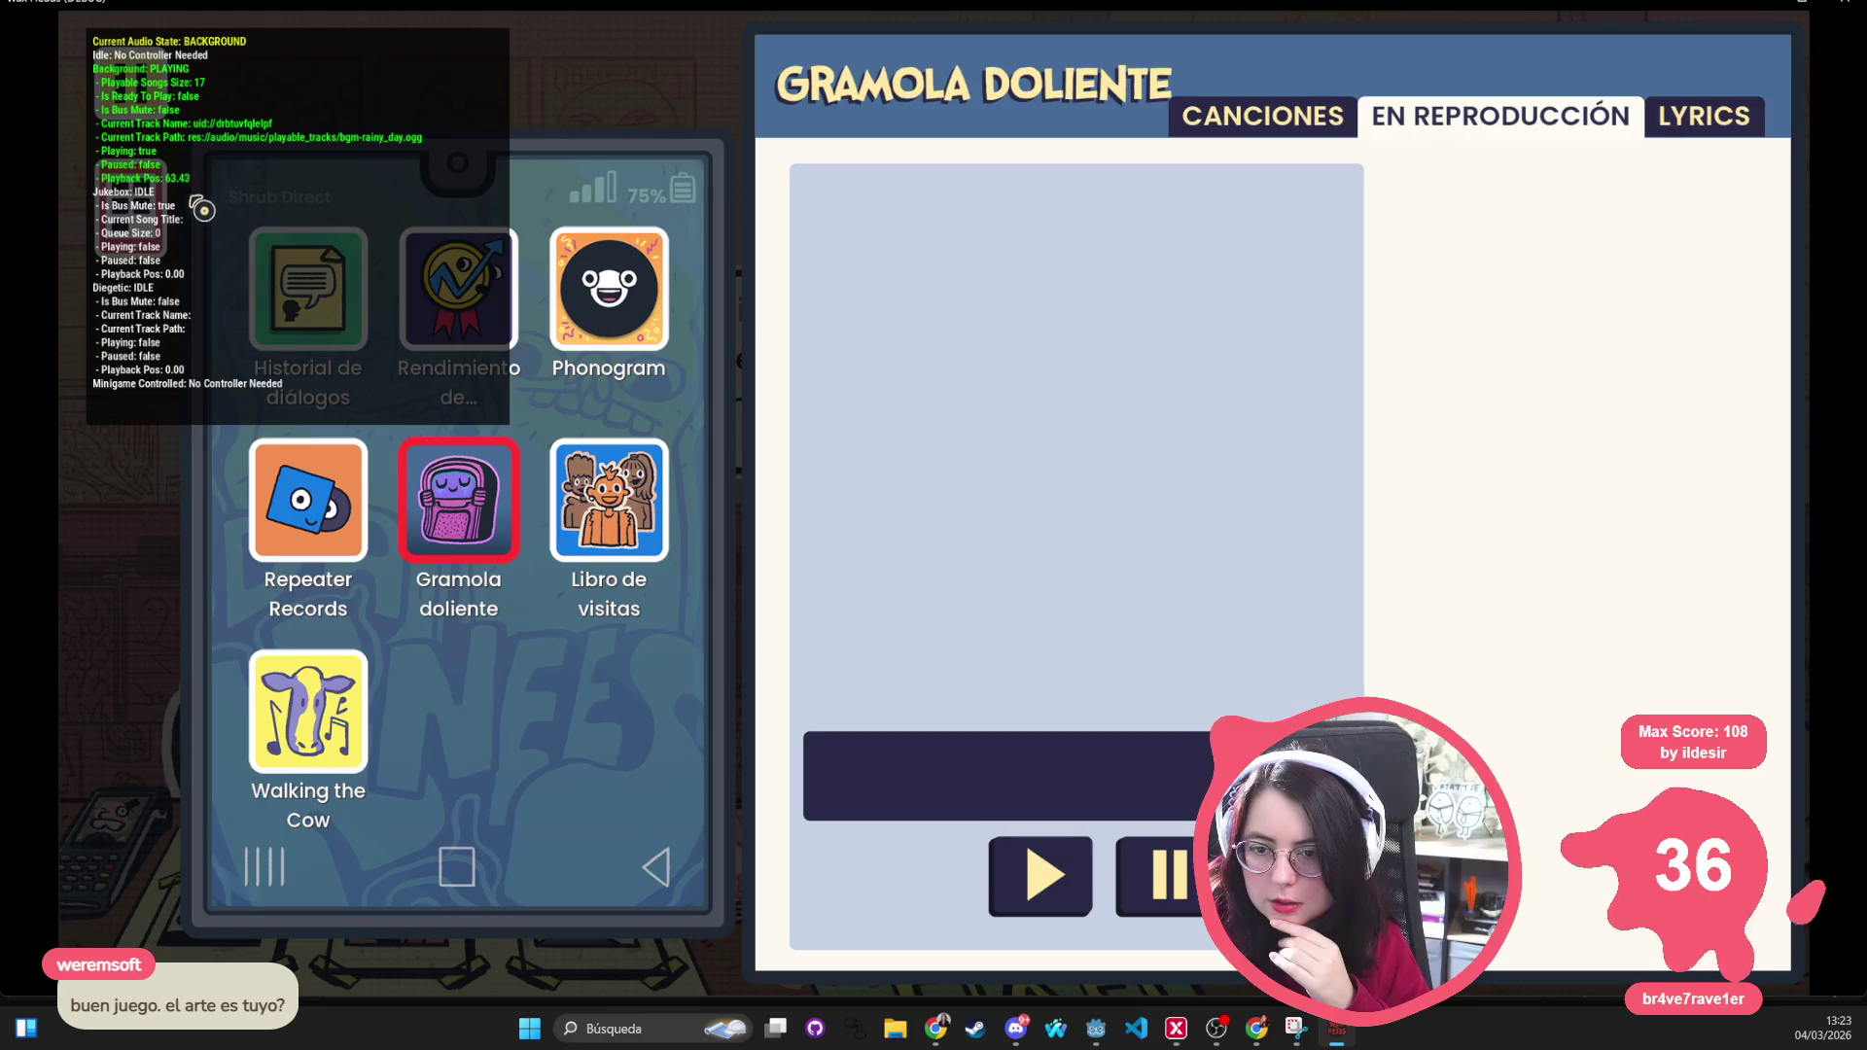
Reopen Gramola doliente from the phone and play We keep dancing
key(Escape)
key(Escape)
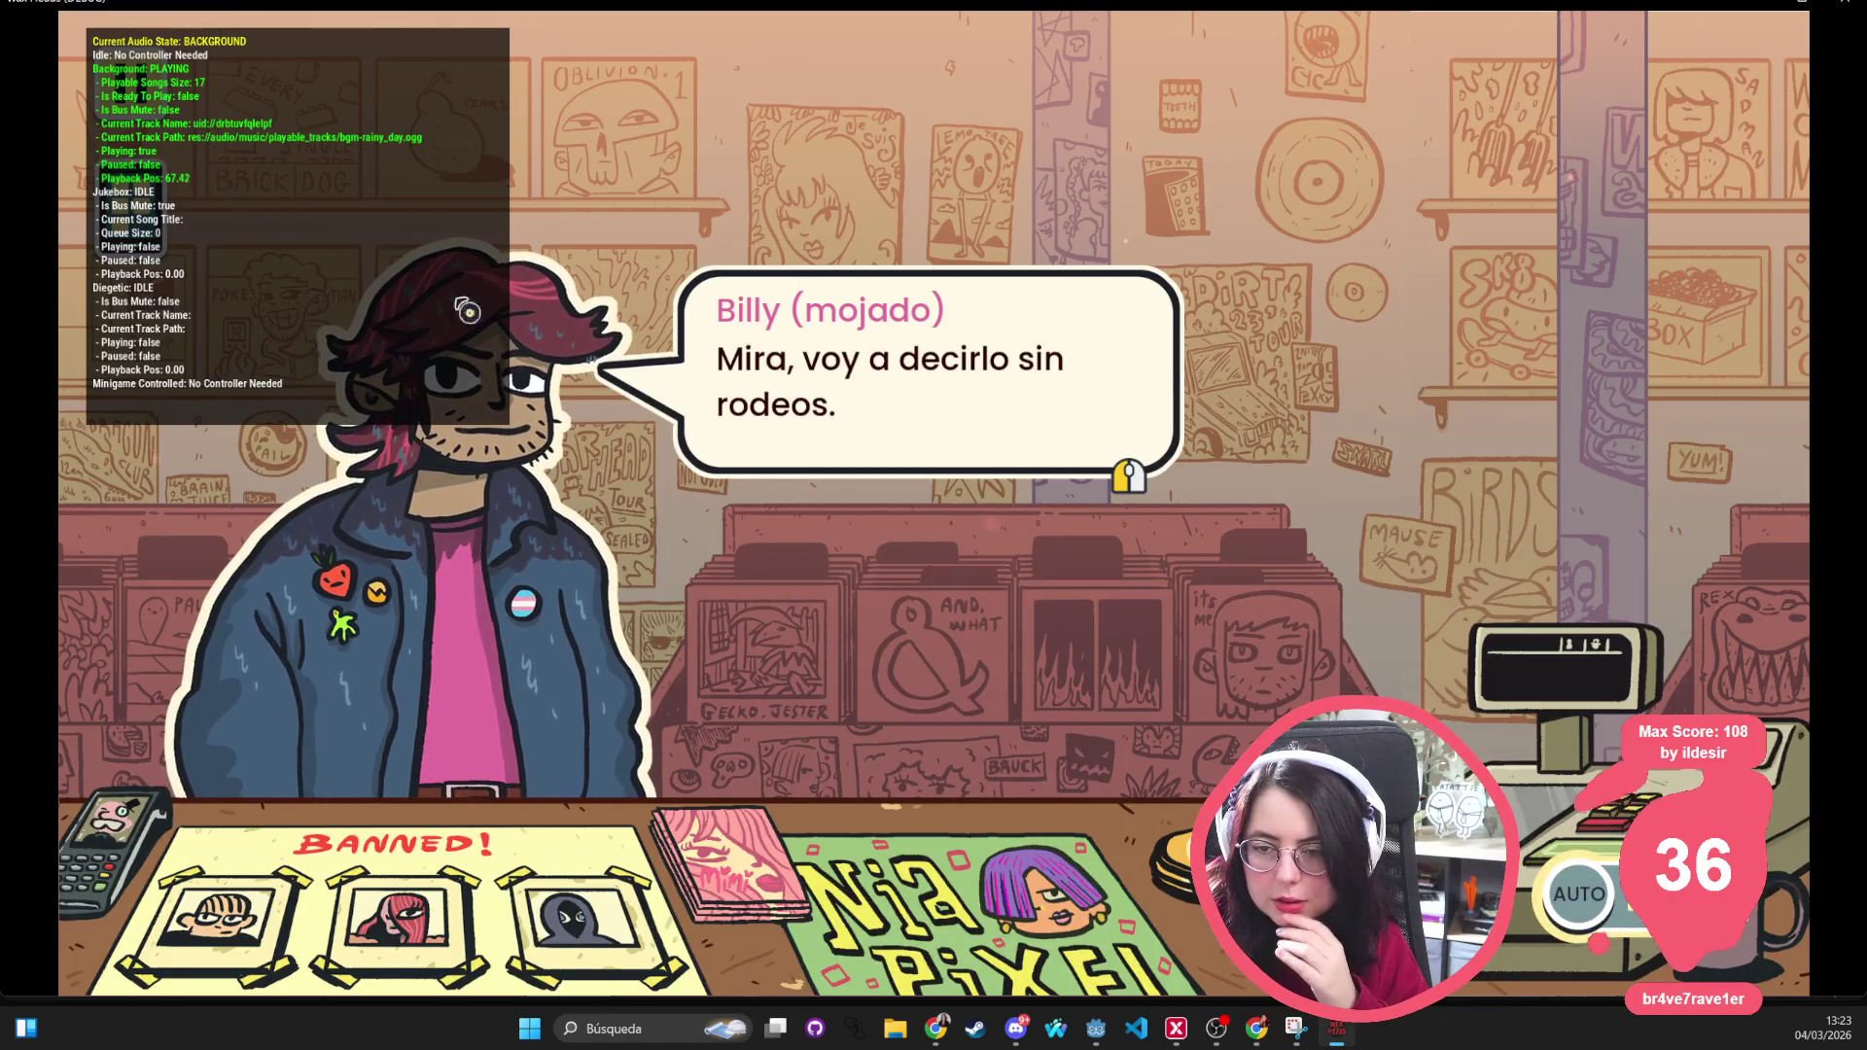
key(Tab)
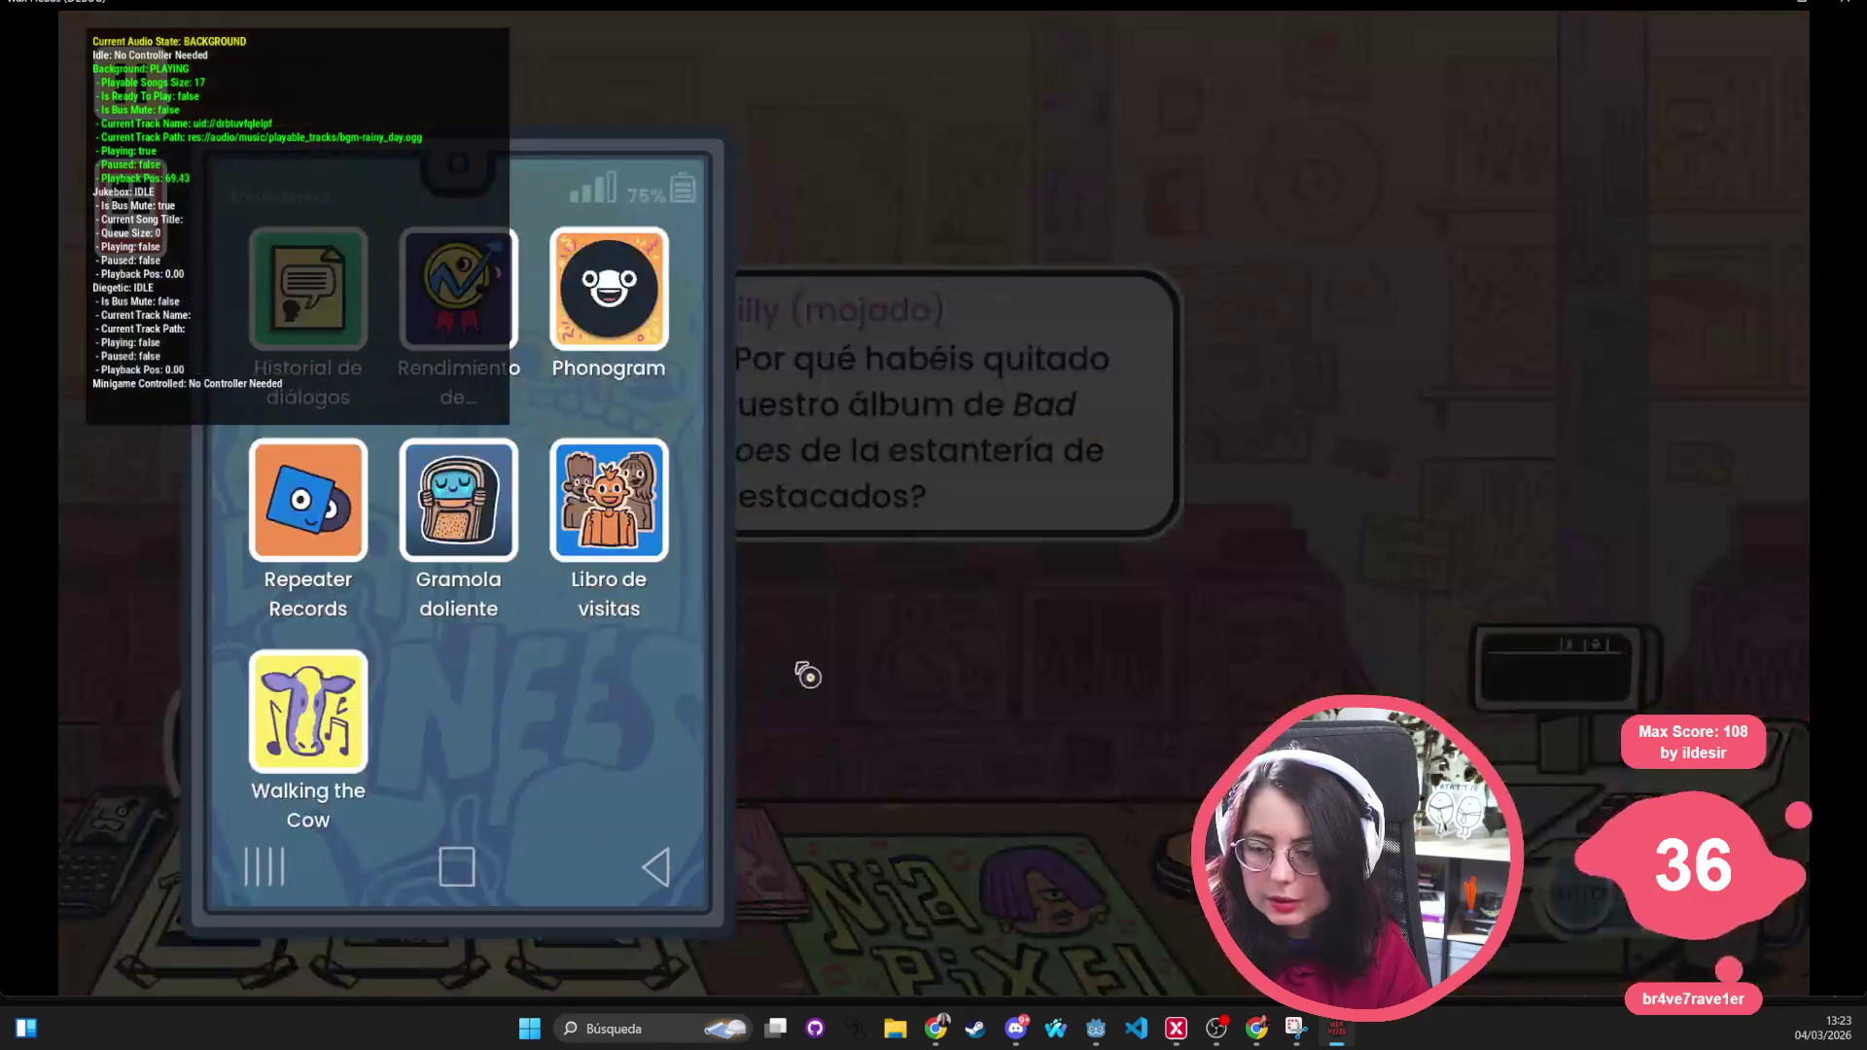
key(Return)
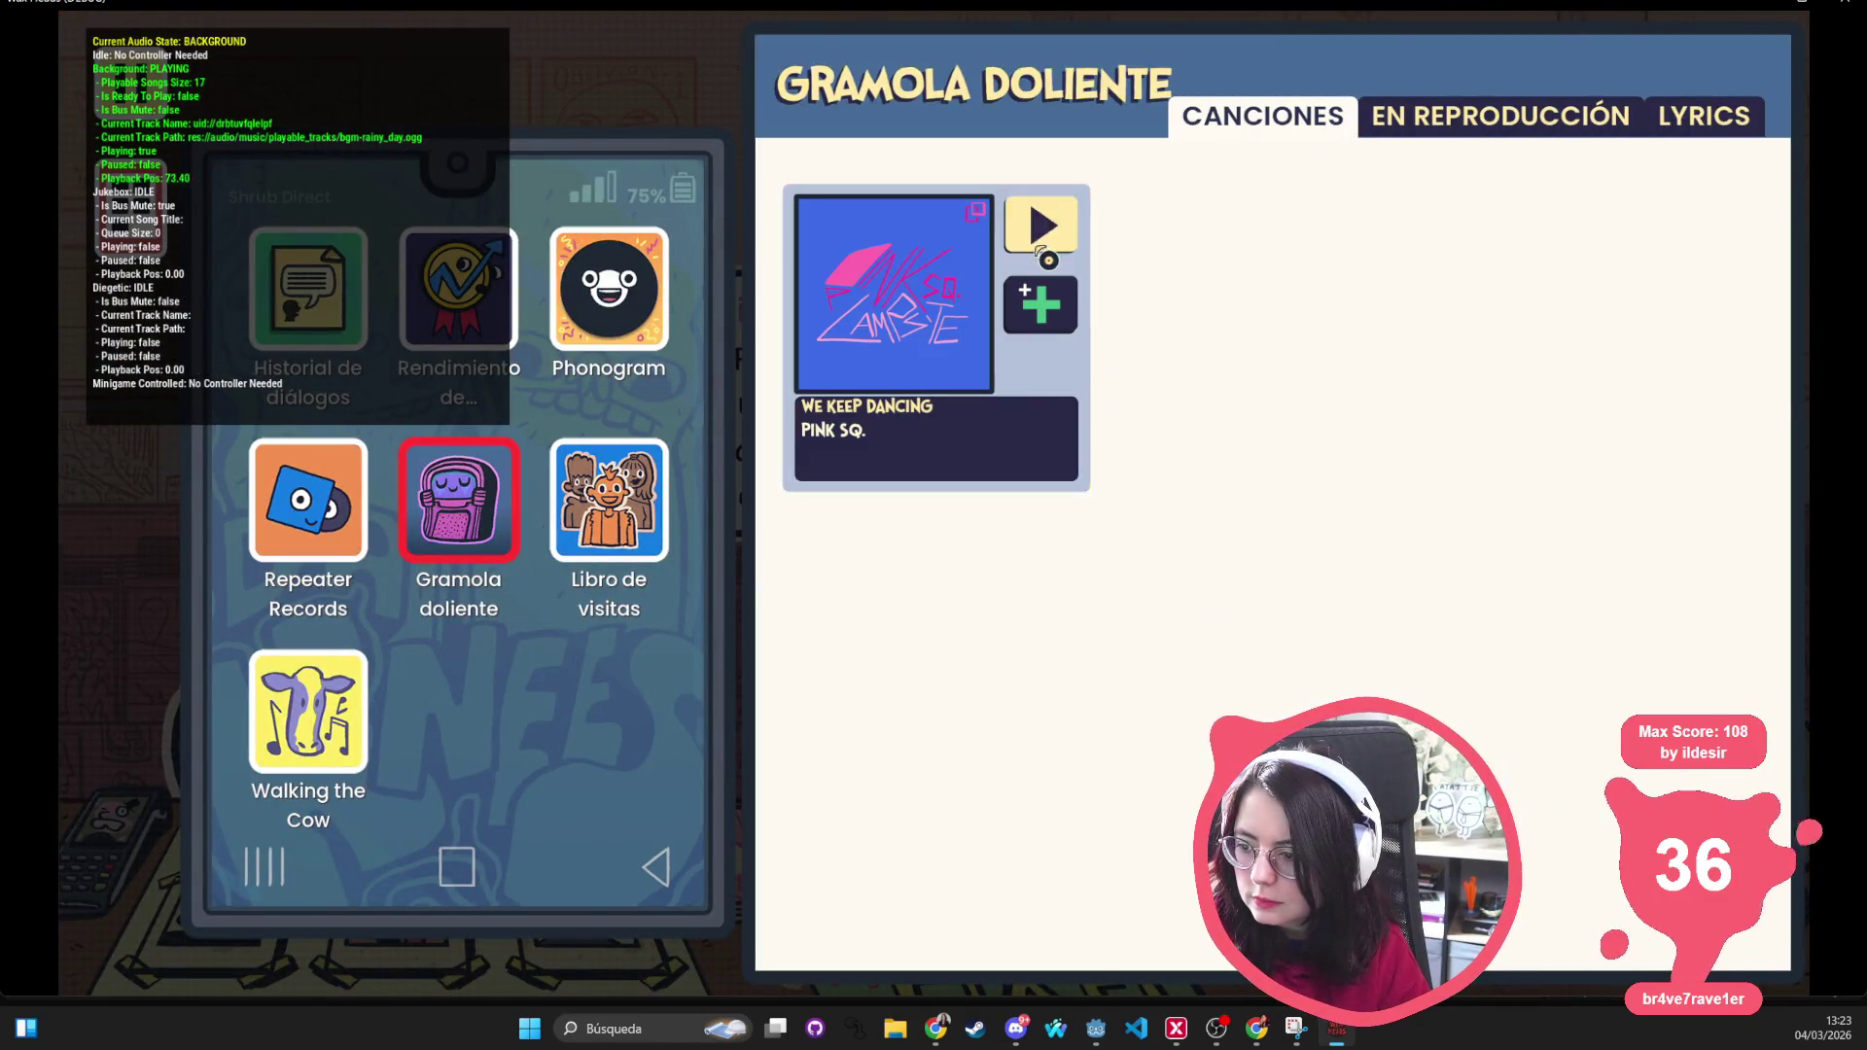
key(Return)
key(Return)
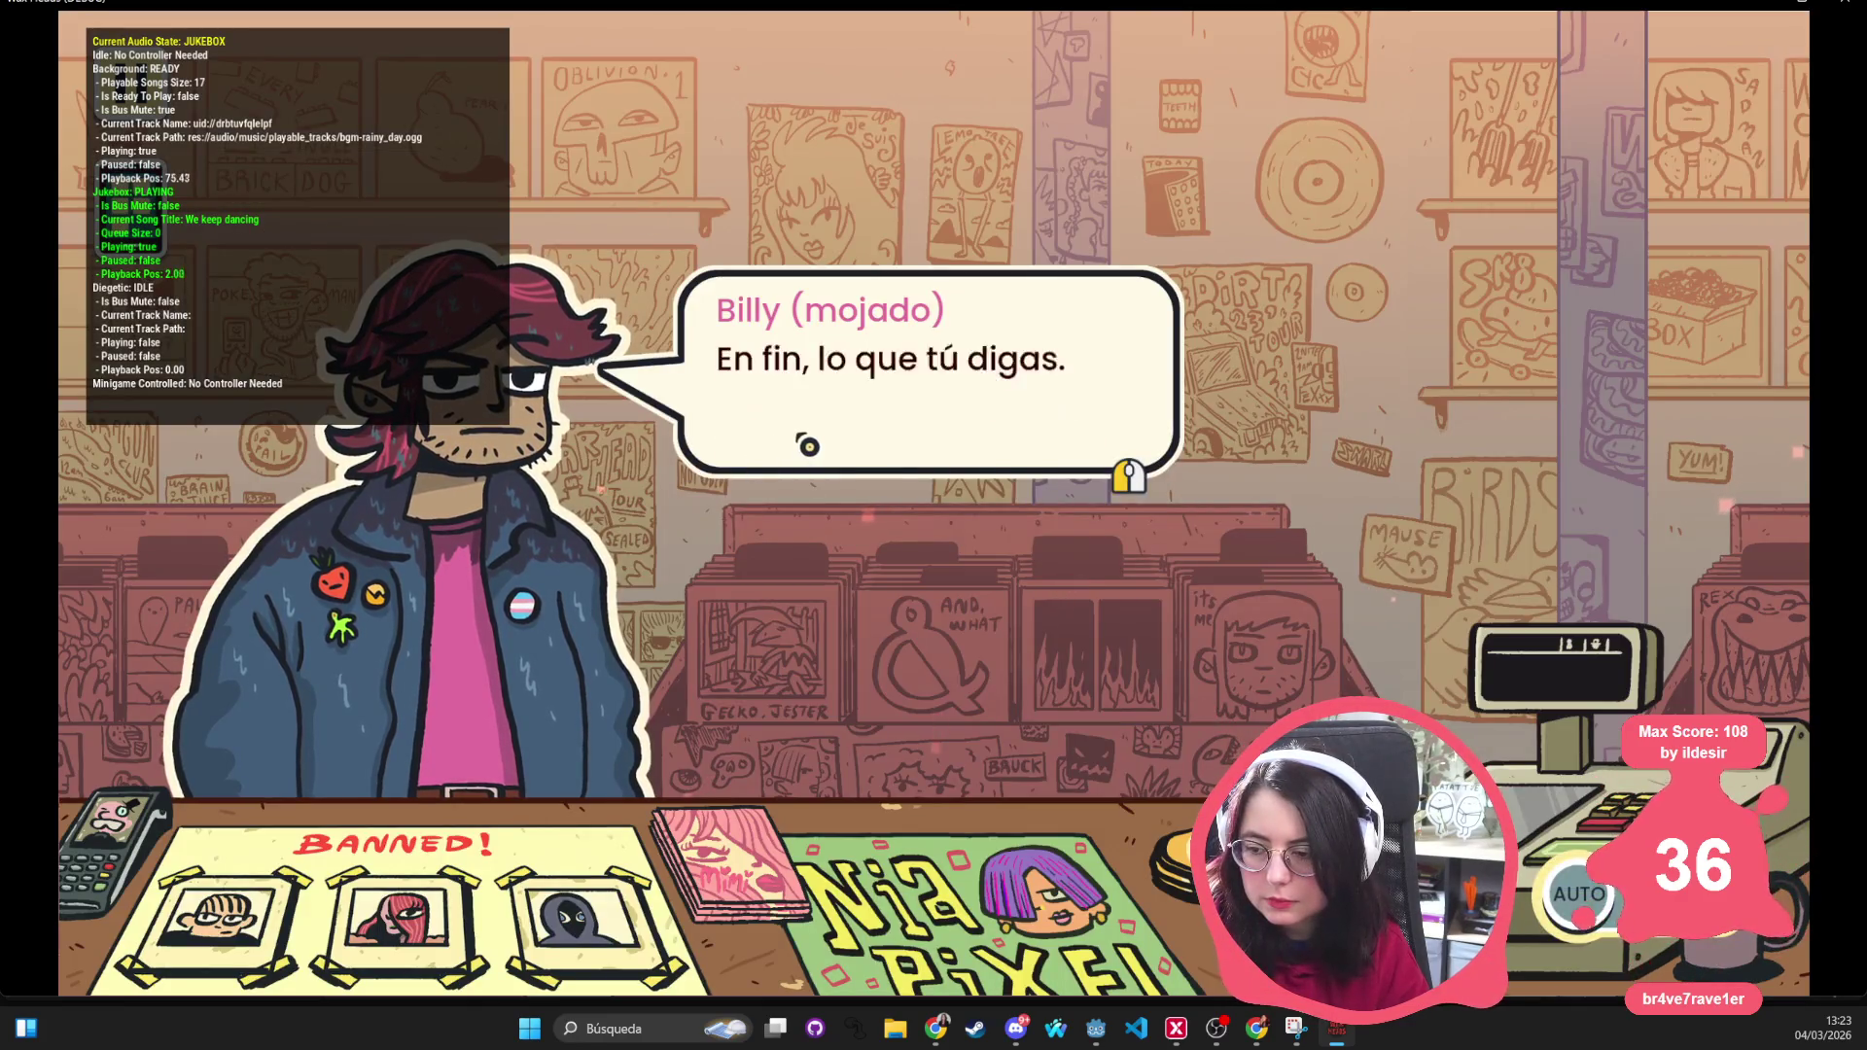
key(Return)
key(Return)
key(Return)
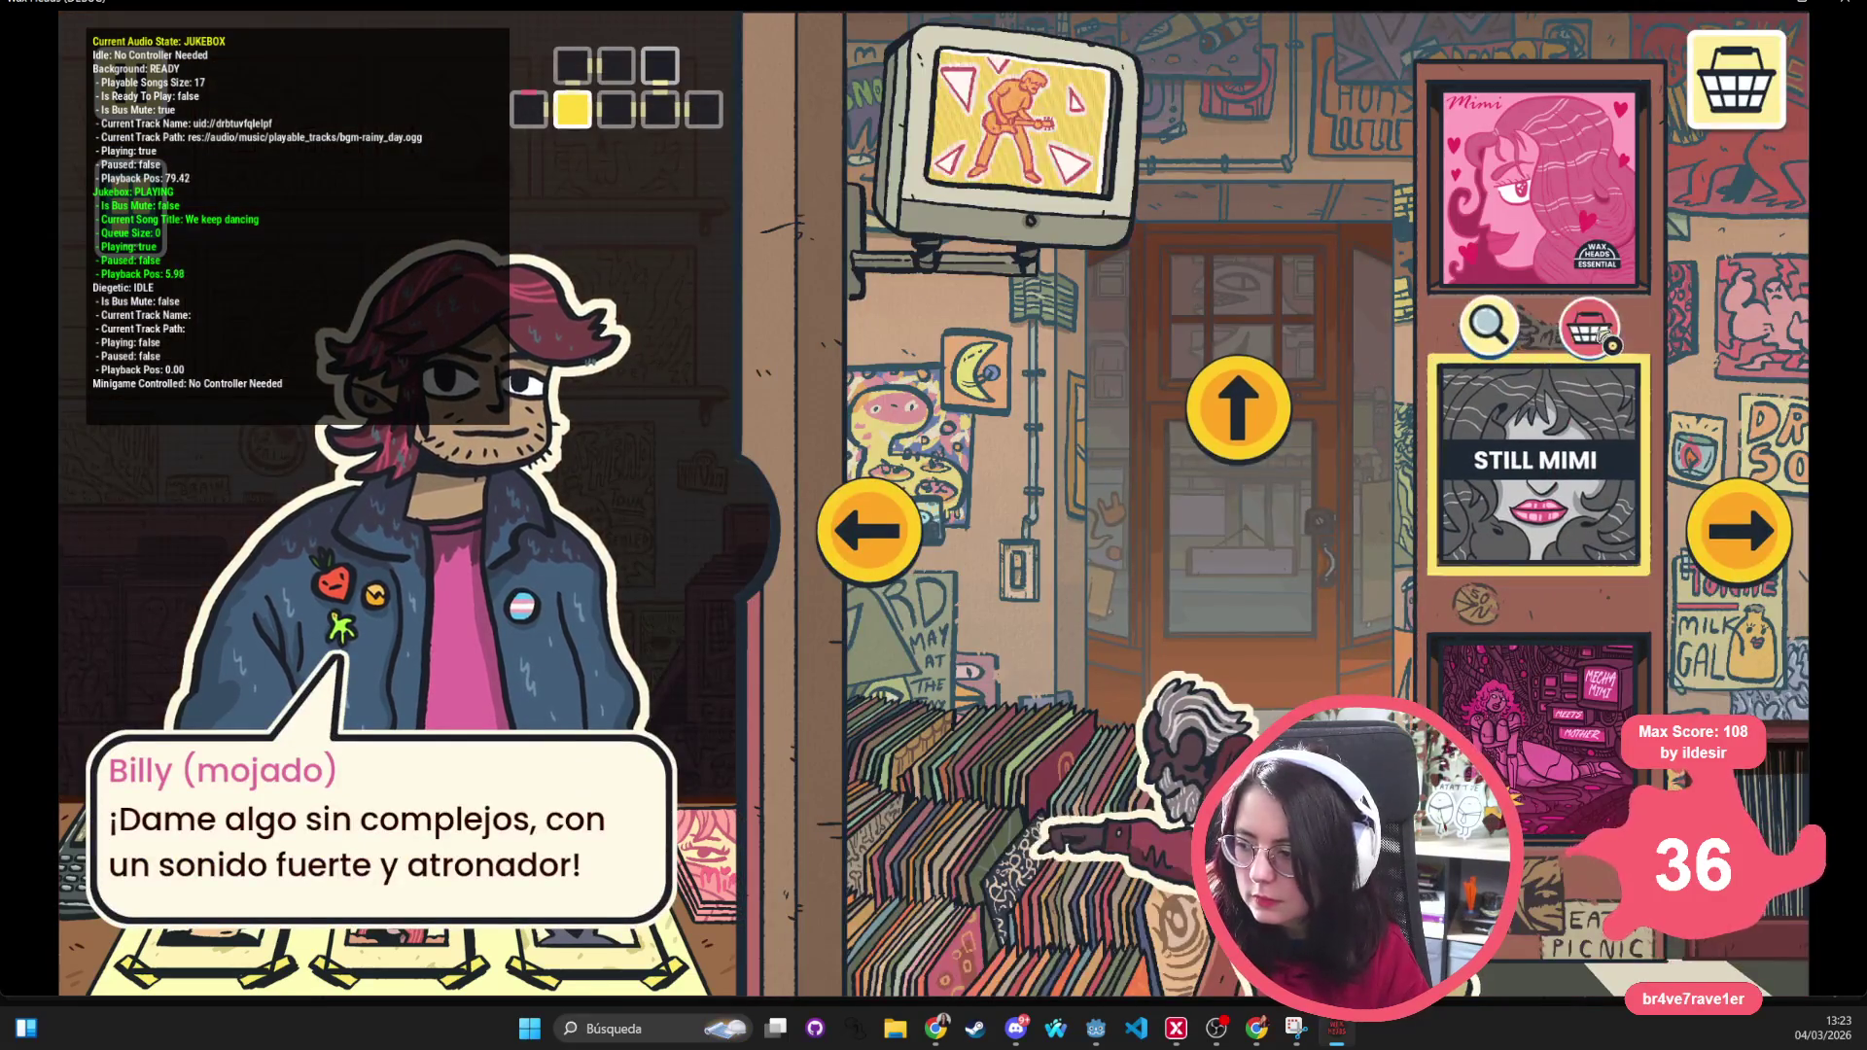
Recommend the Still Mimi album to Billy and click through his reaction lines
click(1562, 290)
click(1473, 573)
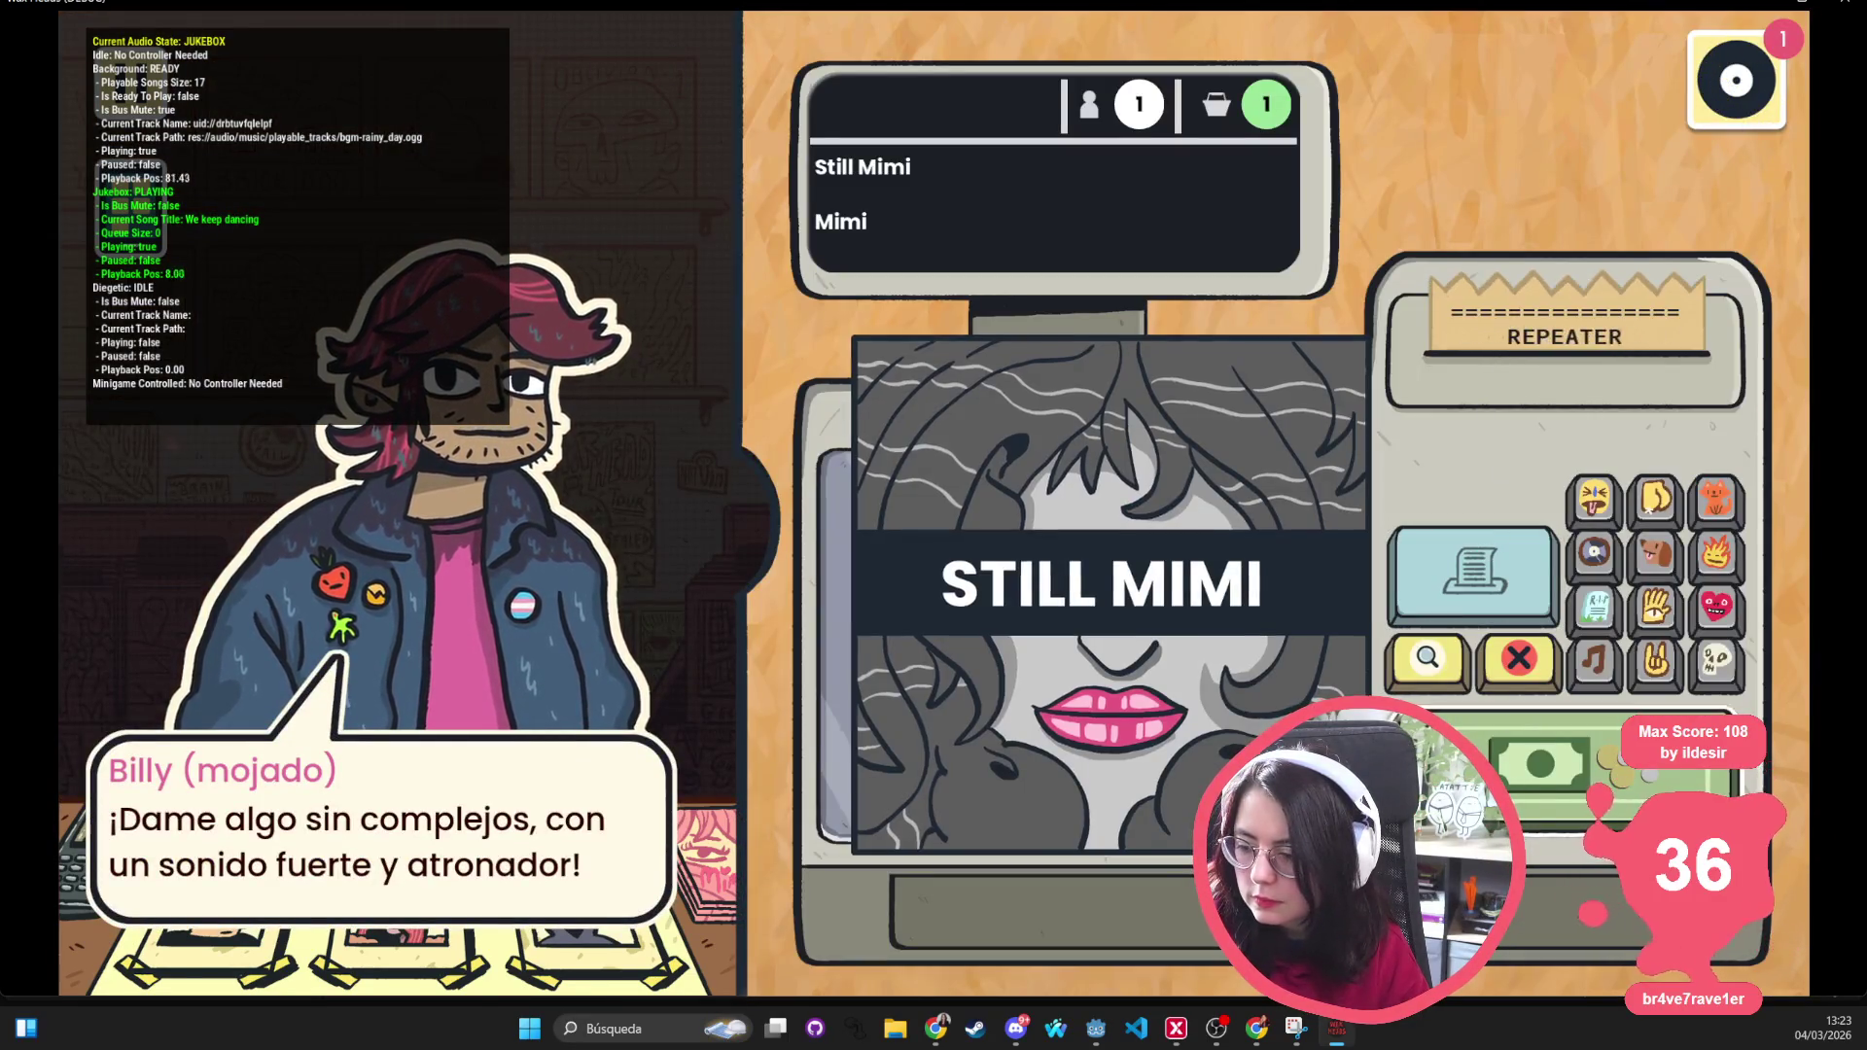
click(895, 528)
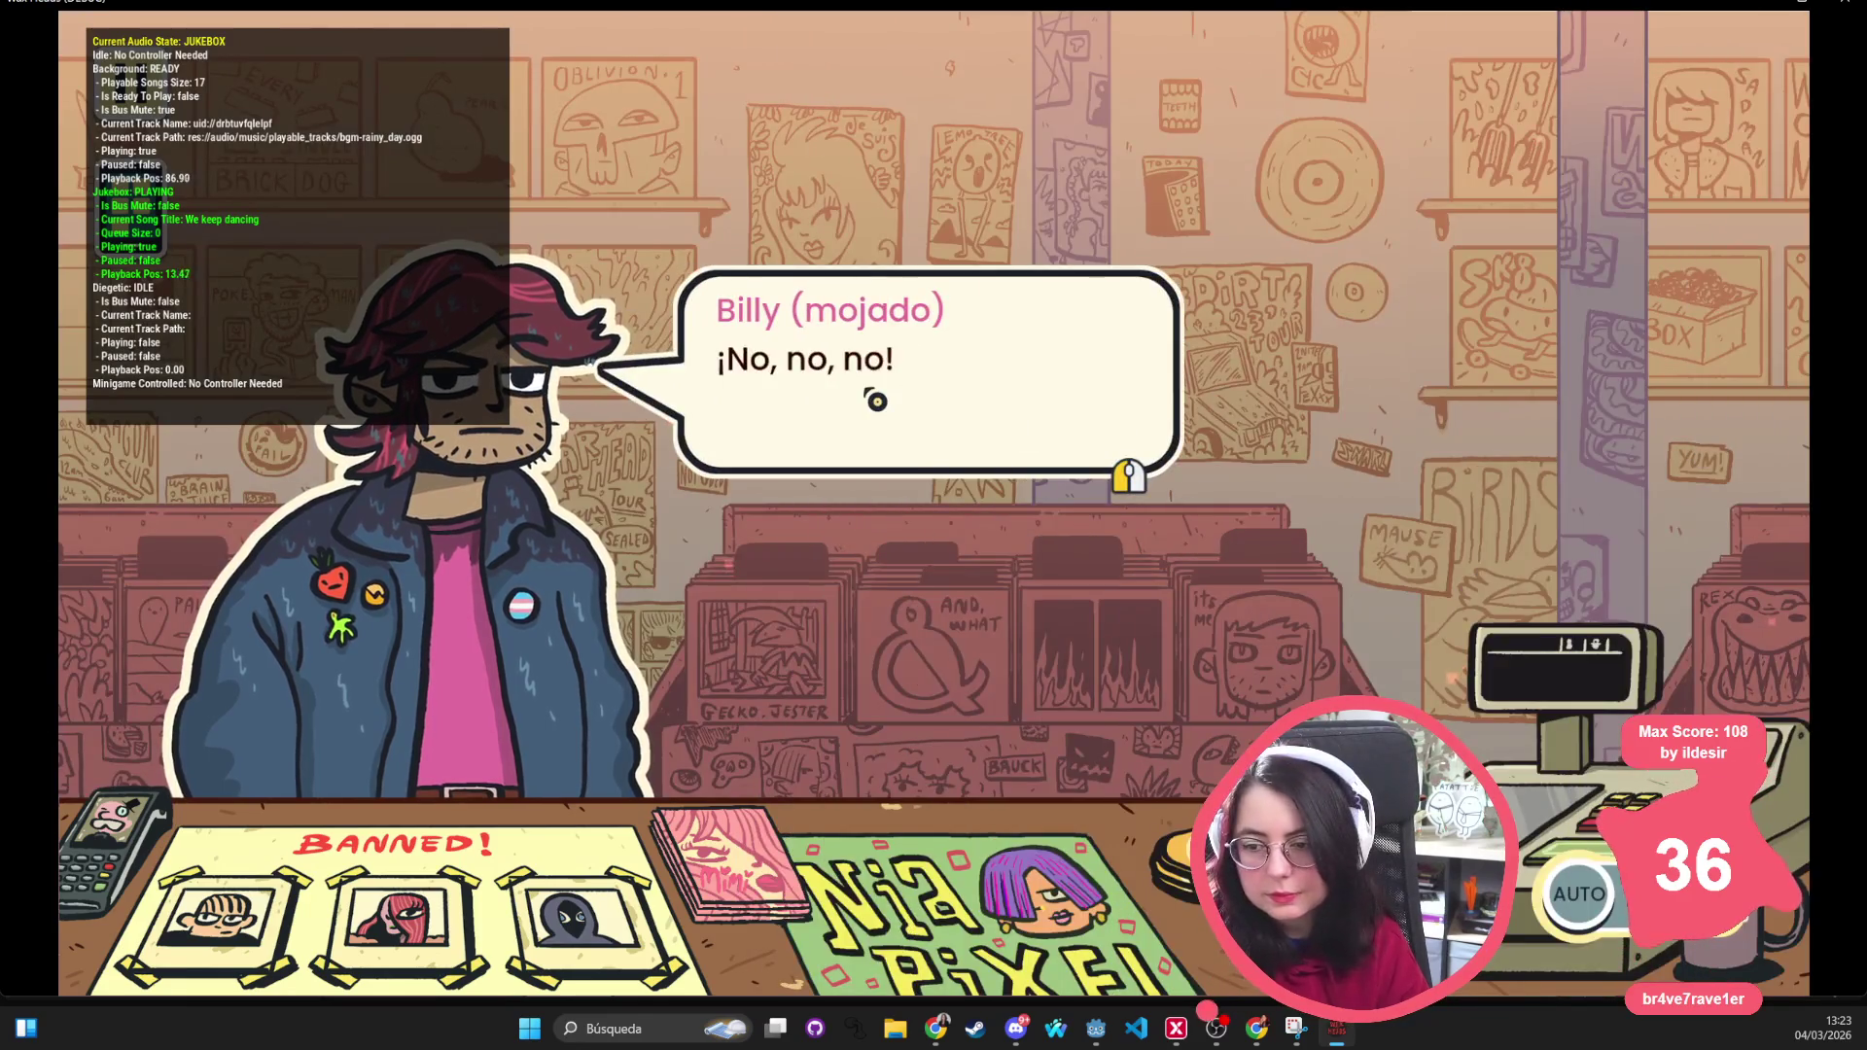
click(871, 400)
click(837, 389)
click(778, 409)
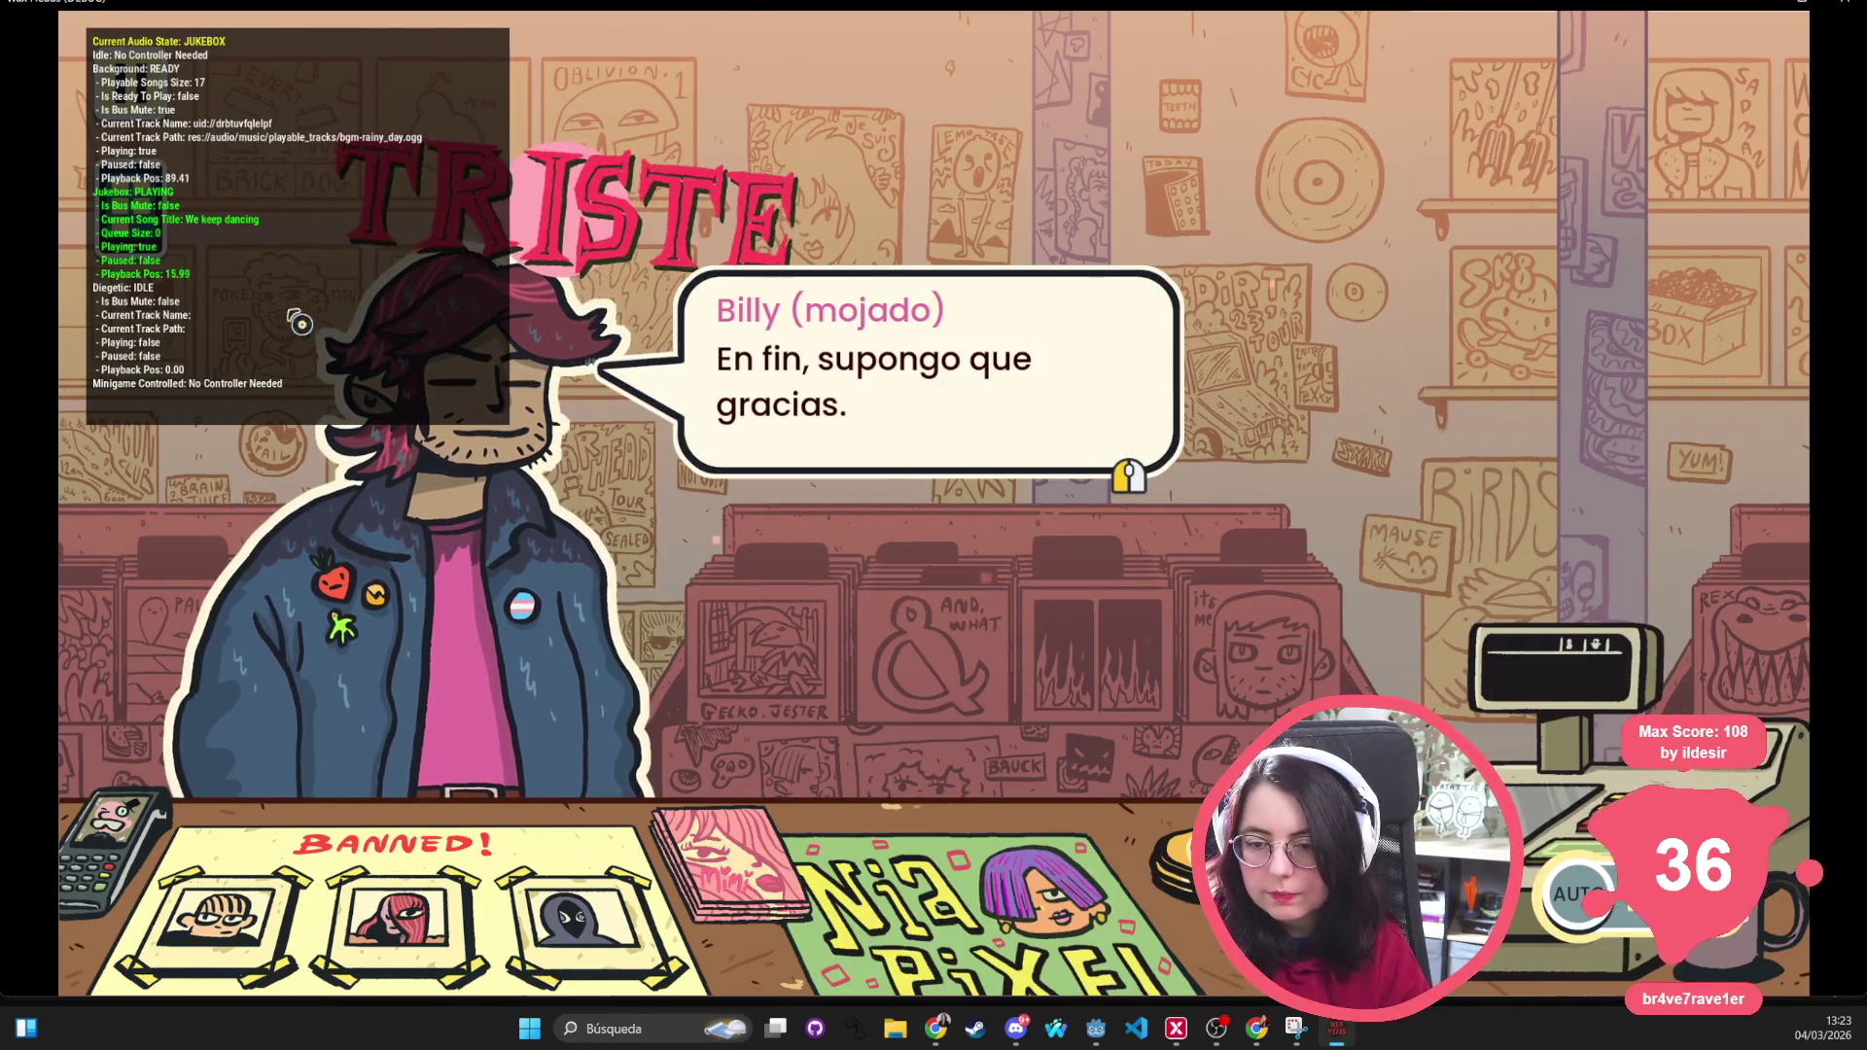
click(699, 370)
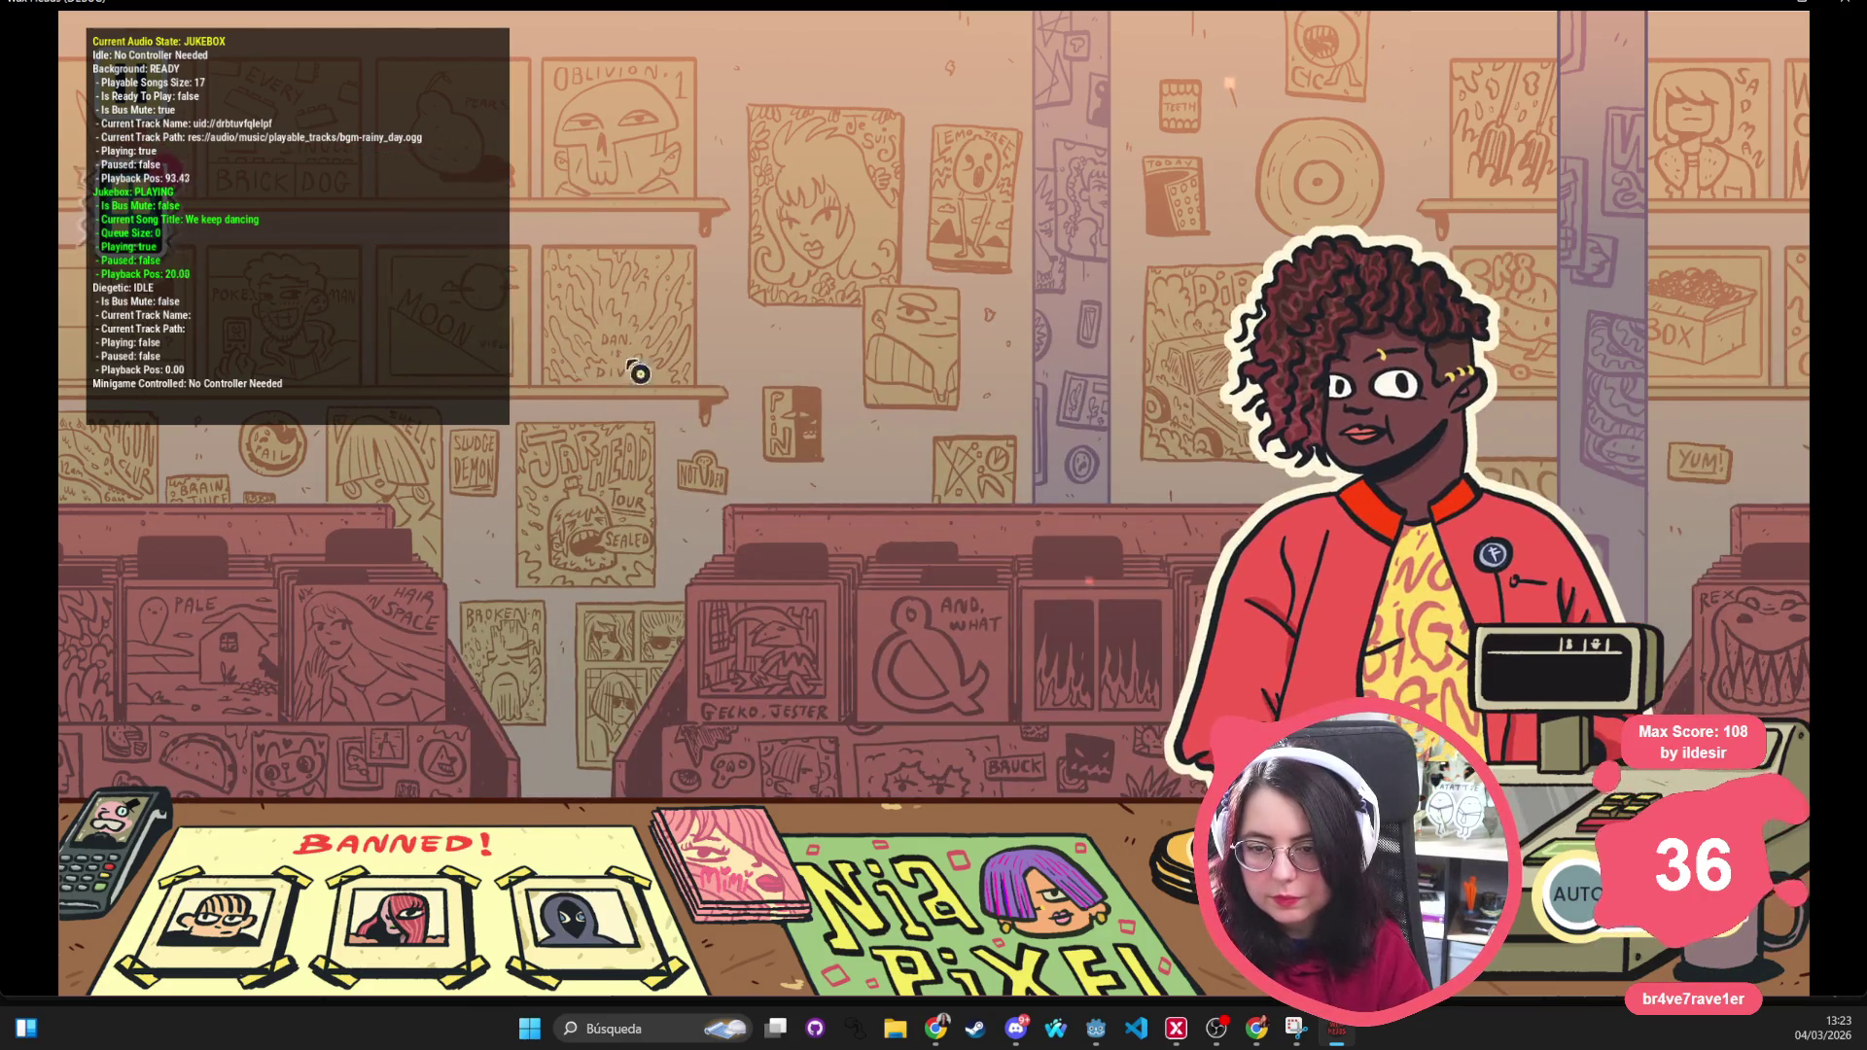
Advance Abi's and Hank's dialogue, choosing the reply 'Creo que es verdad'
key(Escape)
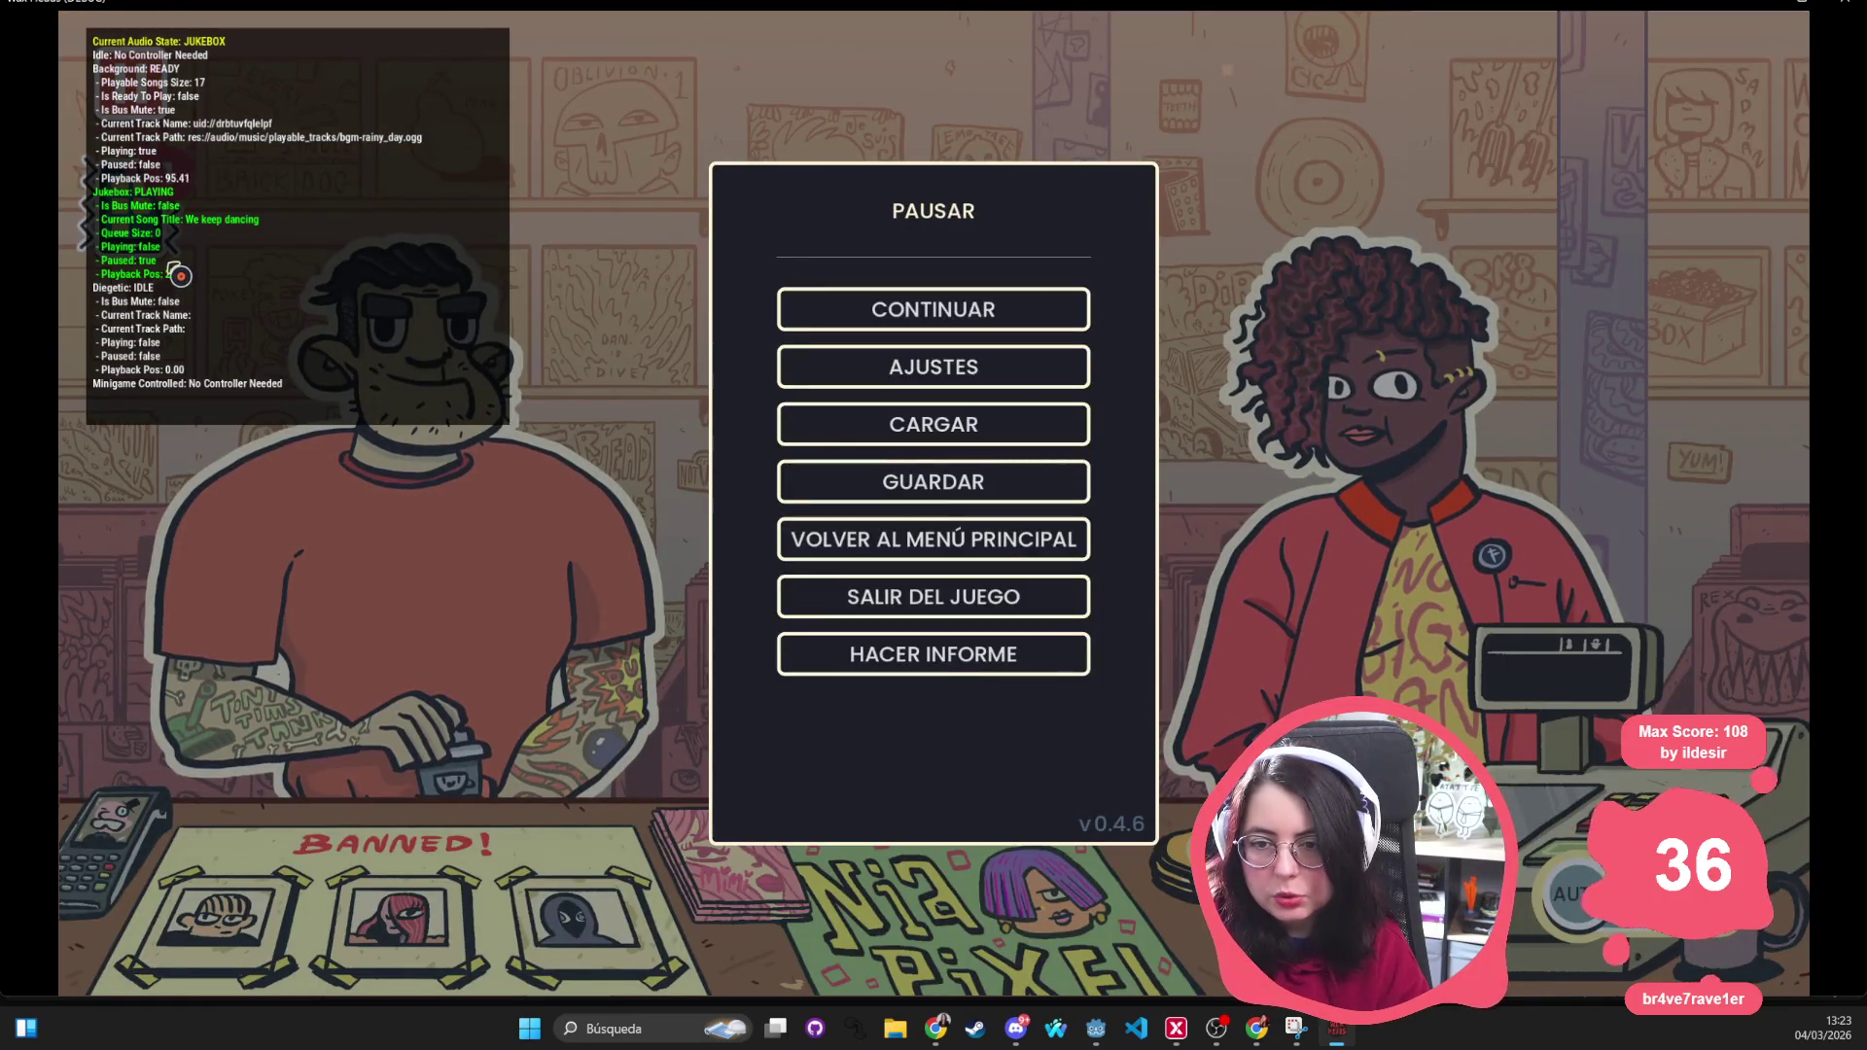
key(Escape)
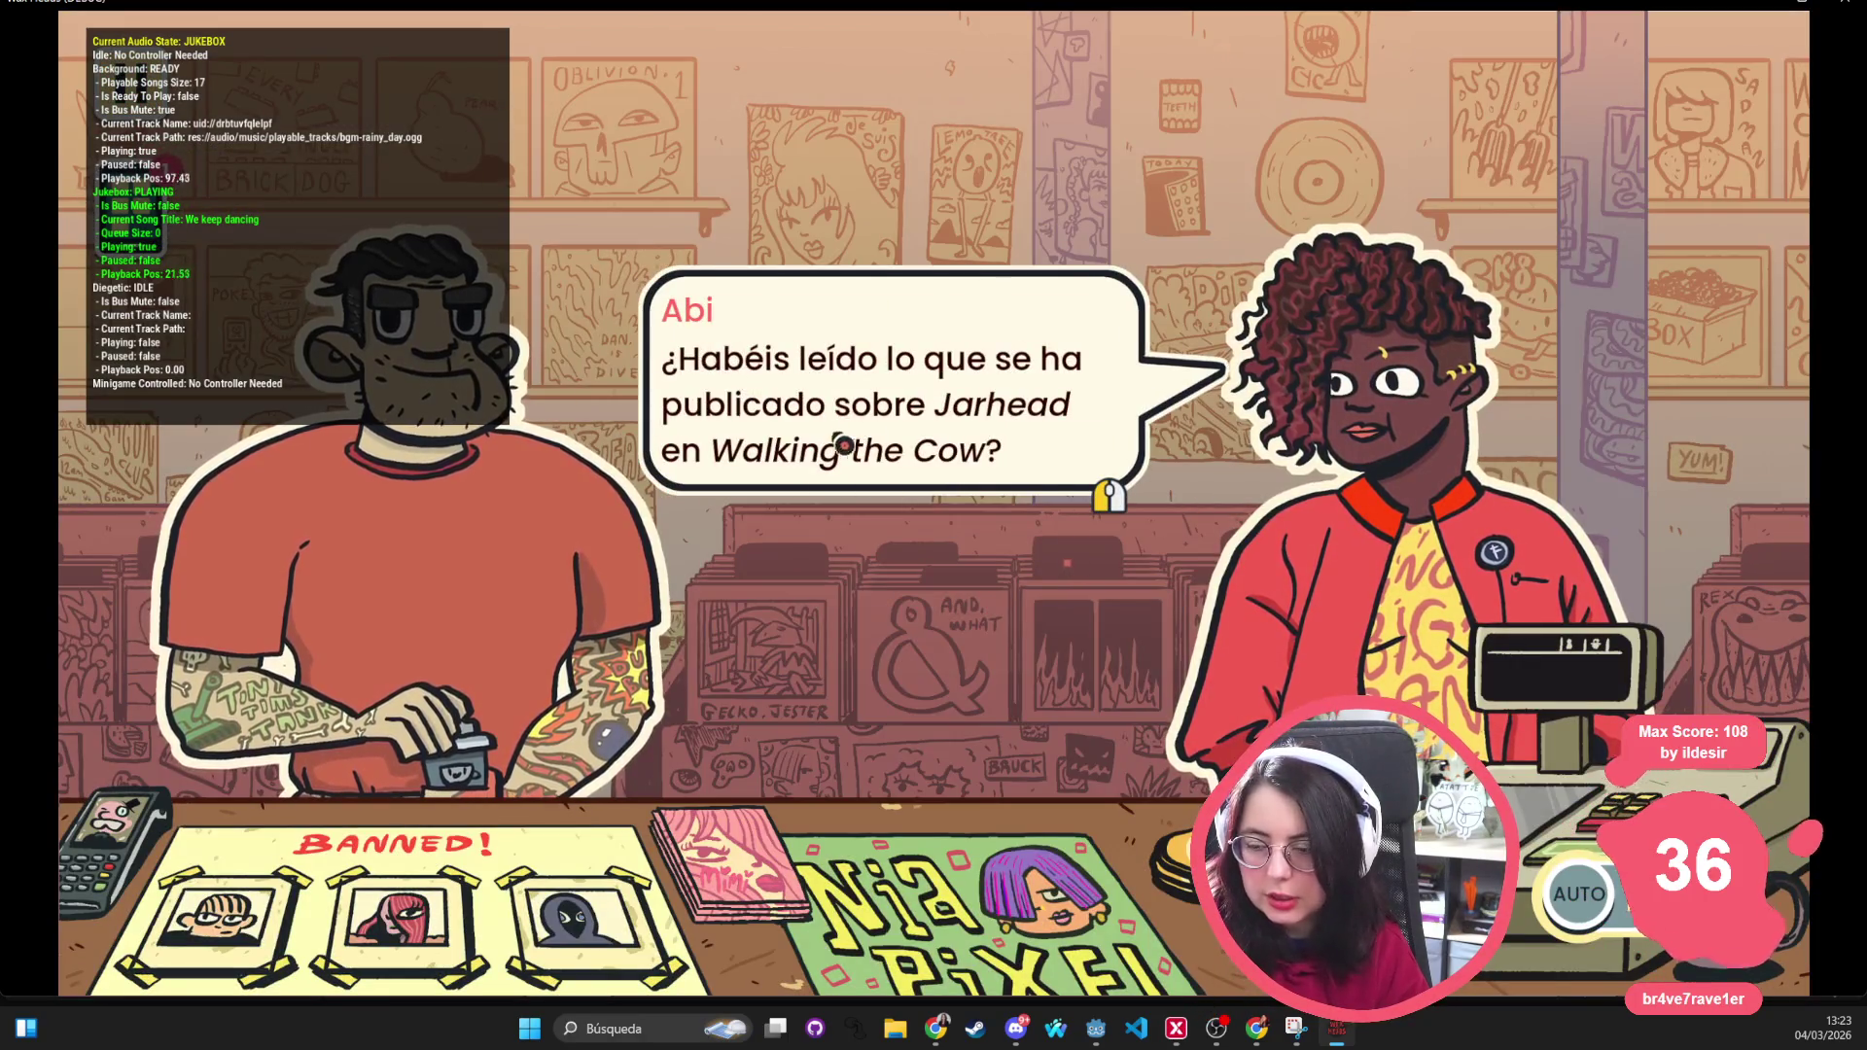
click(500, 342)
click(775, 366)
click(827, 428)
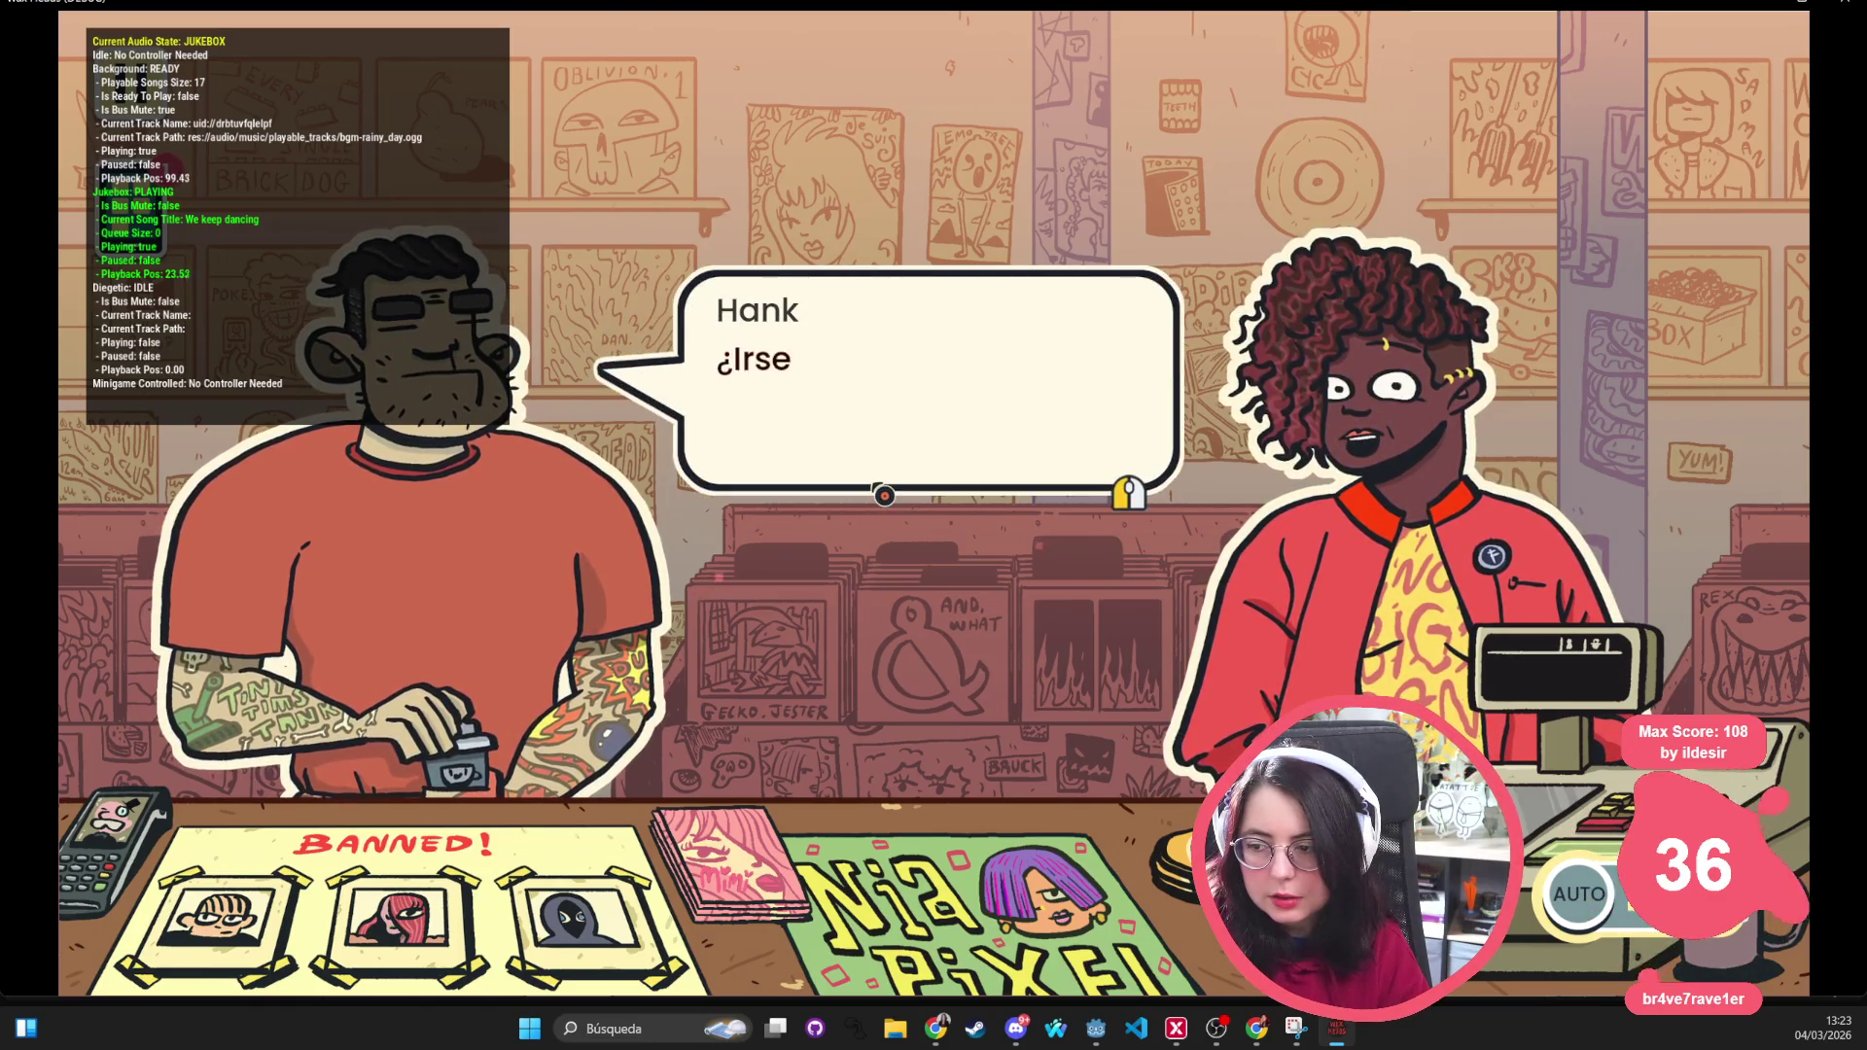
click(842, 421)
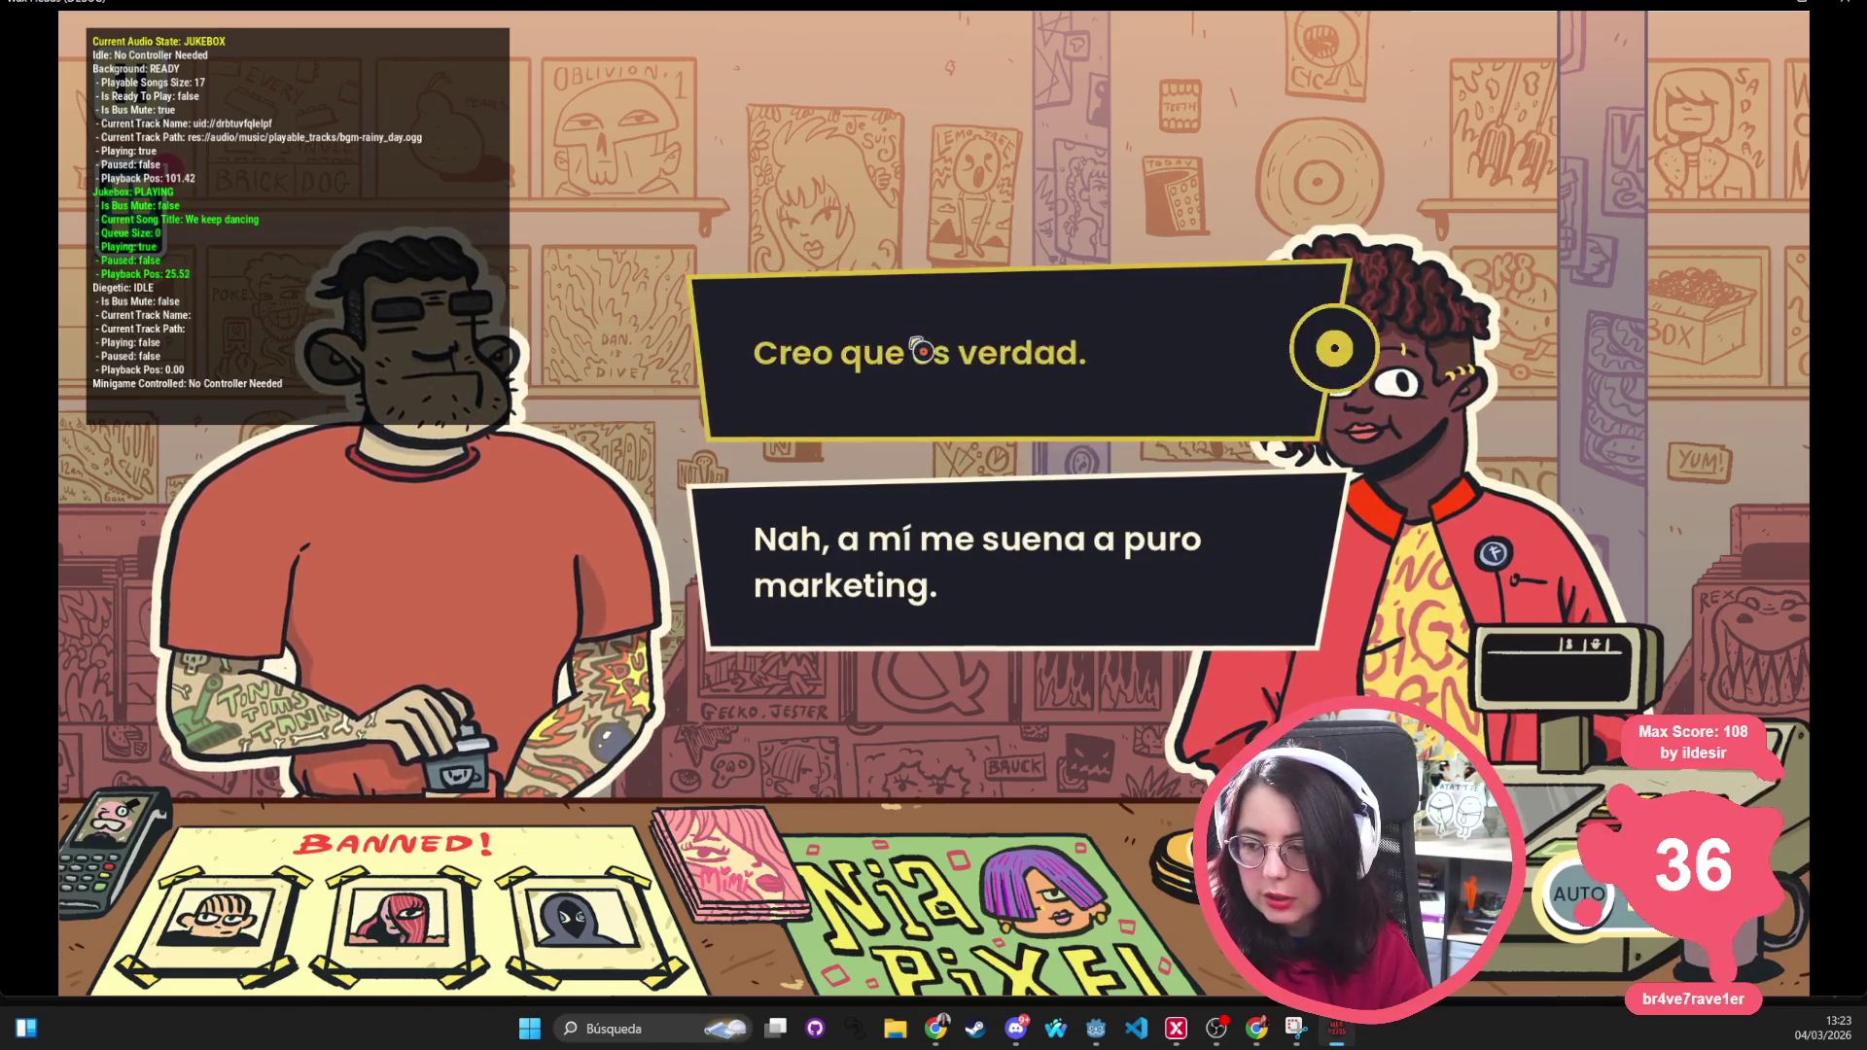
click(804, 350)
click(1465, 406)
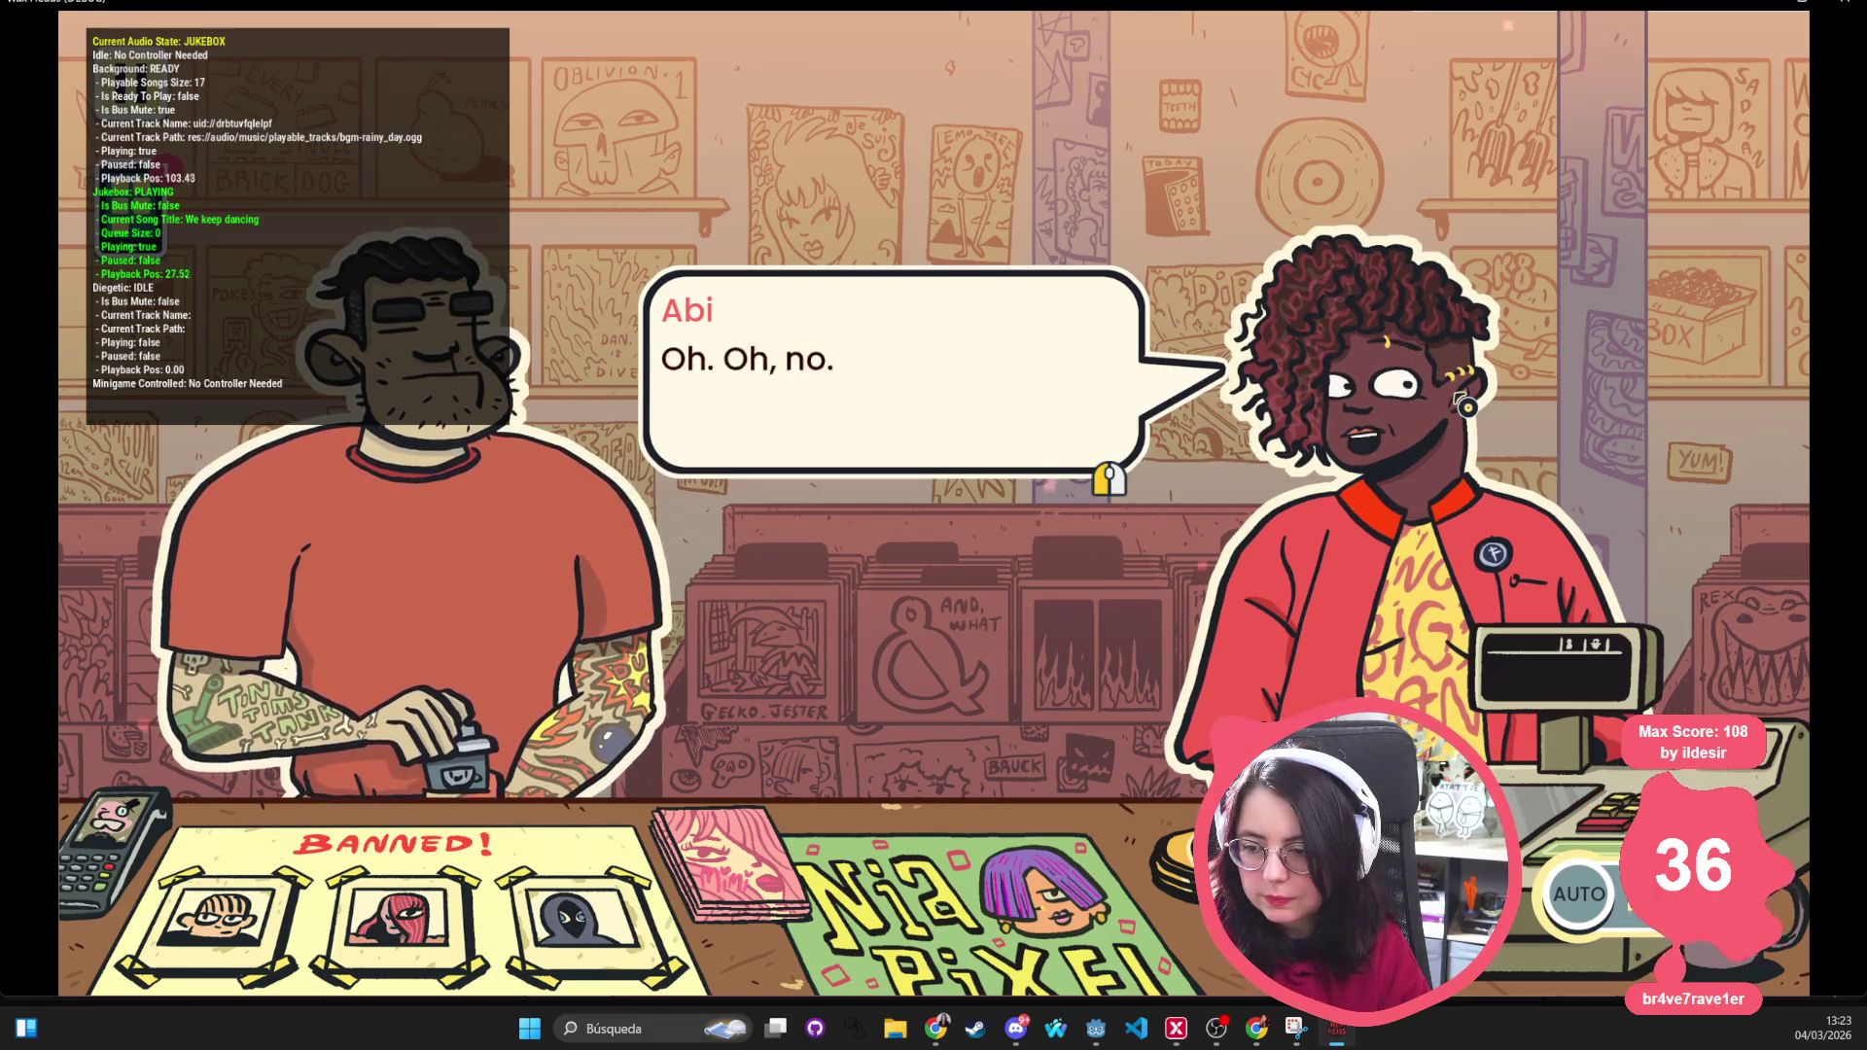
click(1672, 365)
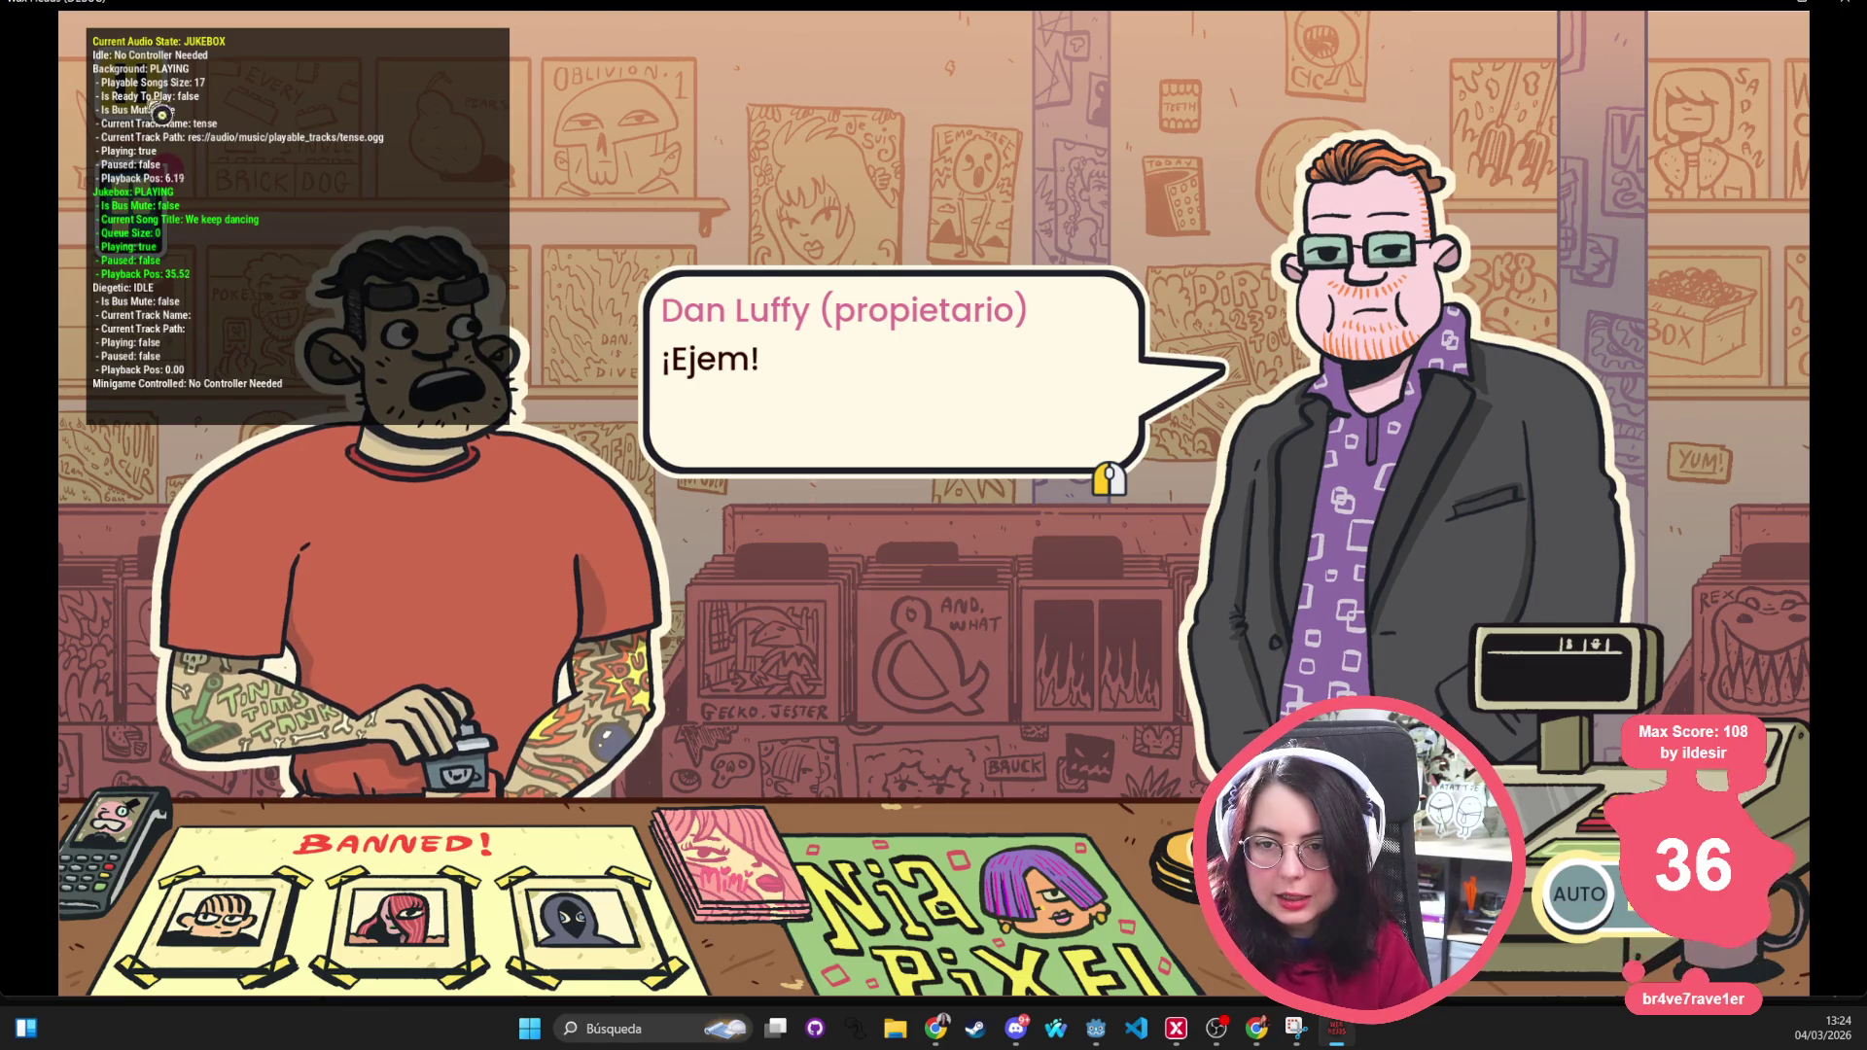
Open the phone's Gramola doliente jukebox app and play 'We keep dancing' from the start
click(168, 212)
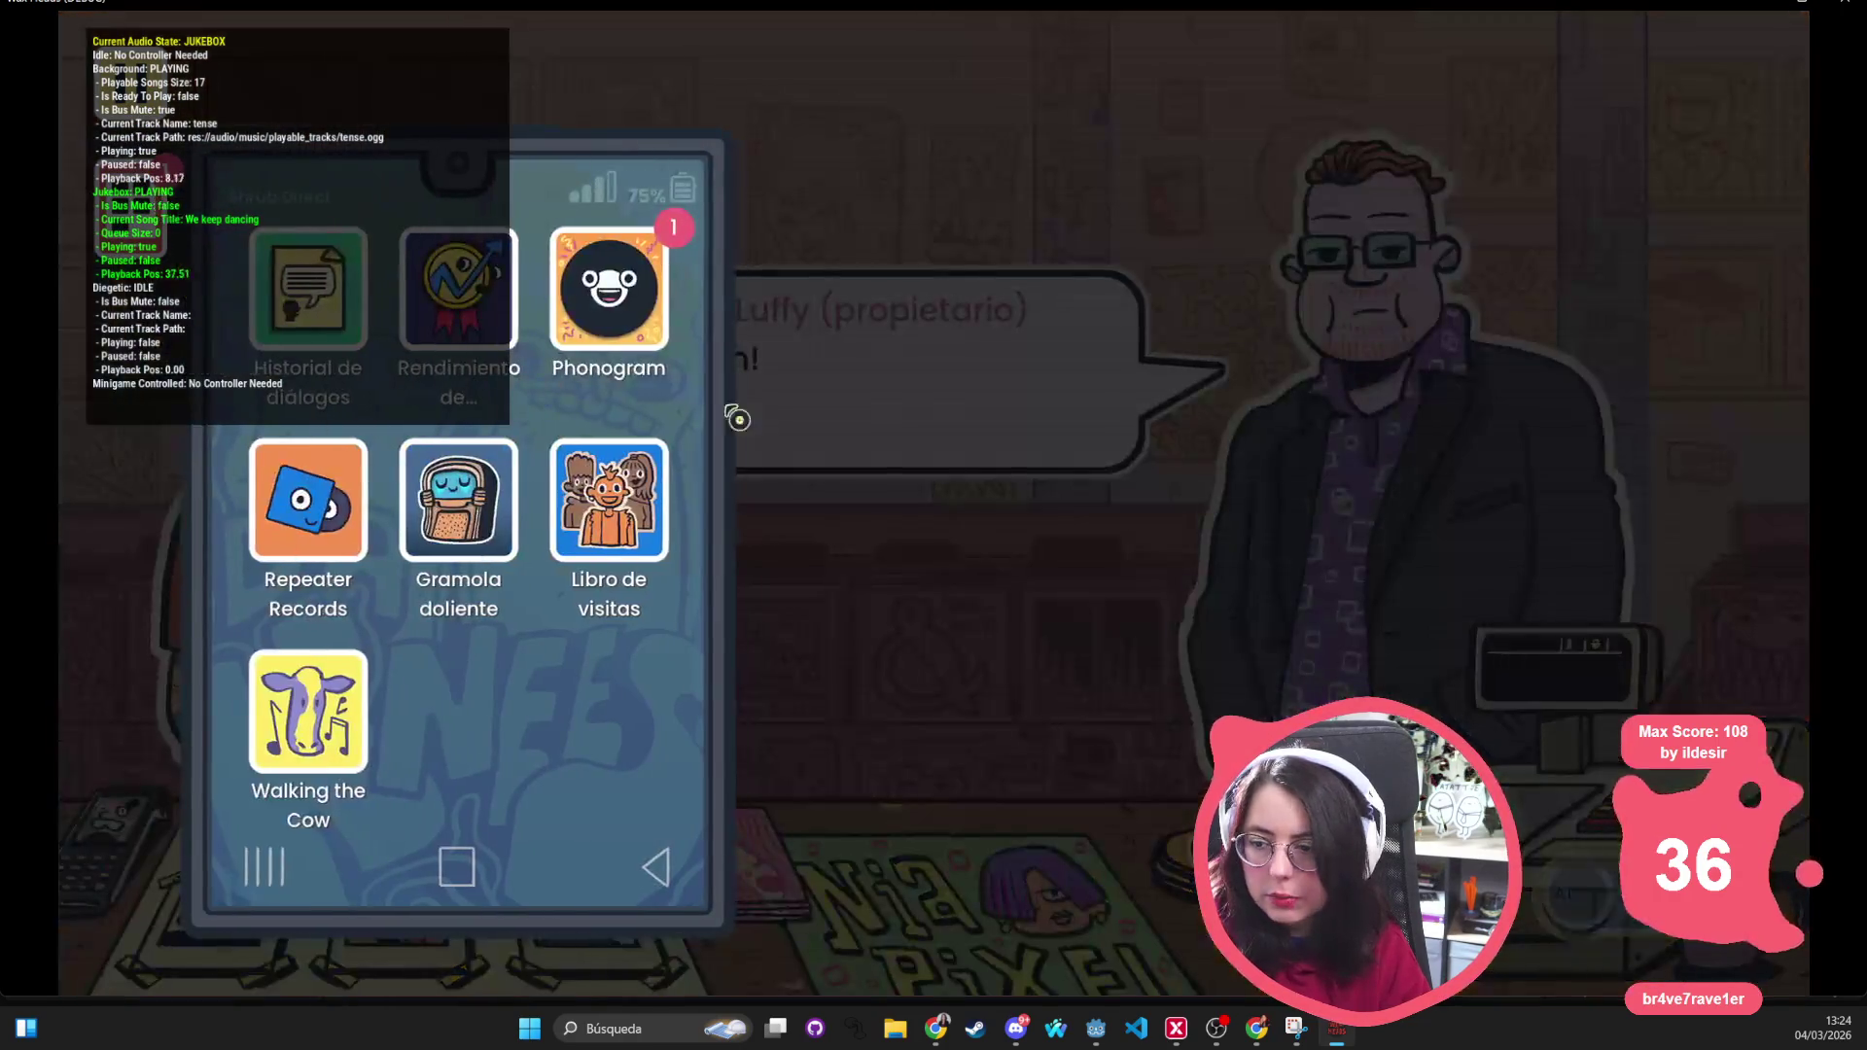
click(491, 355)
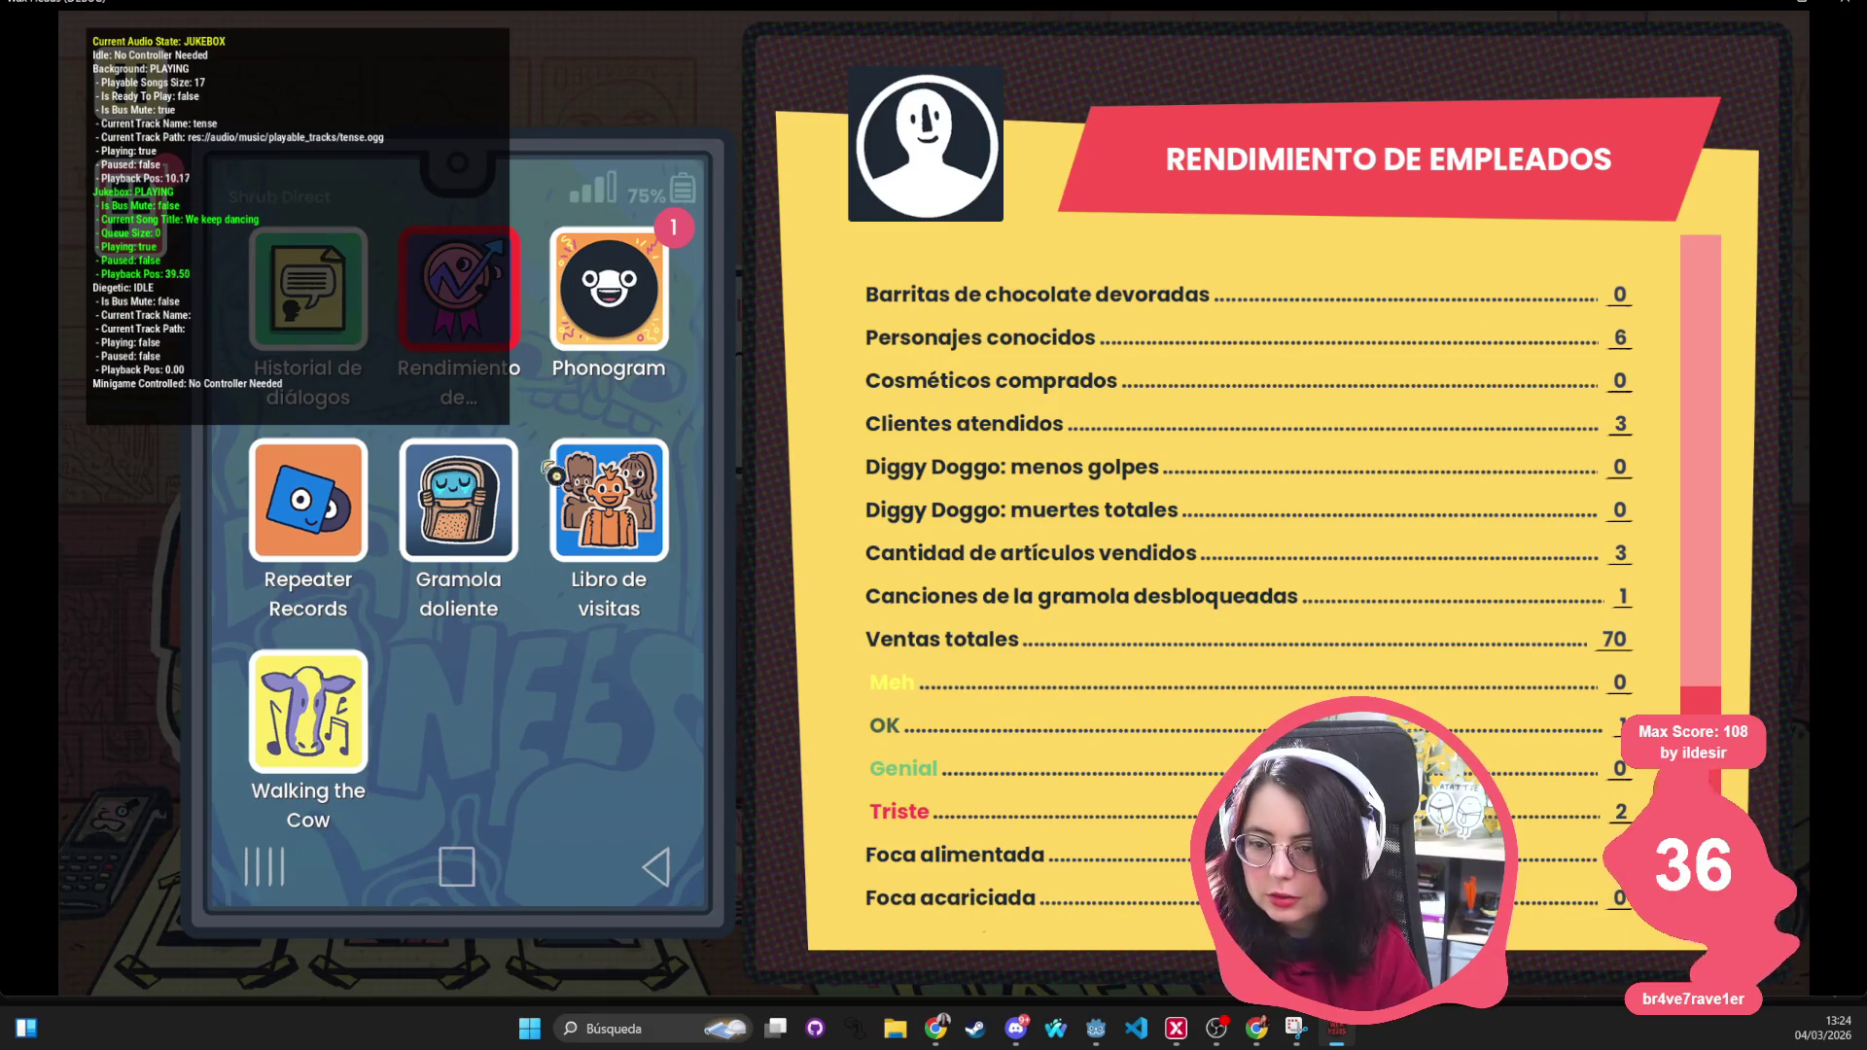
click(512, 523)
click(1055, 227)
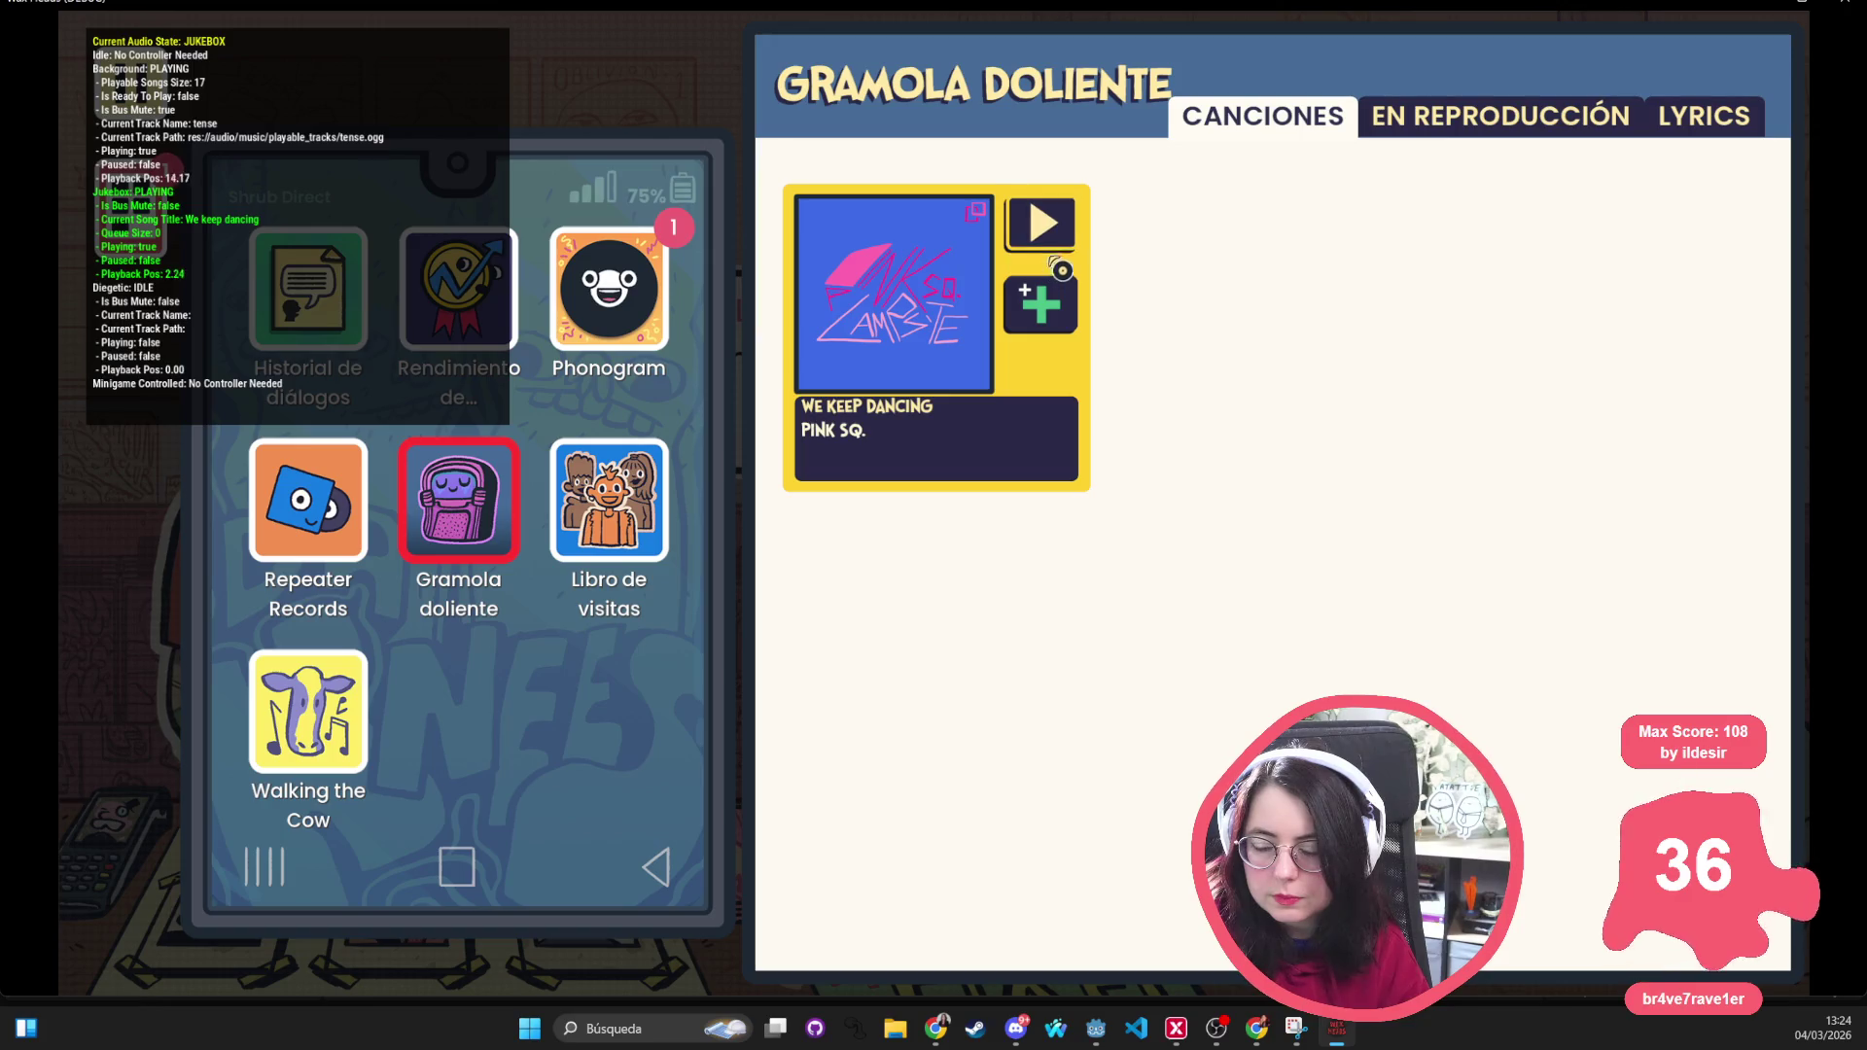
Stop the song through the jukebox tabs so the overlay reads IDLE, then close the phone
click(1672, 129)
click(1517, 124)
click(1307, 123)
click(1429, 124)
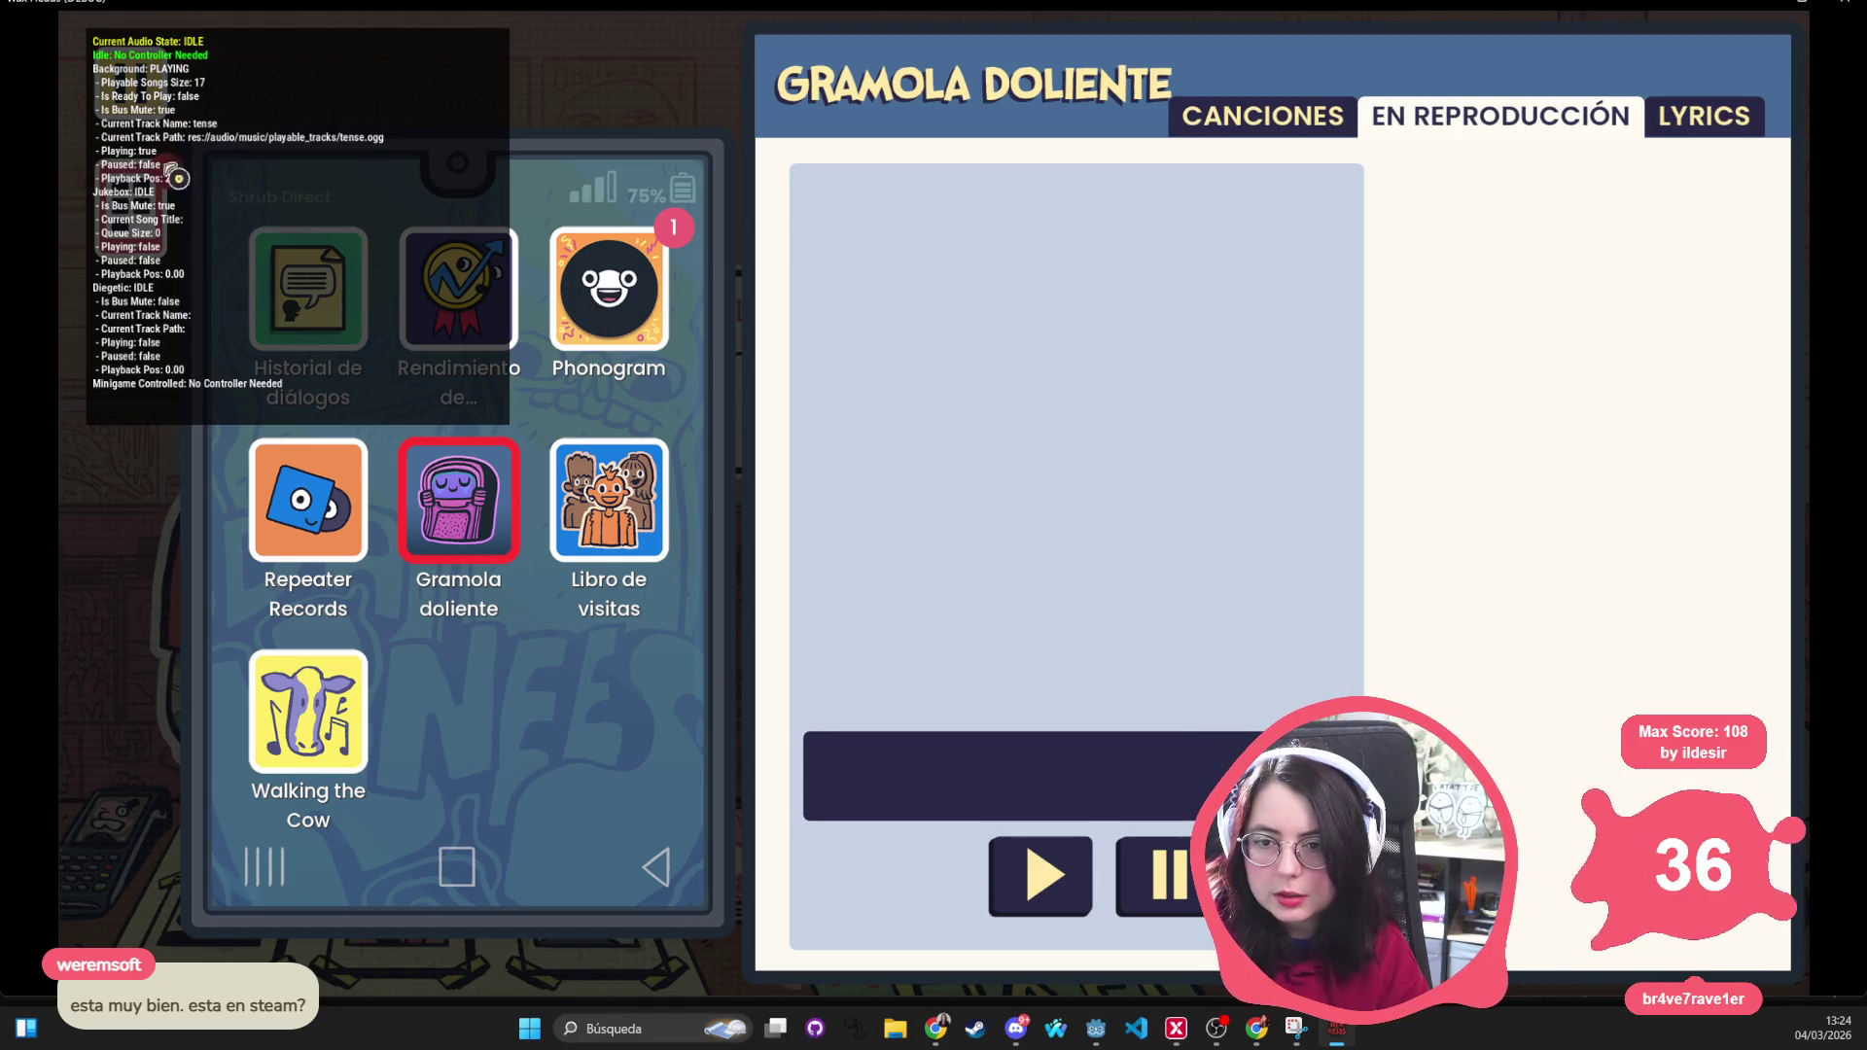
click(524, 144)
click(524, 144)
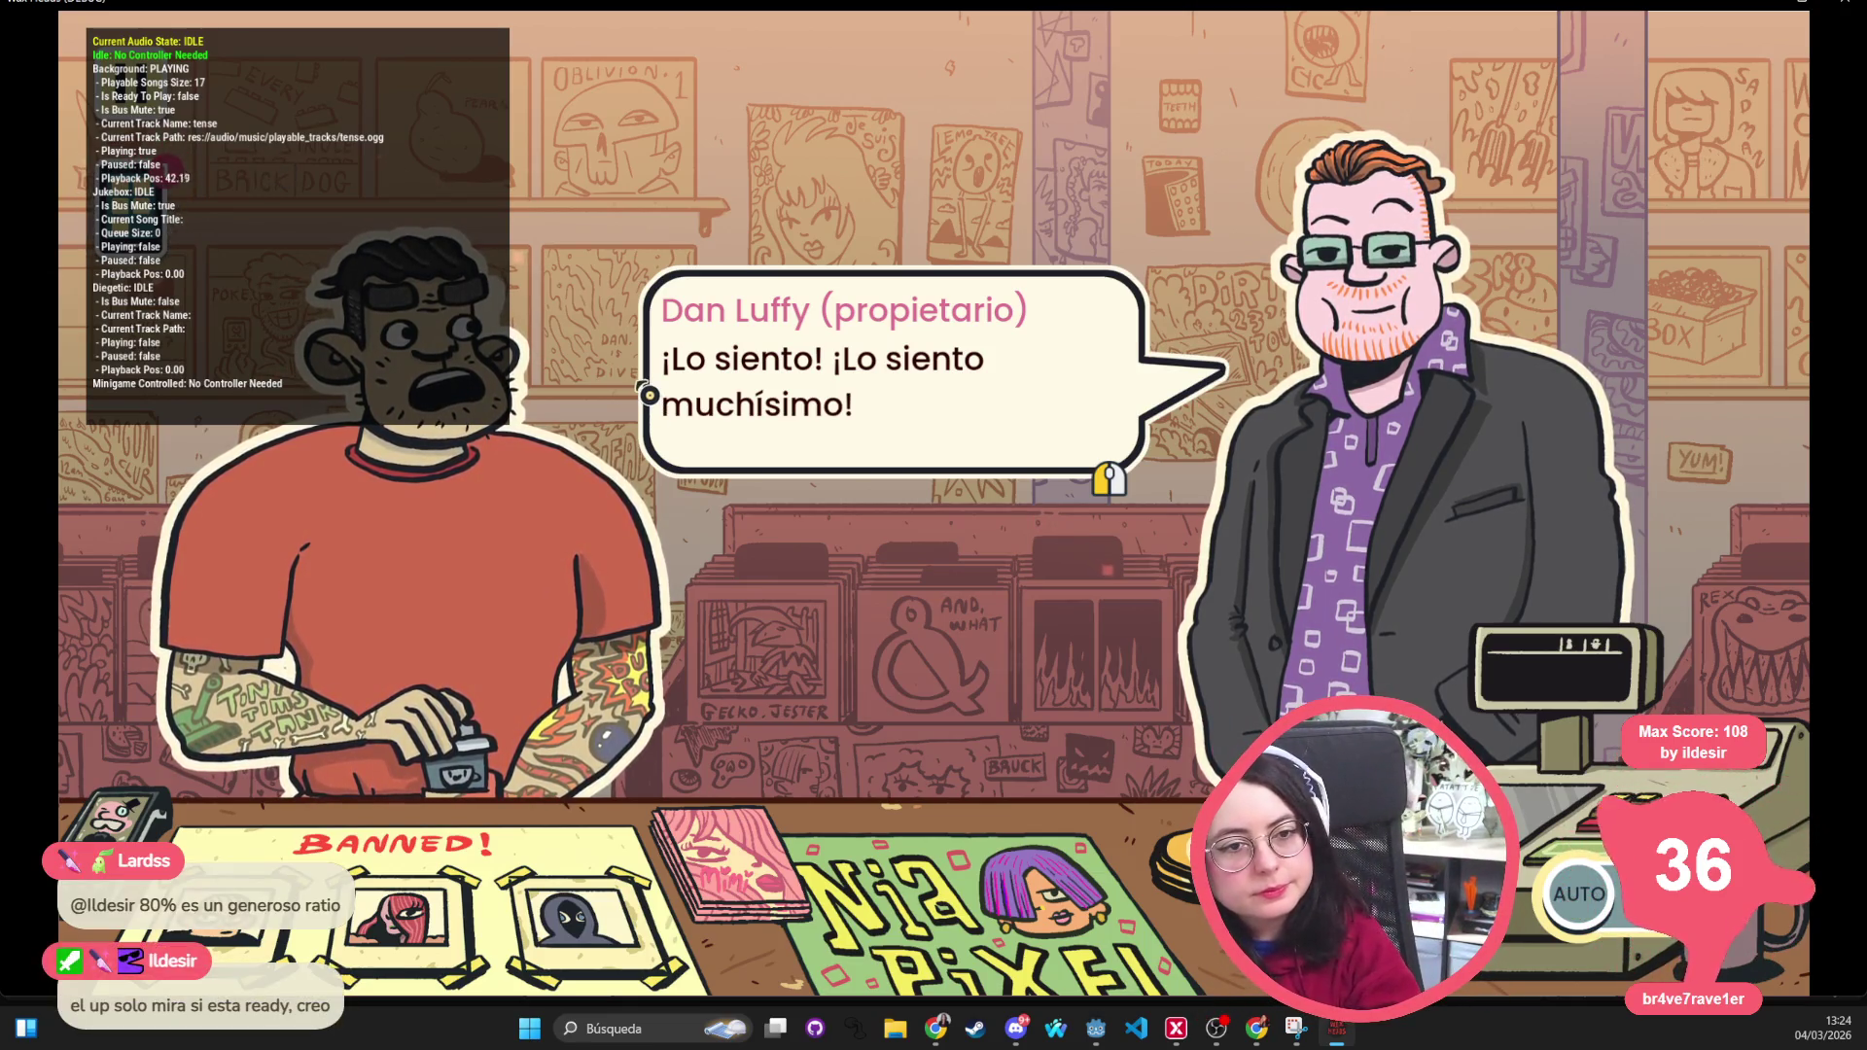
Advance the shop owner's dialogue two lines, then stop the game test with F8
click(755, 301)
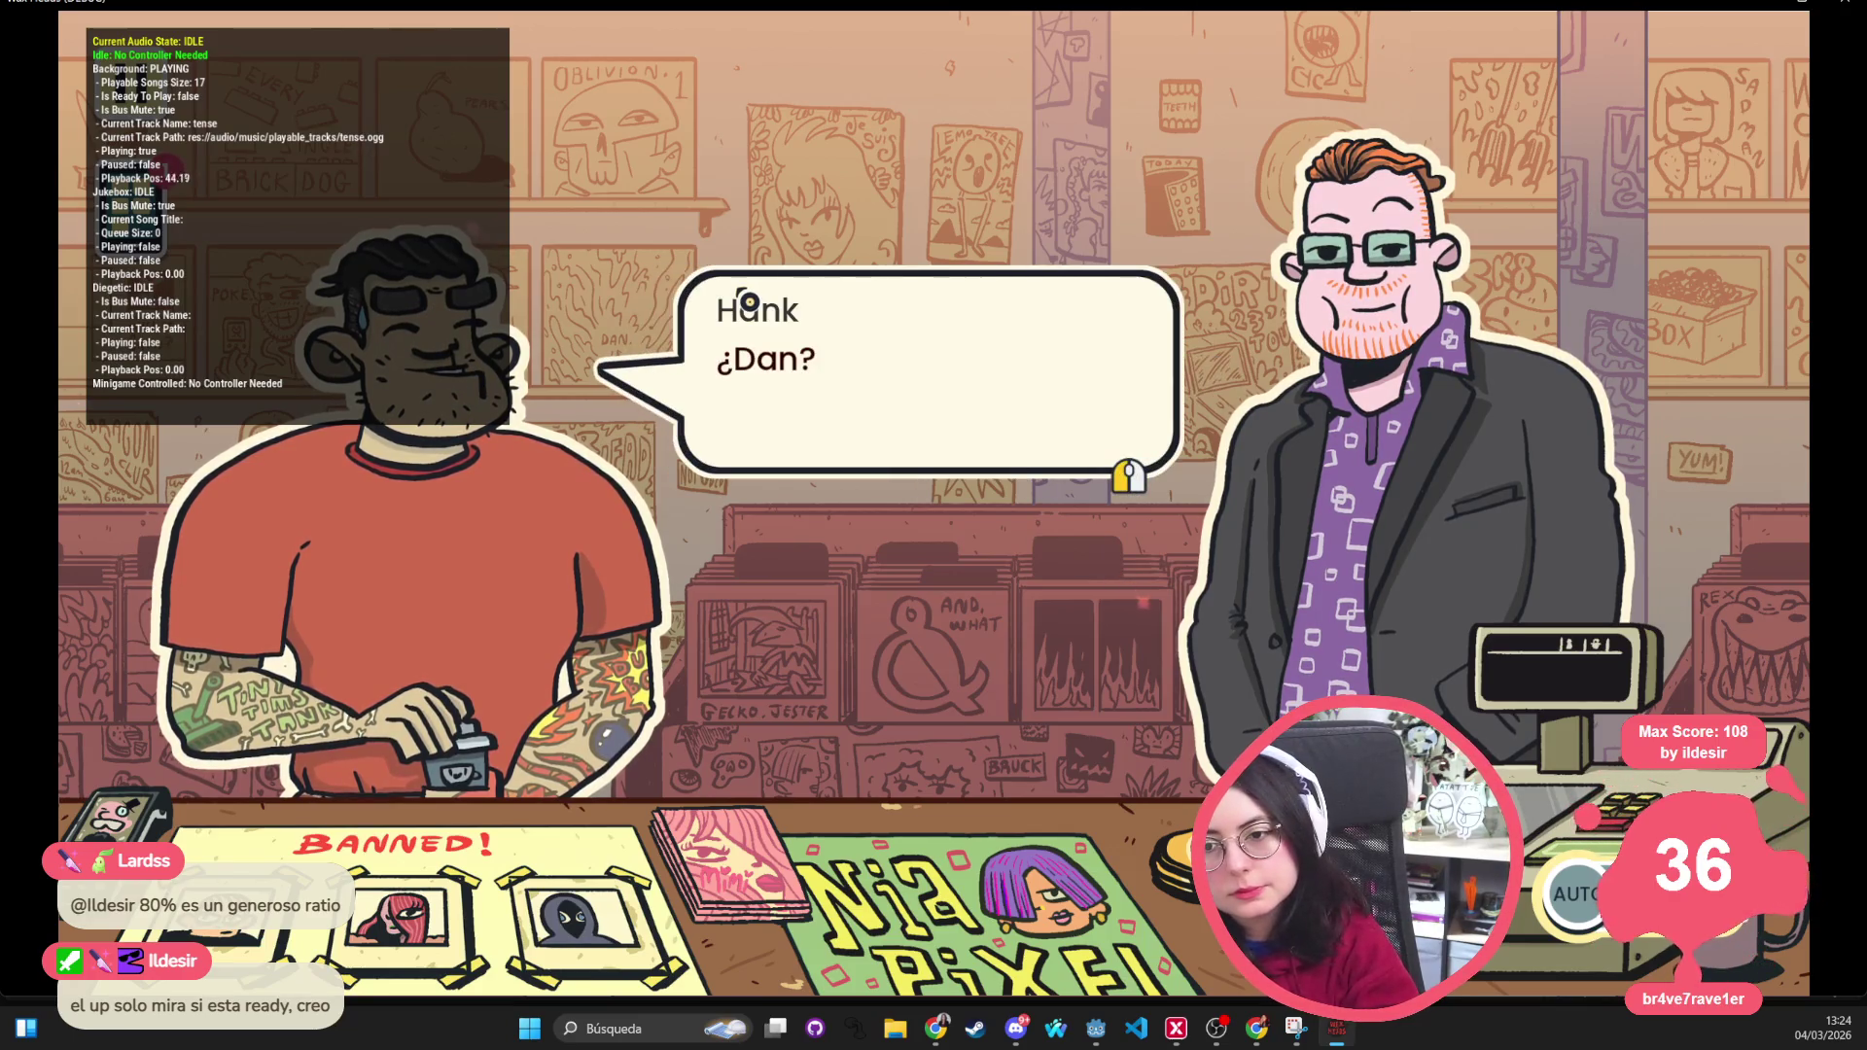
click(699, 240)
key(F8)
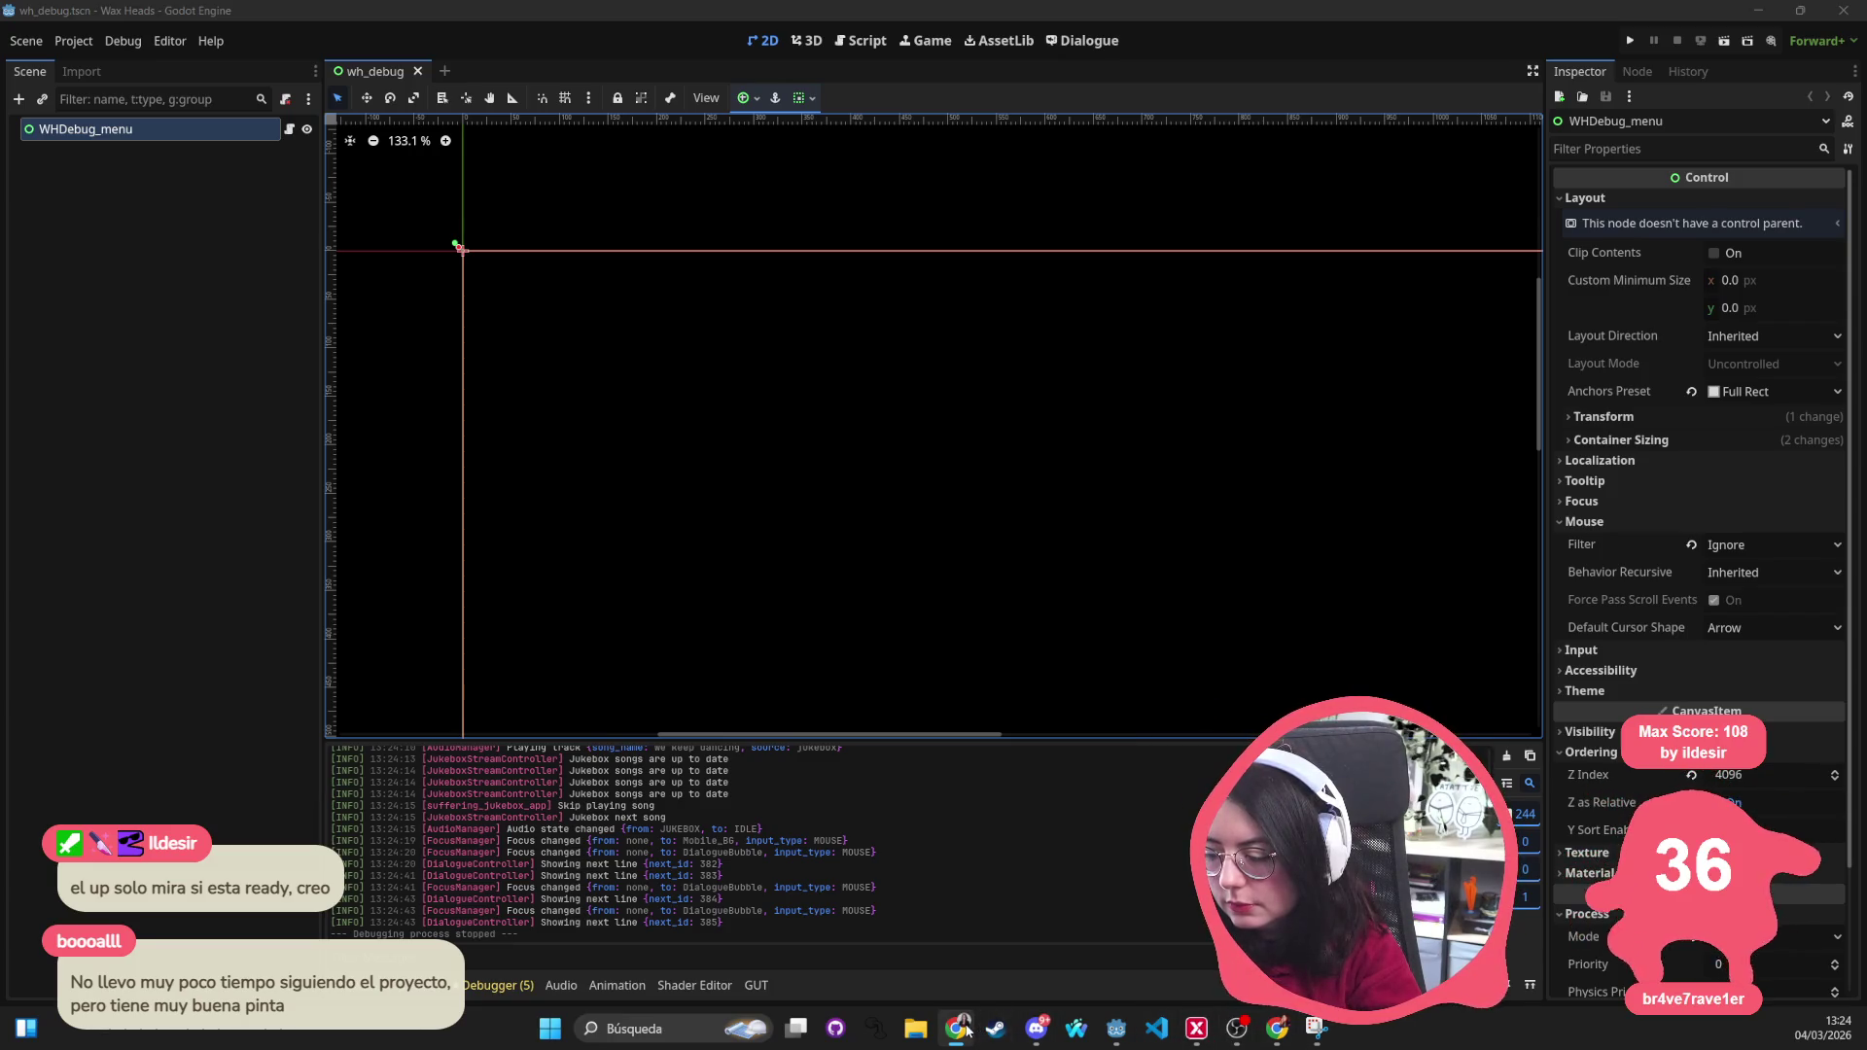
Bring up the Snipping Tool window holding the stream screenshot from the taskbar
click(1317, 1031)
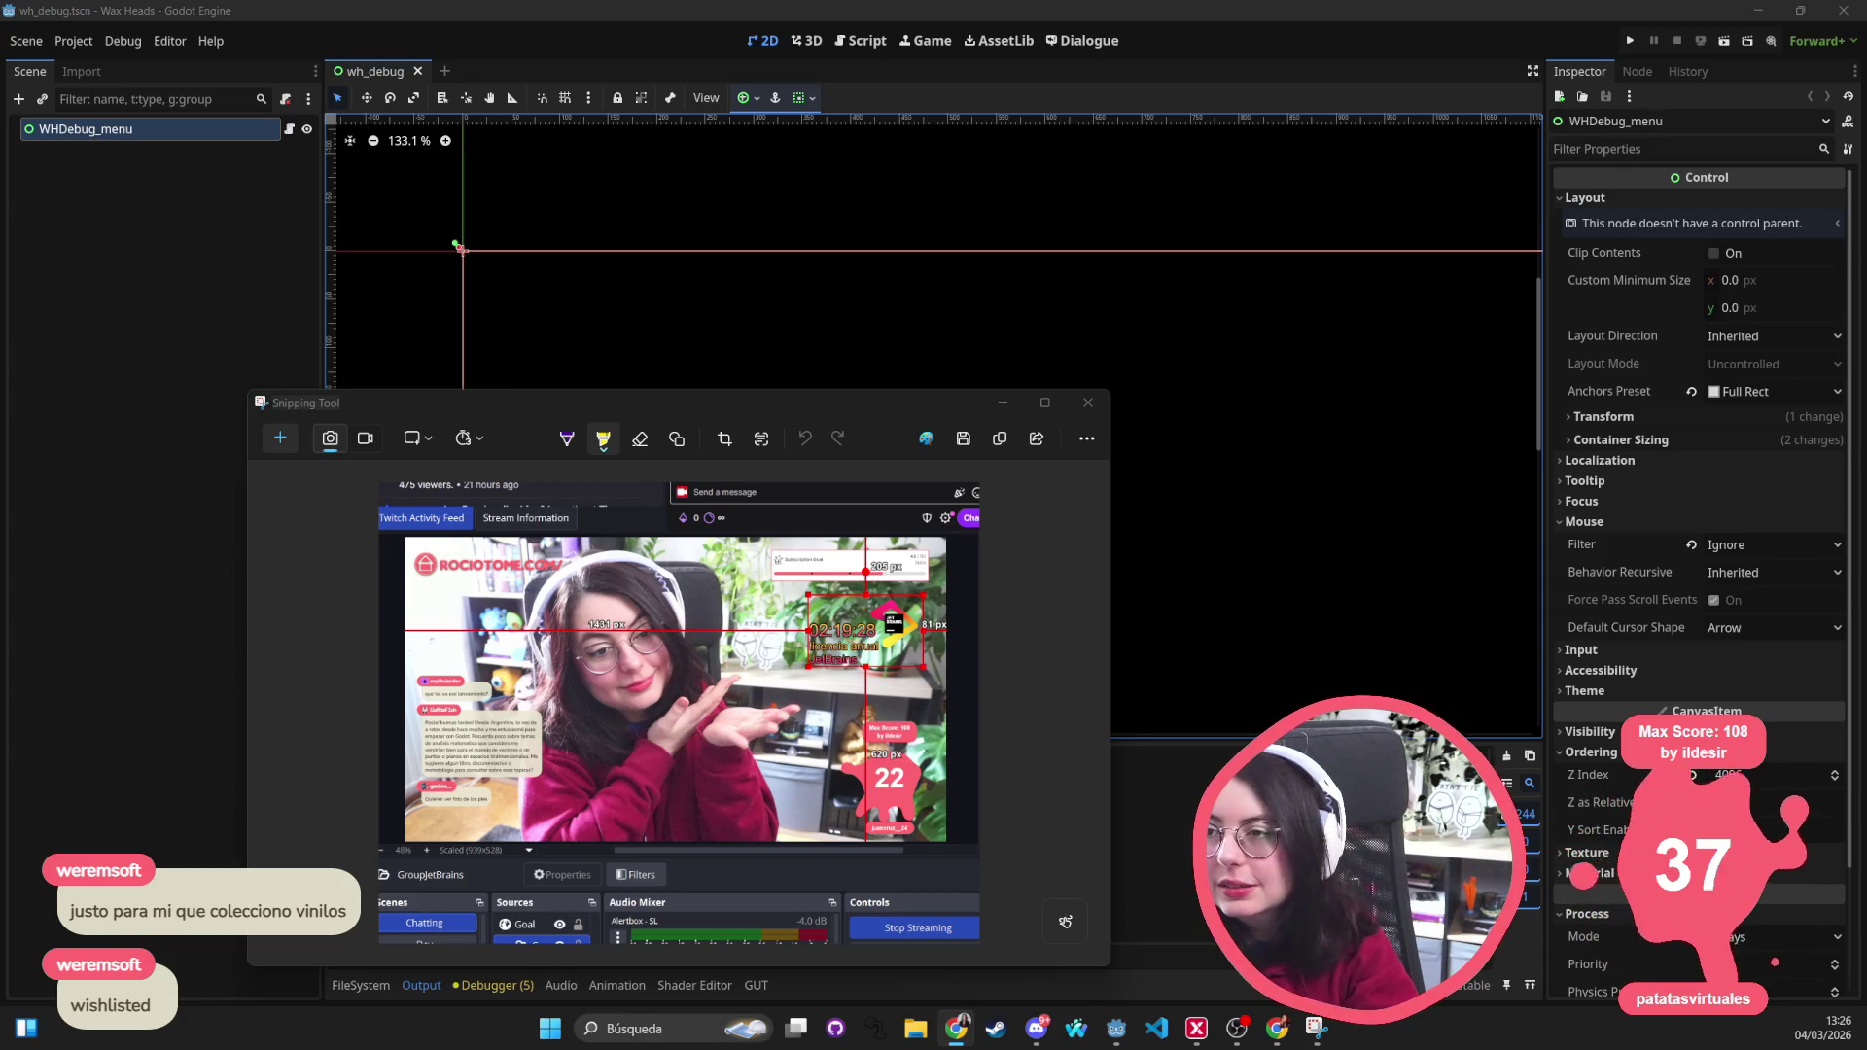
Close the Snipping Tool capture and switch to debug.gd in Visual Studio Code
click(1088, 402)
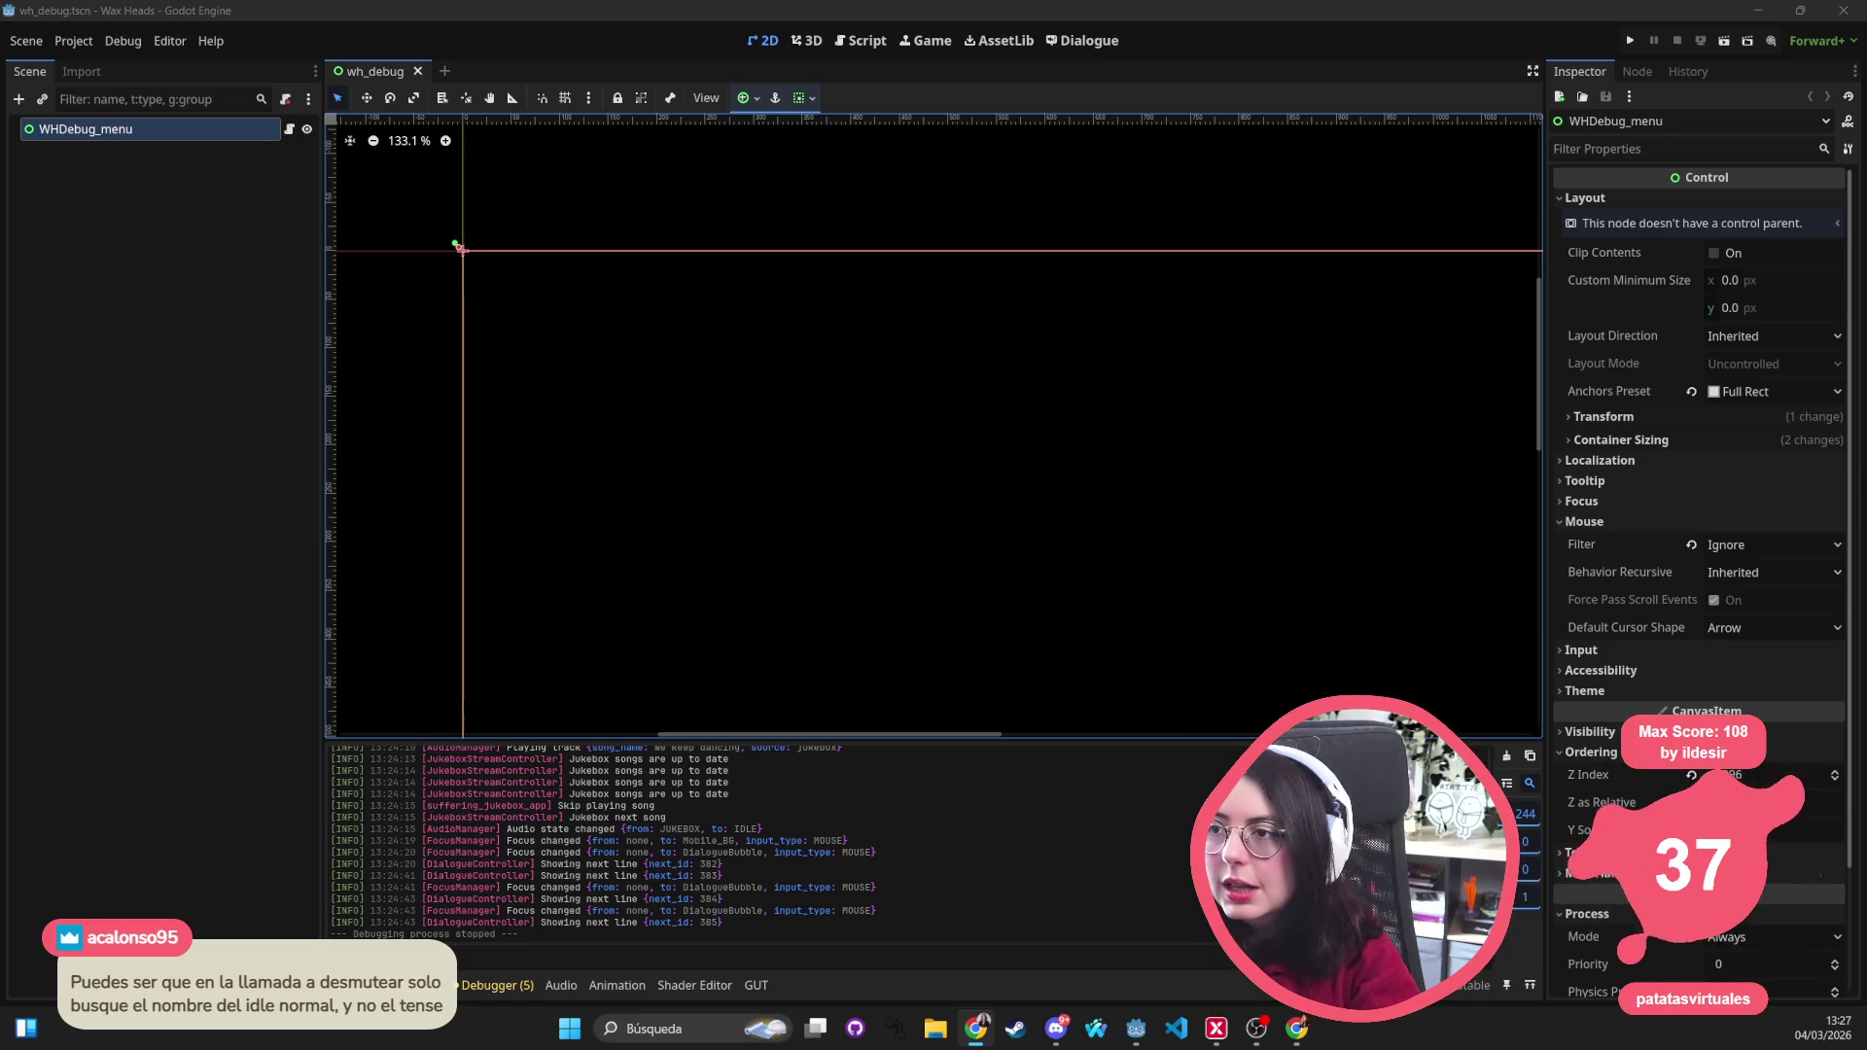
key(alt+Tab)
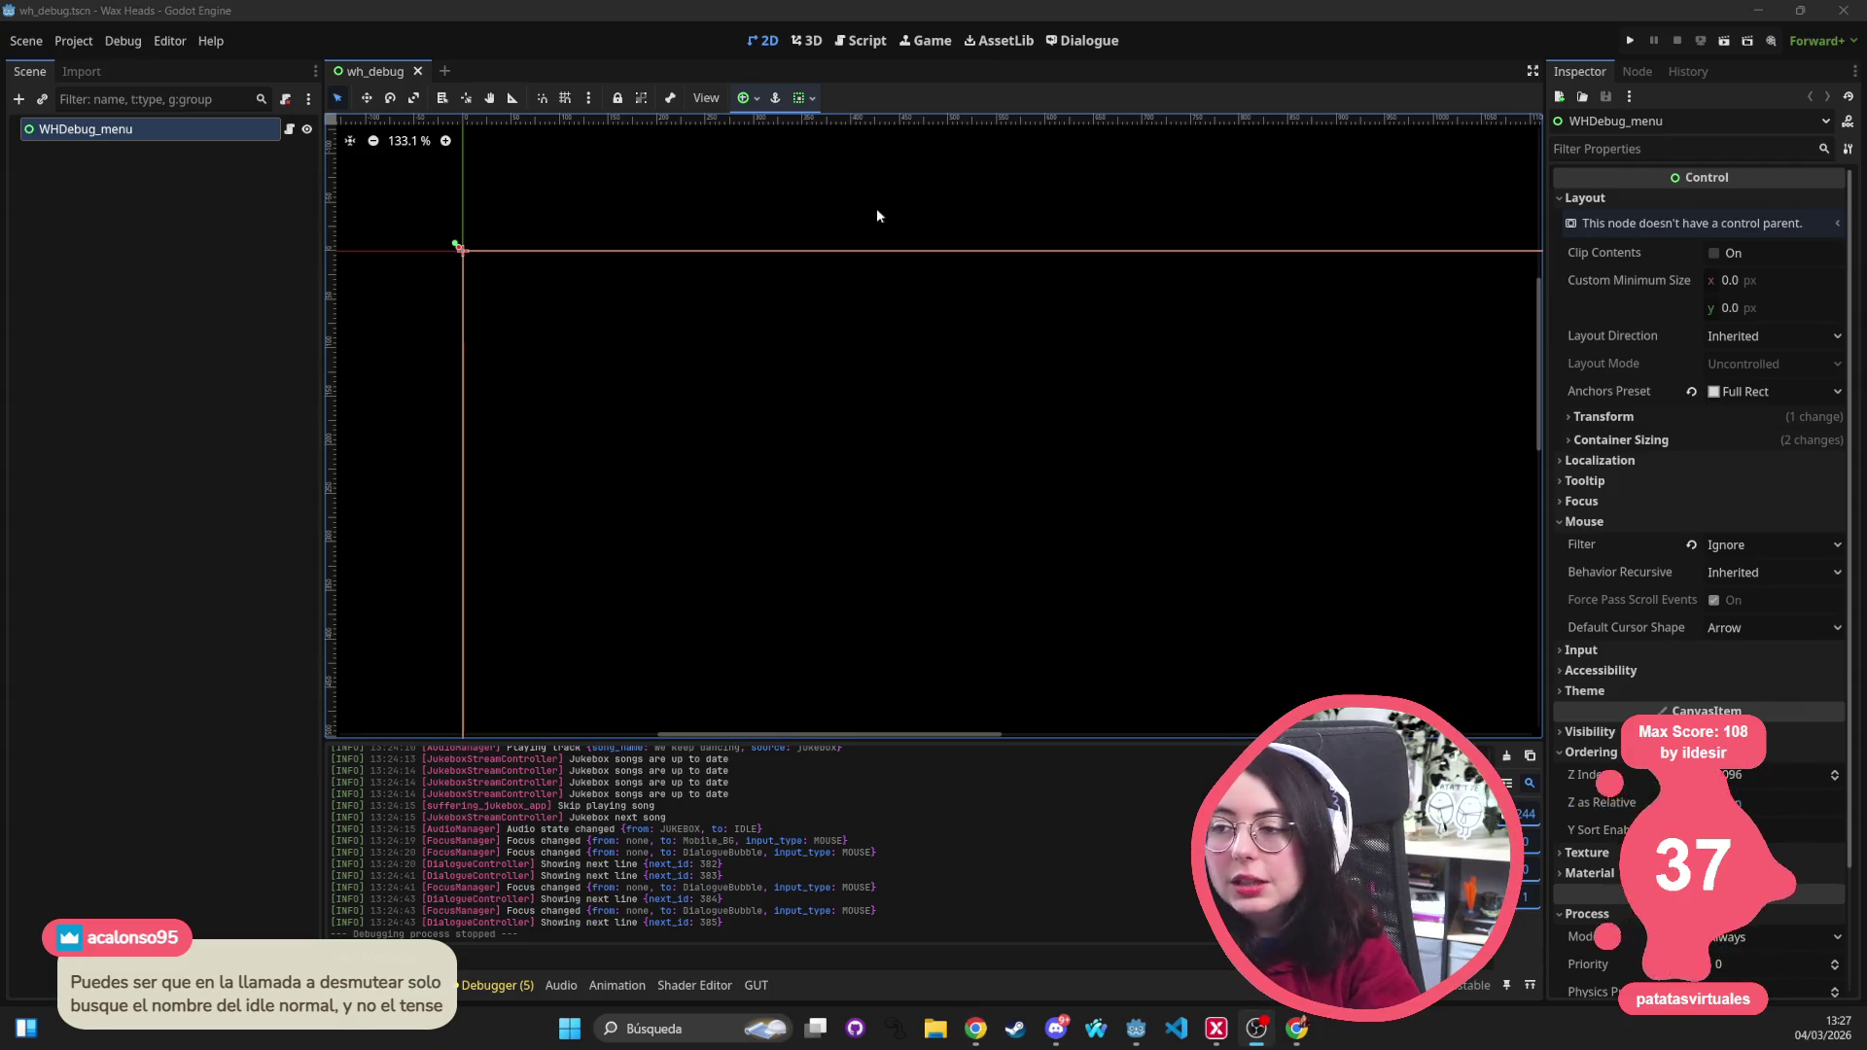
scroll(868, 362, down, 5)
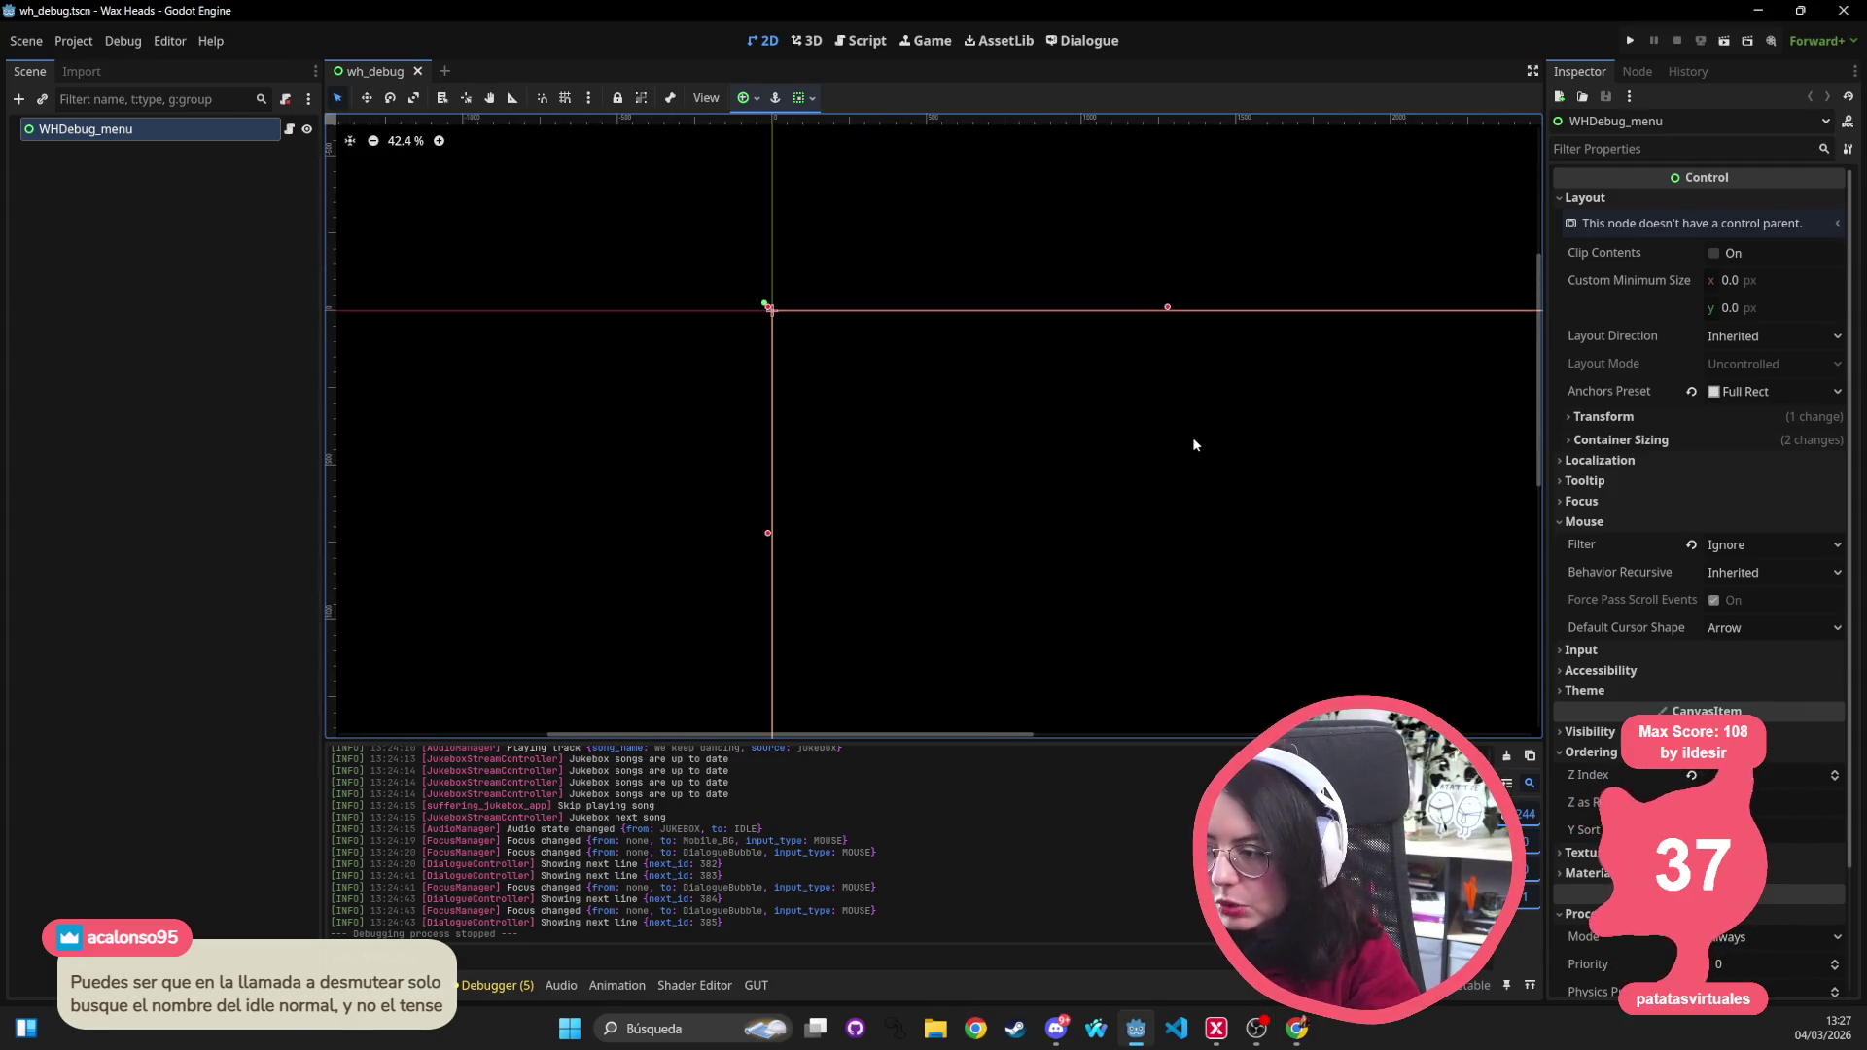
key(F6)
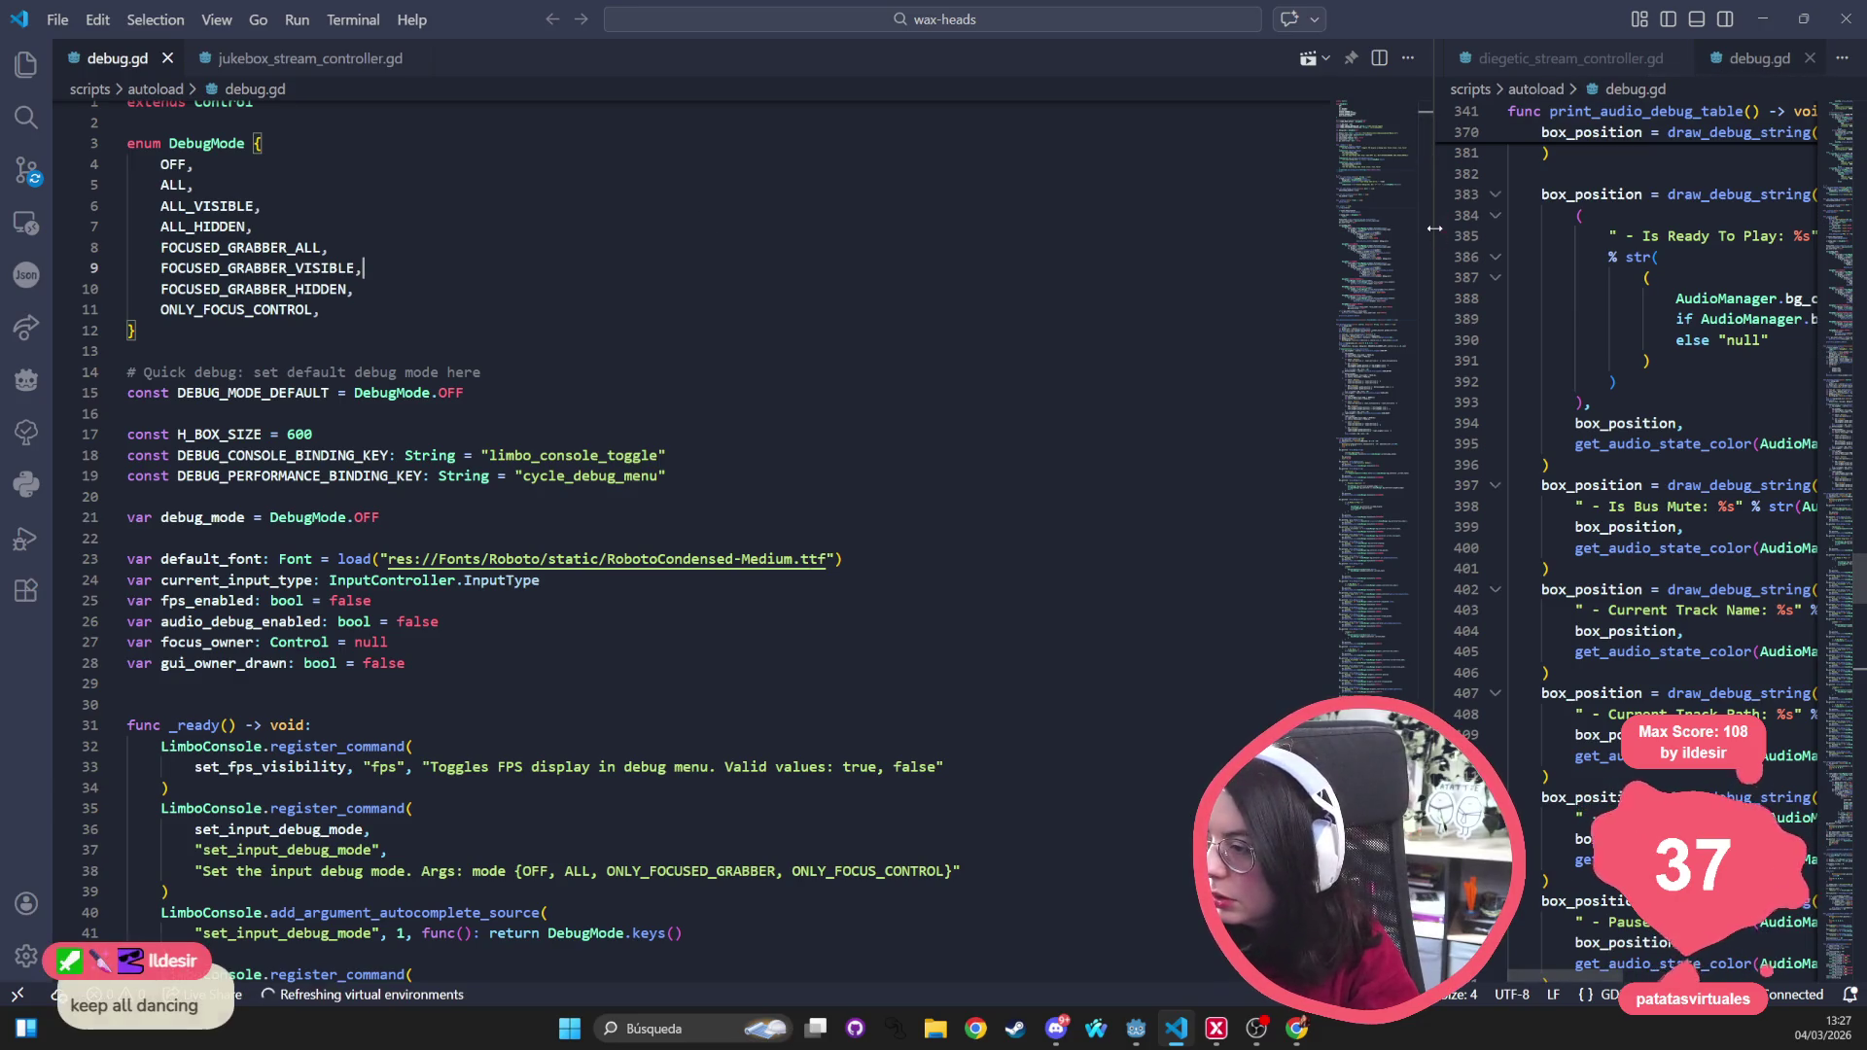
Close the old debug.gd, audio_manager.gd and stream controller tabs, collapsing the split
drag(1434, 266, 888, 267)
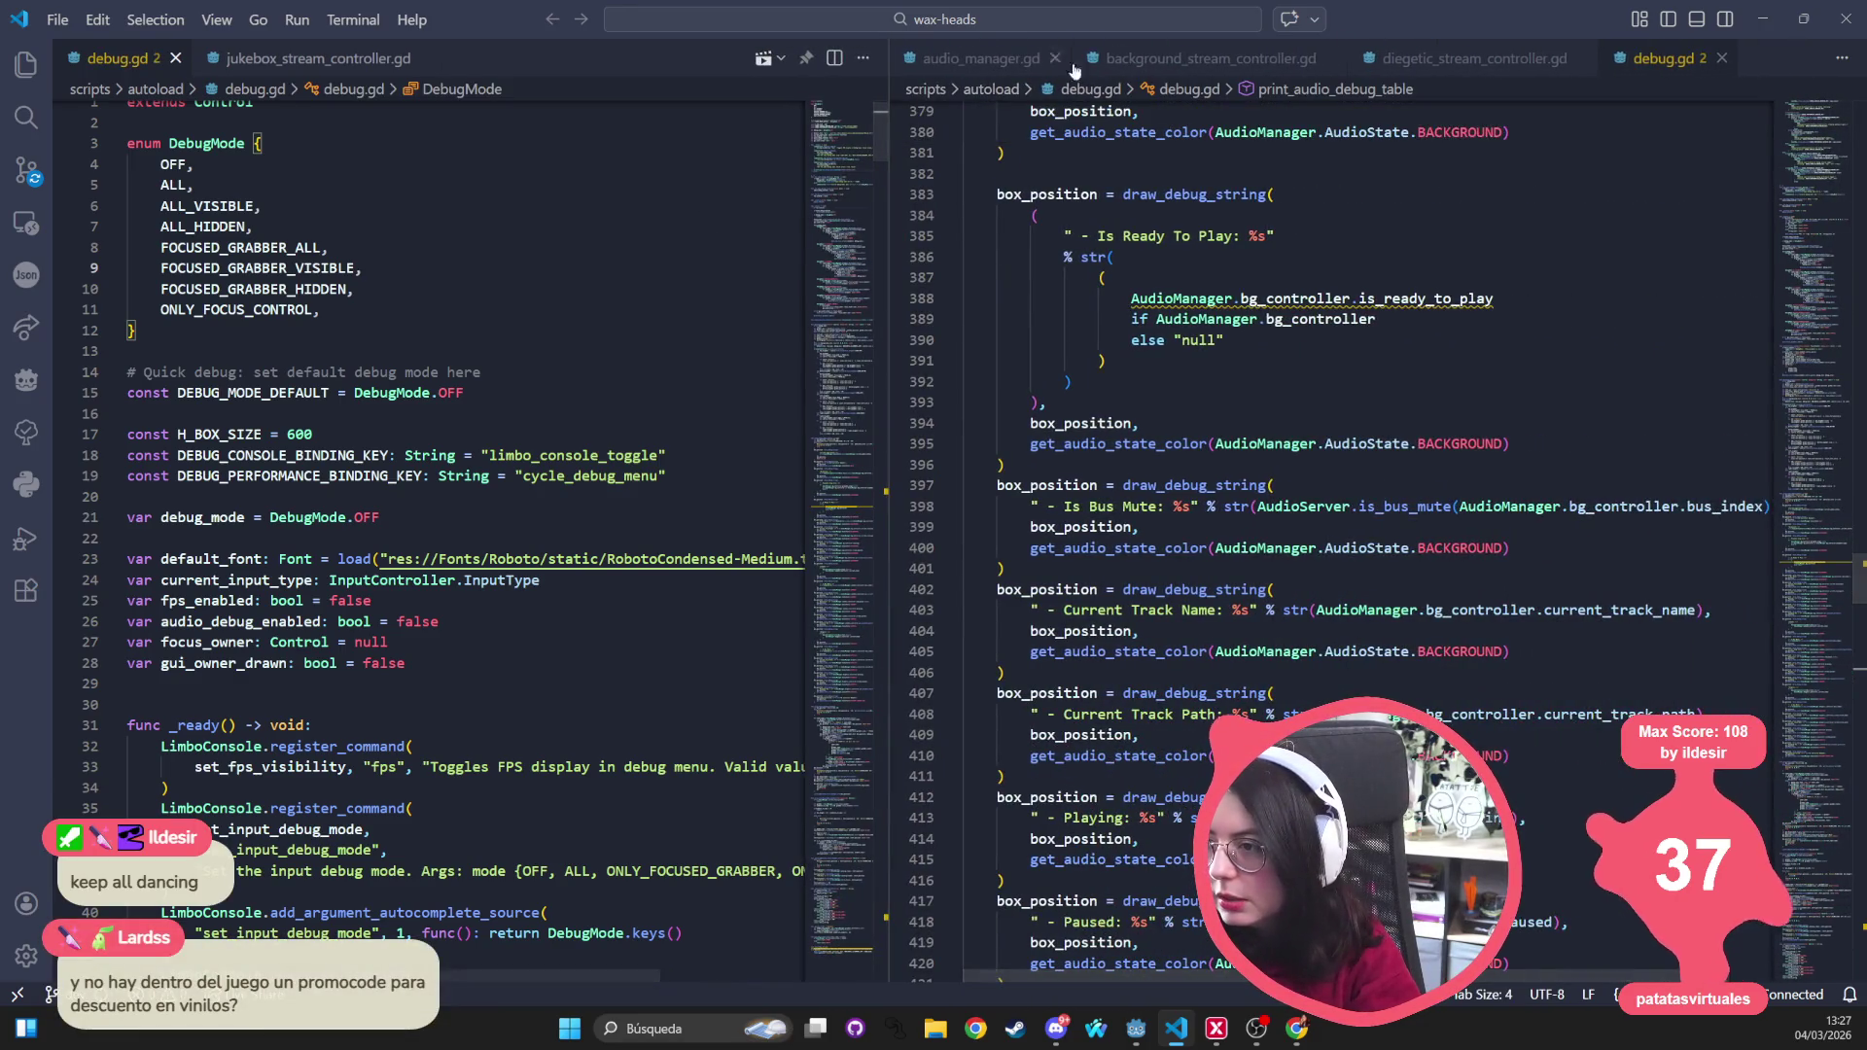
click(1721, 58)
click(1579, 58)
click(1331, 58)
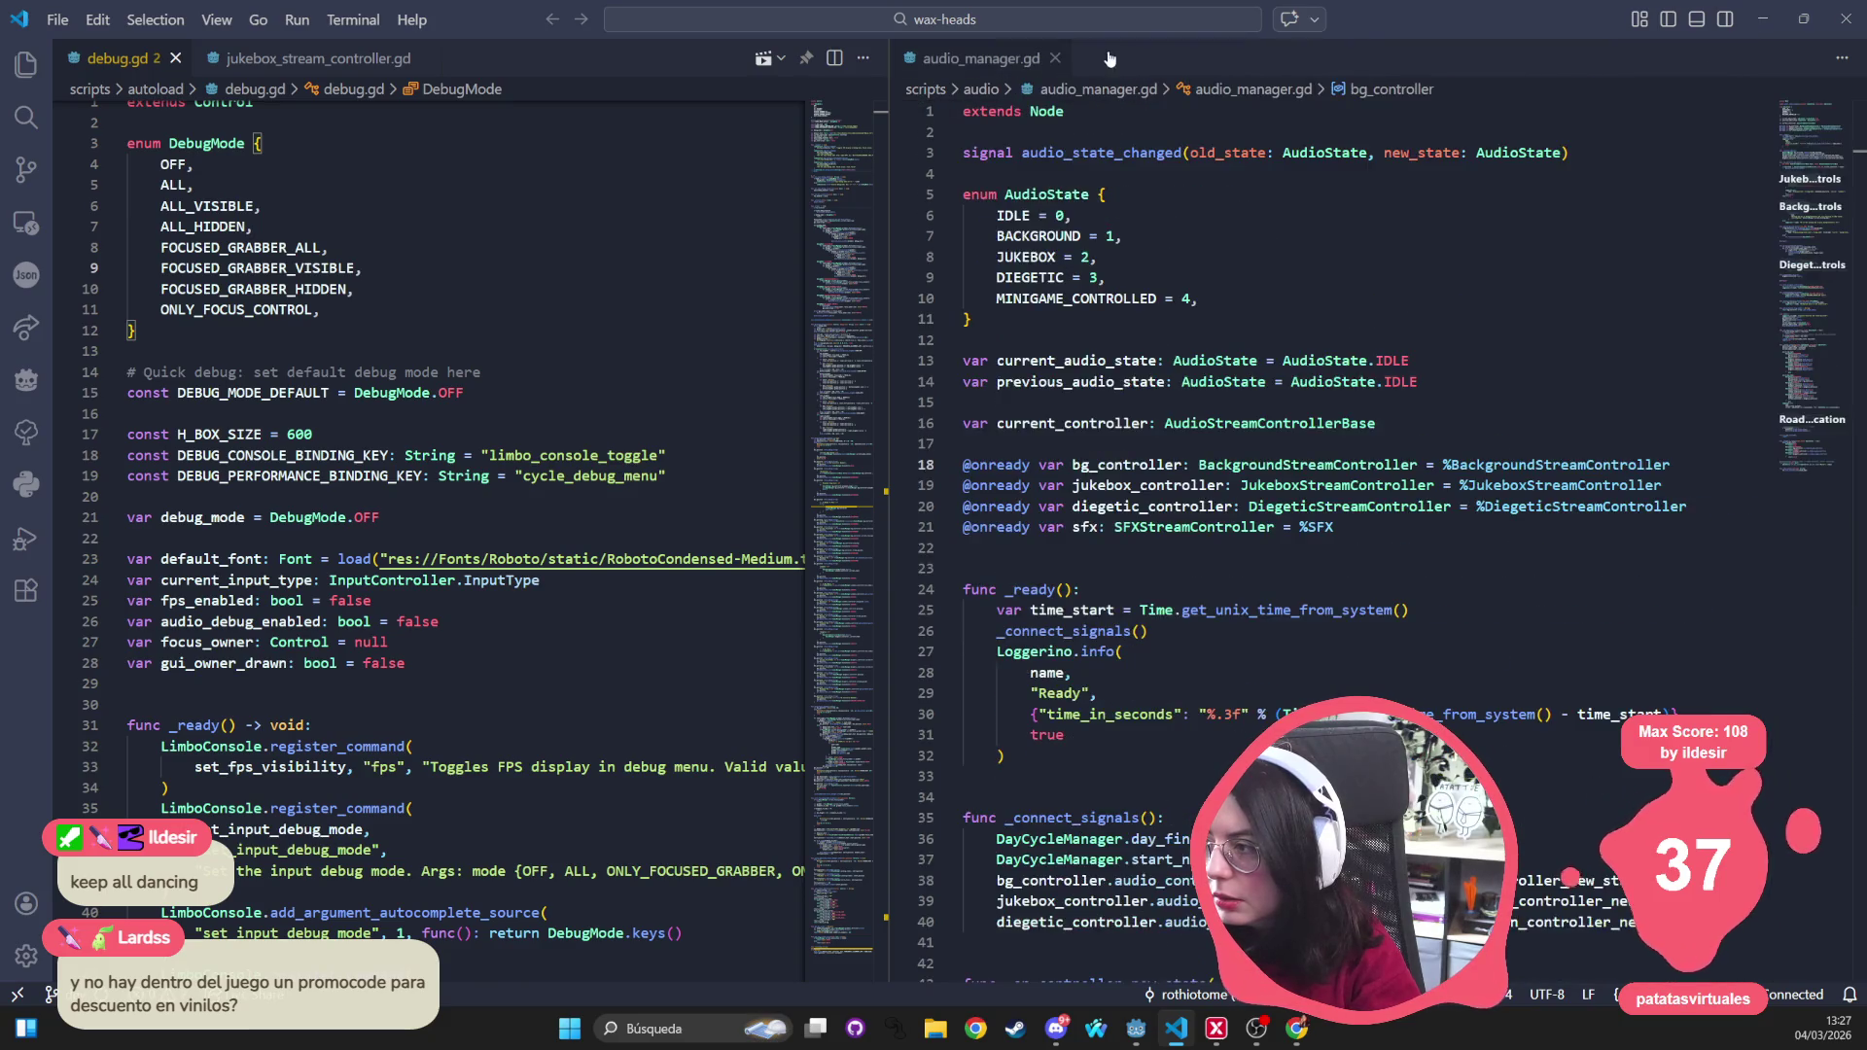
middle_click(1005, 58)
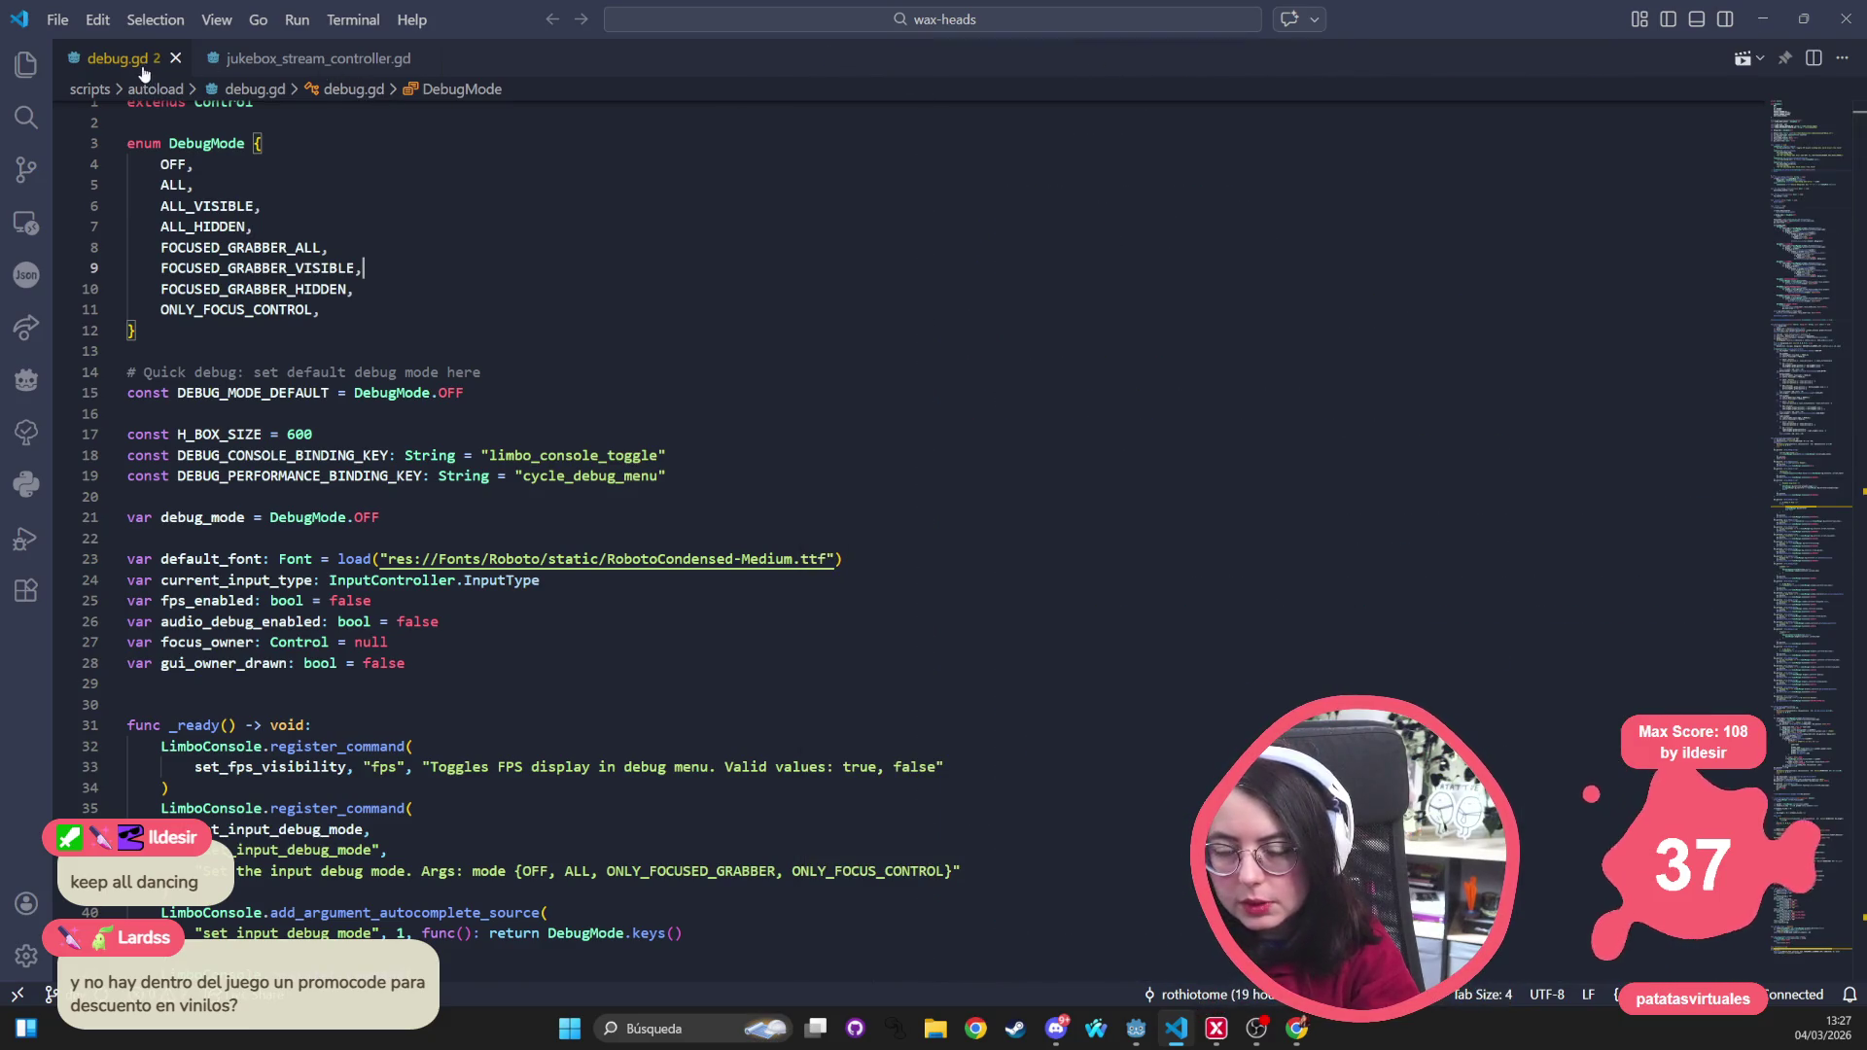
click(175, 58)
drag(573, 340, 596, 294)
Open audio_manager.gd via Ctrl+P, with jukebox_stream_controller.gd in a side-by-side pane
key(ctrl+p)
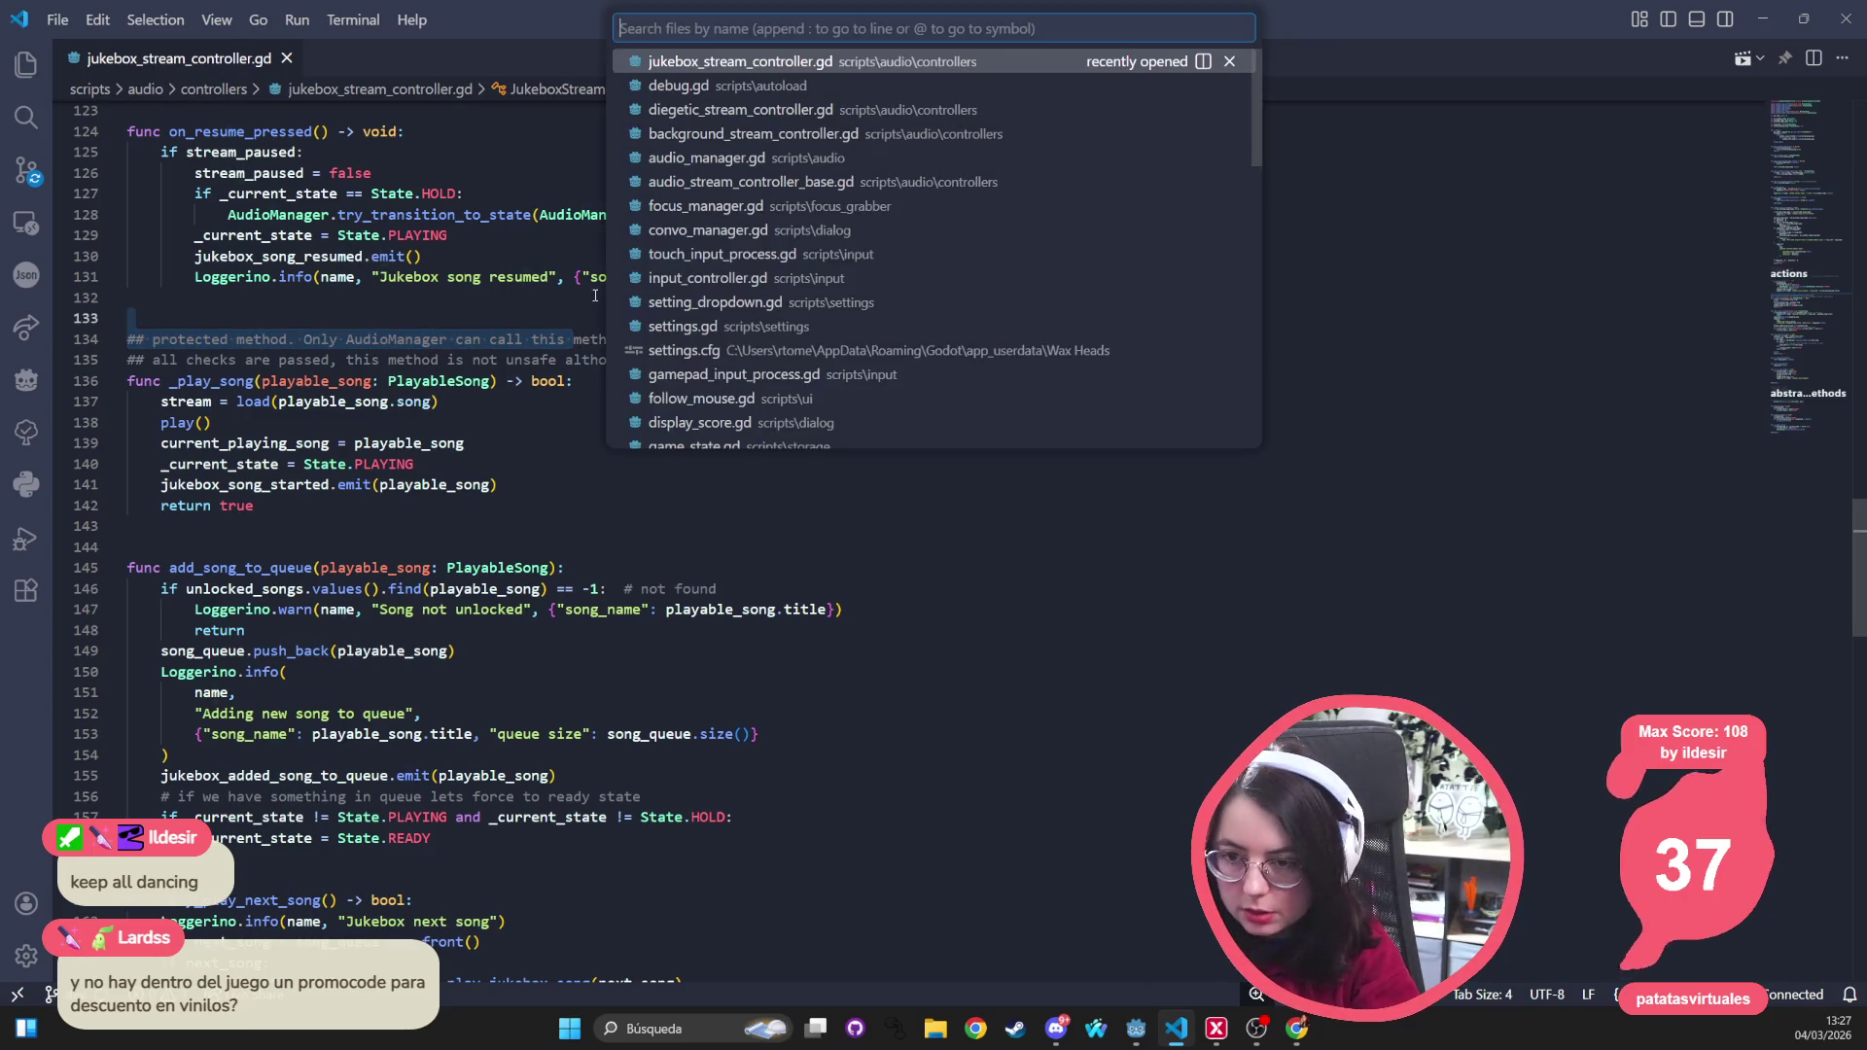
text(audio)
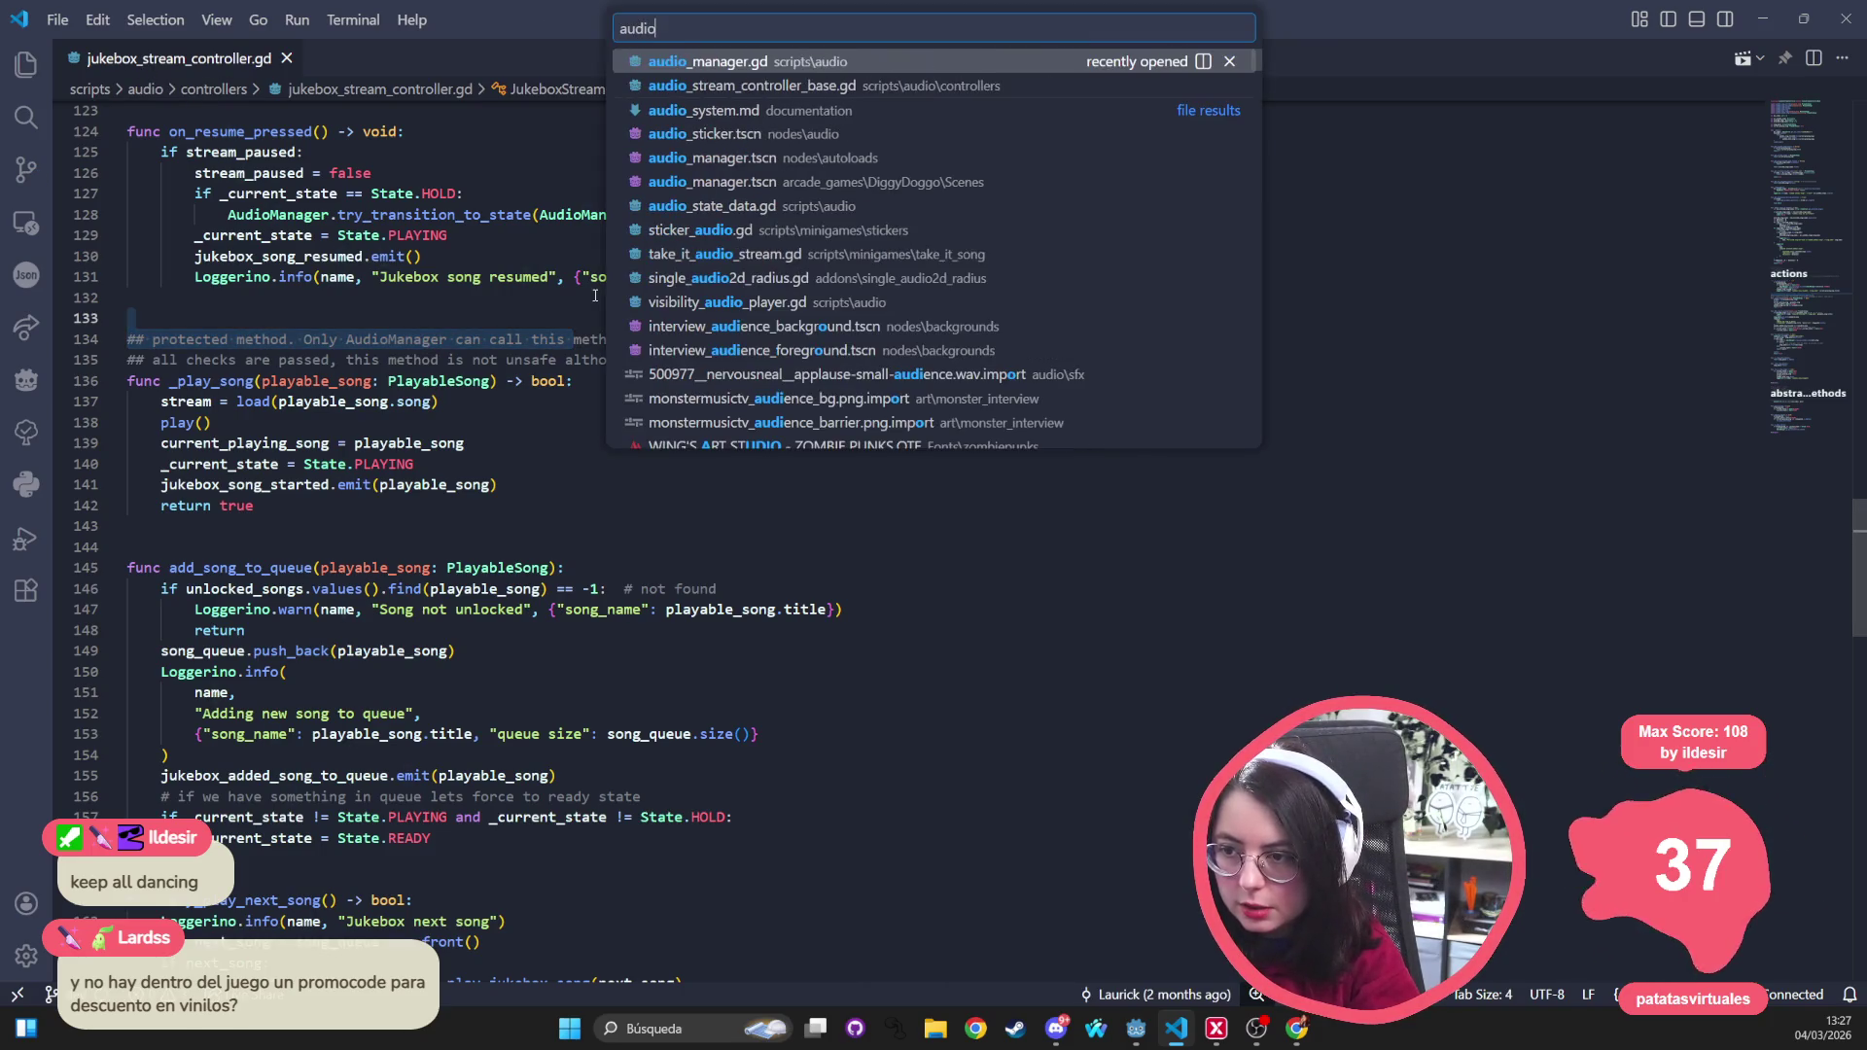
key(Return)
drag(175, 59, 1362, 292)
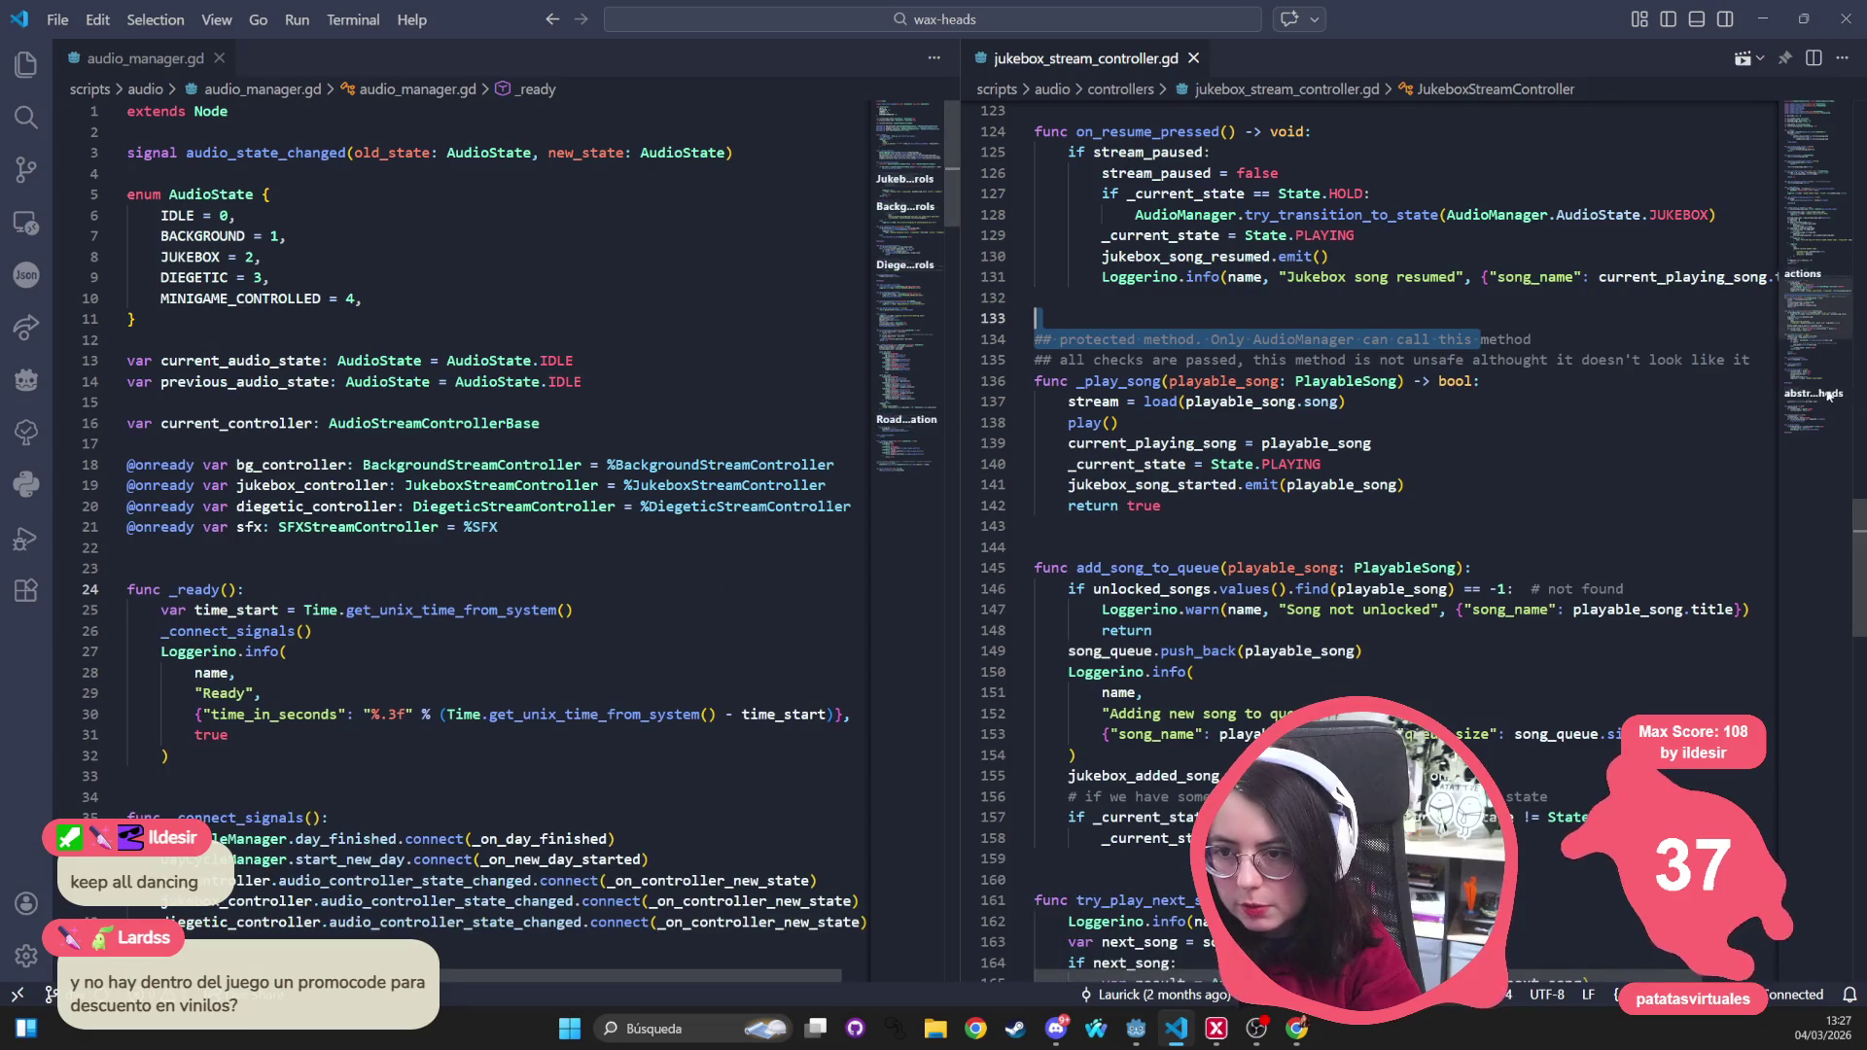
click(592, 336)
Open diegetic_stream_controller.gd and background_stream_controller.gd and move both into the right-hand group
key(ctrl+p)
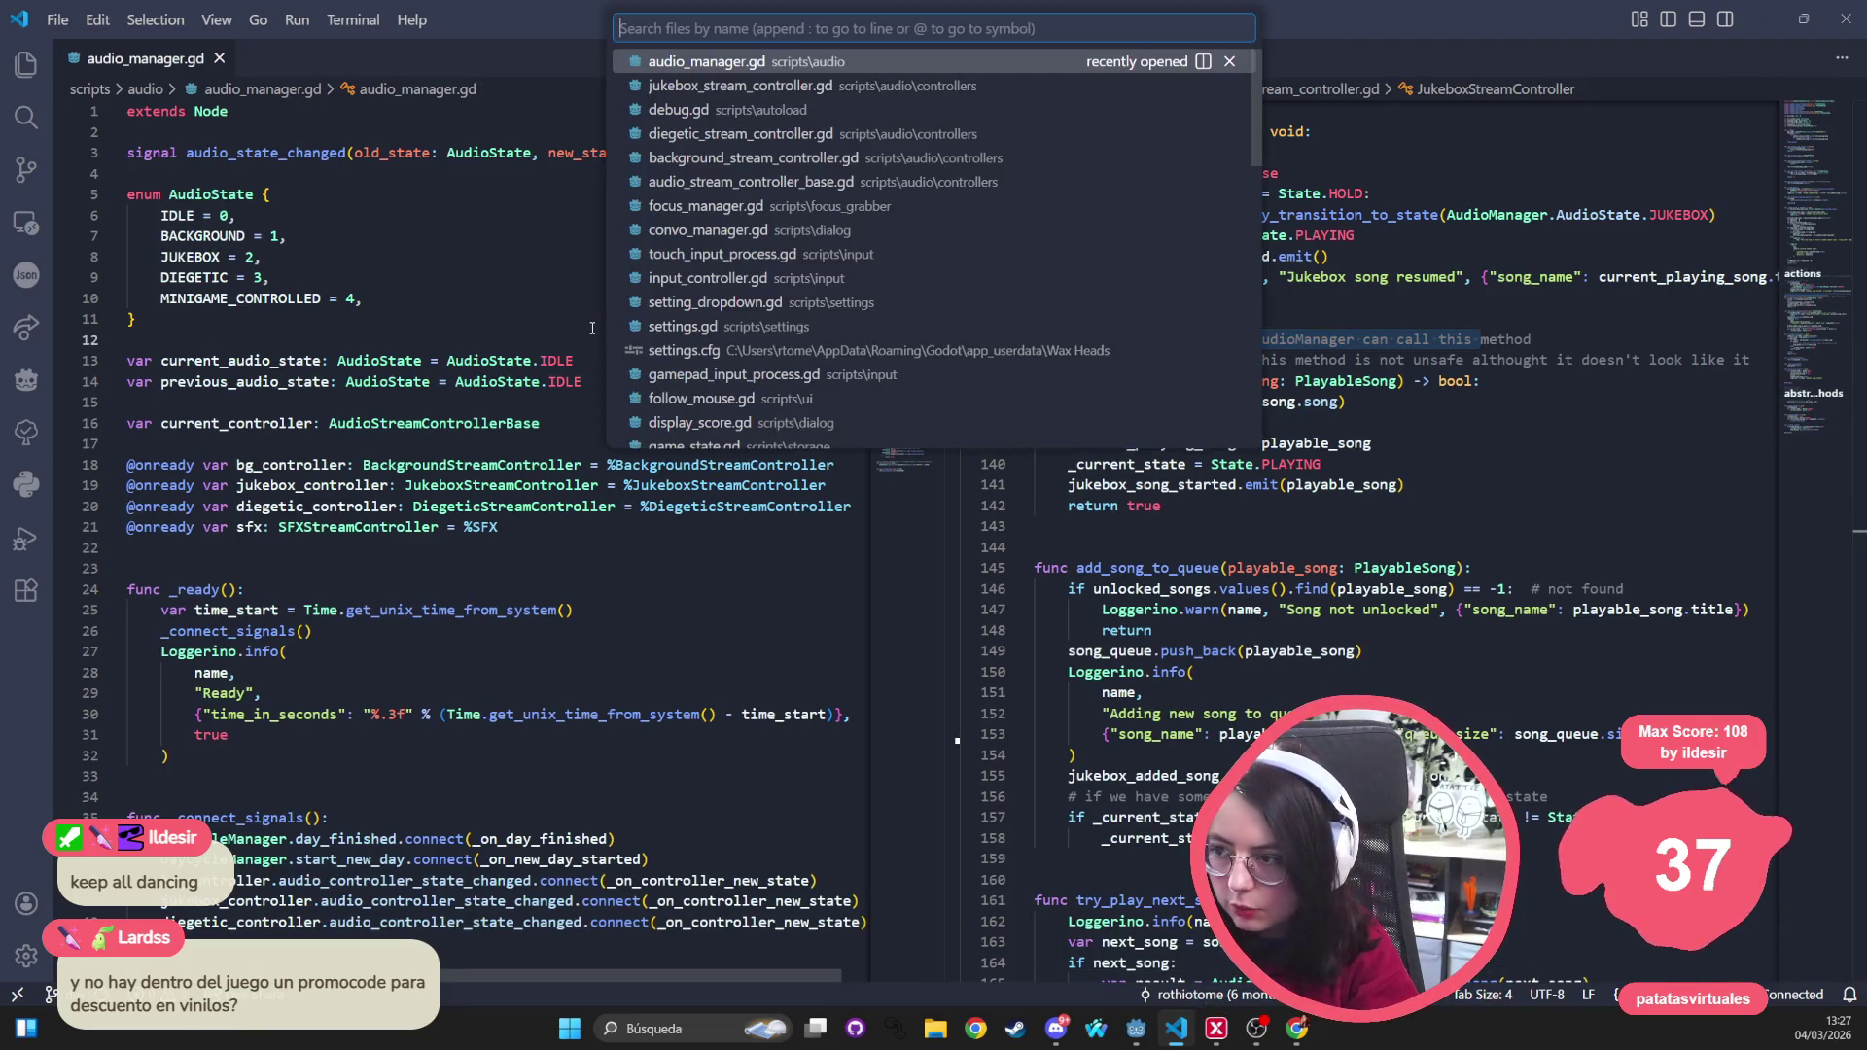
key(Escape)
key(ctrl+p)
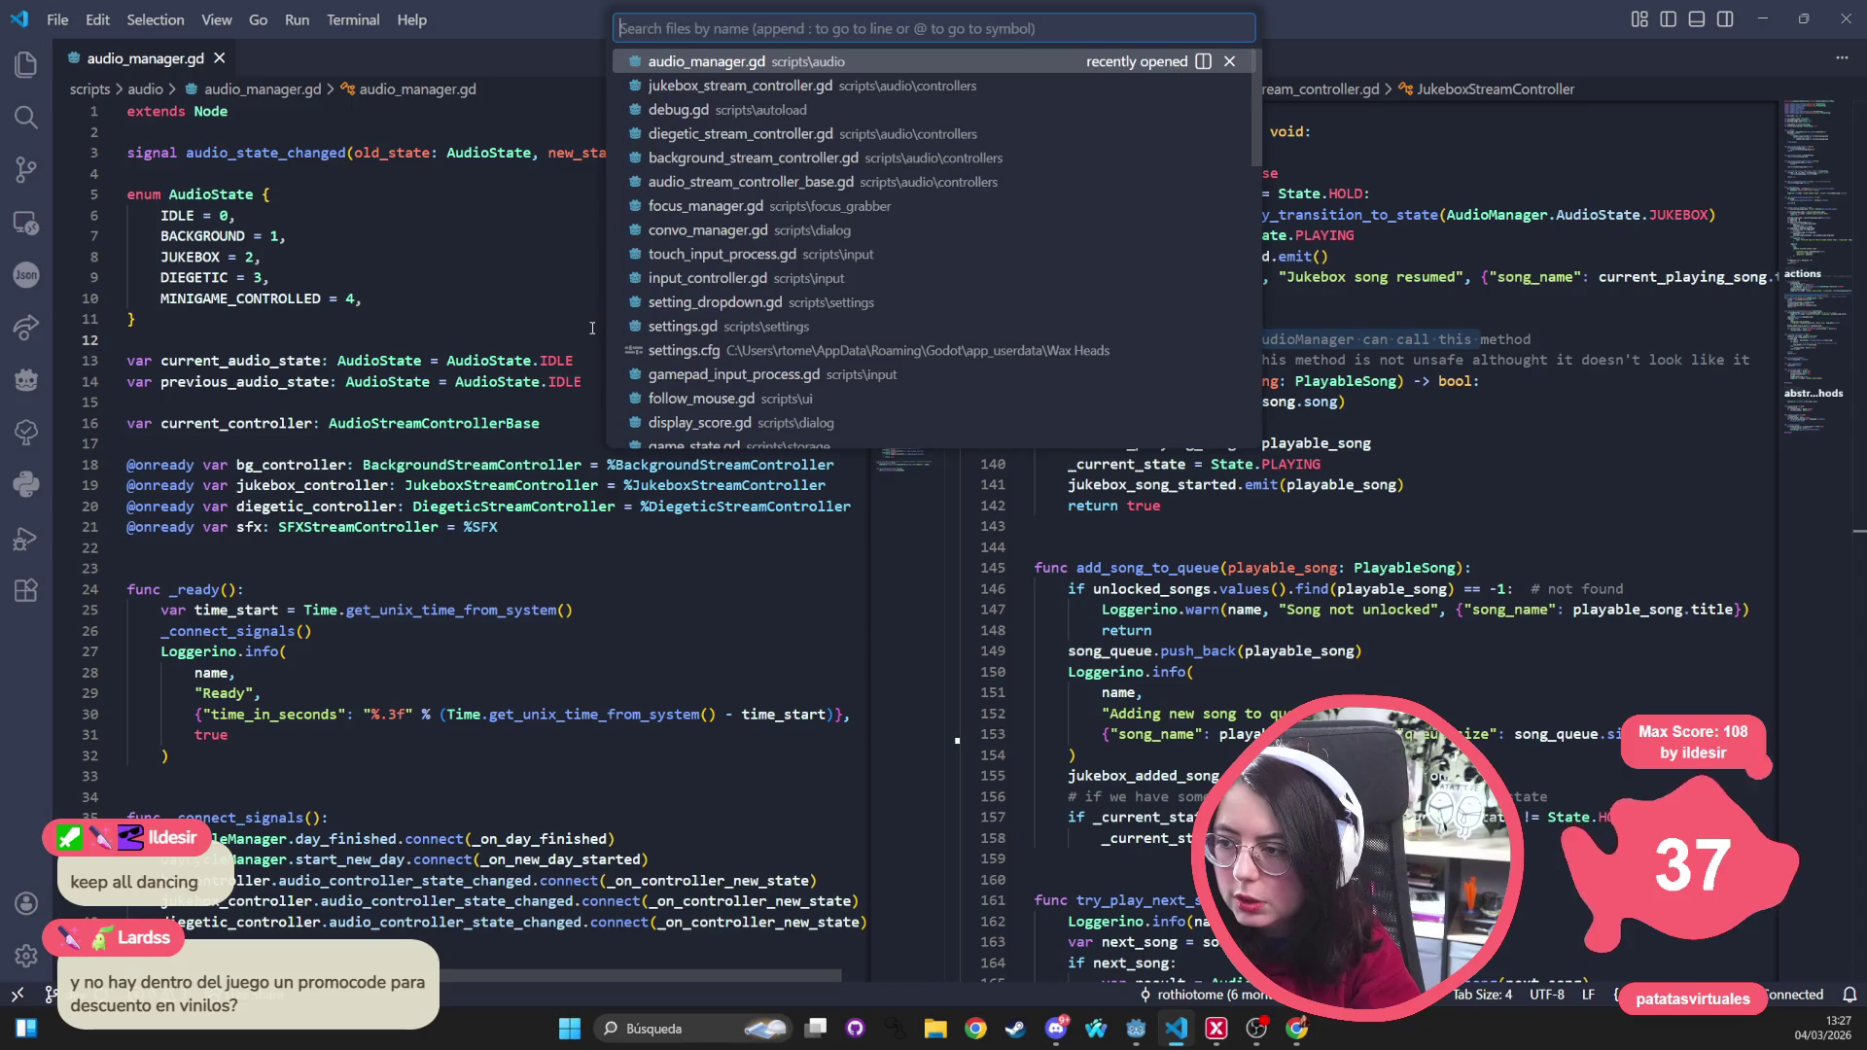
text(diege)
key(Return)
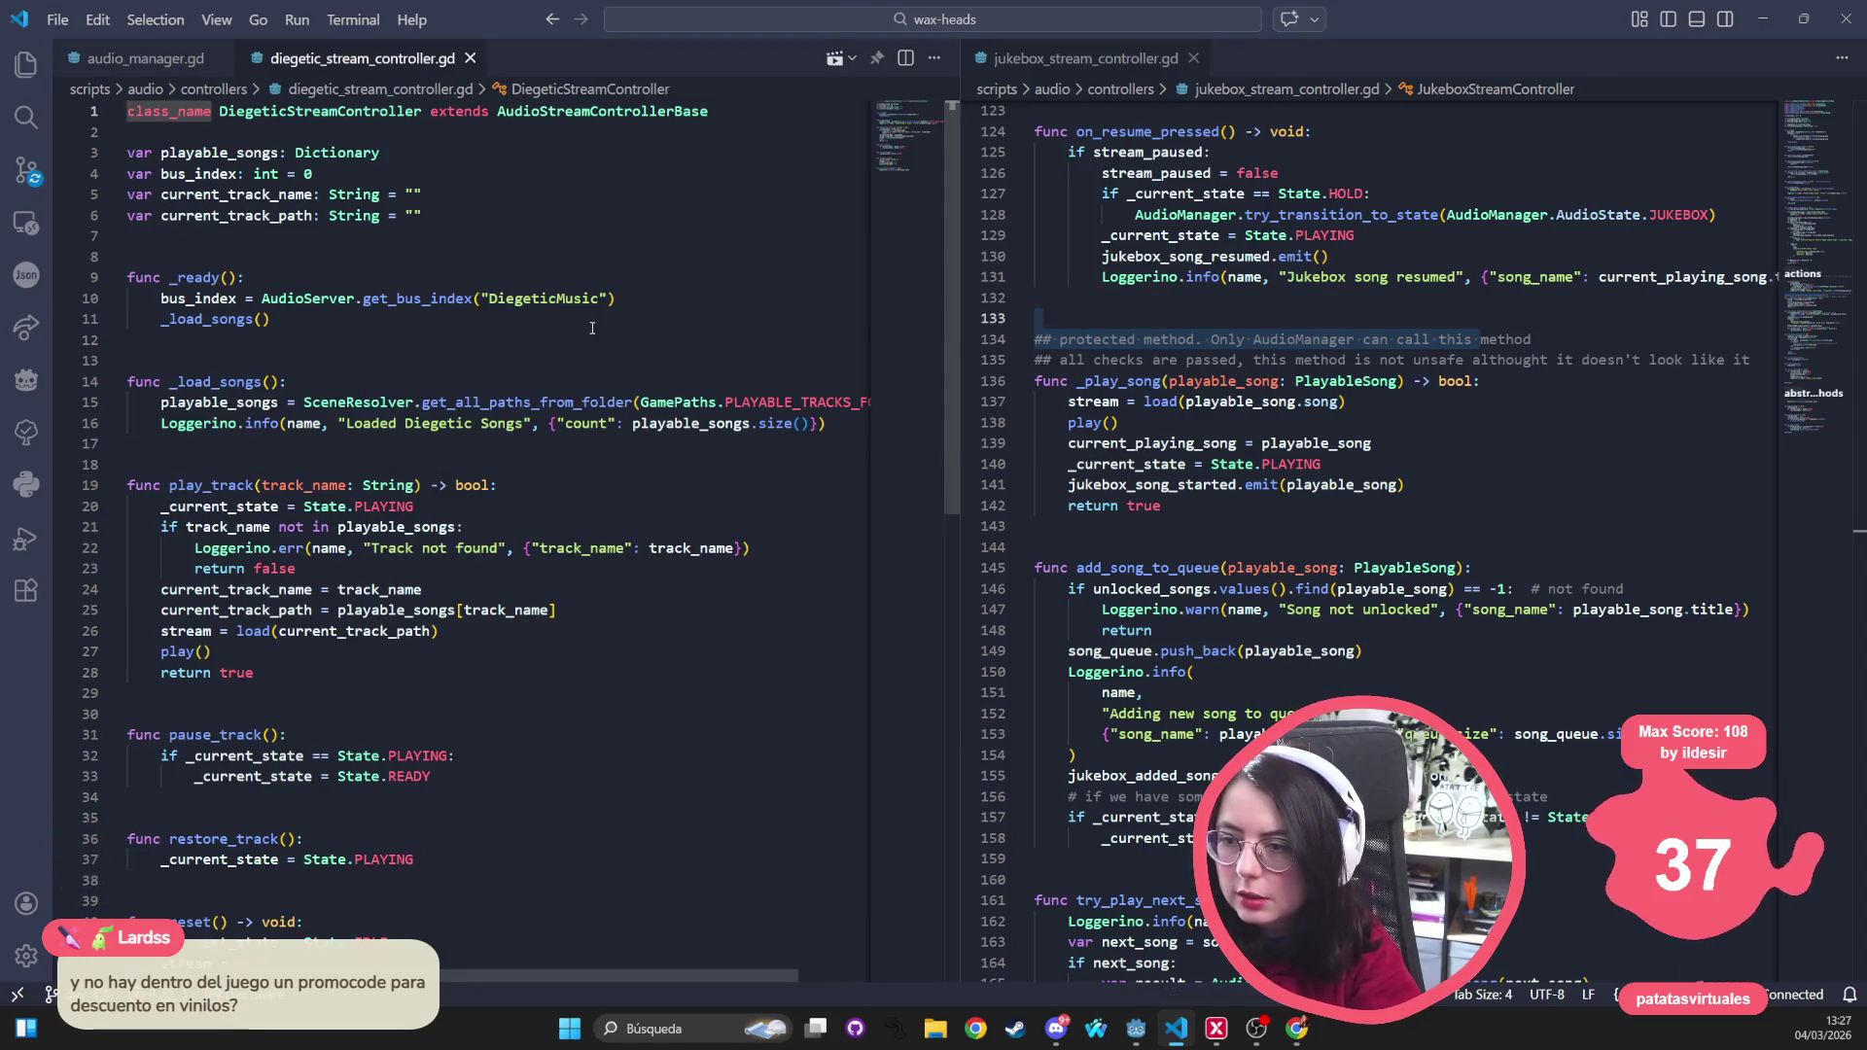
key(ctrl+p)
text(backgroun)
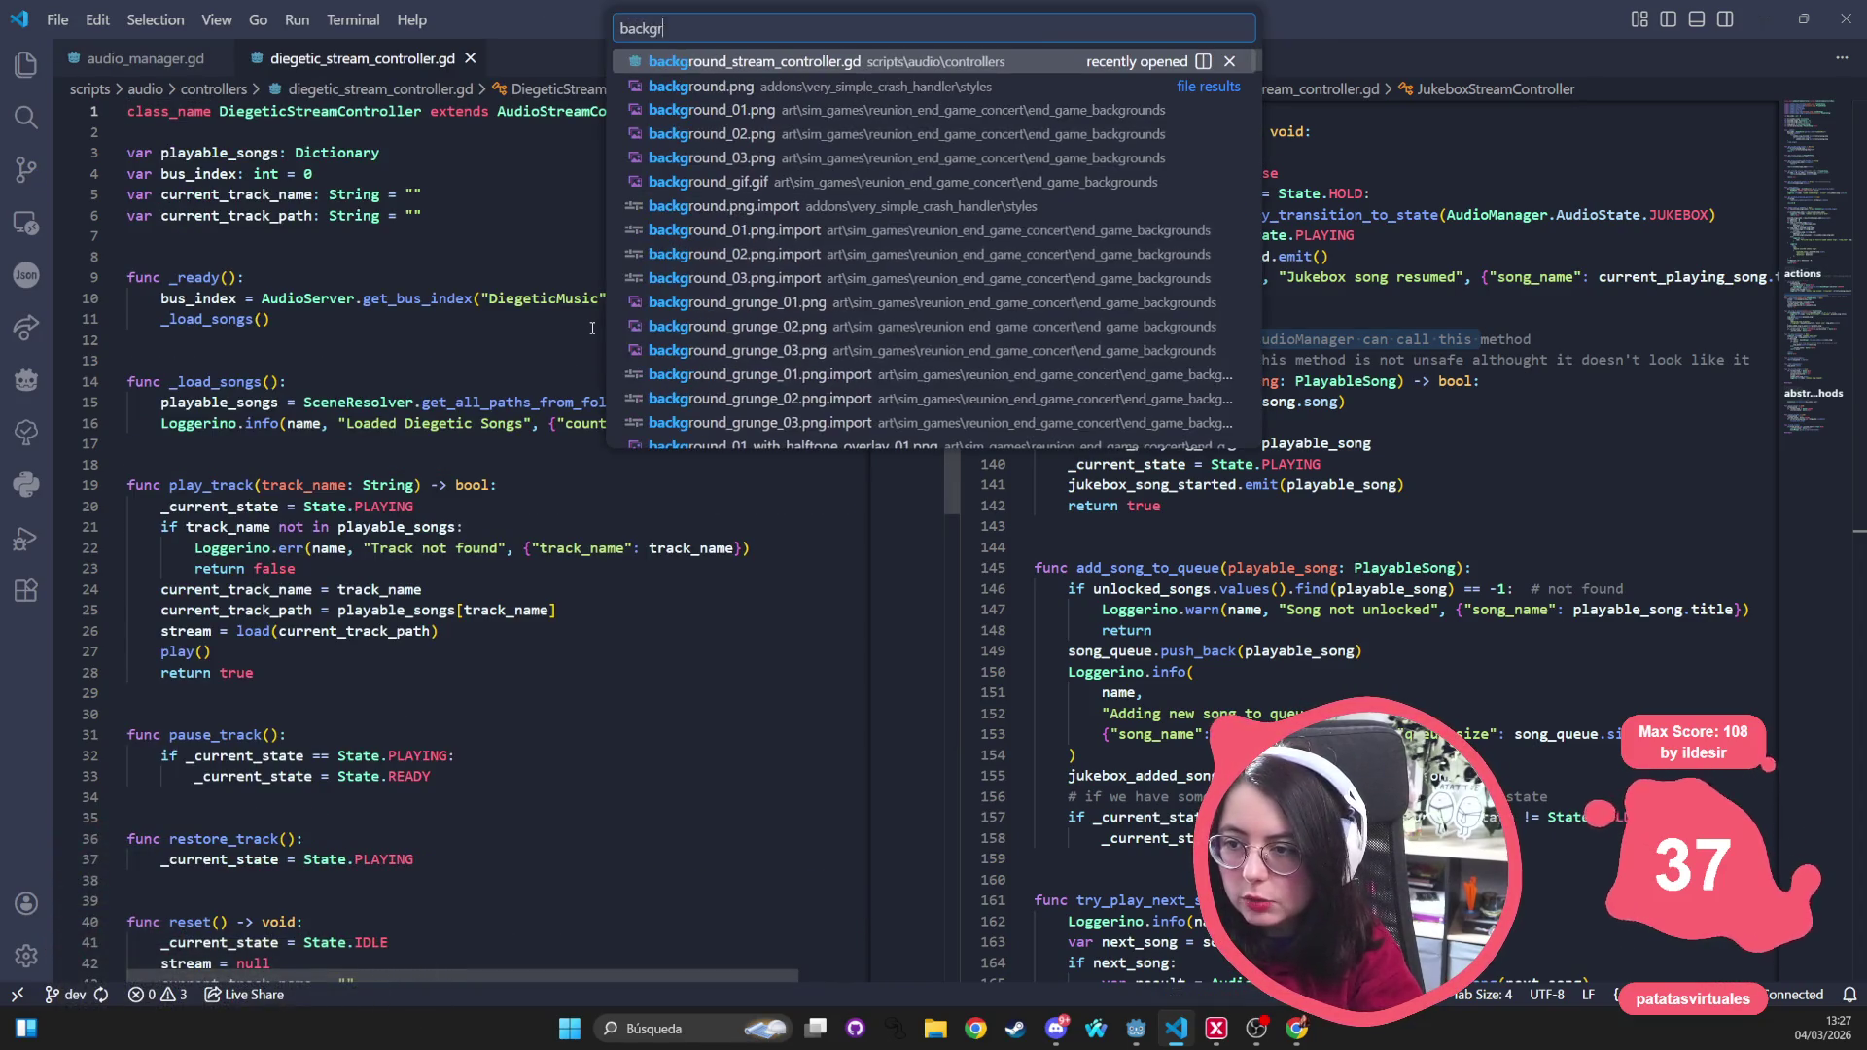
key(Return)
drag(623, 59, 1283, 75)
mouse_move(362, 58)
mouse_down()
mouse_move(1458, 194)
mouse_move(1506, 169)
mouse_up()
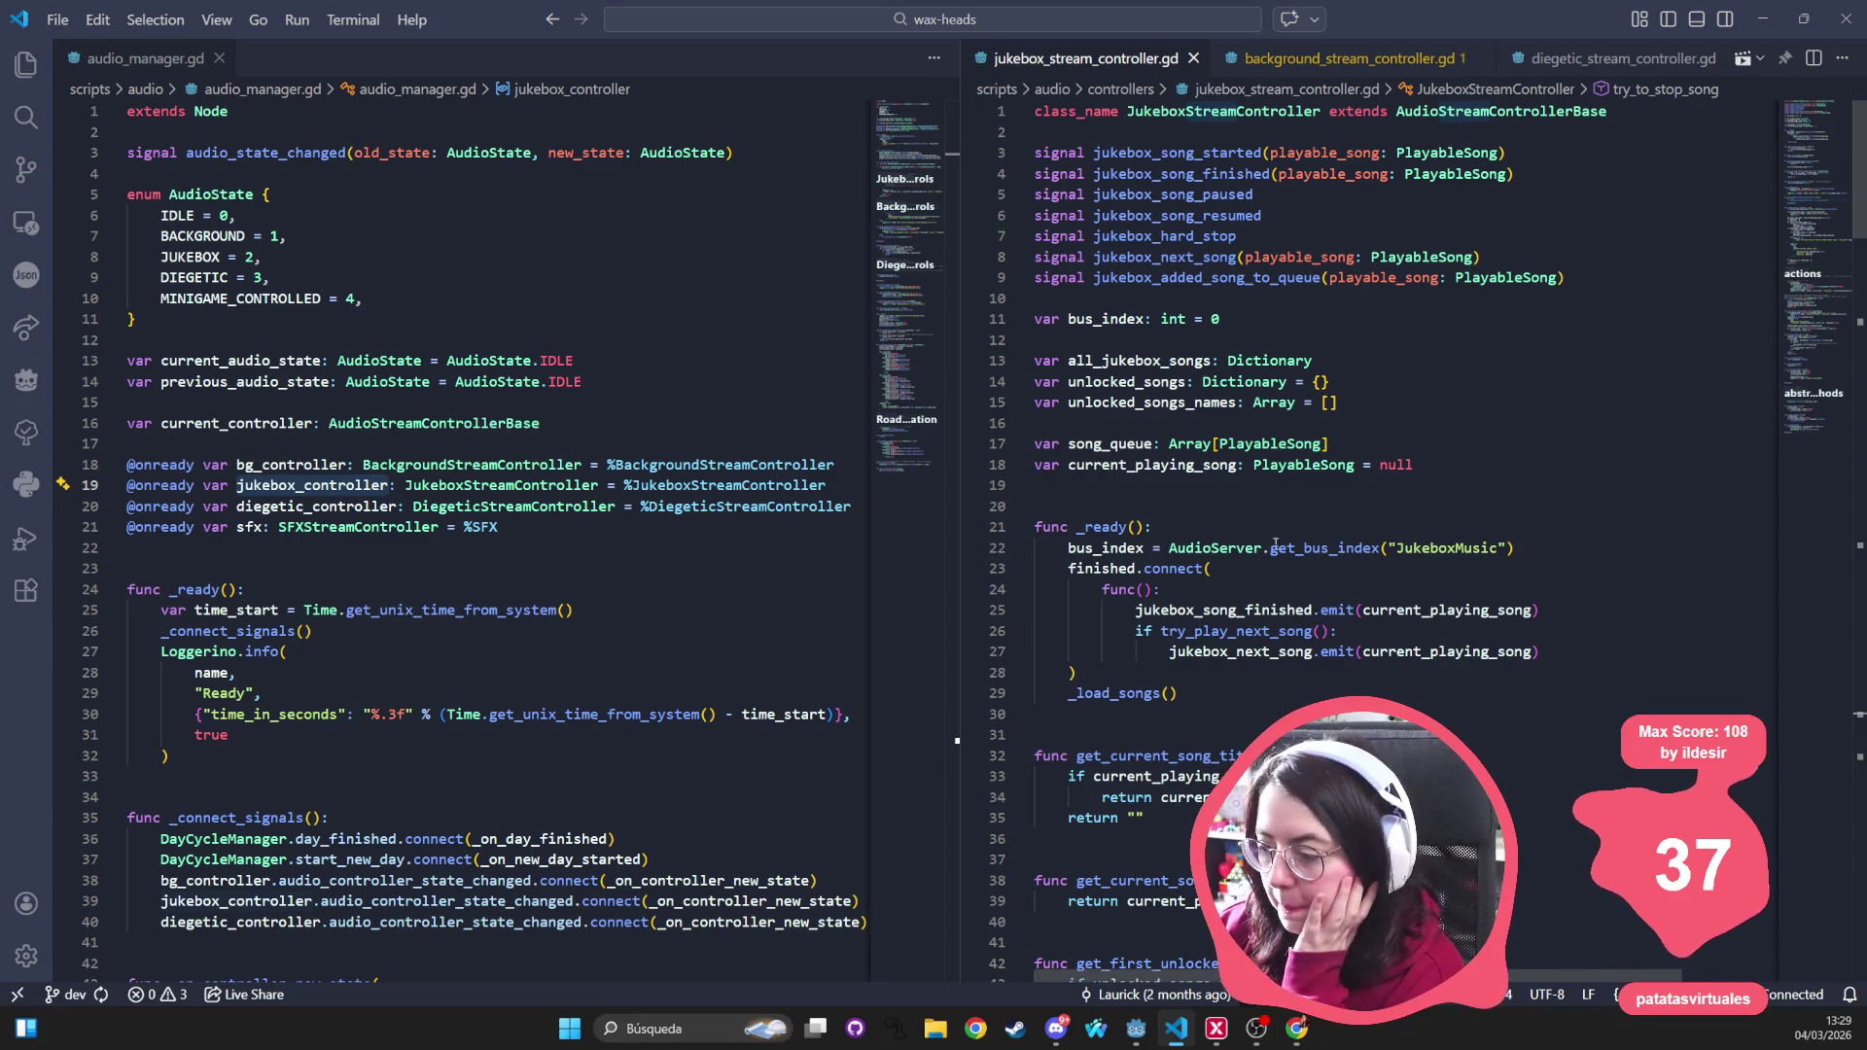
click(1161, 620)
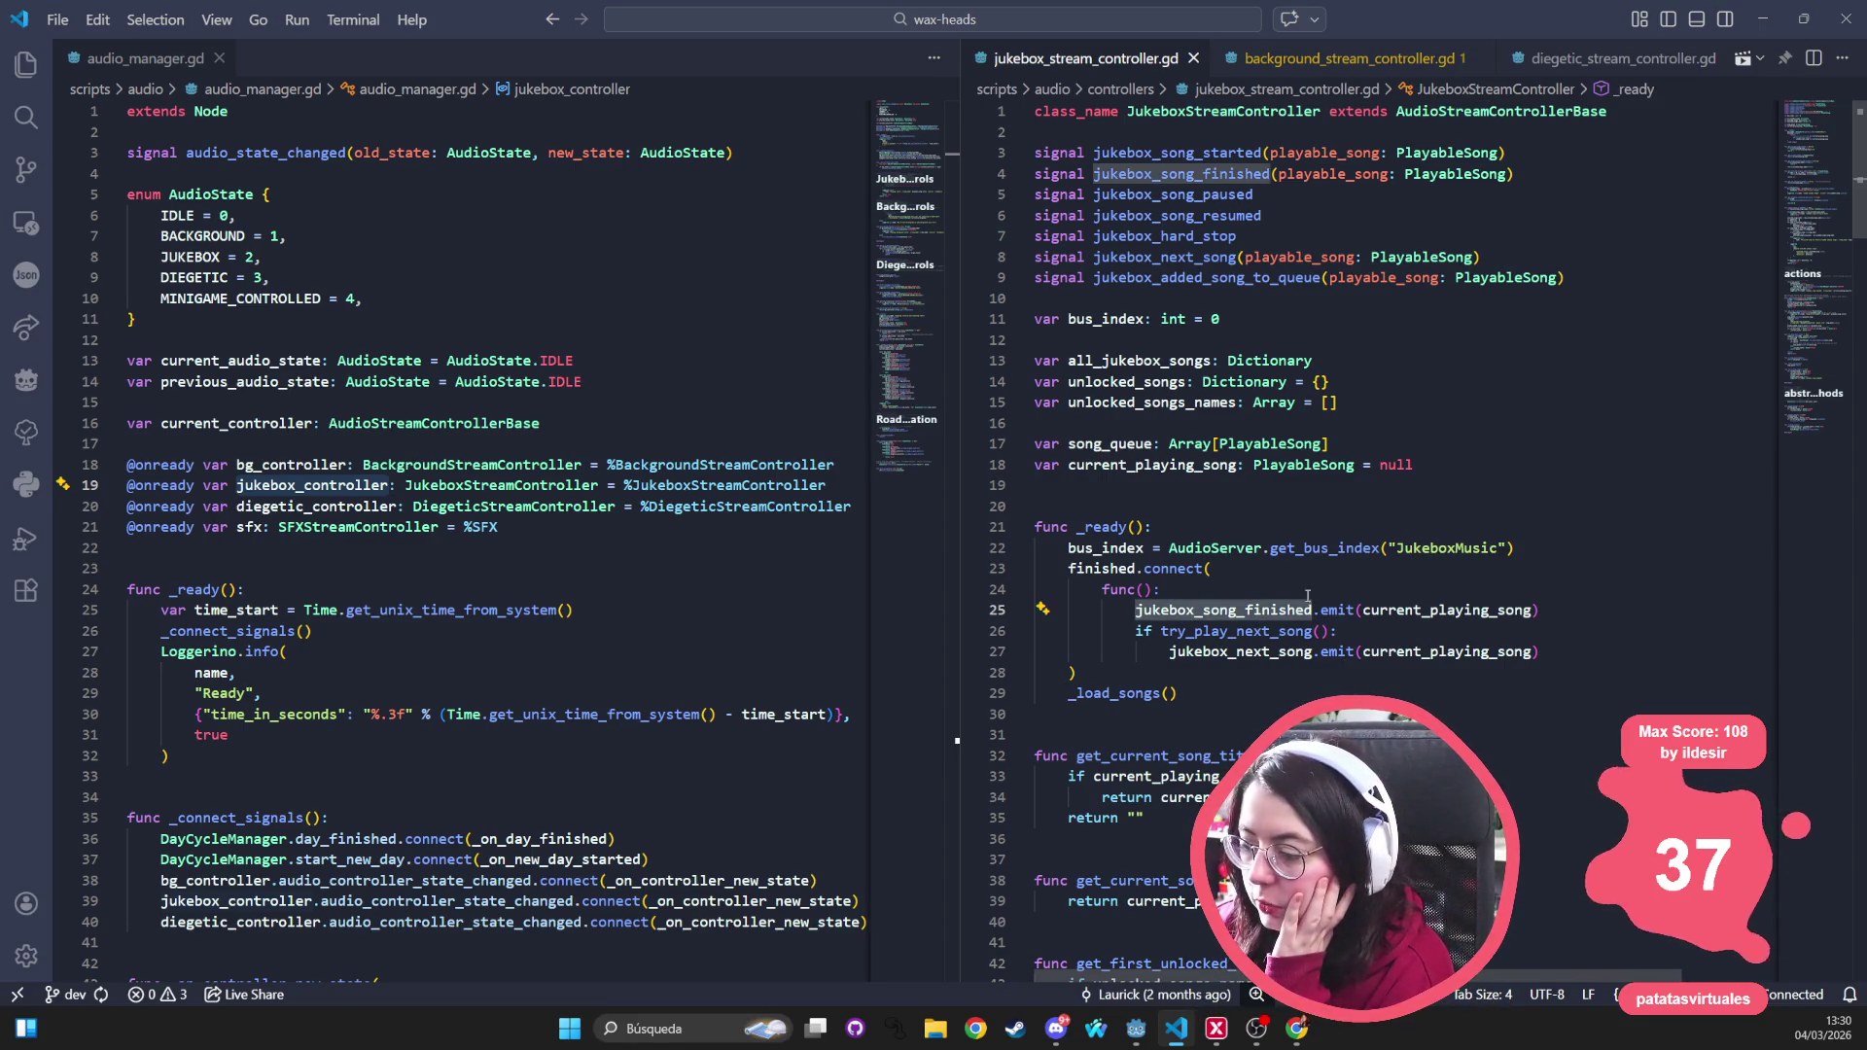
double_click(1416, 610)
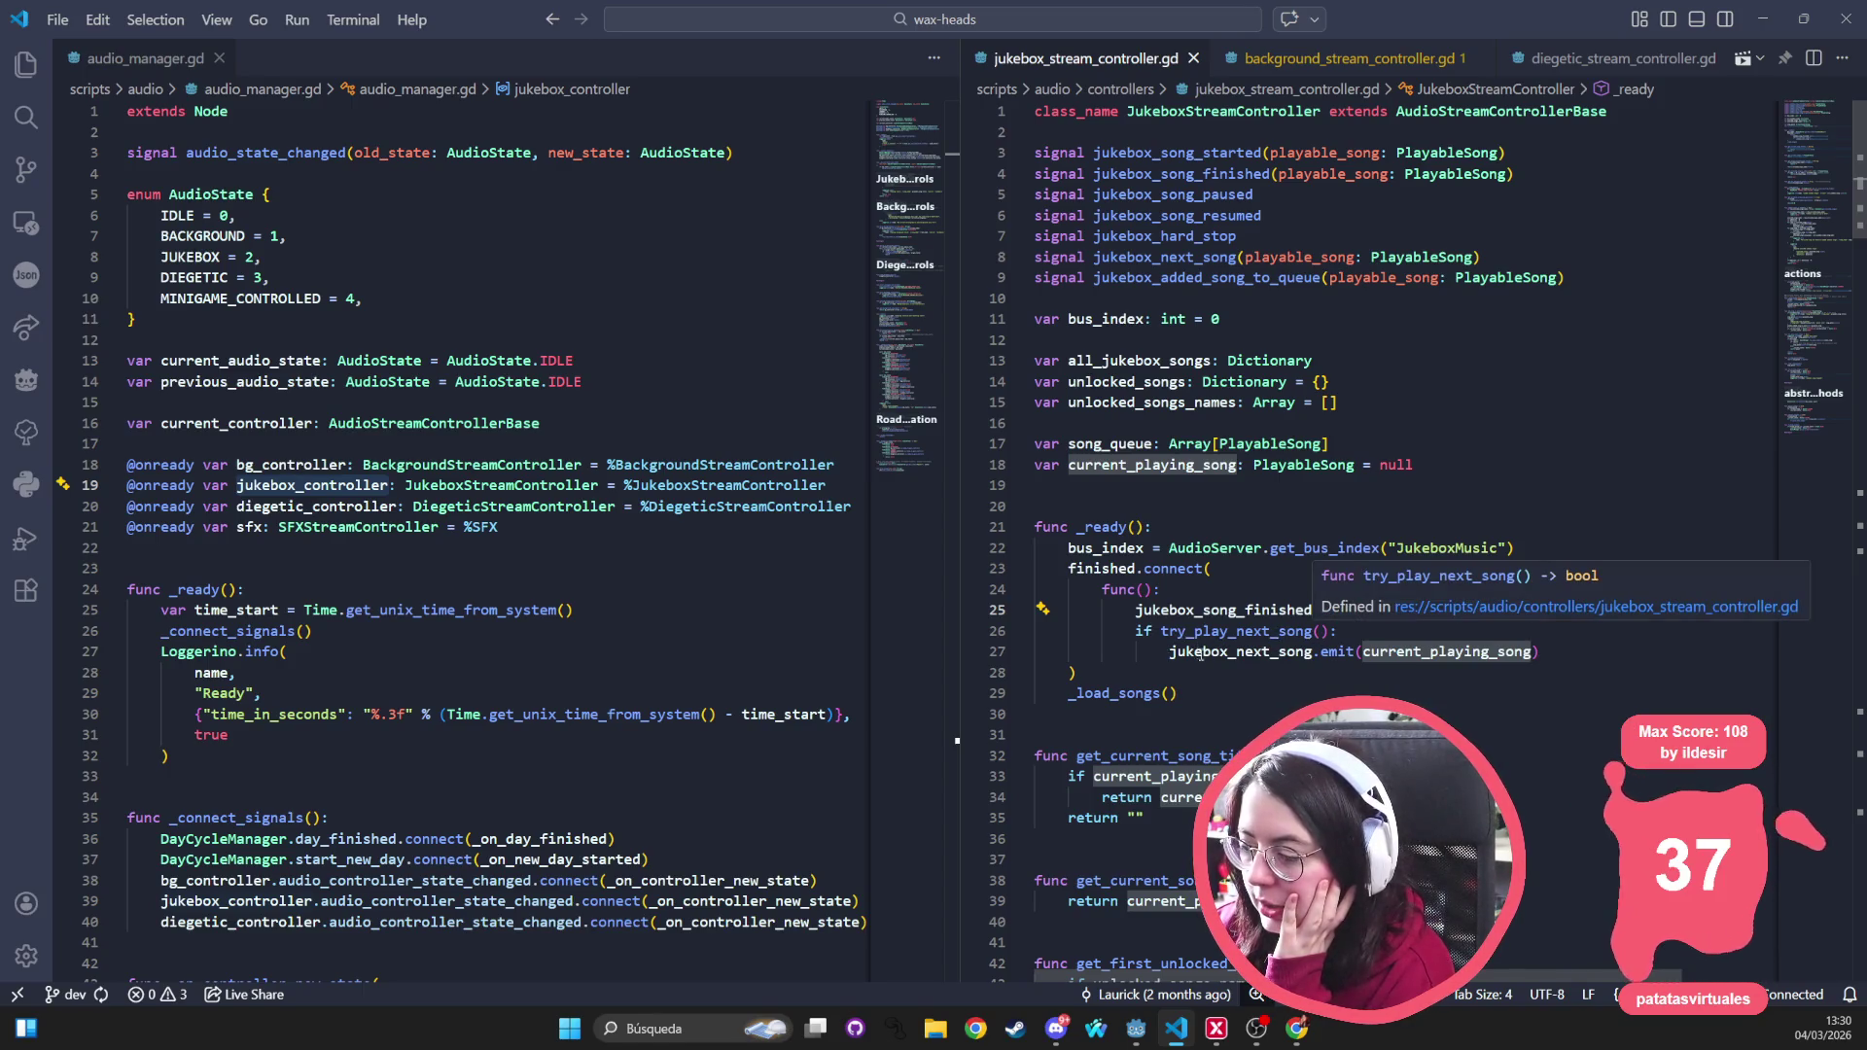
key(Down)
key(Down)
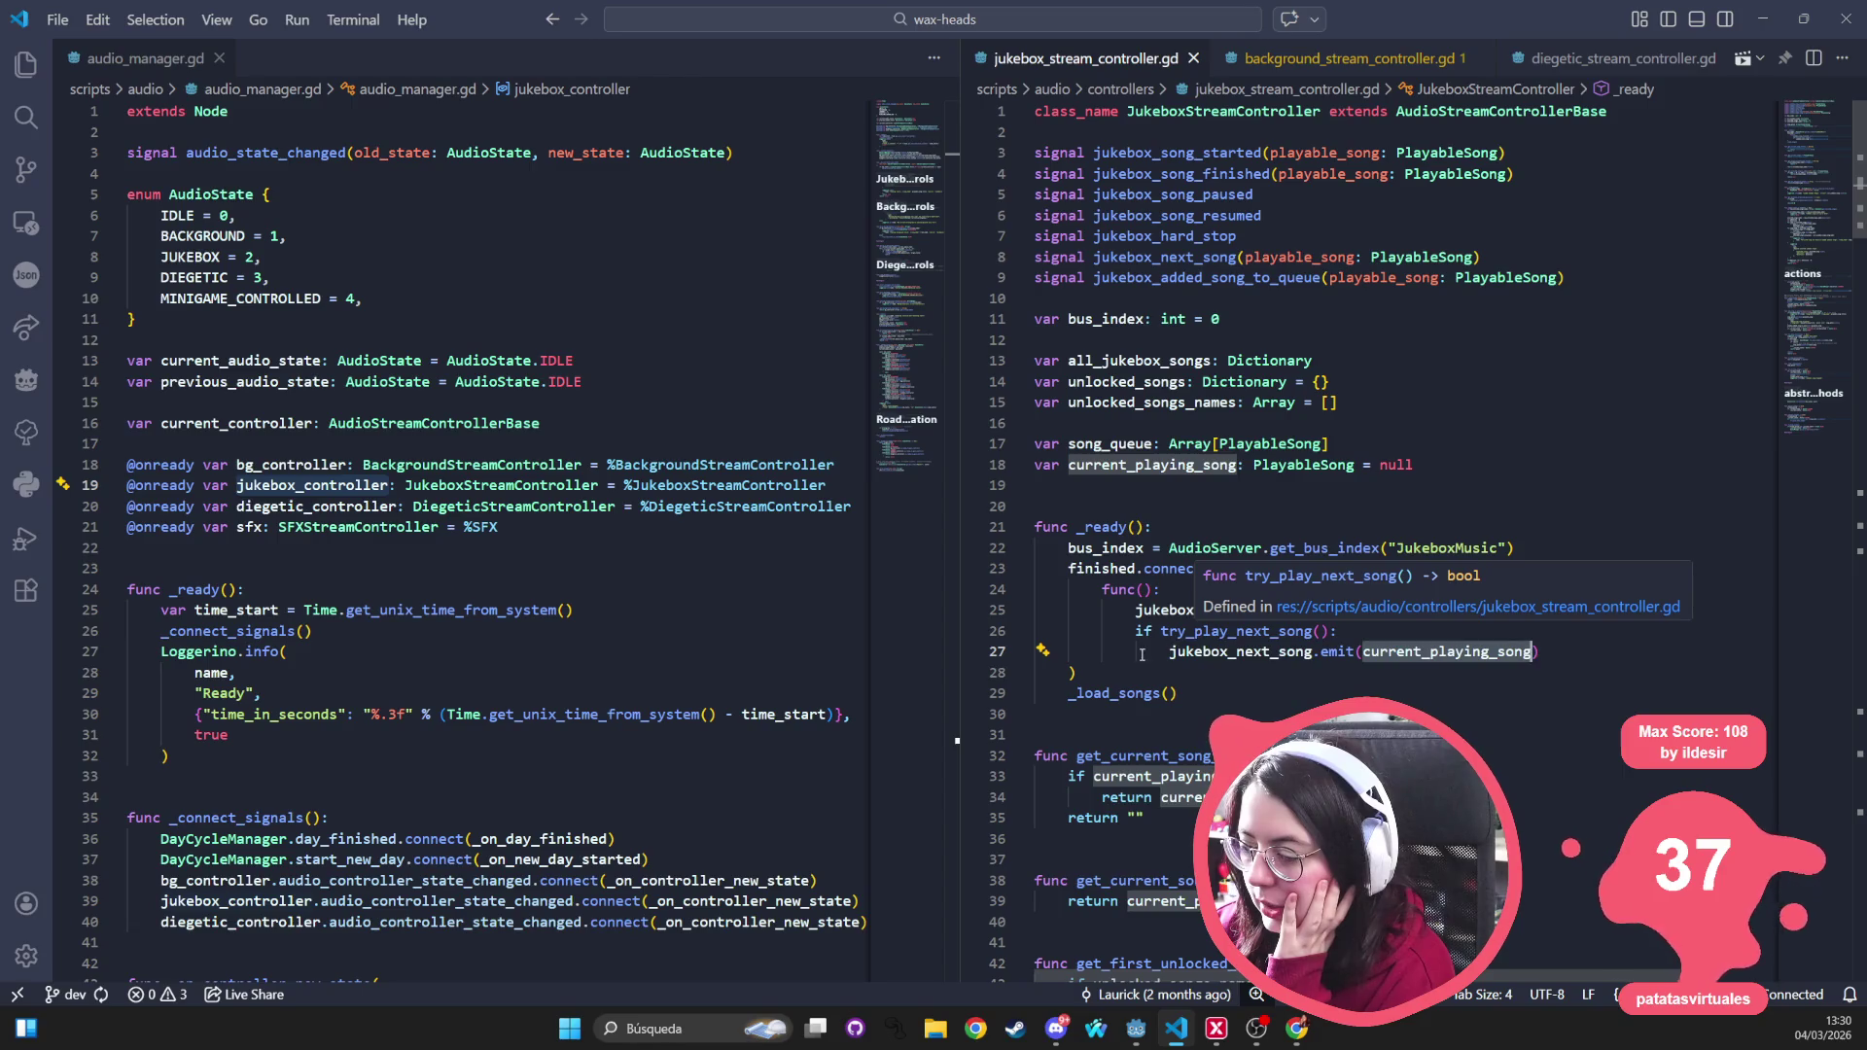
double_click(1211, 651)
click(1458, 652)
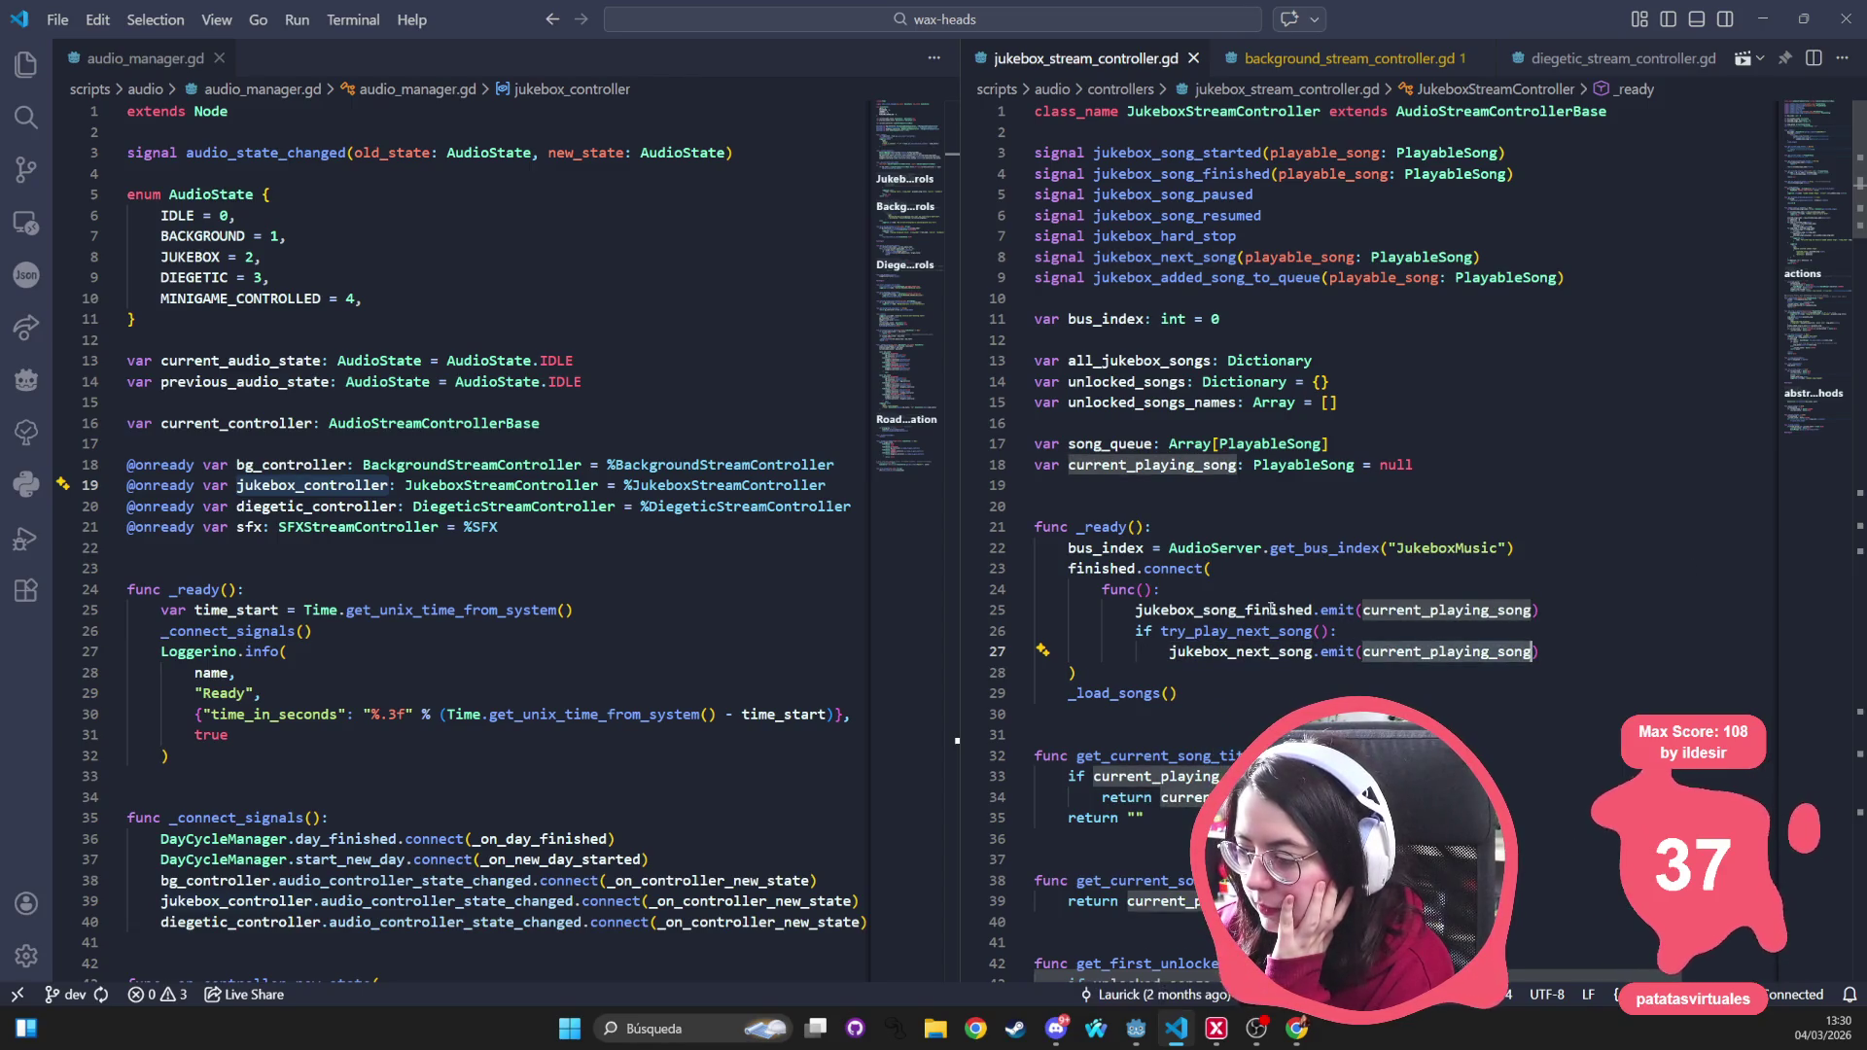
double_click(1238, 610)
click(1440, 609)
double_click(1280, 652)
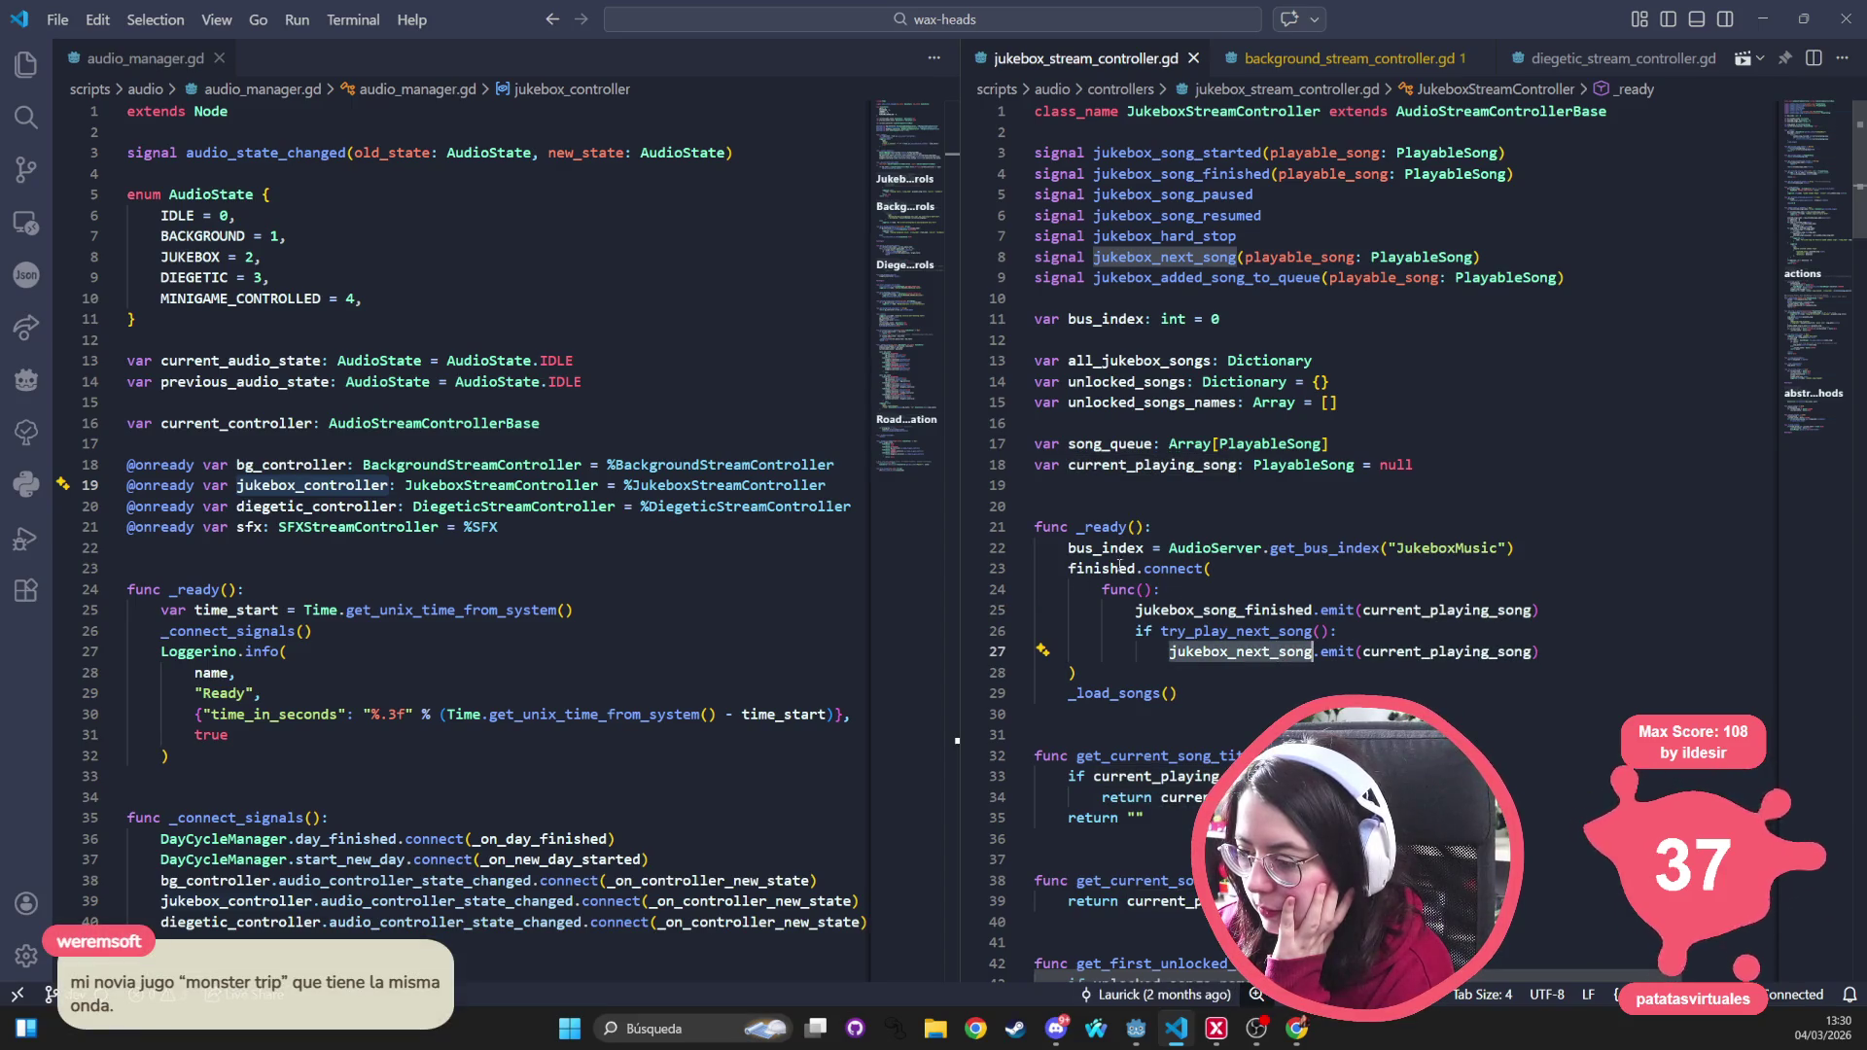
mouse_move(1105, 566)
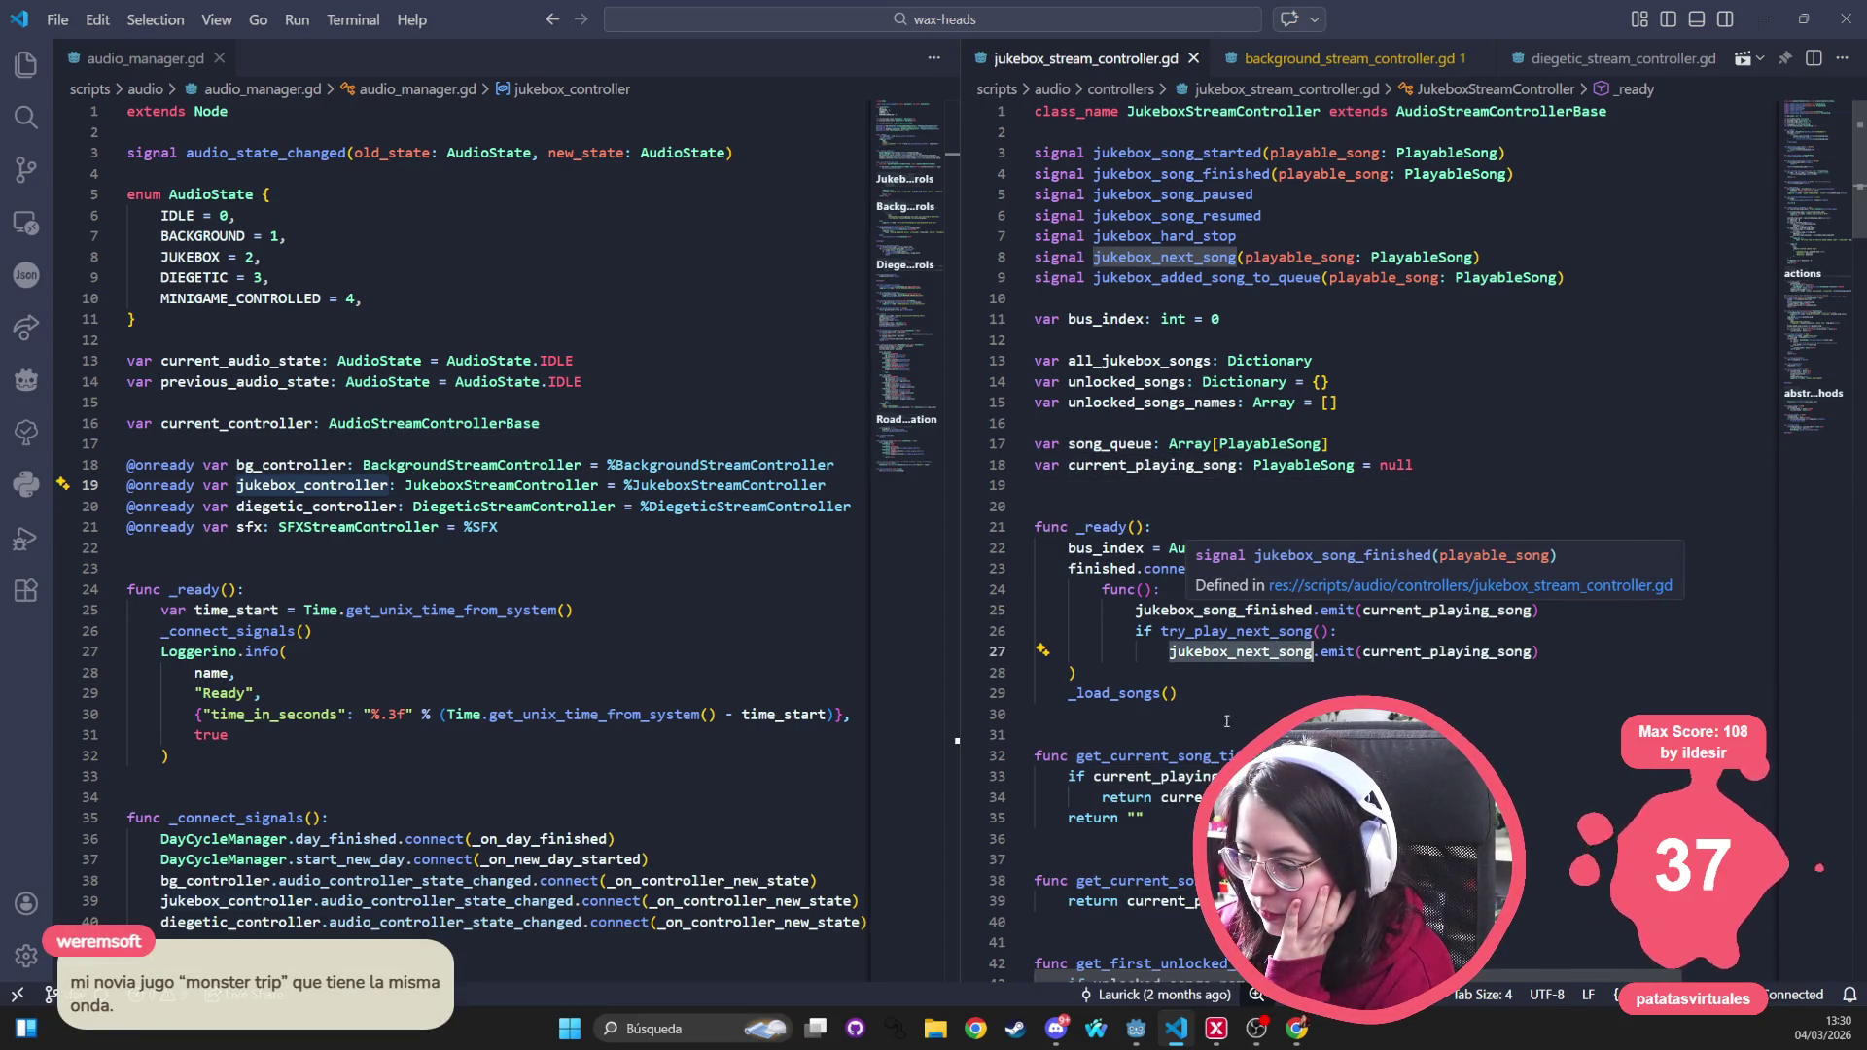
mouse_move(1190, 780)
mouse_move(1267, 658)
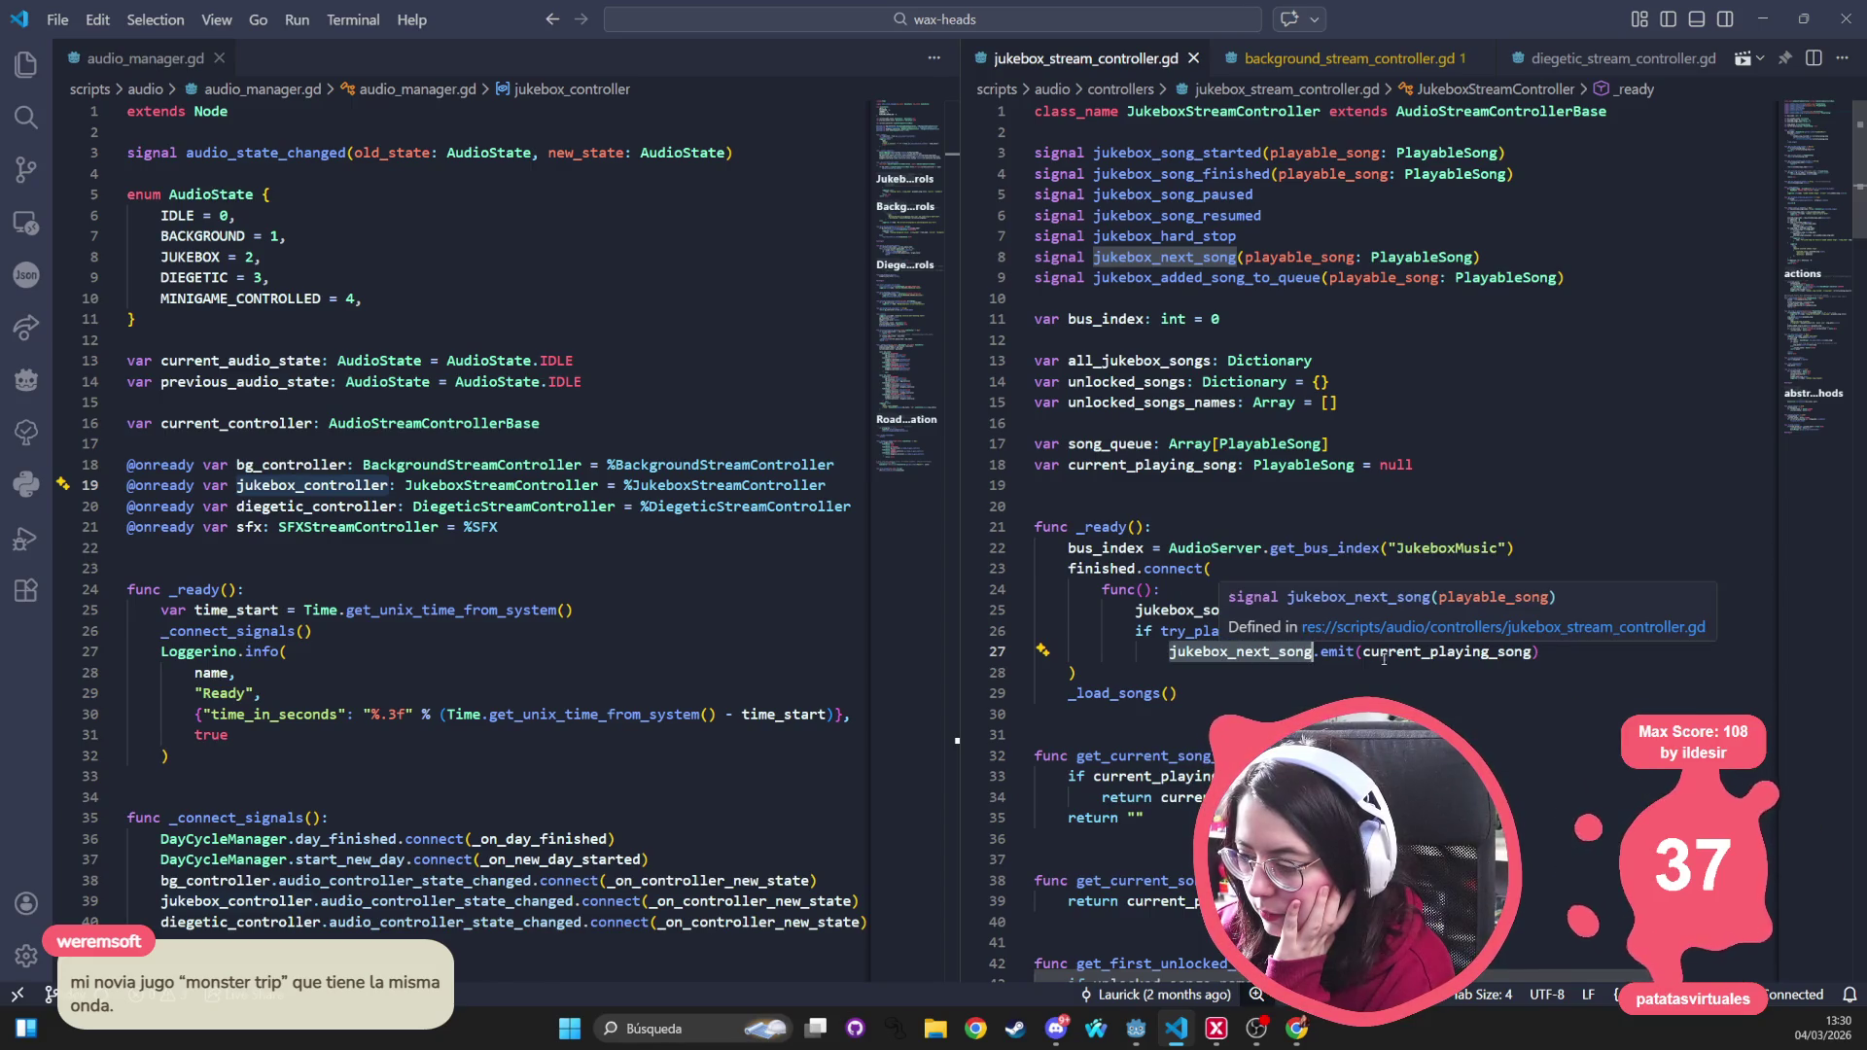
click(1413, 651)
click(1314, 651)
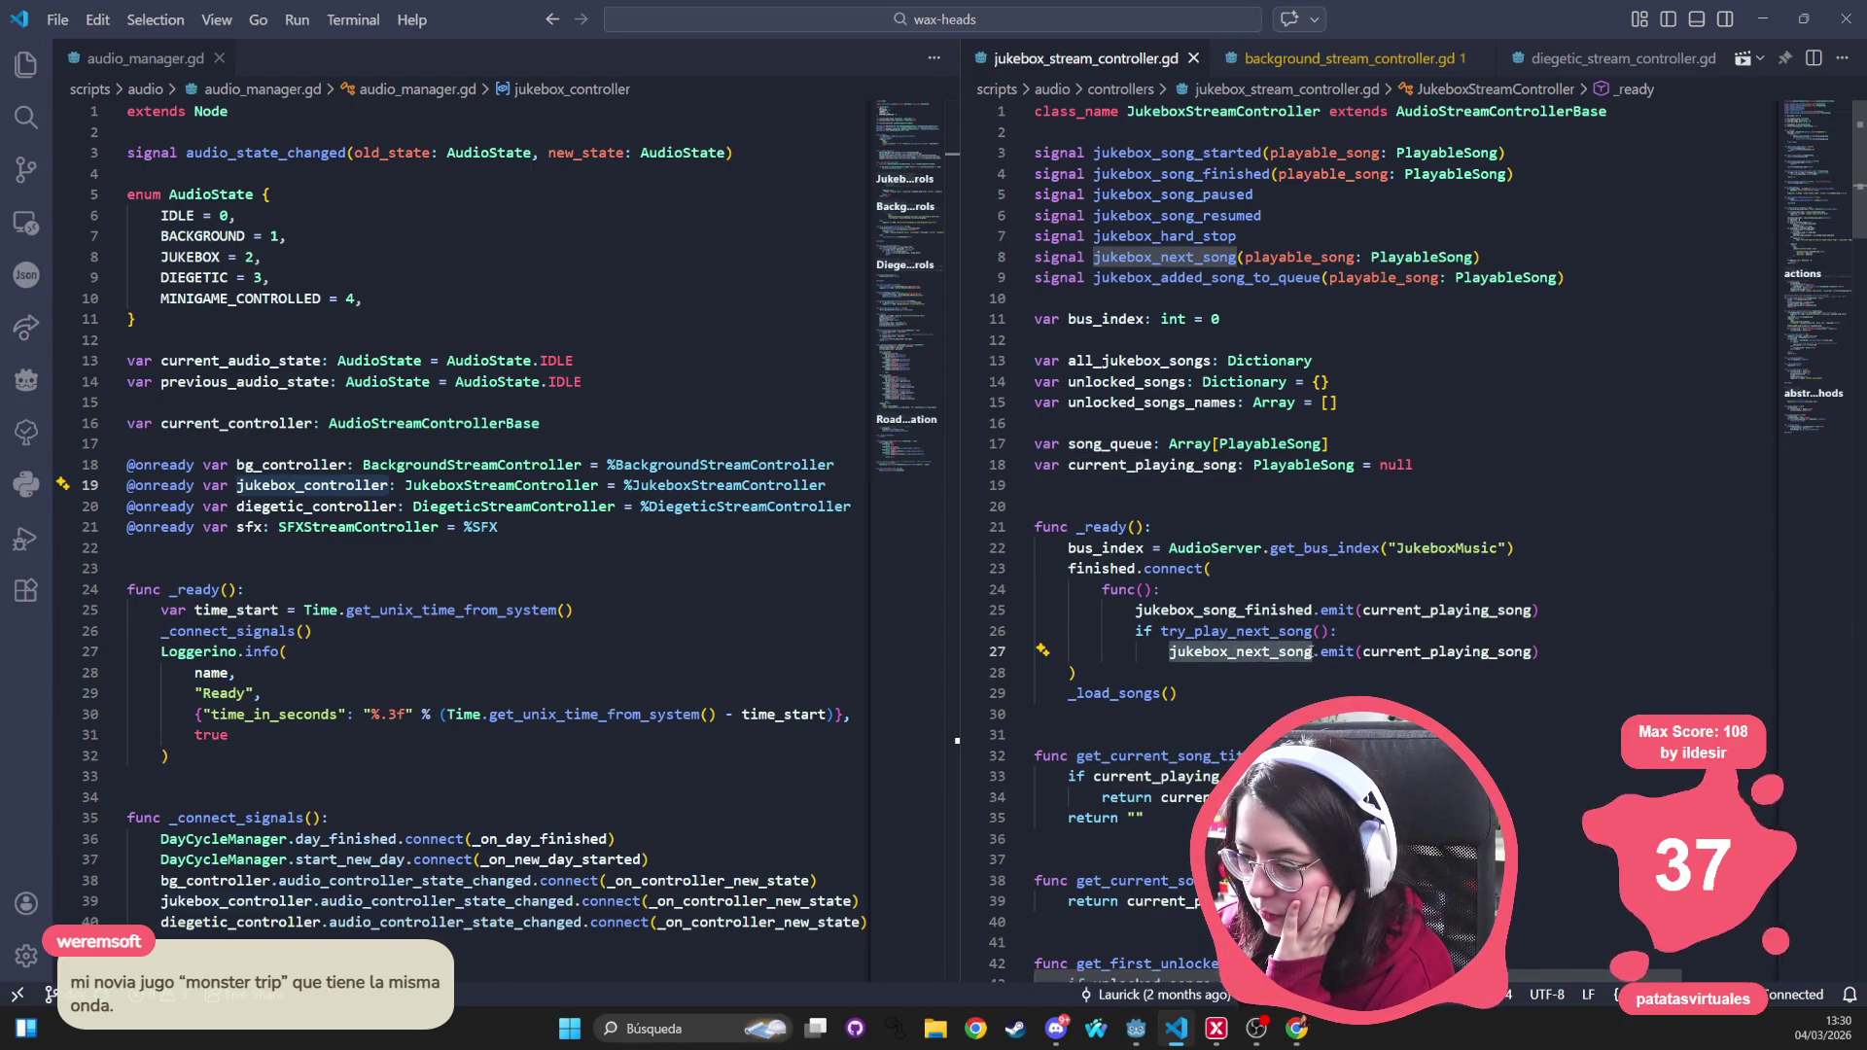
key(F12)
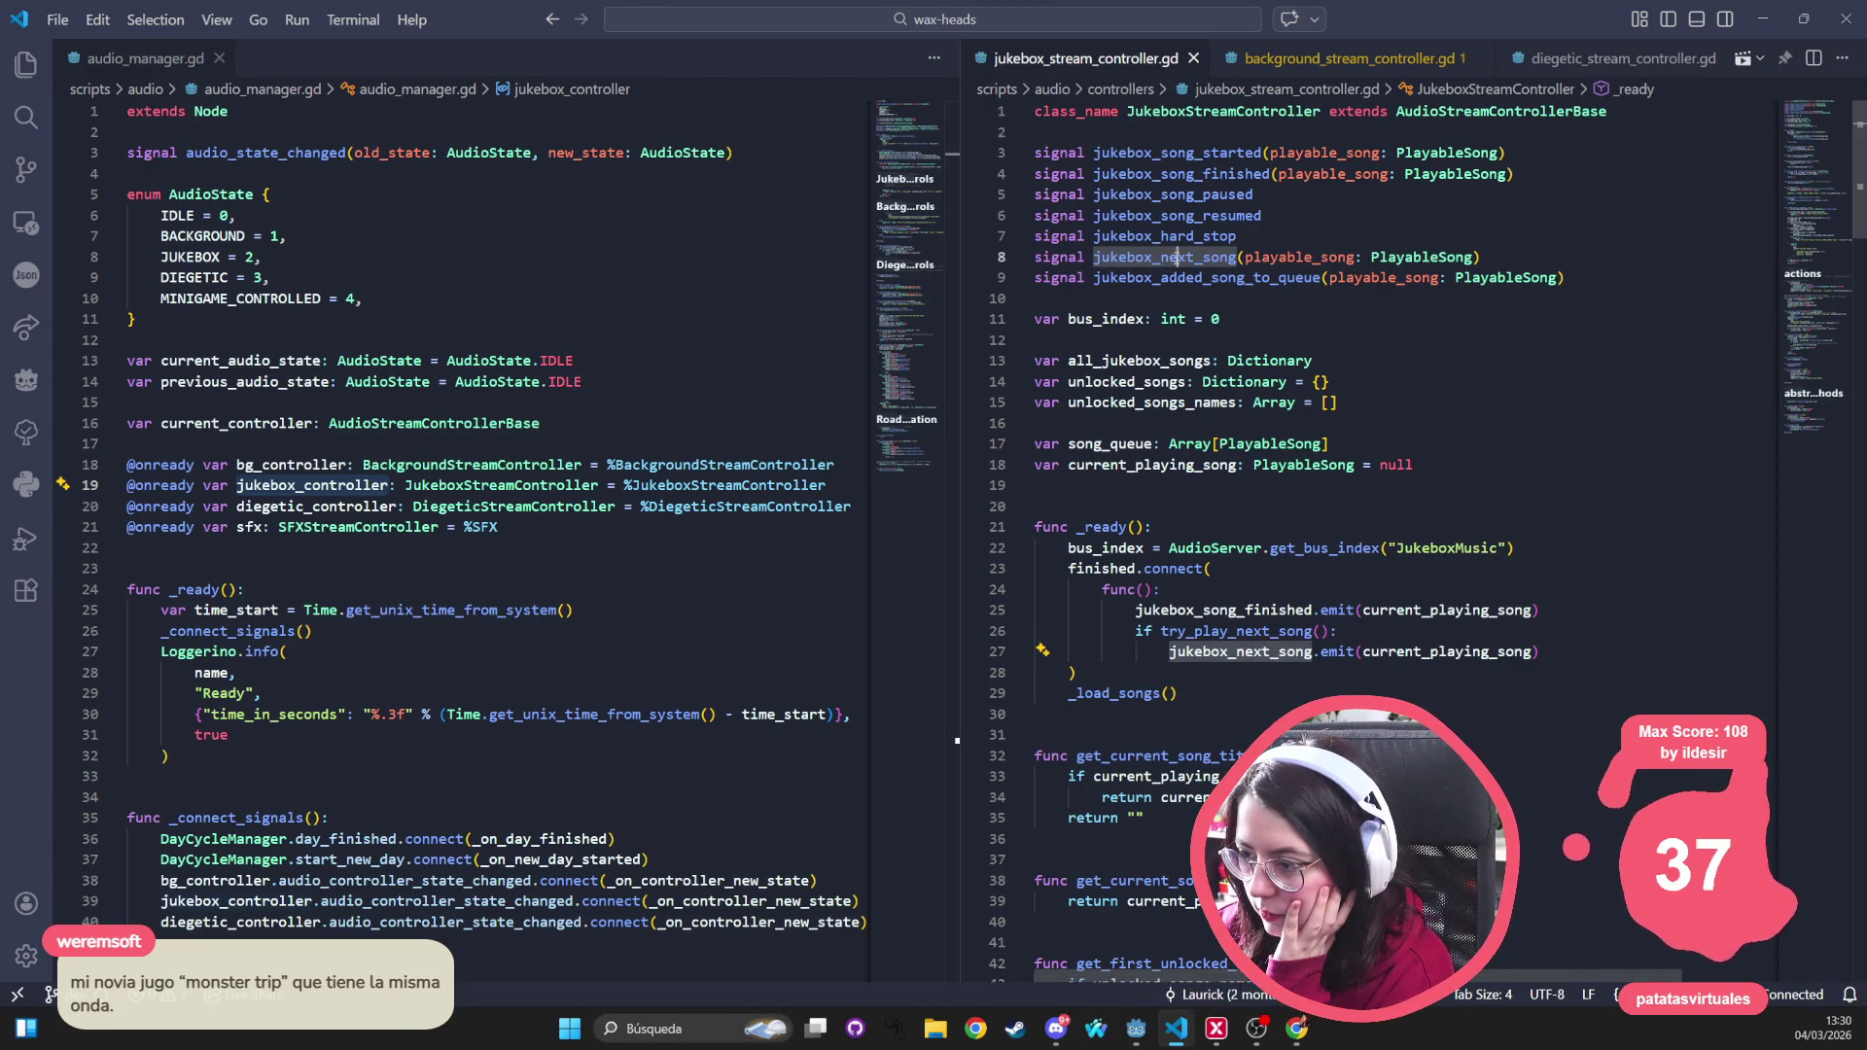
mouse_move(1228, 203)
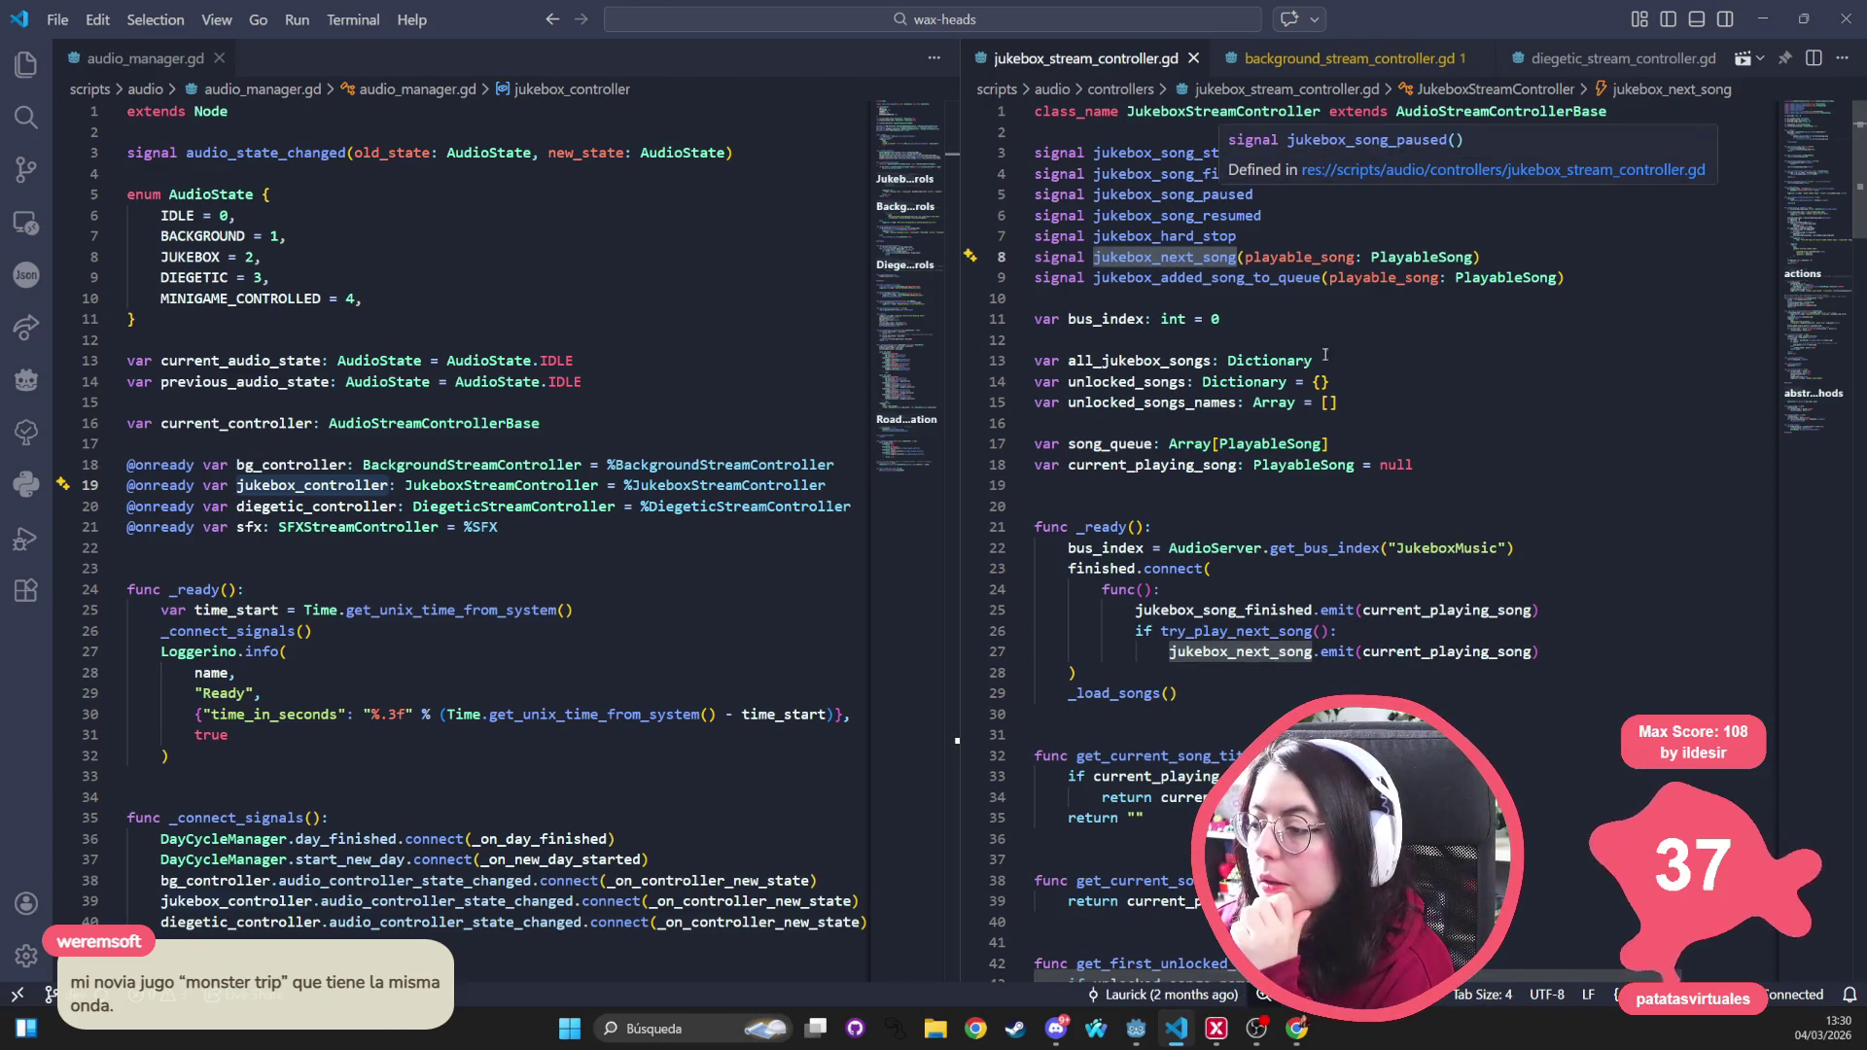
key(Down)
key(Down)
key(Down)
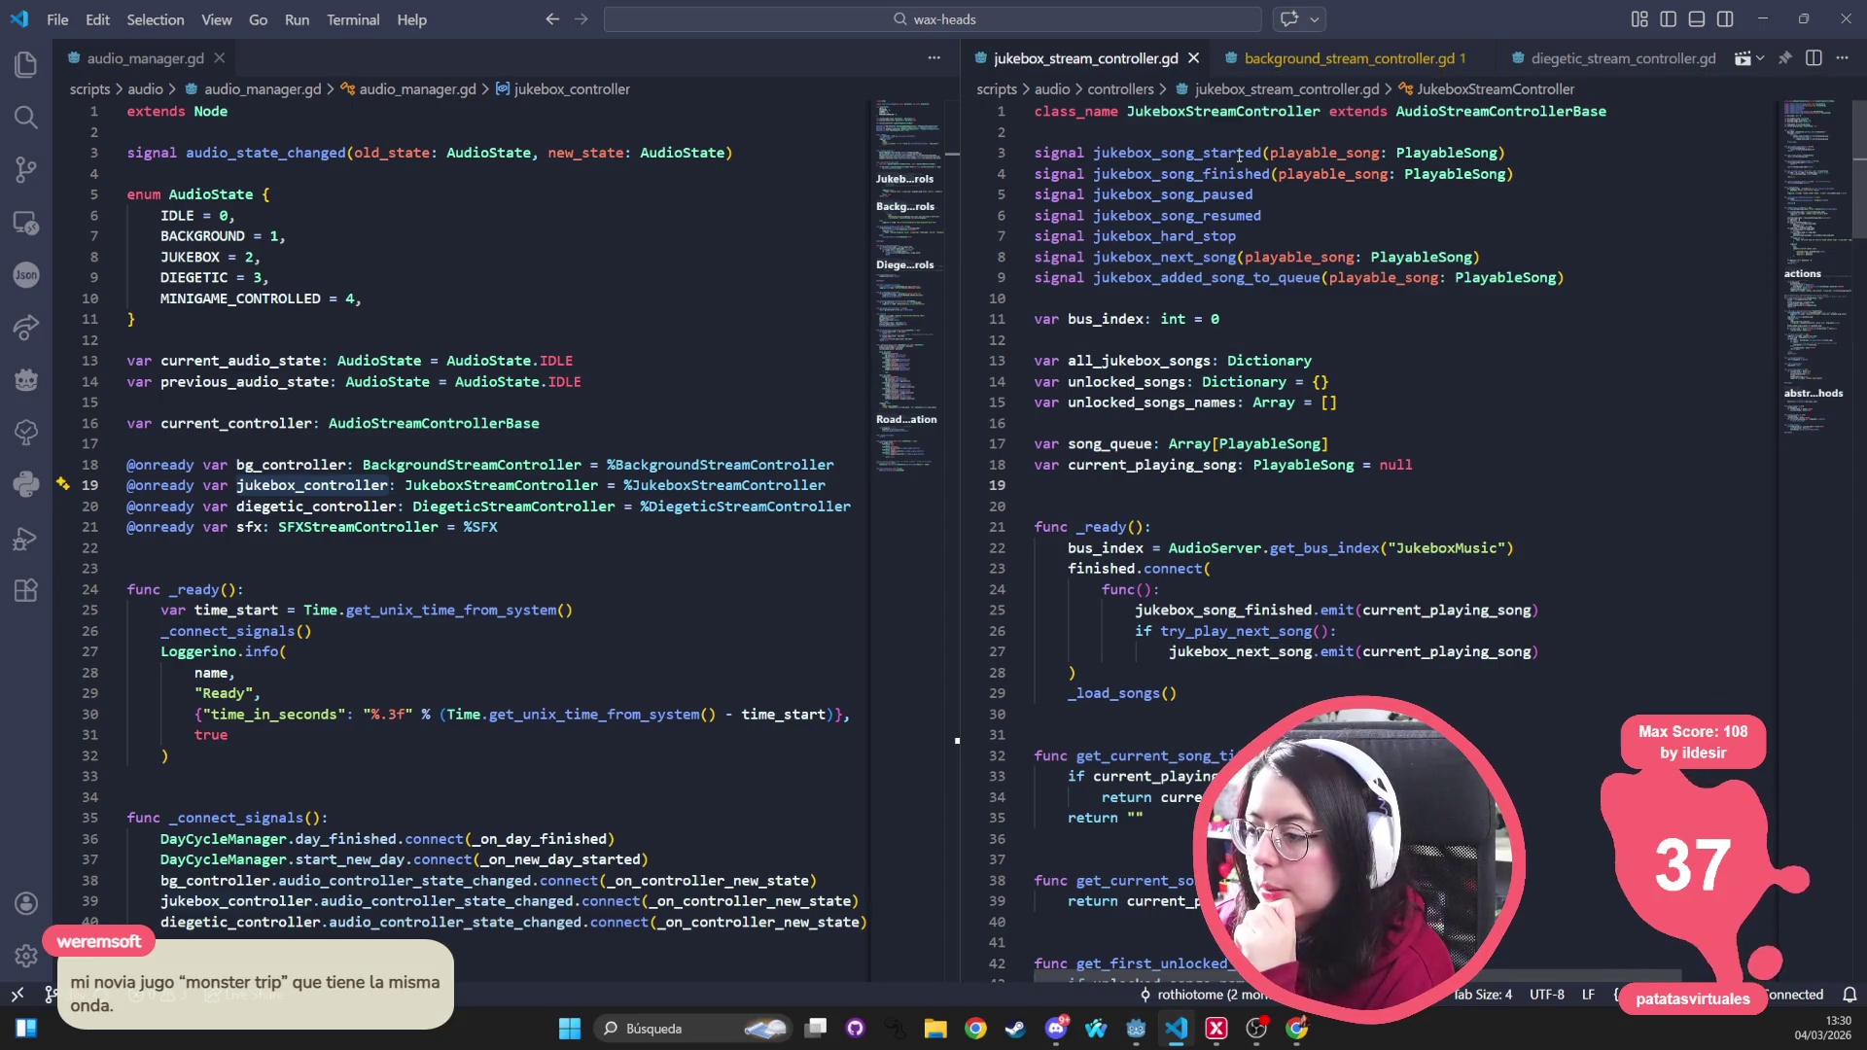
double_click(1224, 175)
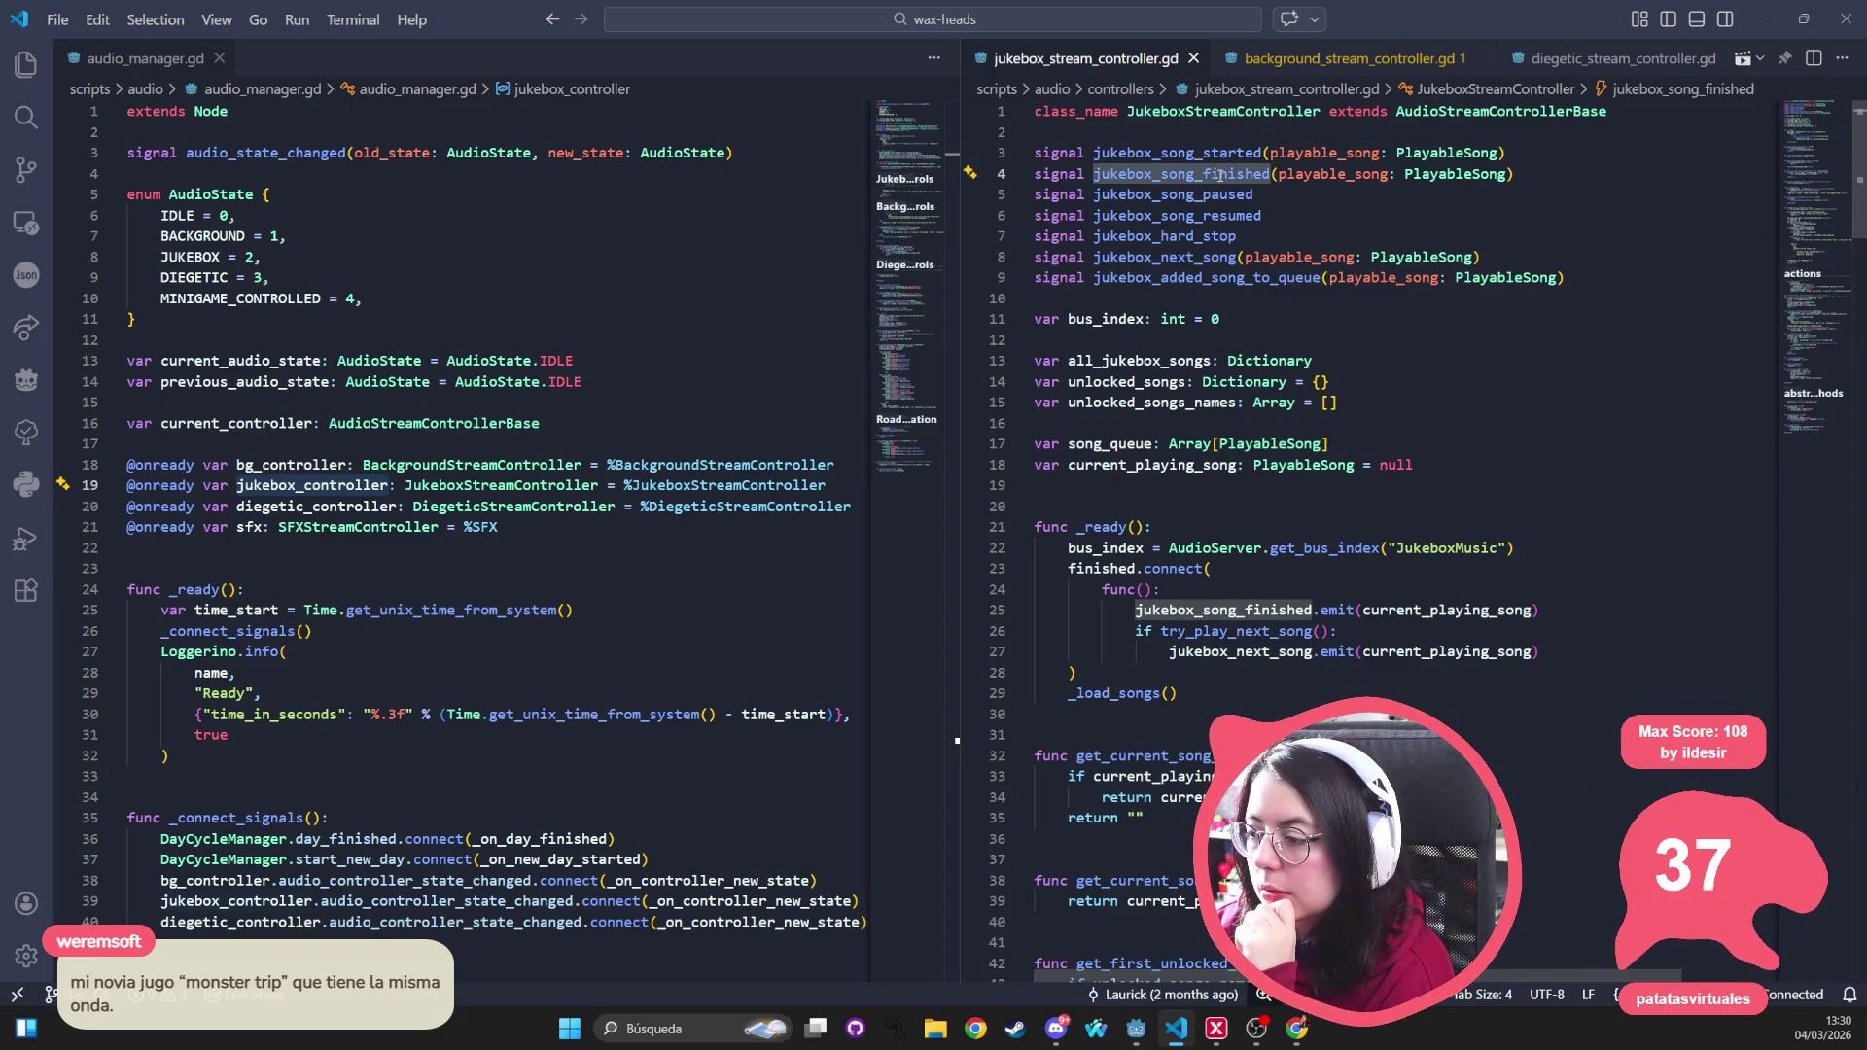
mouse_move(1223, 175)
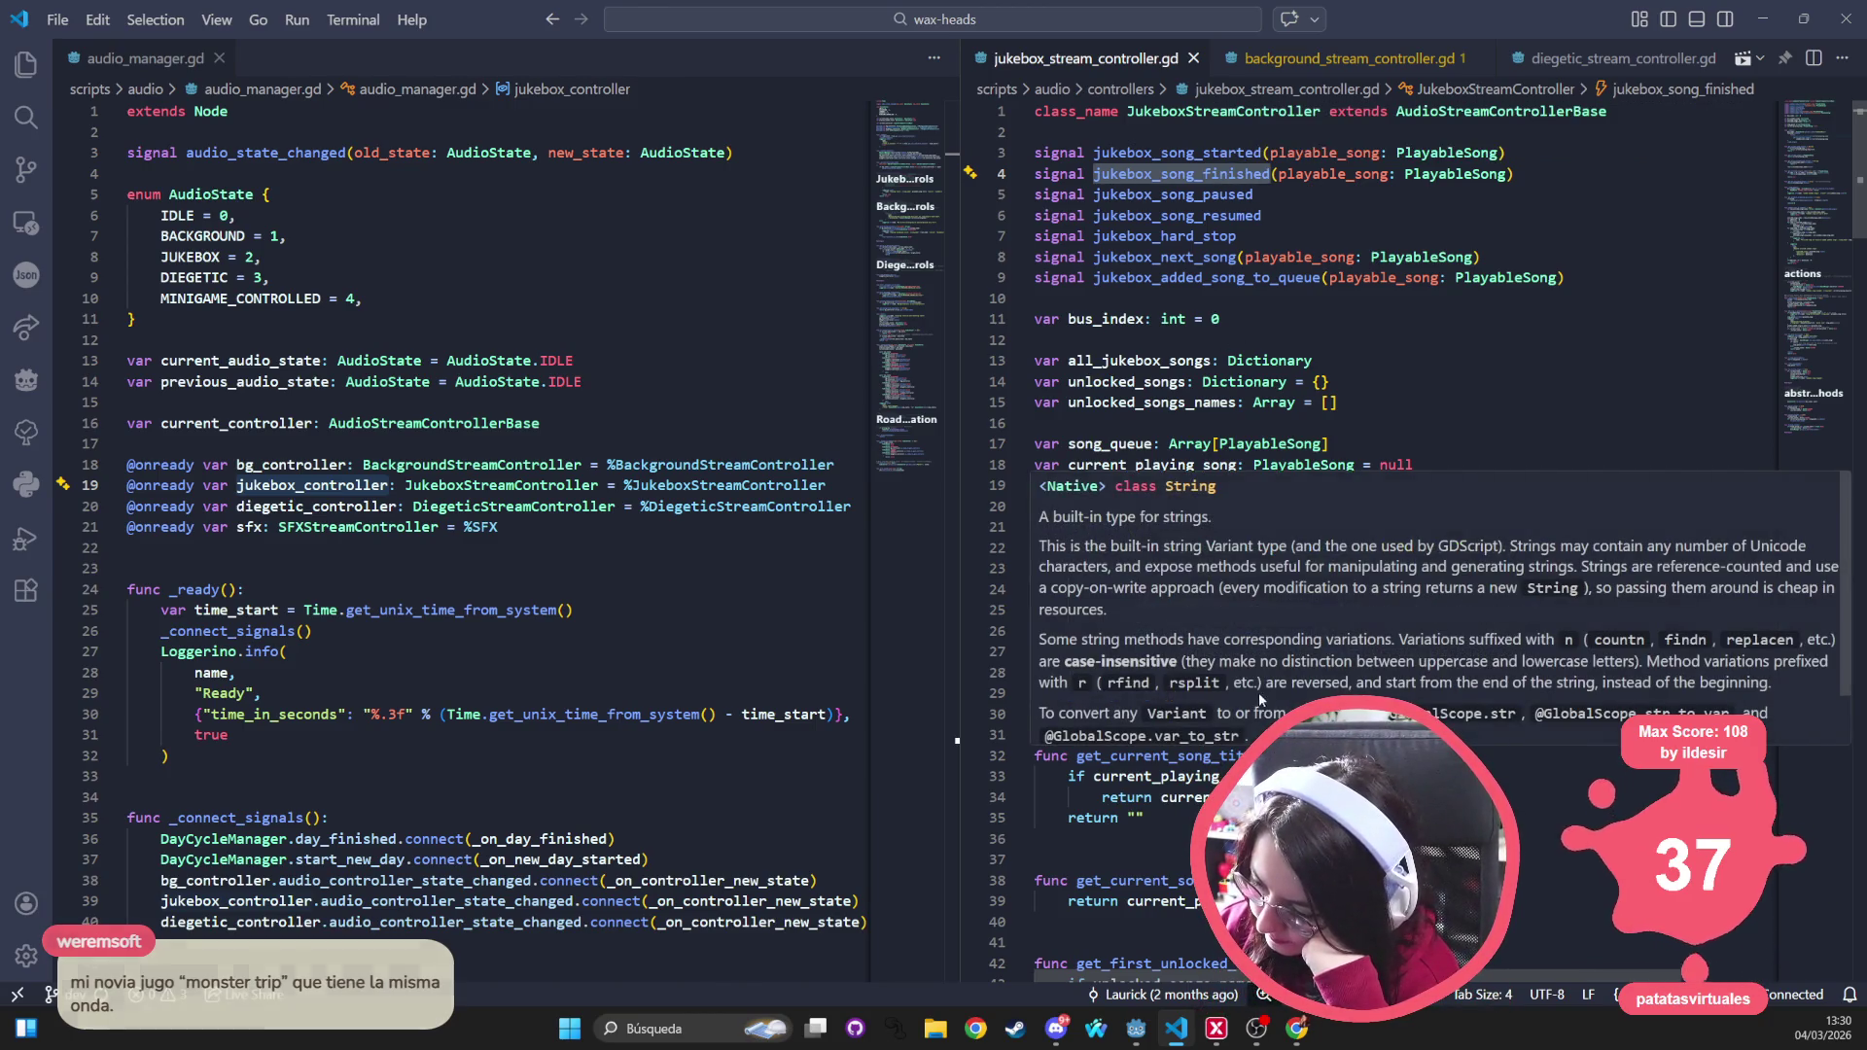
scroll(1342, 681, down, 4)
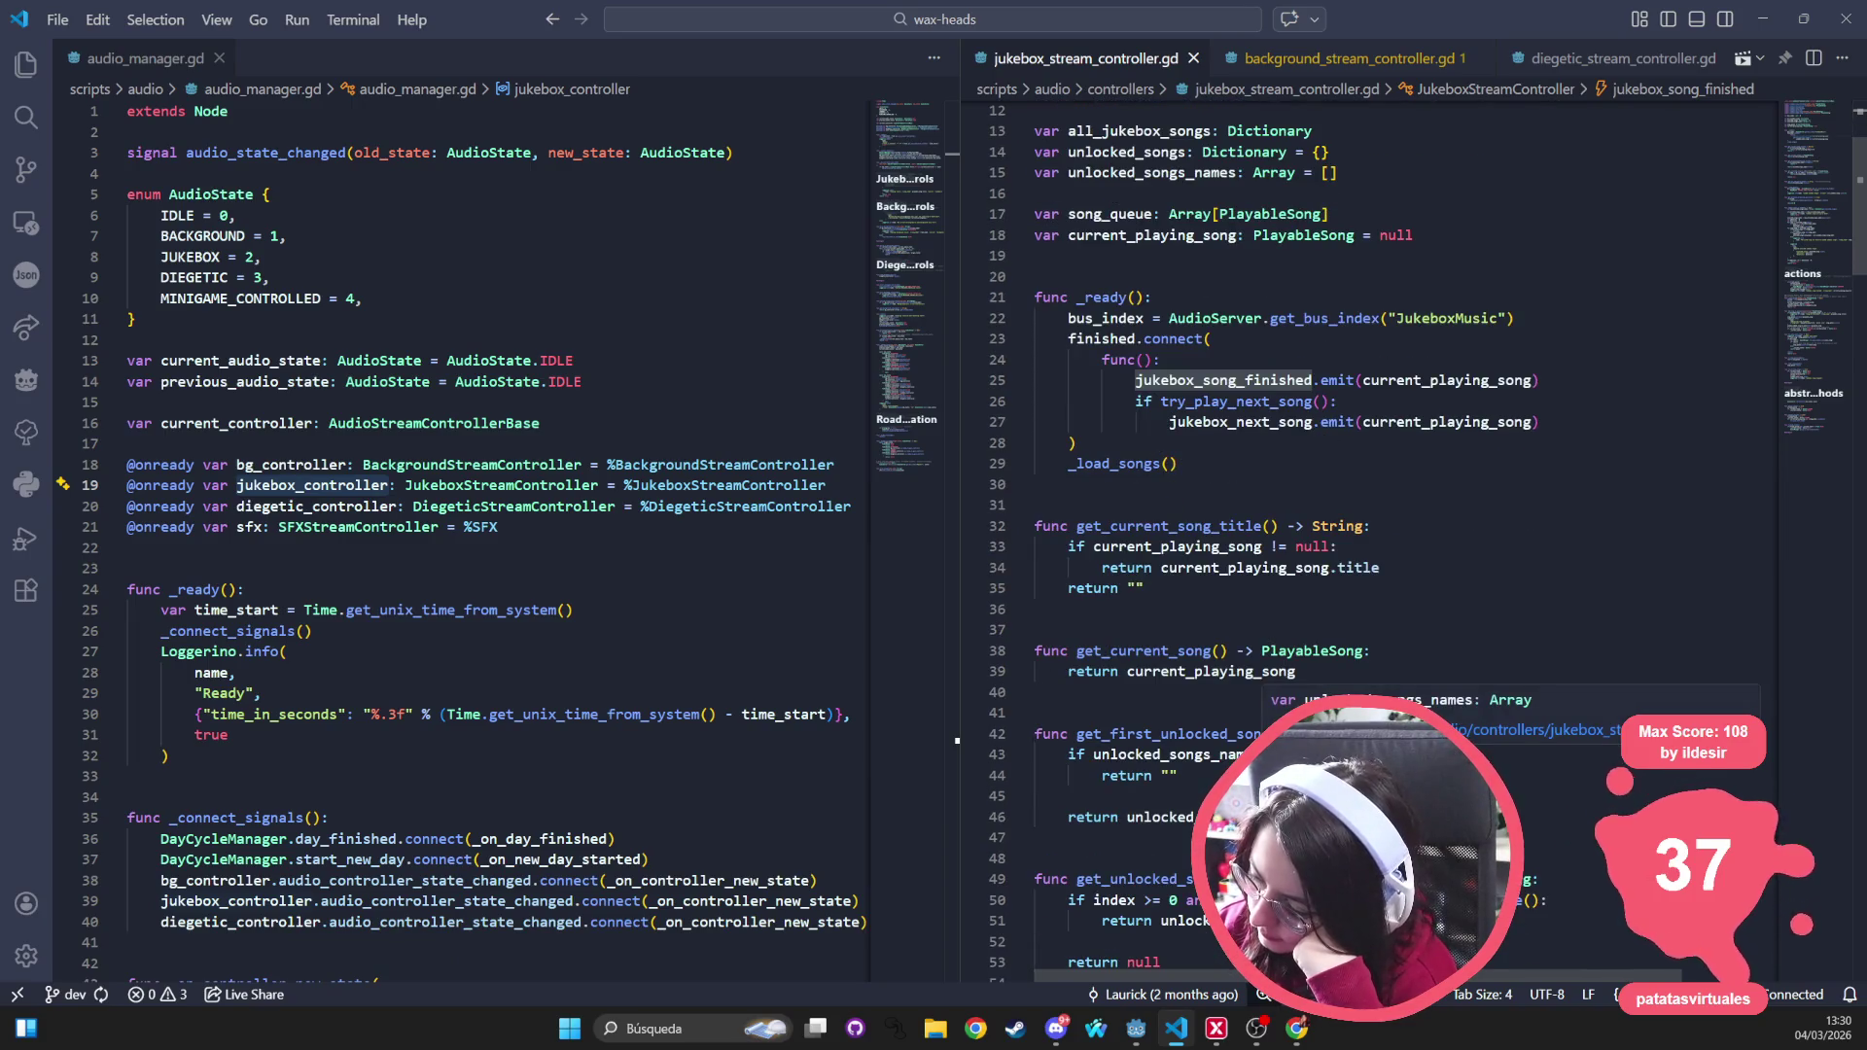
scroll(1342, 681, down, 4)
scroll(1296, 700, down, 12)
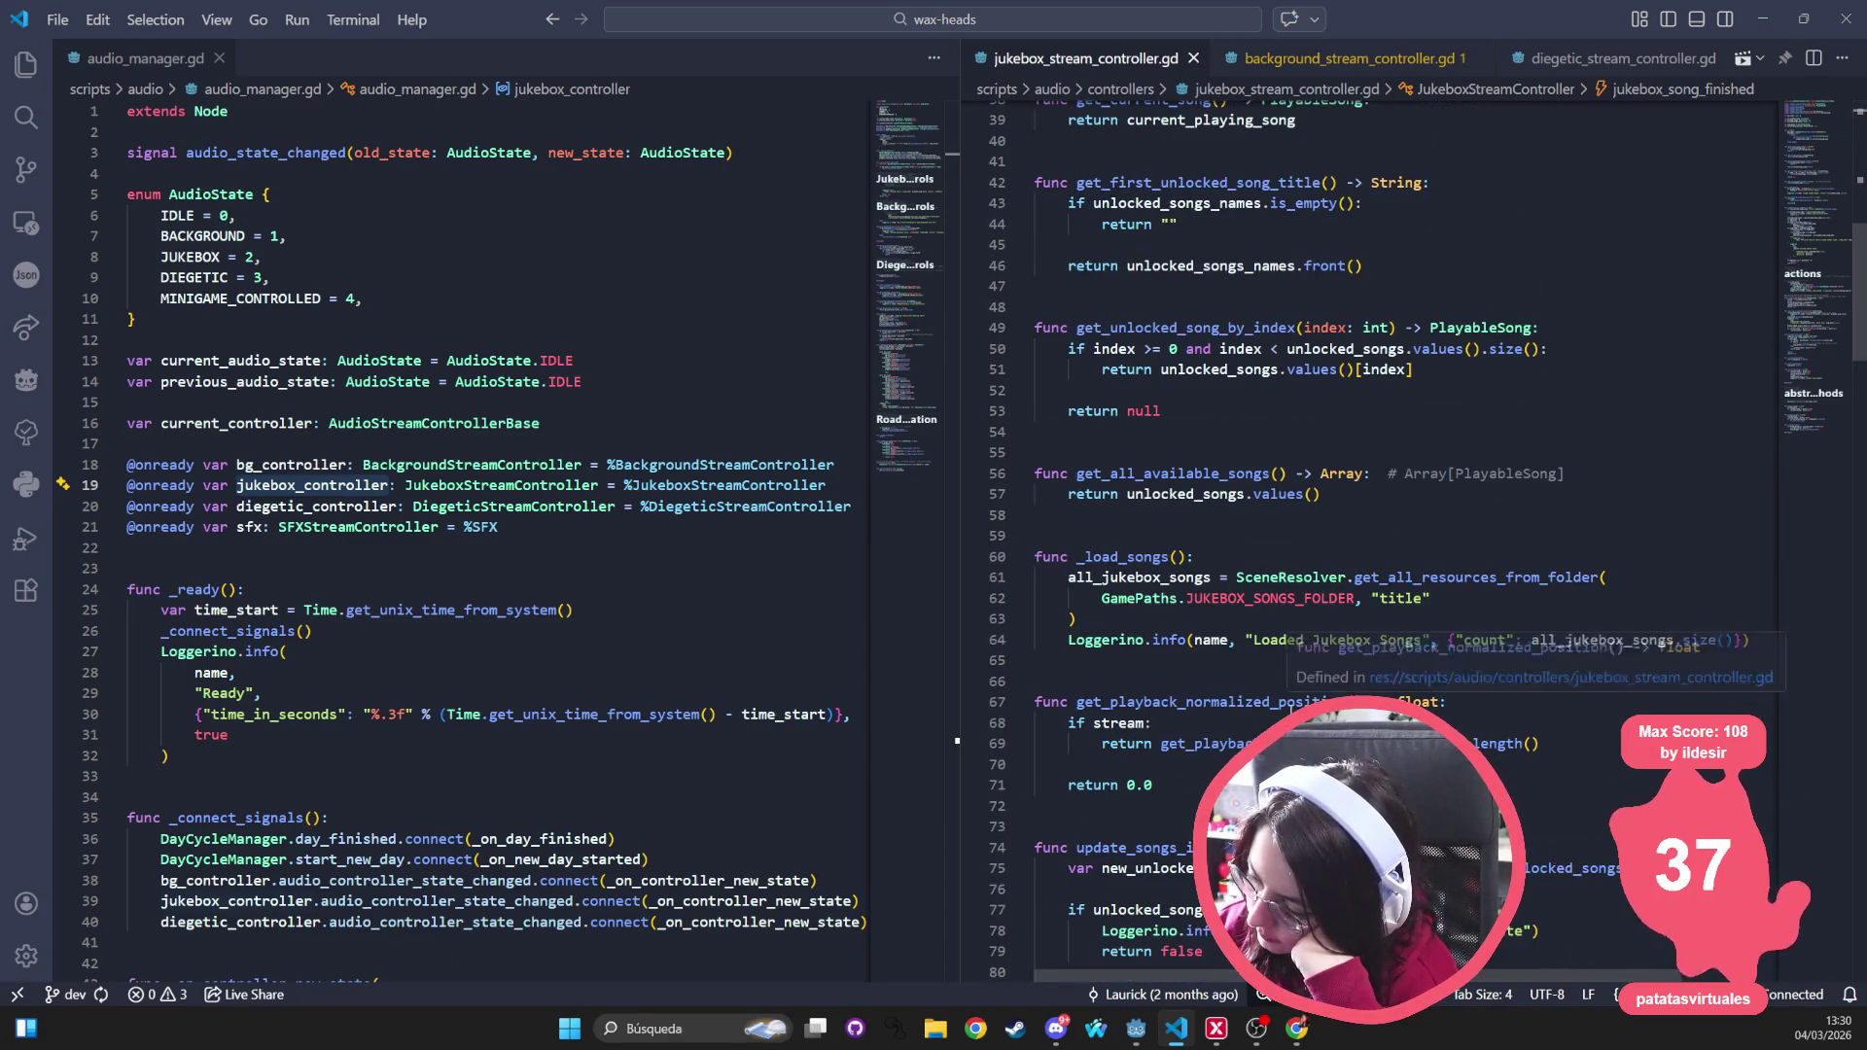
scroll(1295, 700, down, 11)
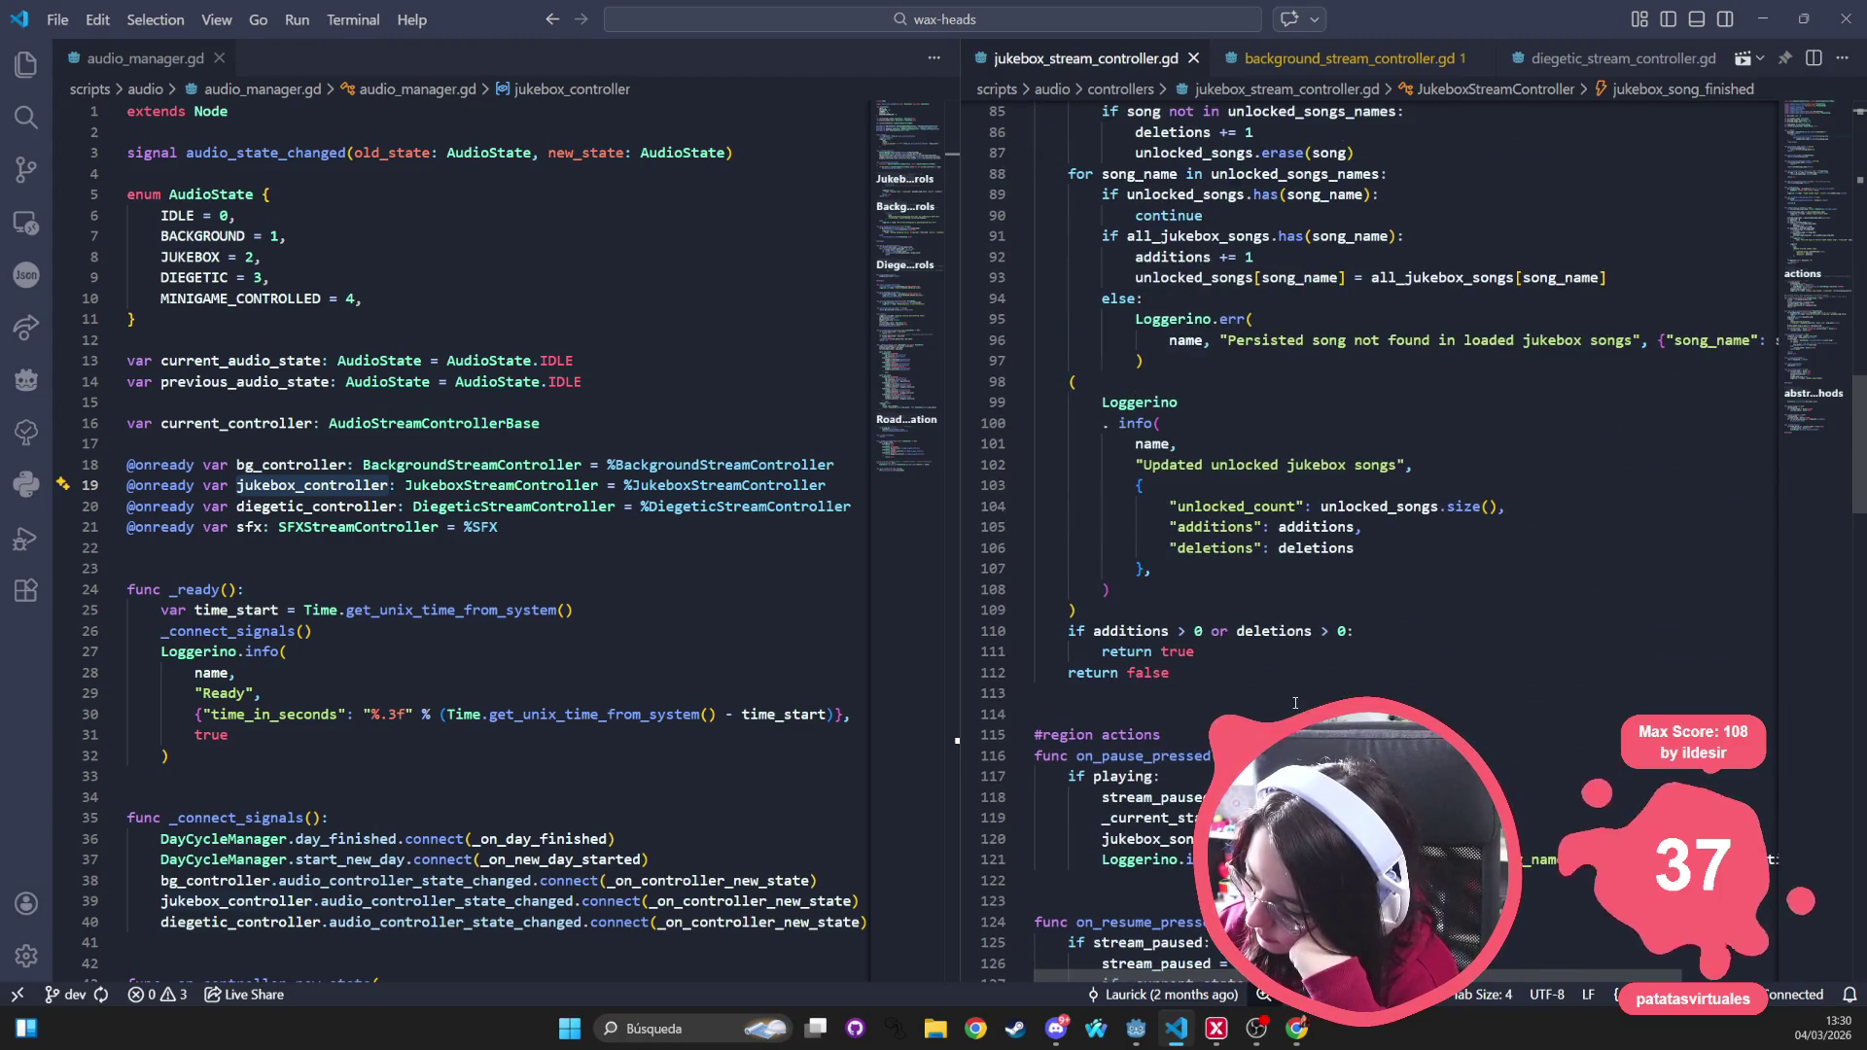
scroll(1291, 707, down, 10)
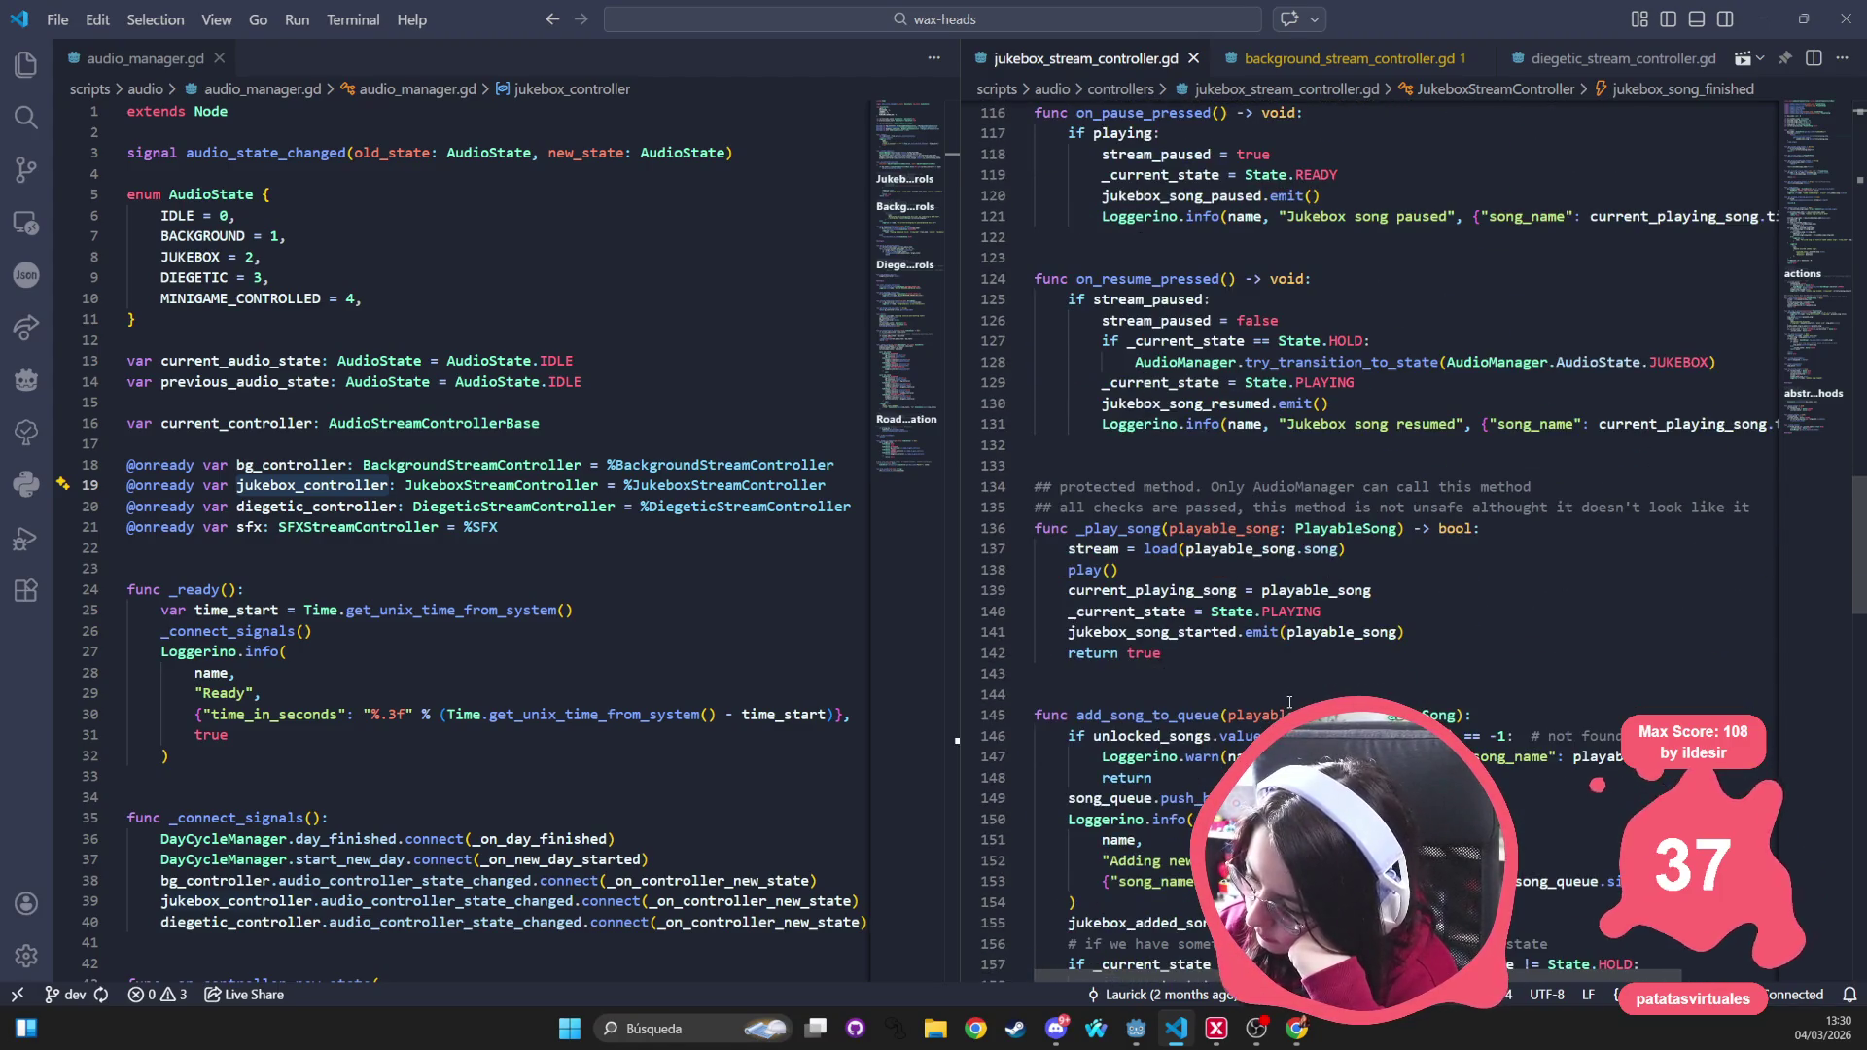
scroll(1289, 700, down, 4)
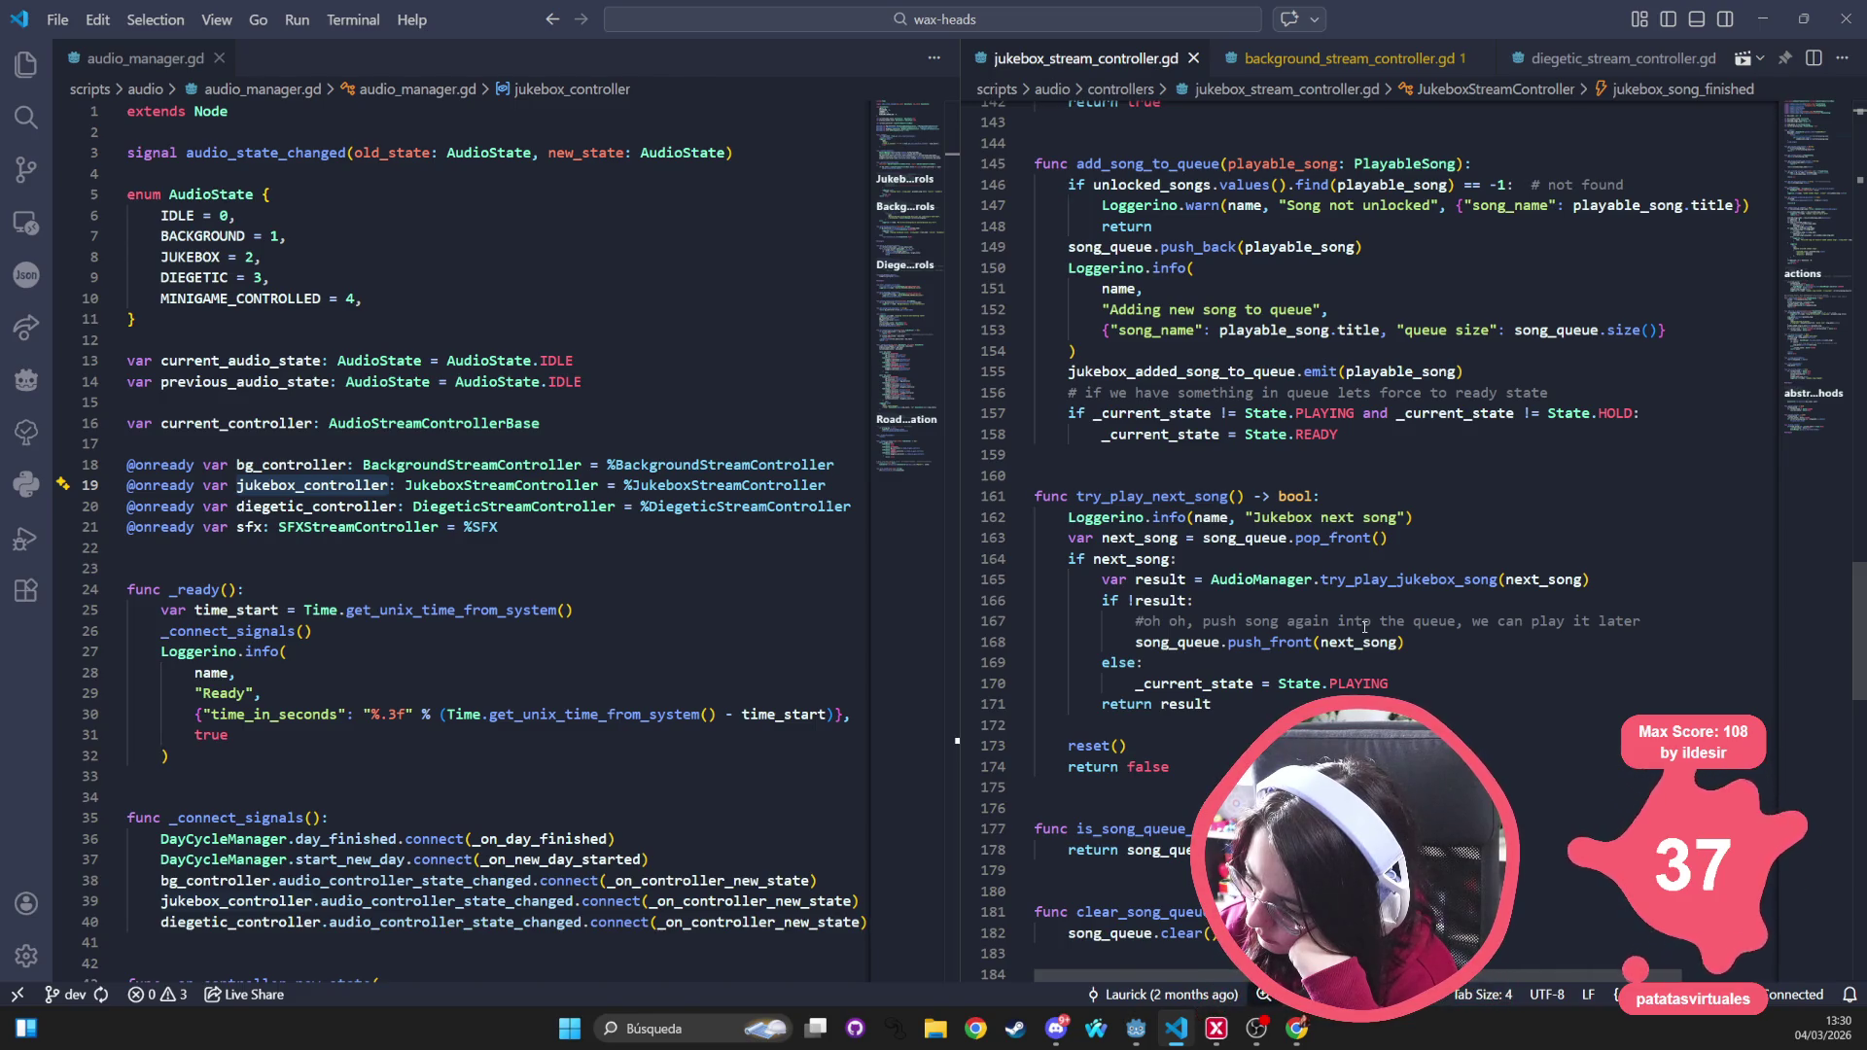
drag(1135, 620, 1686, 622)
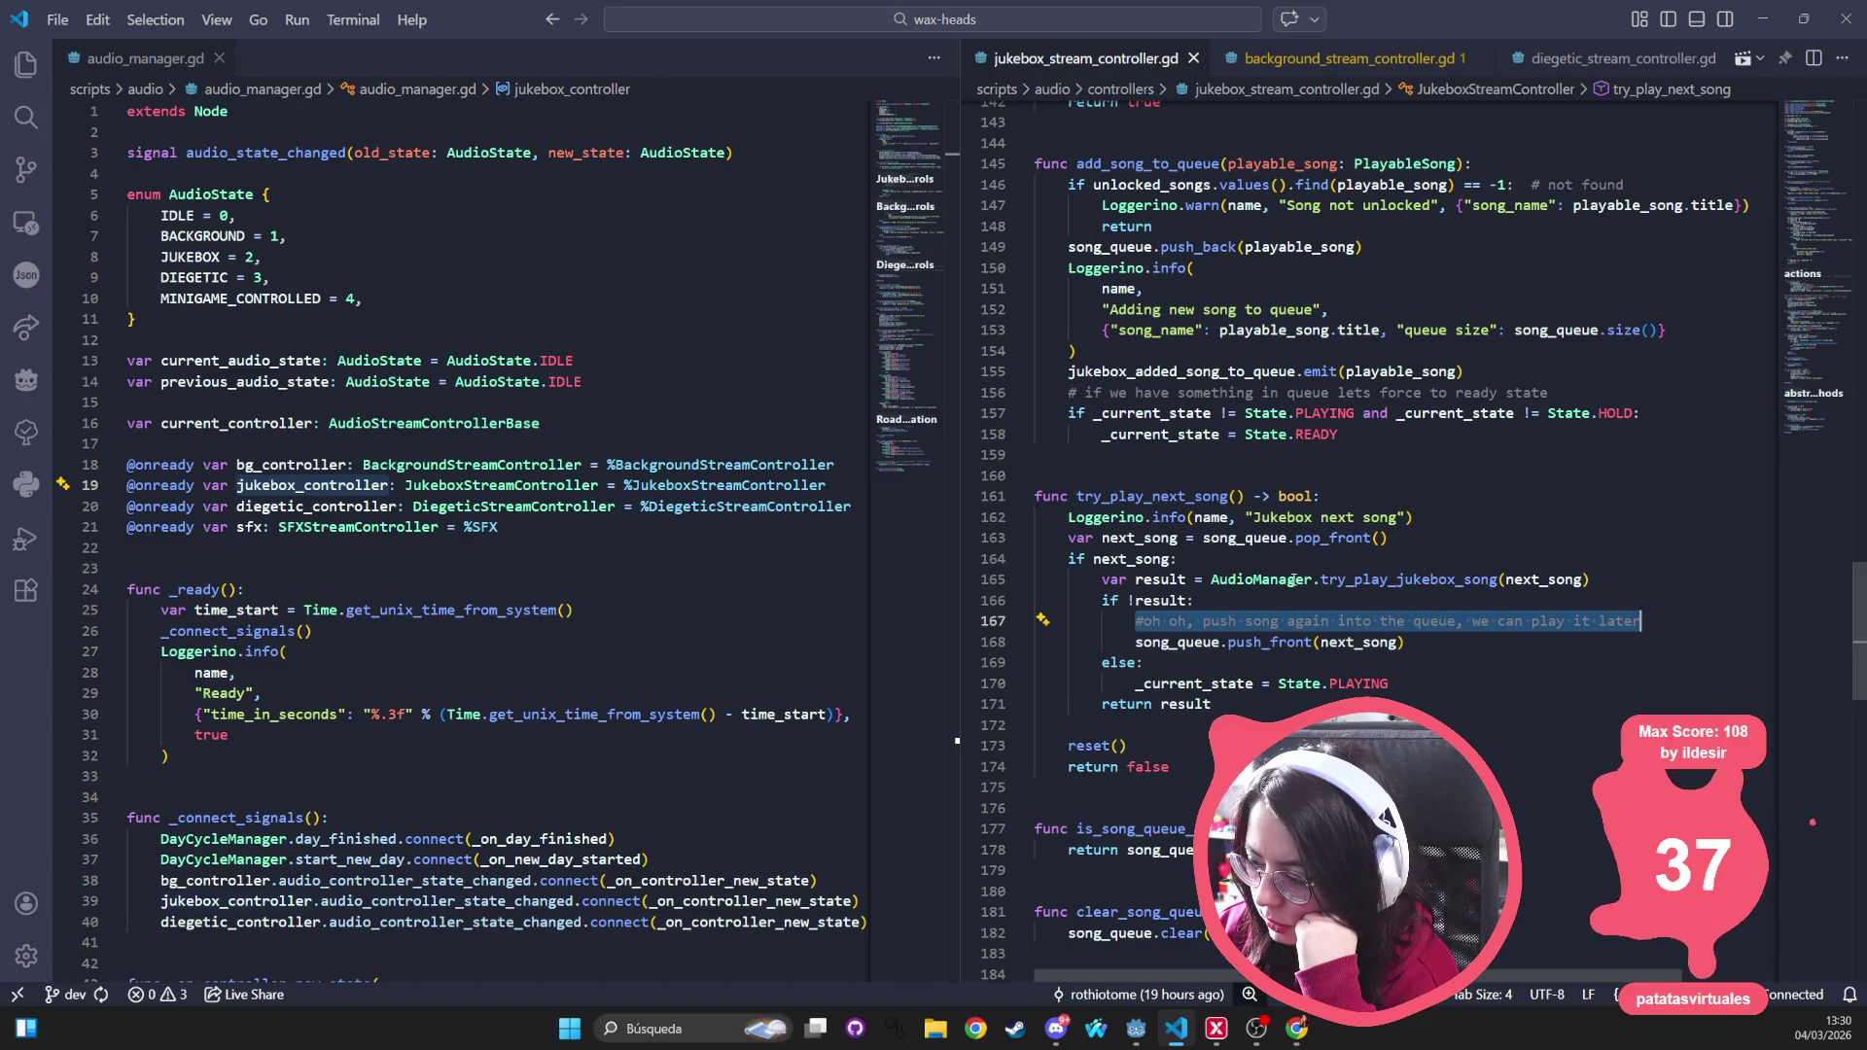
scroll(1182, 576, down, 1)
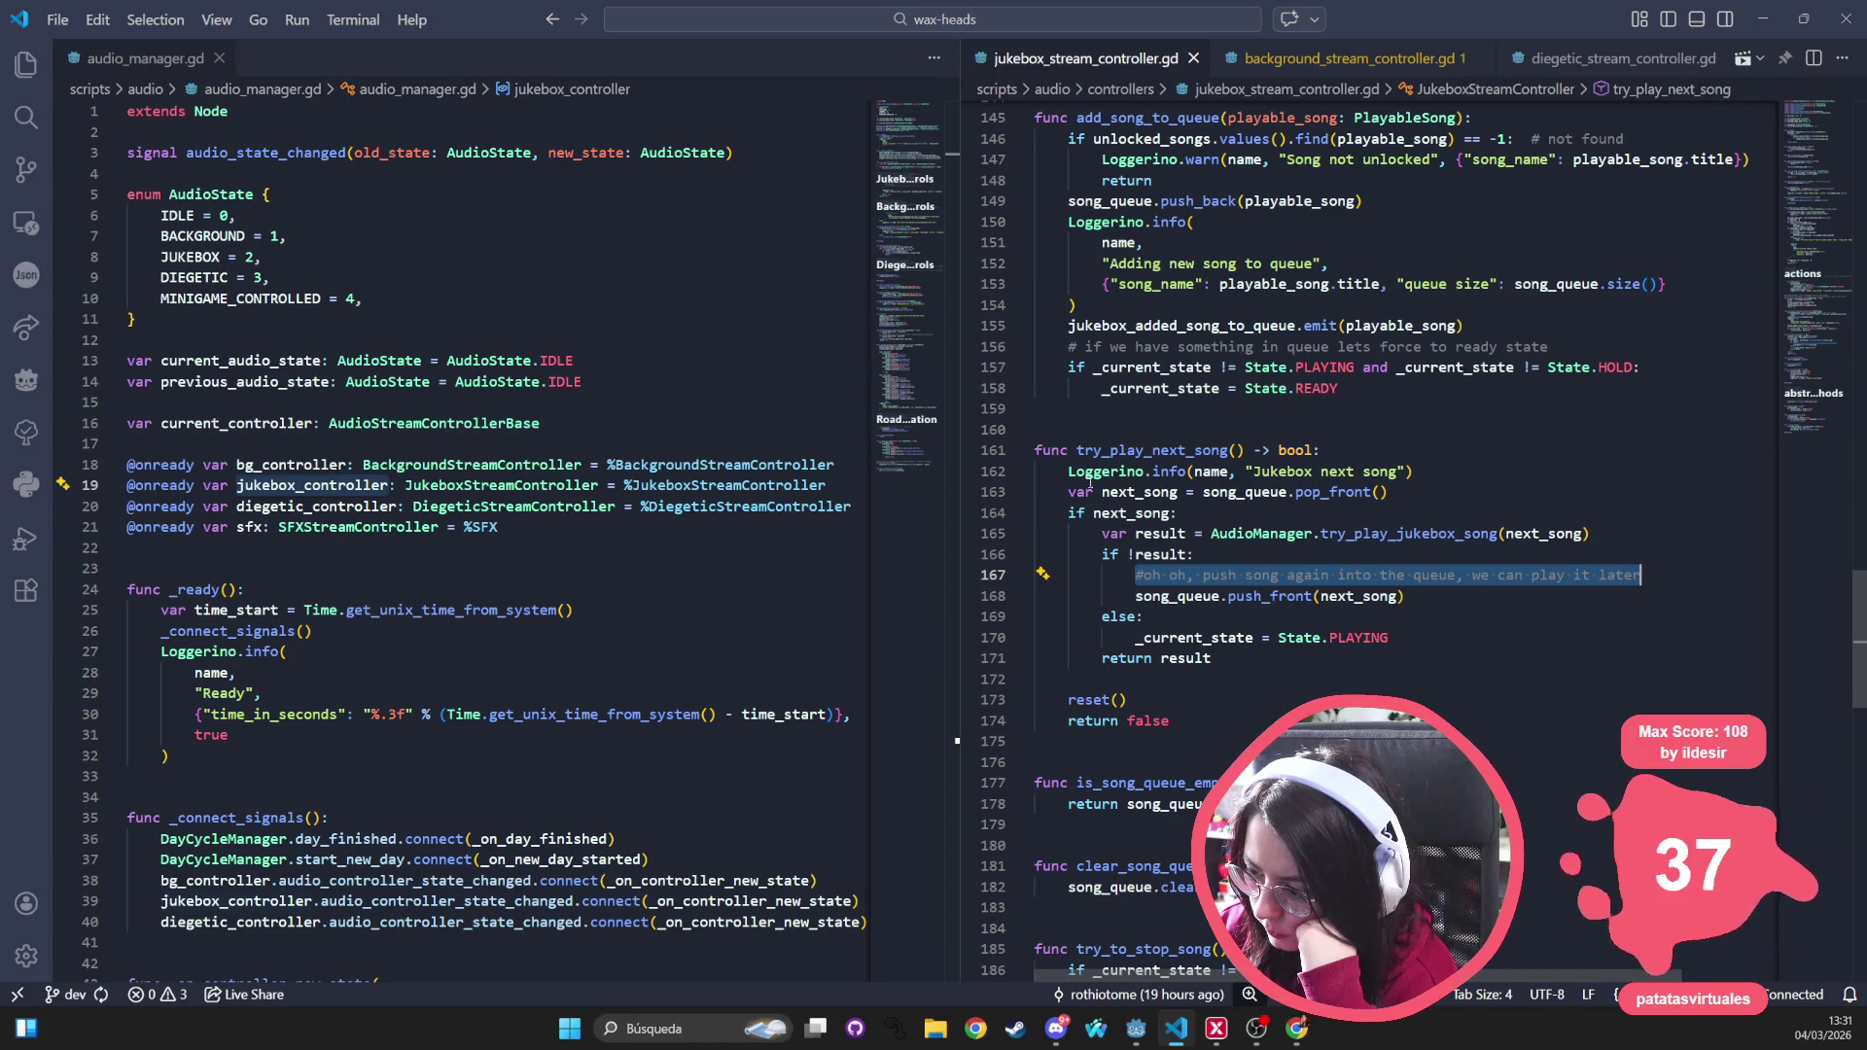
triple_click(1178, 573)
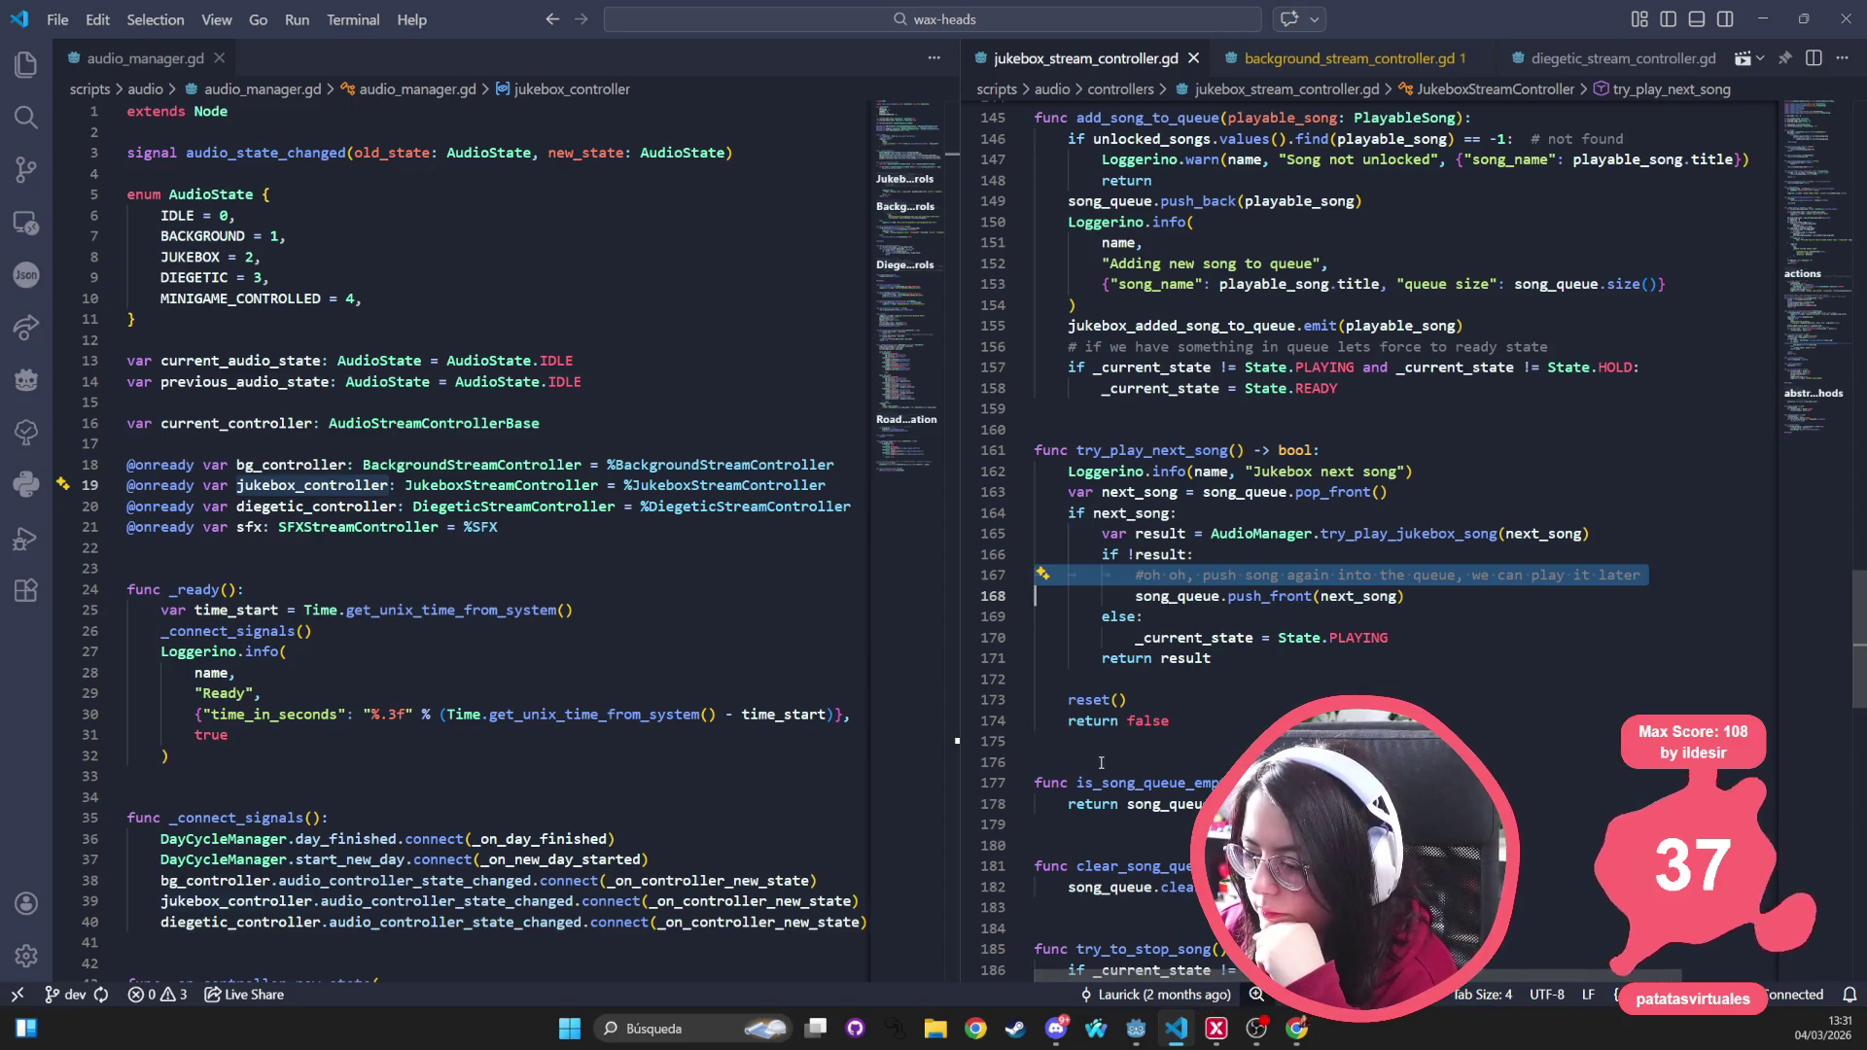
click(1108, 699)
scroll(1217, 722, down, 6)
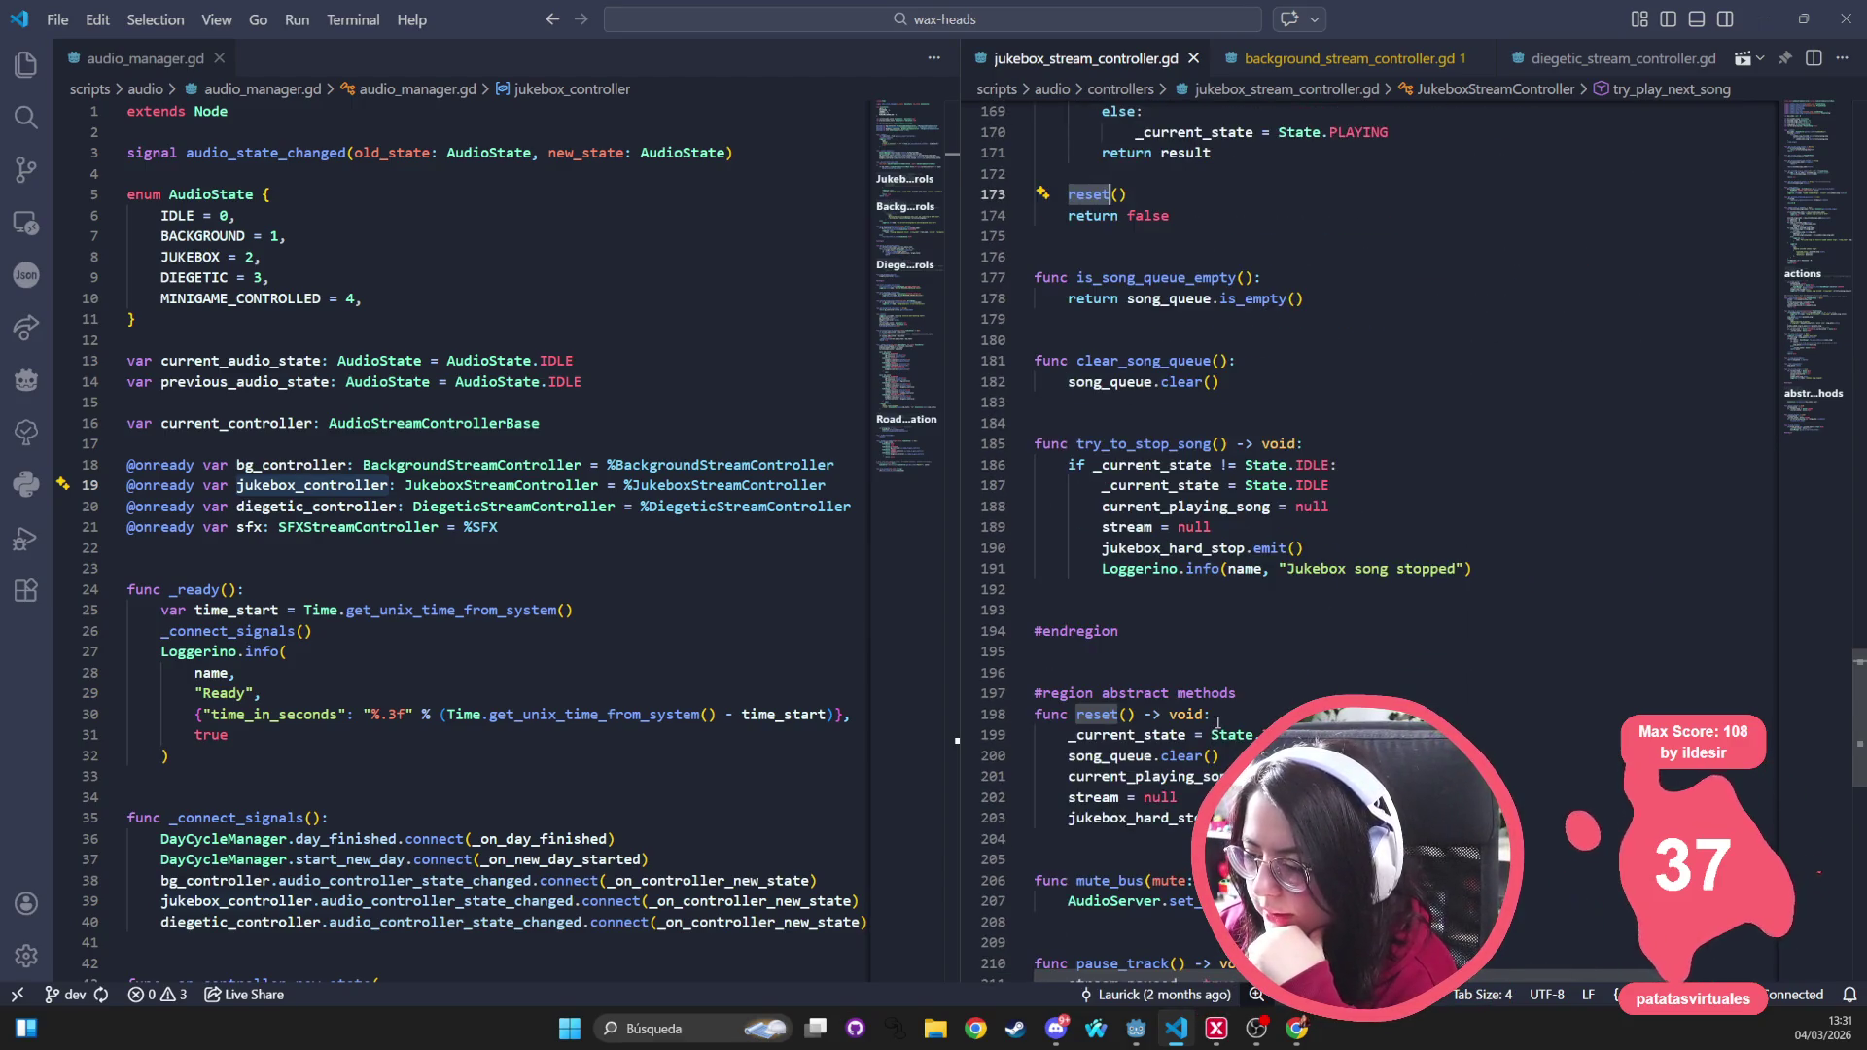
scroll(1218, 723, down, 1)
click(1096, 690)
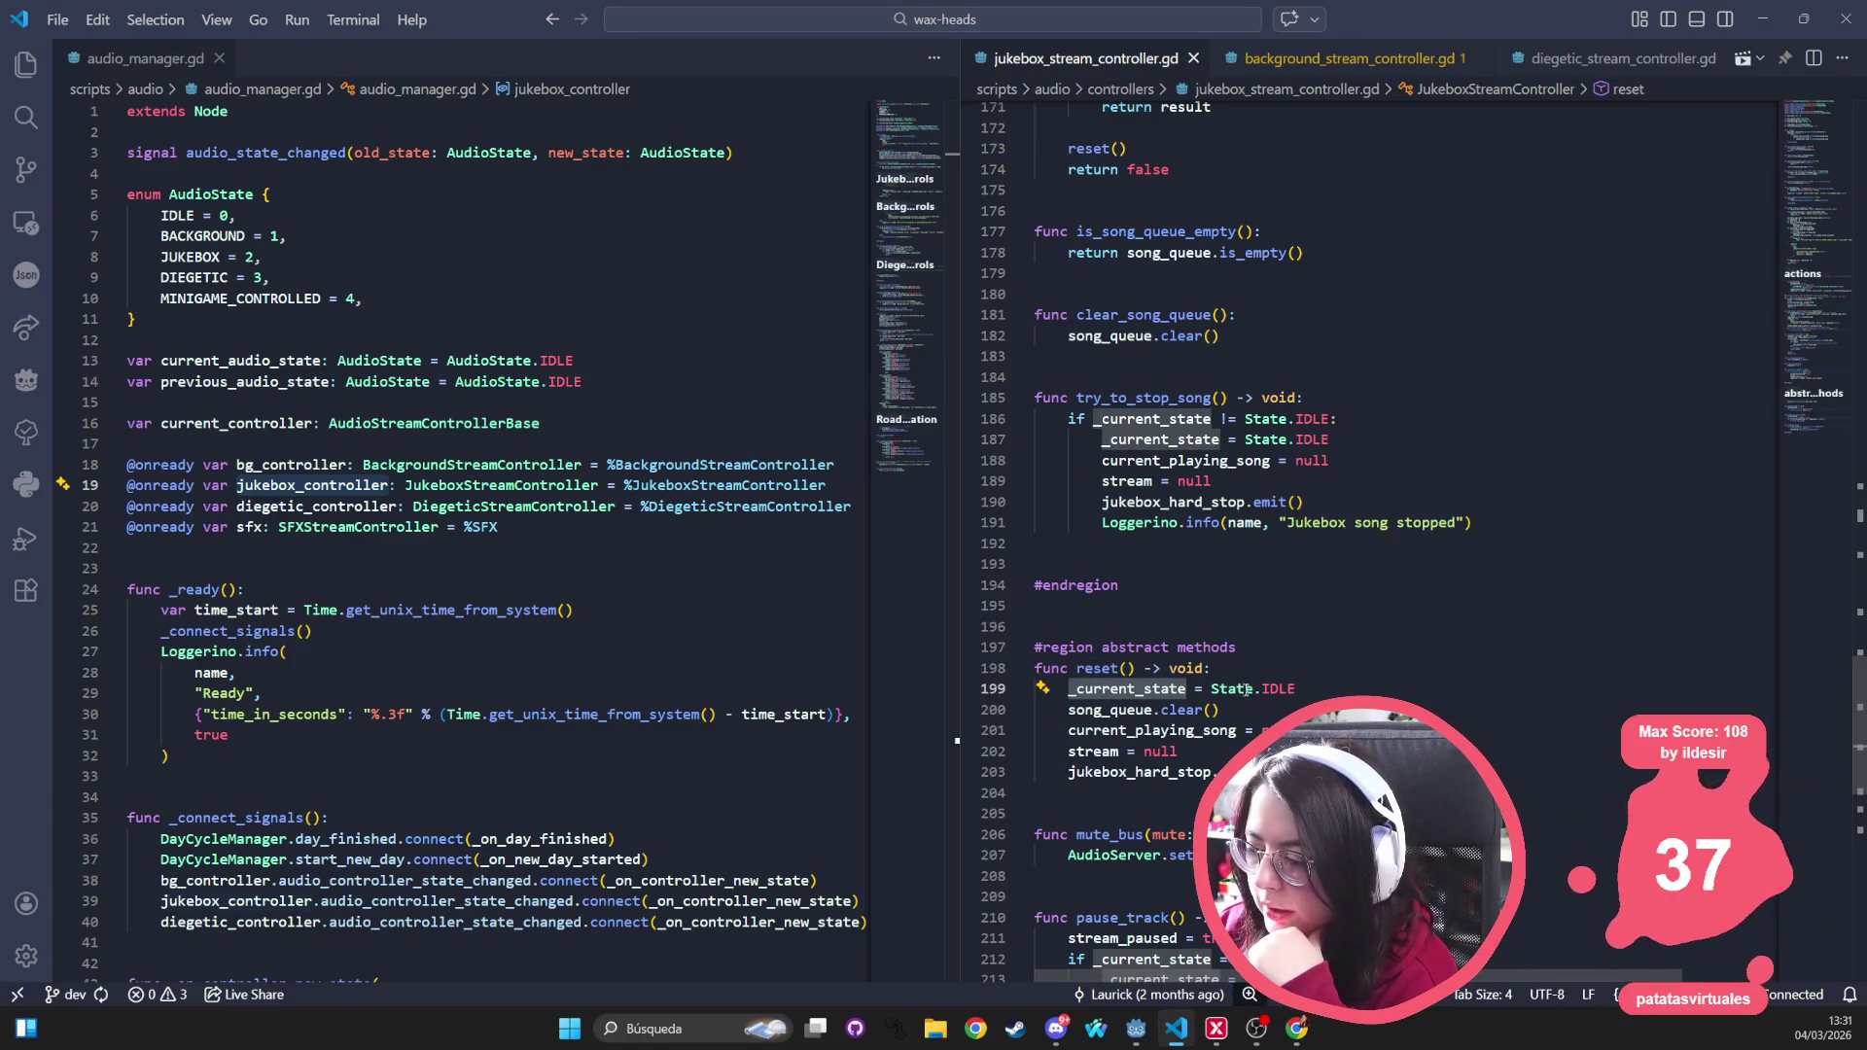
mouse_move(1260, 686)
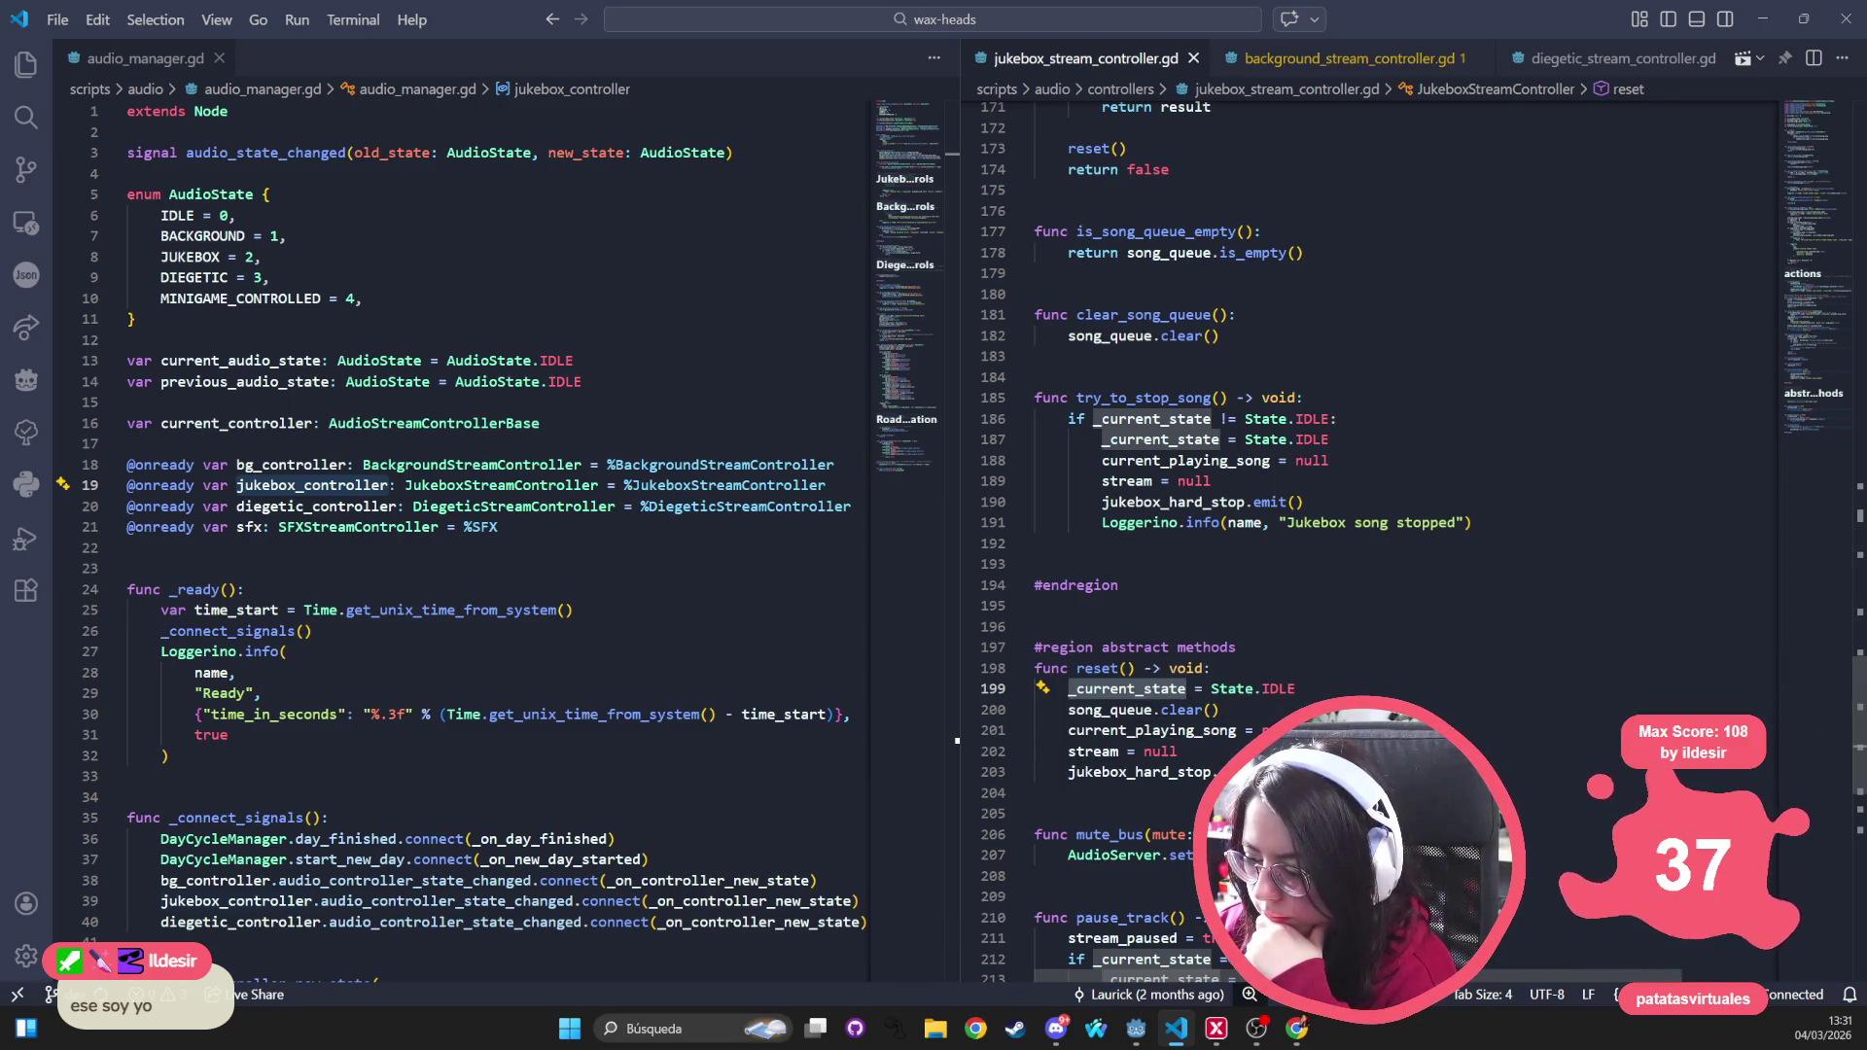
mouse_move(1147, 693)
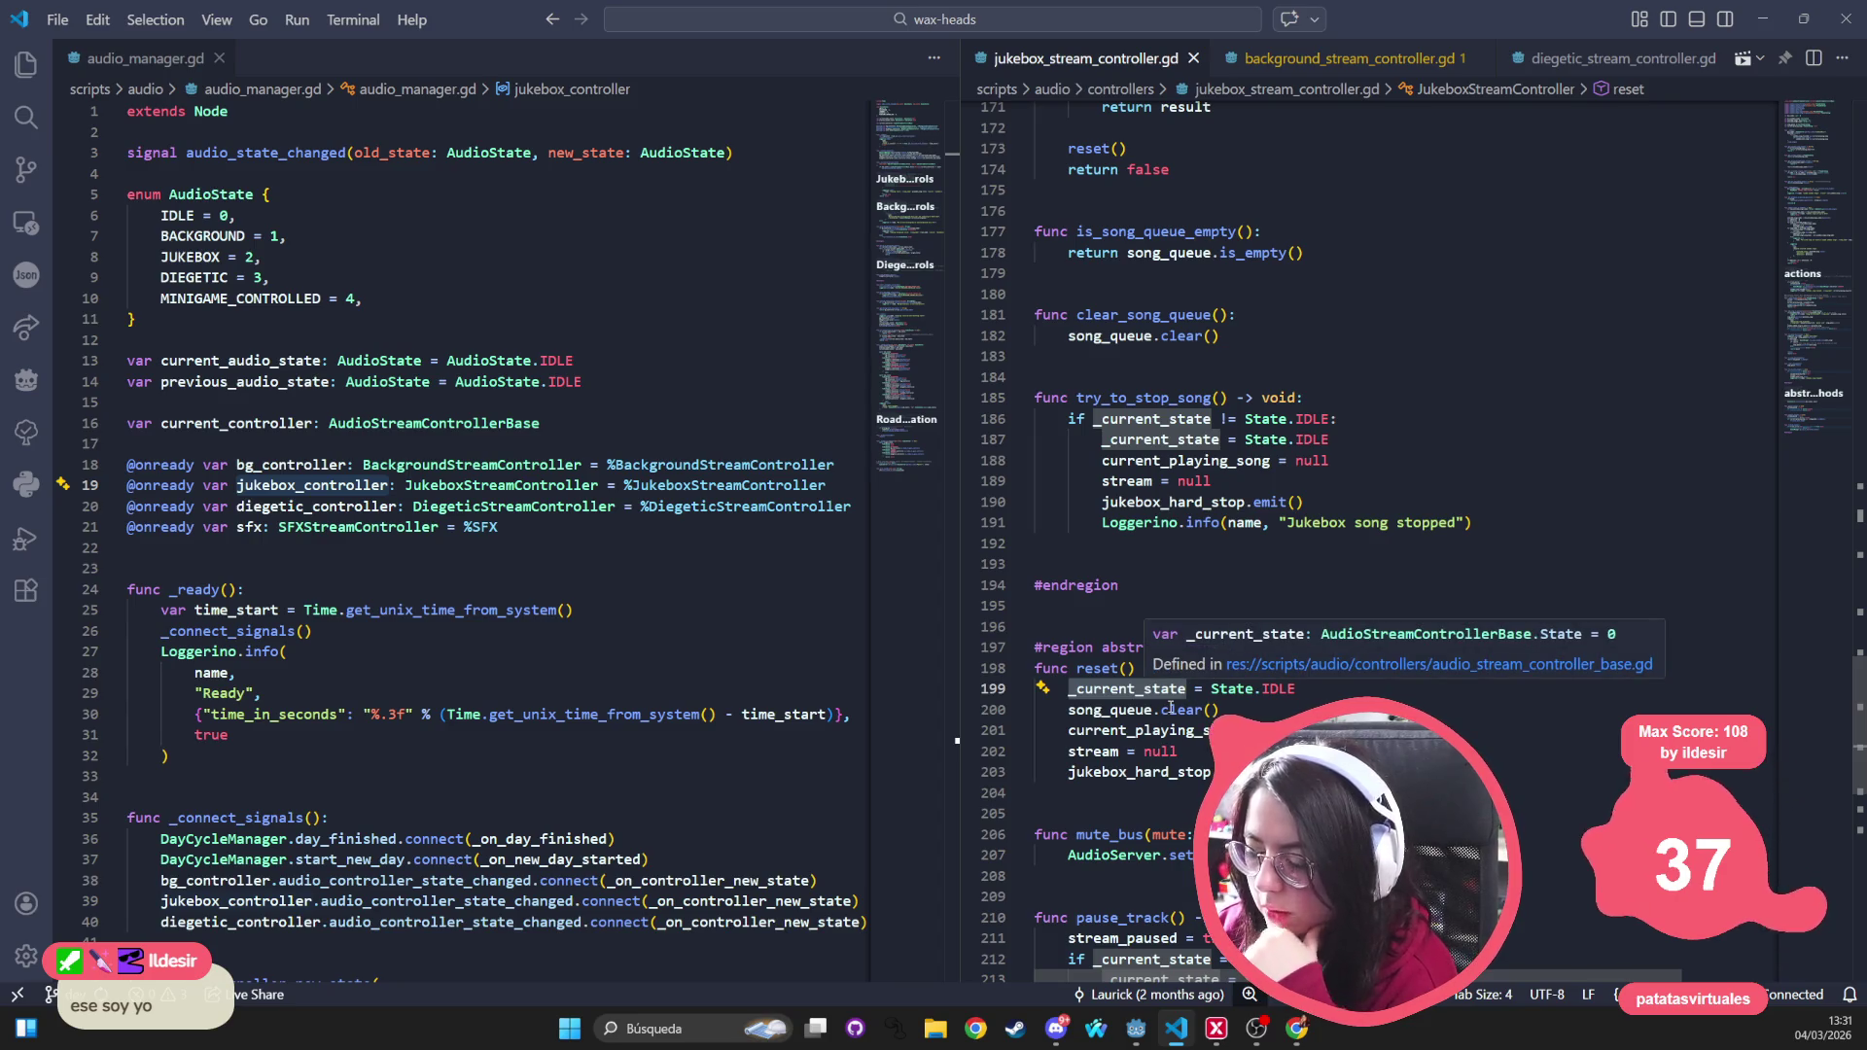
mouse_move(1146, 725)
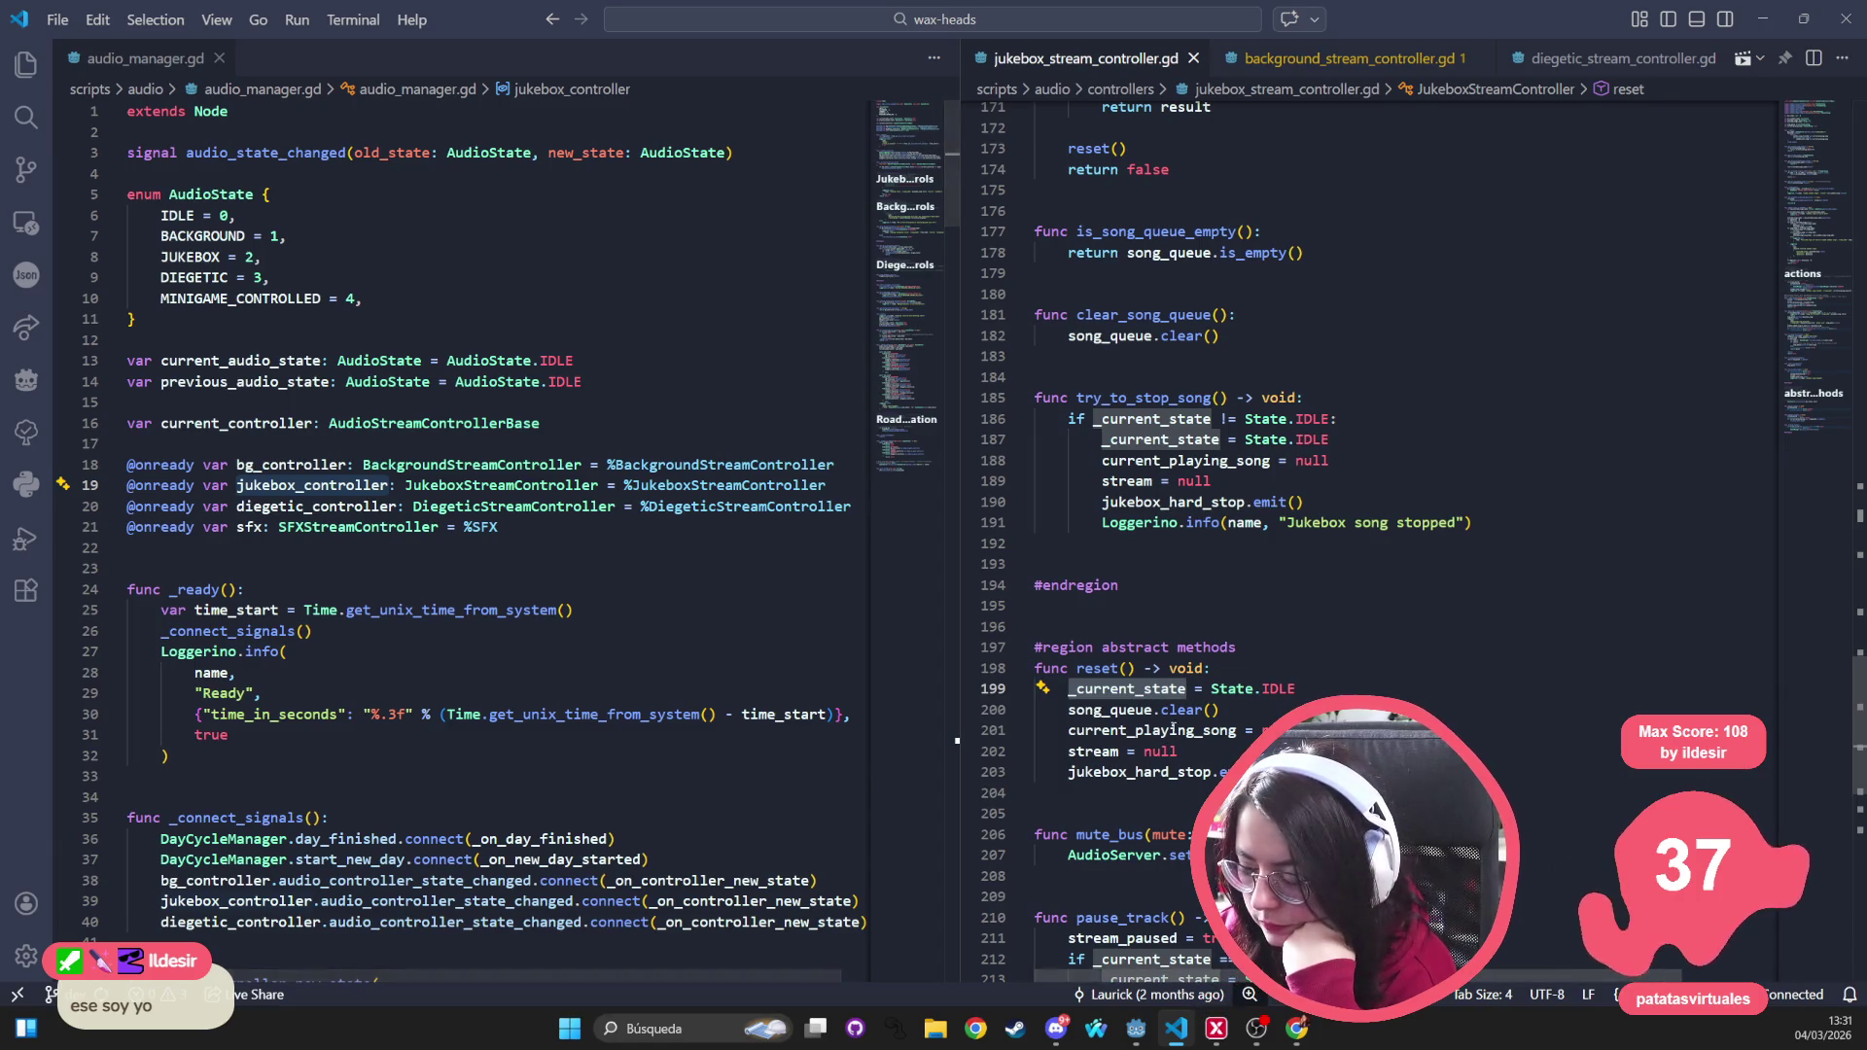
scroll(1289, 676, up, 15)
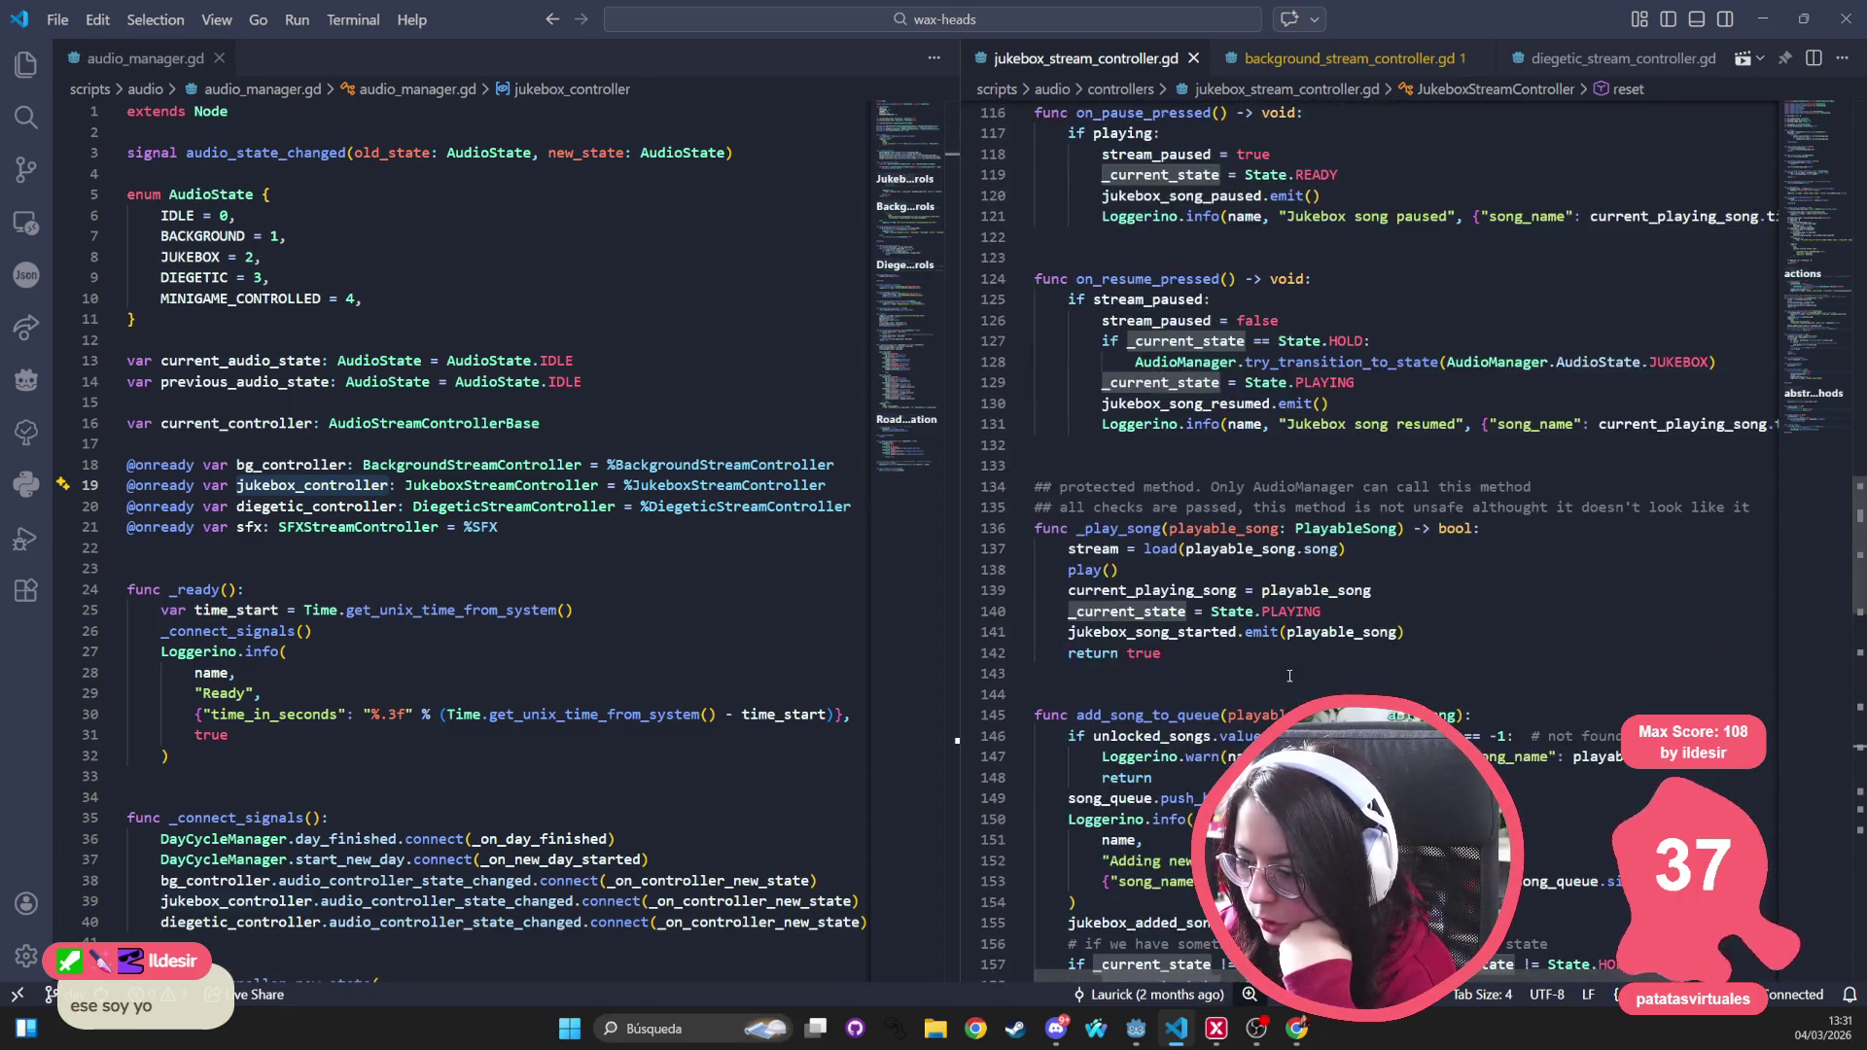
scroll(1289, 676, down, 9)
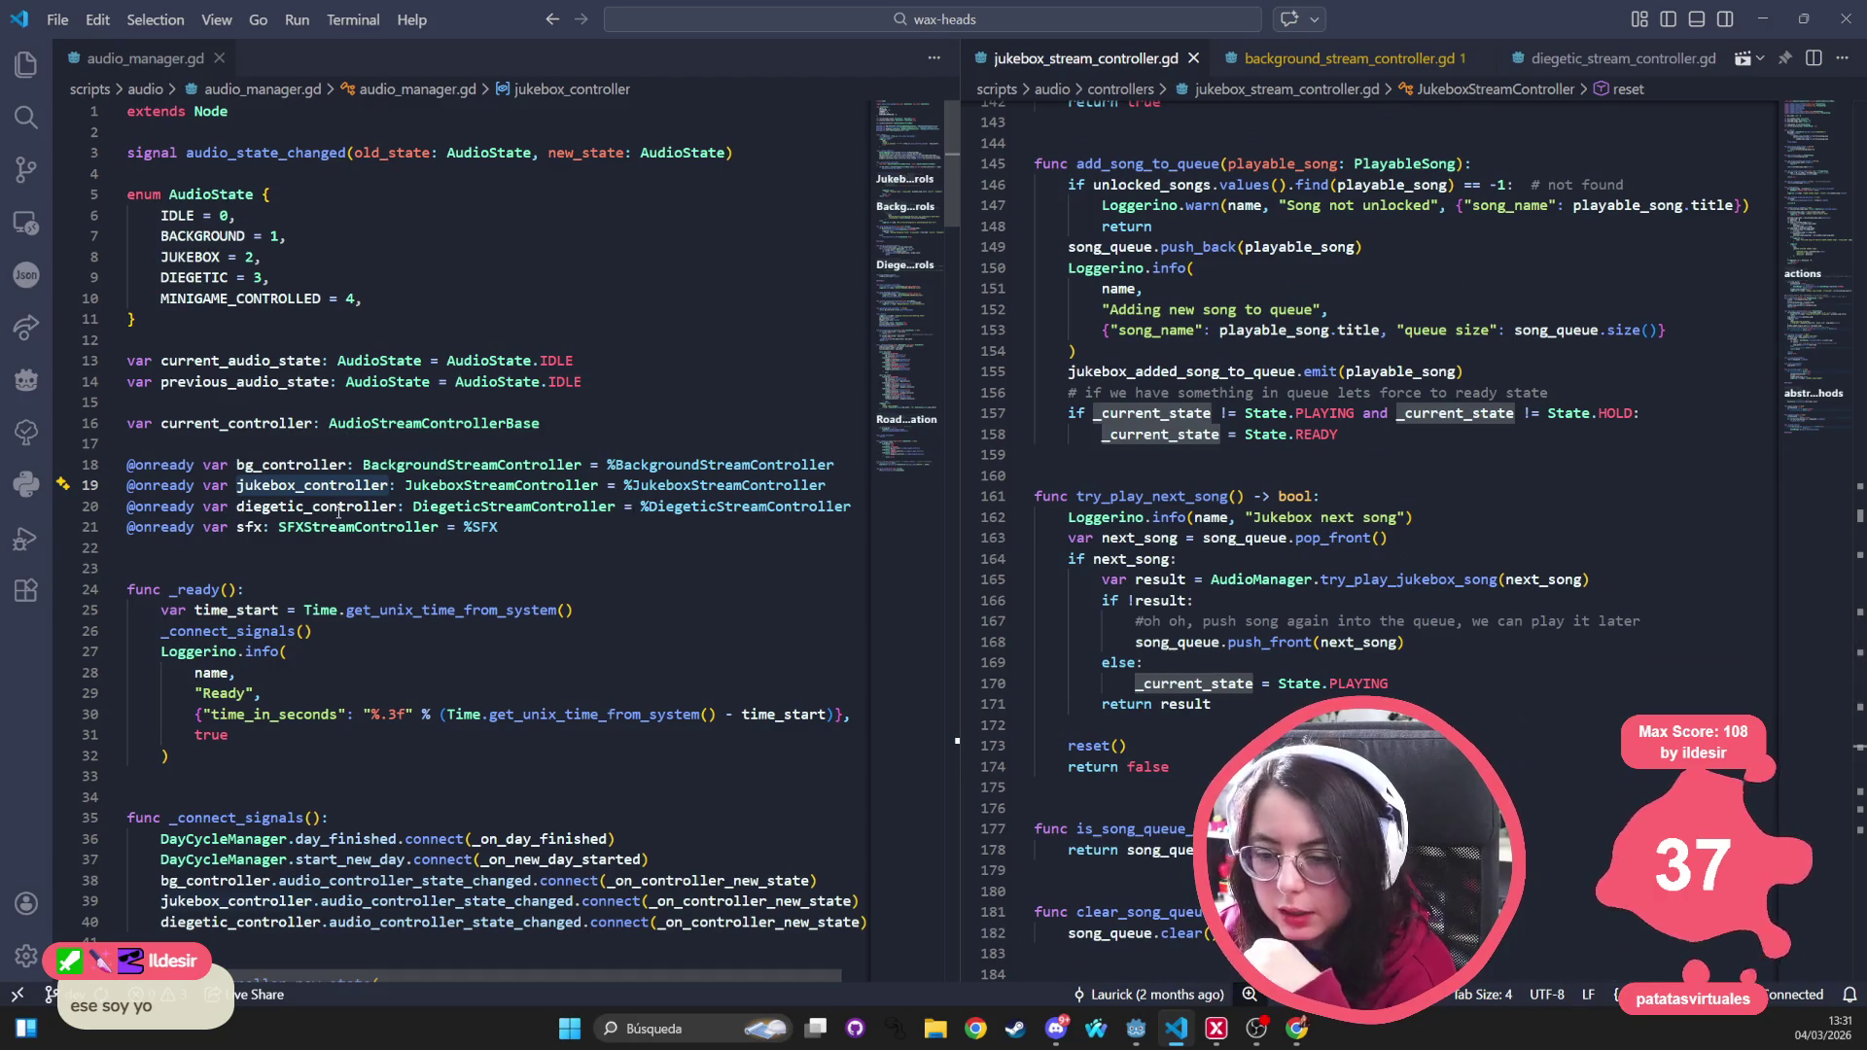
Highlight uses of _on_controller_new_state and the layer parameter in audio_manager.gd
scroll(457, 685, down, 3)
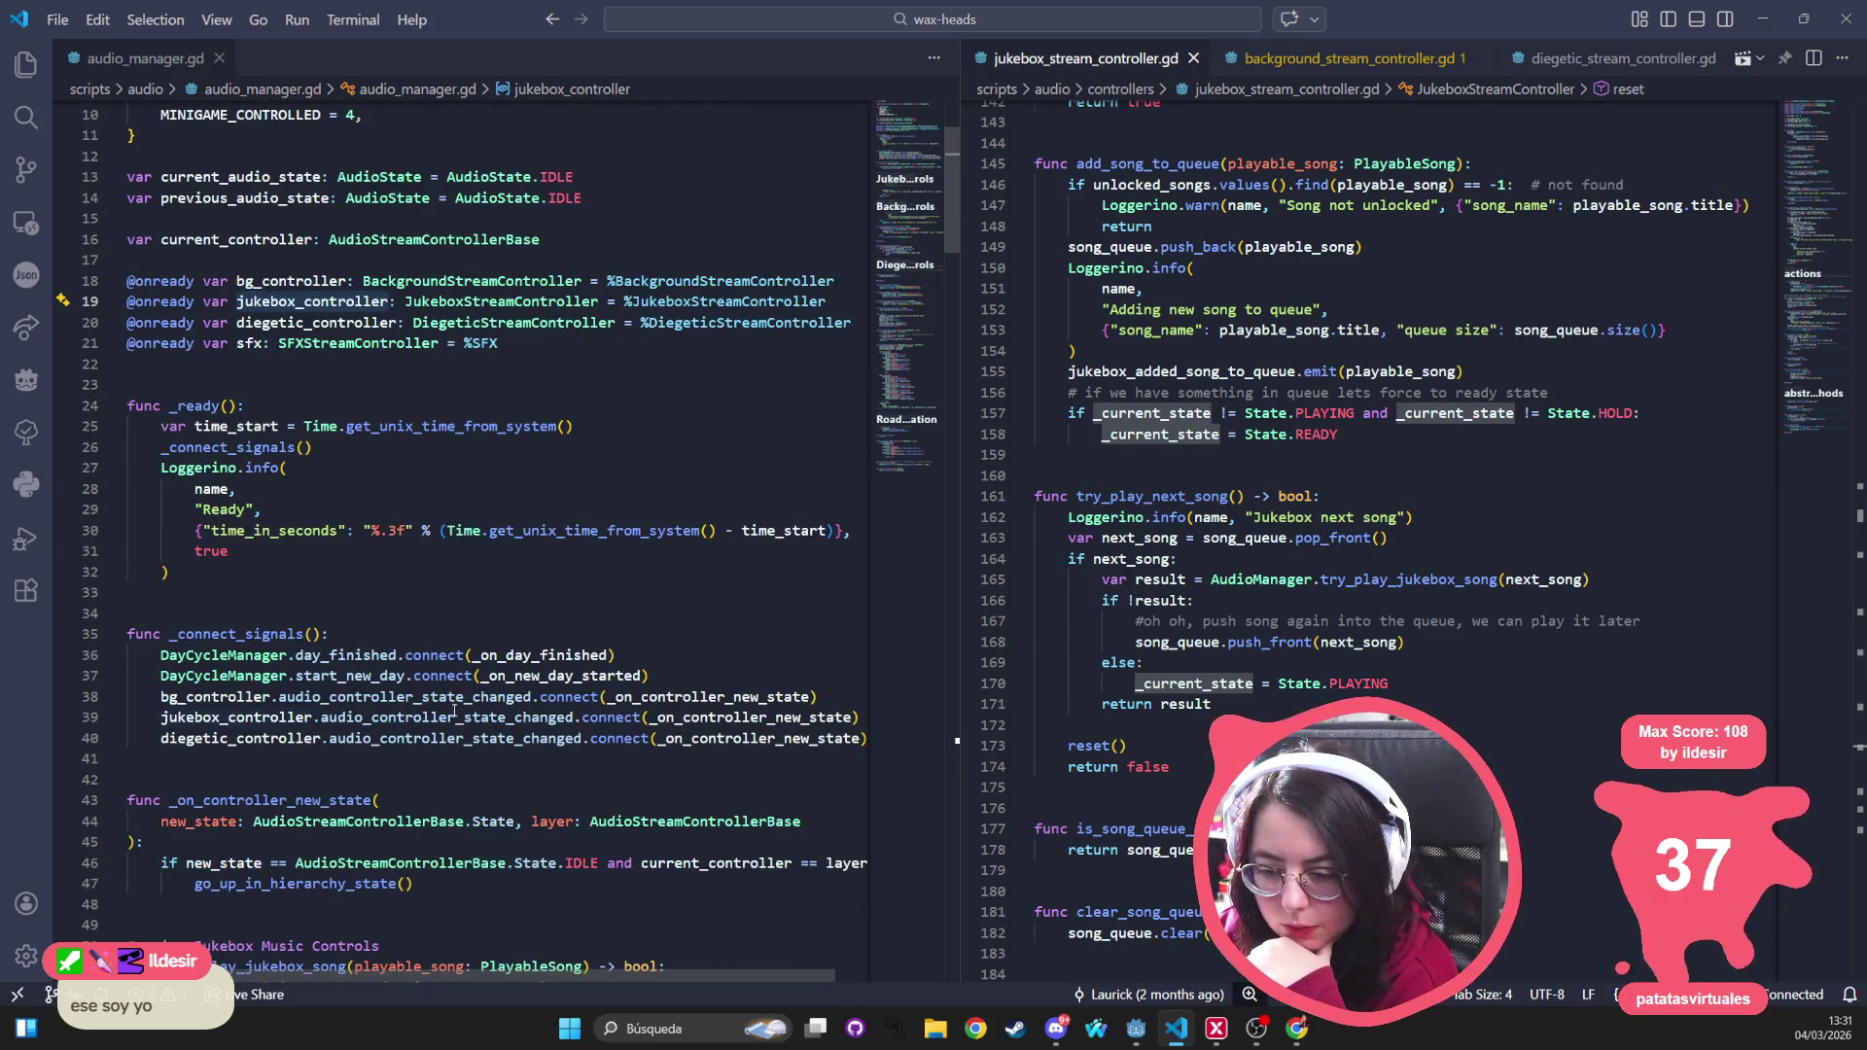
mouse_move(536, 720)
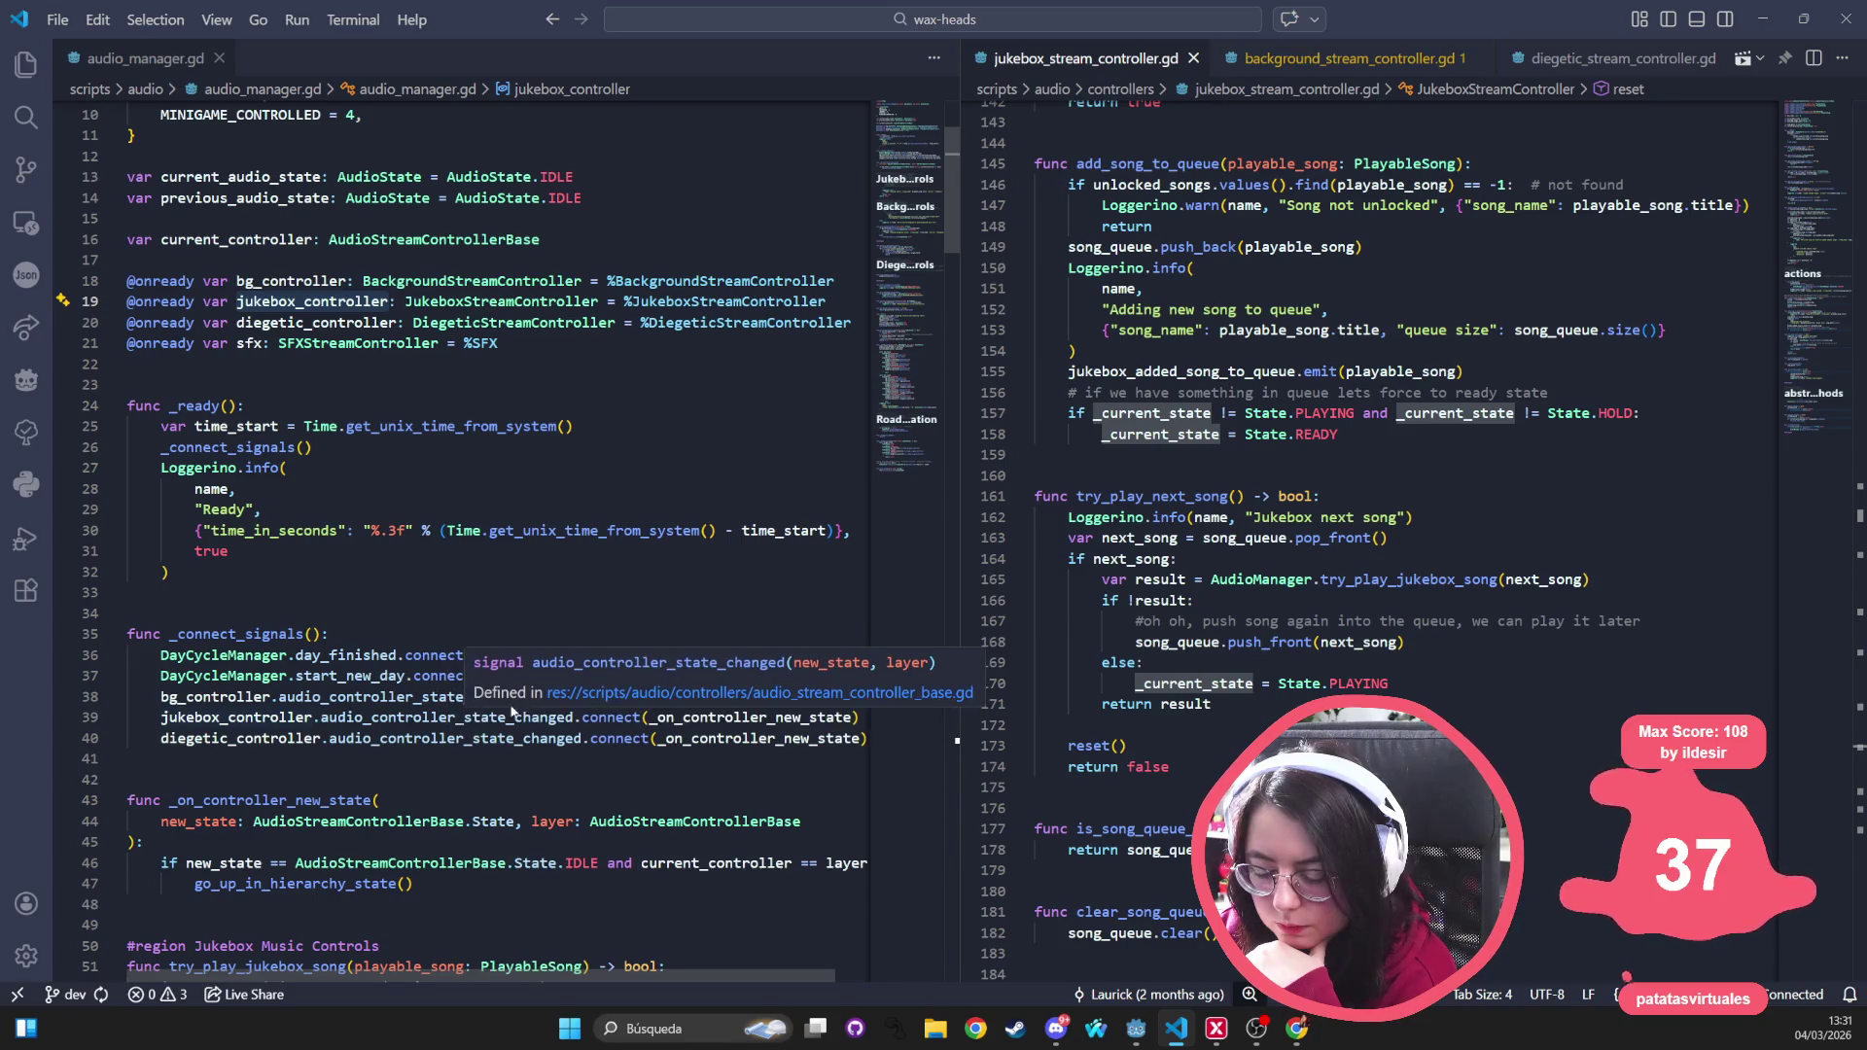
click(853, 718)
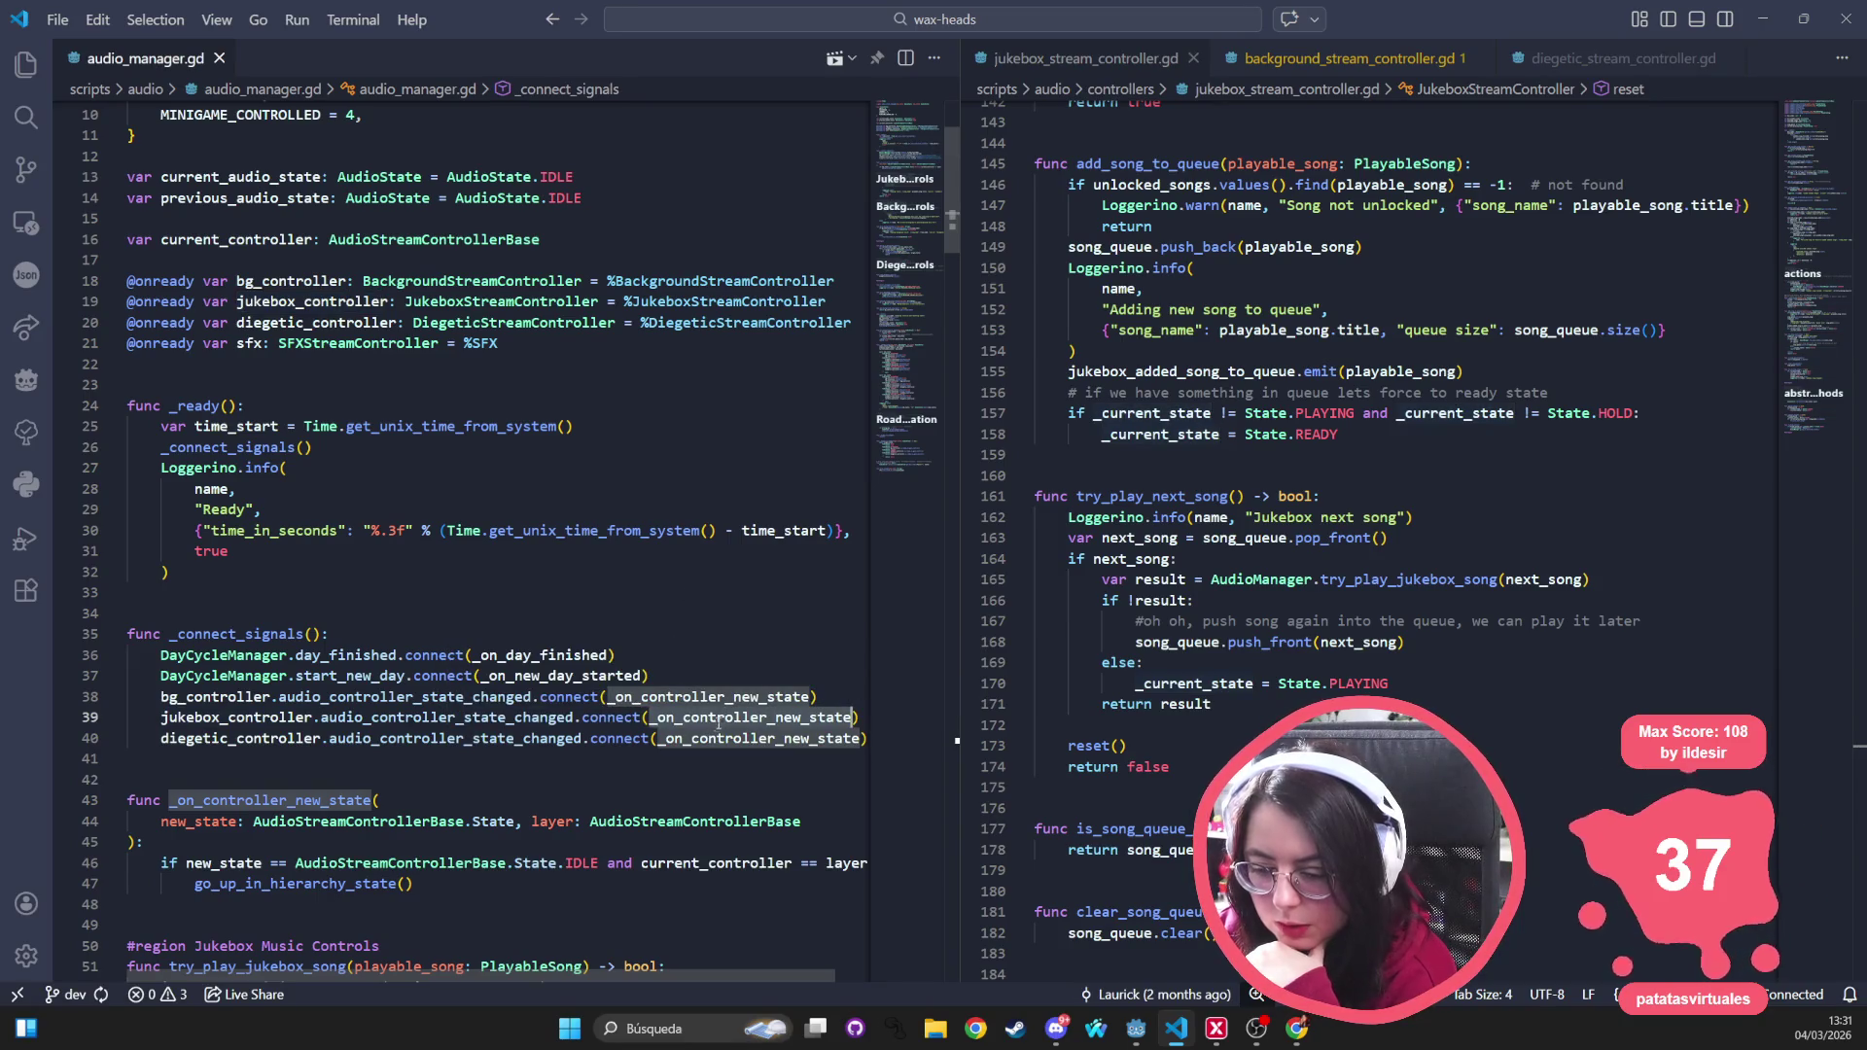
scroll(342, 707, down, 2)
scroll(343, 708, down, 2)
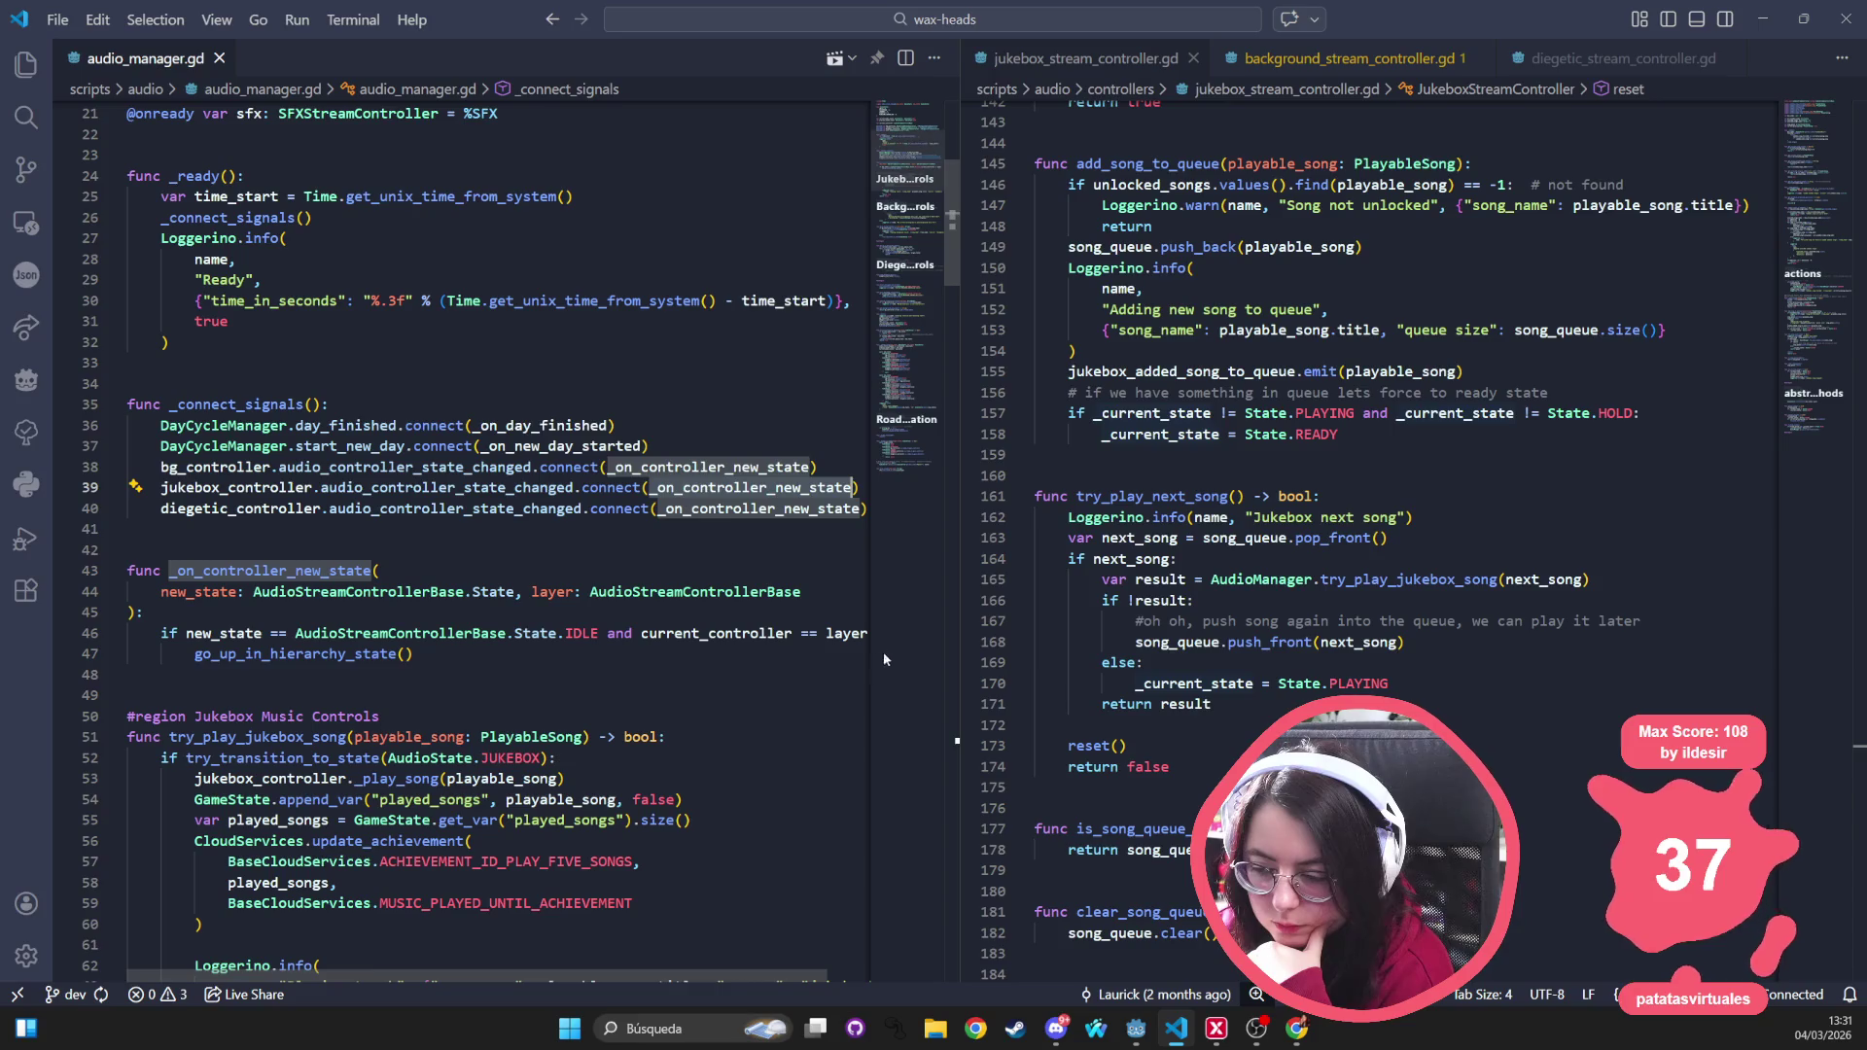
mouse_move(961, 663)
mouse_down()
mouse_move(1018, 664)
mouse_move(976, 665)
mouse_up()
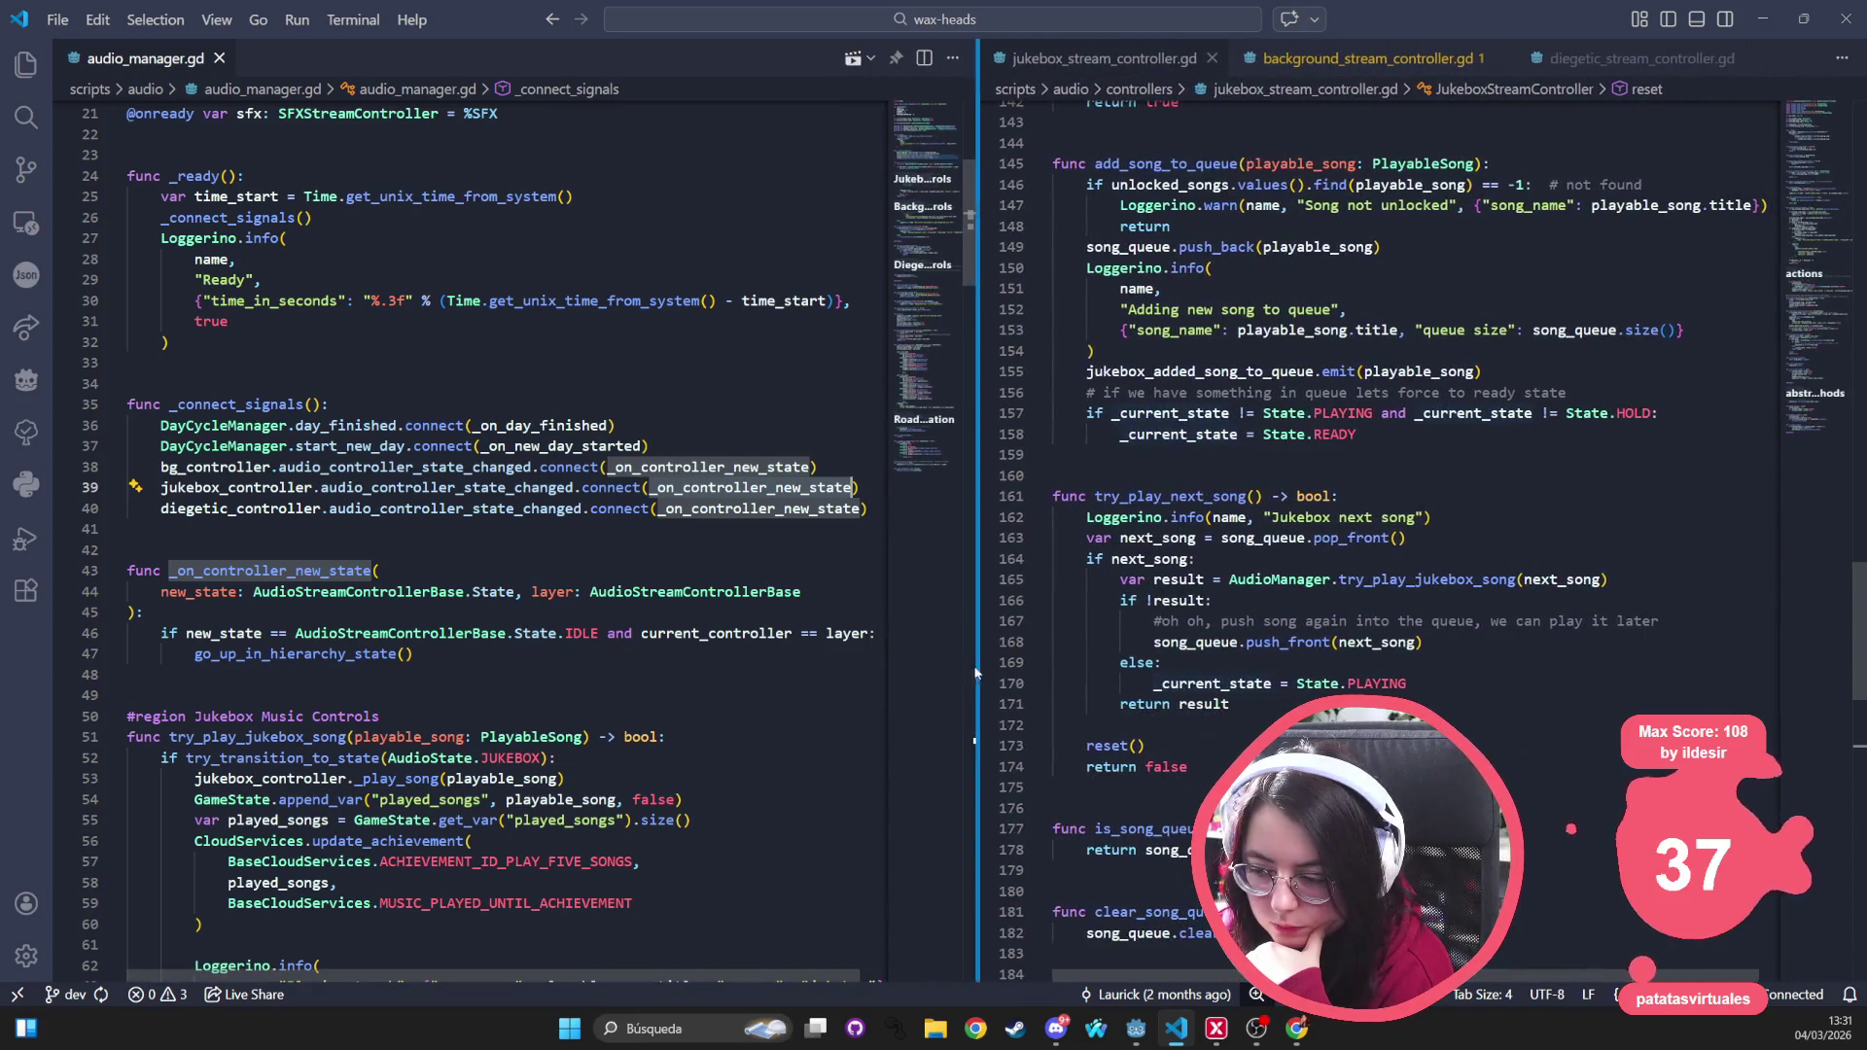
click(846, 633)
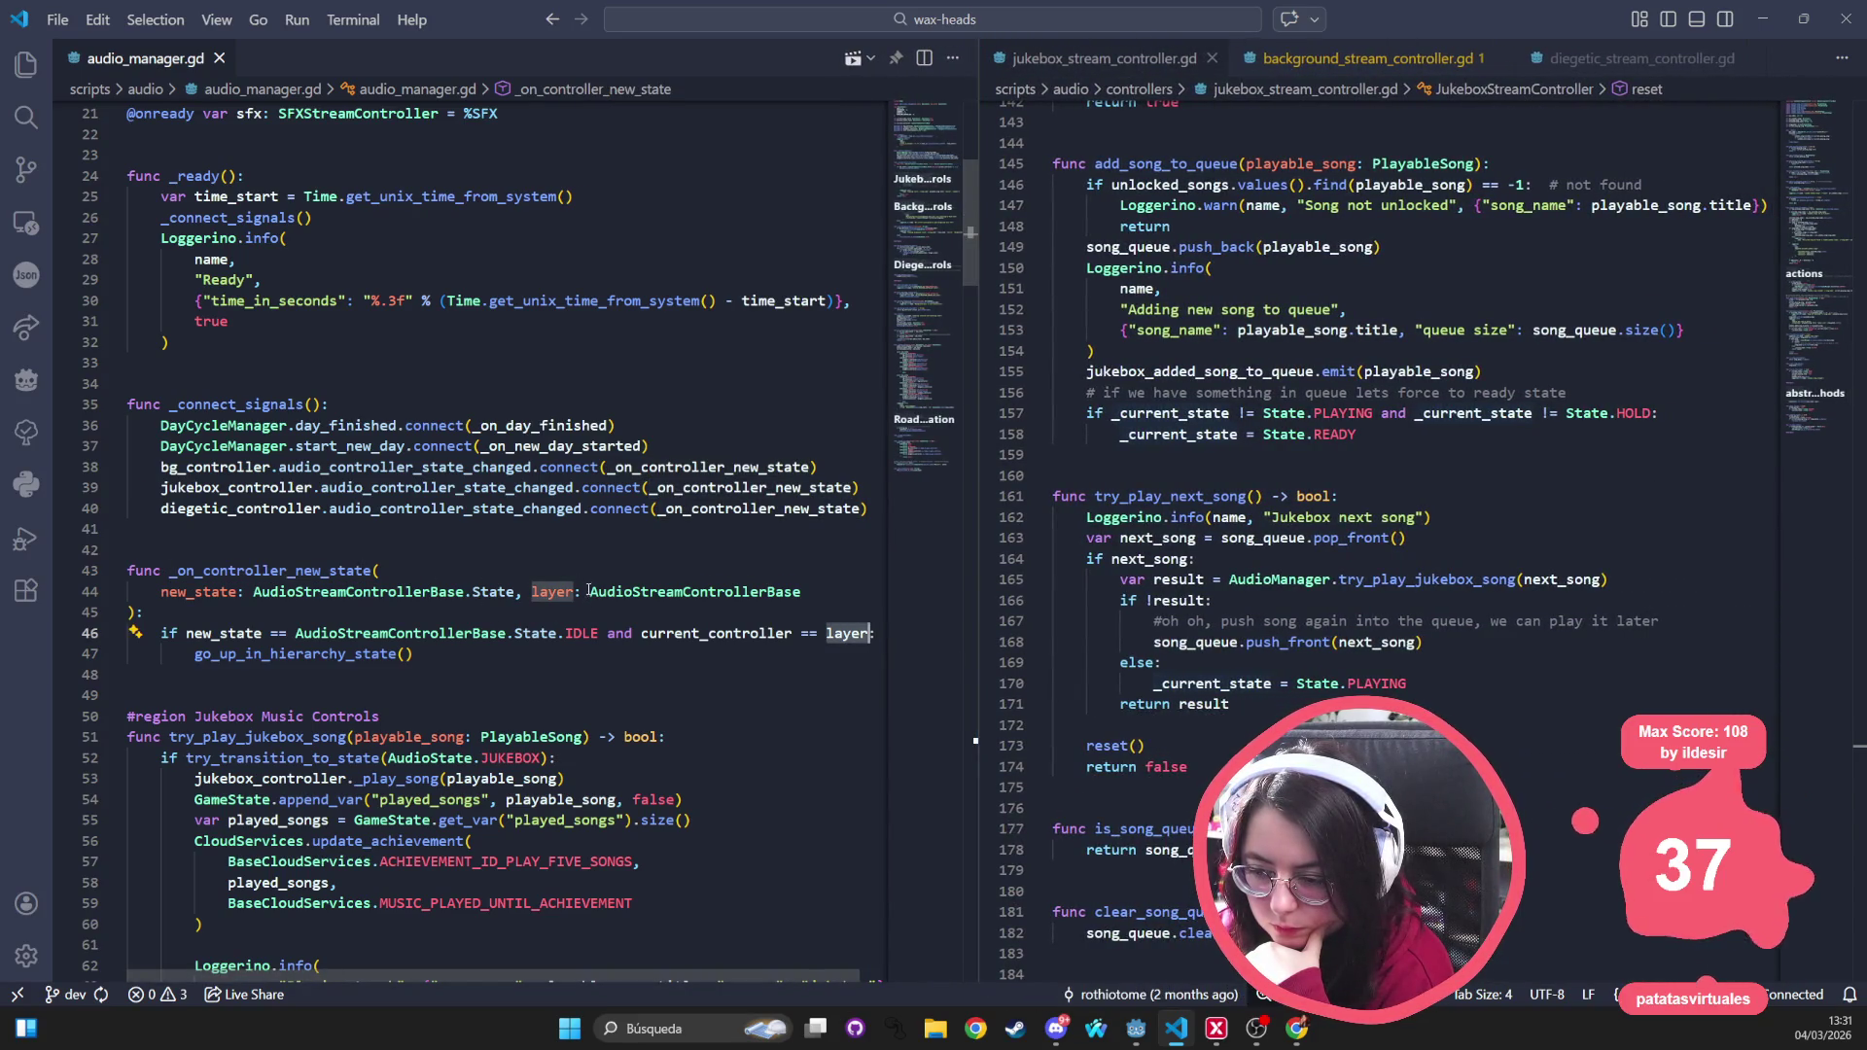
Find go_up_in_hierarchy_state's definition at line 100, then select the jukebox comment on line 167
drag(398, 654, 194, 655)
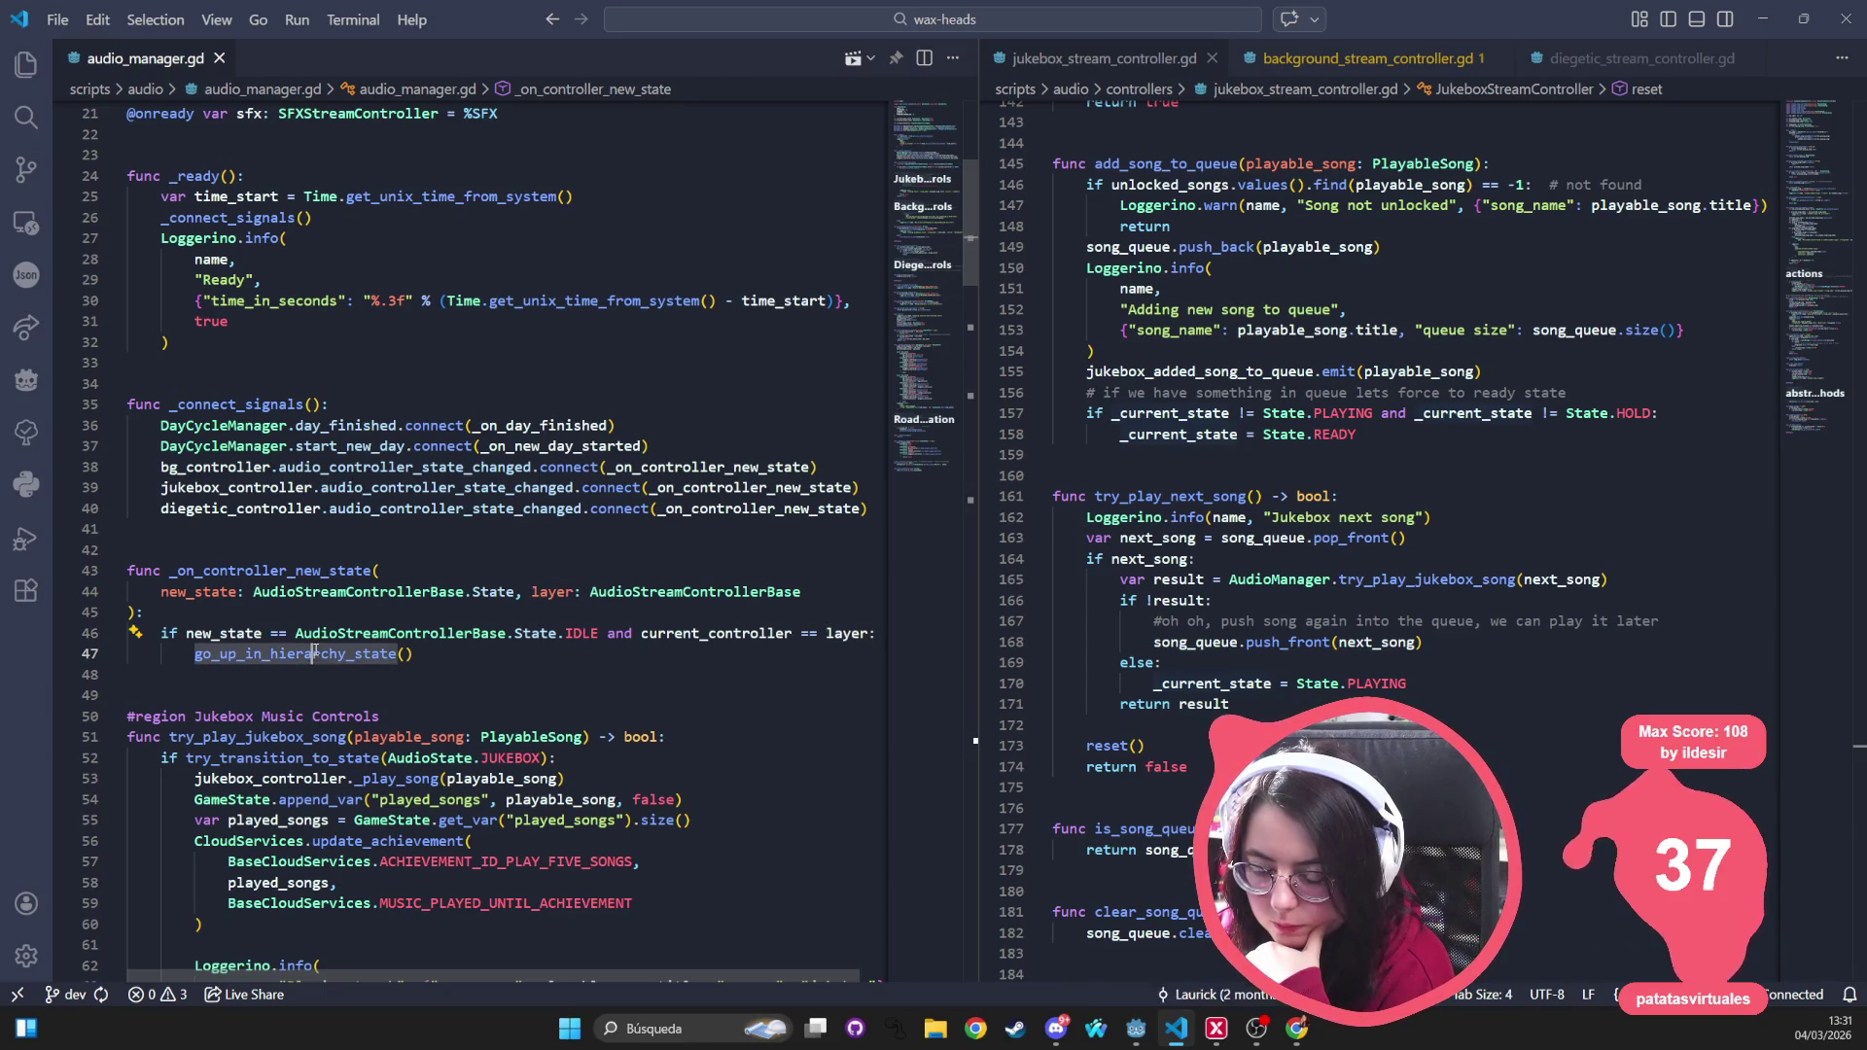
key(ctrl+f)
key(Return)
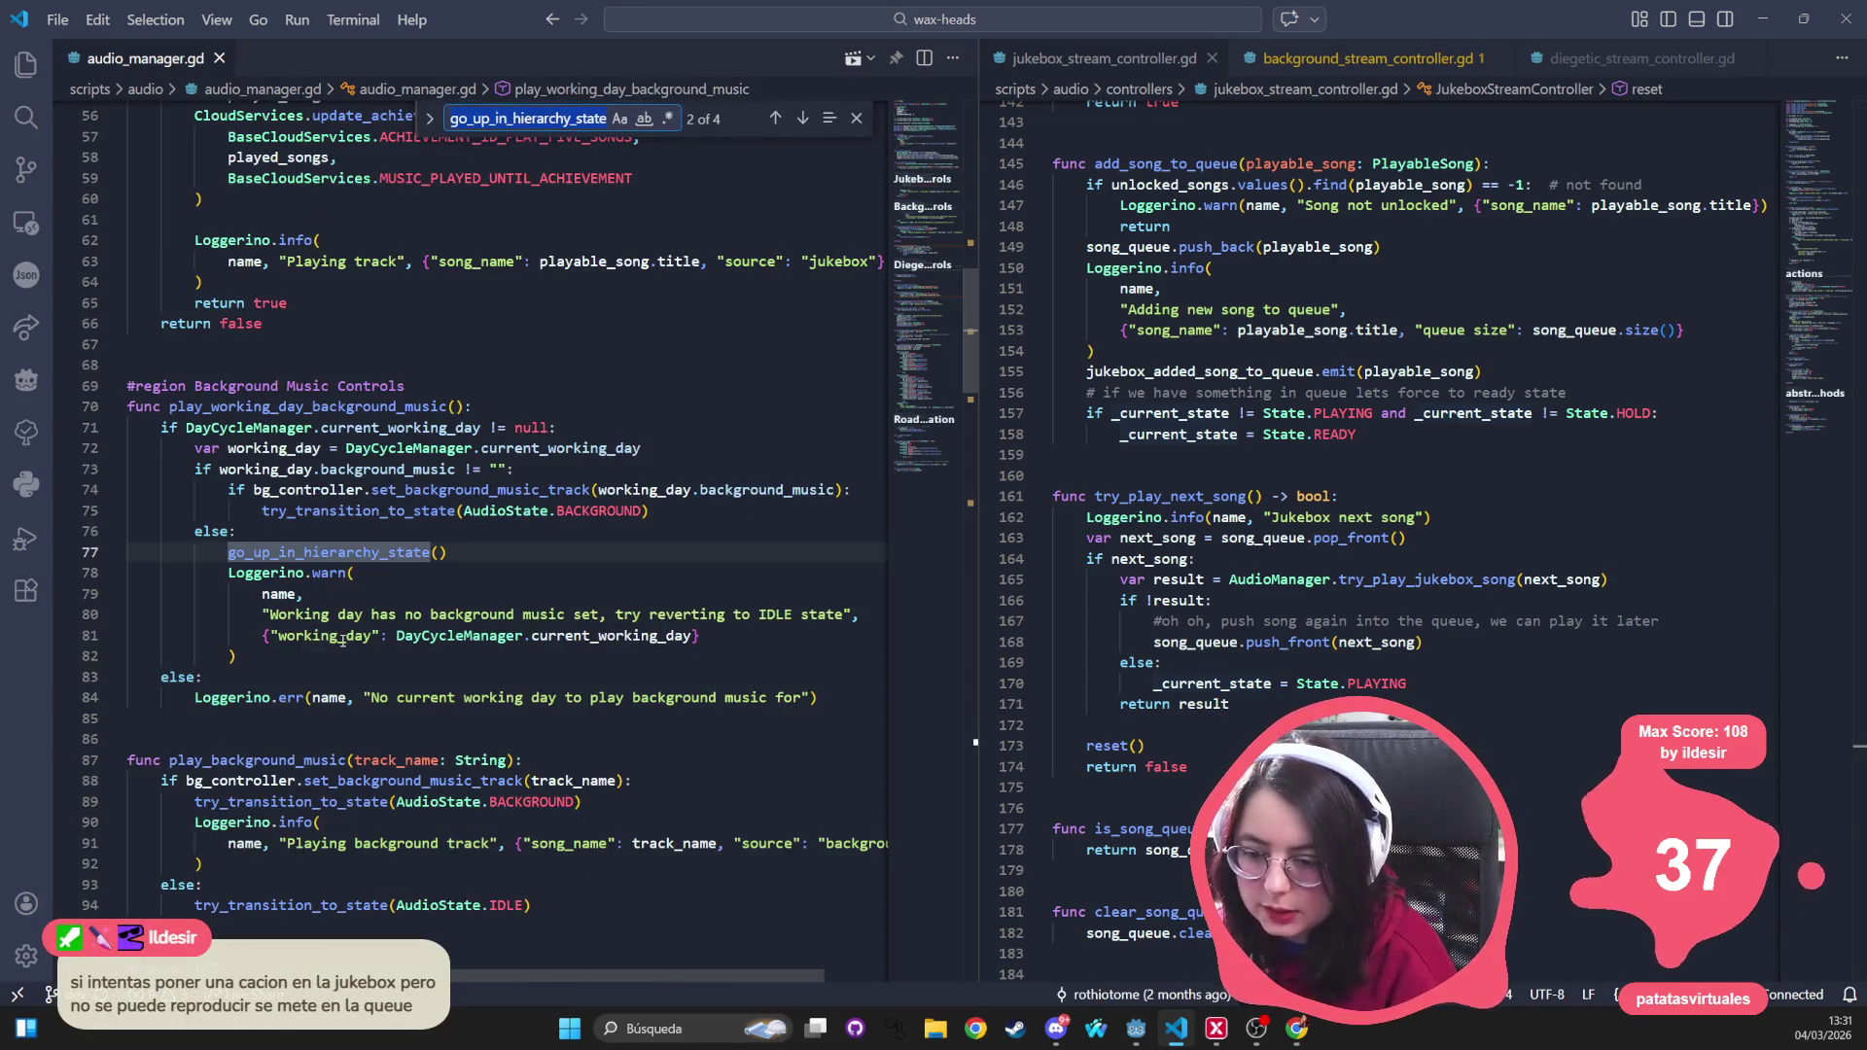
key(Return)
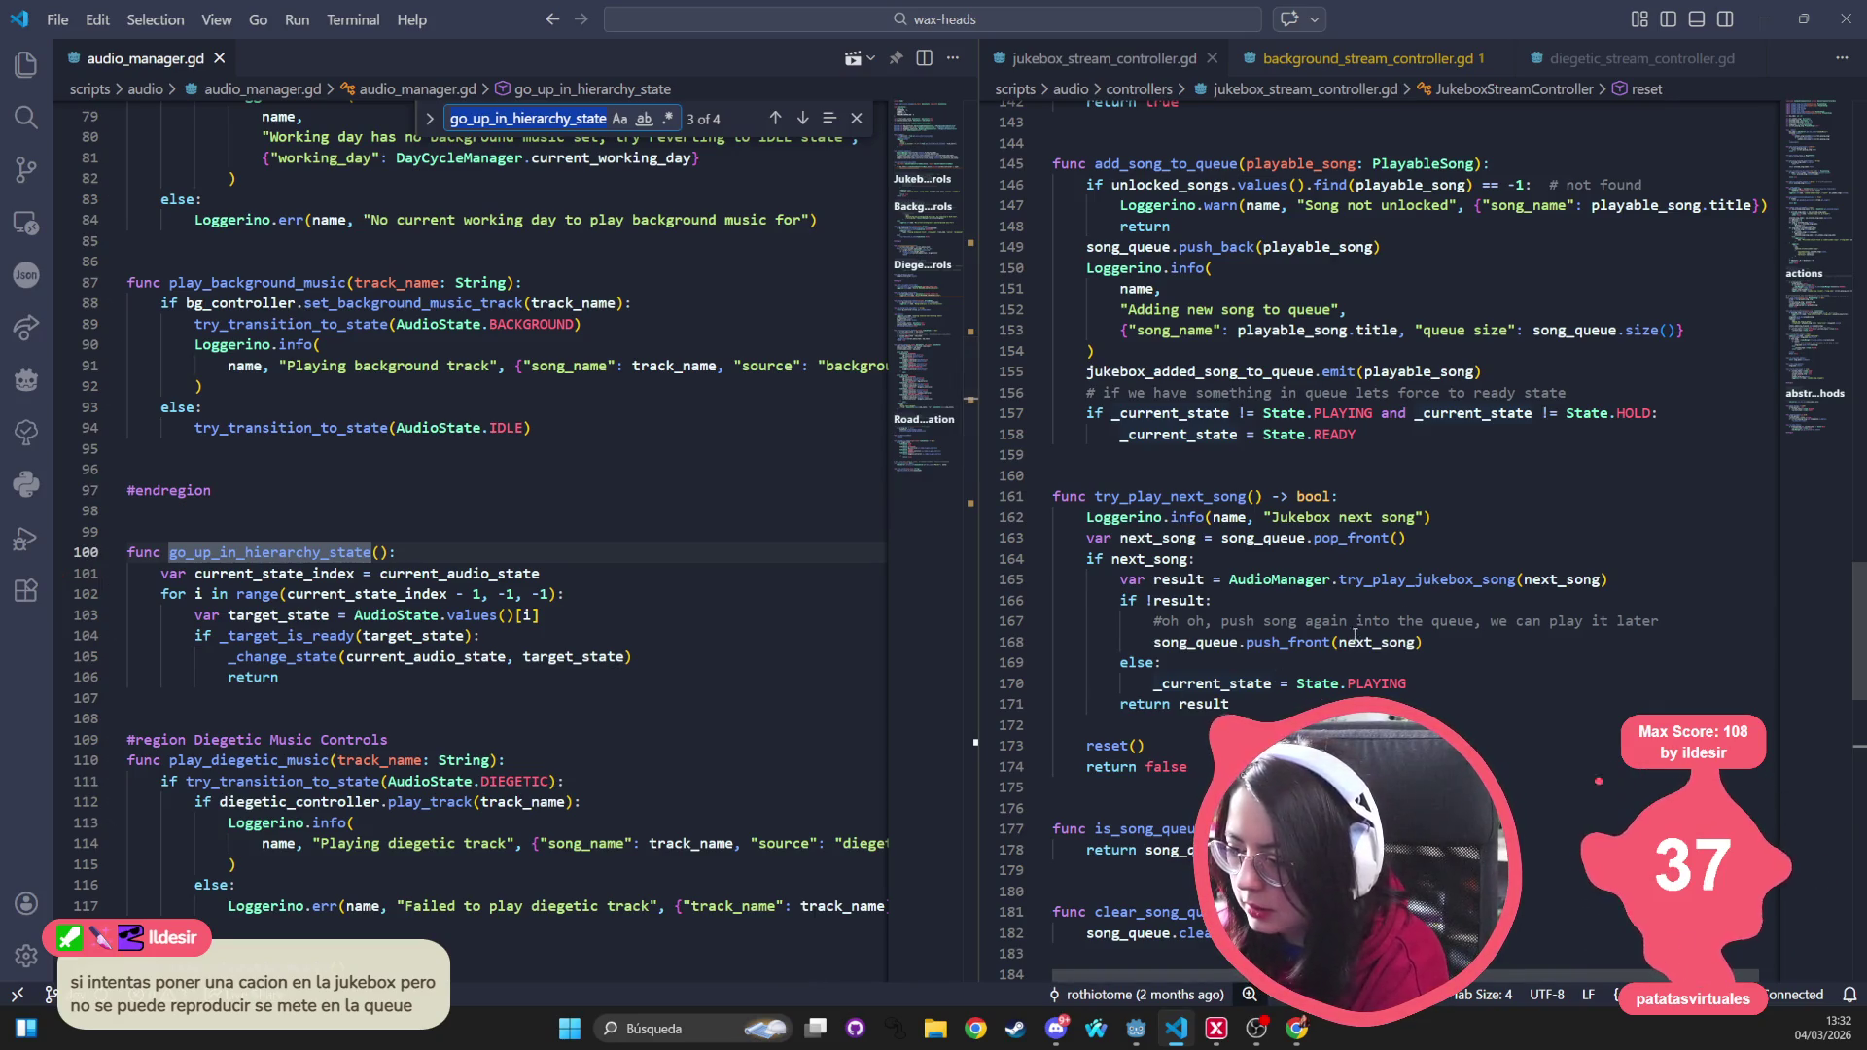
click(1673, 620)
drag(1673, 620, 1155, 624)
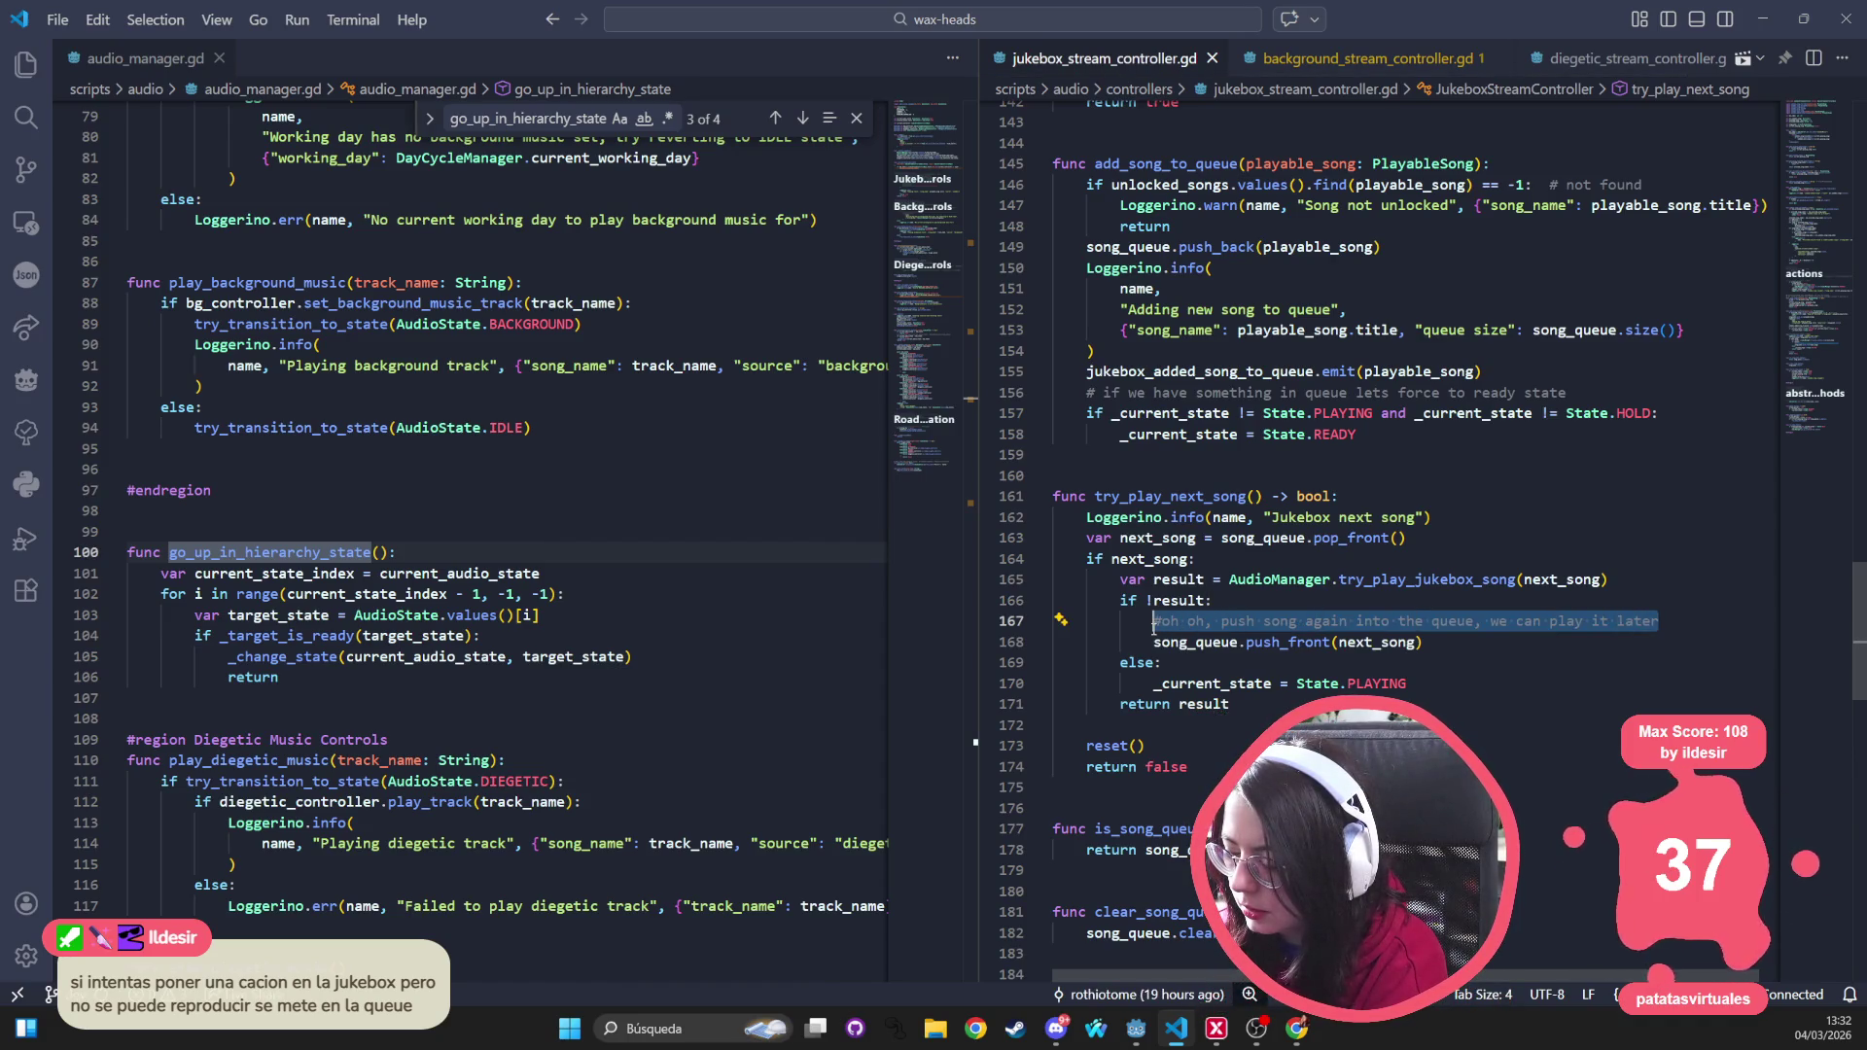
Replace the line 167 comment with '# There's a song currently playing, adding to the queue'
mouse_move(1432, 627)
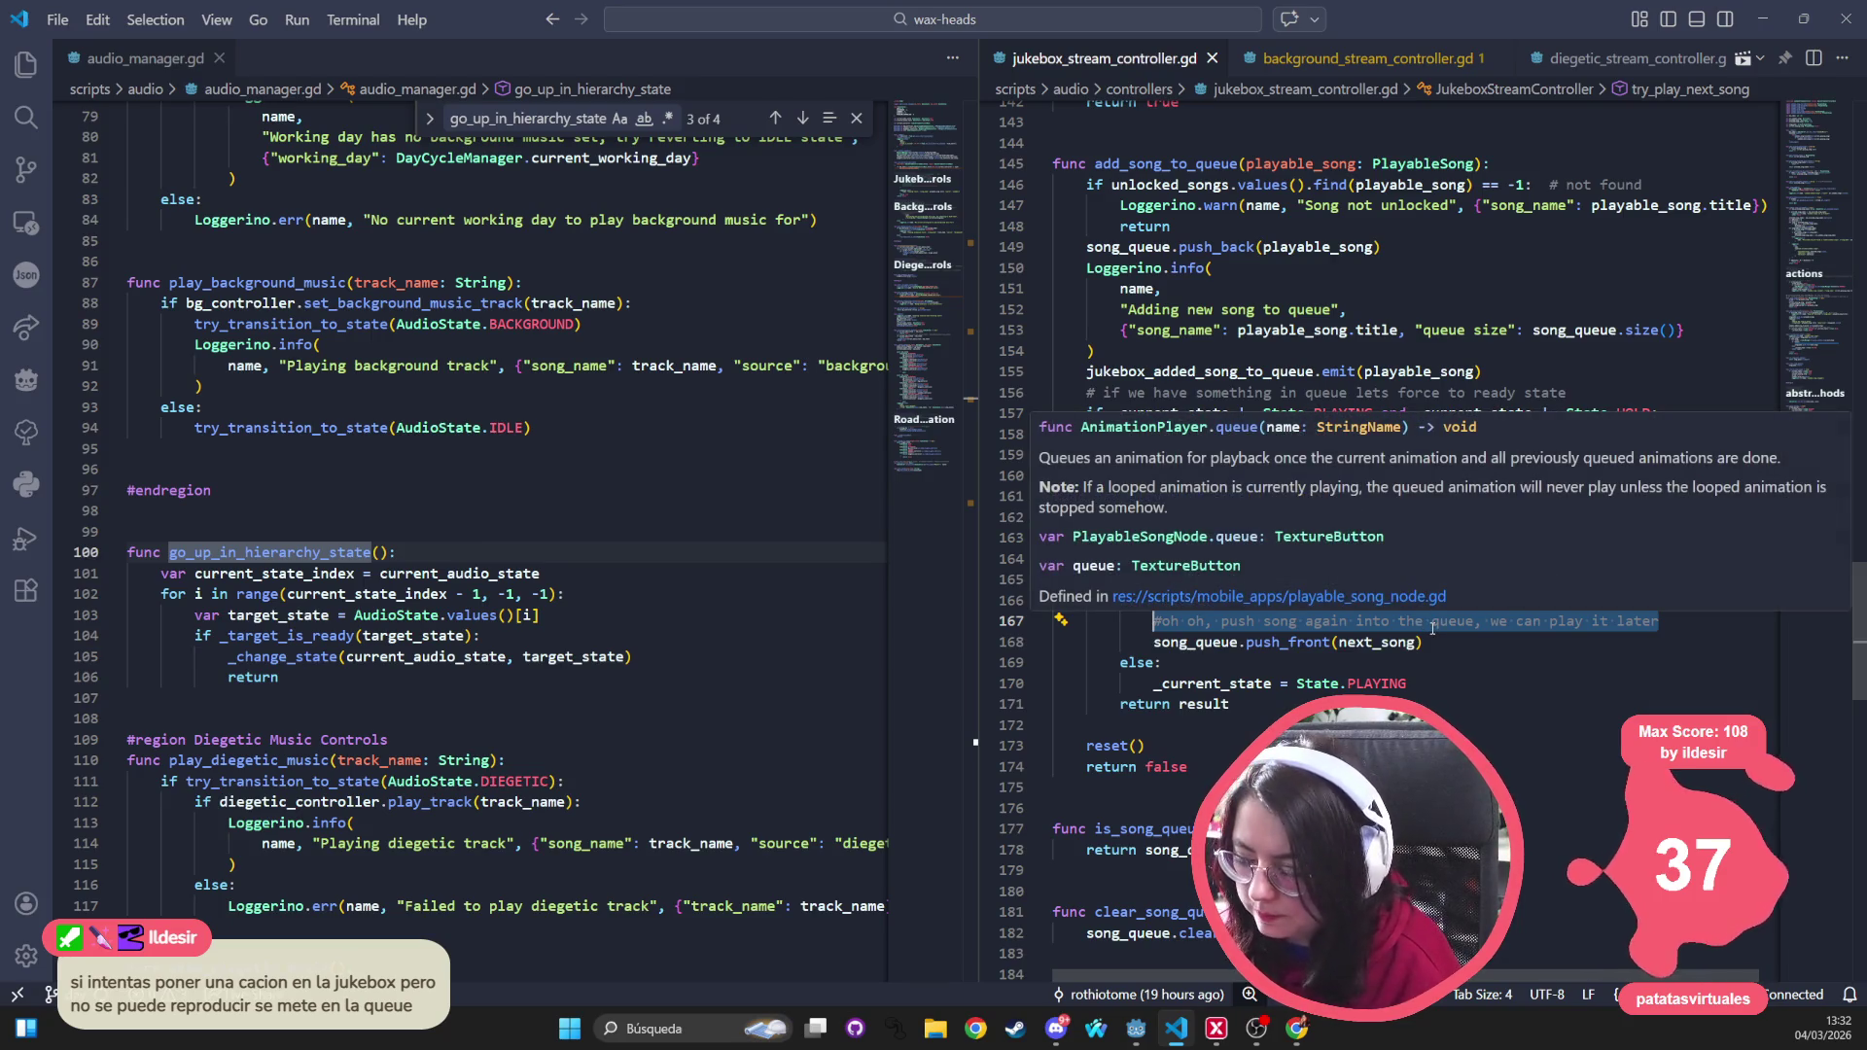
text(# TR)
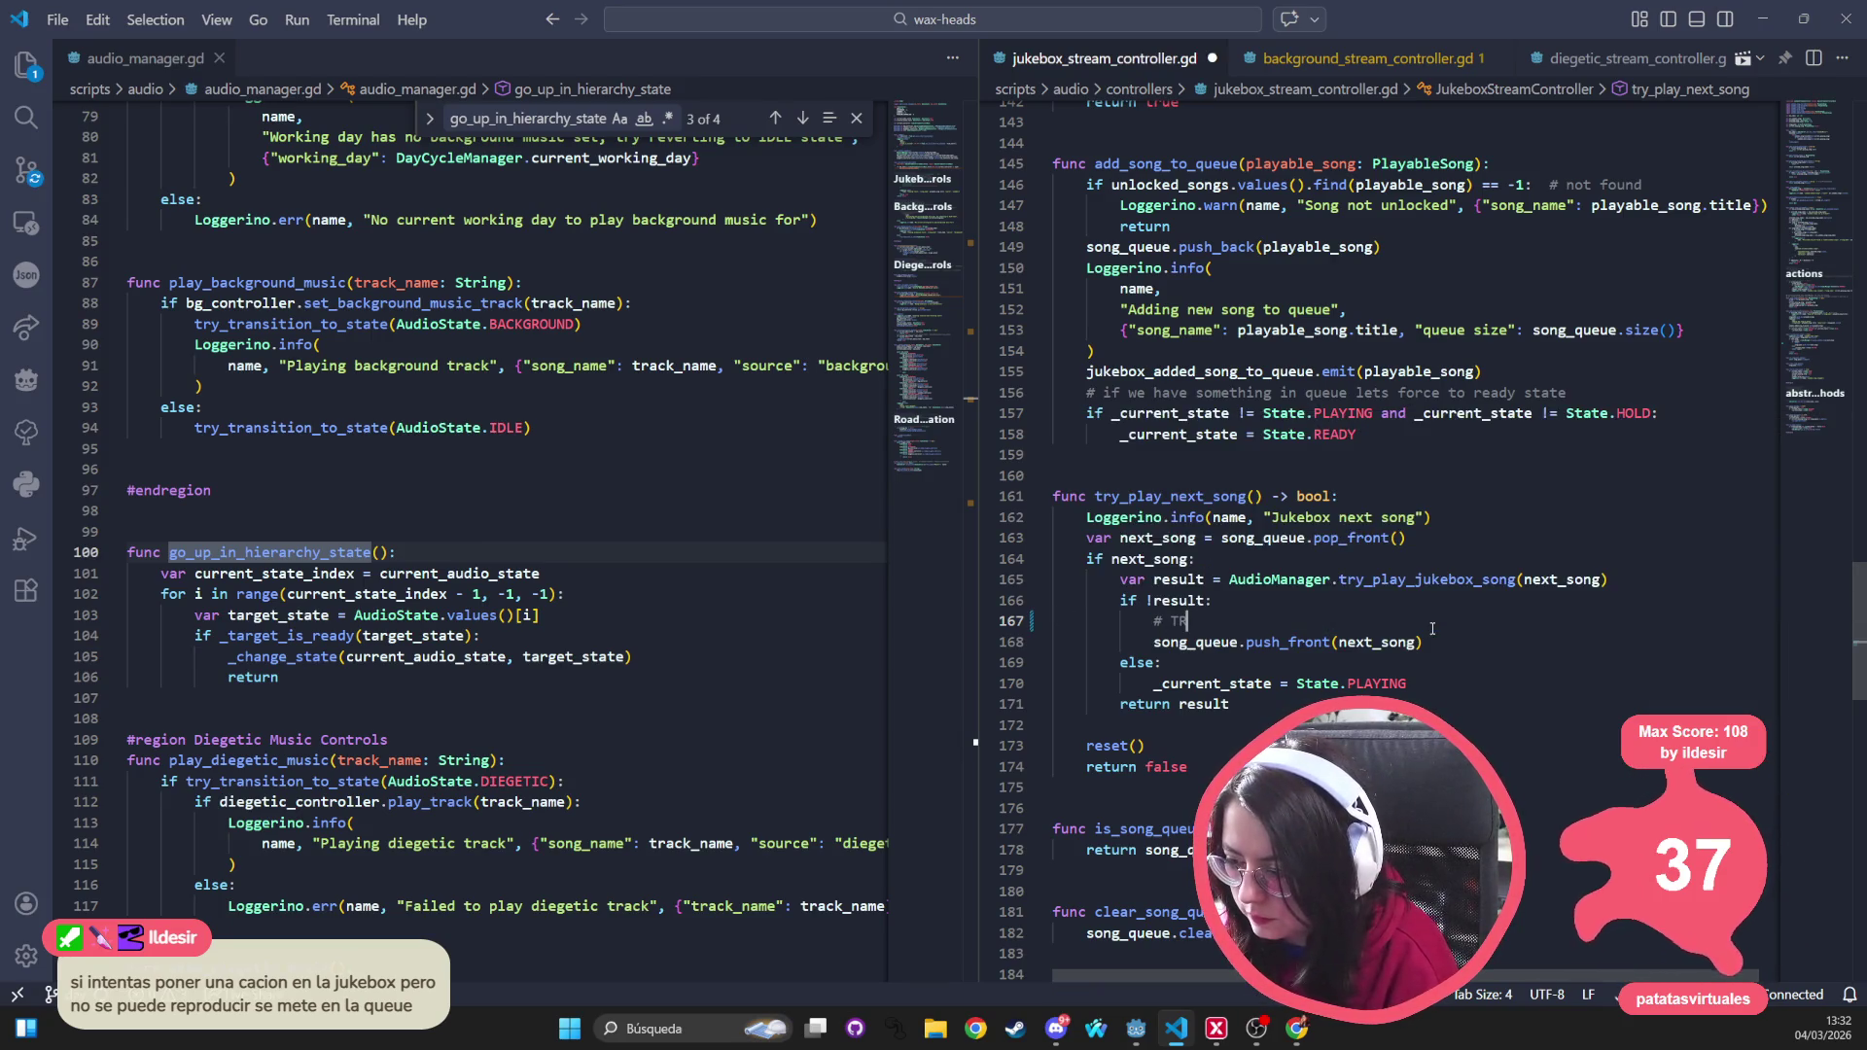
text(here's a)
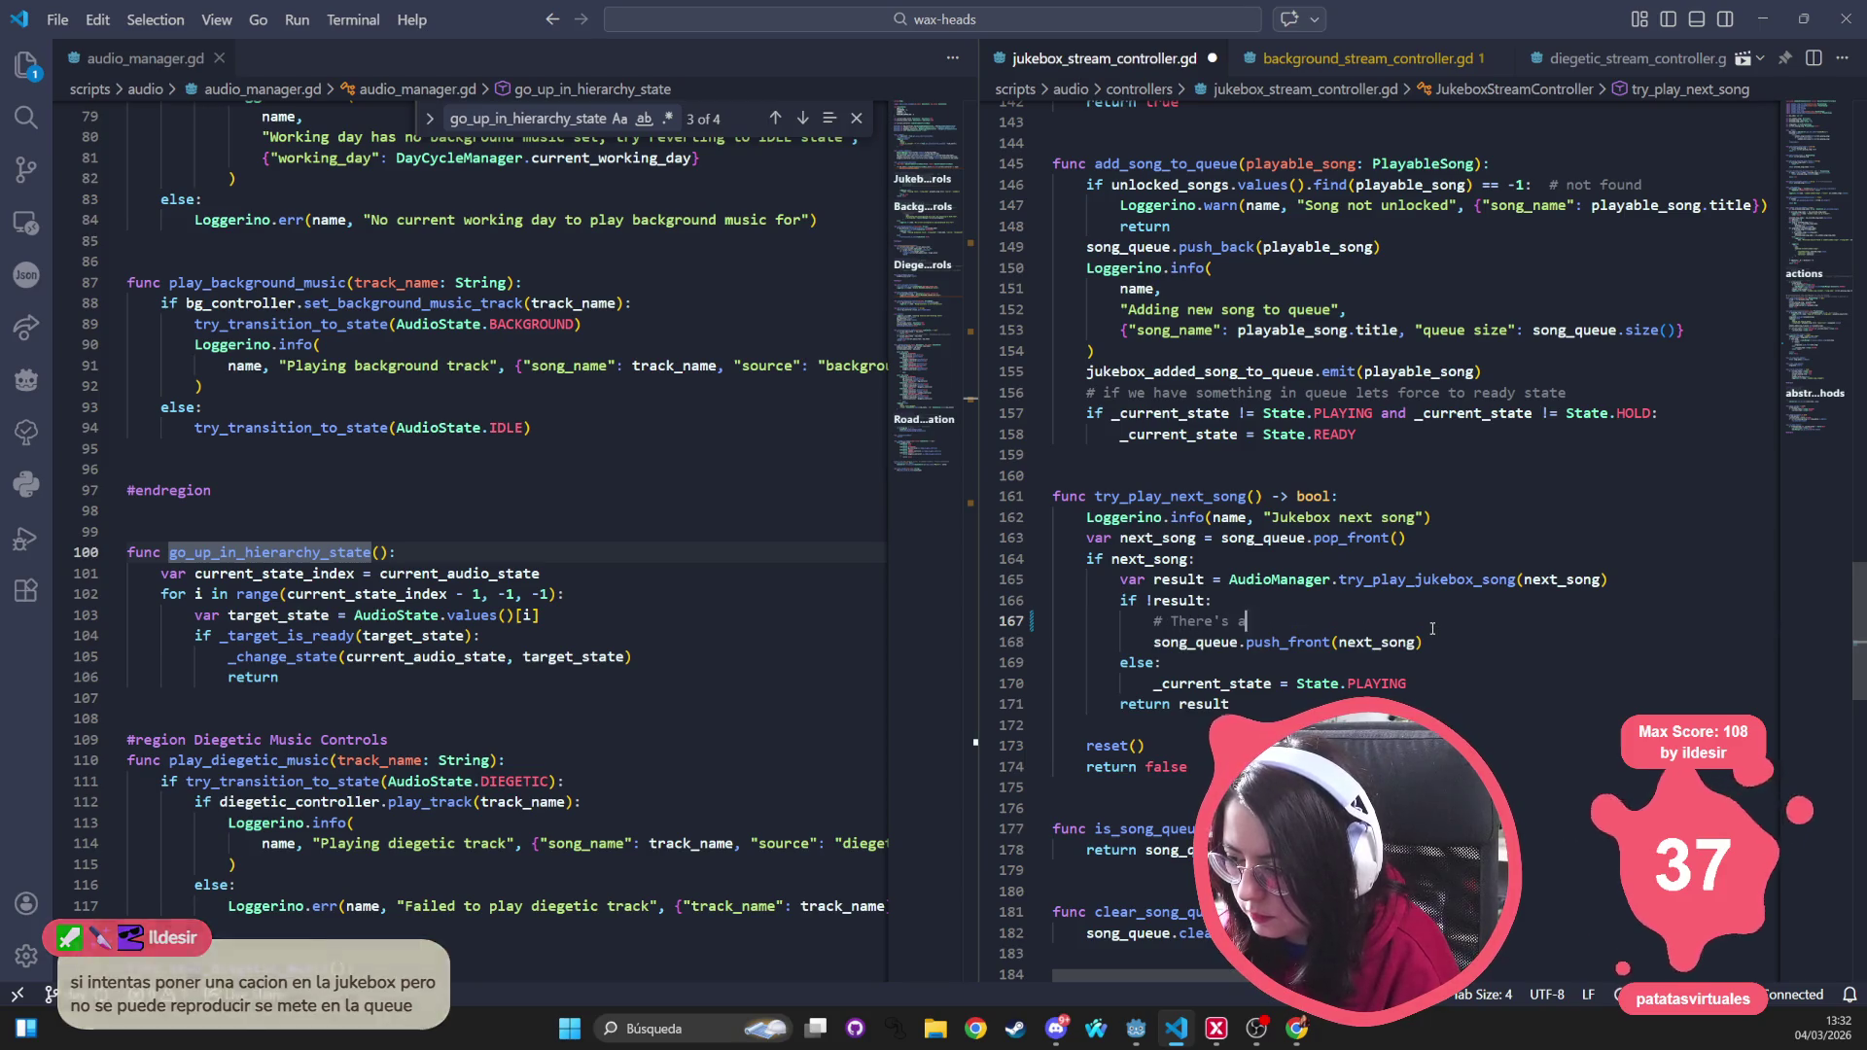
text( song in the)
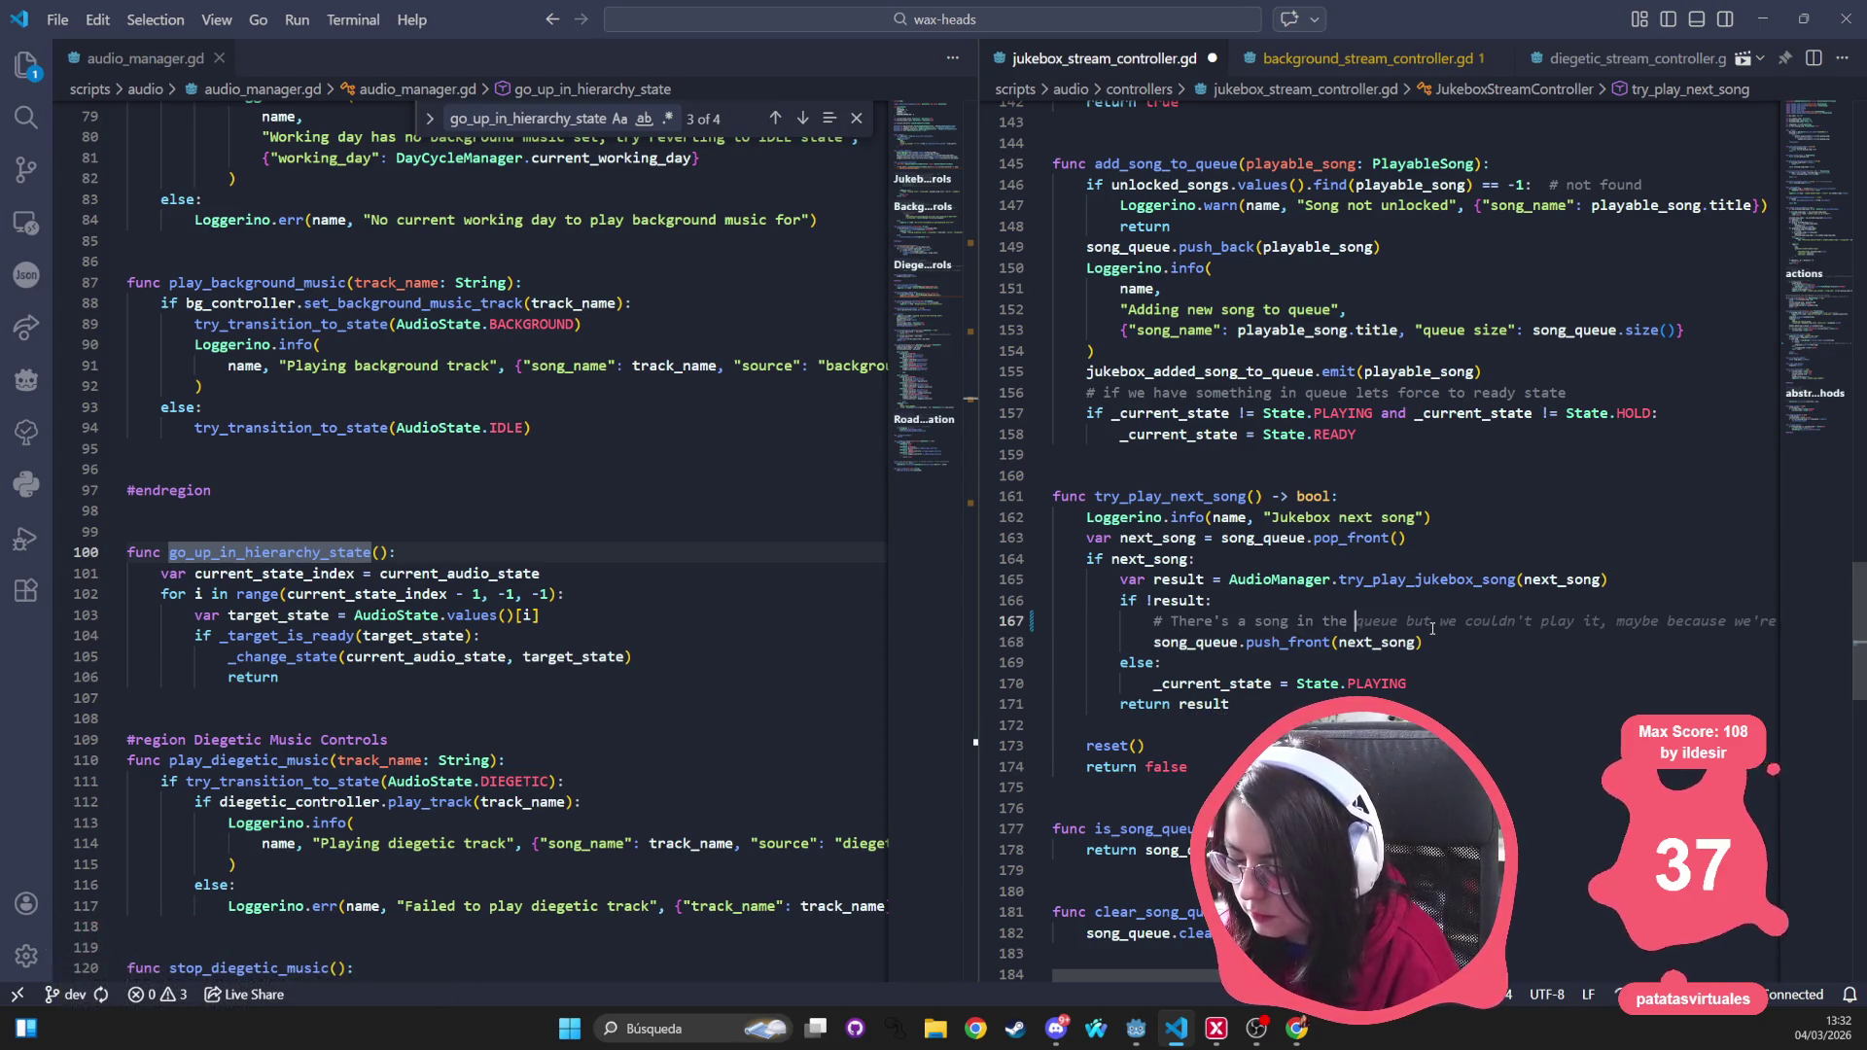
key(BackSpace)
key(BackSpace)
key(BackSpace)
text(currently pl)
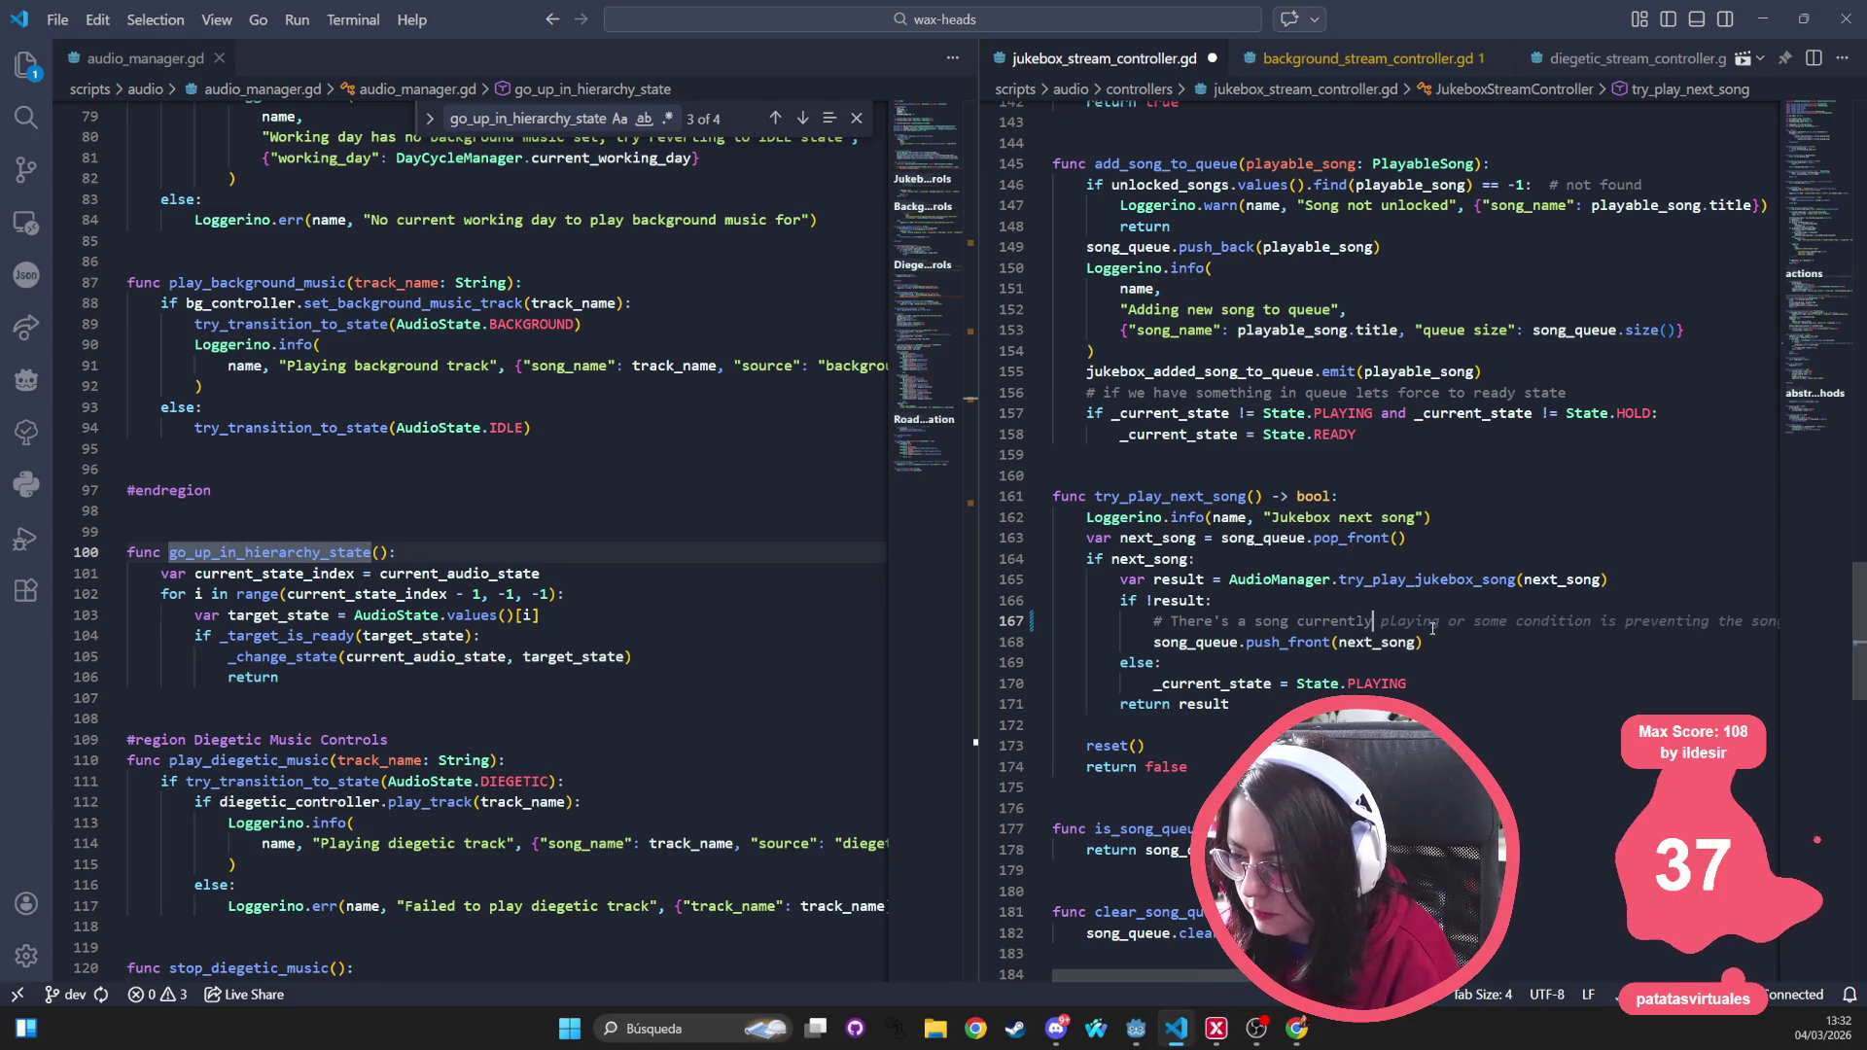
text(aying, addi)
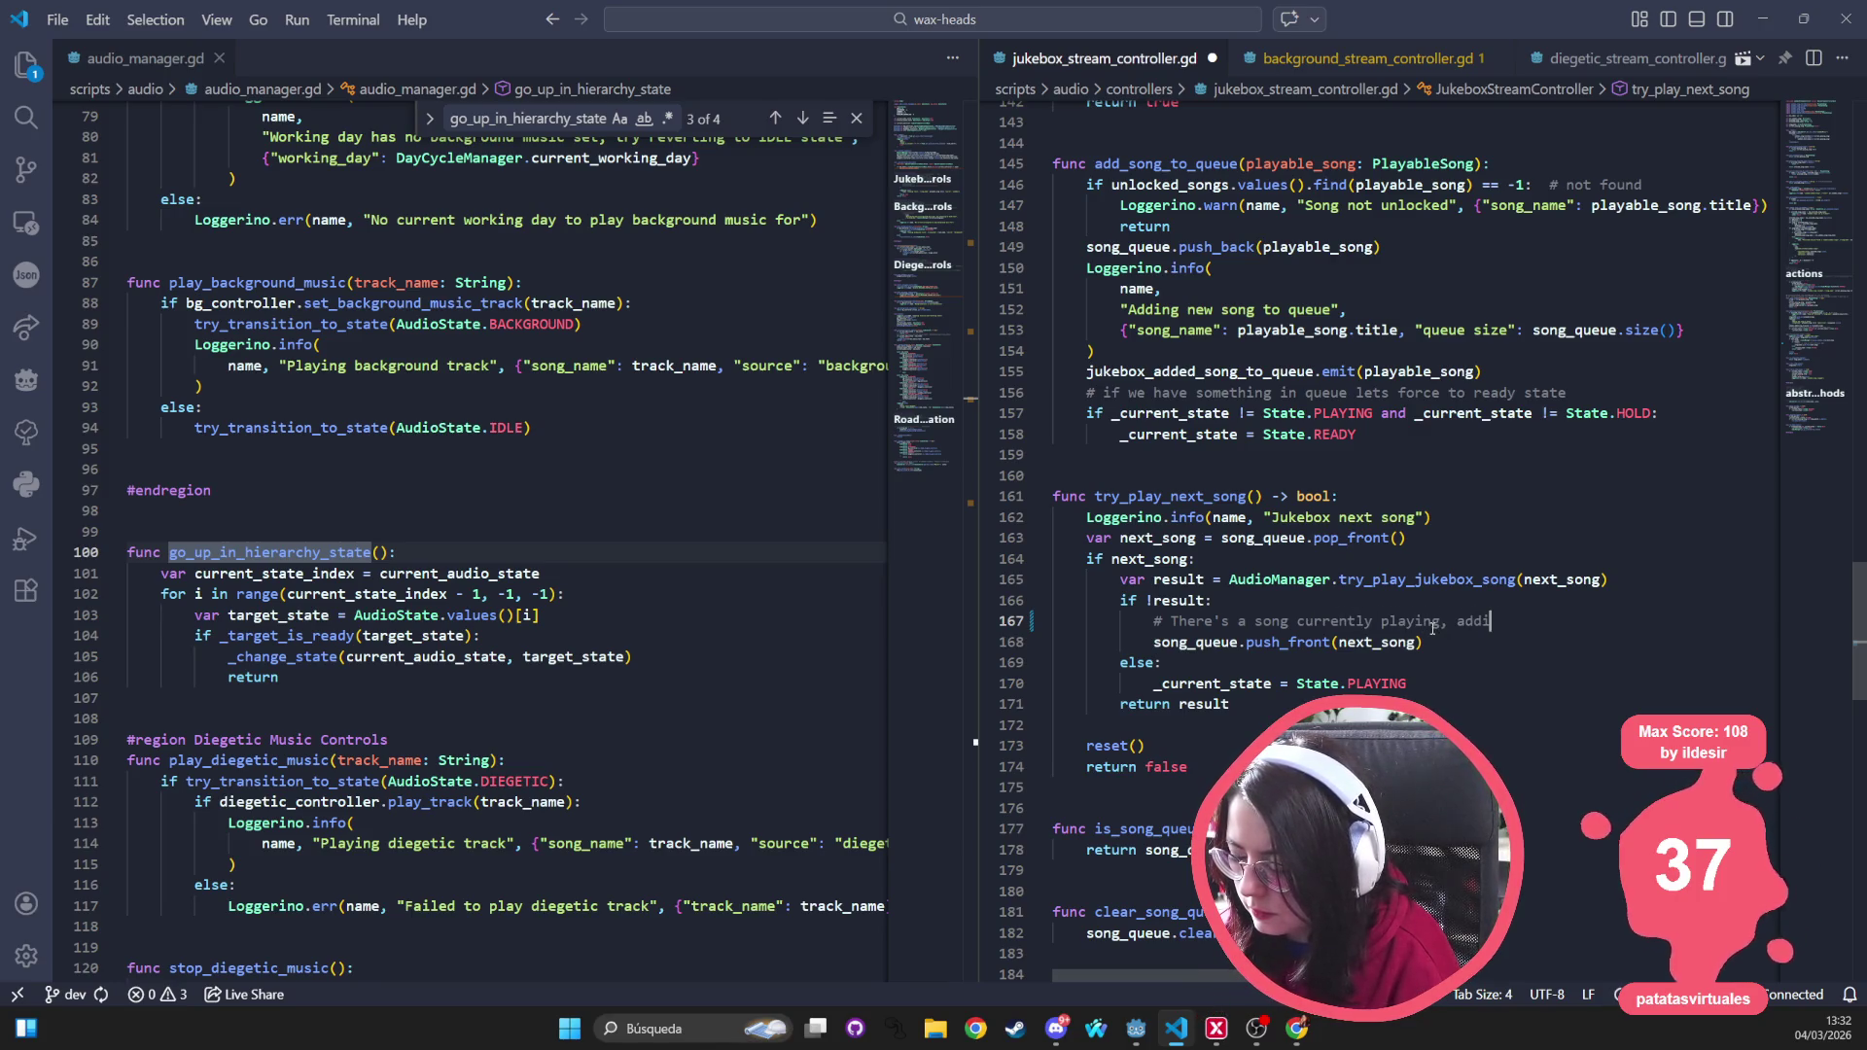
text(ng to the queue)
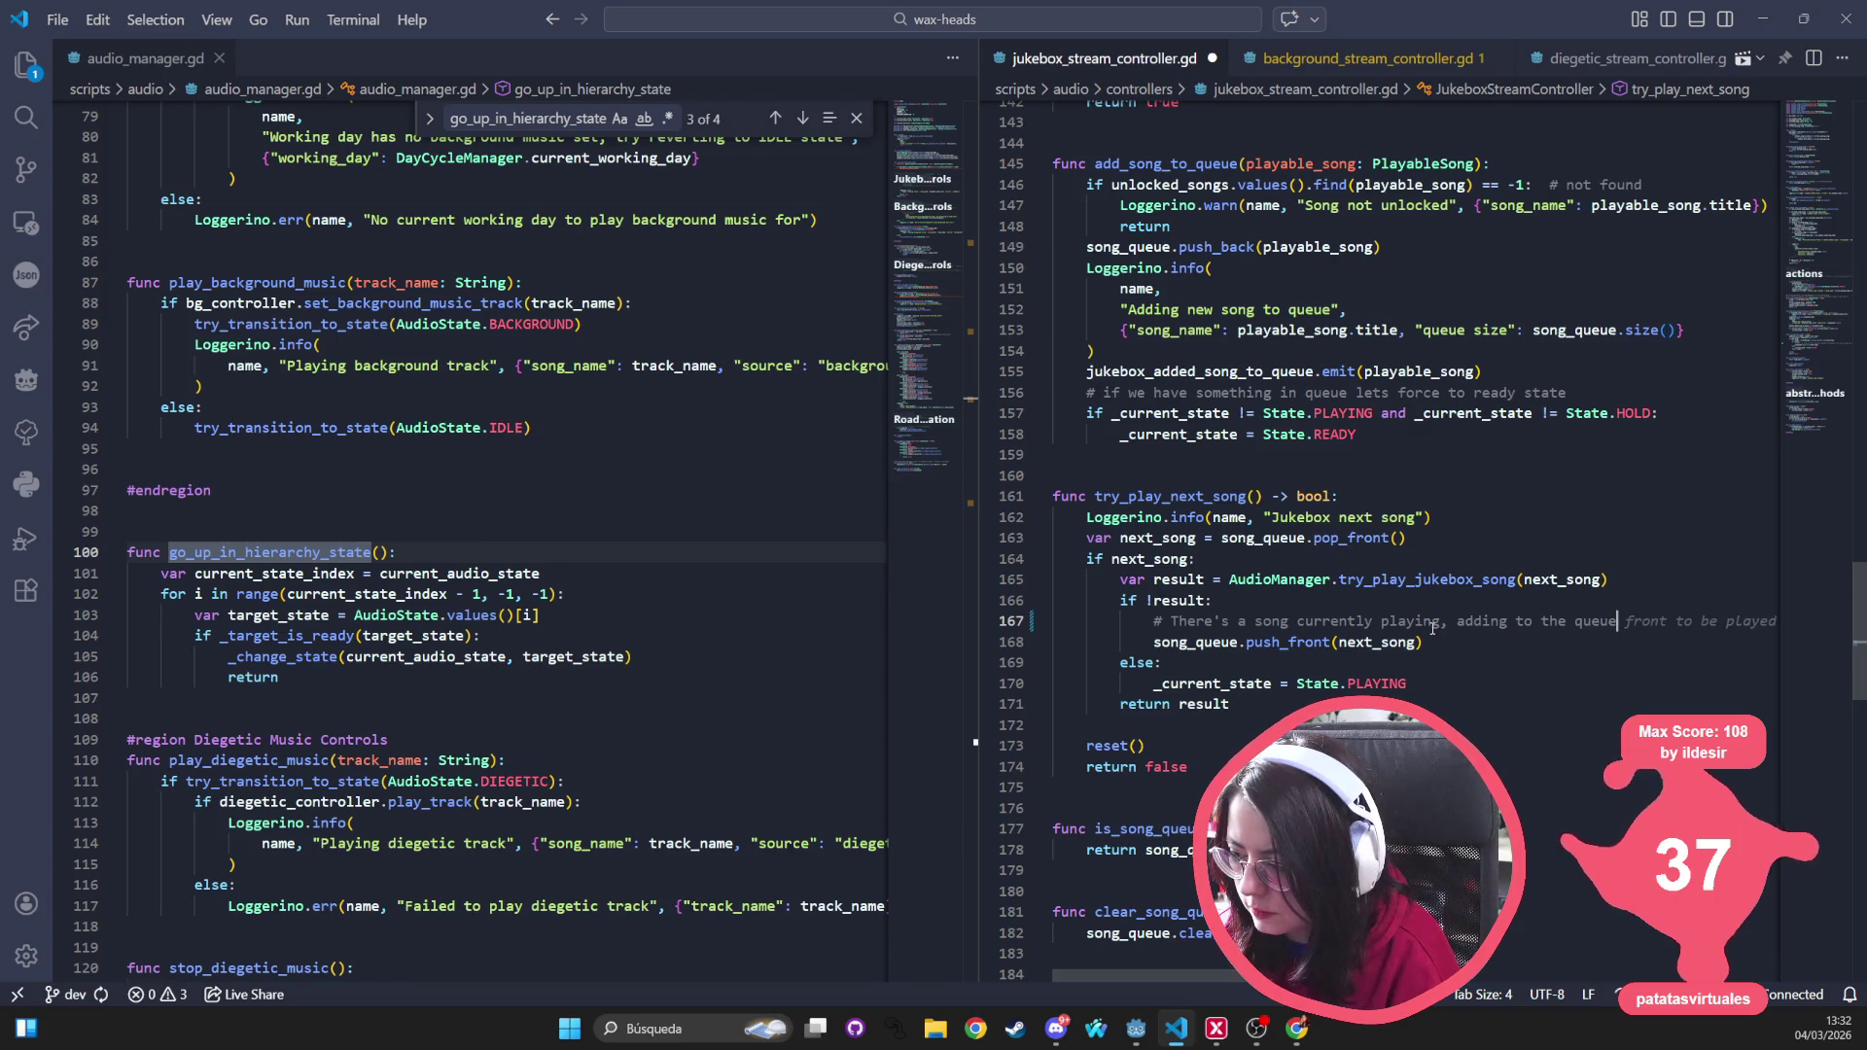
Save jukebox_stream_controller.gd with its rewritten comment
click(456, 656)
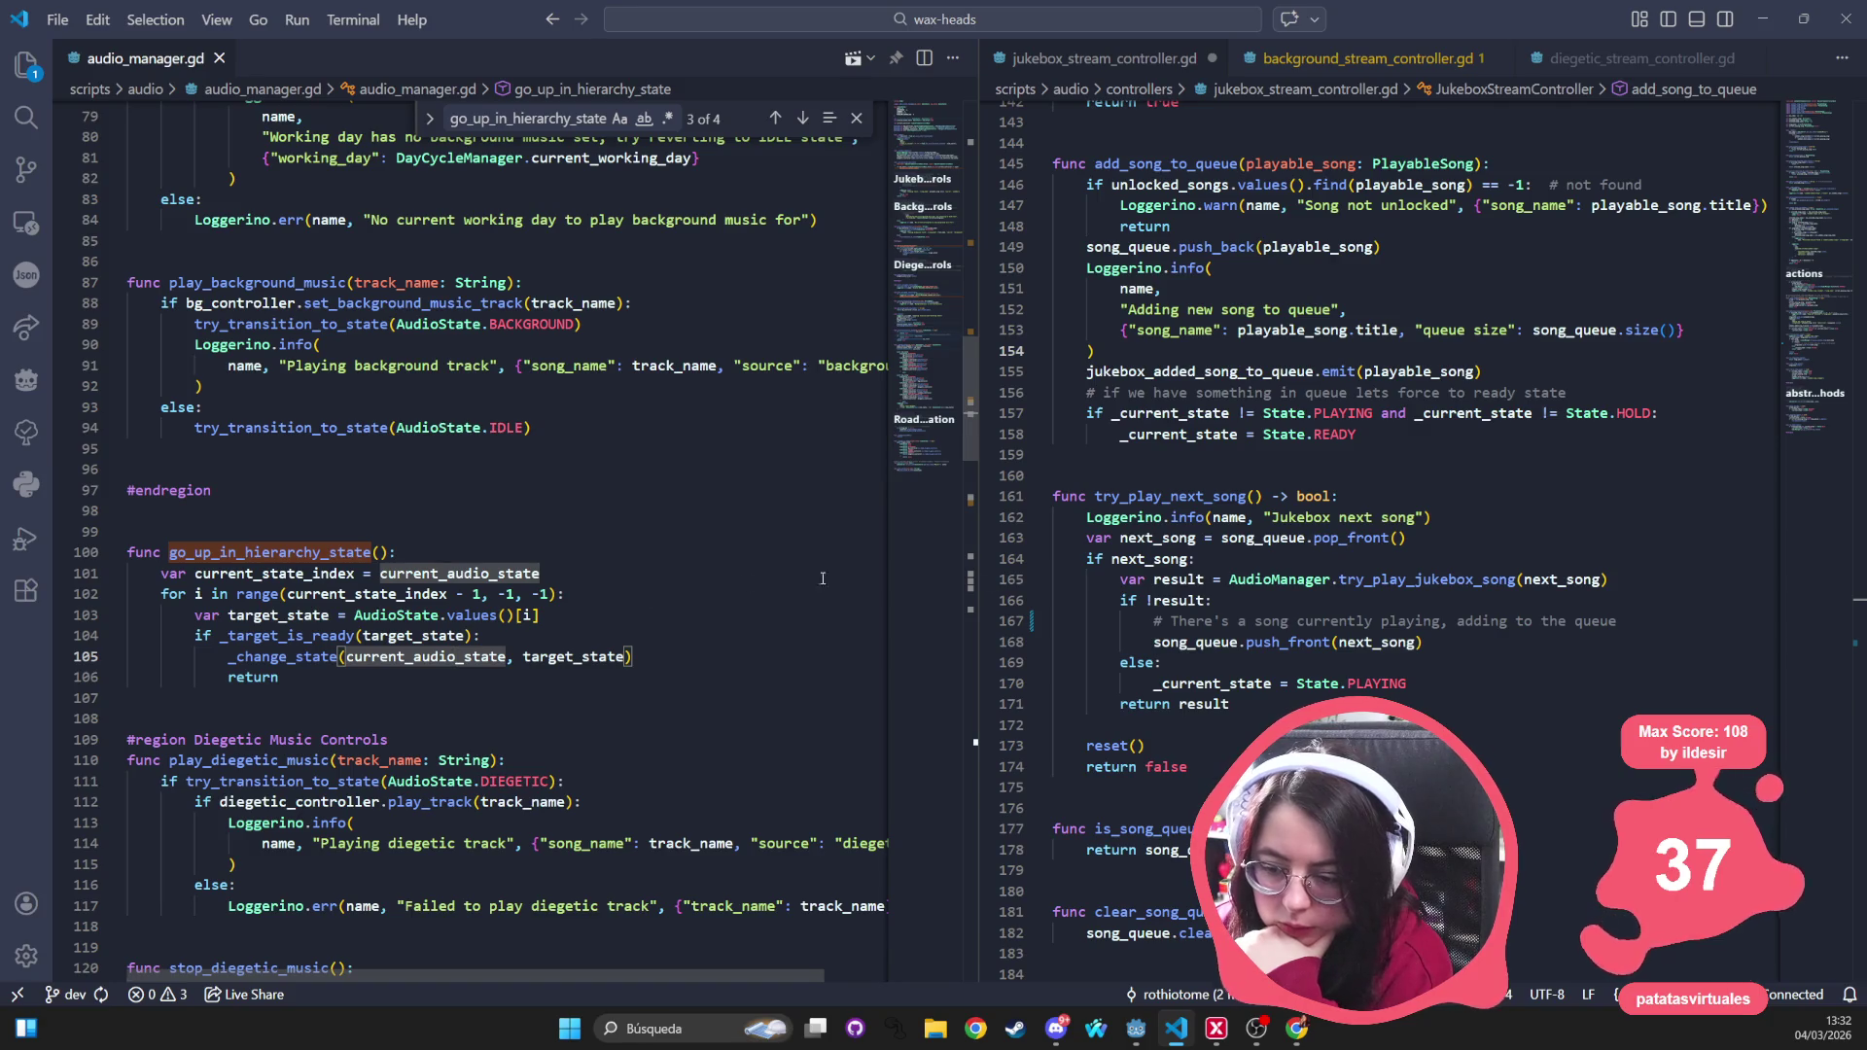
double_click(1426, 579)
key(ctrl+s)
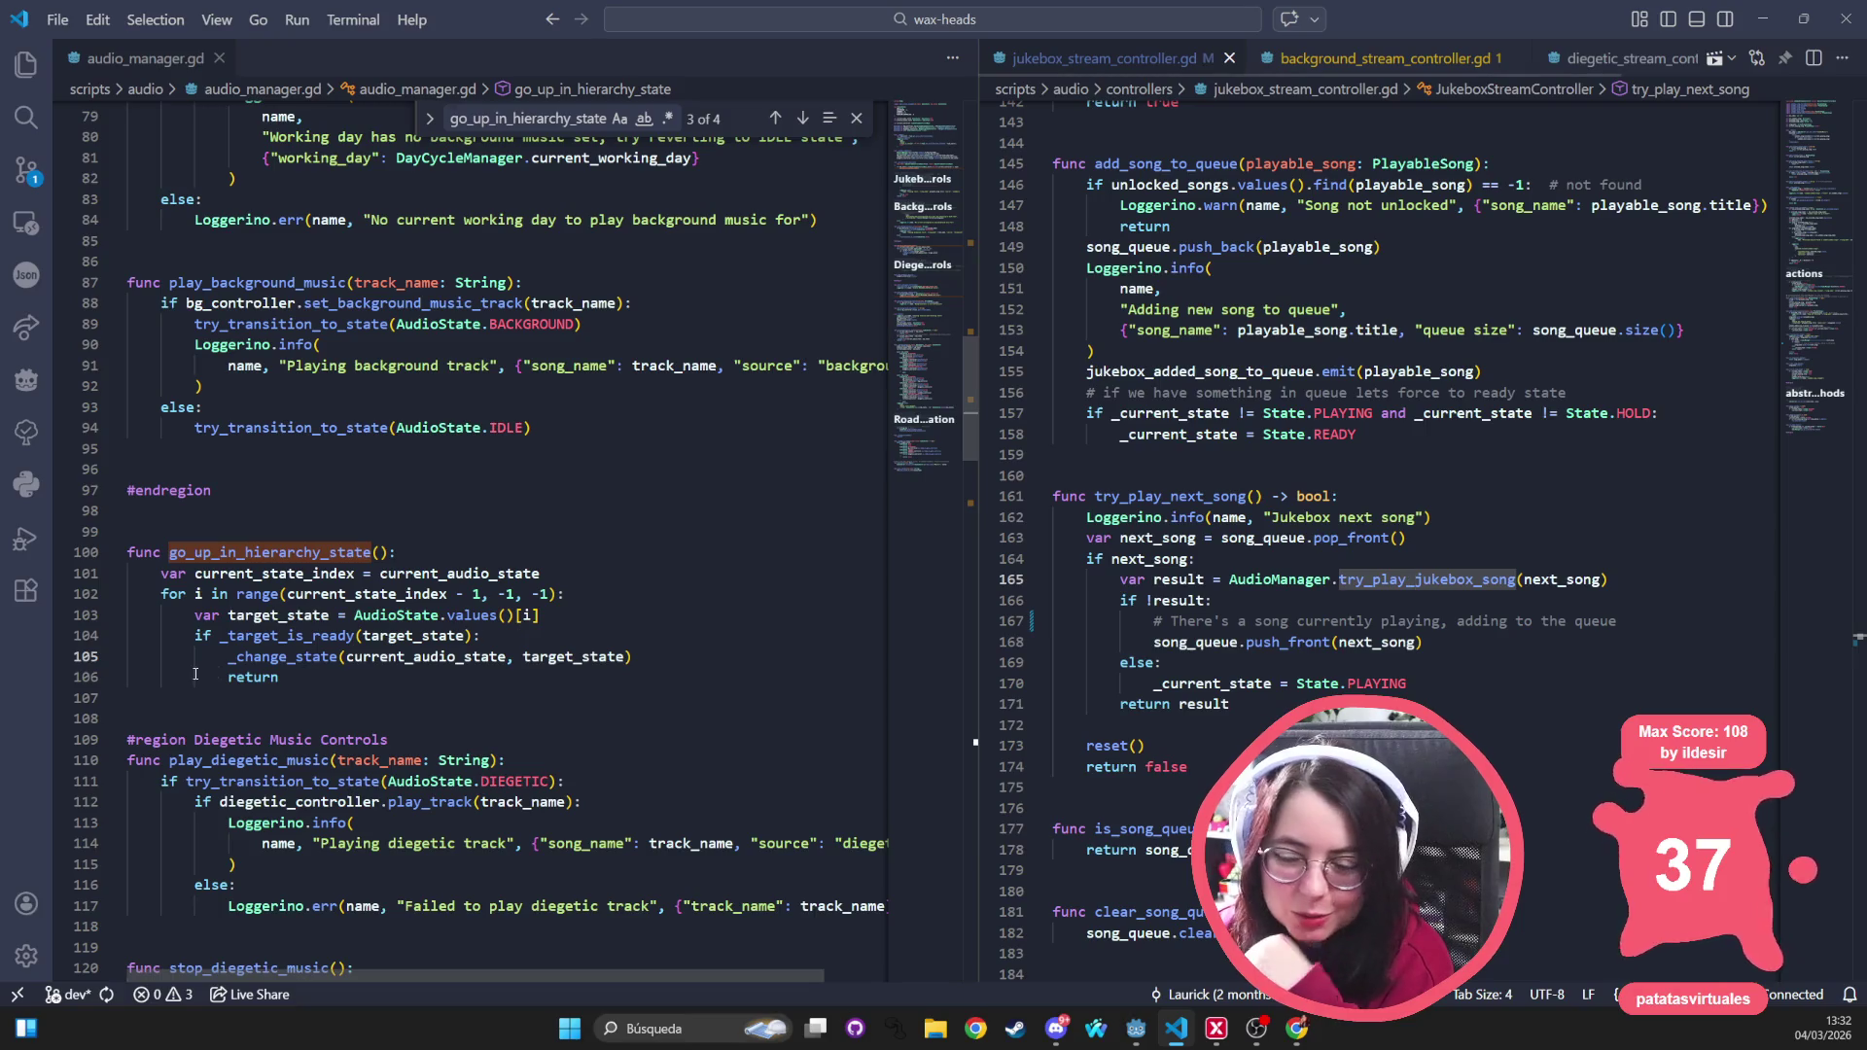
Inspect the go_up_in_hierarchy_state loop and place the caret after _target_is_ready on line 104
click(239, 576)
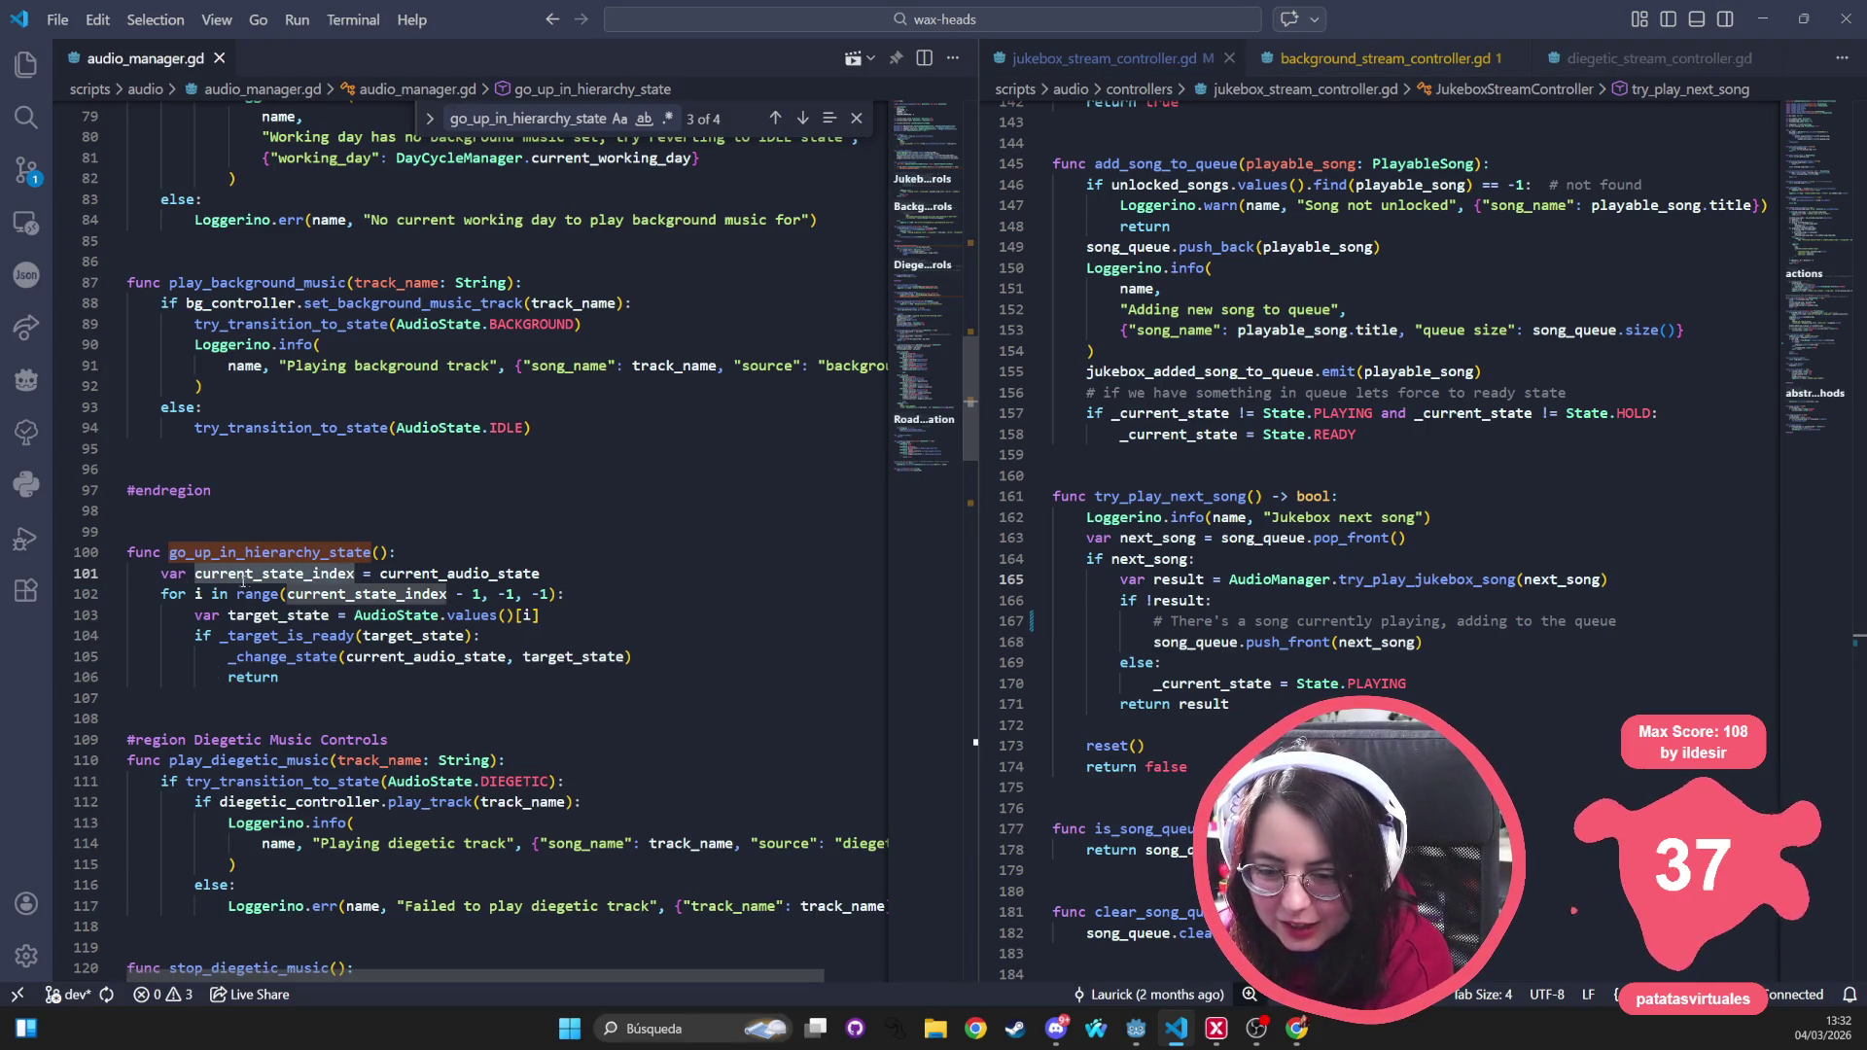
click(457, 574)
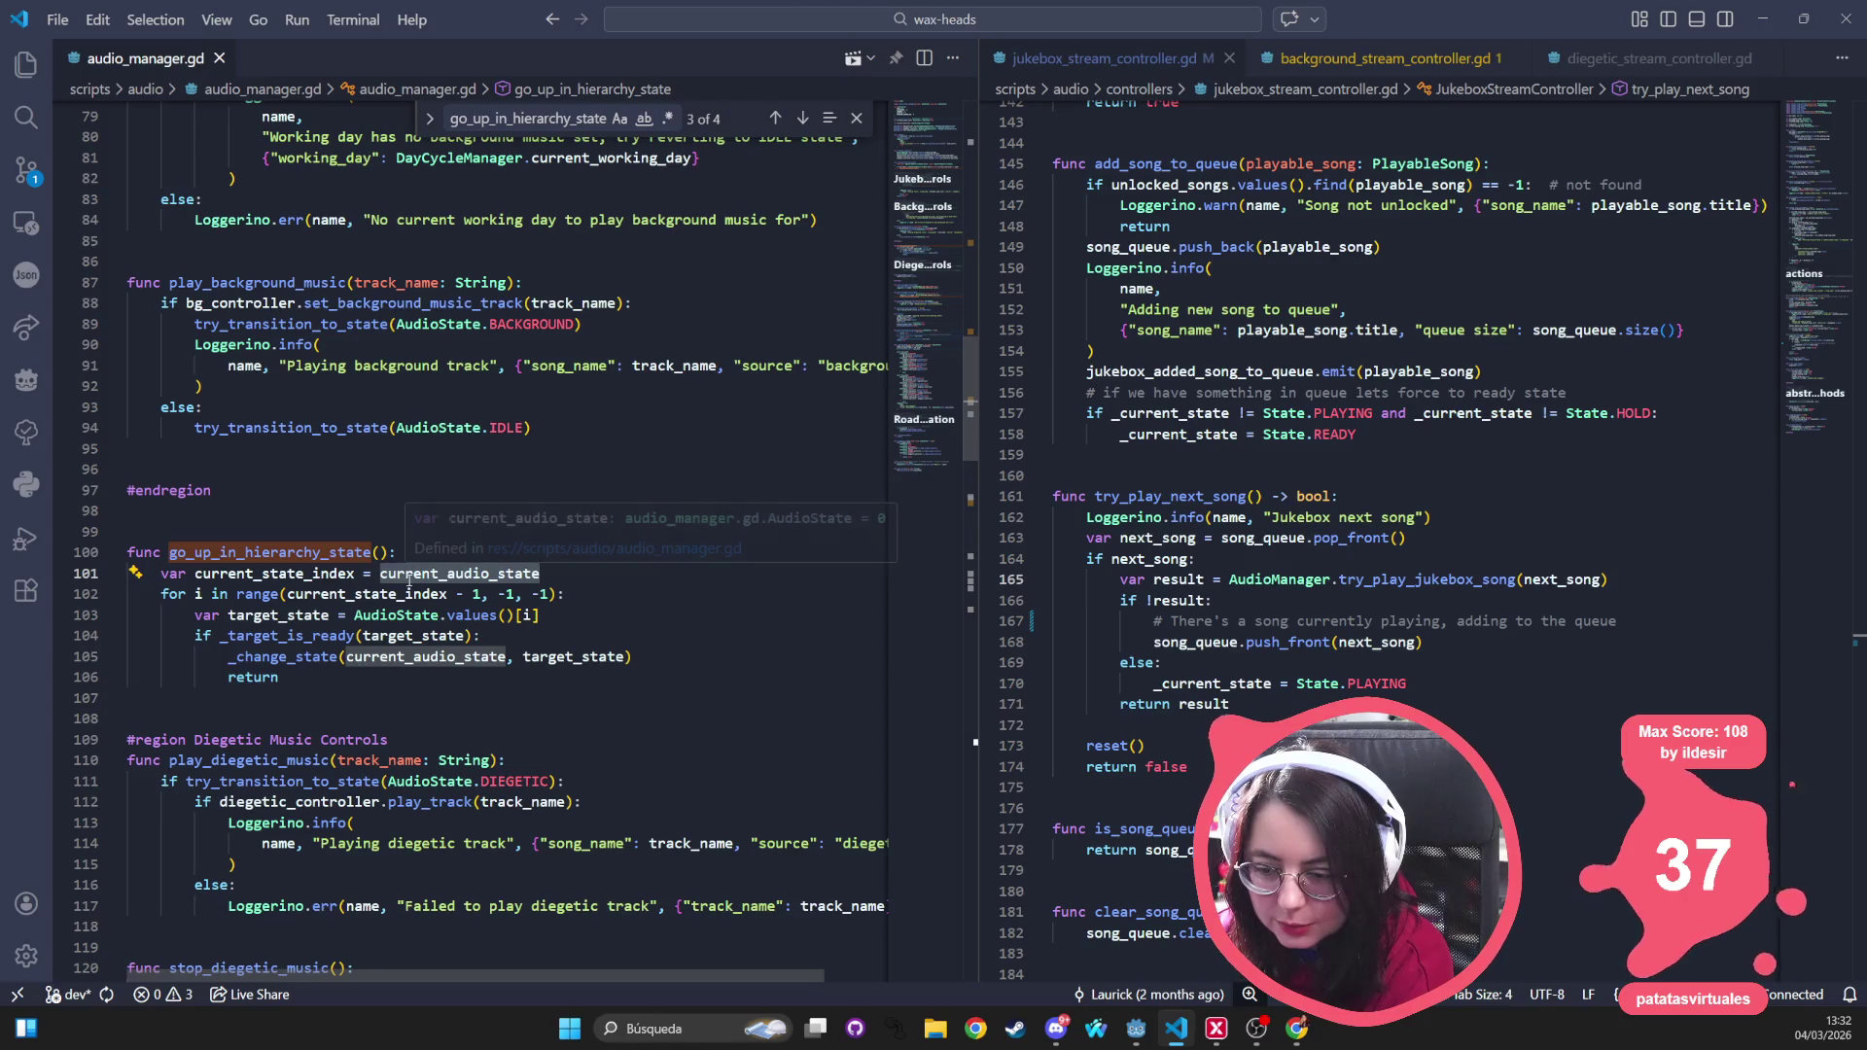
drag(215, 593, 590, 590)
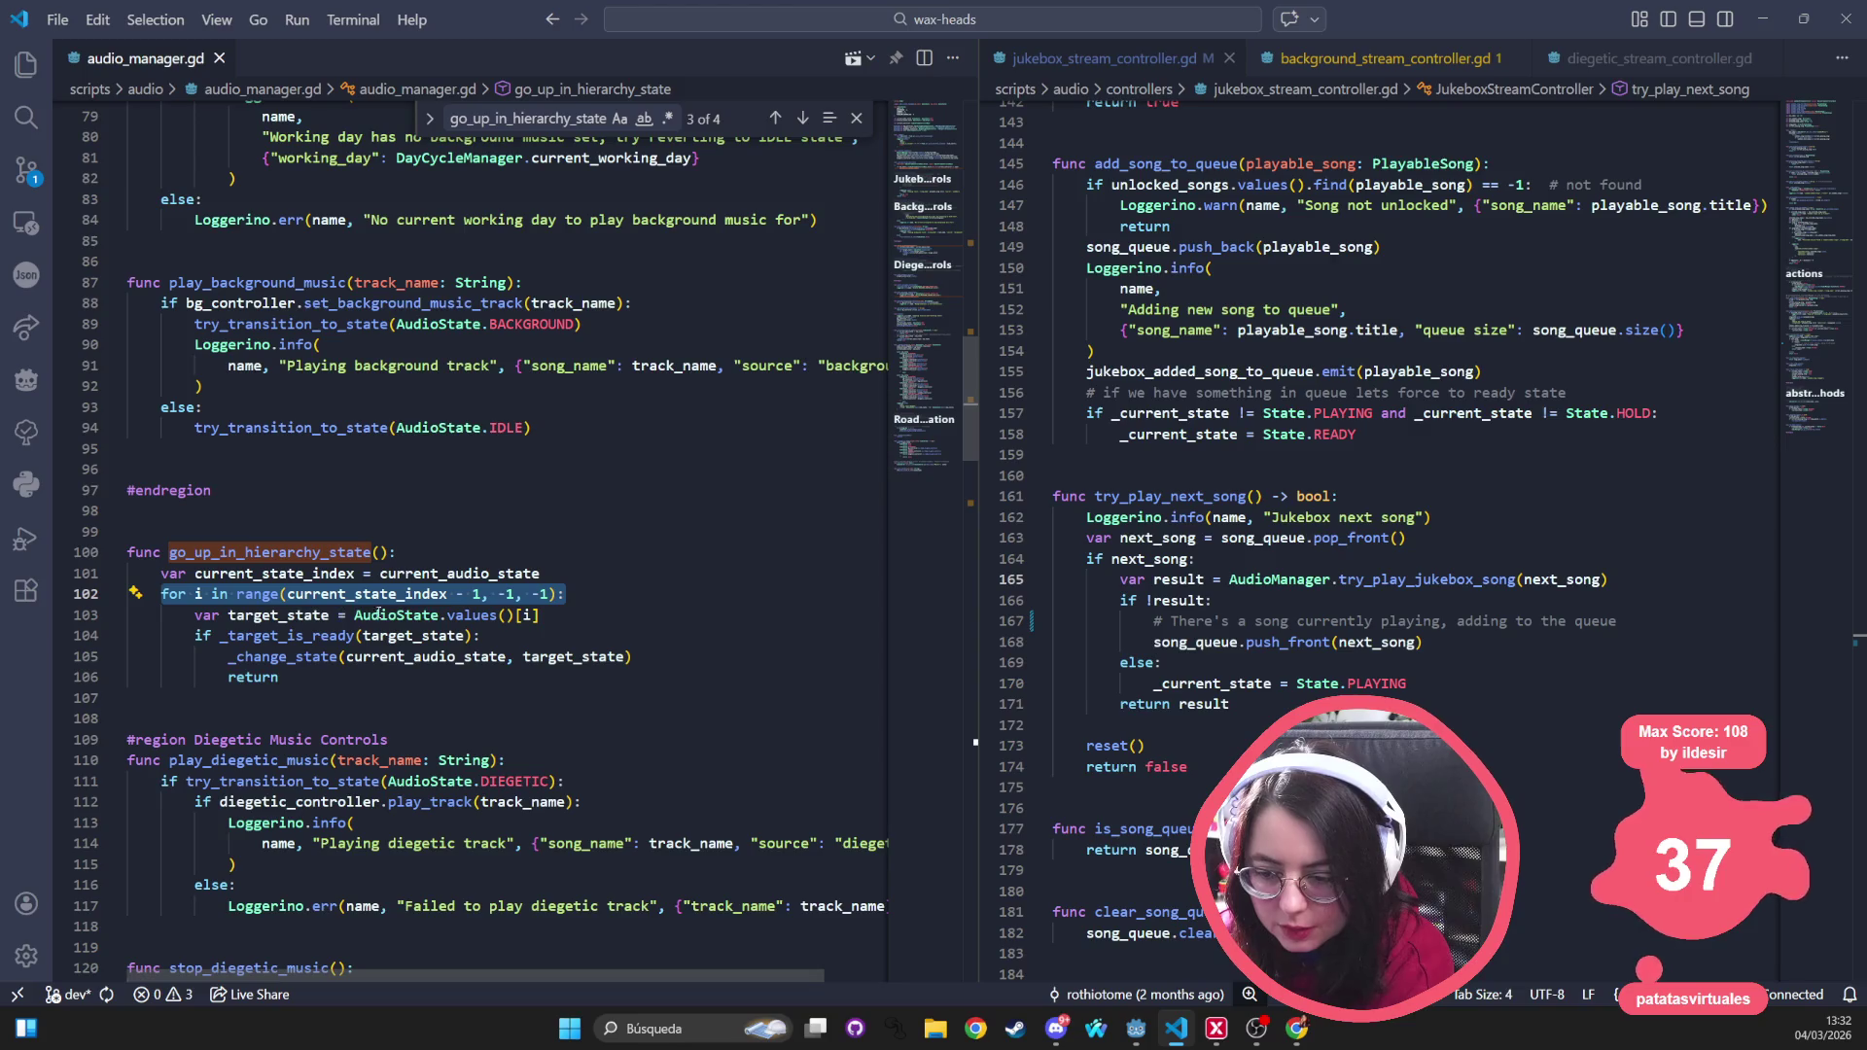
double_click(294, 635)
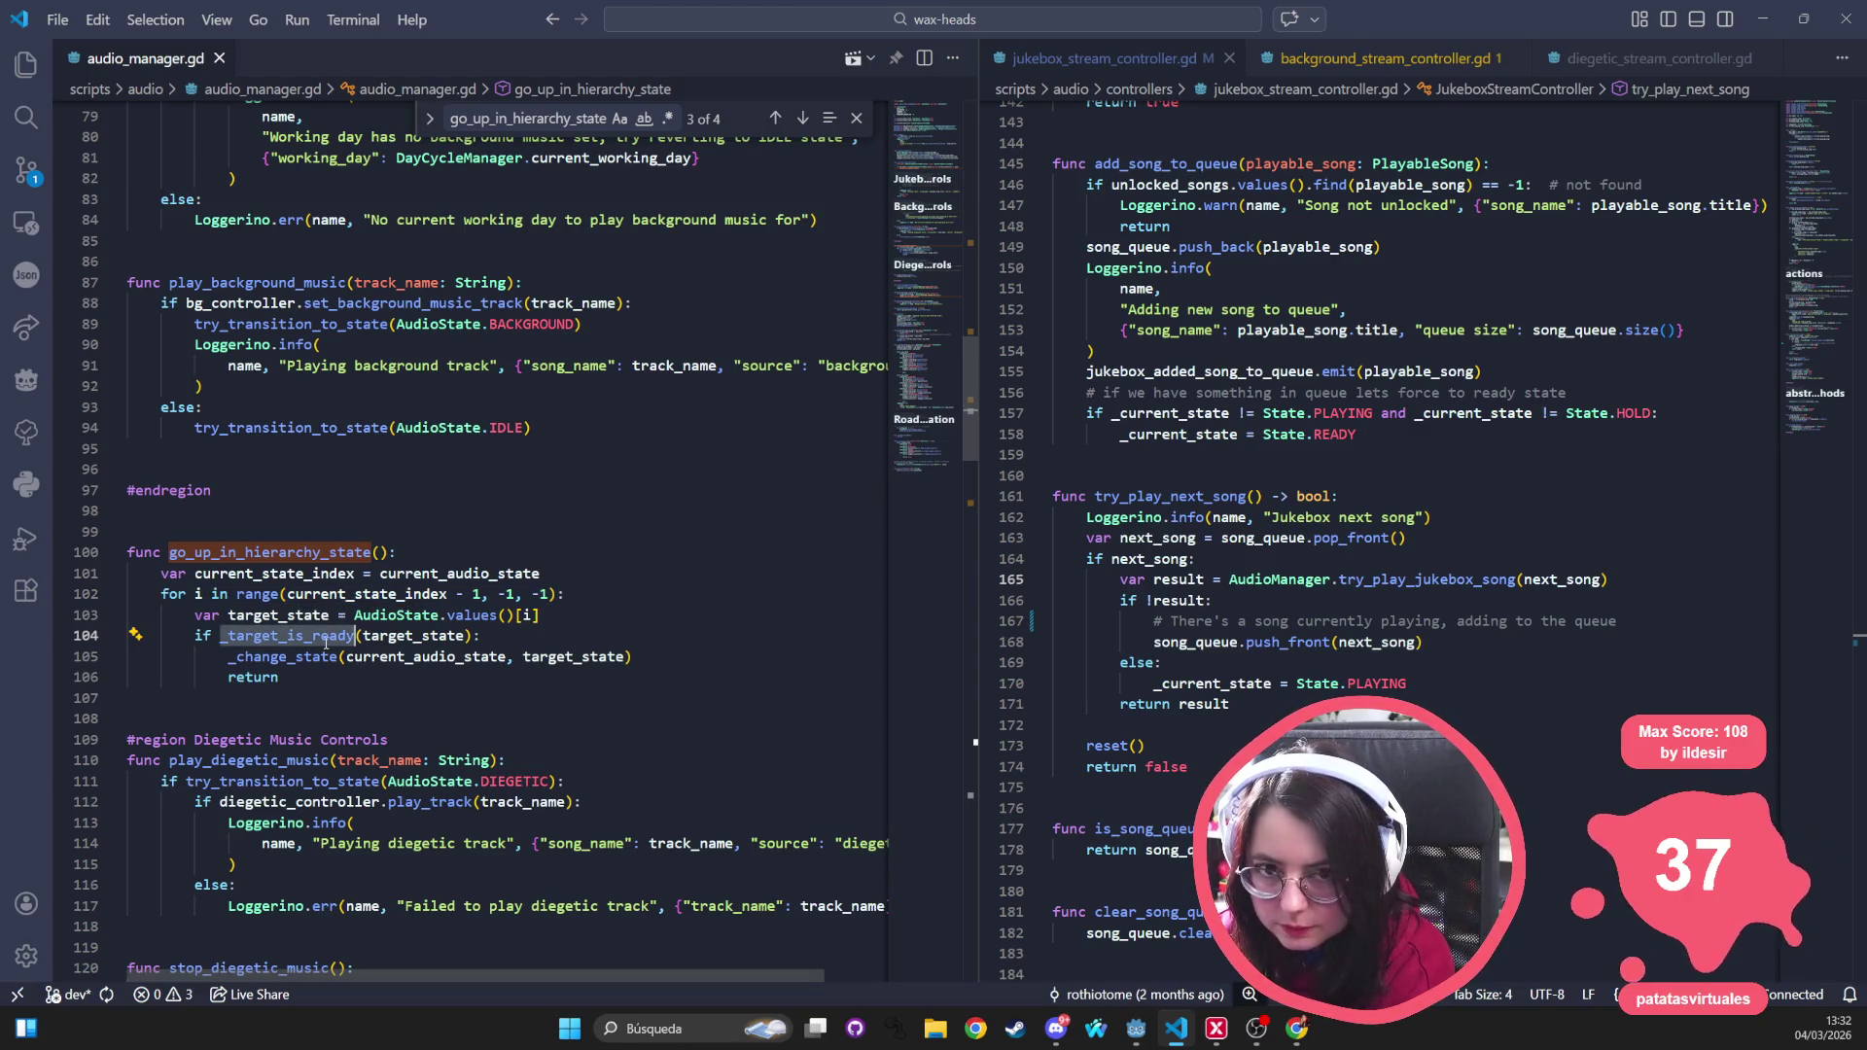
click(339, 635)
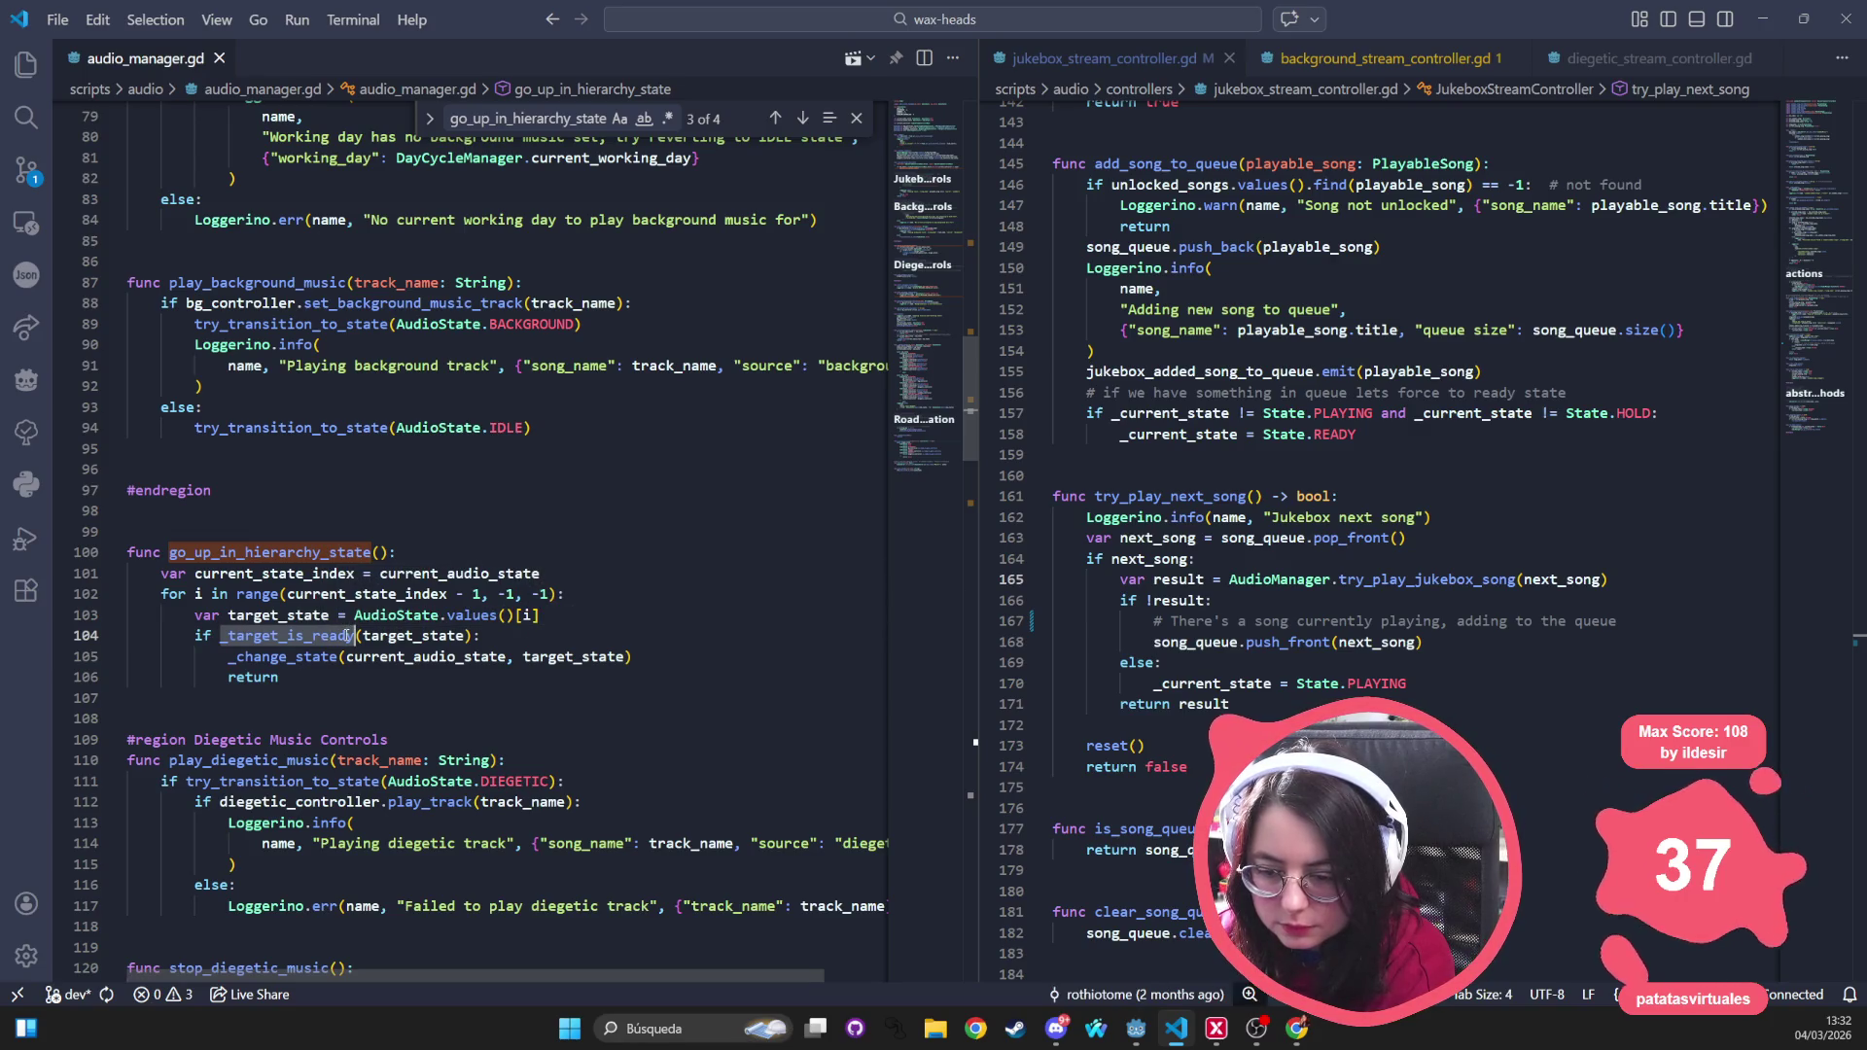
key(Right)
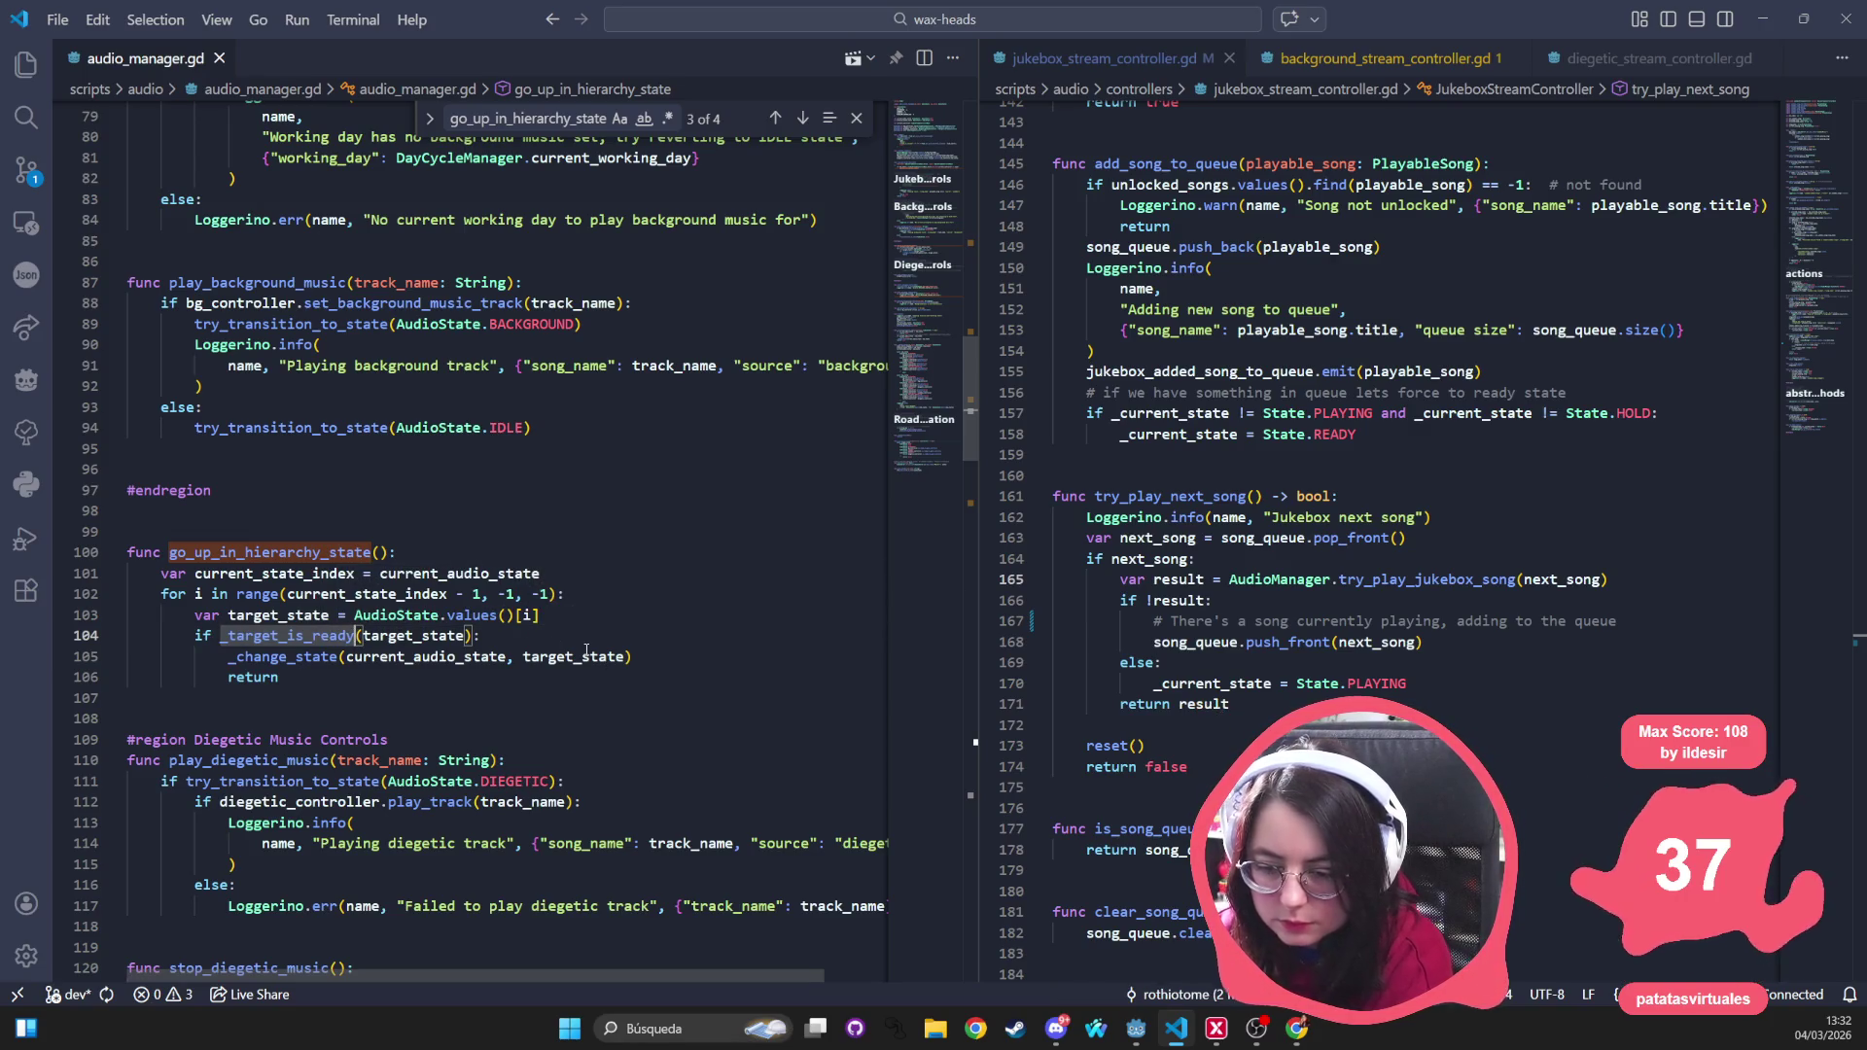
Try renaming the line 104 call to _target_is_ready_or_playing and search the file for it
key(BackSpace)
text(_or_playing)
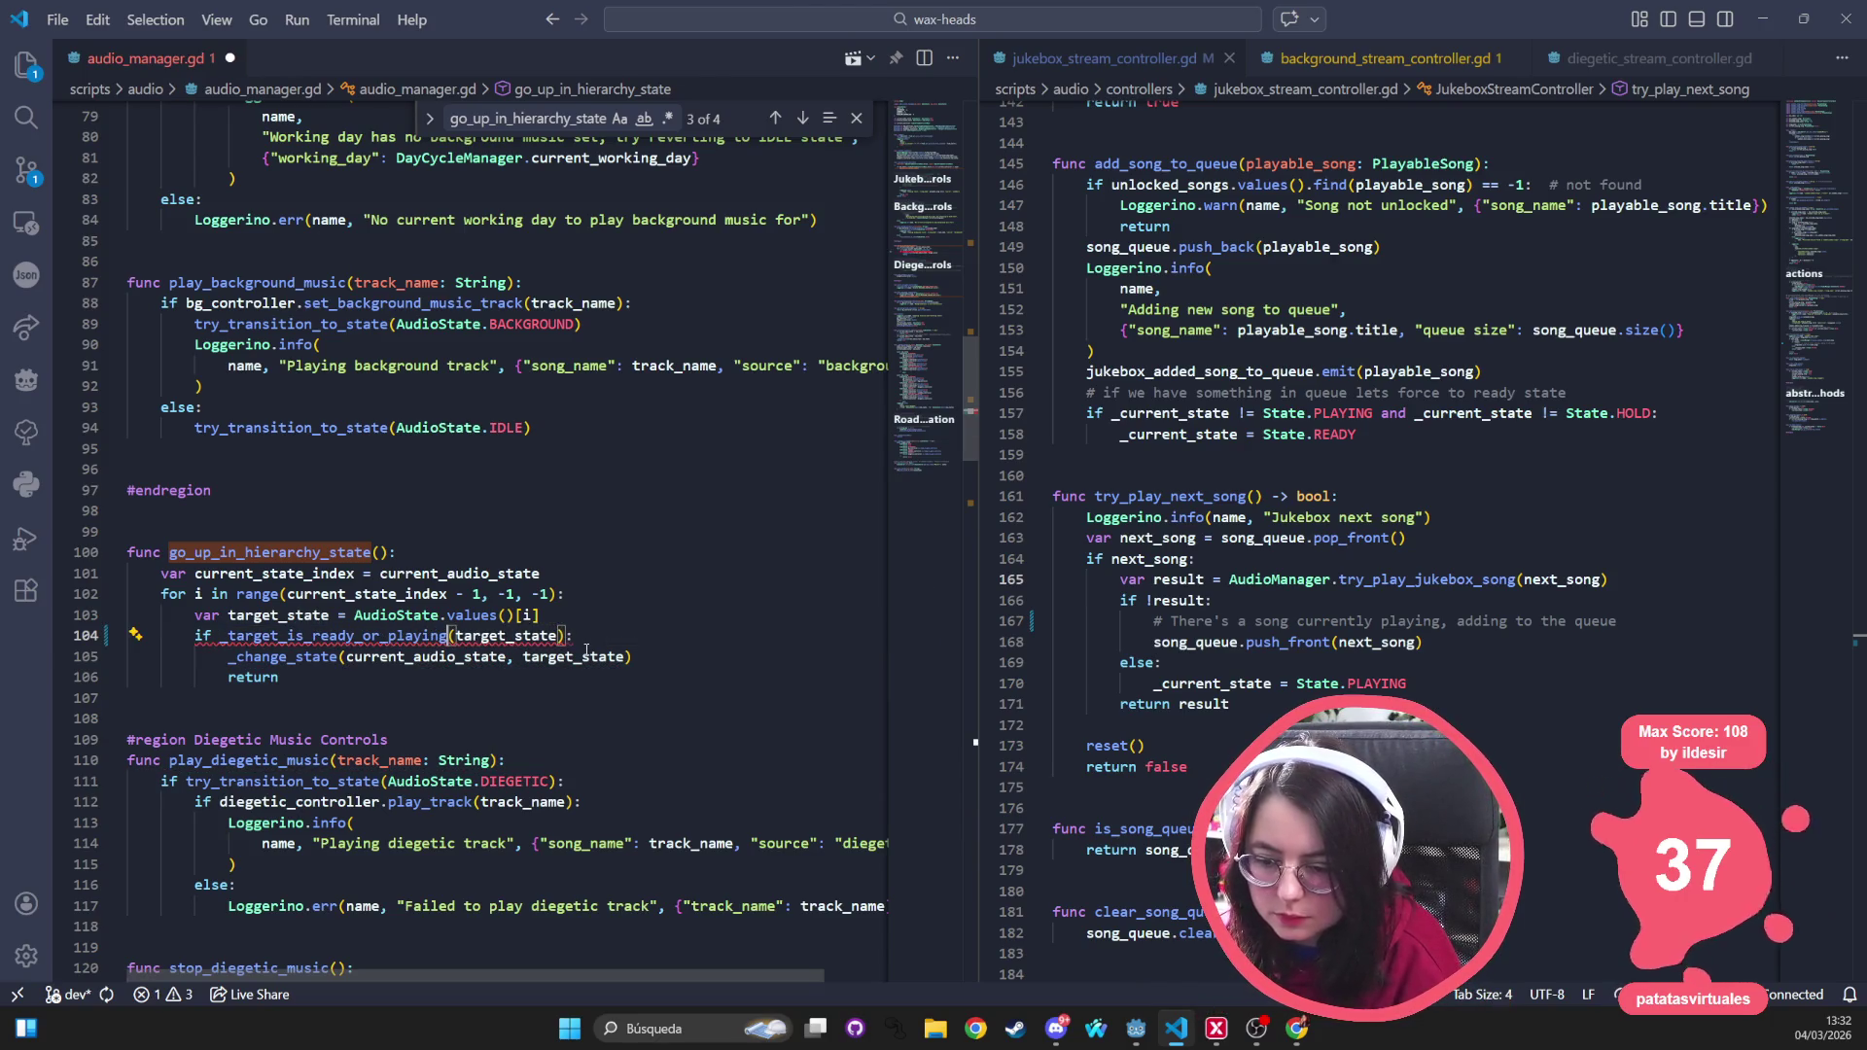
click(600, 557)
double_click(340, 637)
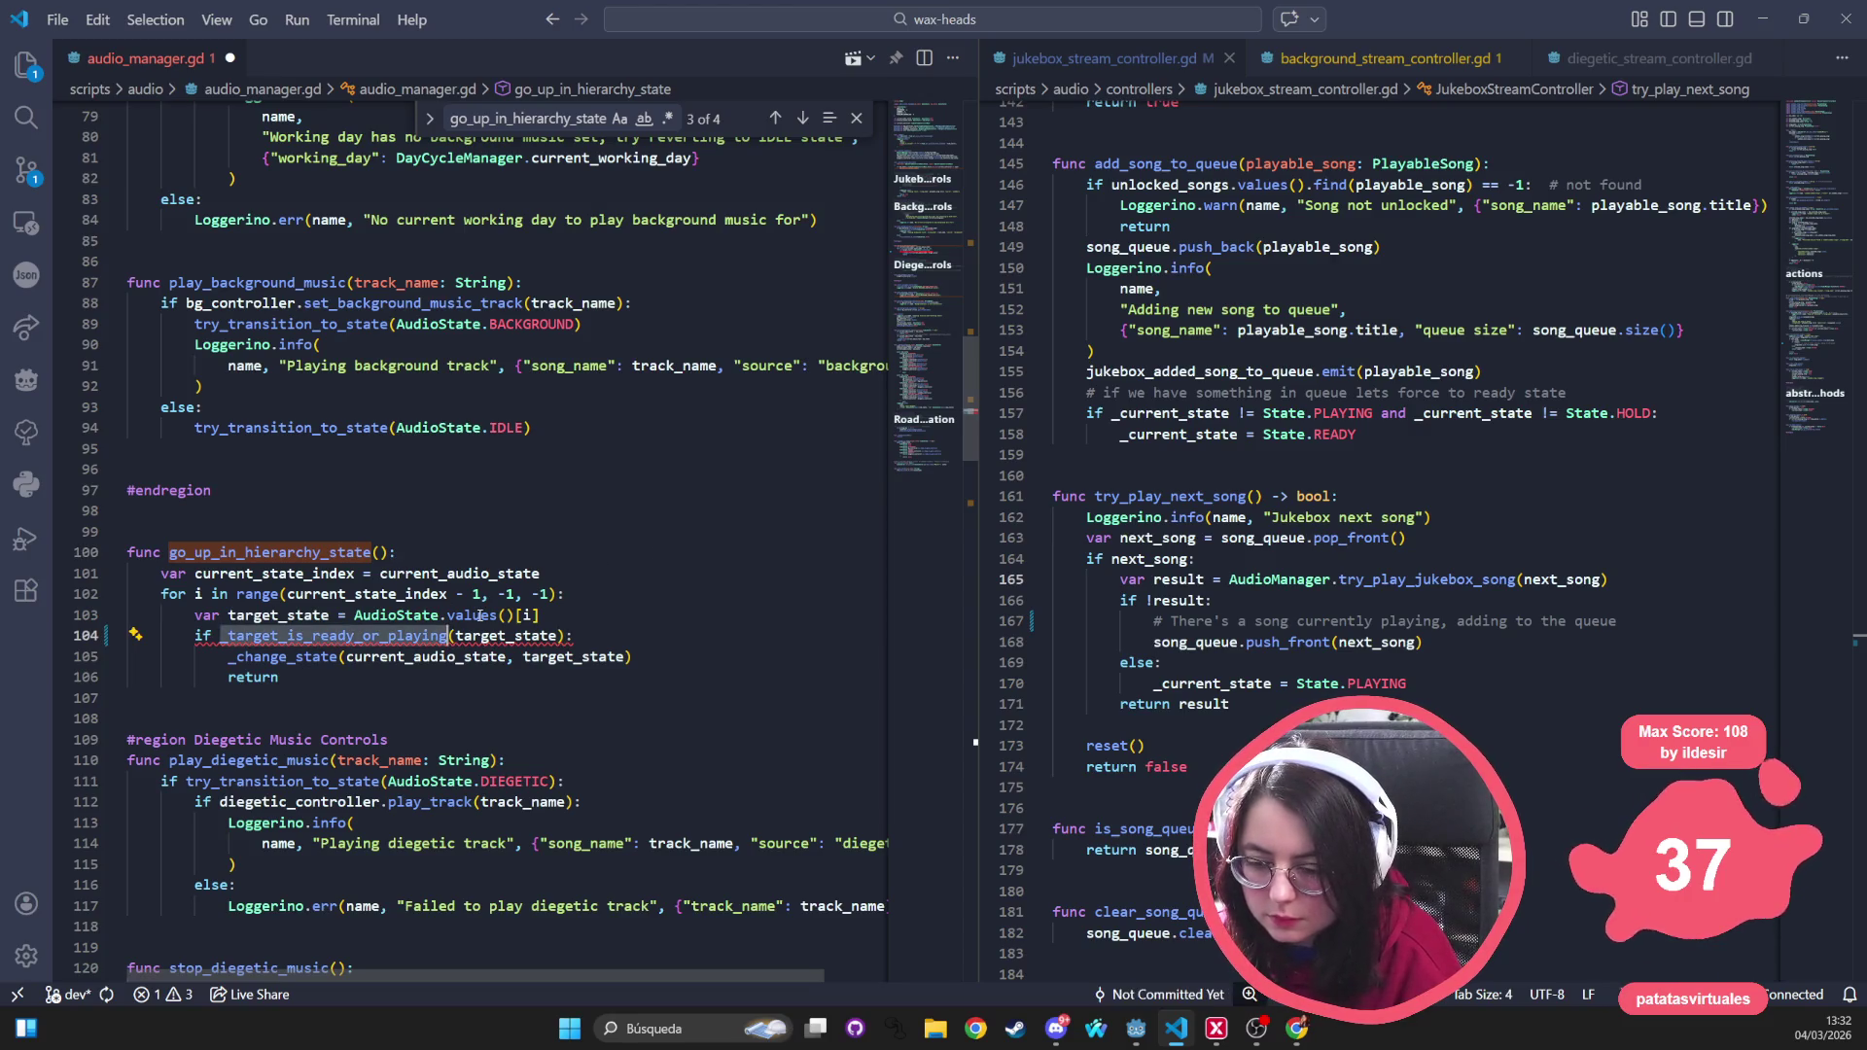
key(ctrl+f)
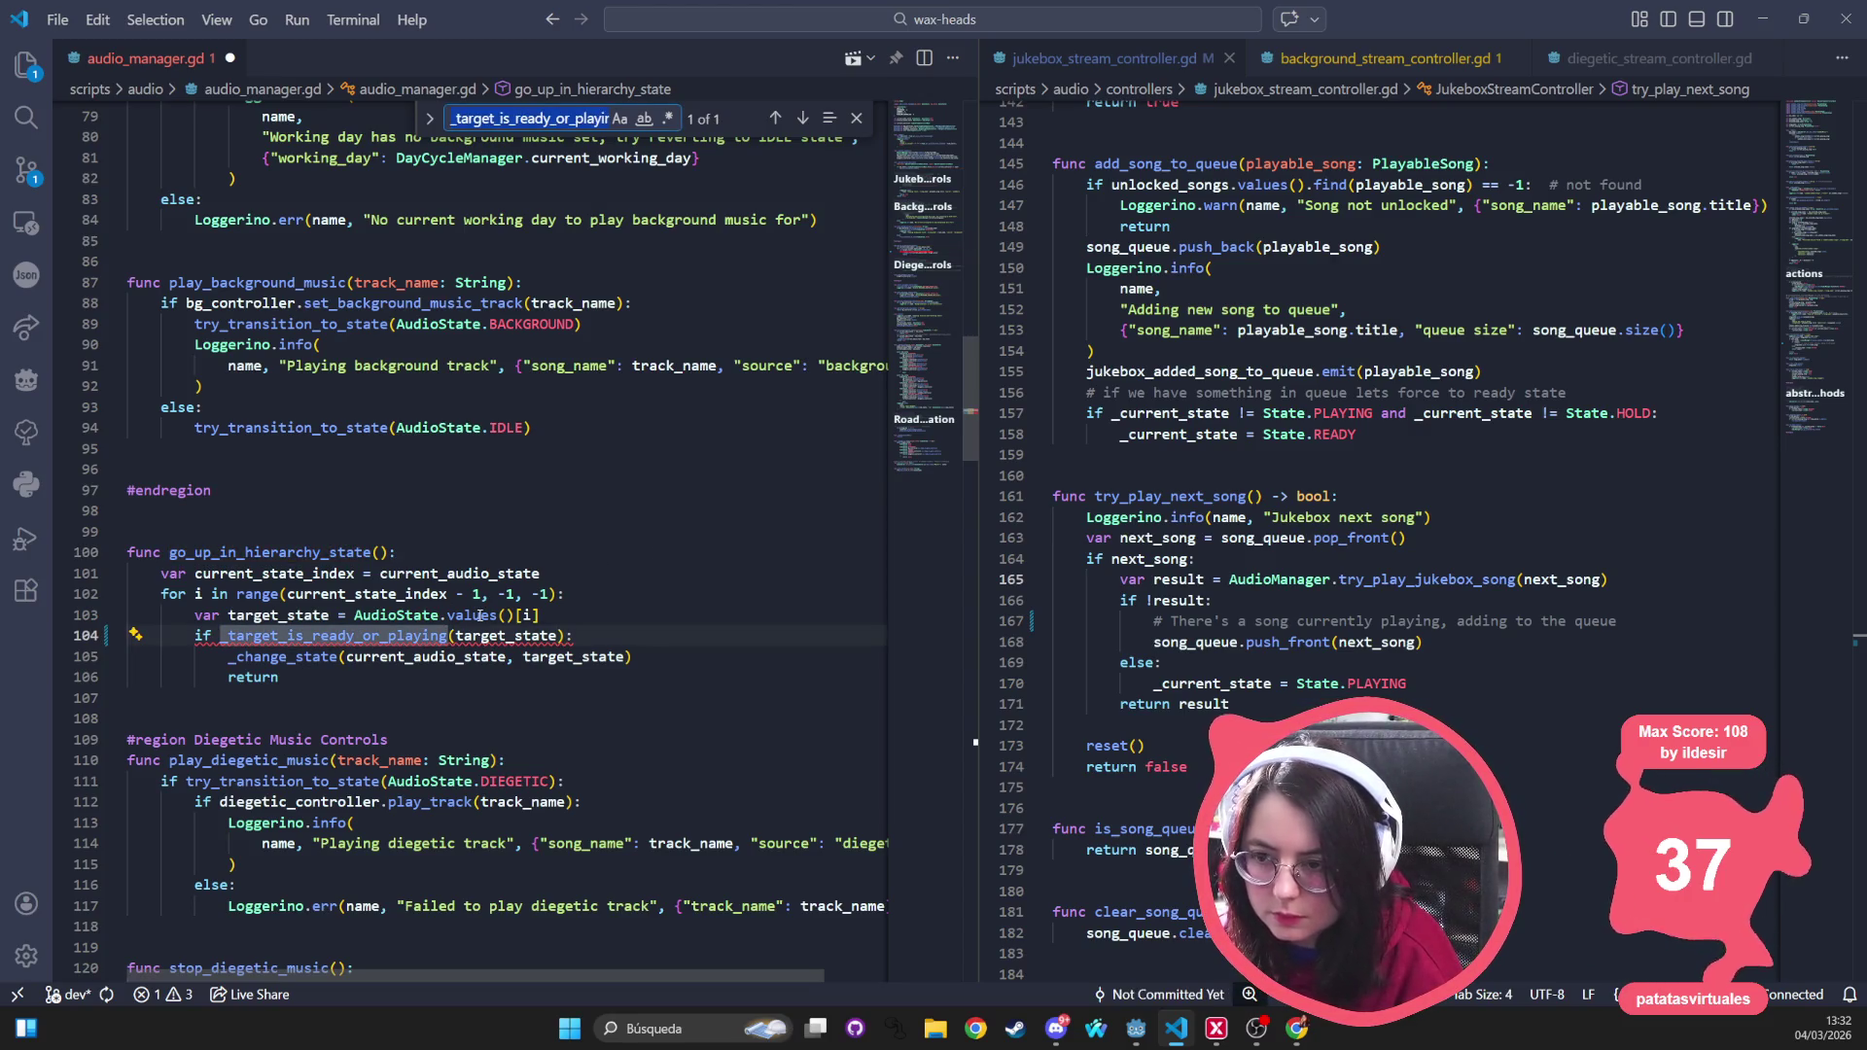
click(856, 118)
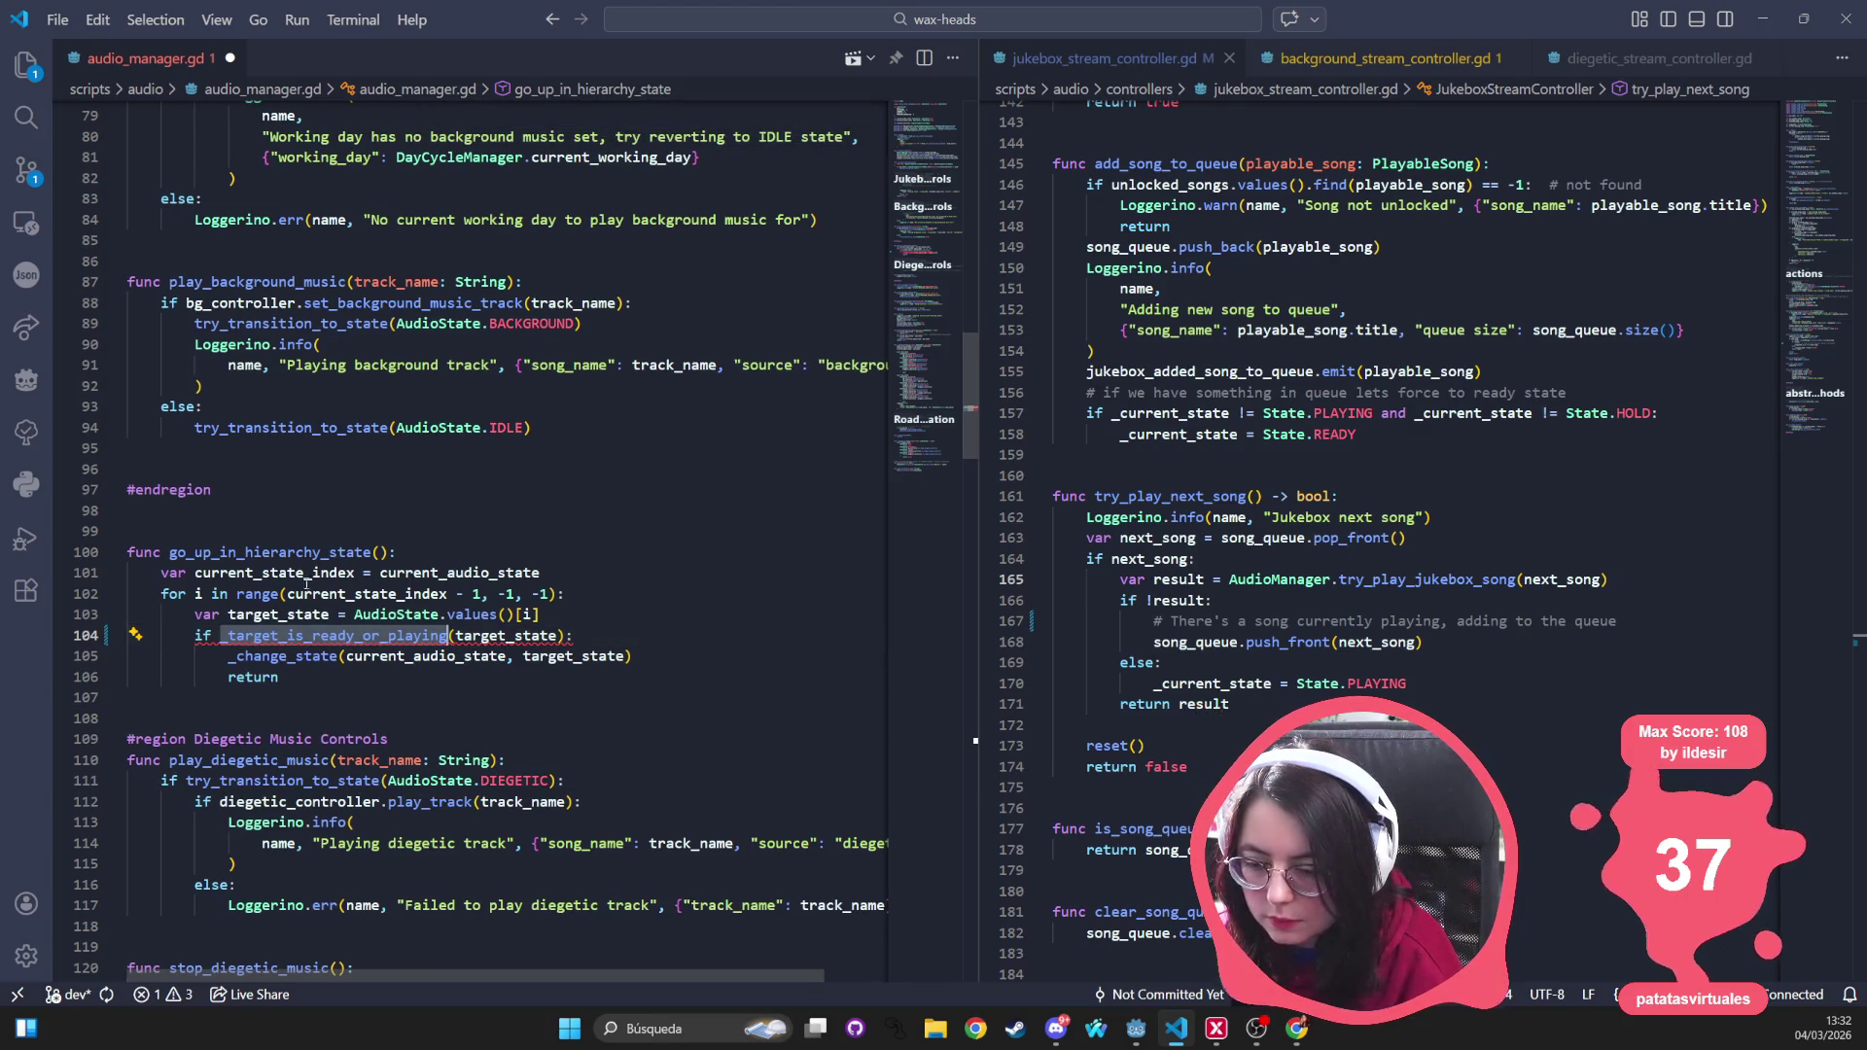
Find target_is_ready and append _to_gain_control to the function definition on line 234
key(ctrl+f)
text(target_)
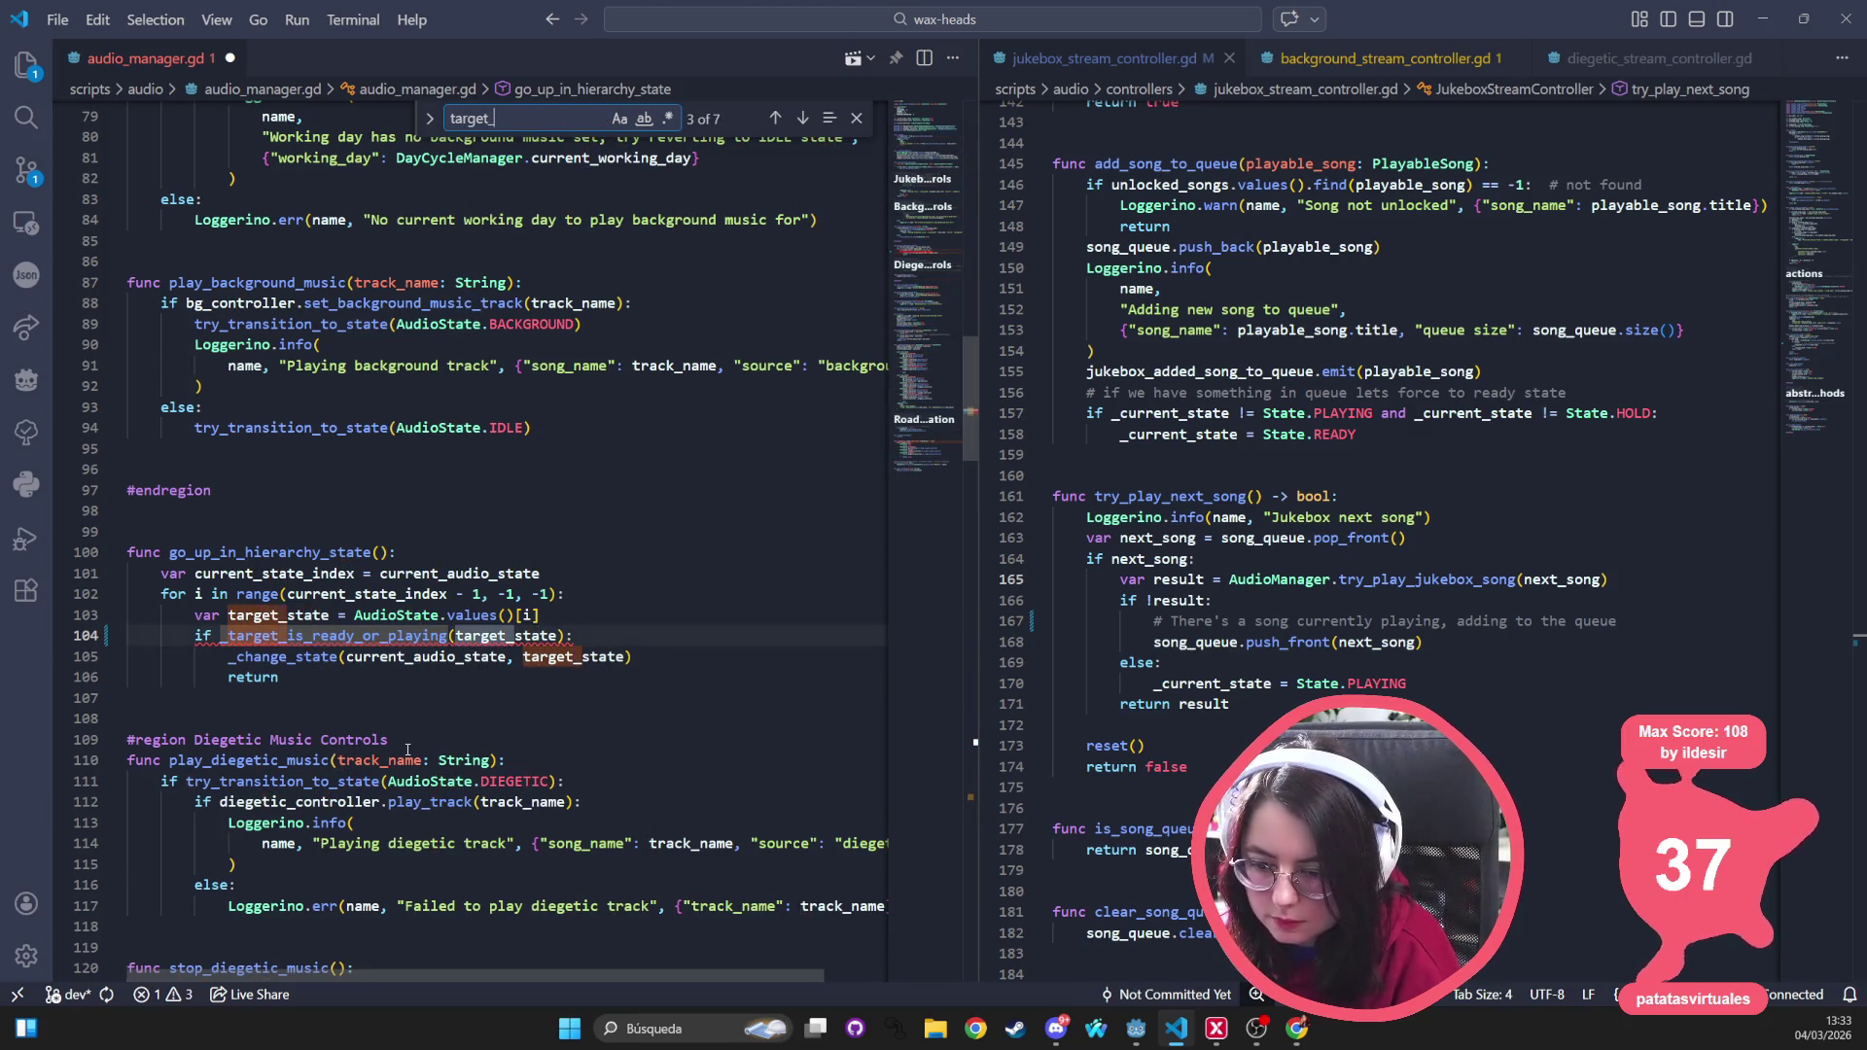
text(is_ready)
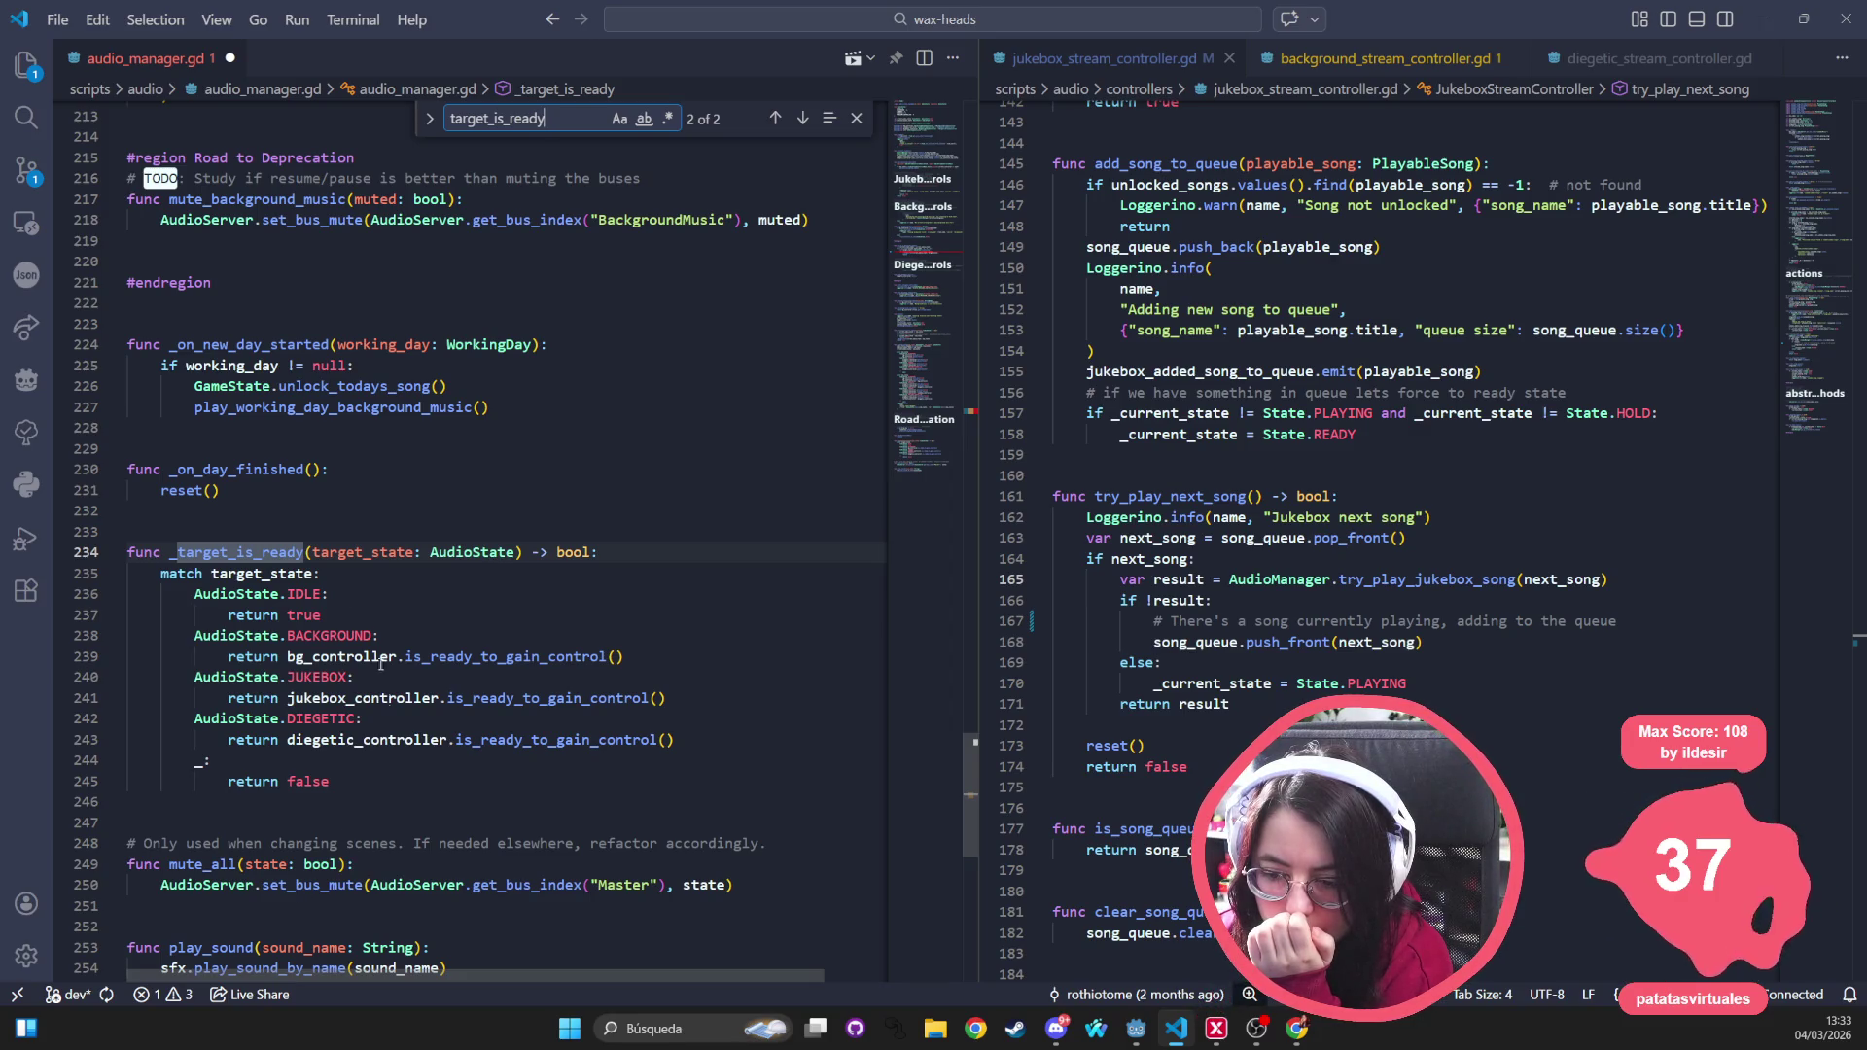
mouse_move(363, 558)
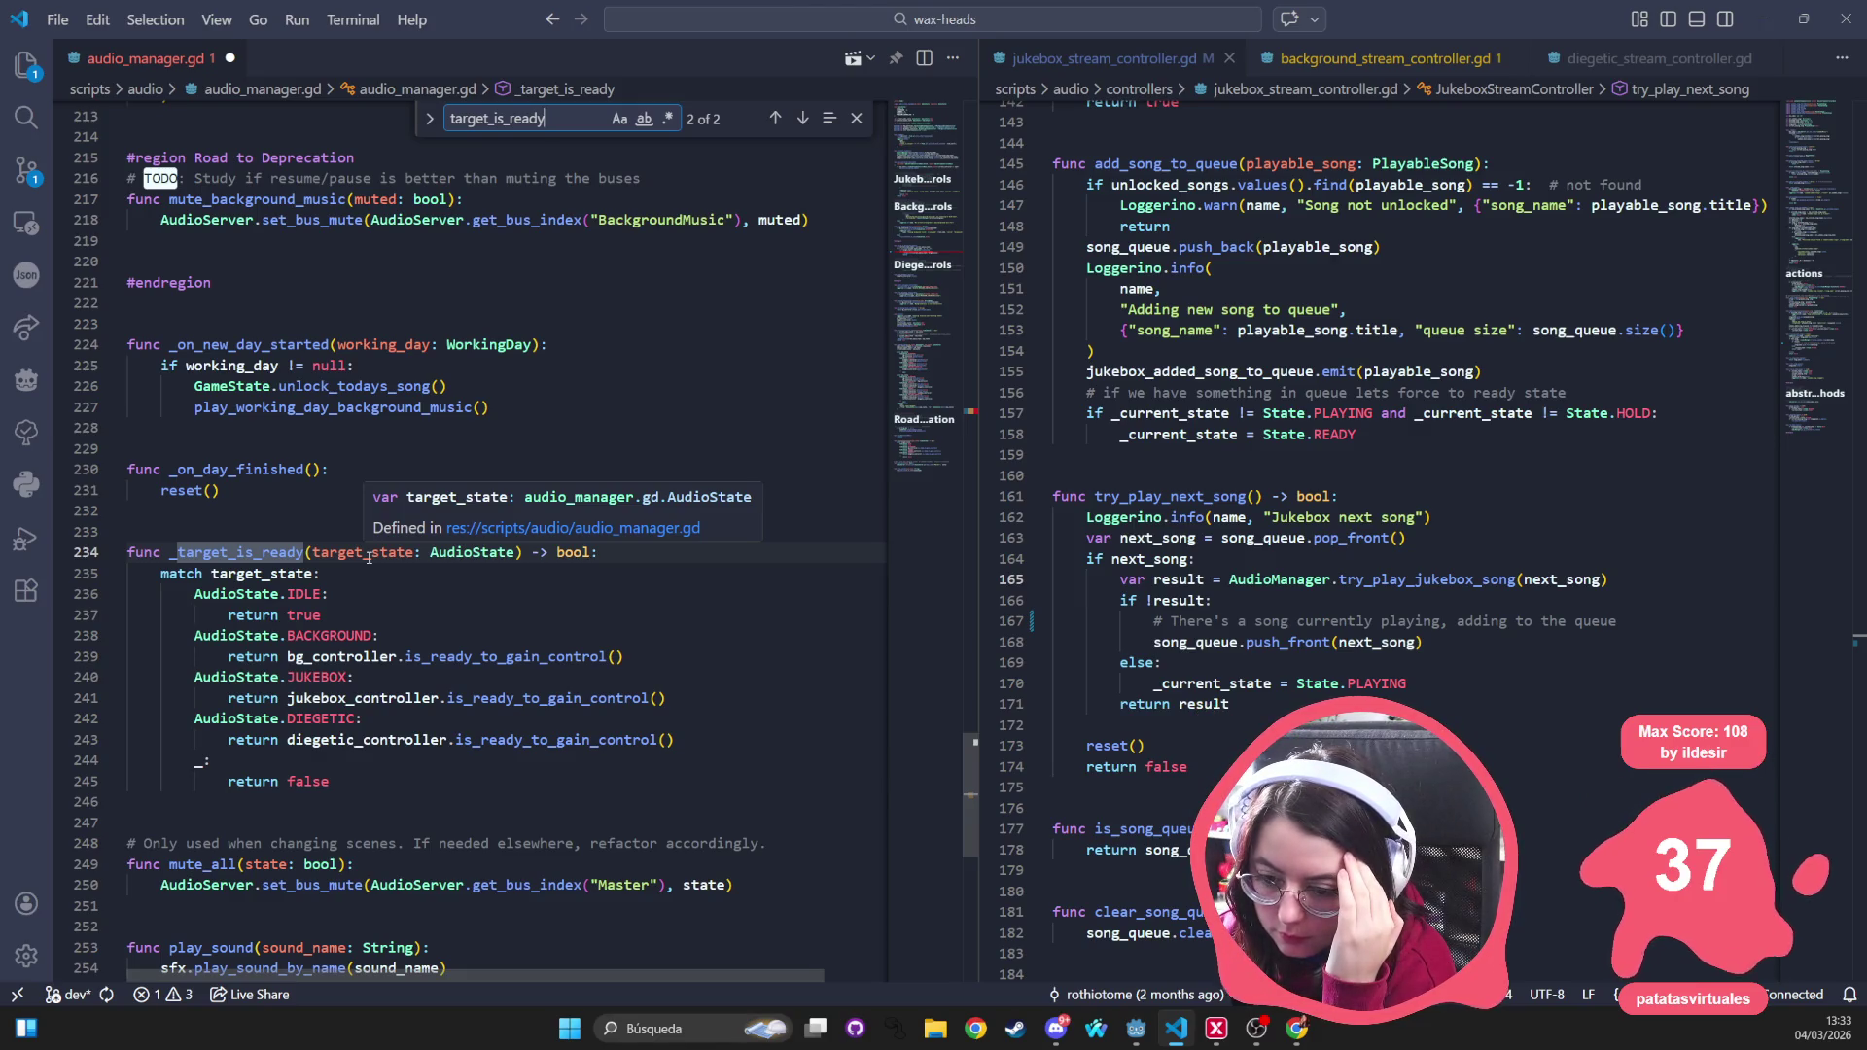
click(369, 558)
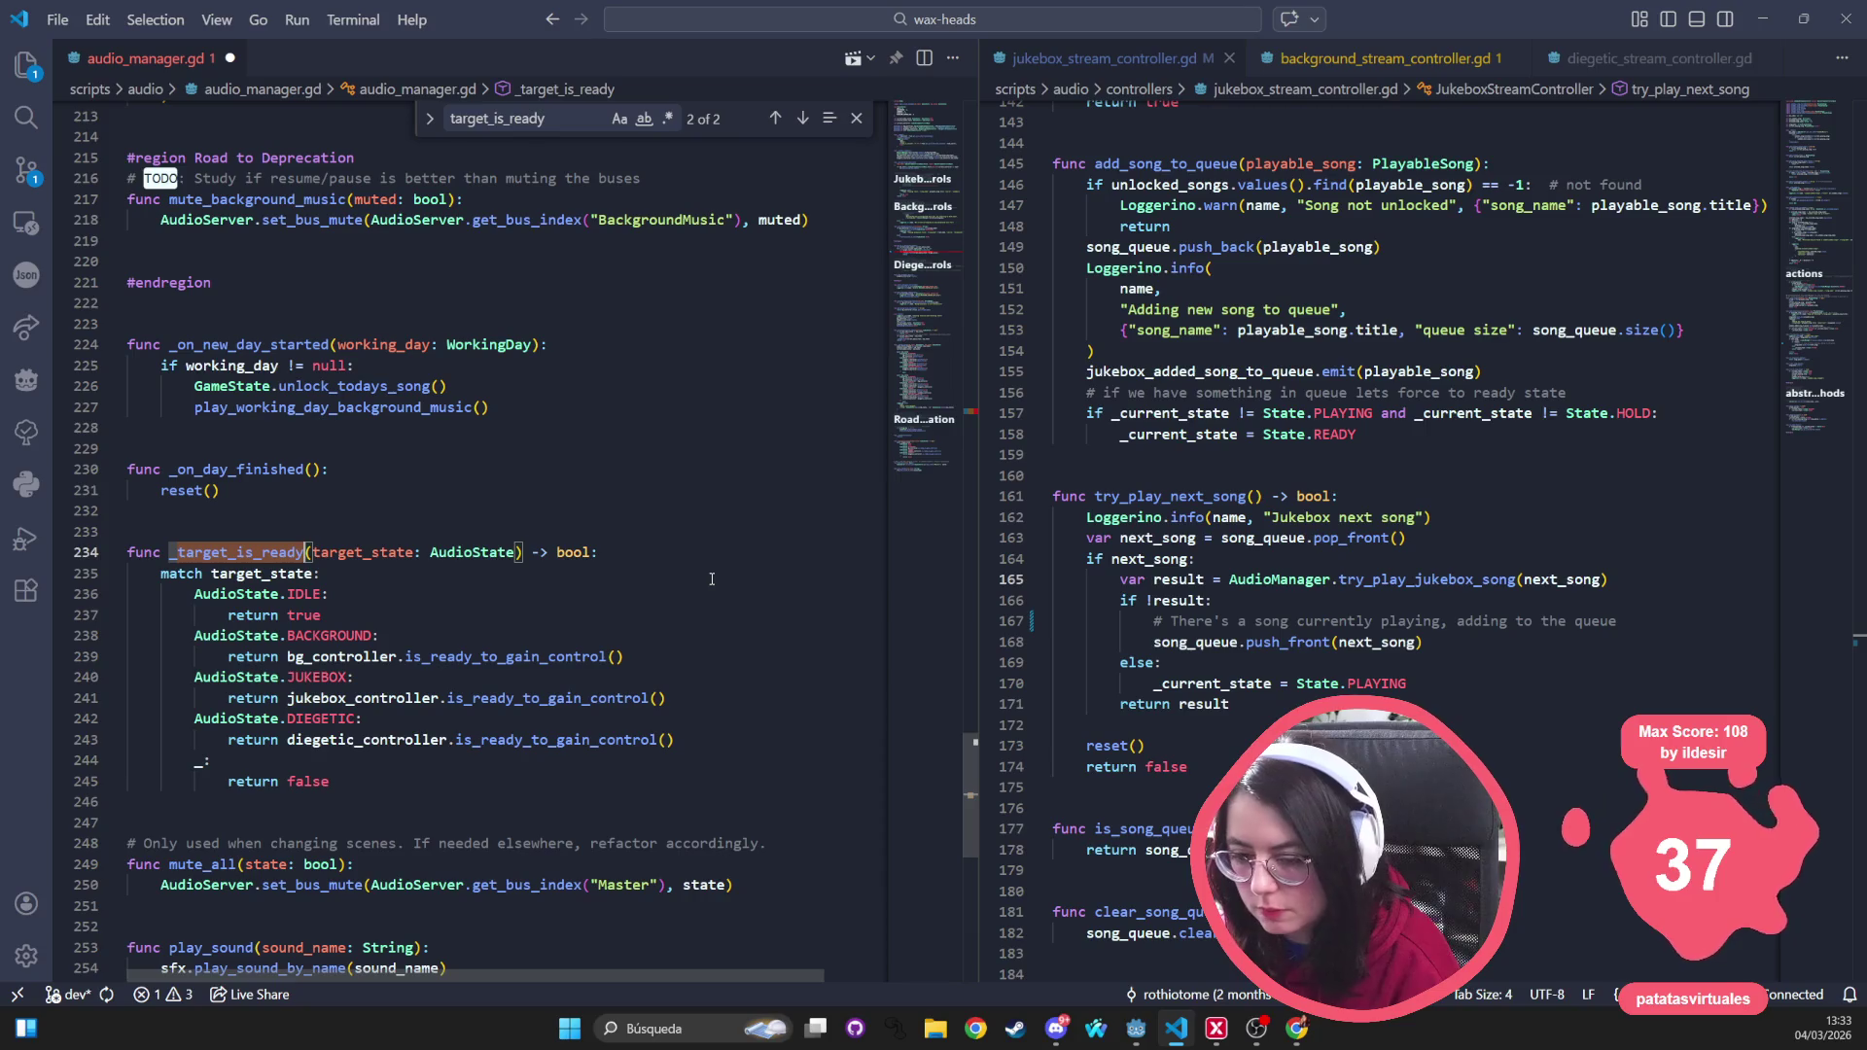
text(_to_gain_)
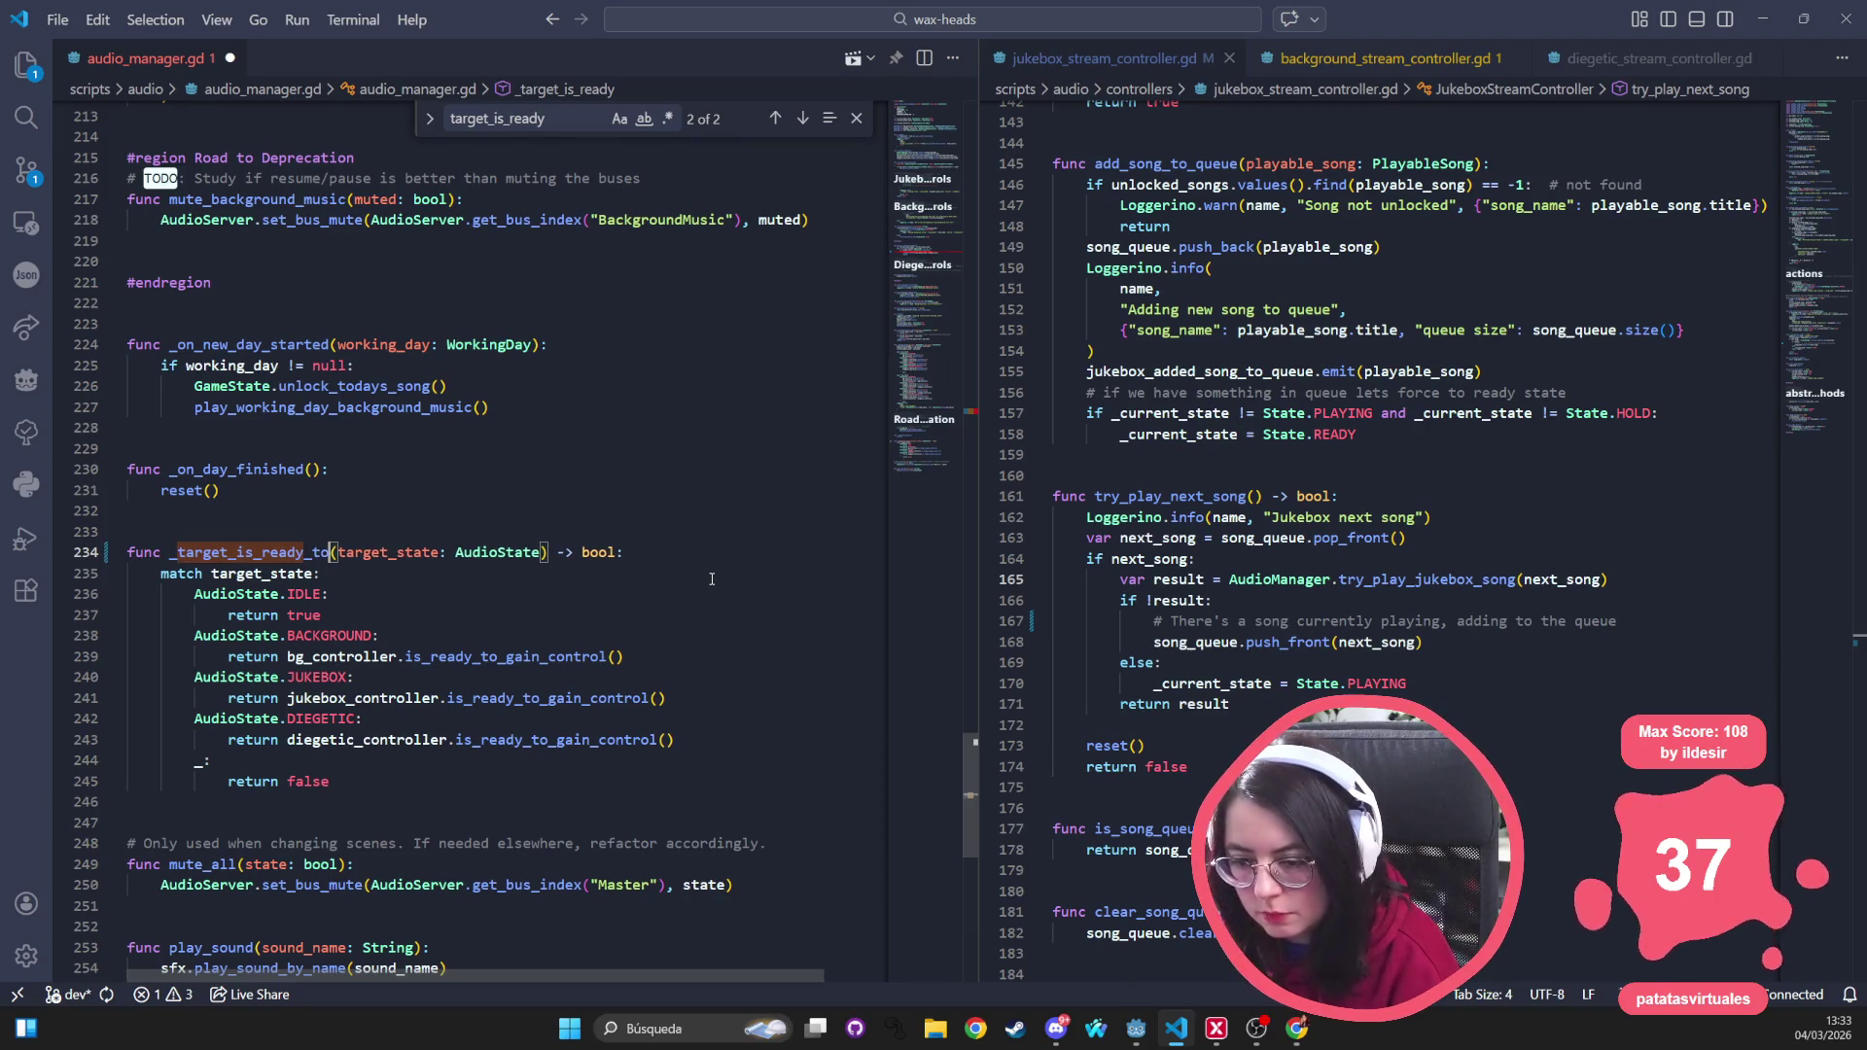
text(control)
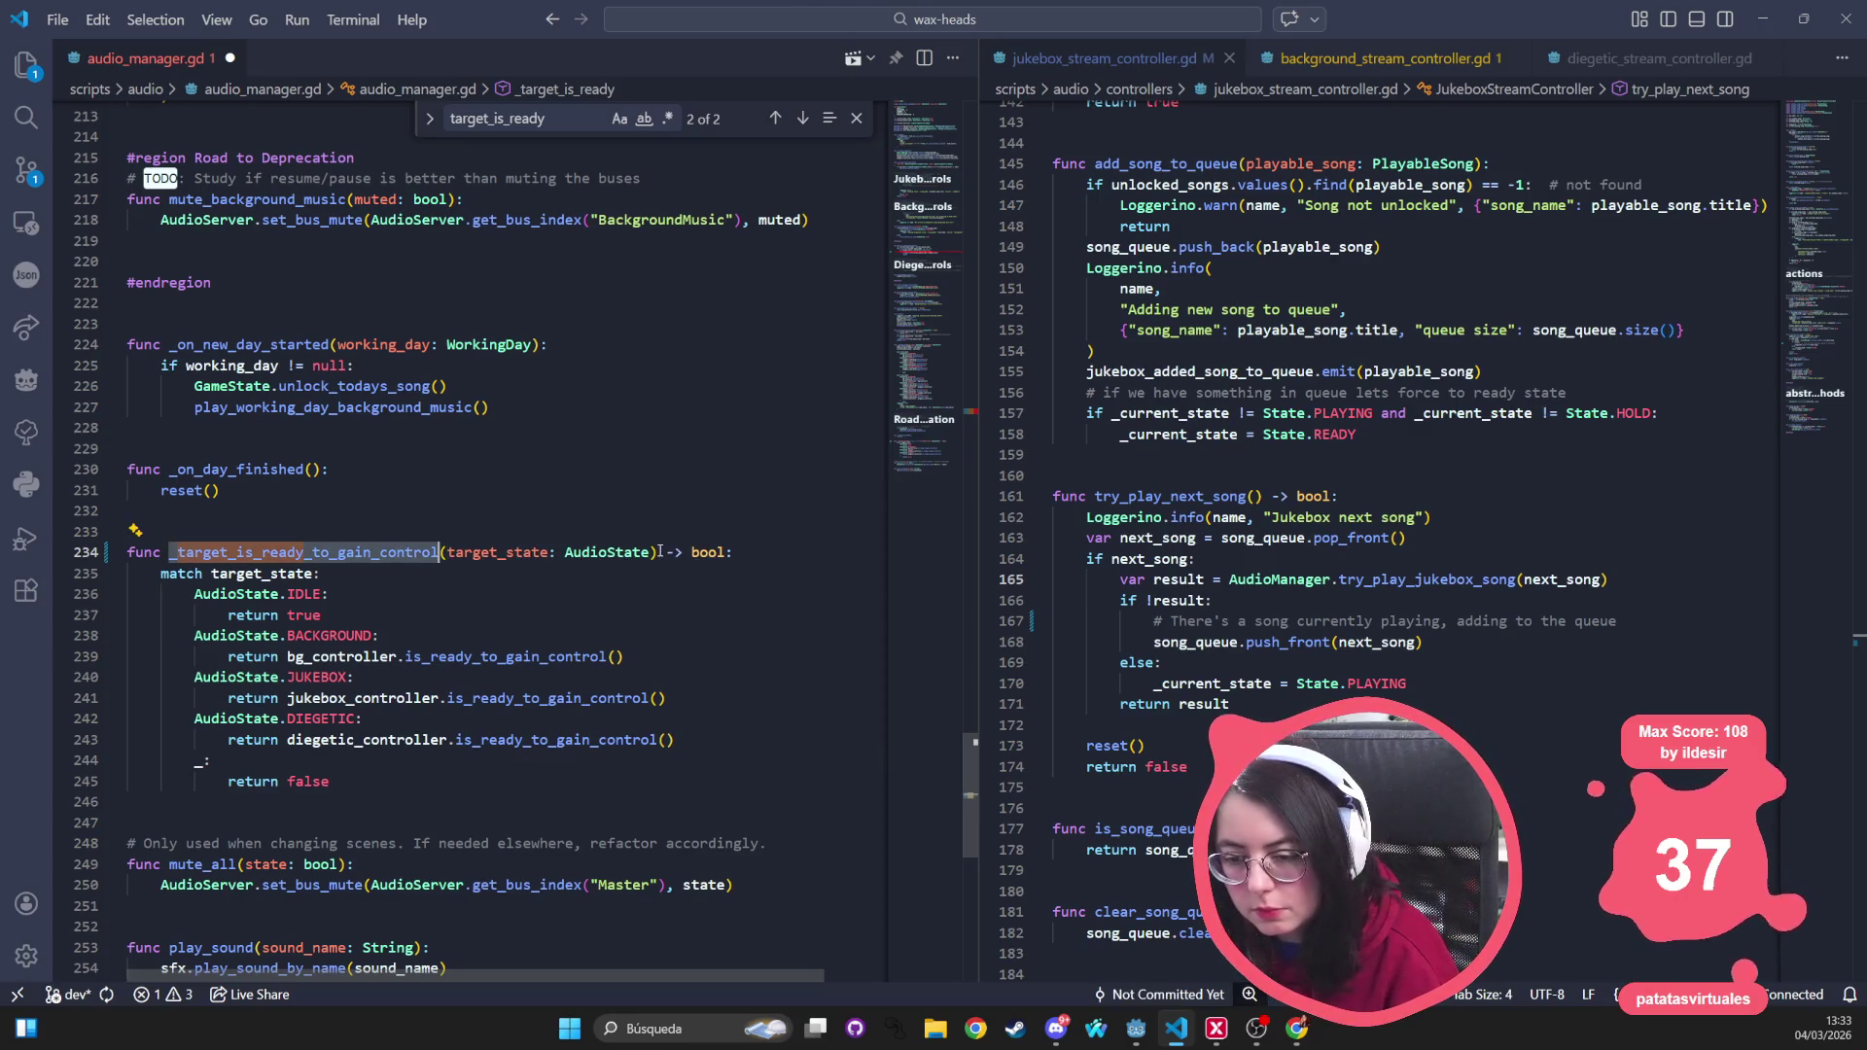
Paste _target_is_ready_to_gain_control over the outdated call on line 104
scroll(486, 444, up, 6)
key(ctrl+f)
text(target_is)
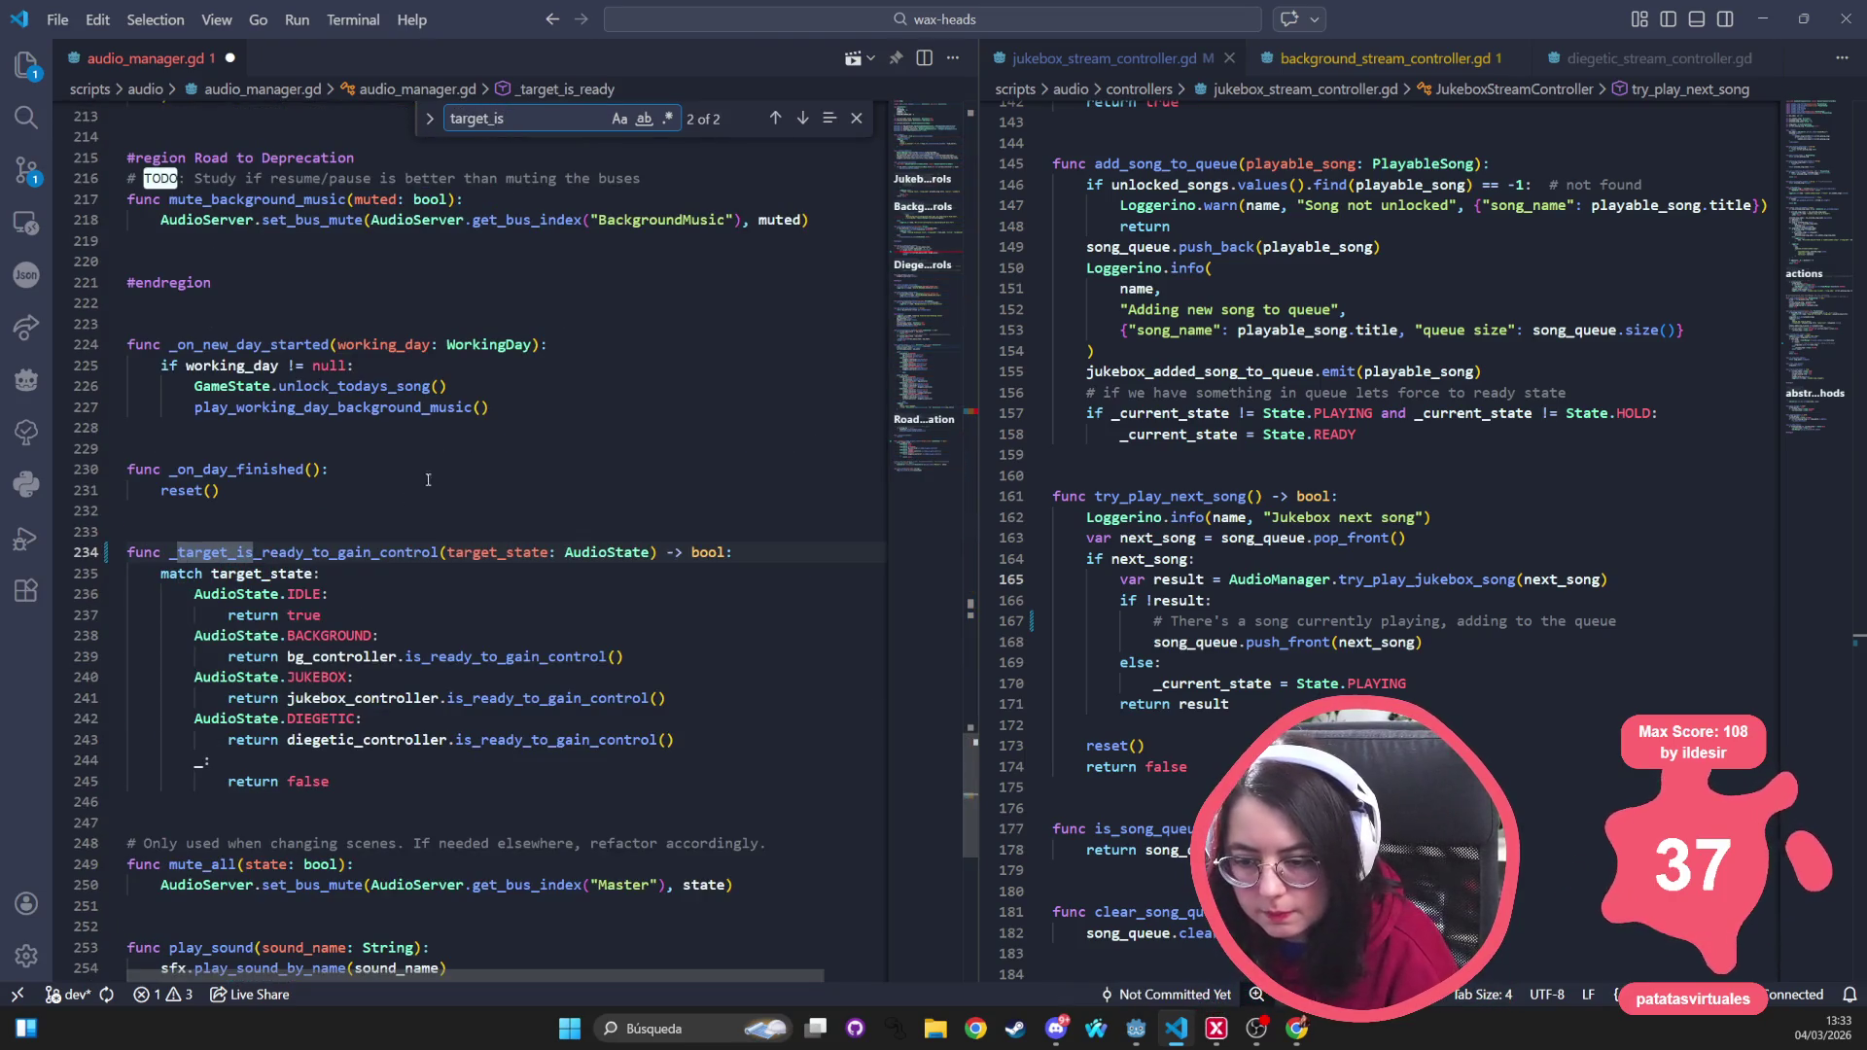
key(Return)
drag(455, 553, 305, 552)
text(_target_is_ready_to_gain_control)
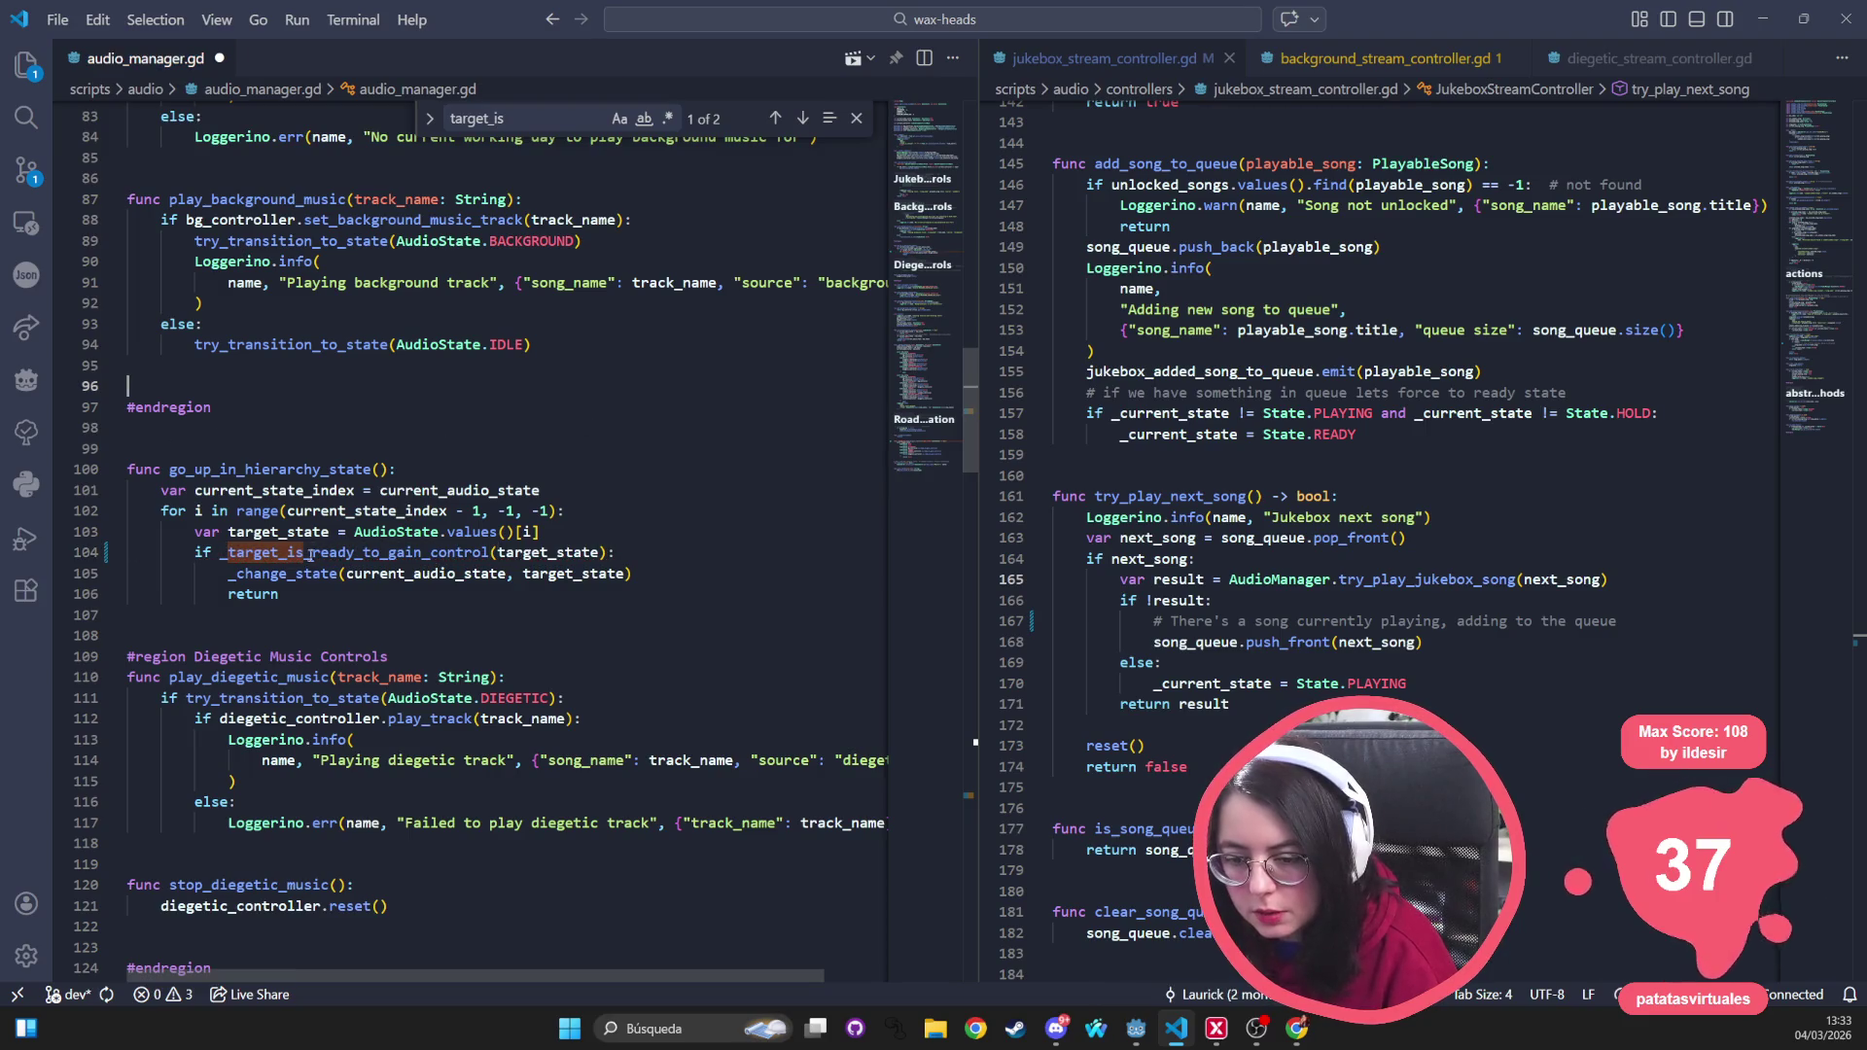
double_click(315, 552)
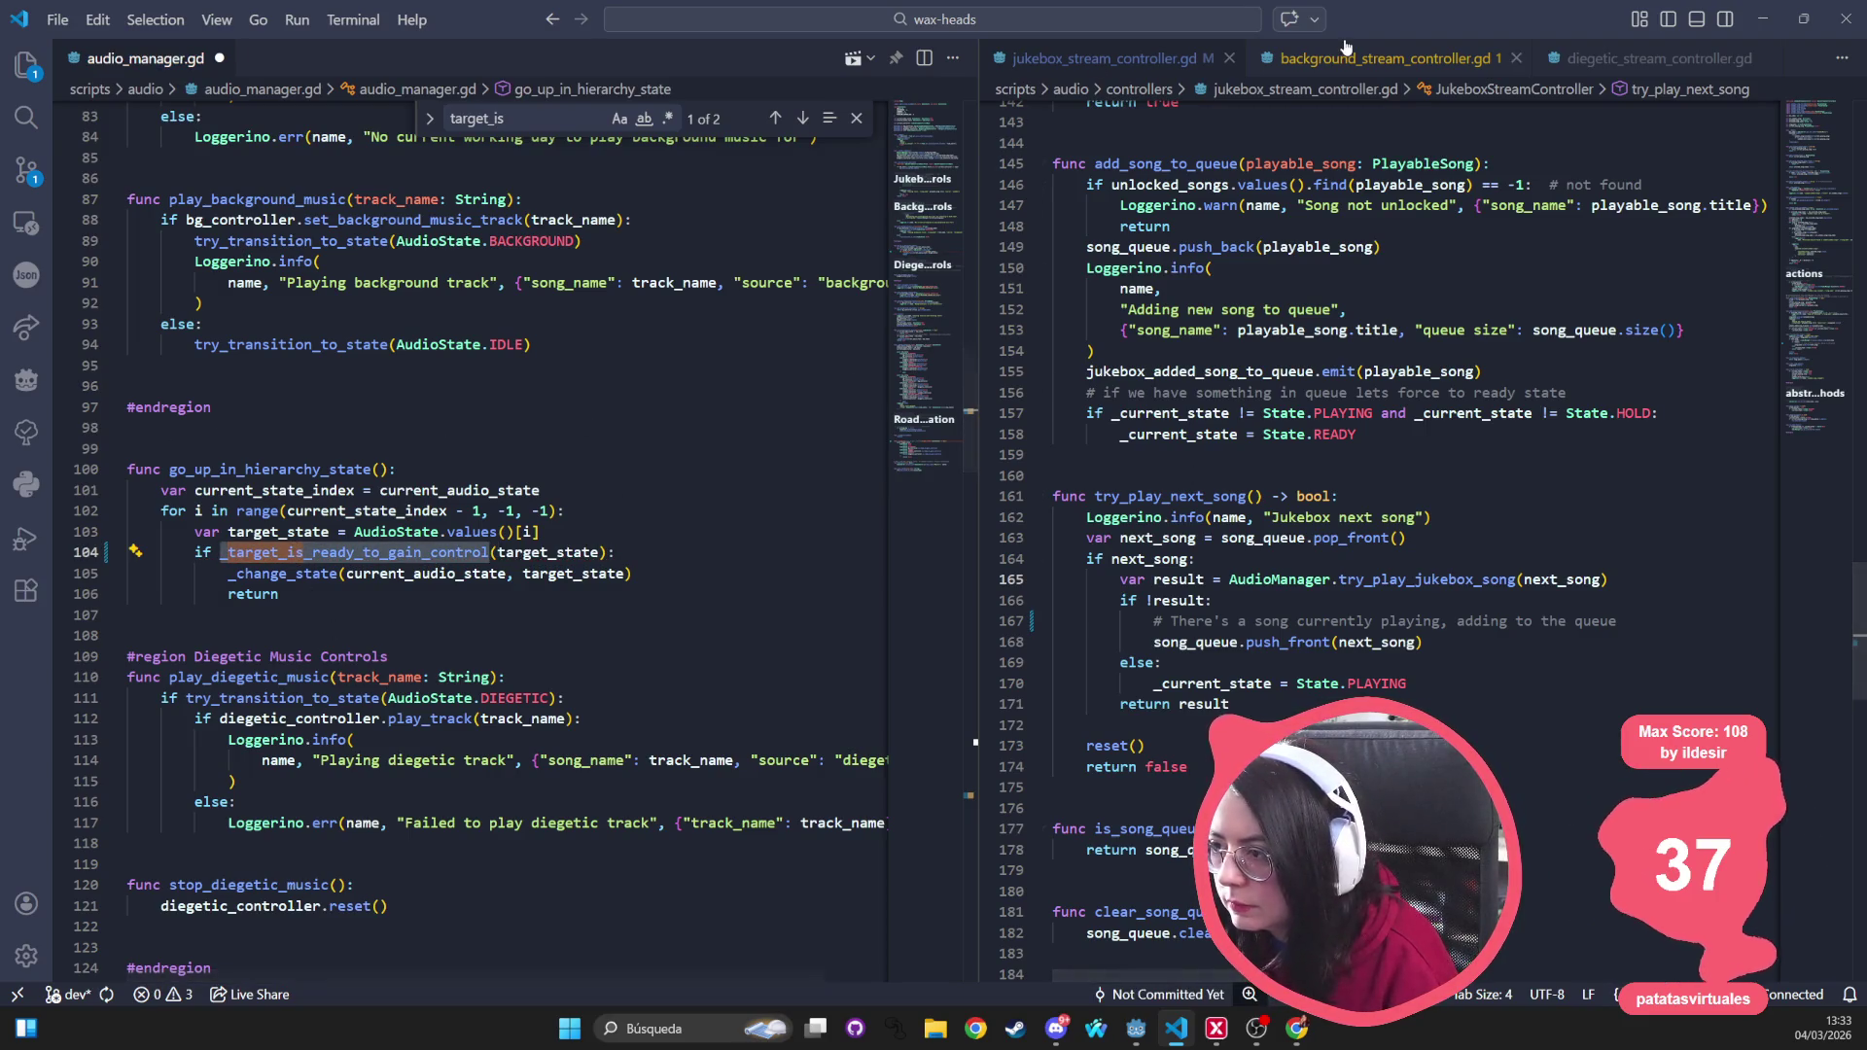
Widen the right pane, show background_stream_controller.gd, and search it for is_re
drag(976, 158, 749, 157)
click(1118, 538)
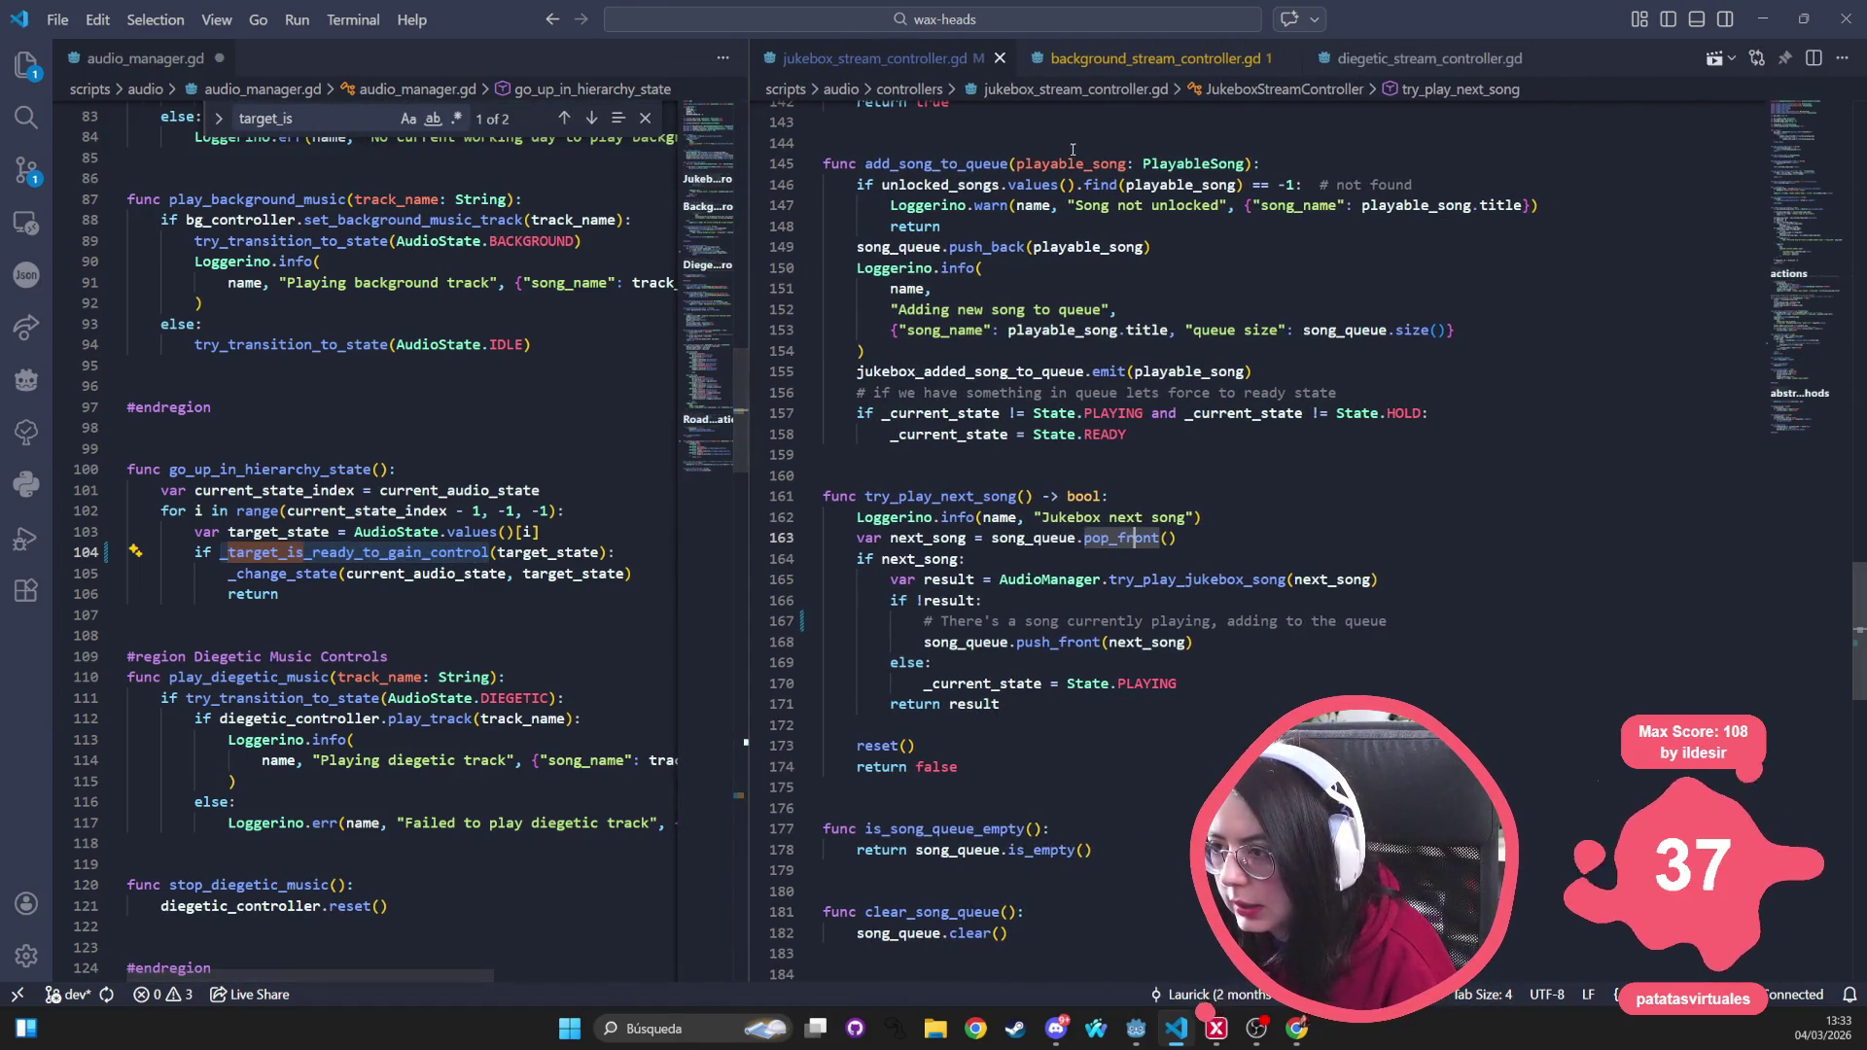
click(1205, 64)
key(ctrl+f)
text(target)
key(BackSpace)
key(BackSpace)
key(BackSpace)
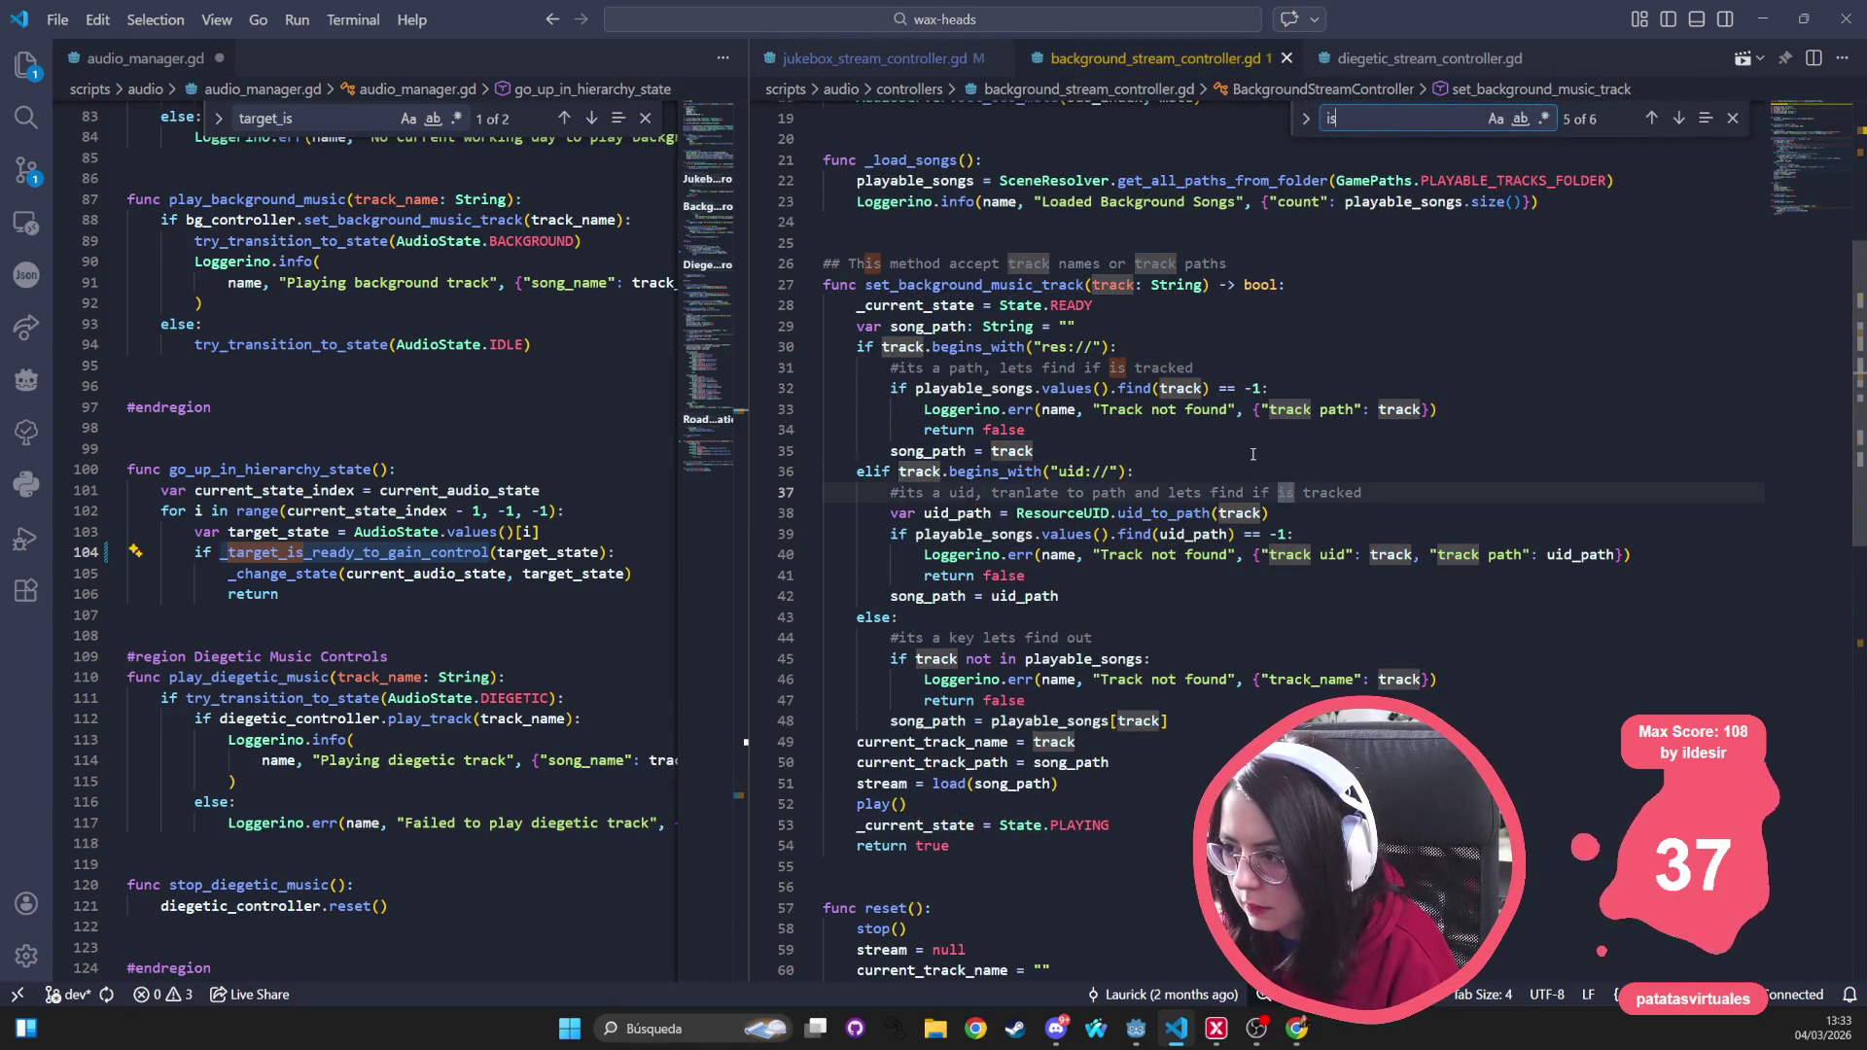
text(is_ready)
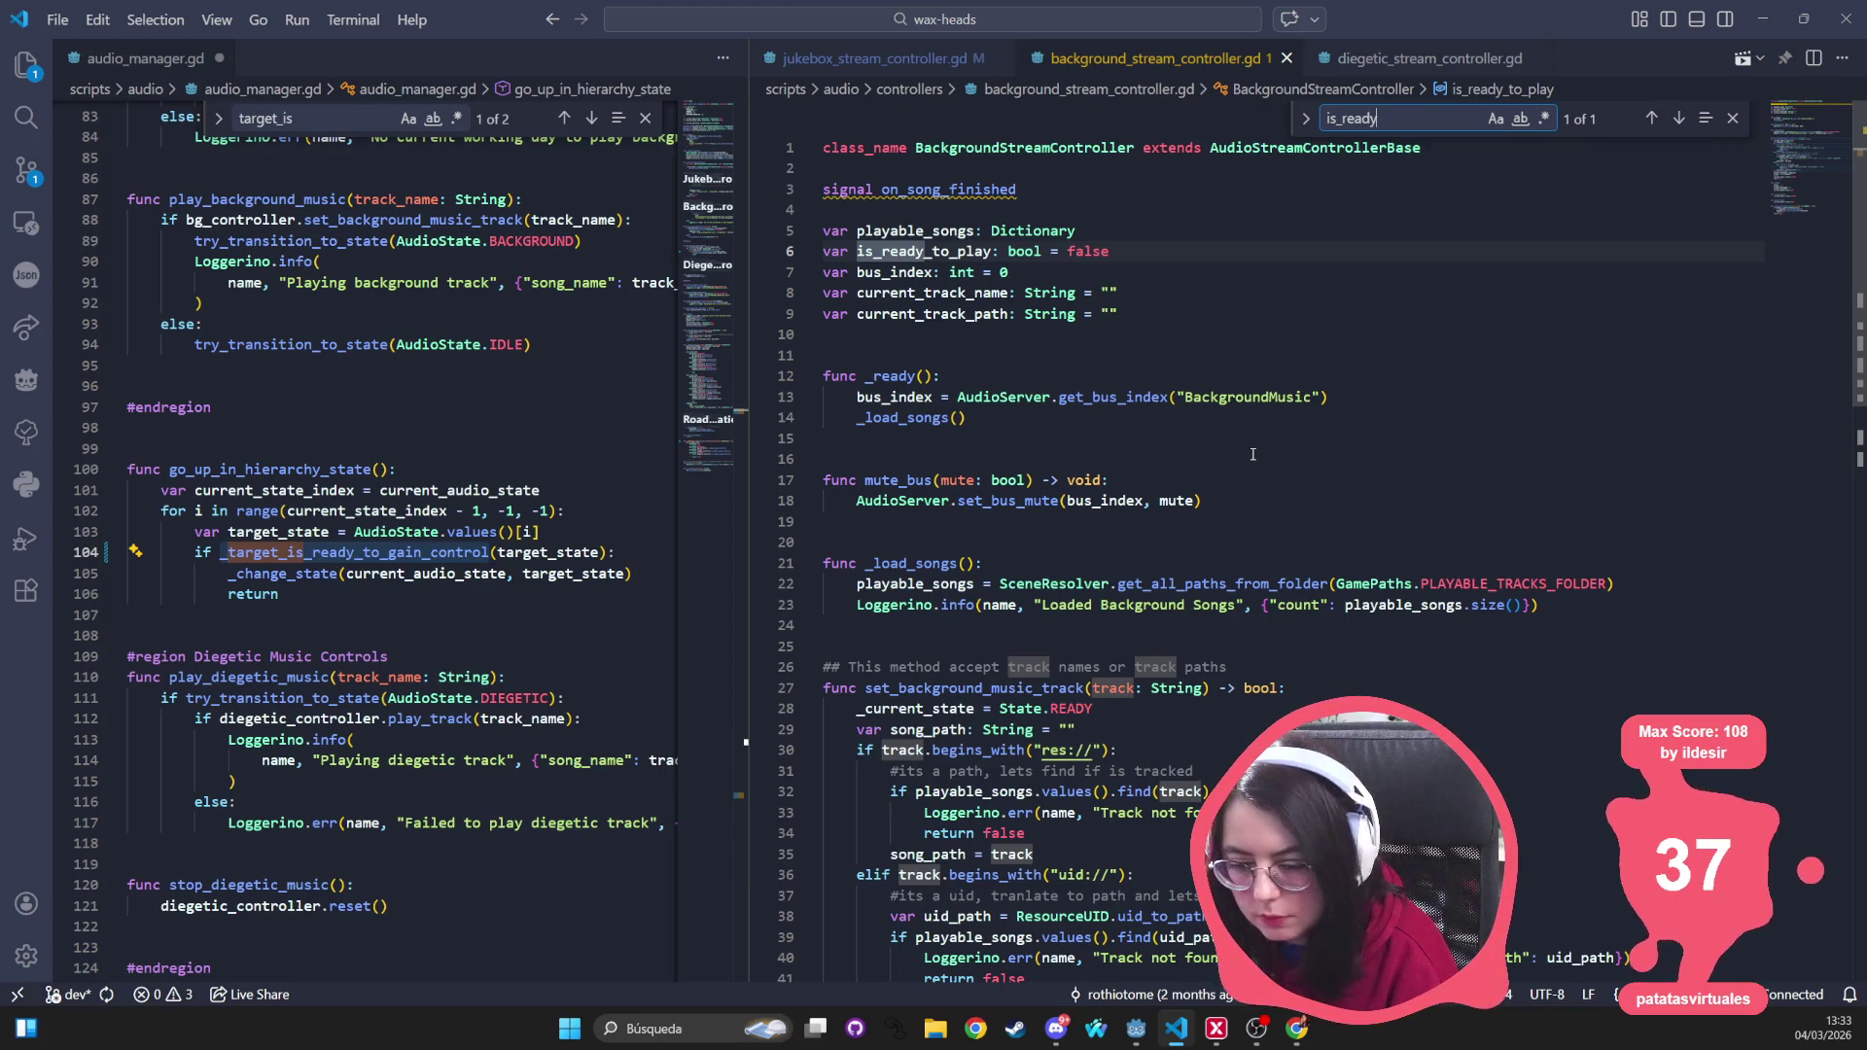
Open a project-wide search for _target_is_ready_to_gain_control
click(395, 656)
scroll(395, 656, down, 15)
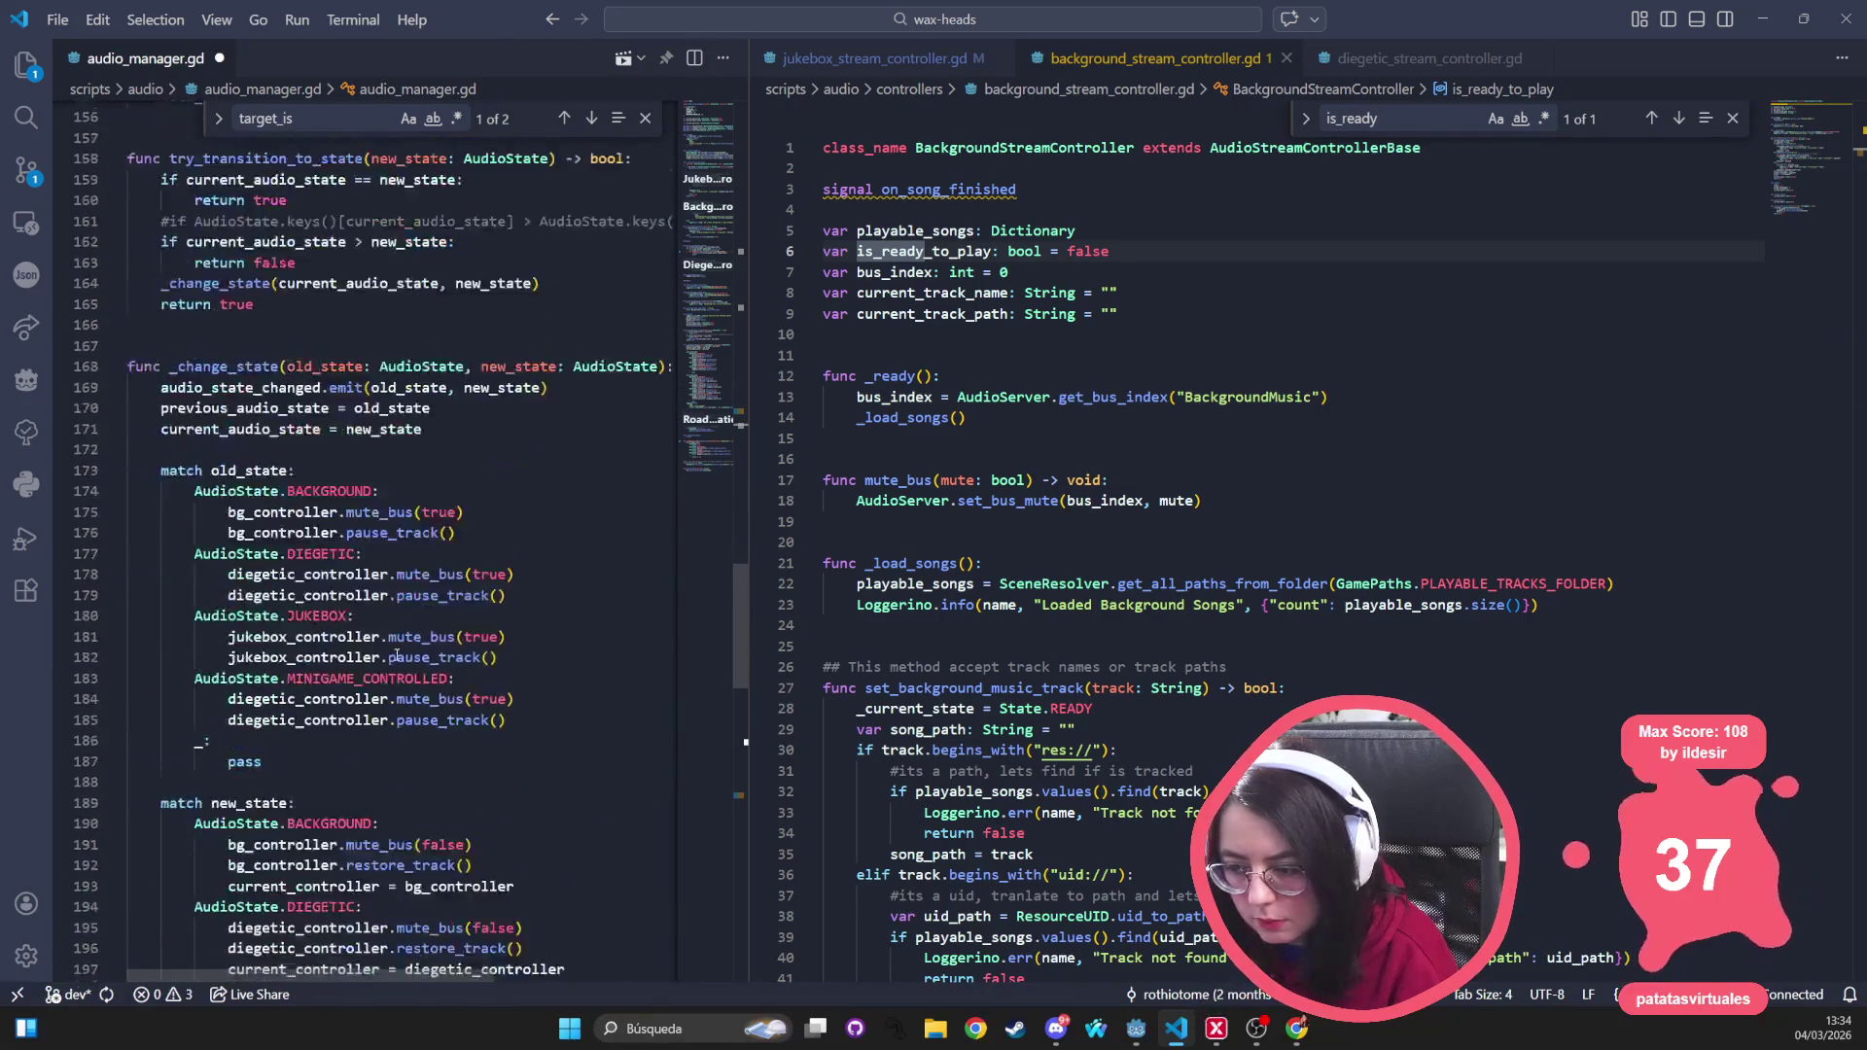
scroll(396, 656, down, 10)
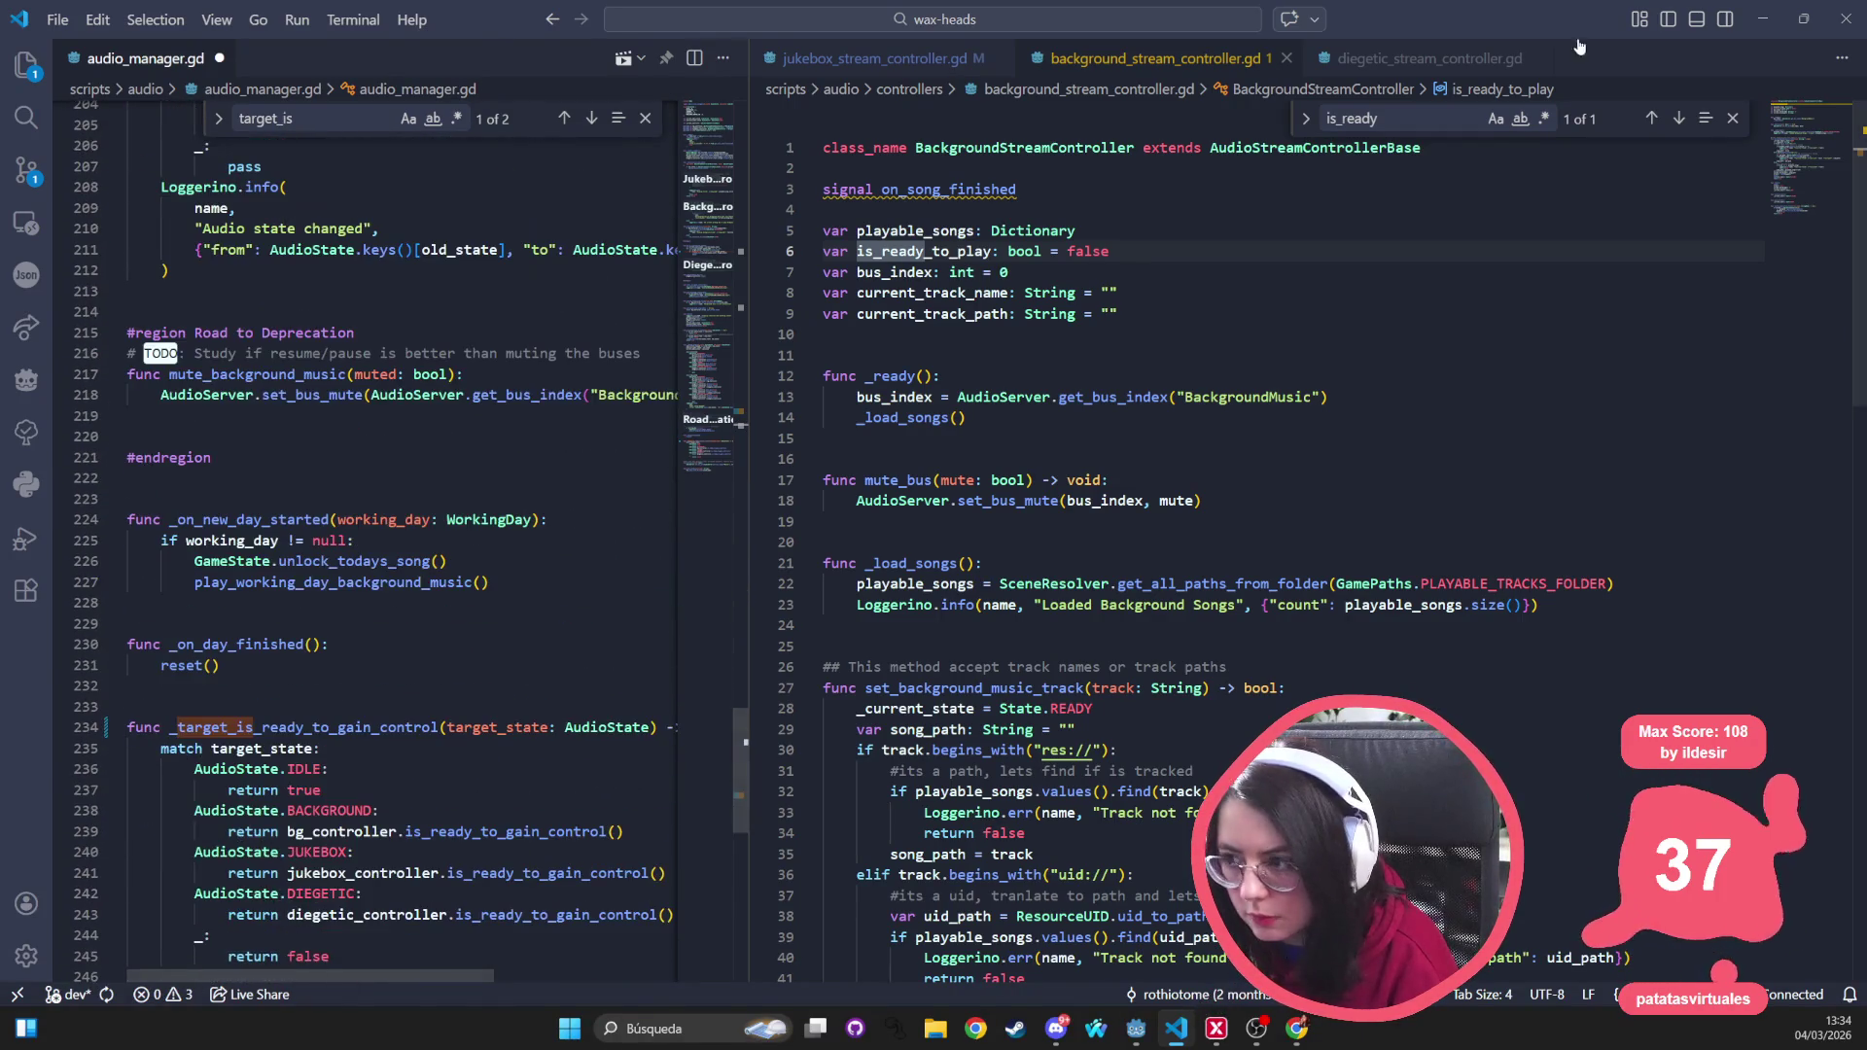
click(1297, 505)
key(ctrl+p)
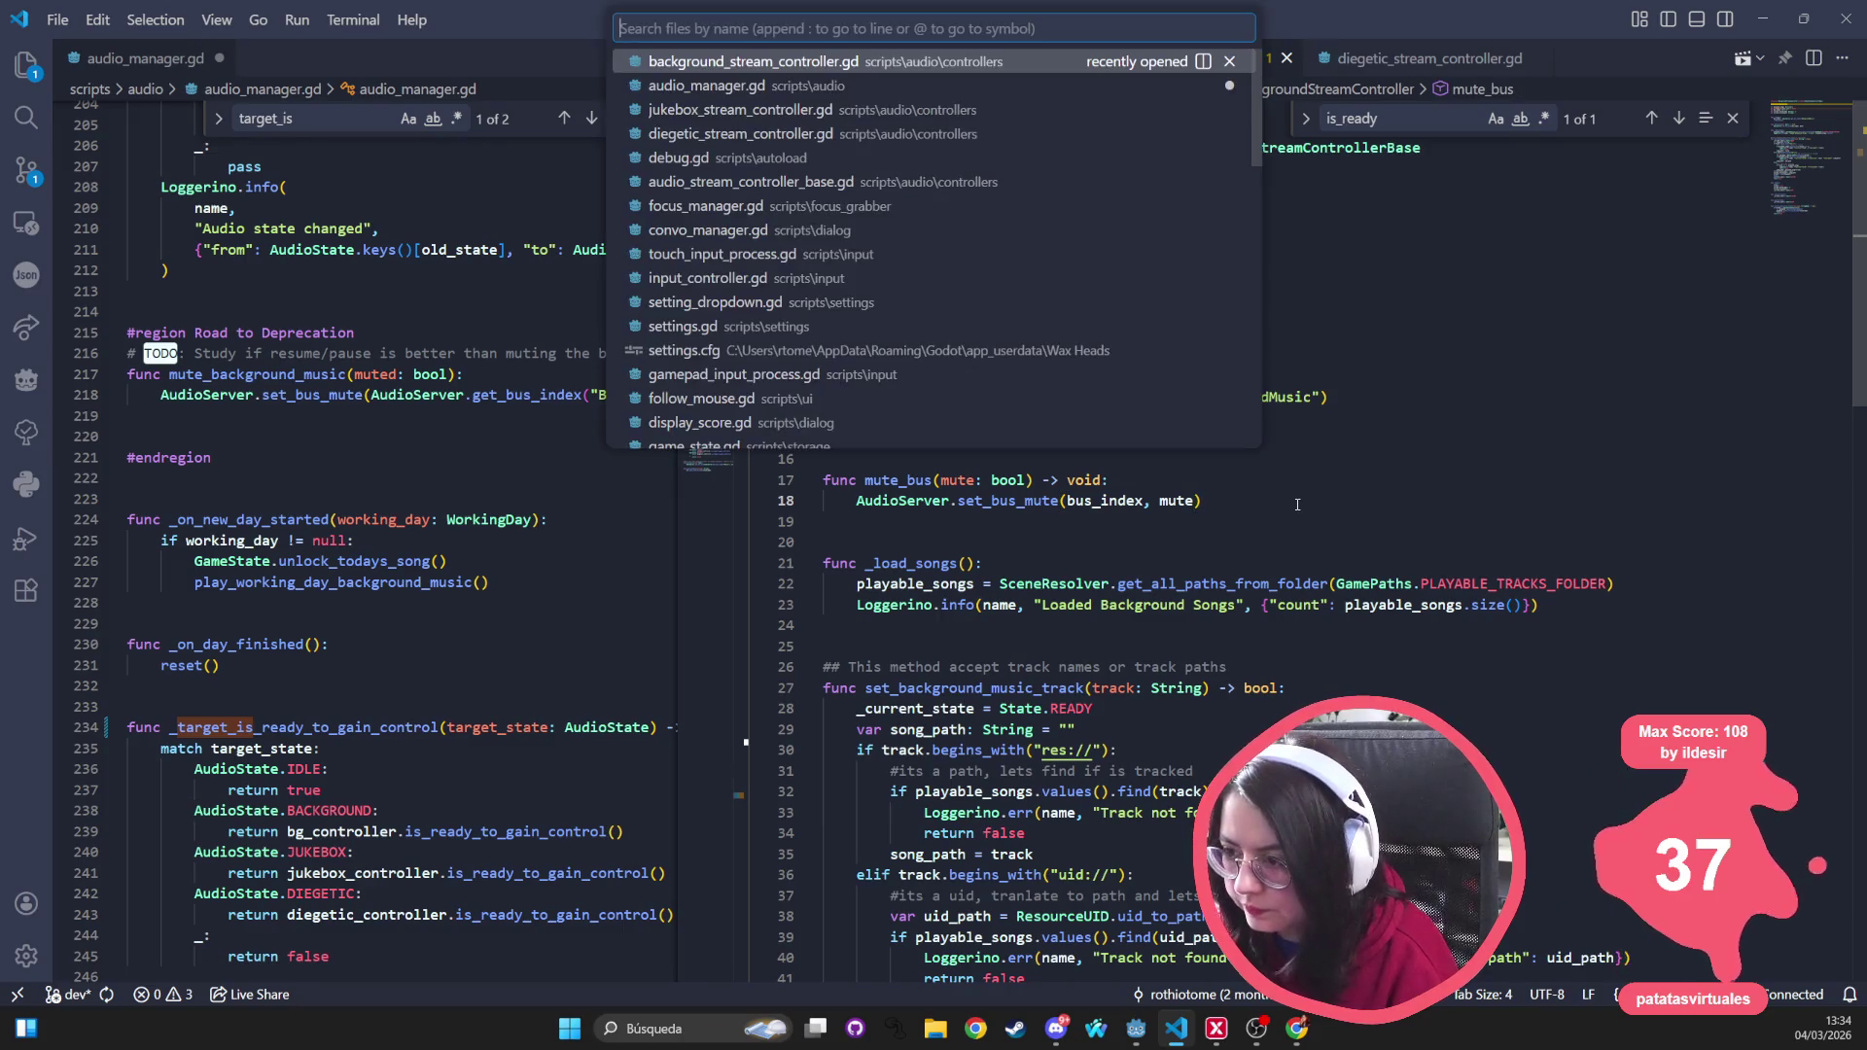
text(is)
key(Escape)
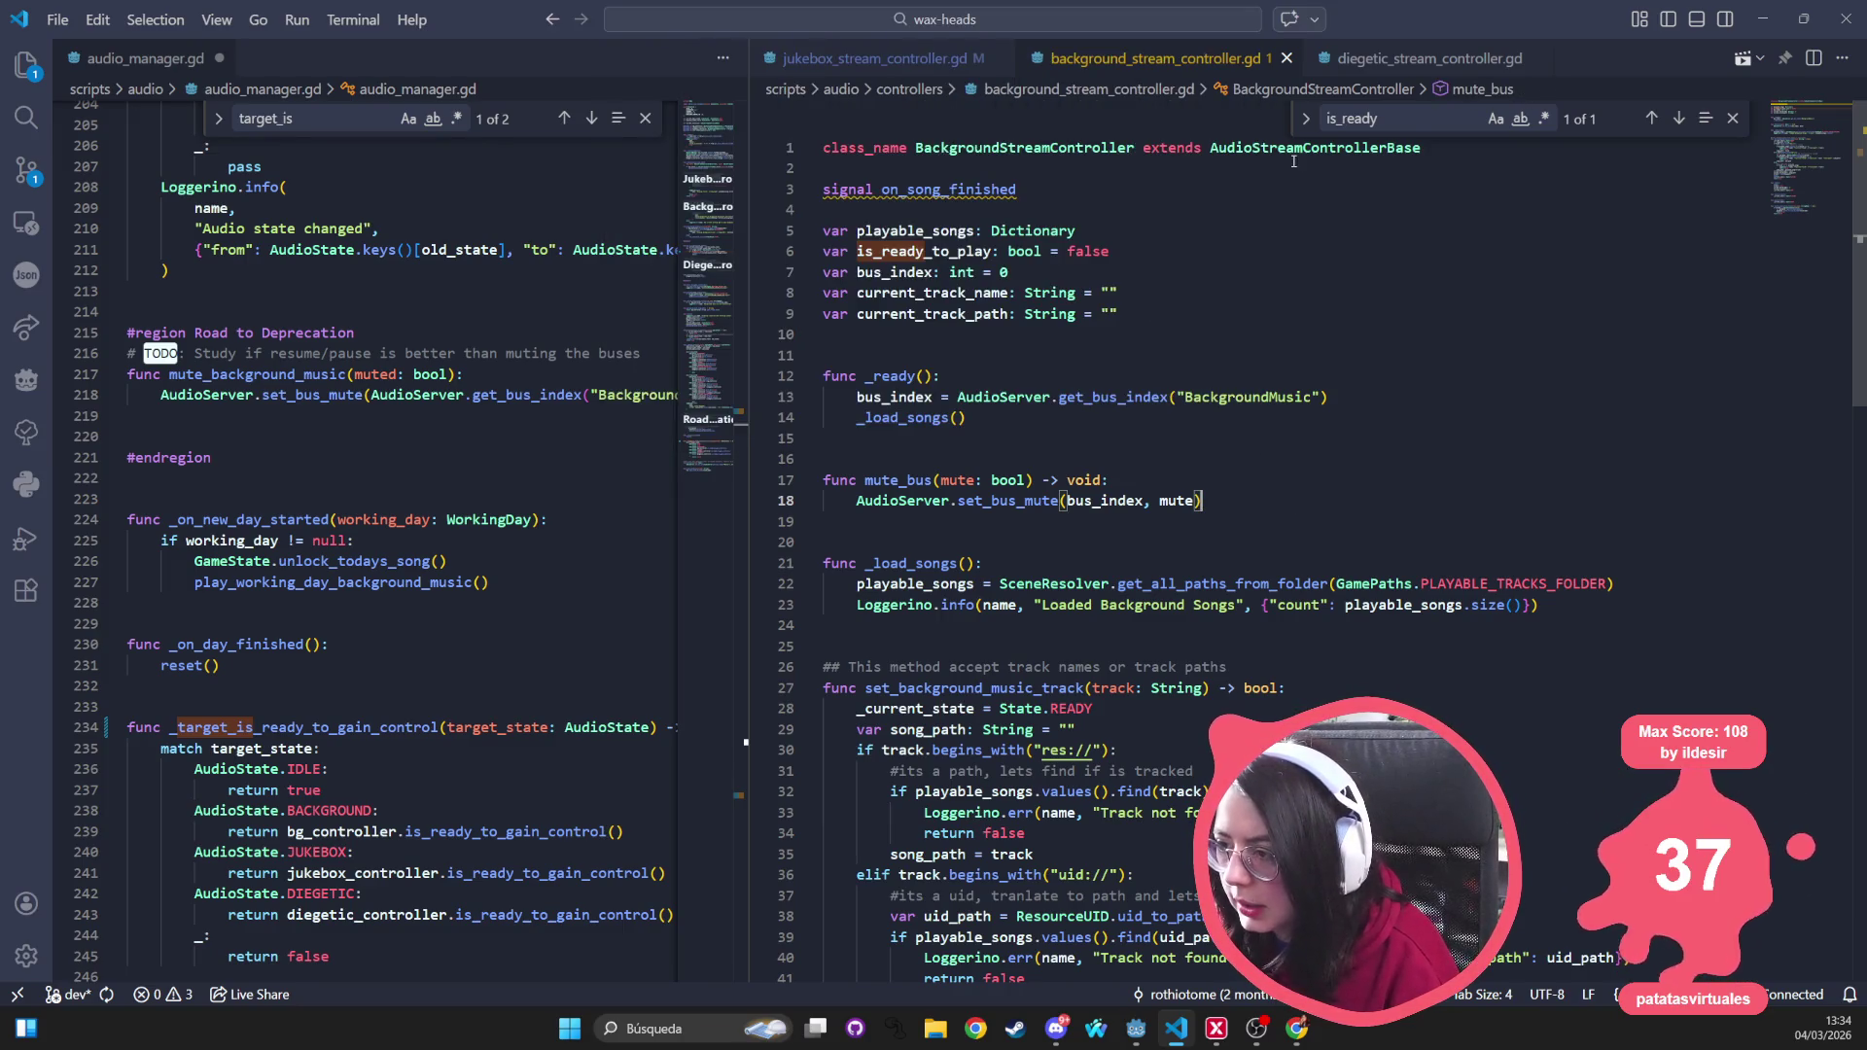
double_click(1293, 153)
key(ctrl+shift+f)
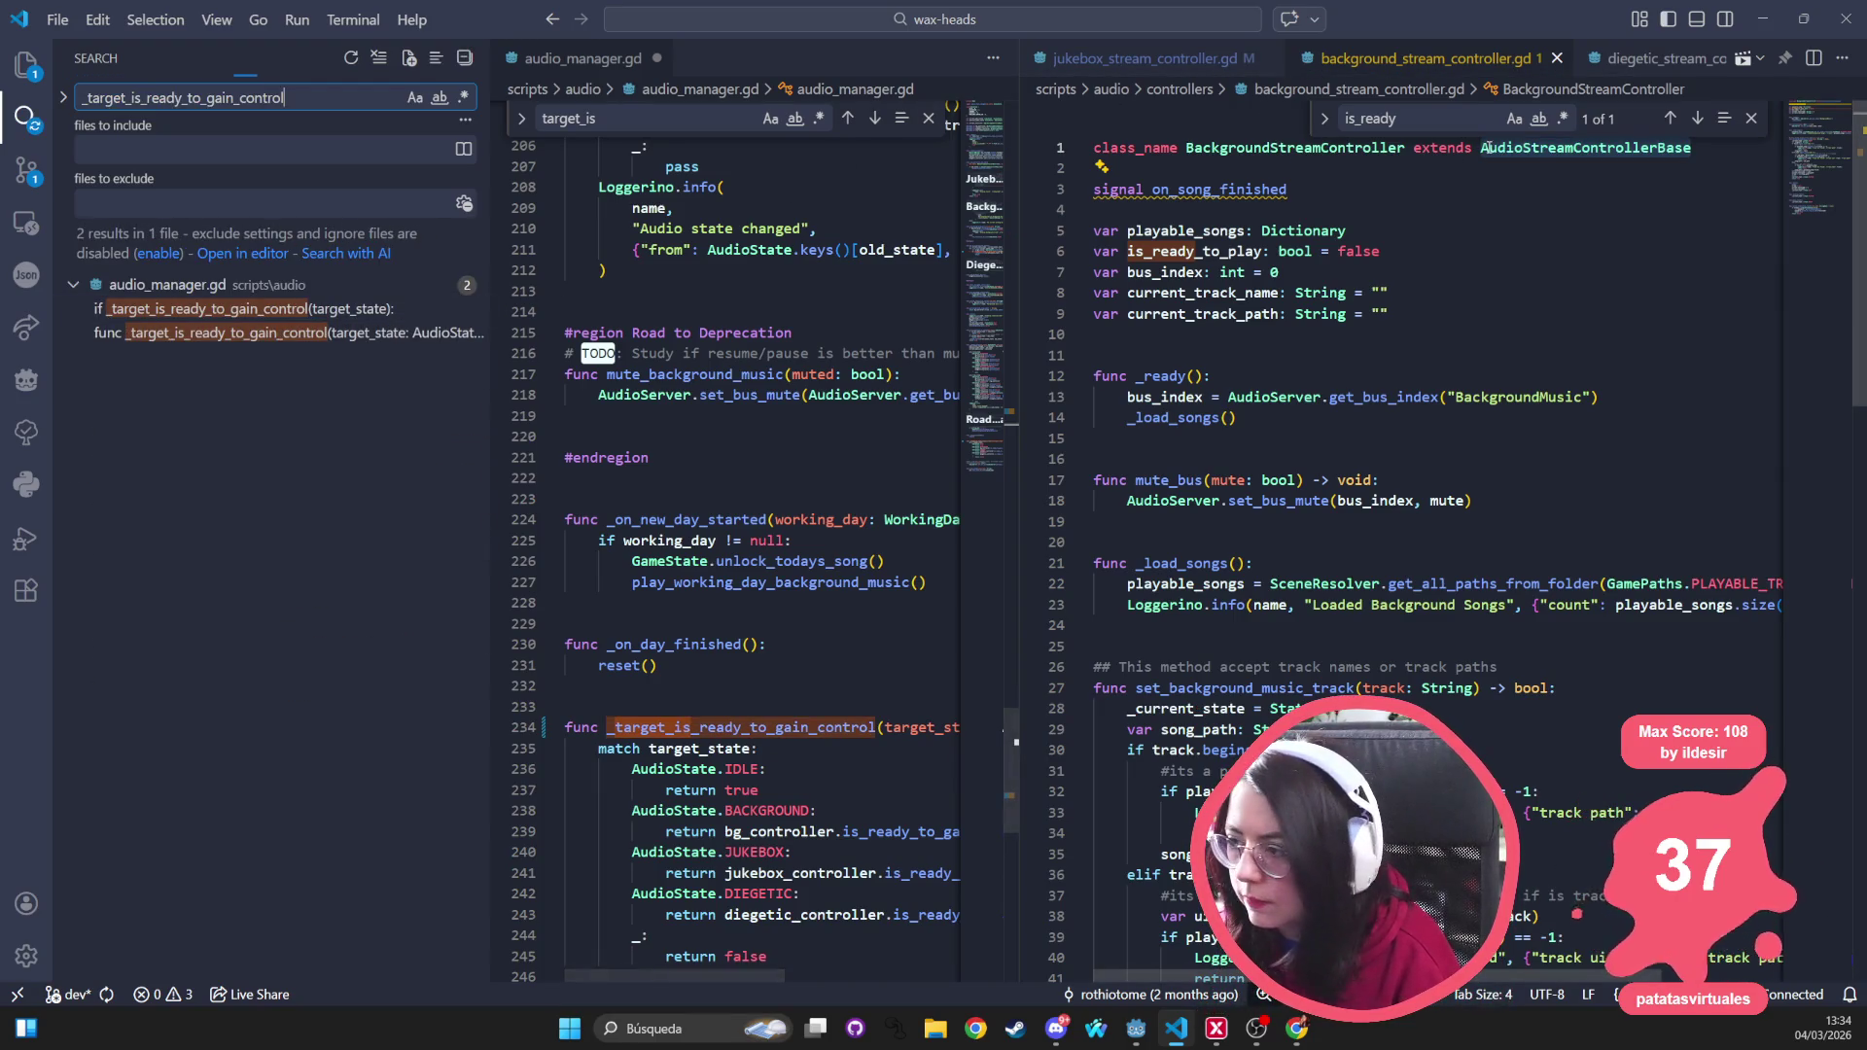
Search the project for AudioStreamControllerBase and open audio_stream_controller_base.gd
click(1535, 149)
key(ctrl+shift+f)
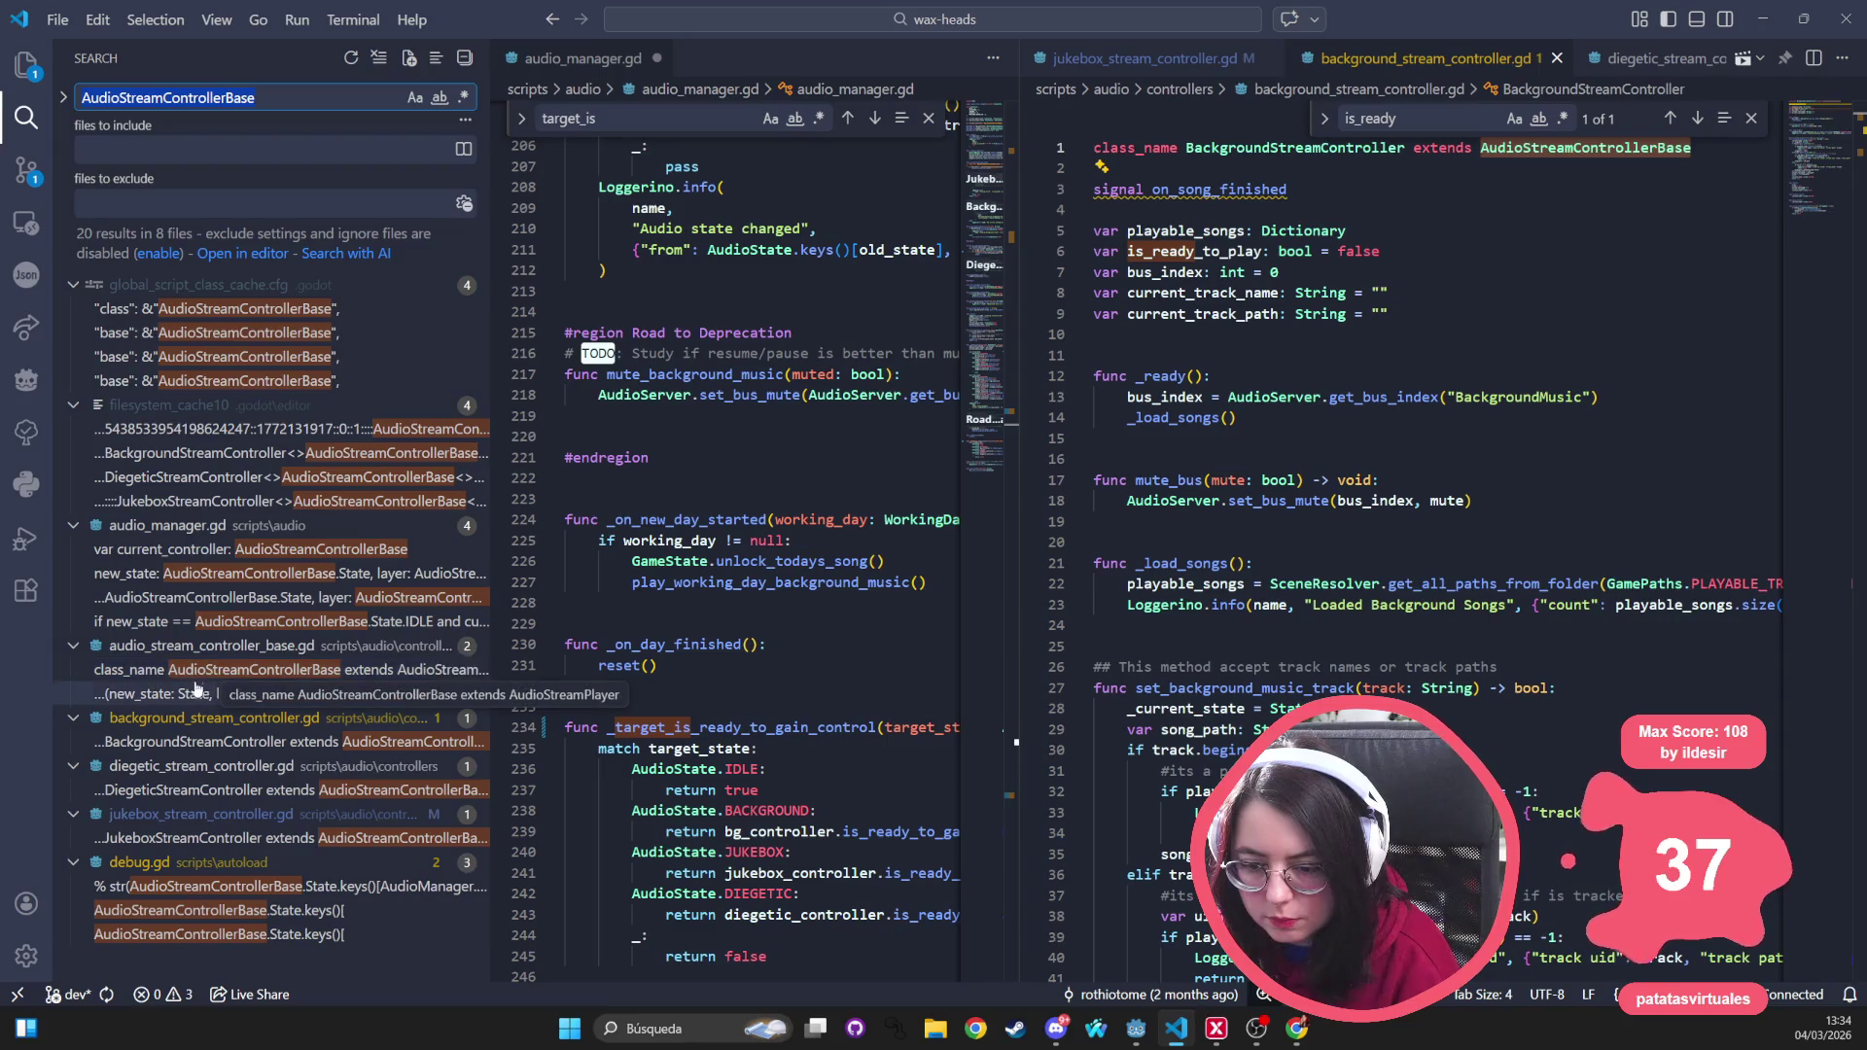
click(223, 670)
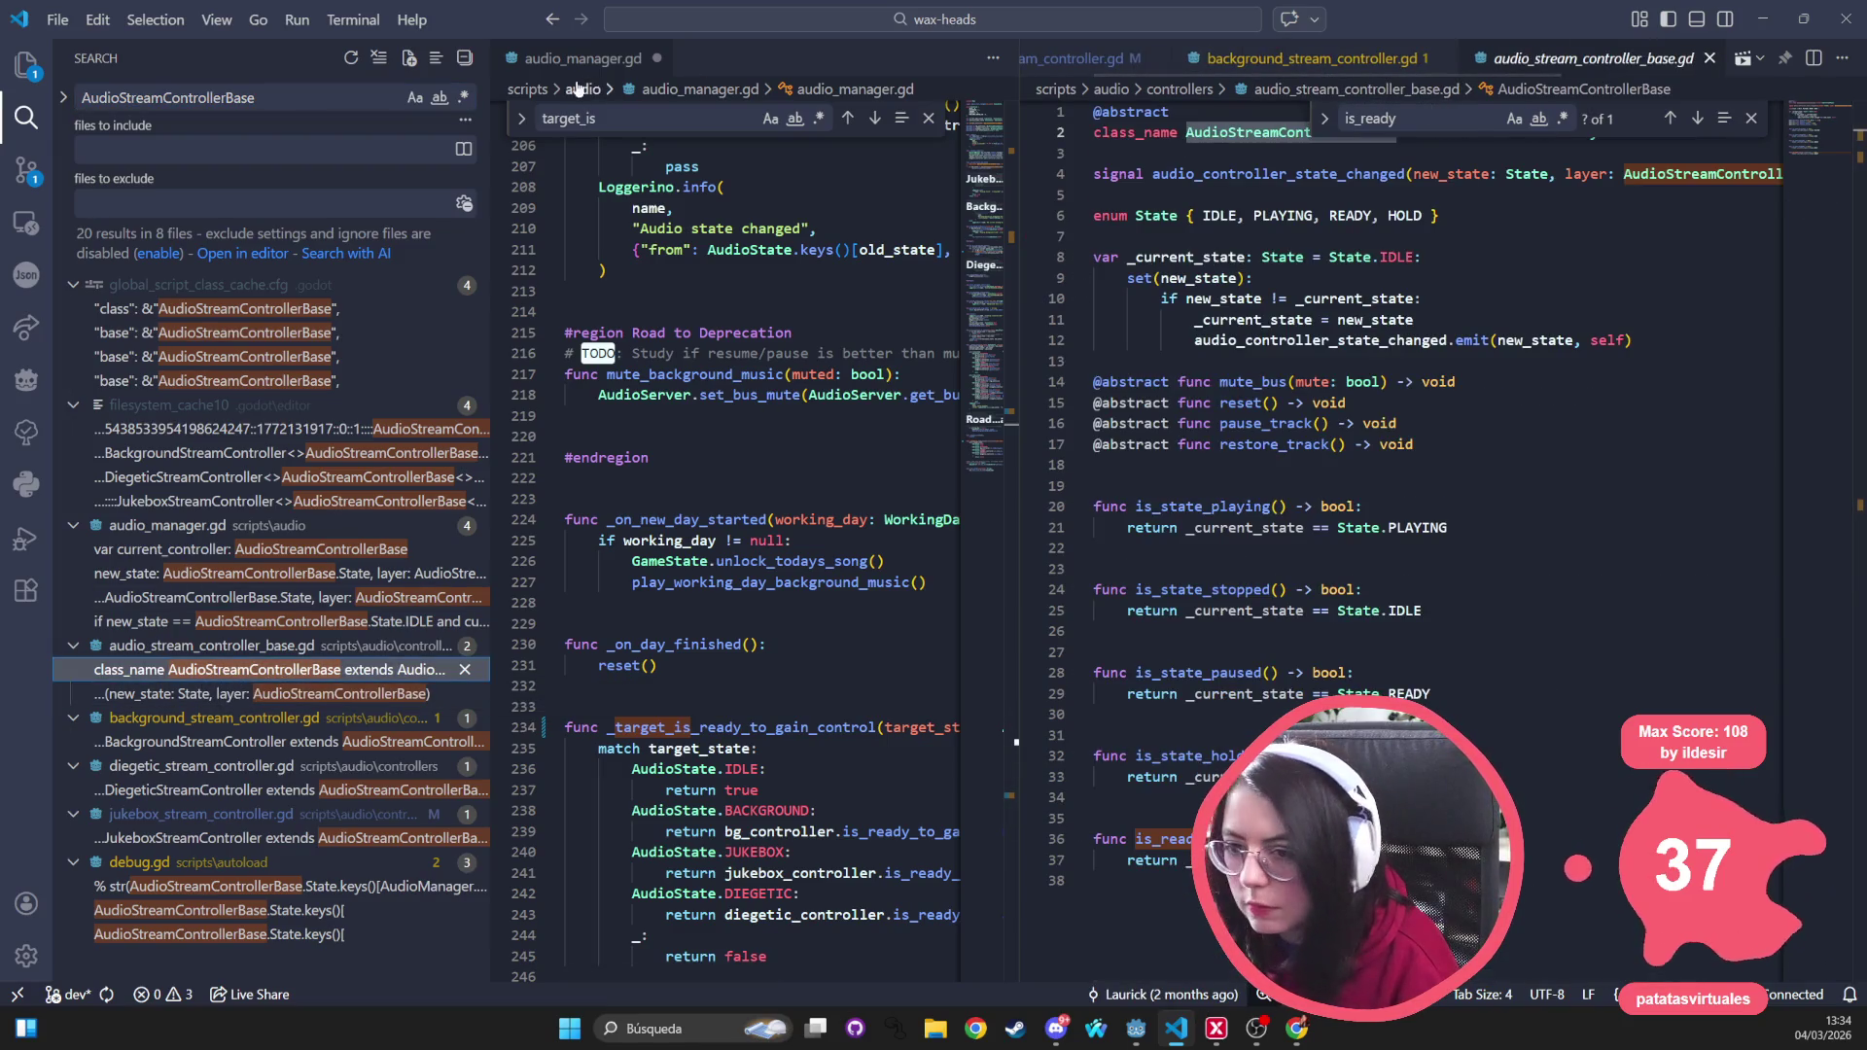
click(27, 65)
click(1439, 381)
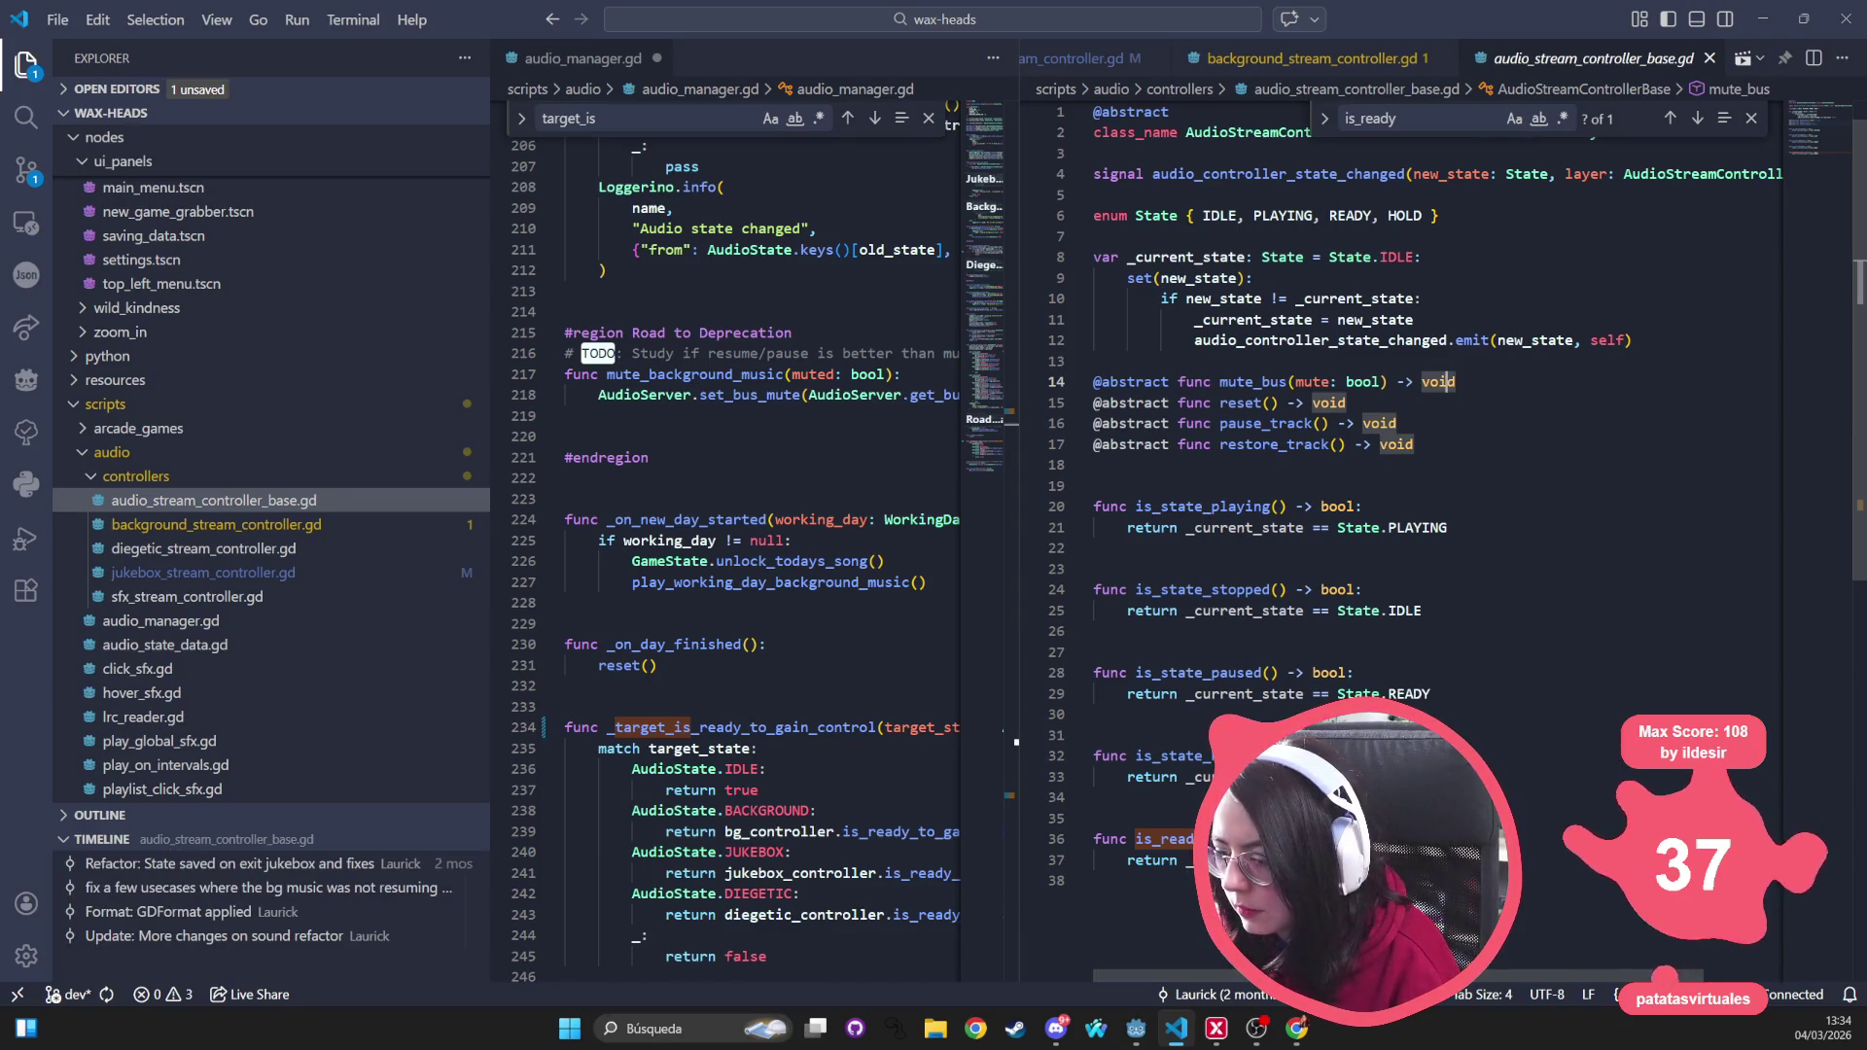
Replace READY on line 37 with a State value, then run the game from Godot
click(1410, 859)
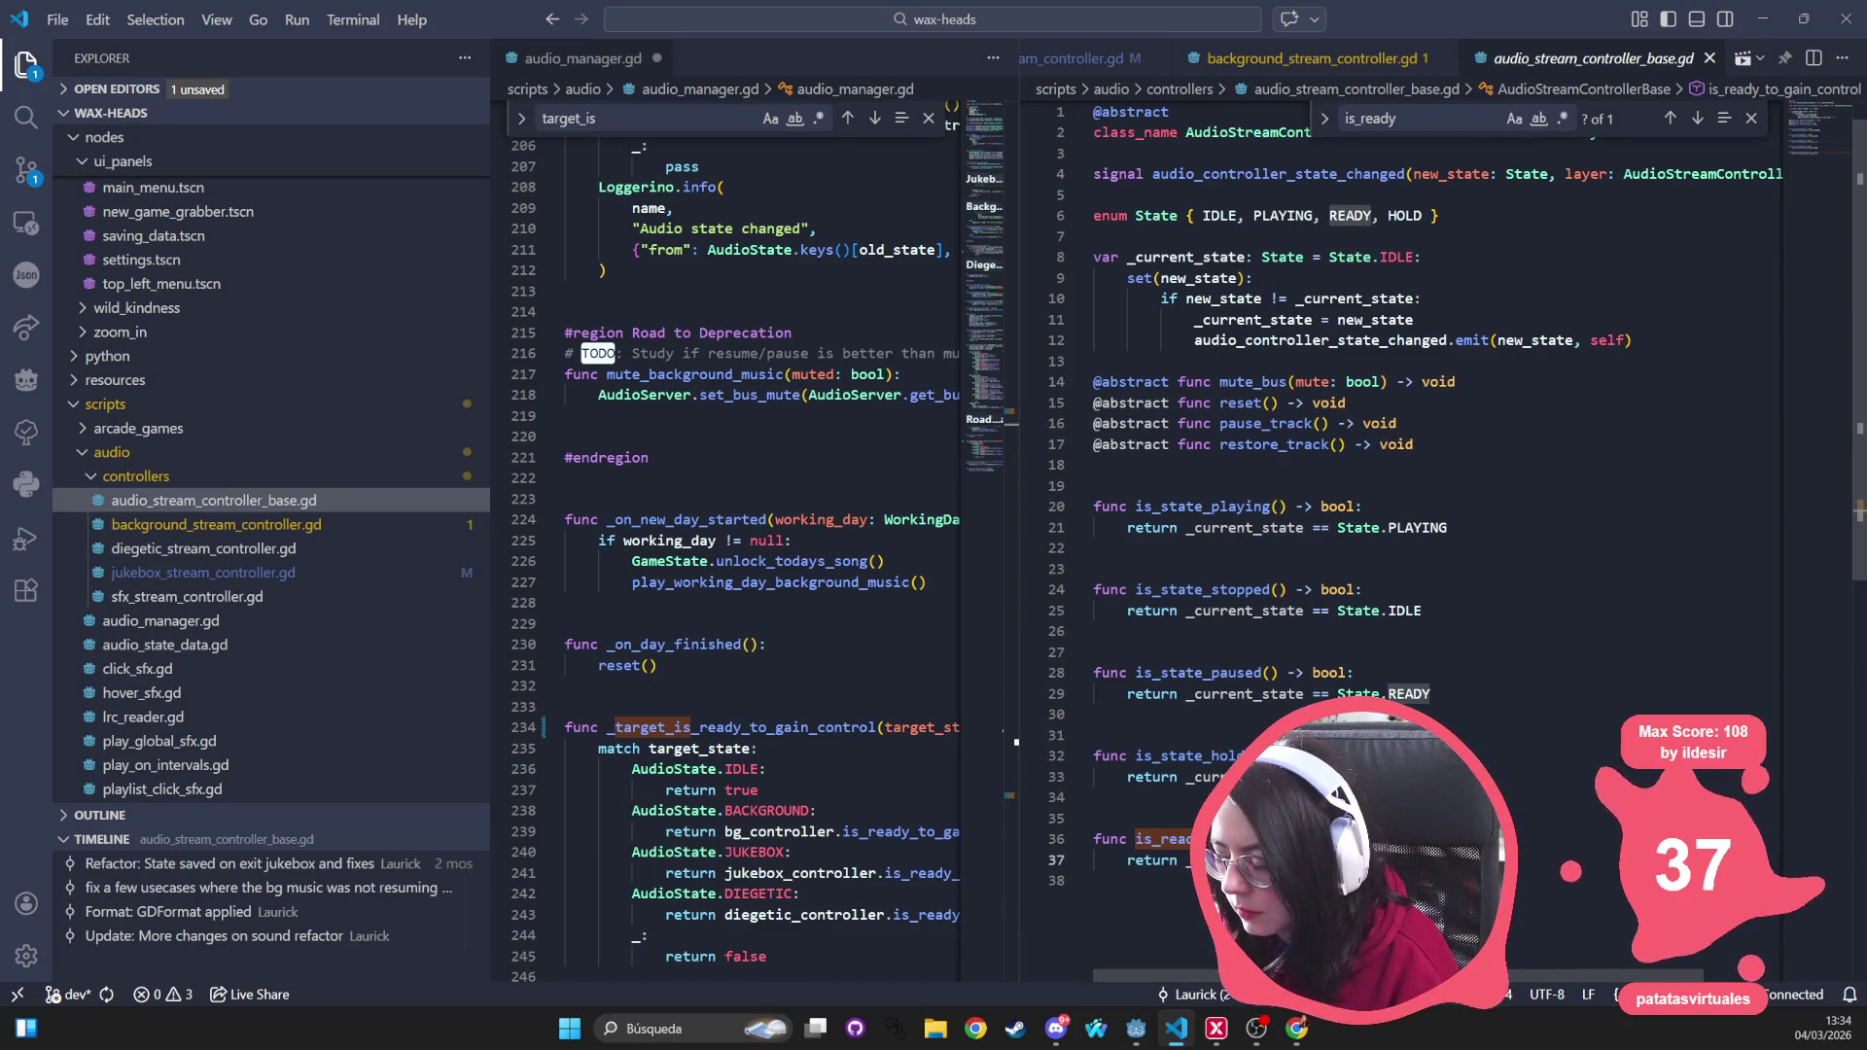
key(BackSpace)
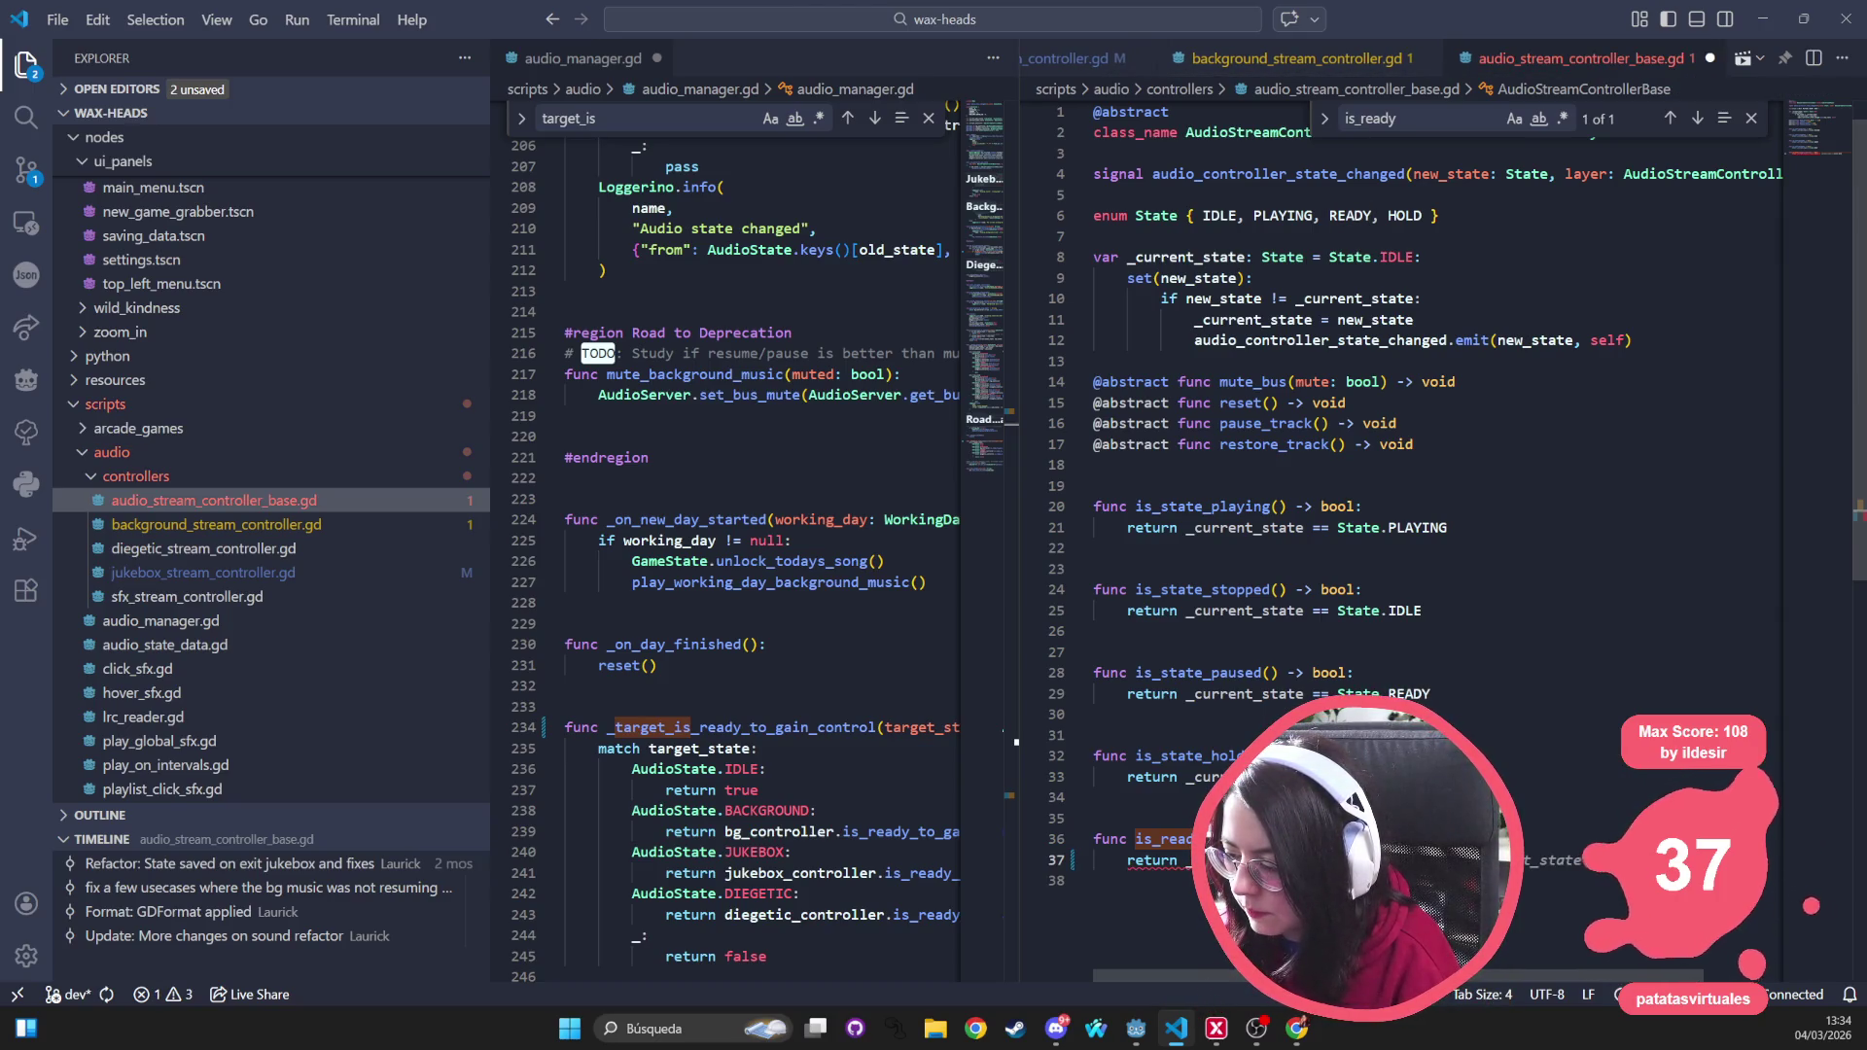
text(te == S)
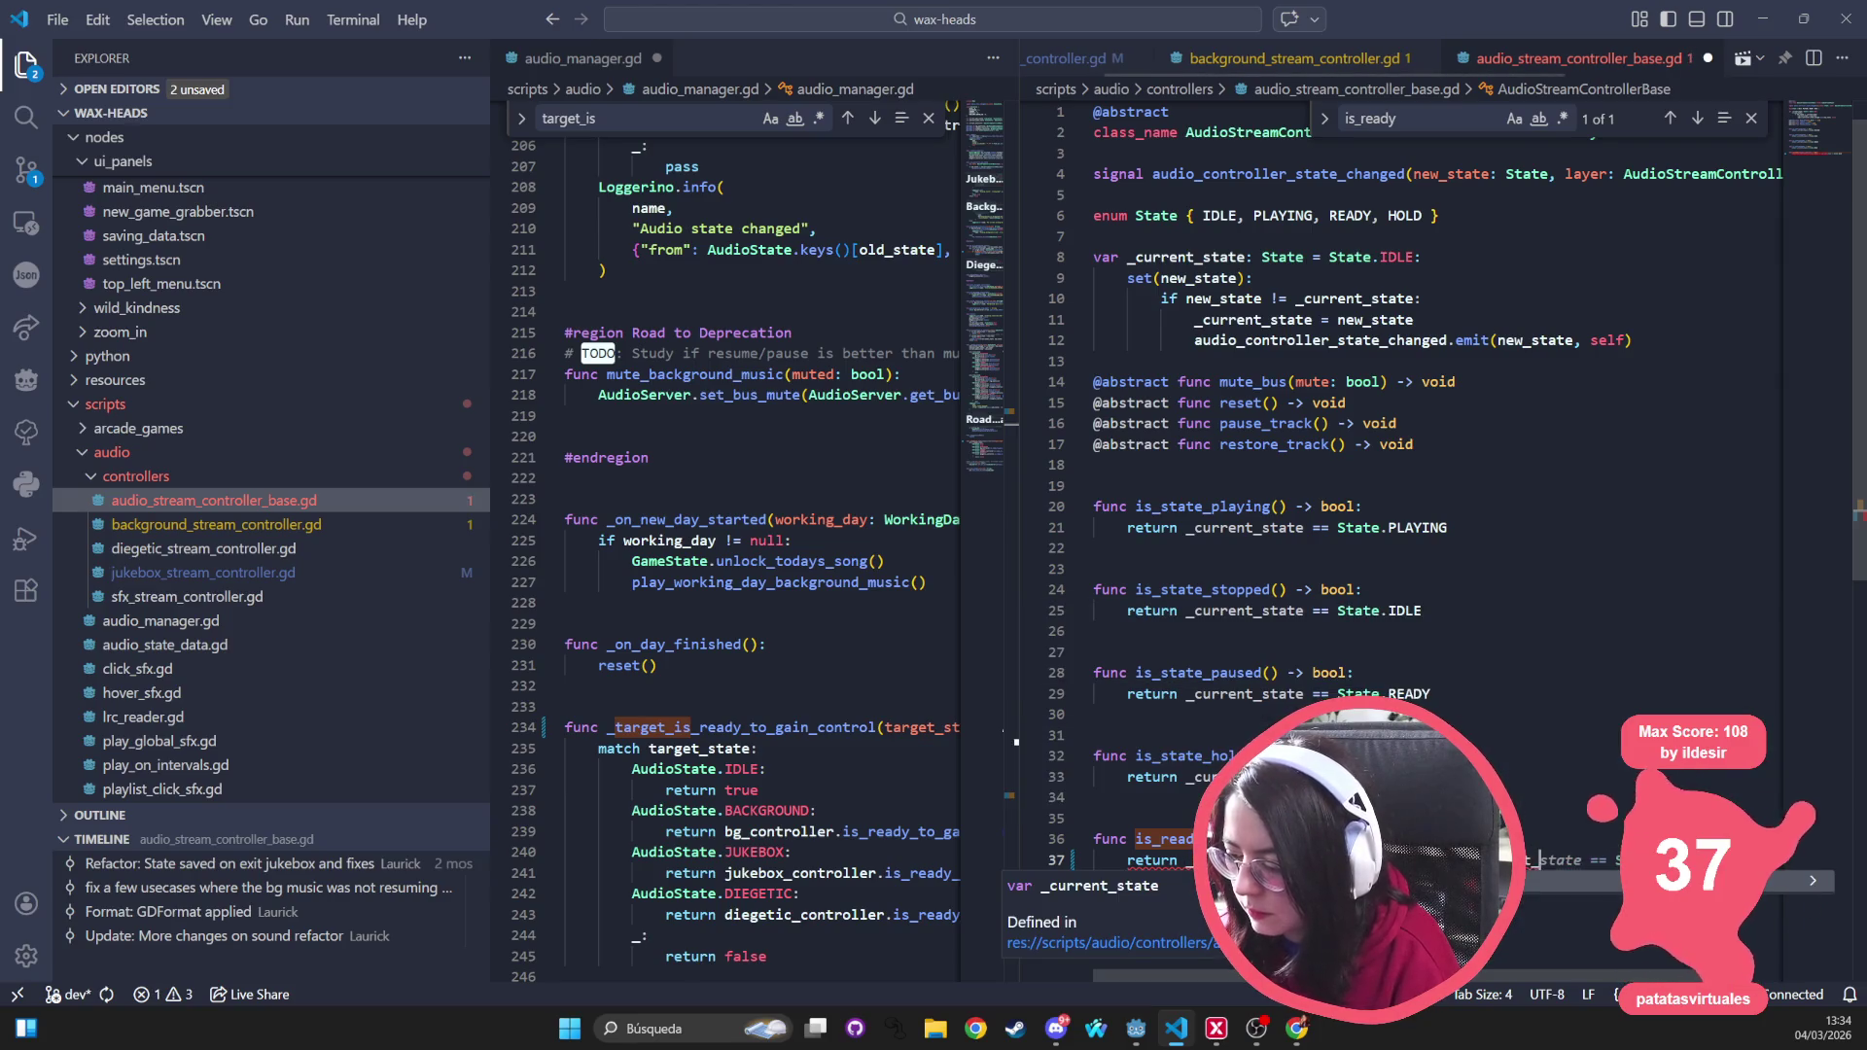
text(te )
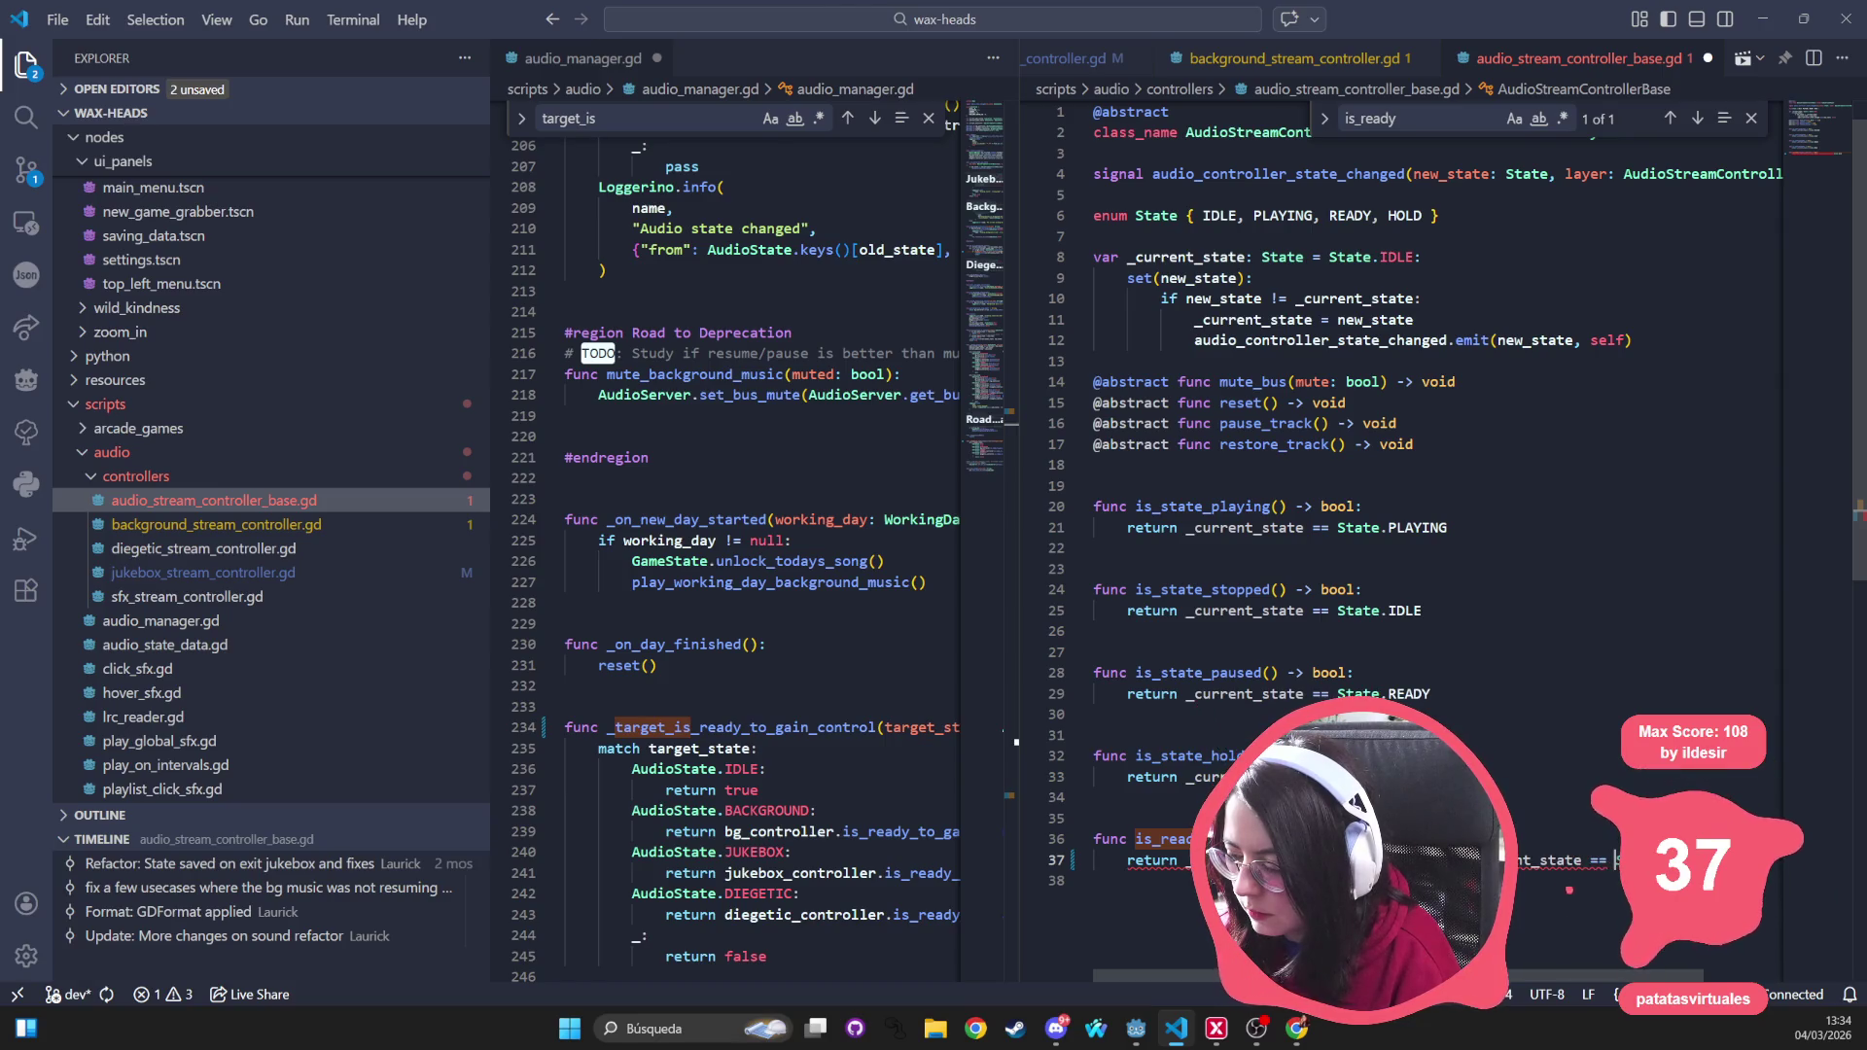
text(Pl)
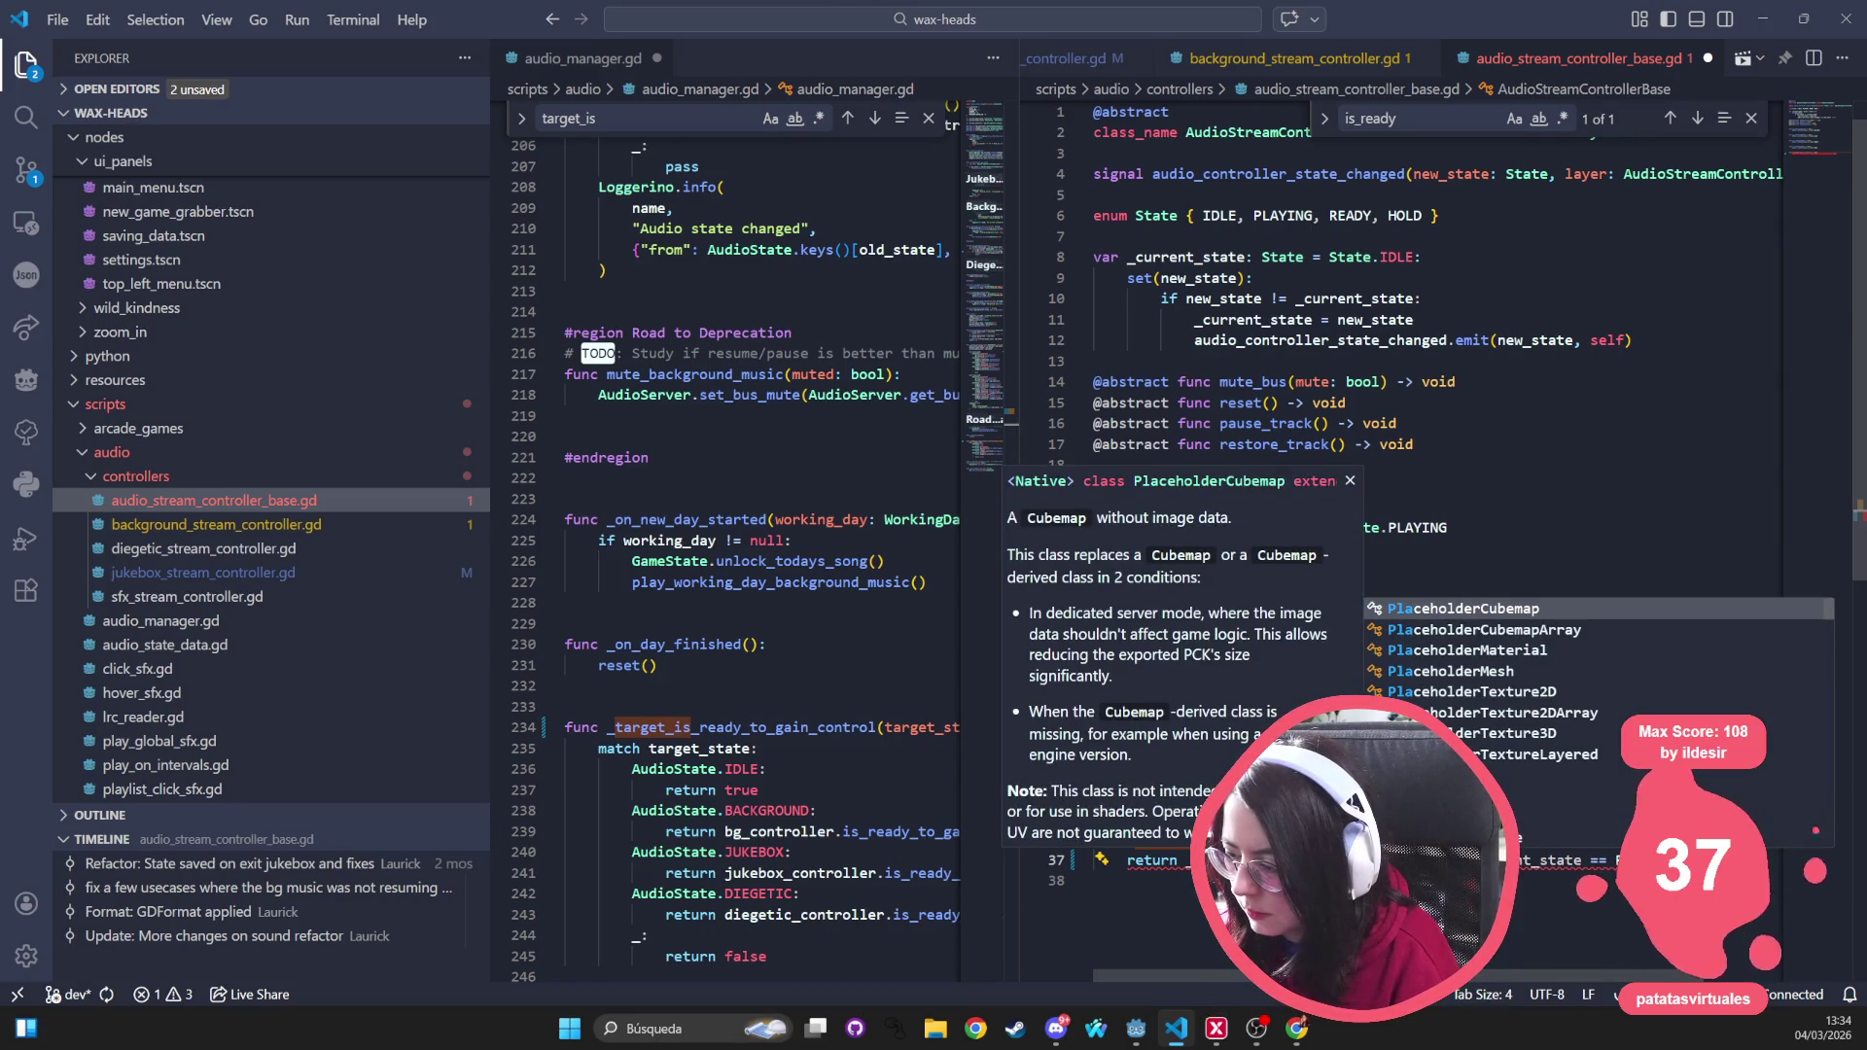
key(BackSpace)
key(BackSpace)
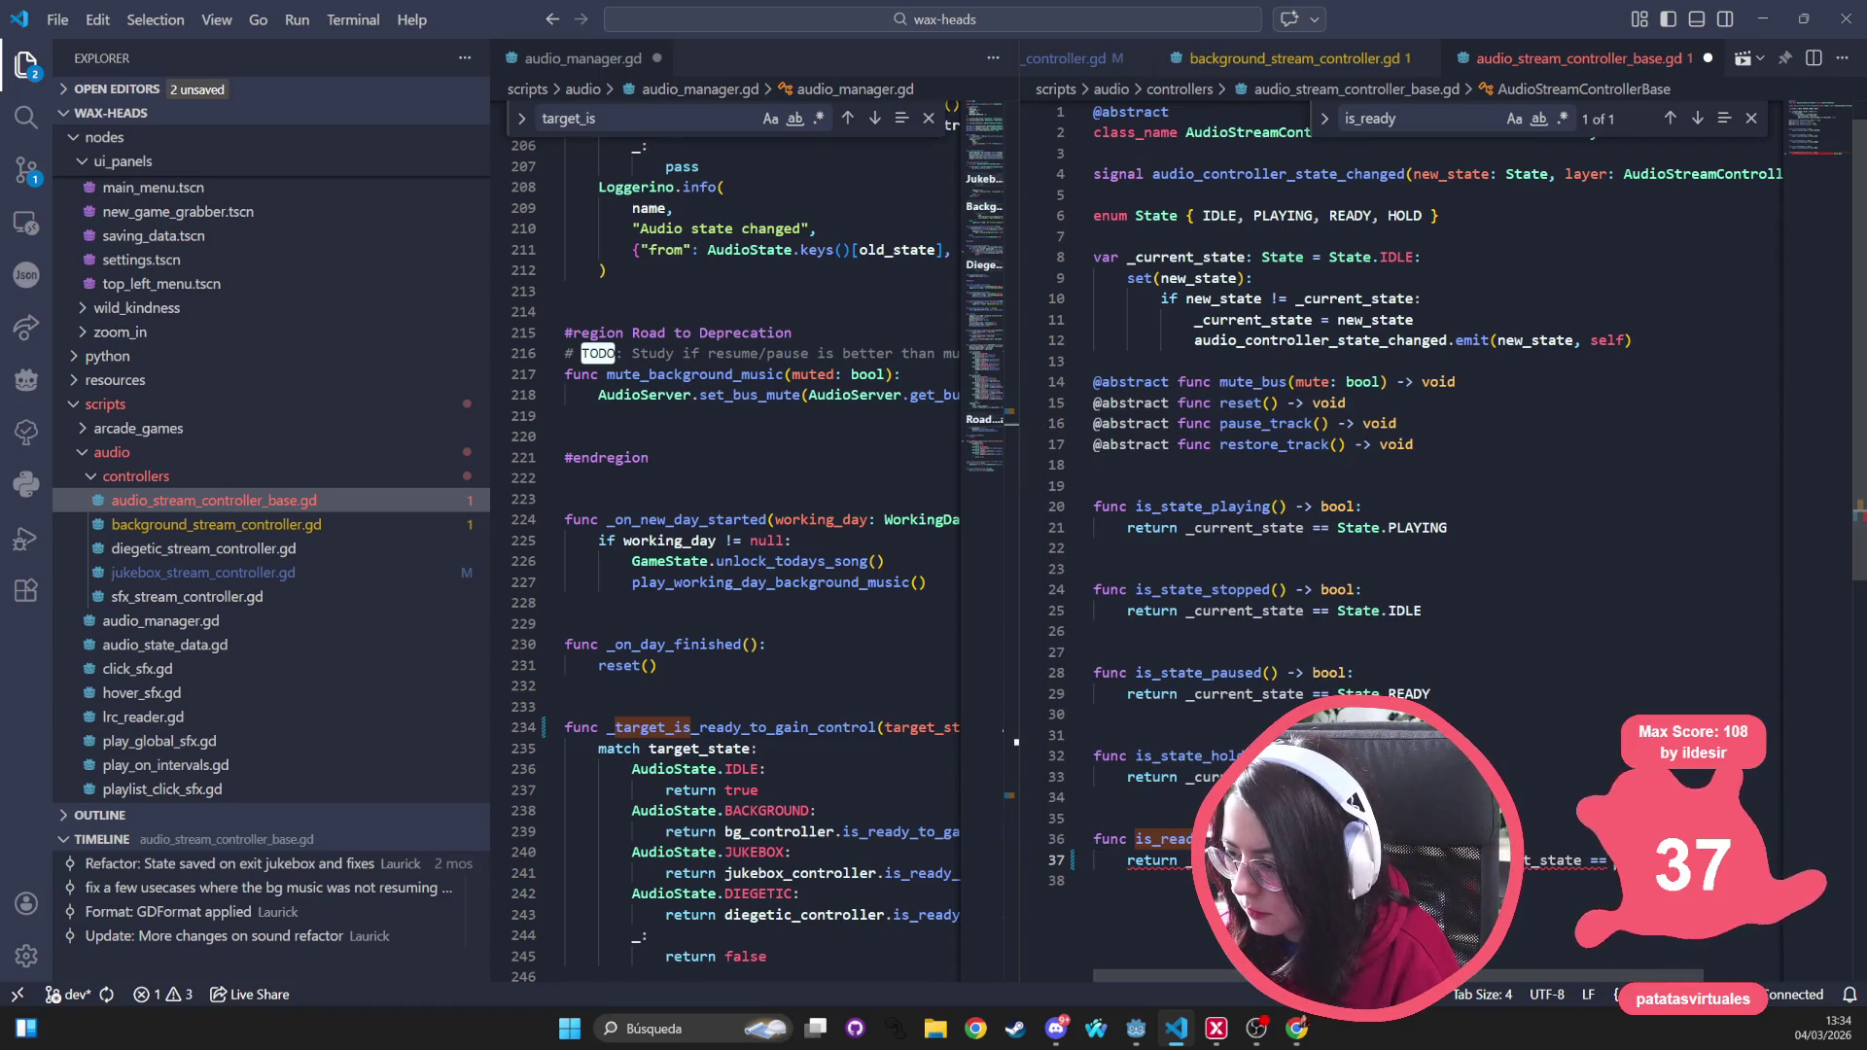
text(State.)
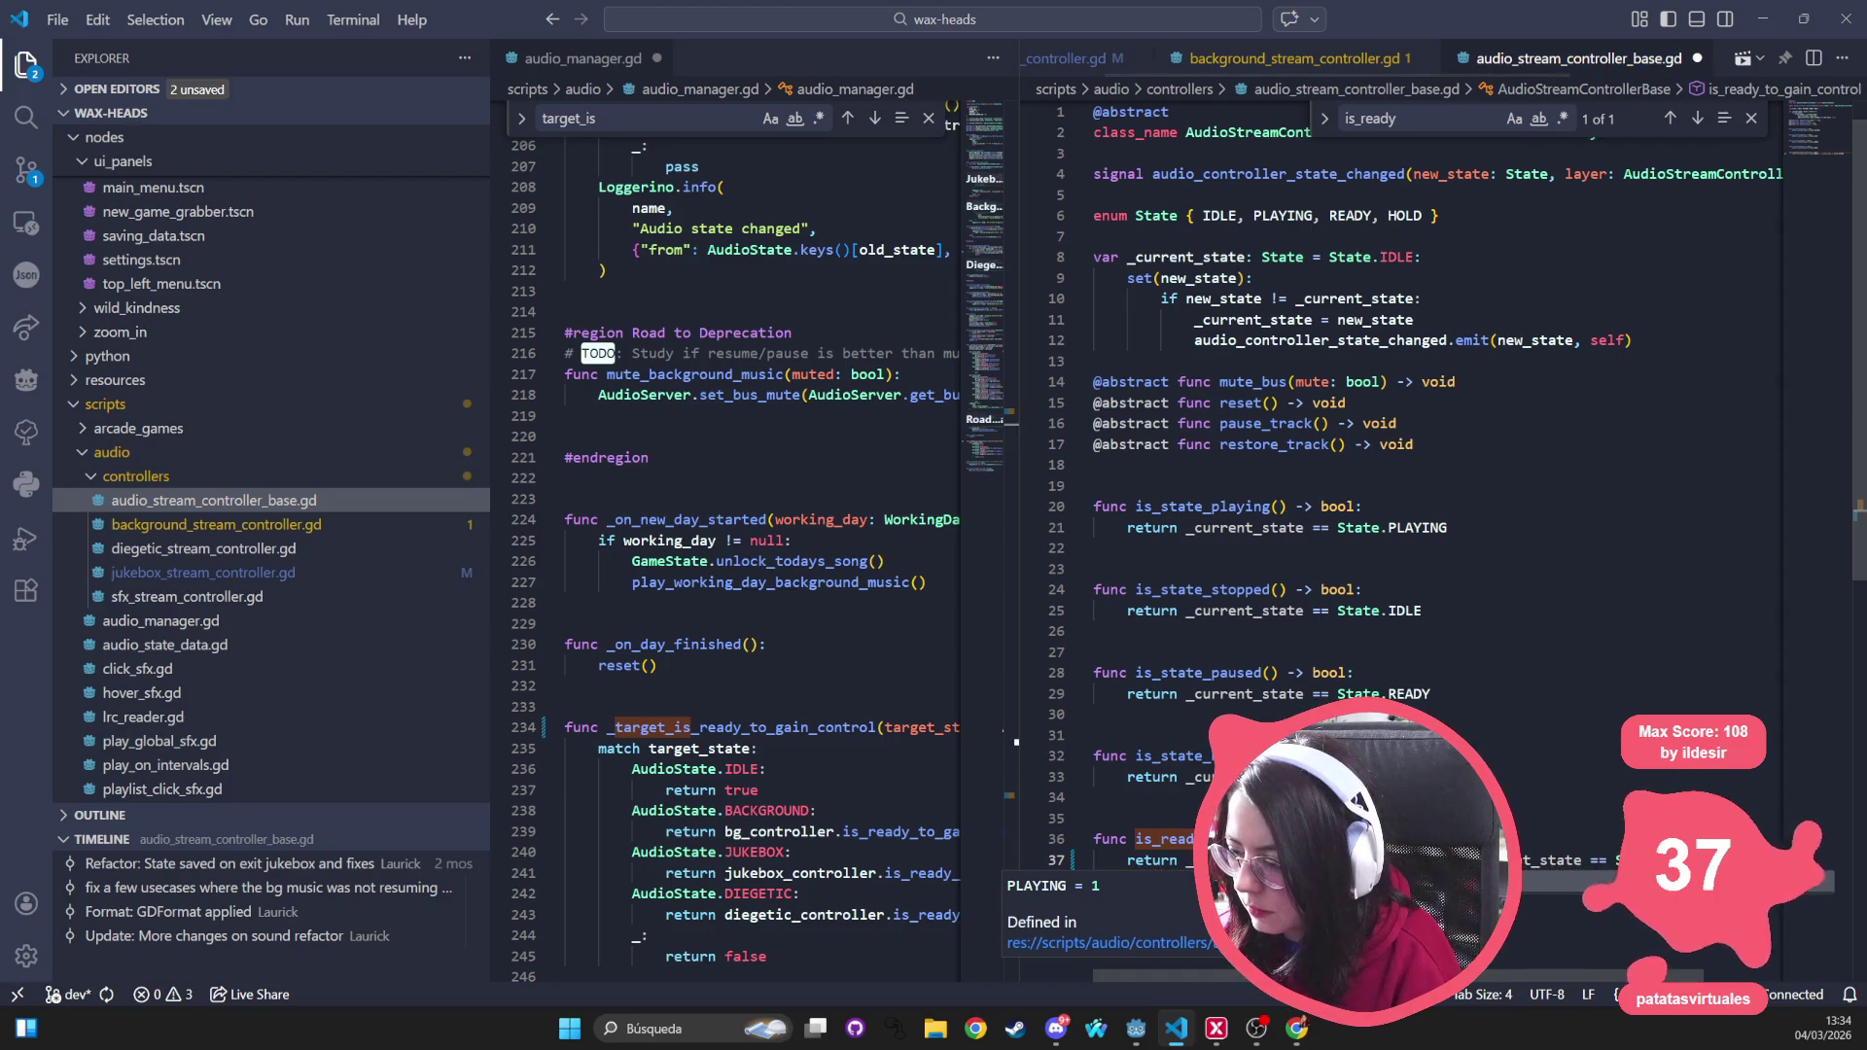
click(1561, 754)
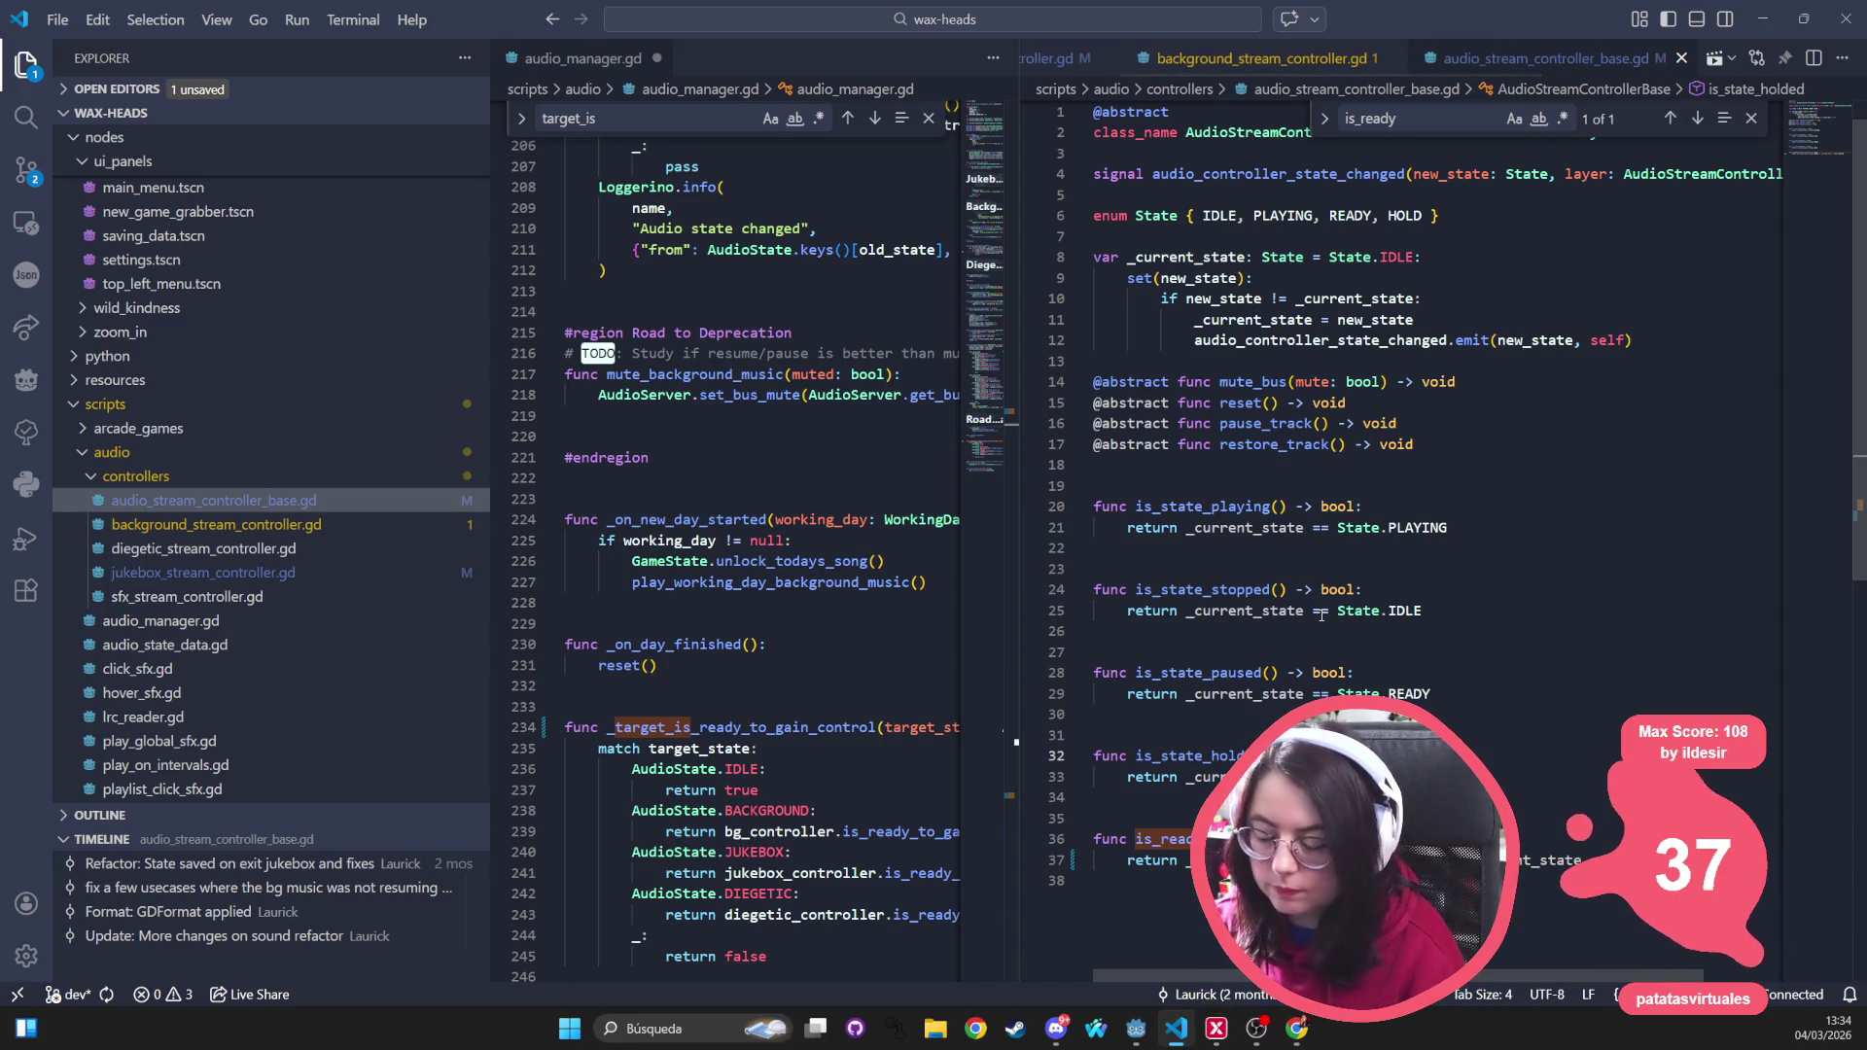
click(1762, 18)
click(1629, 40)
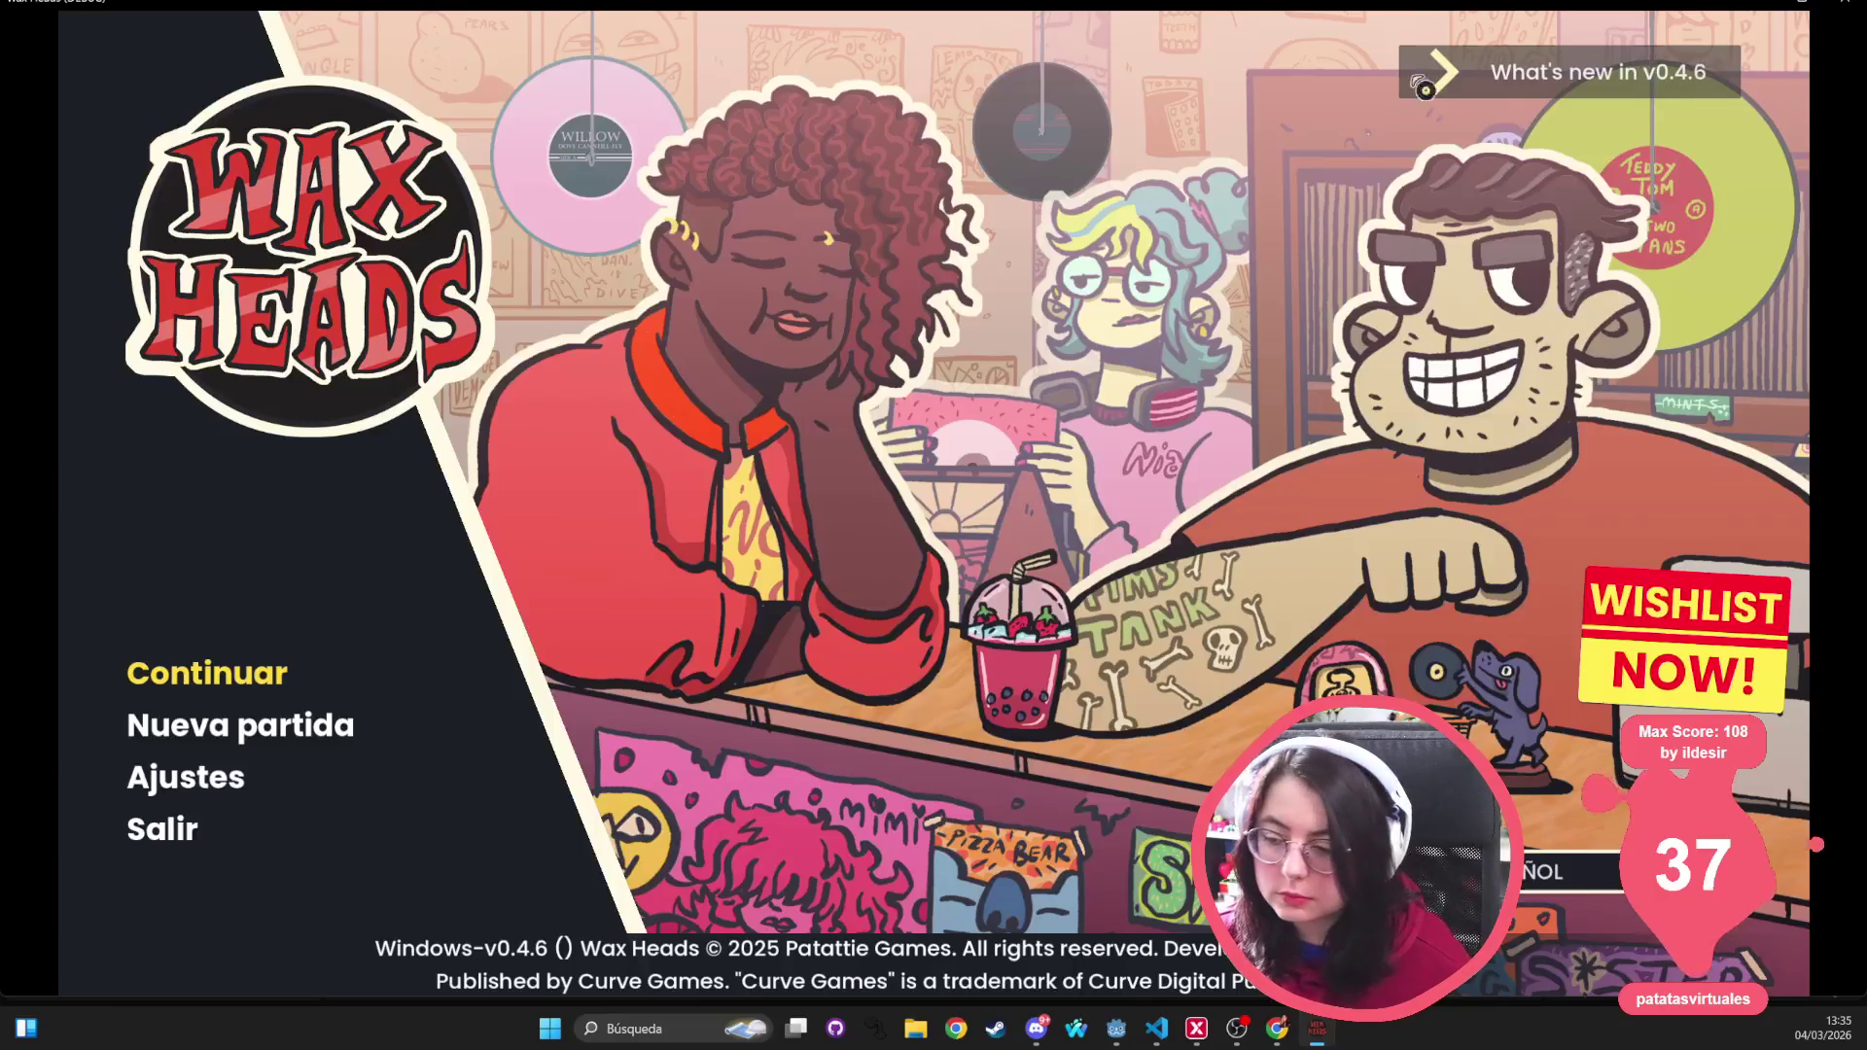
Continue the saved shop game and resume play from the pause menu
click(248, 680)
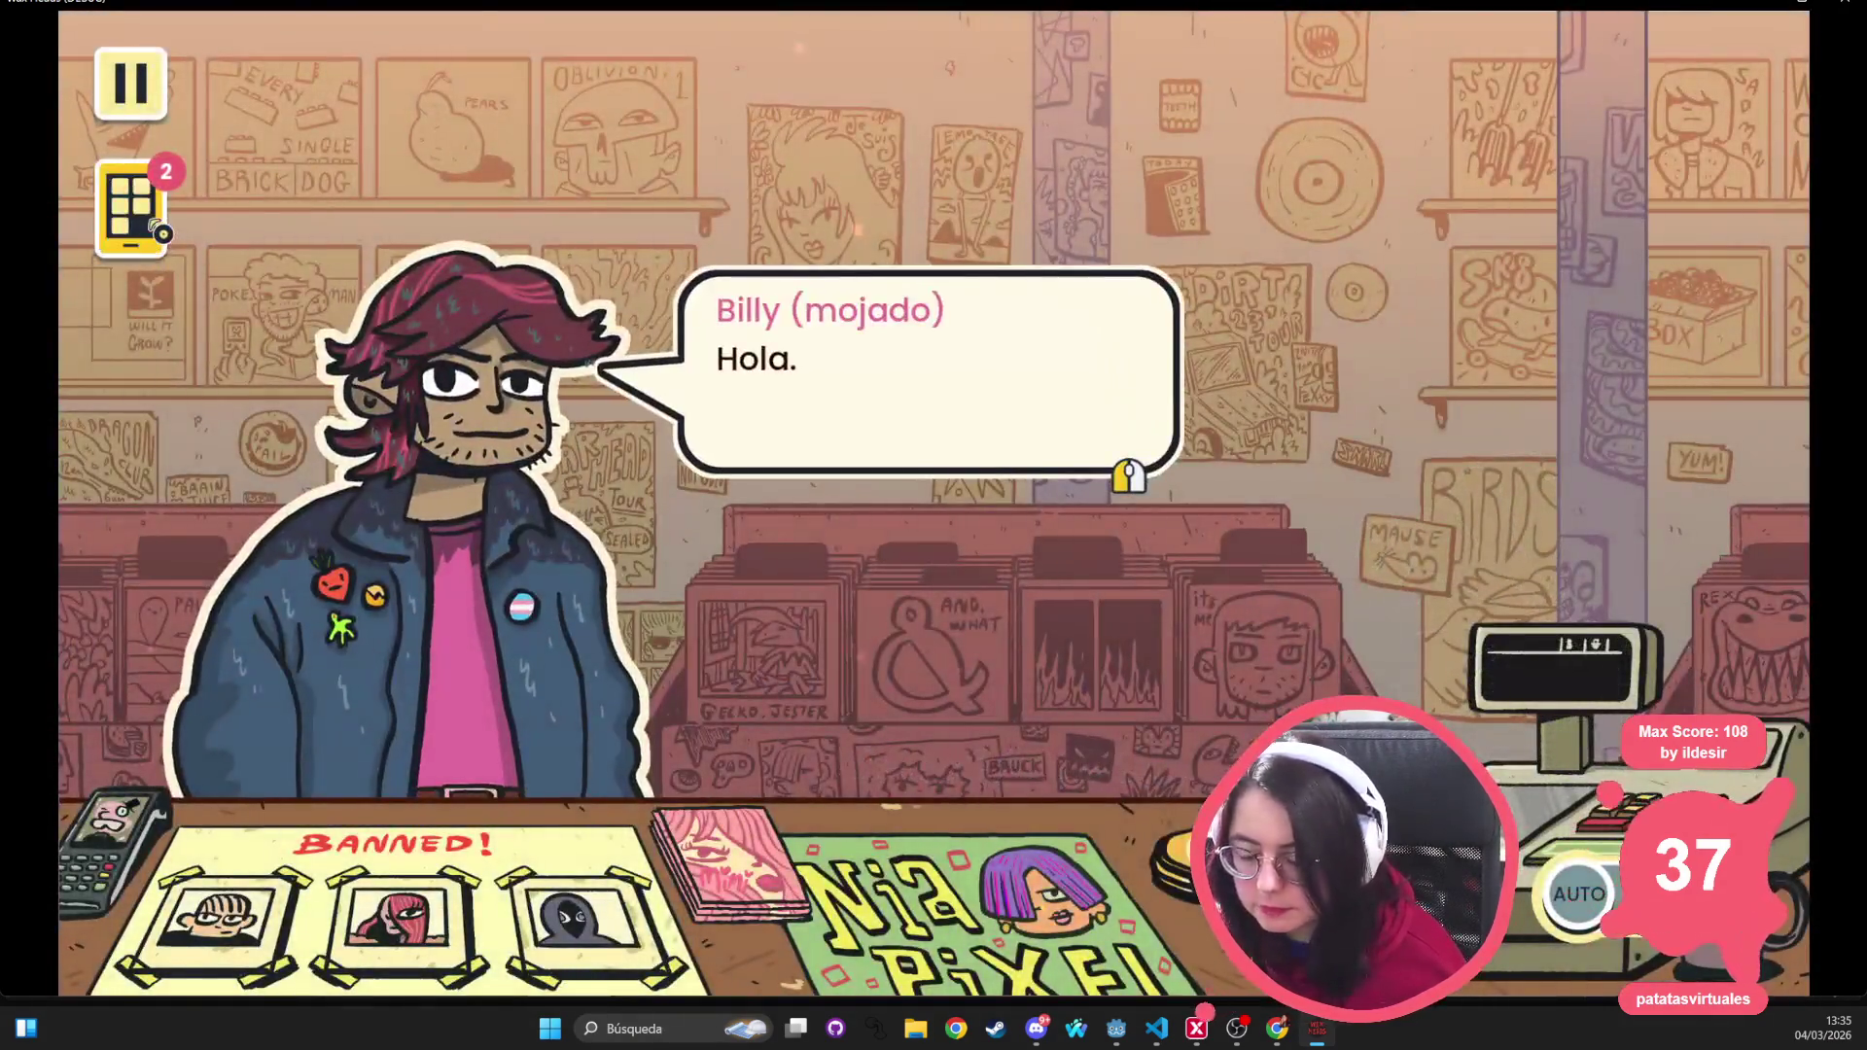
click(130, 209)
click(130, 209)
click(130, 86)
click(930, 305)
Advance Billy's dialogue and open the Gramola doliente jukebox on the phone
click(928, 360)
click(929, 360)
click(131, 209)
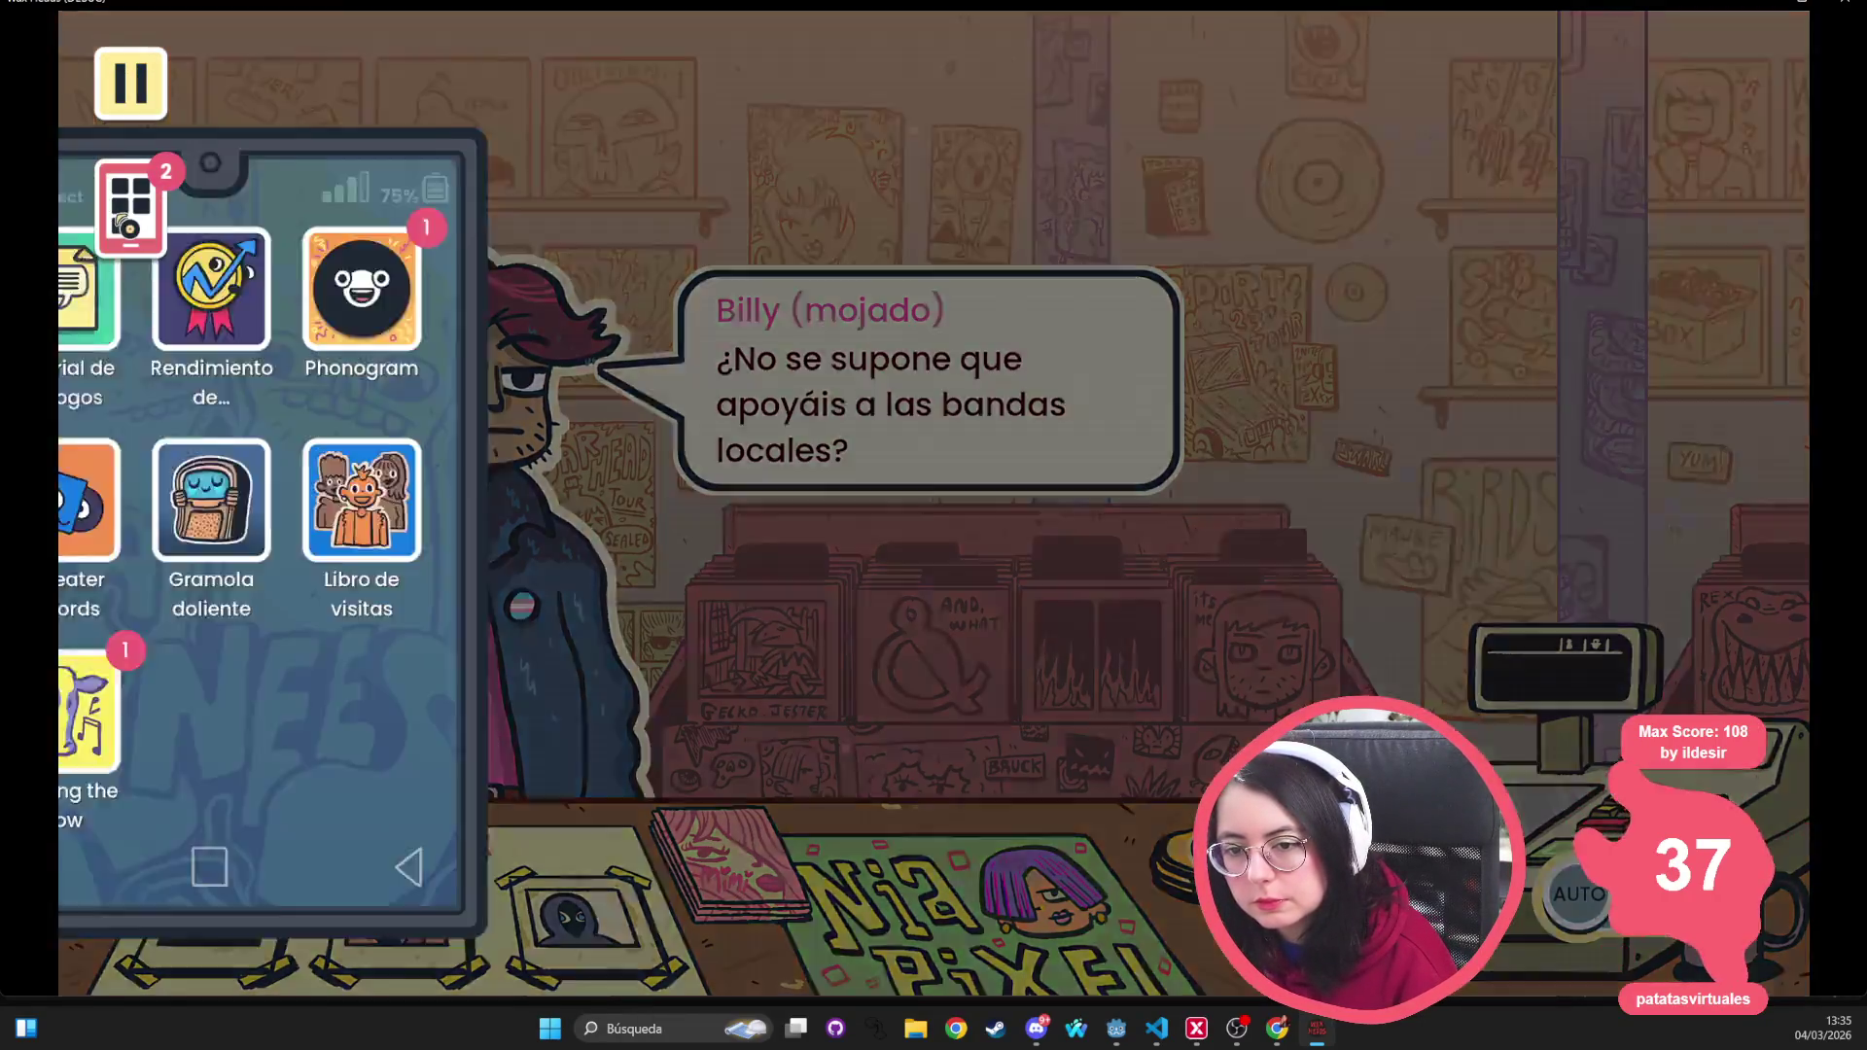
click(458, 498)
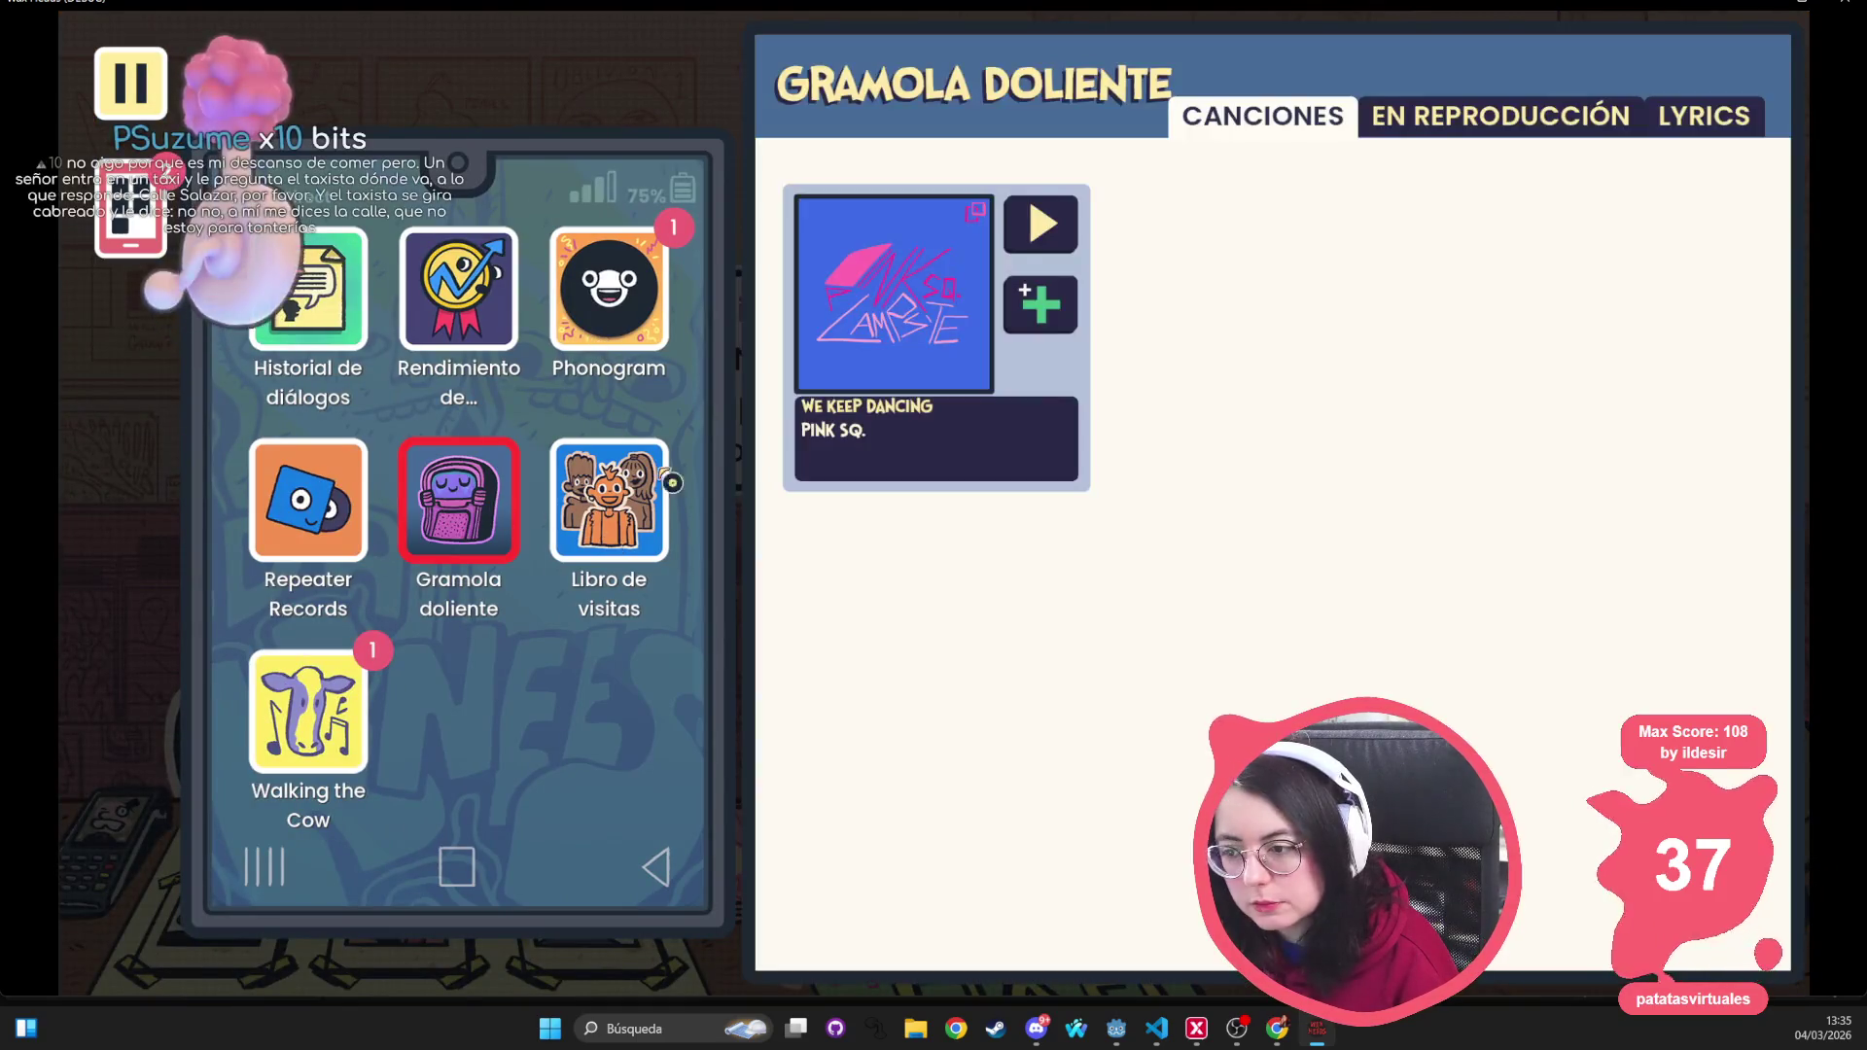
Enable the audio debug overlay by running set_audio_debug true in the developer console
key(Escape)
click(653, 298)
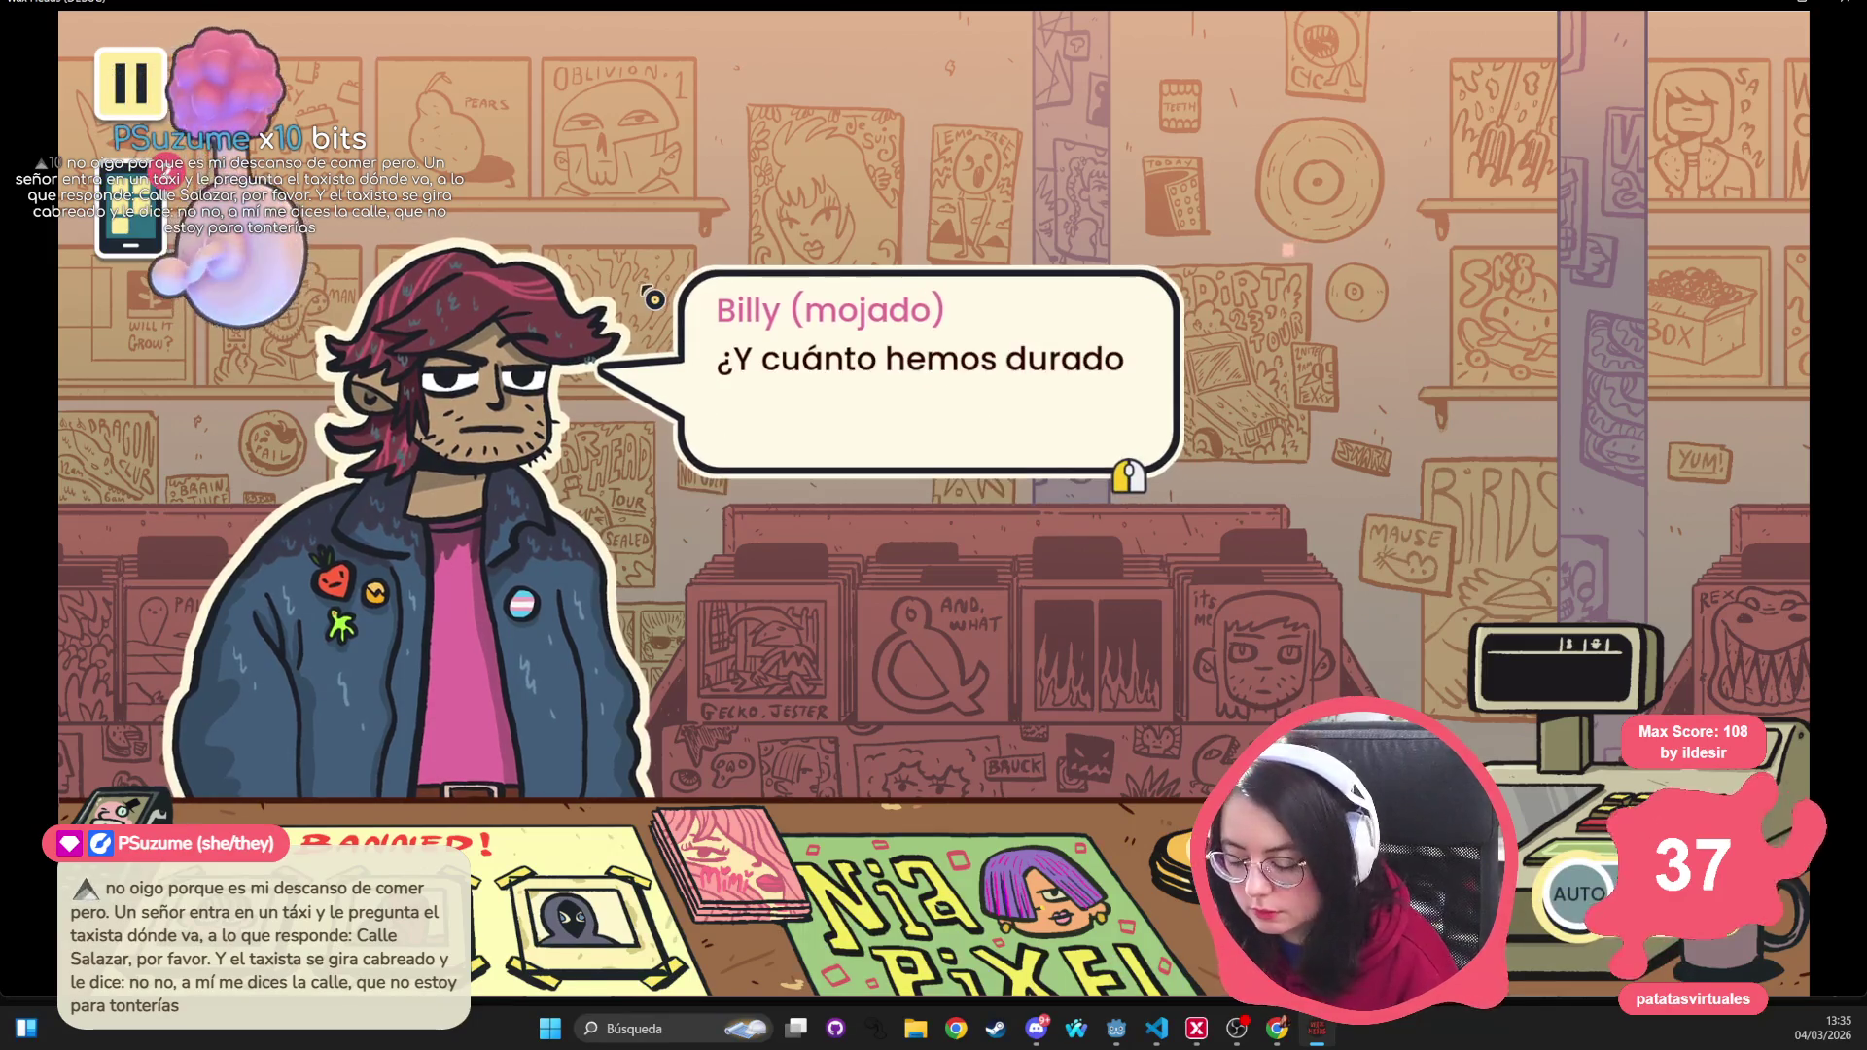
key(grave)
text(se)
key(Tab)
text(true)
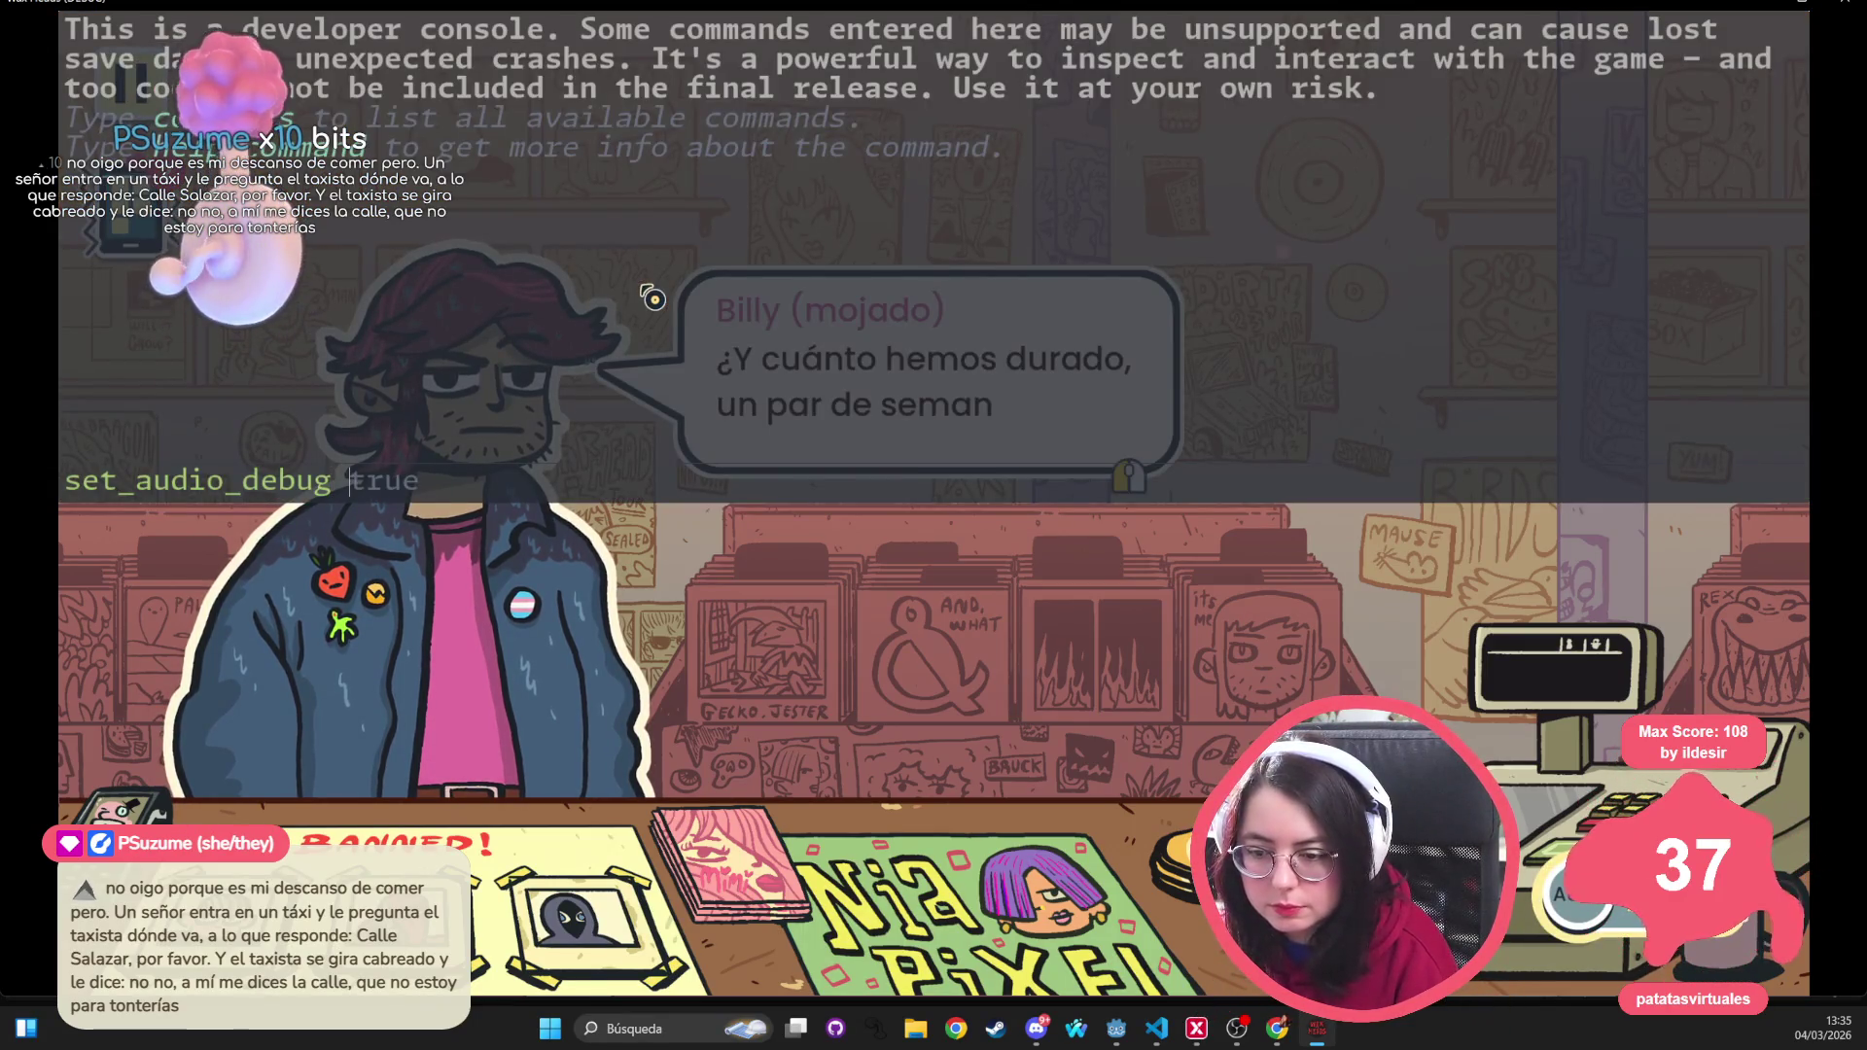
key(Return)
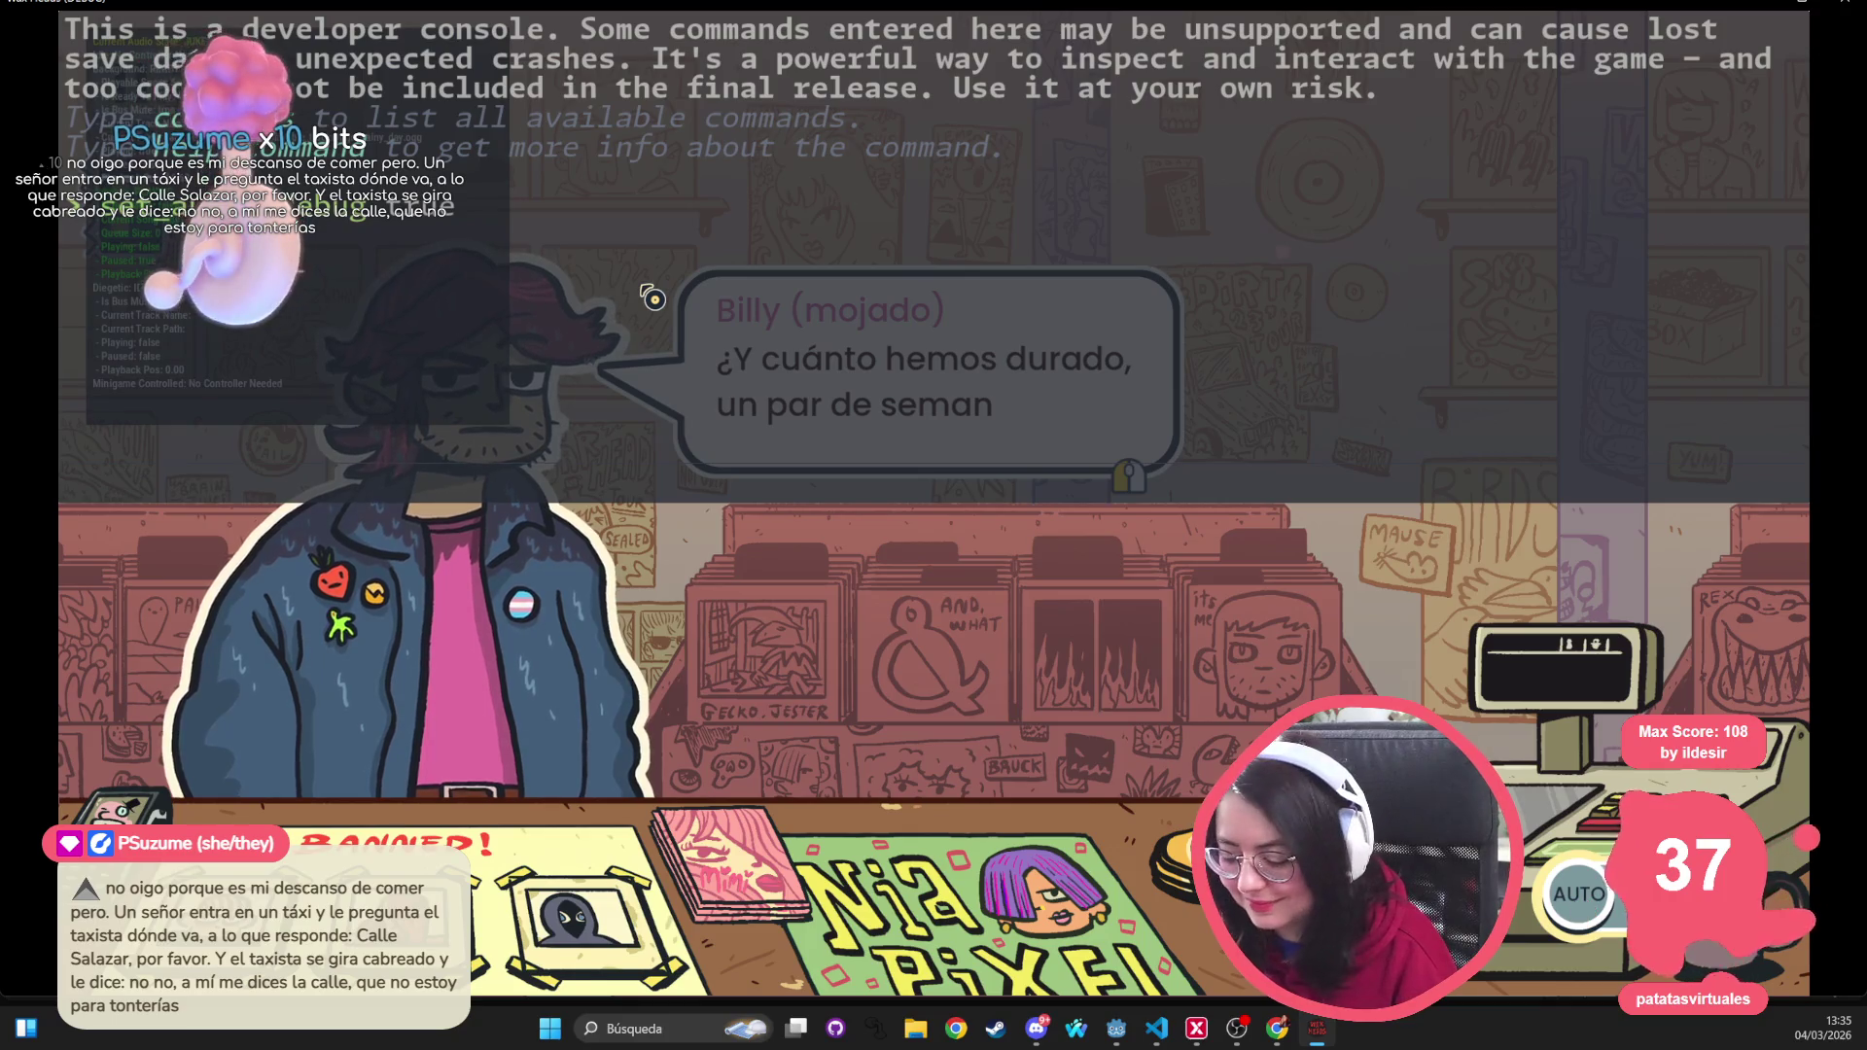
key(grave)
Advance Billy's dialogue, choose Buscar álbum, and recommend an album to him
click(842, 498)
click(842, 498)
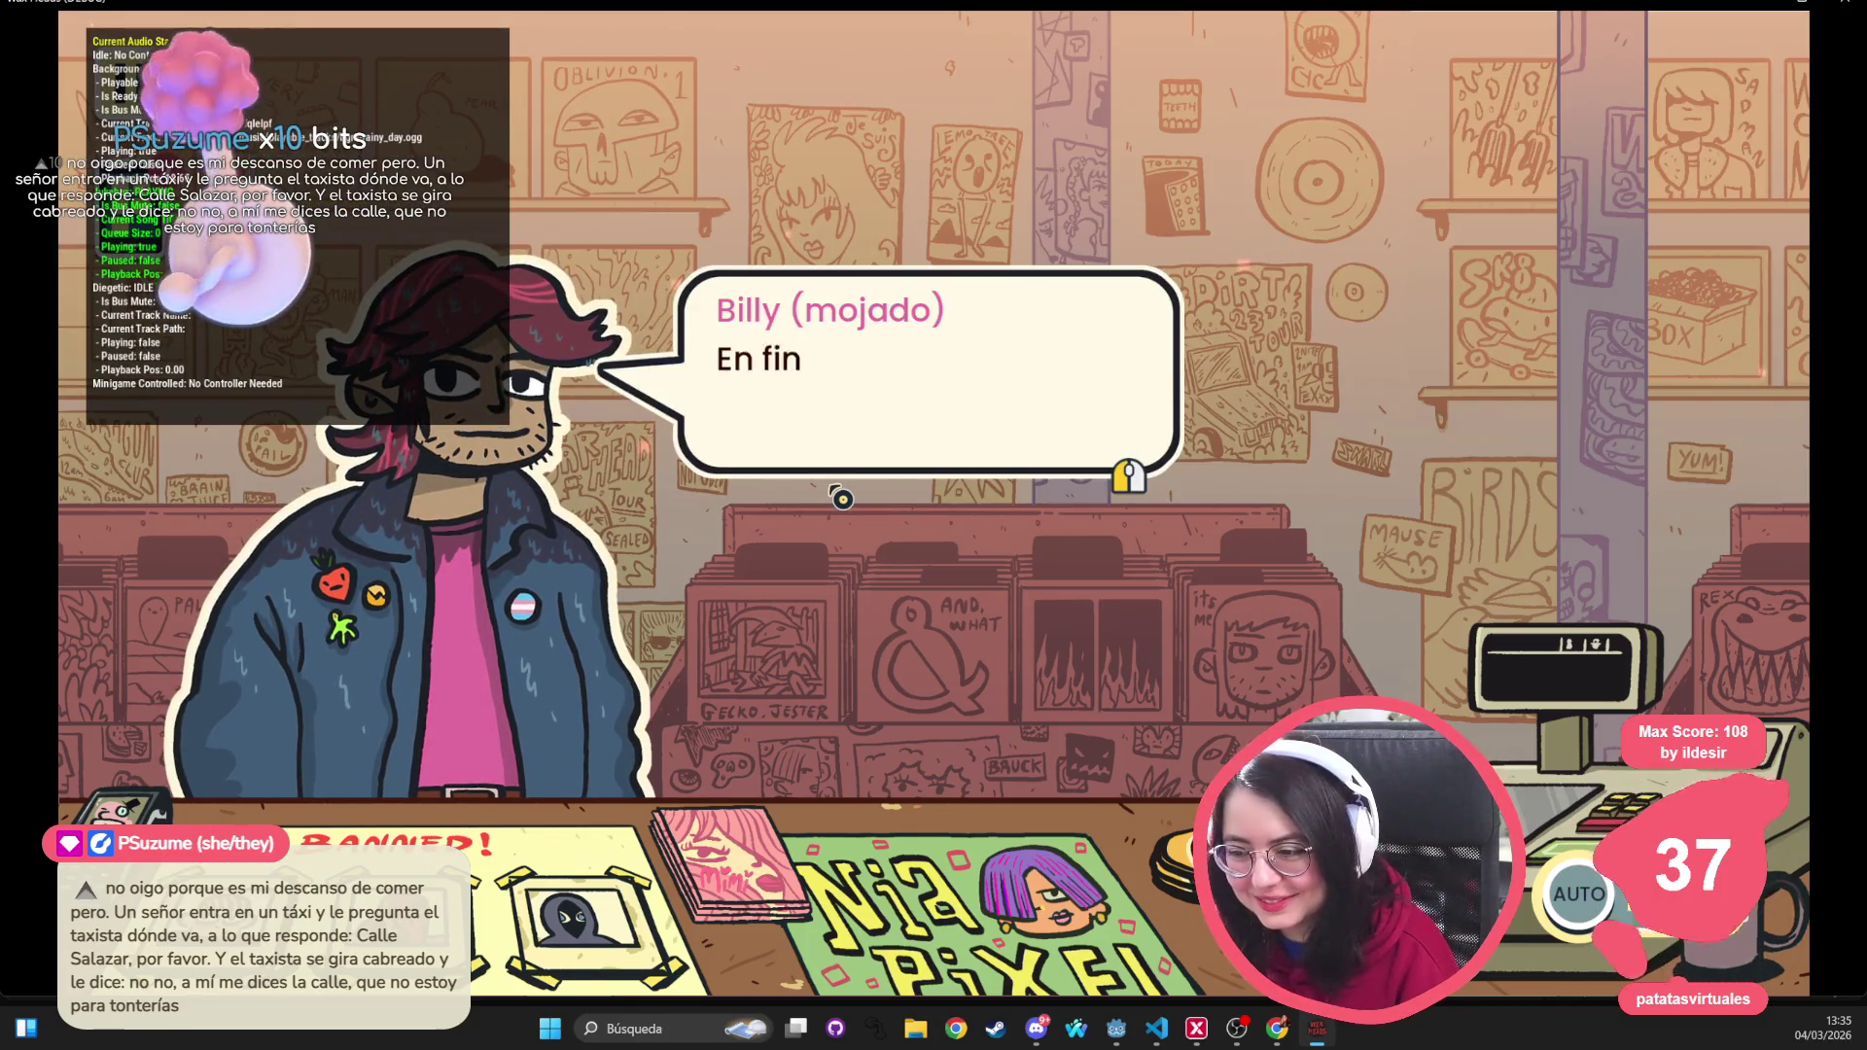
click(842, 498)
click(842, 498)
click(842, 497)
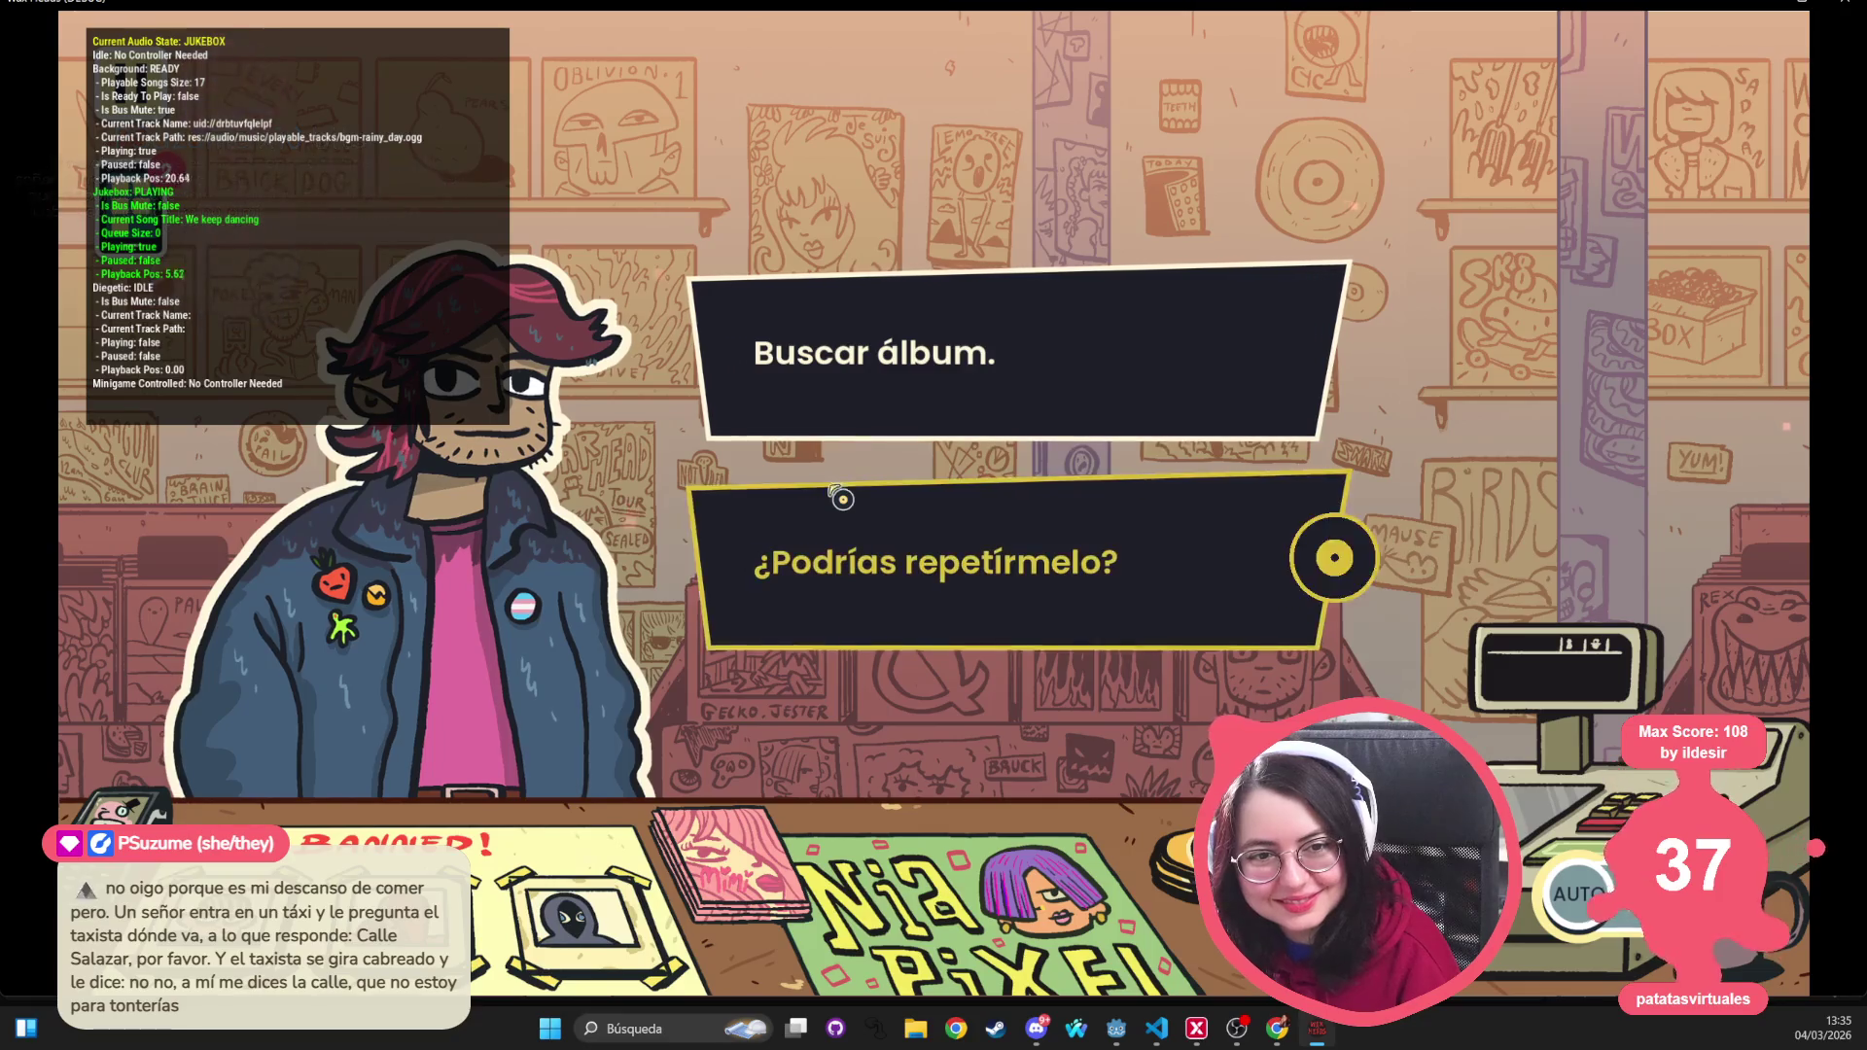
click(984, 340)
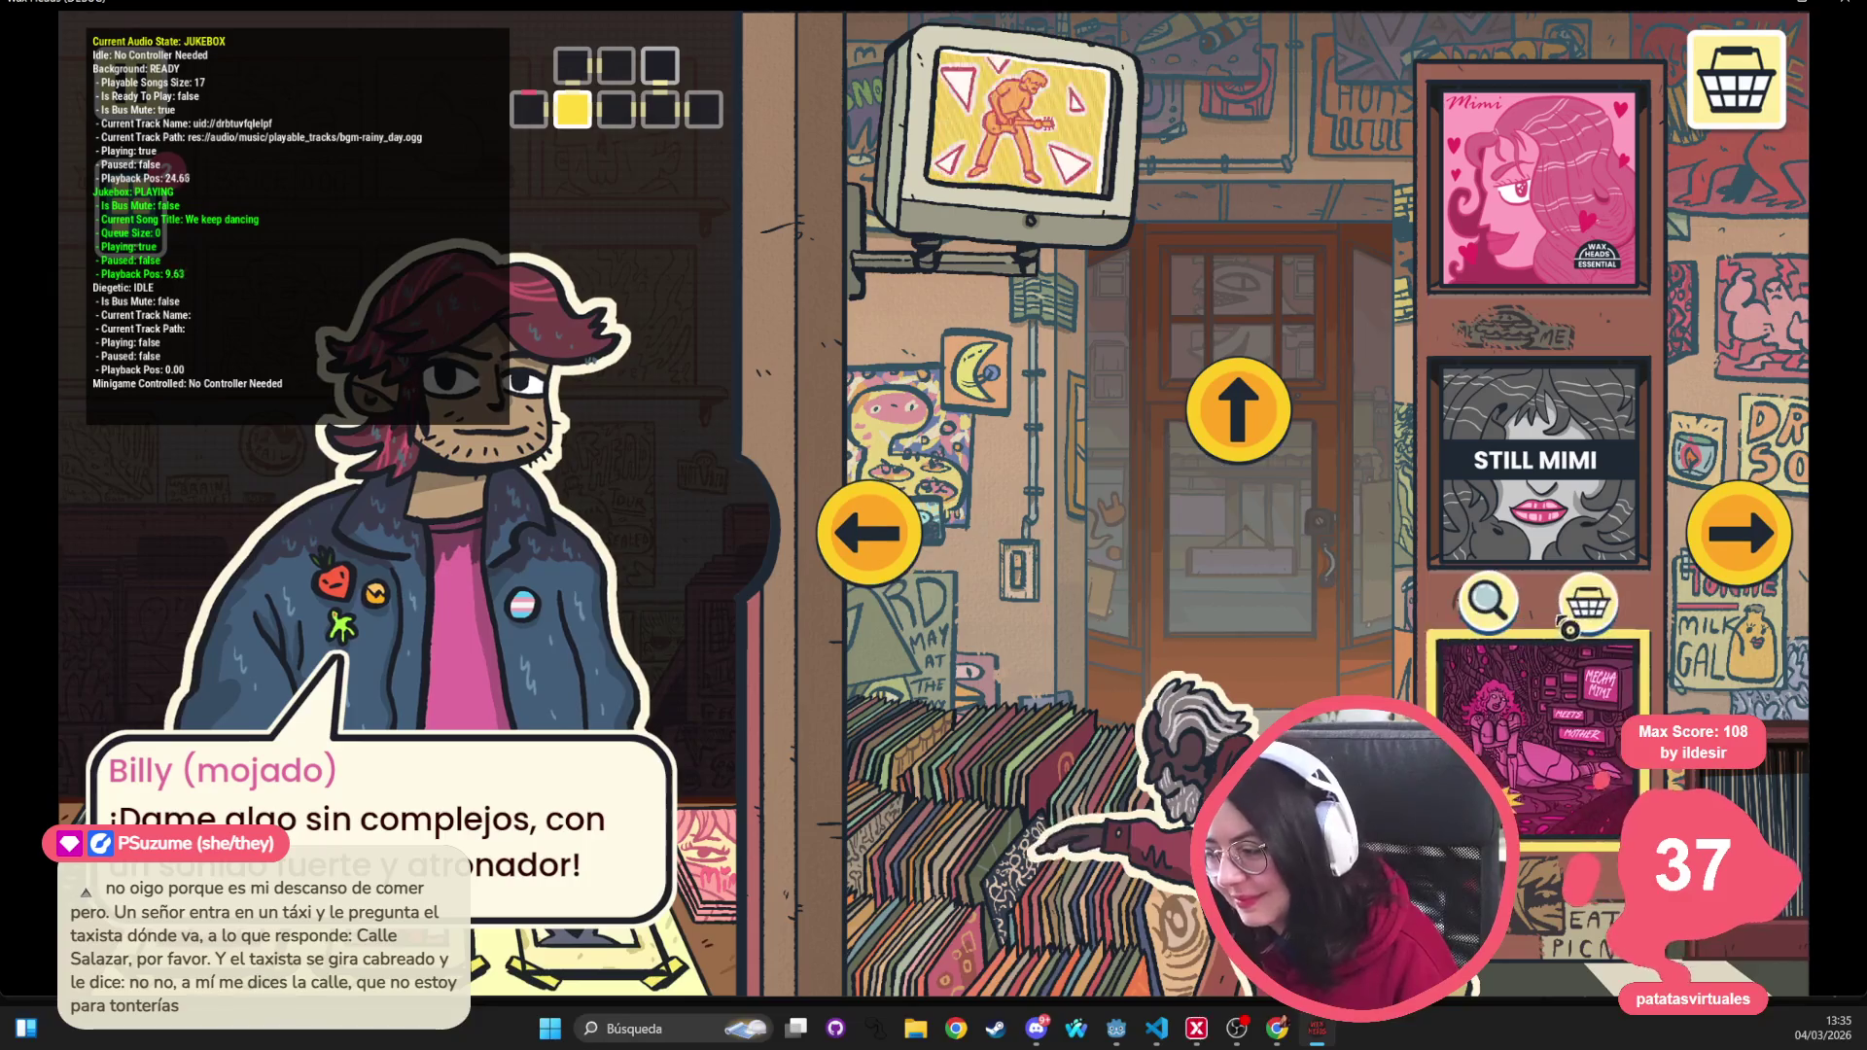
click(1585, 607)
click(1473, 574)
click(761, 534)
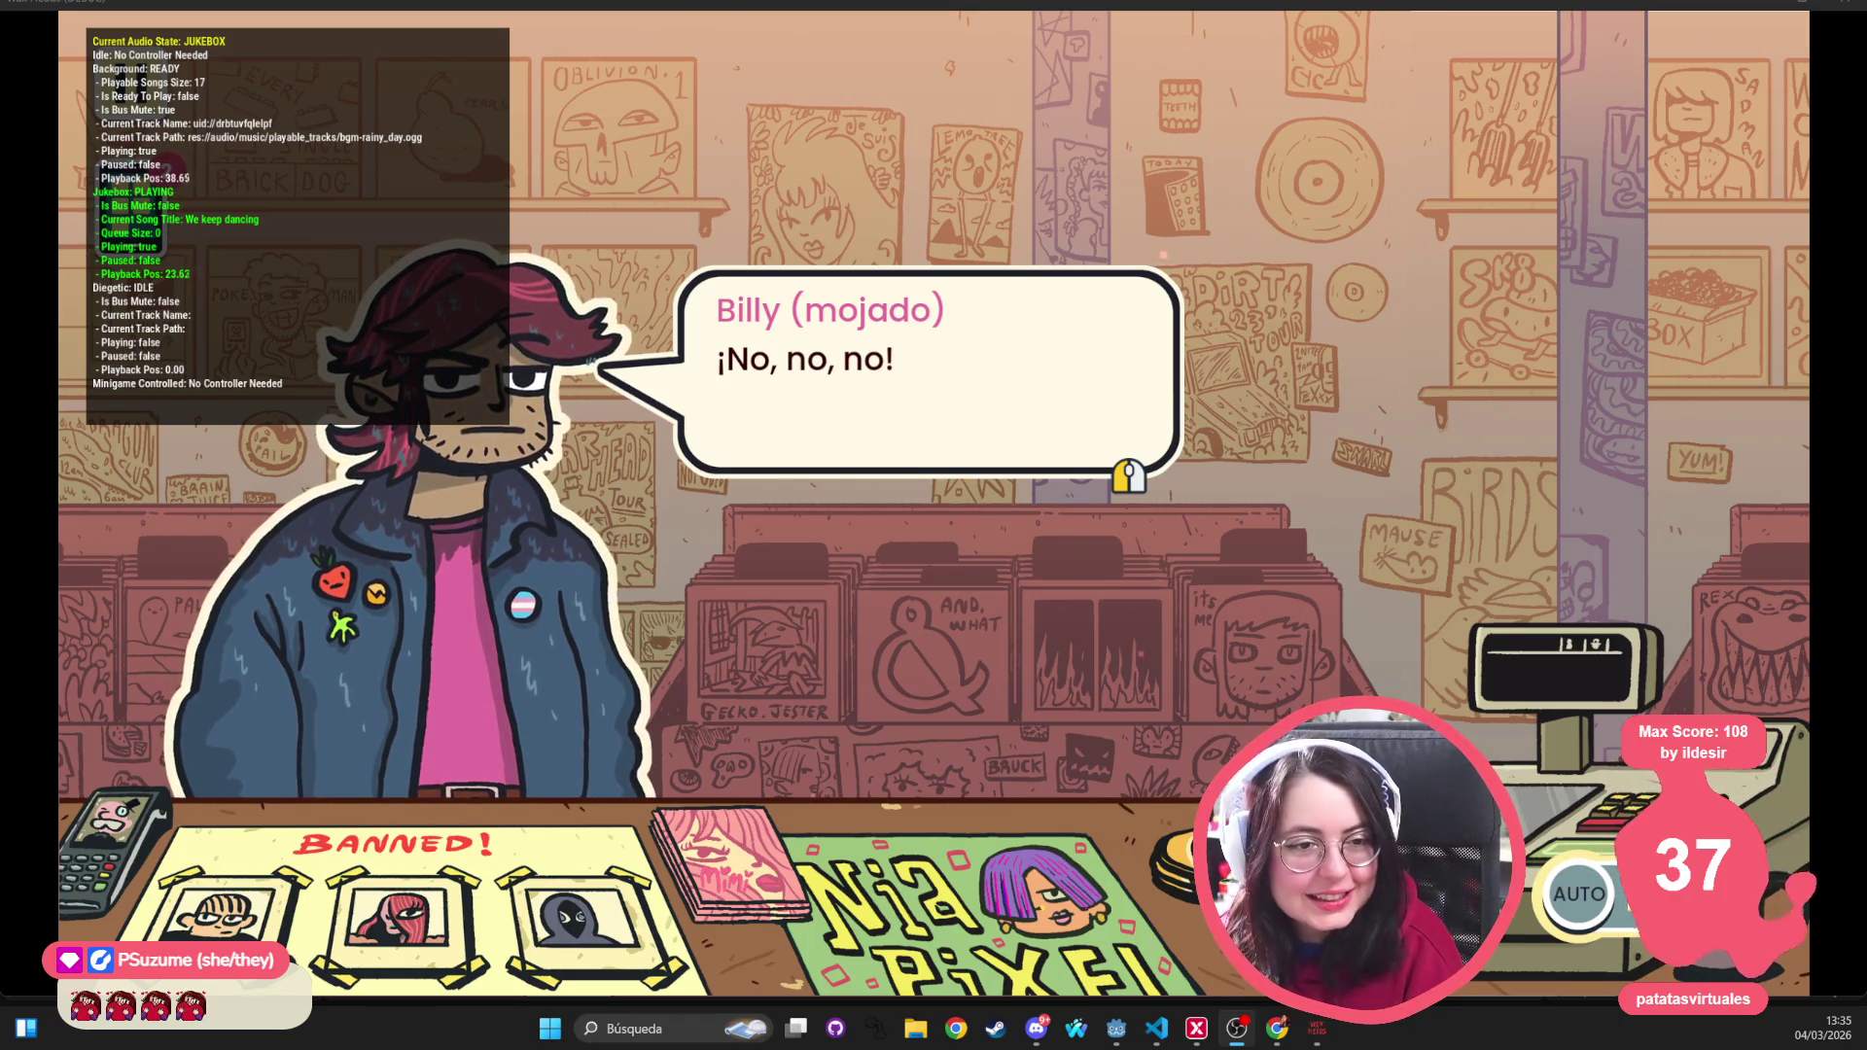
Click through Billy's reaction and closing thanks until he leaves the shop
click(1060, 476)
click(854, 429)
click(866, 370)
click(867, 369)
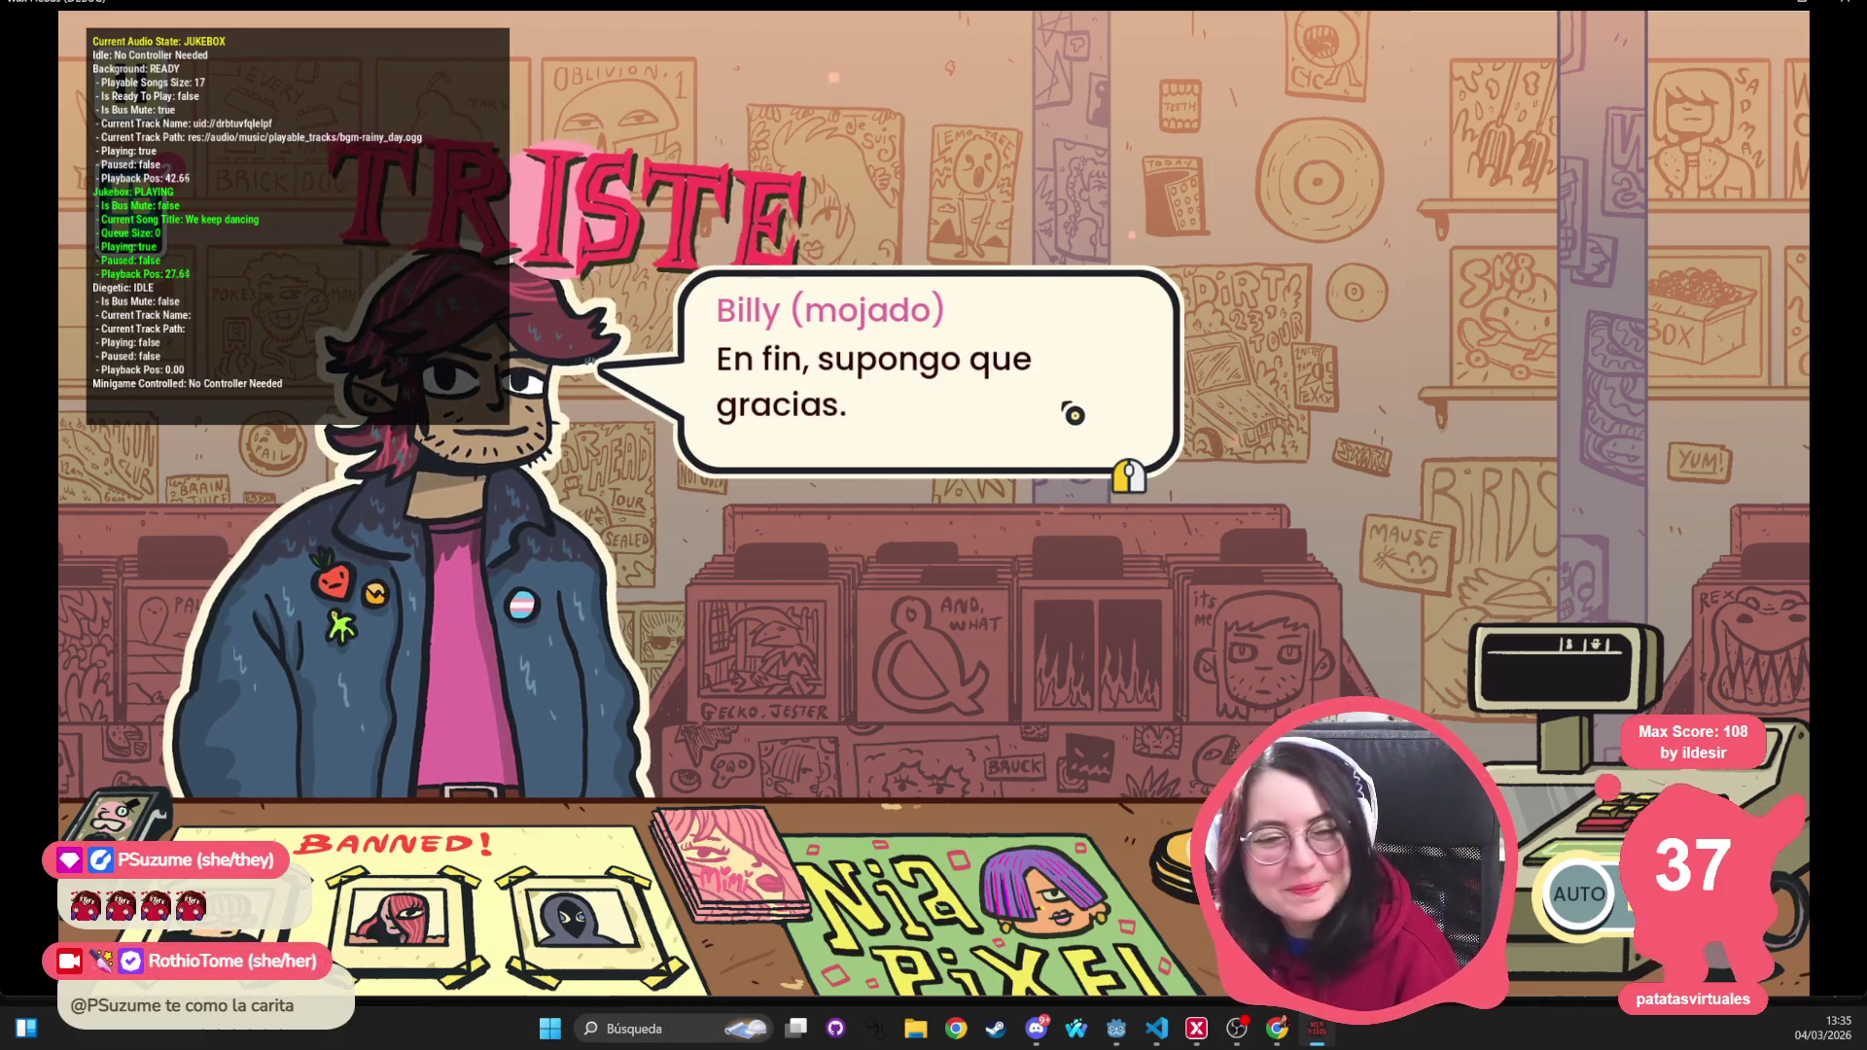
click(875, 300)
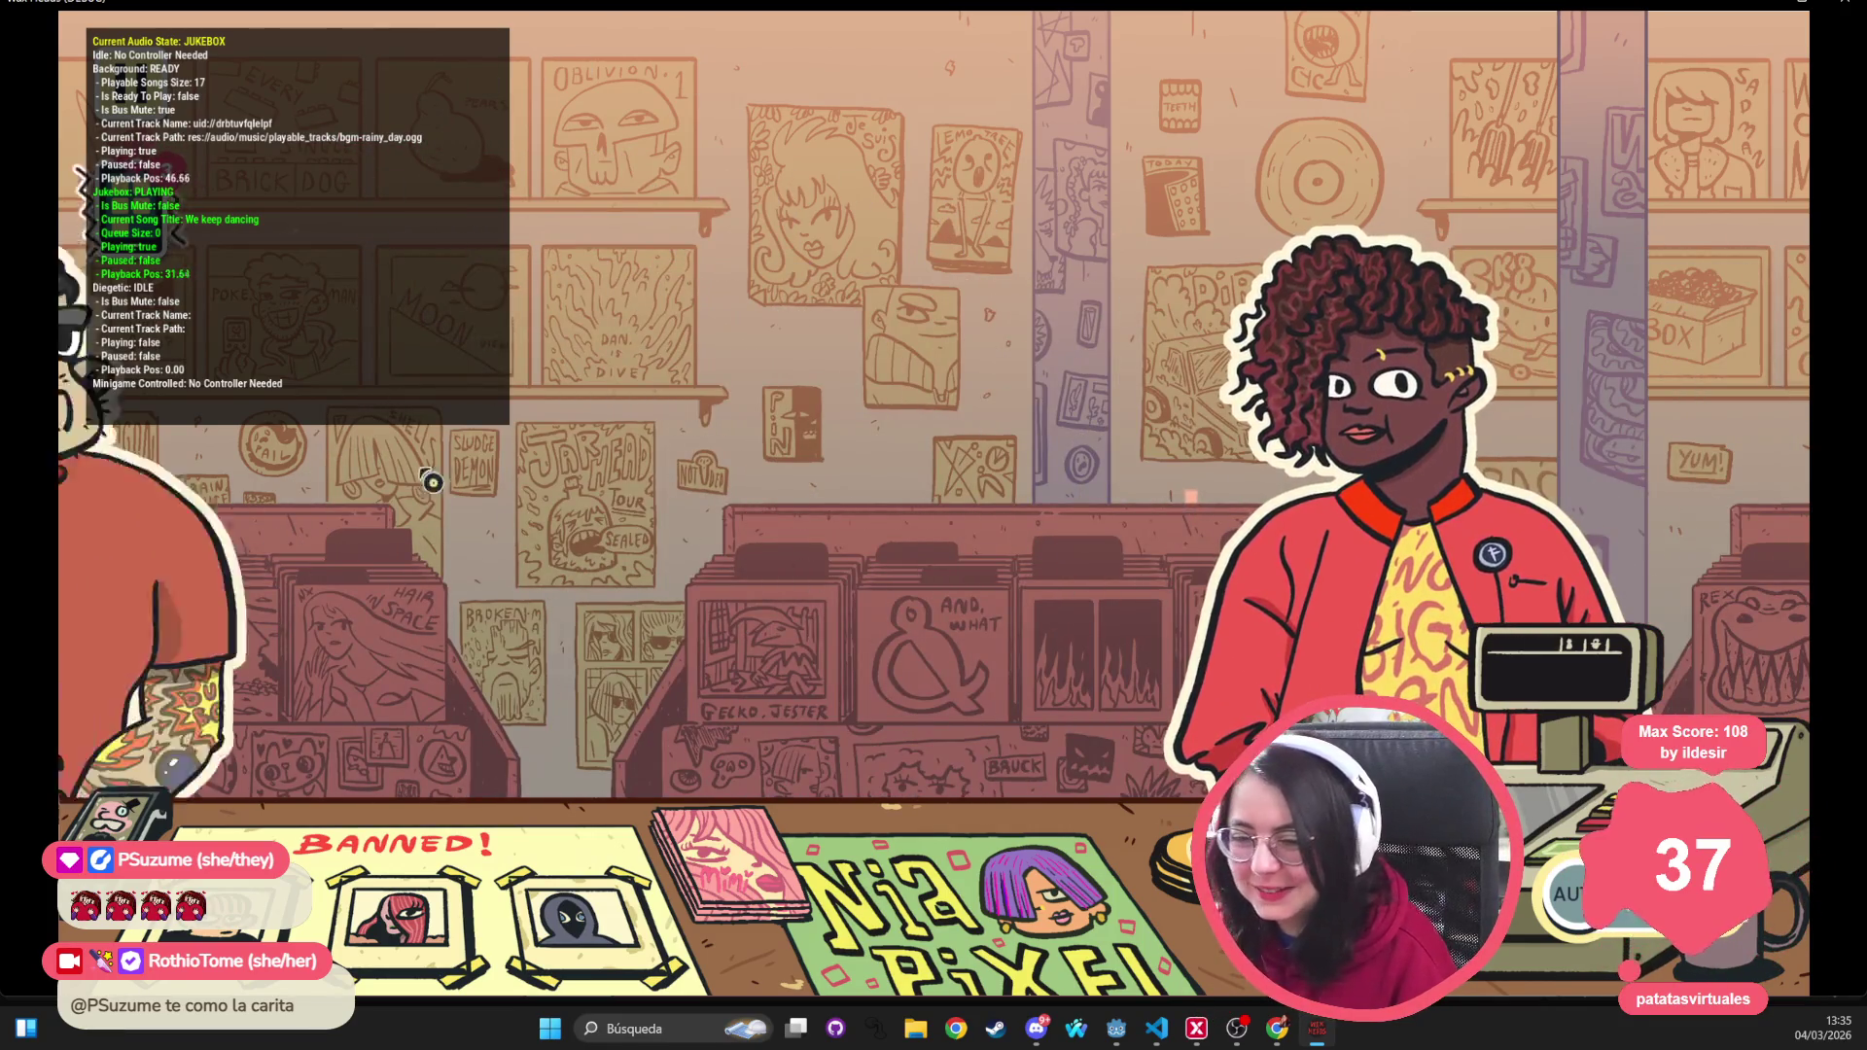
Advance Hank and Abi's dialogue and answer 'Creo que es verdad.'
click(641, 437)
click(496, 350)
click(341, 263)
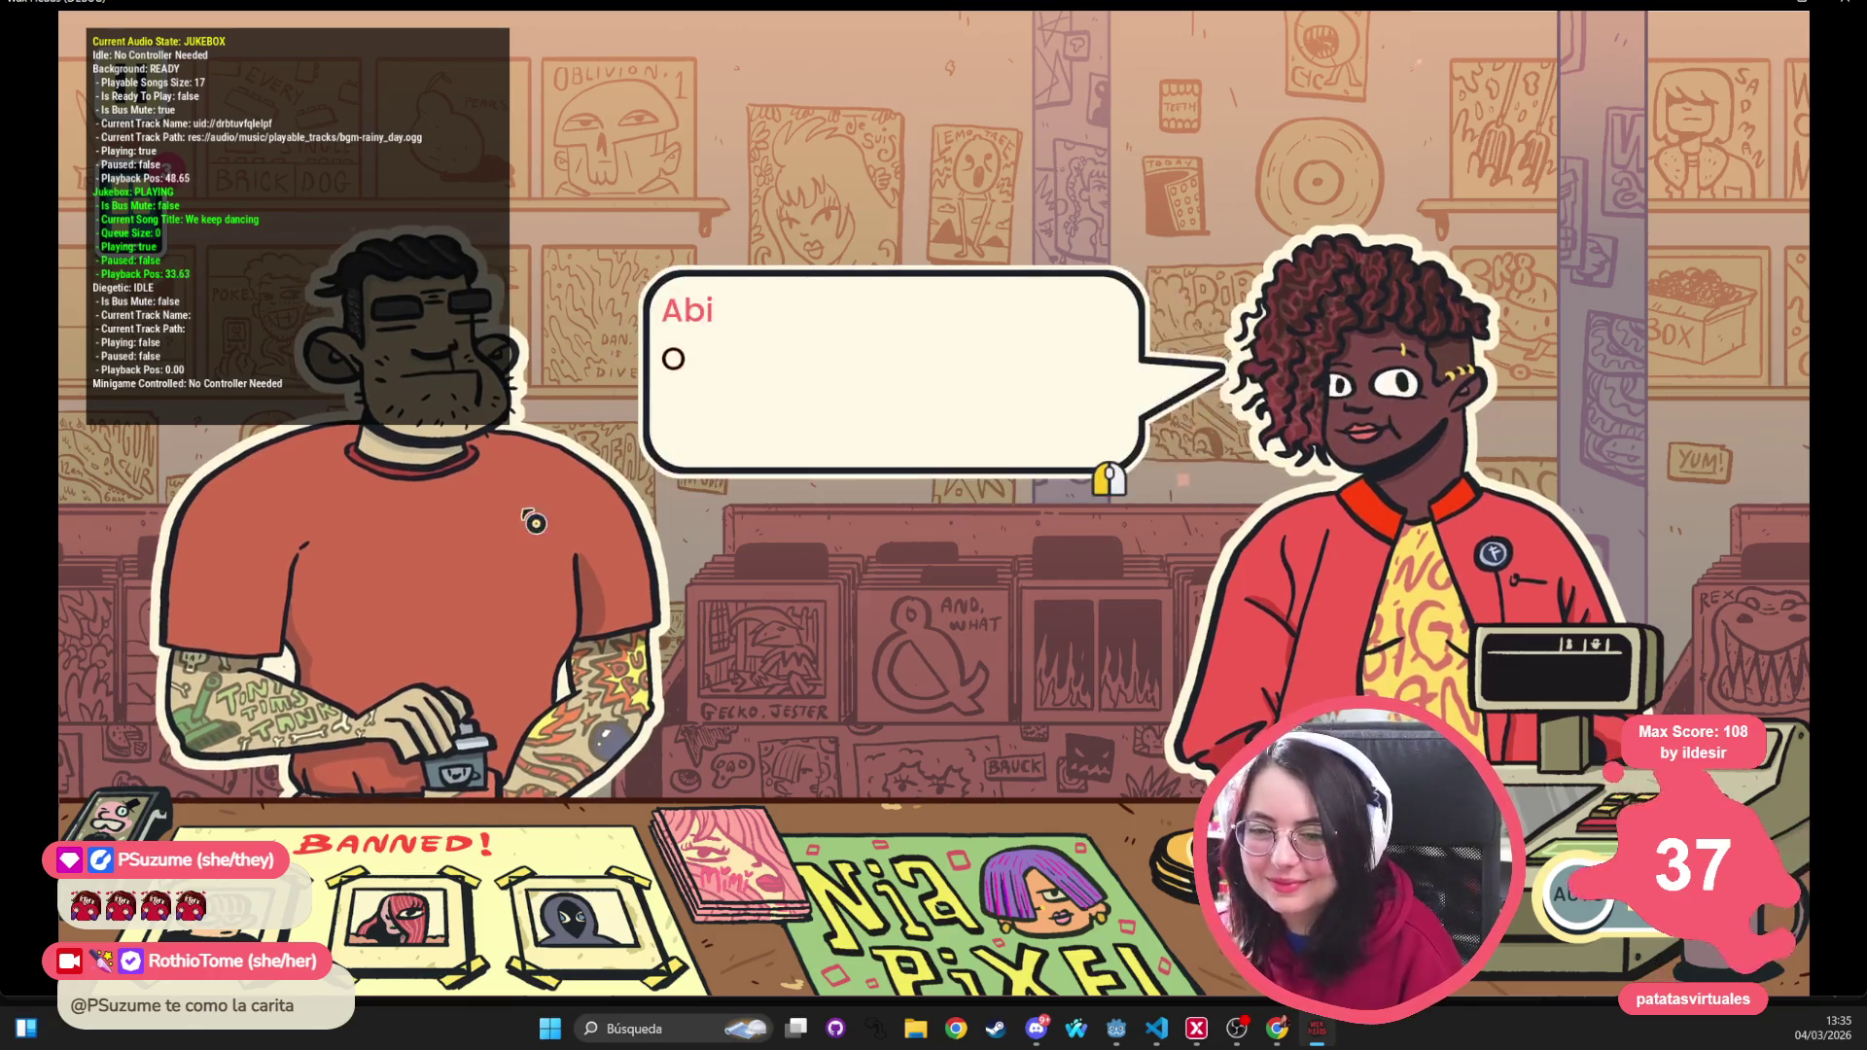
click(194, 180)
key(Return)
key(Return)
key(Return)
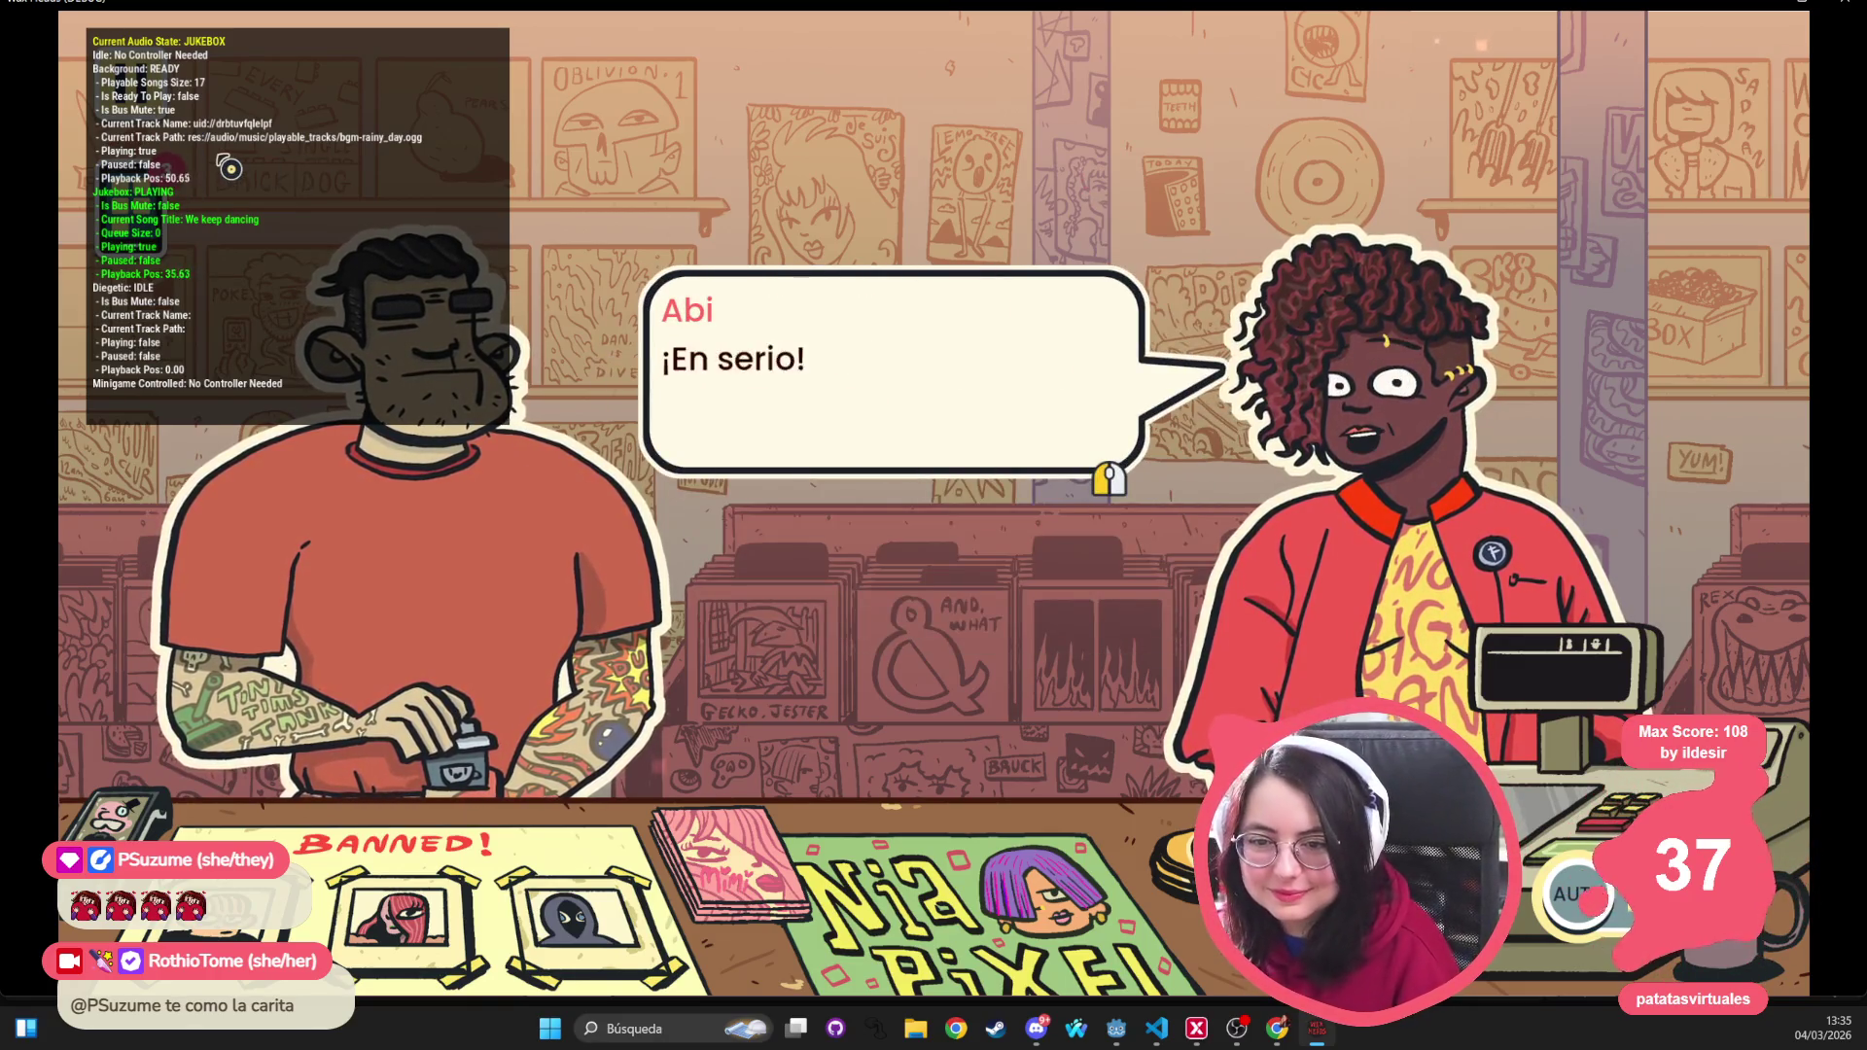
Click through the conversation with Dan Luffy up to his closing line
click(247, 171)
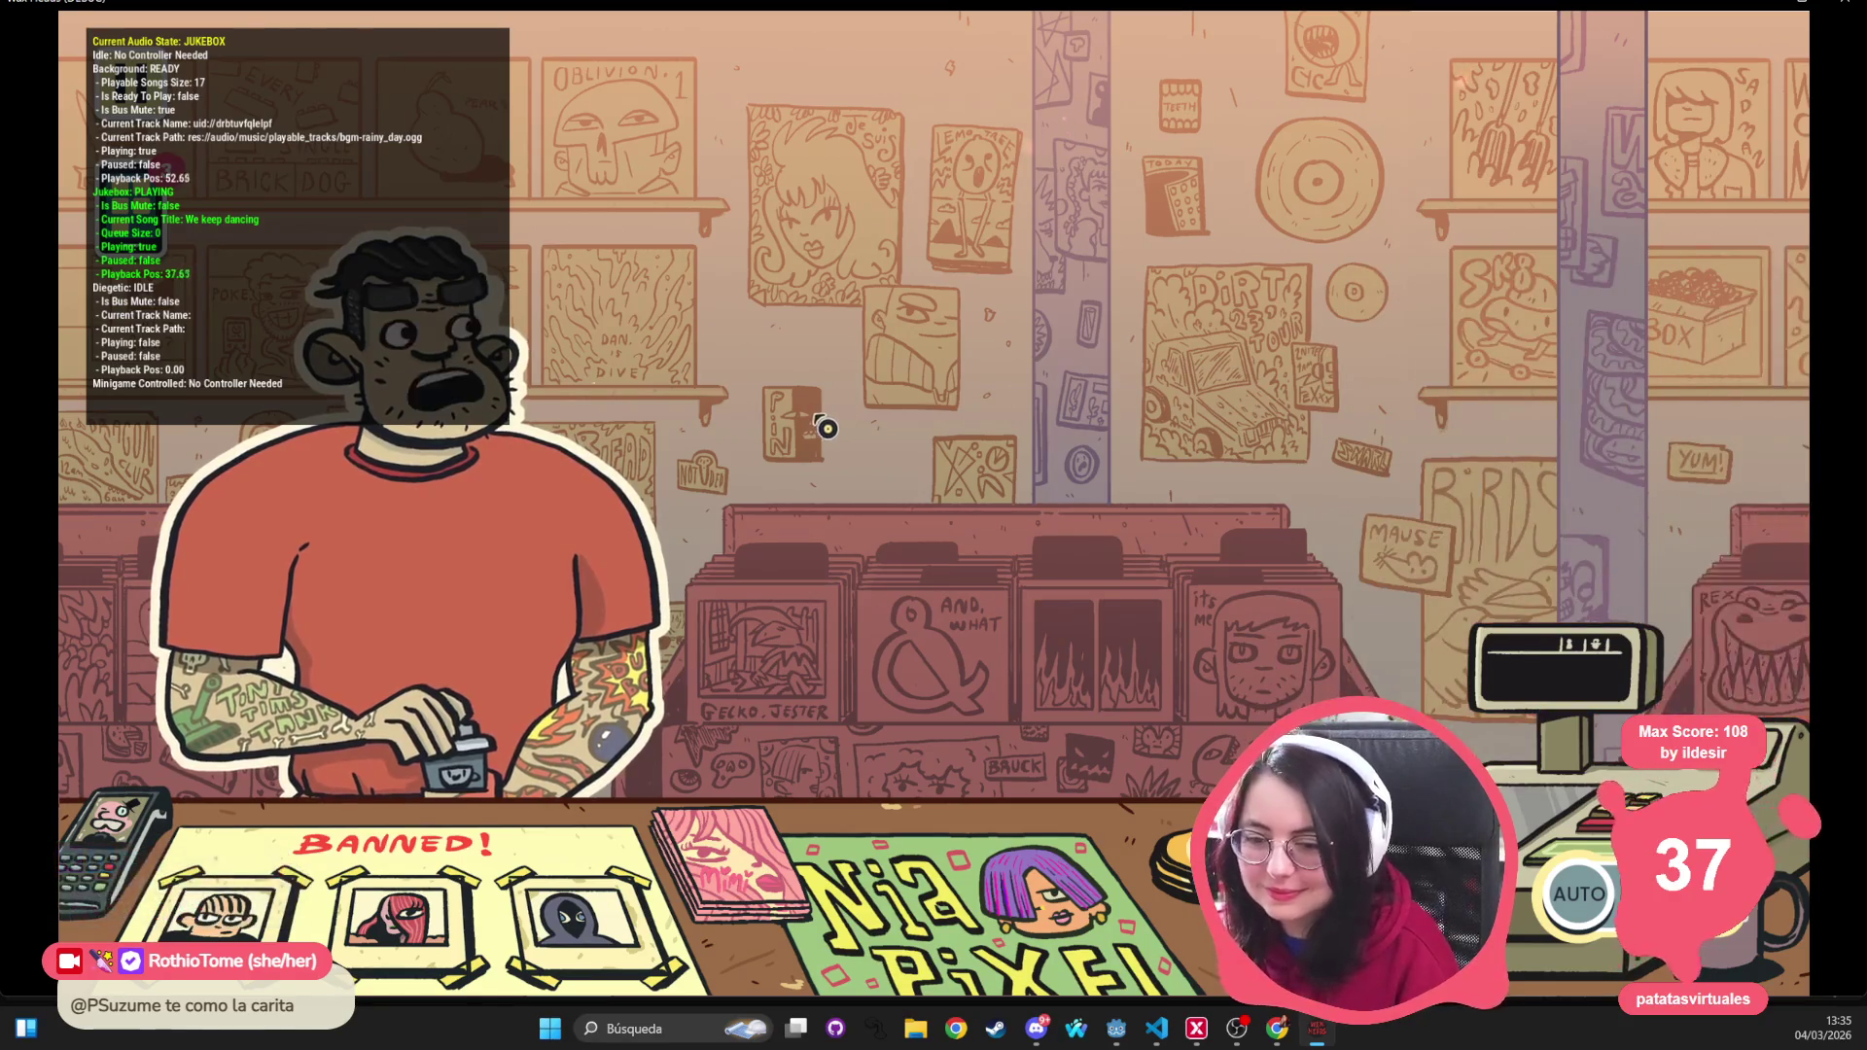
click(704, 453)
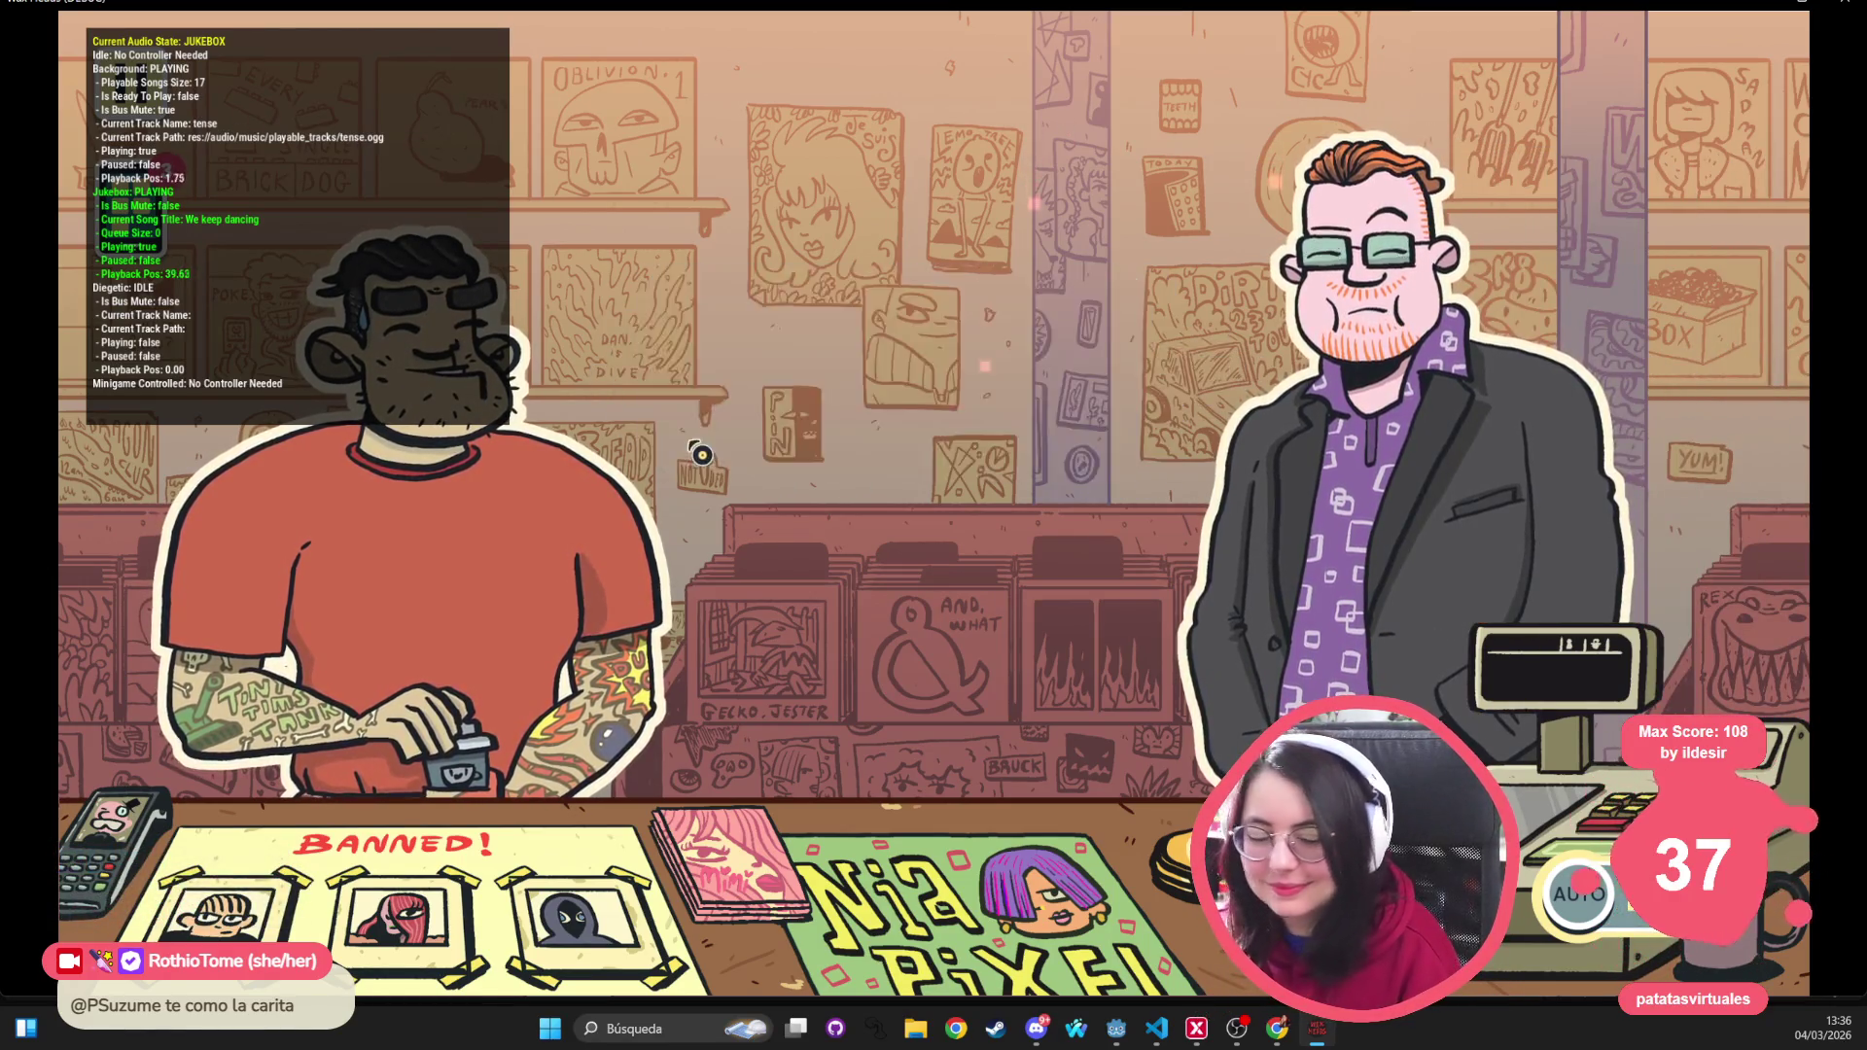
click(705, 450)
click(717, 436)
click(714, 439)
click(716, 443)
click(722, 448)
click(725, 448)
click(734, 437)
click(749, 418)
click(747, 425)
click(747, 425)
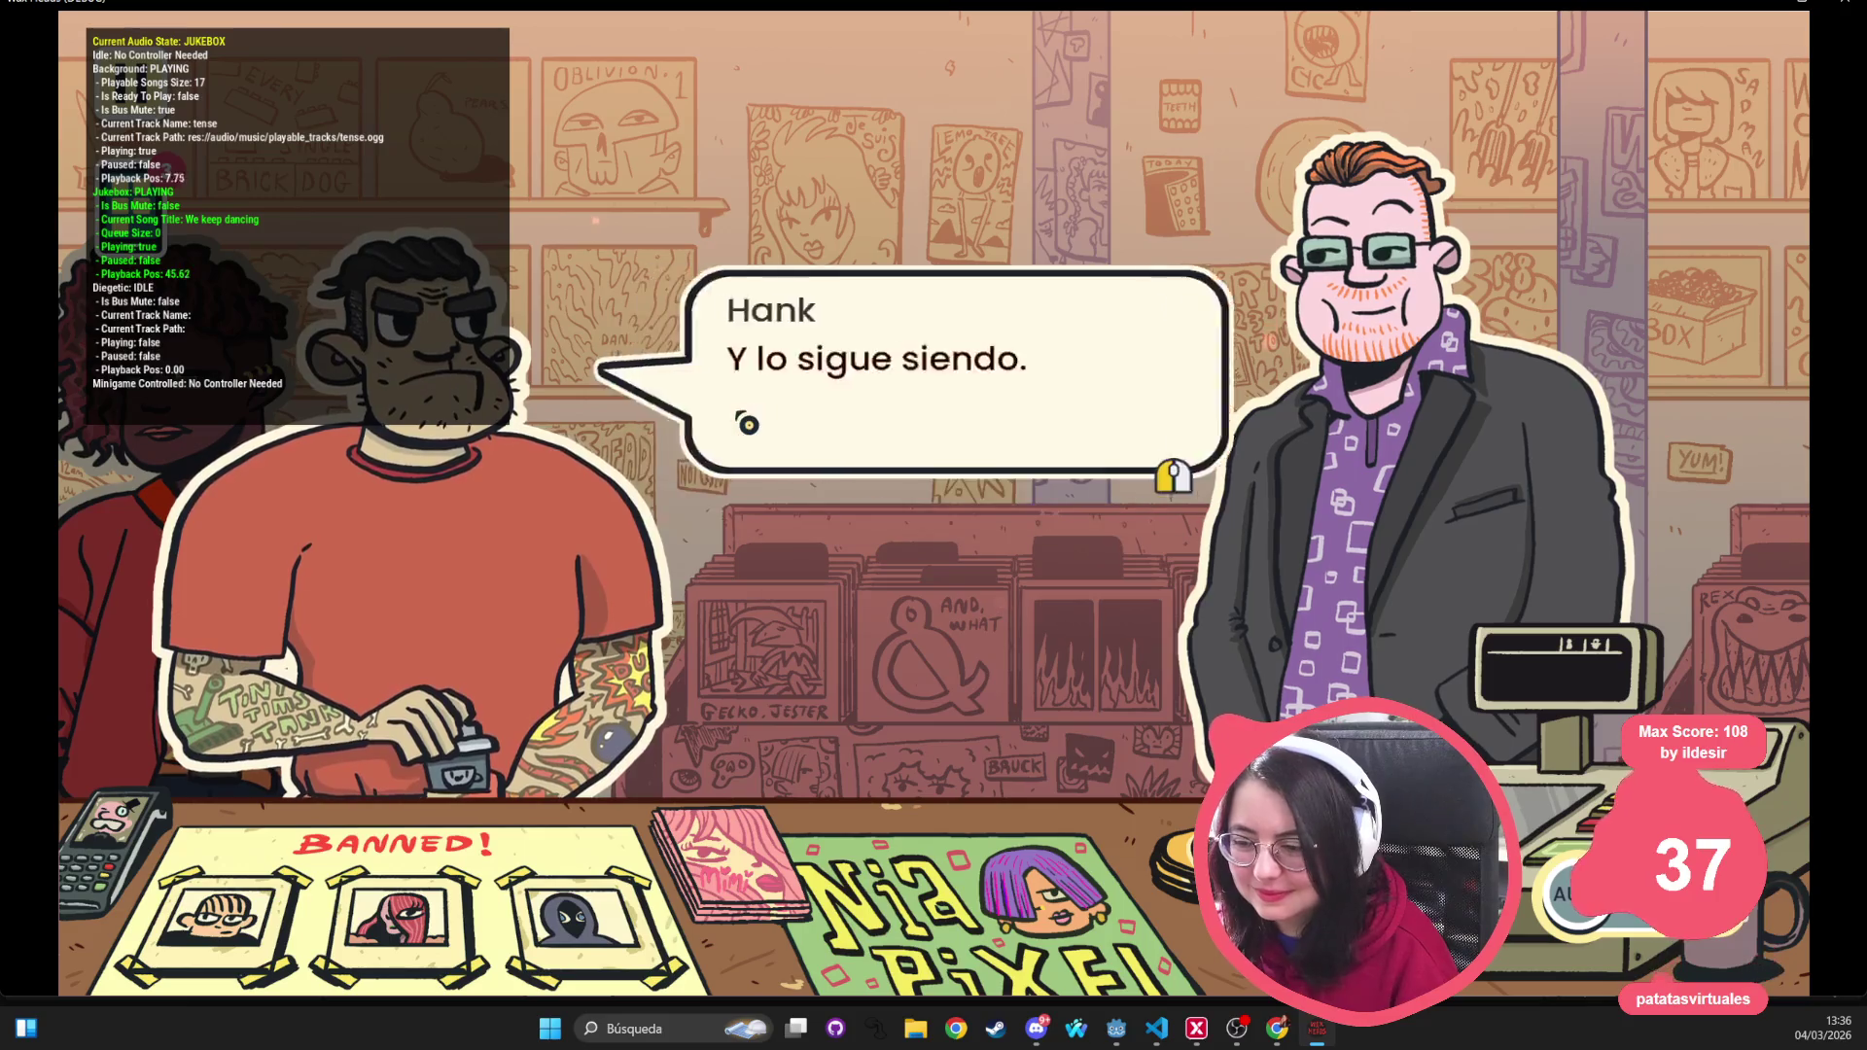
click(739, 428)
Pause and resume the game with Escape, then bring up the in-game phone
key(Escape)
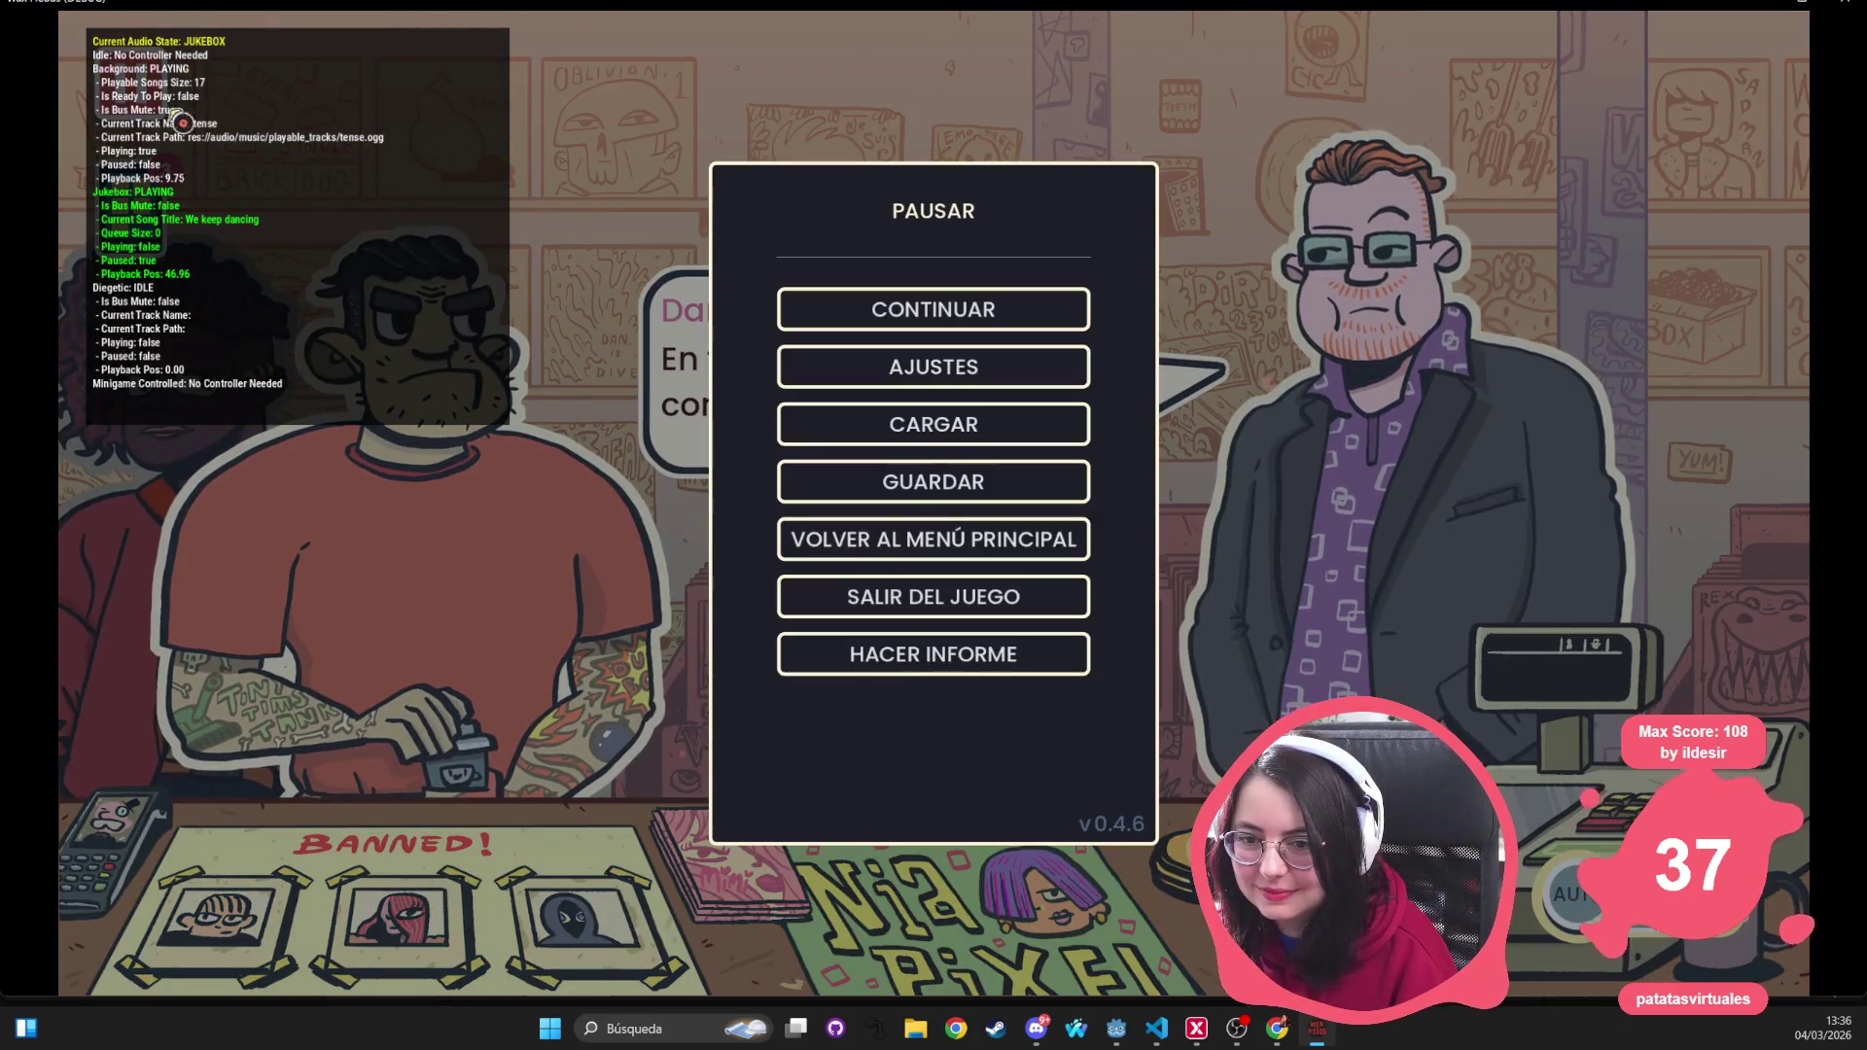
key(Escape)
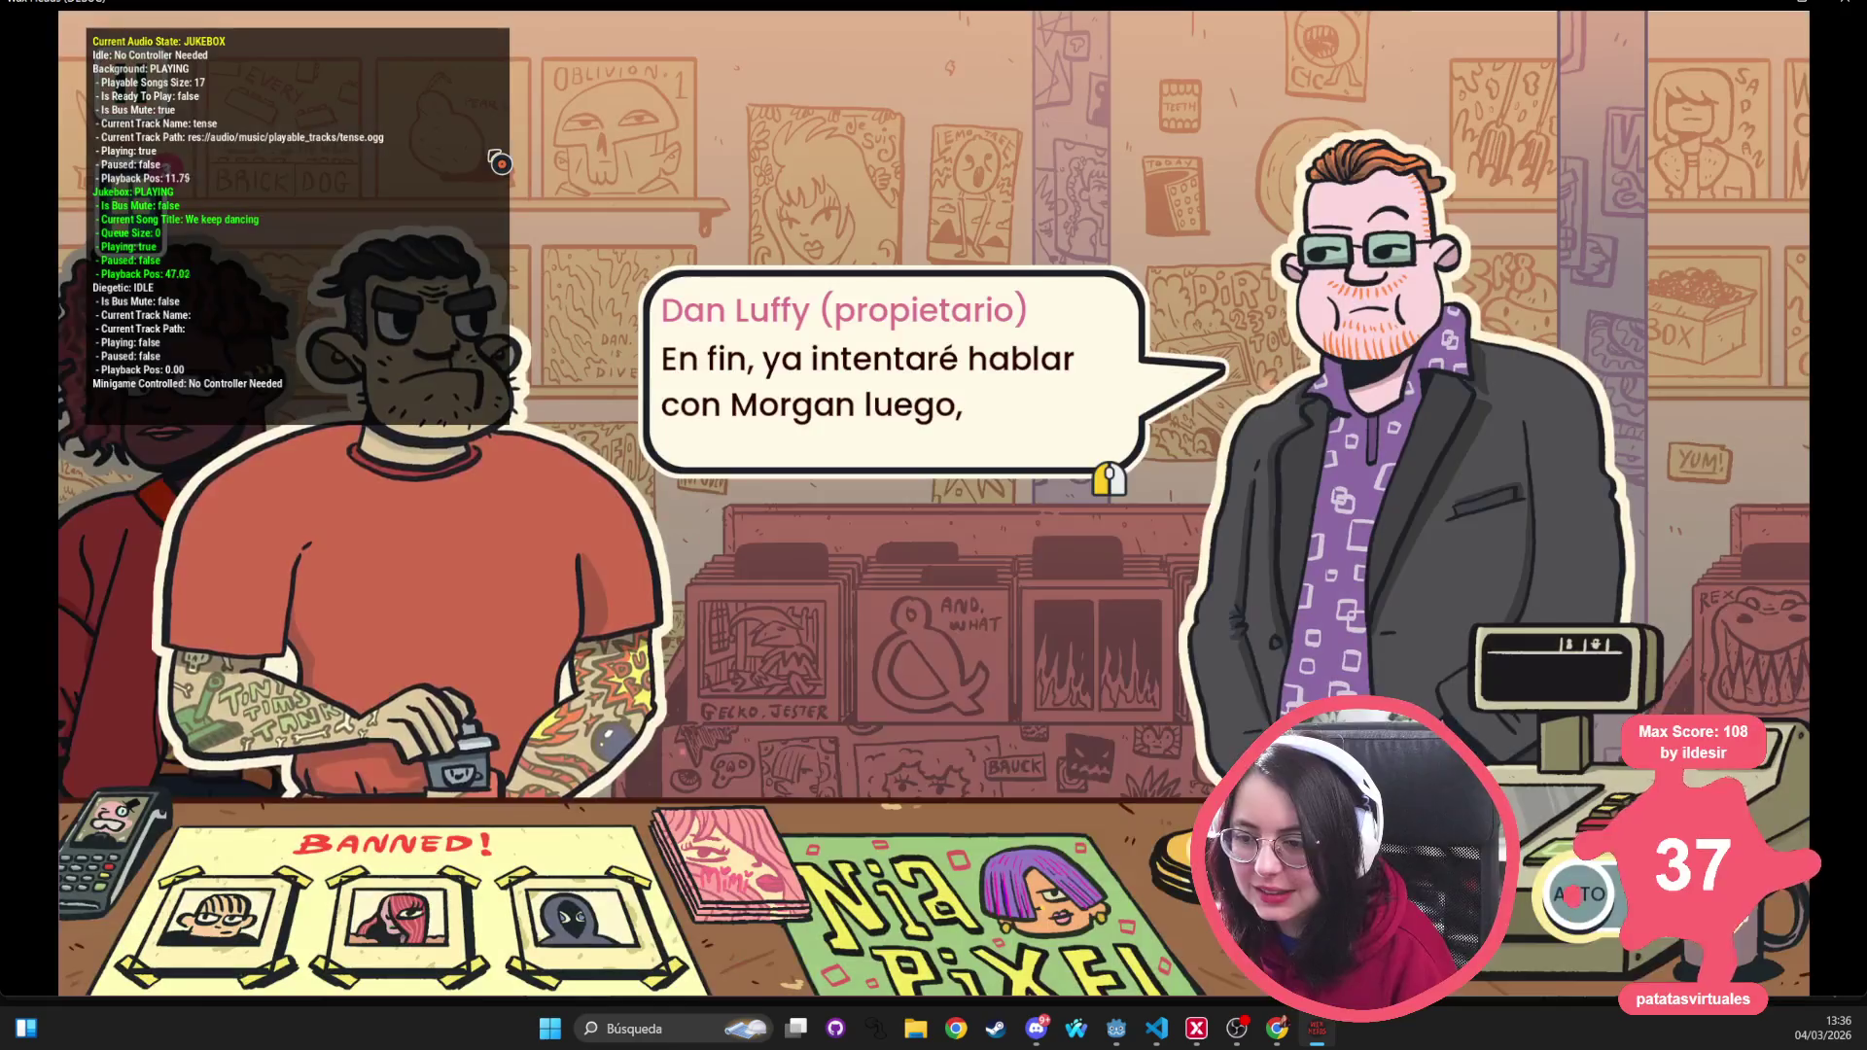
click(167, 108)
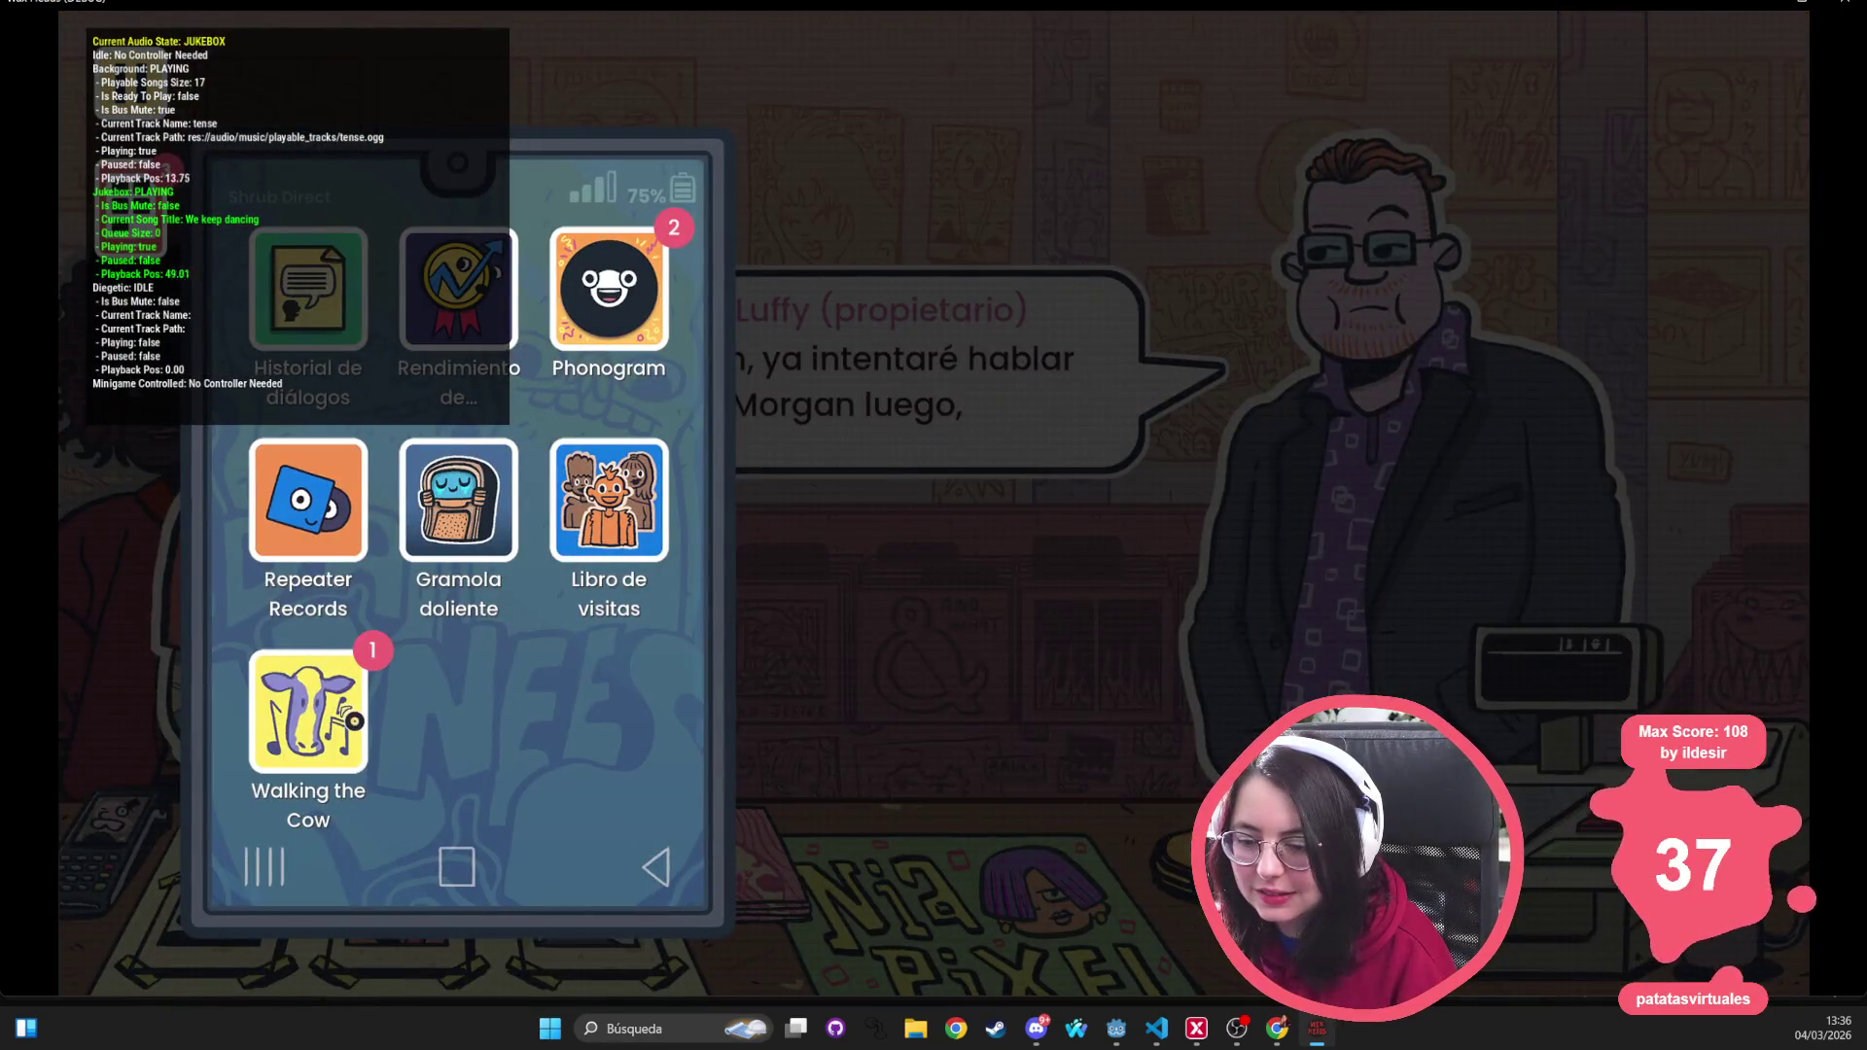
Check the Gramola doliente now-playing view, then close the jukebox and phone
click(462, 581)
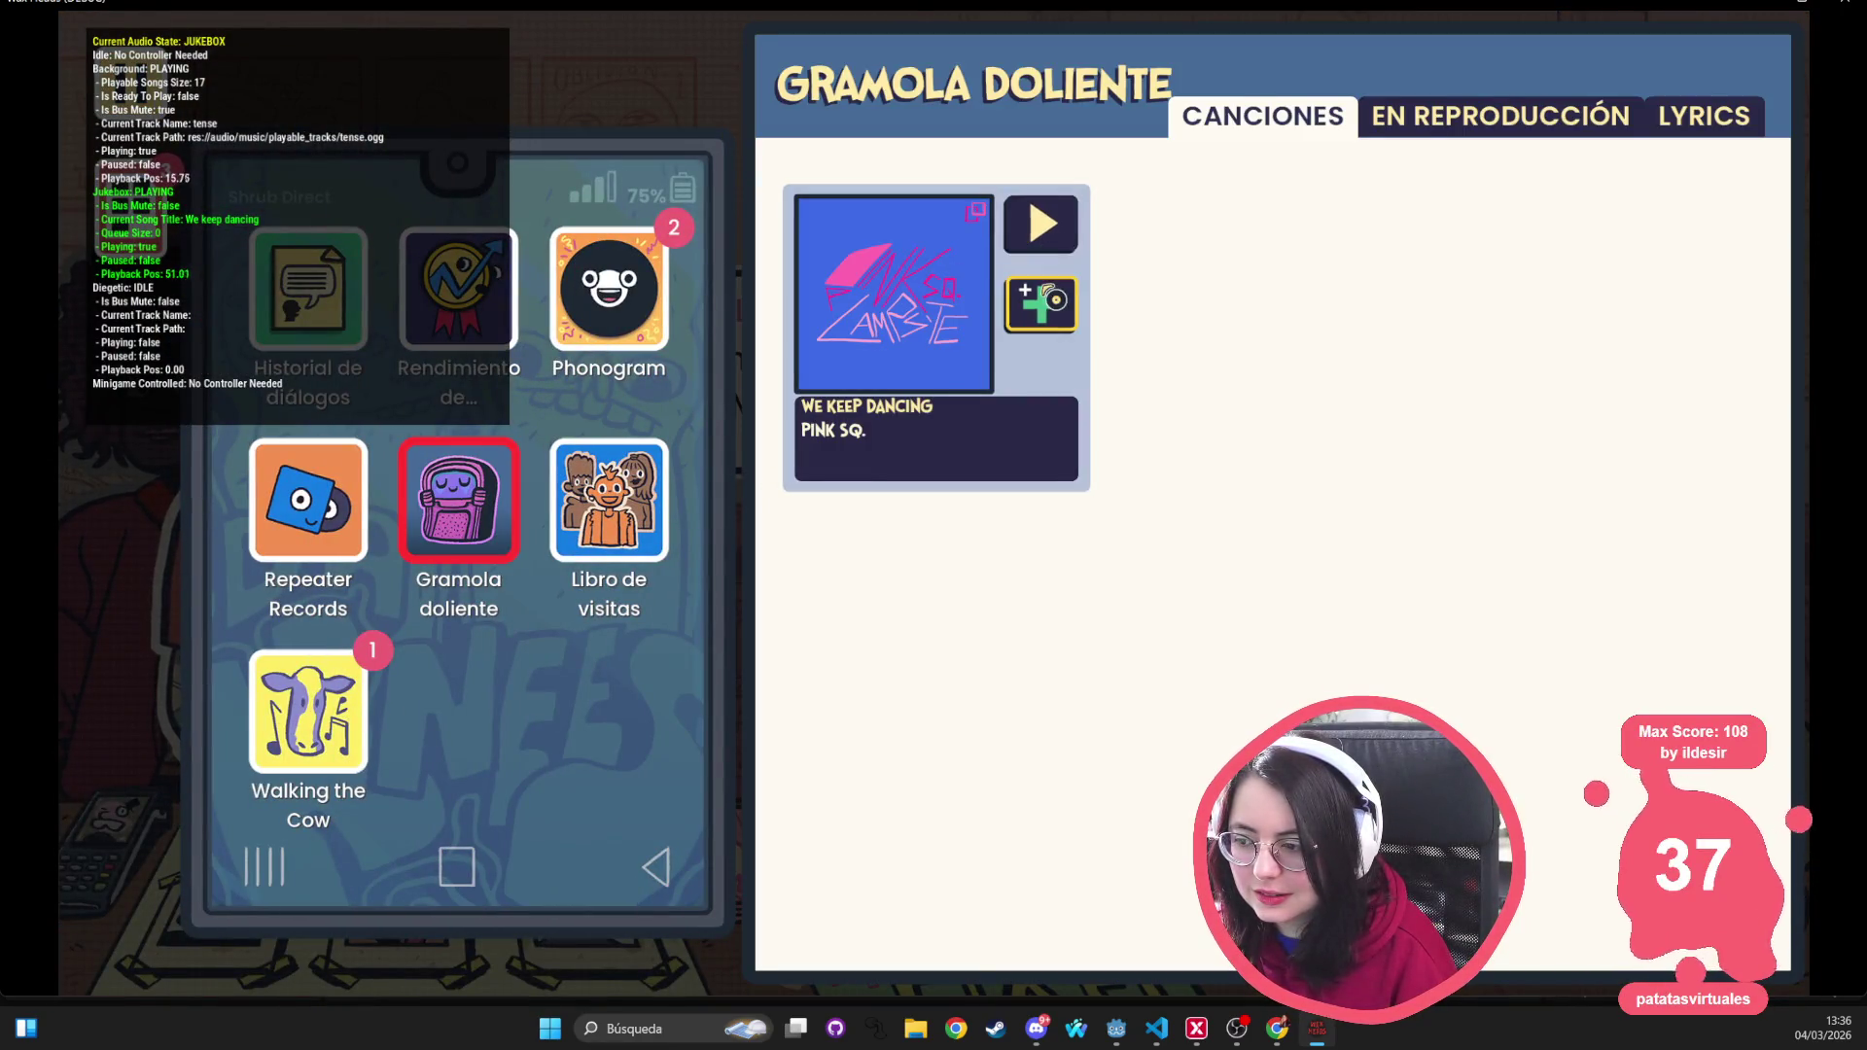
click(1404, 114)
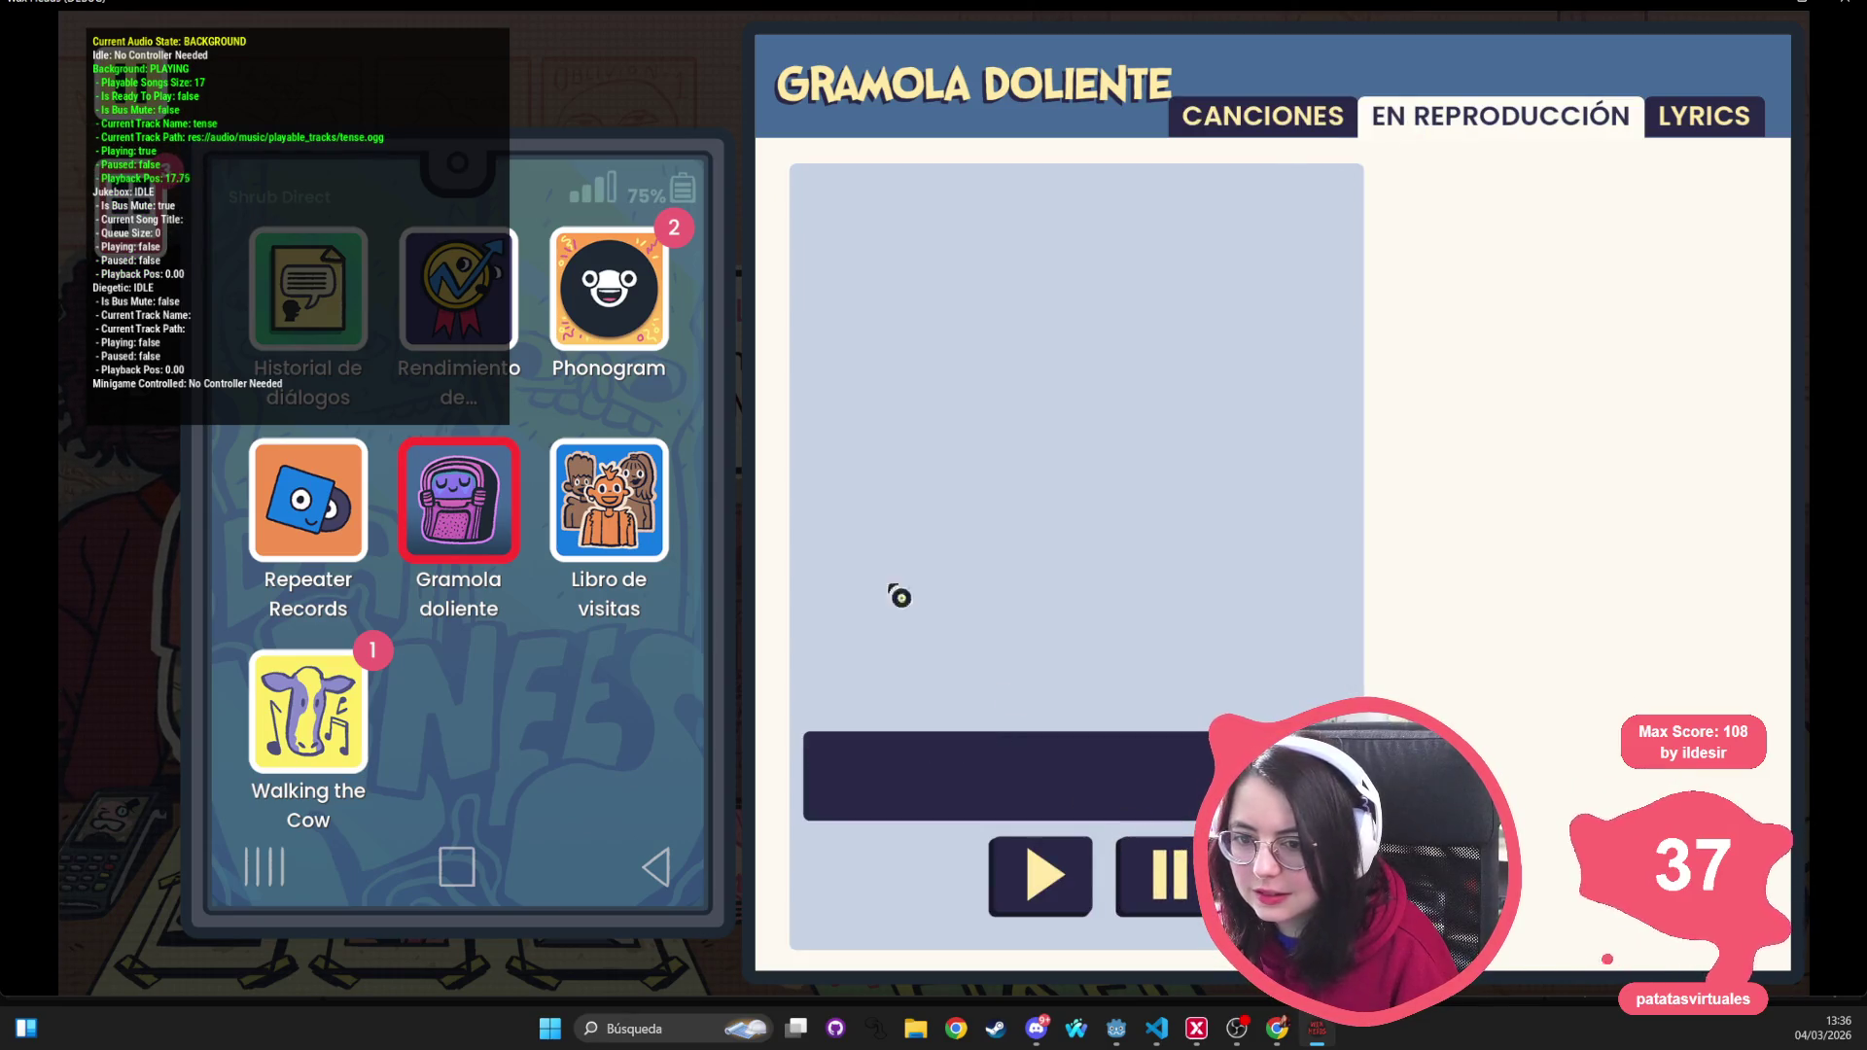
click(577, 109)
click(577, 110)
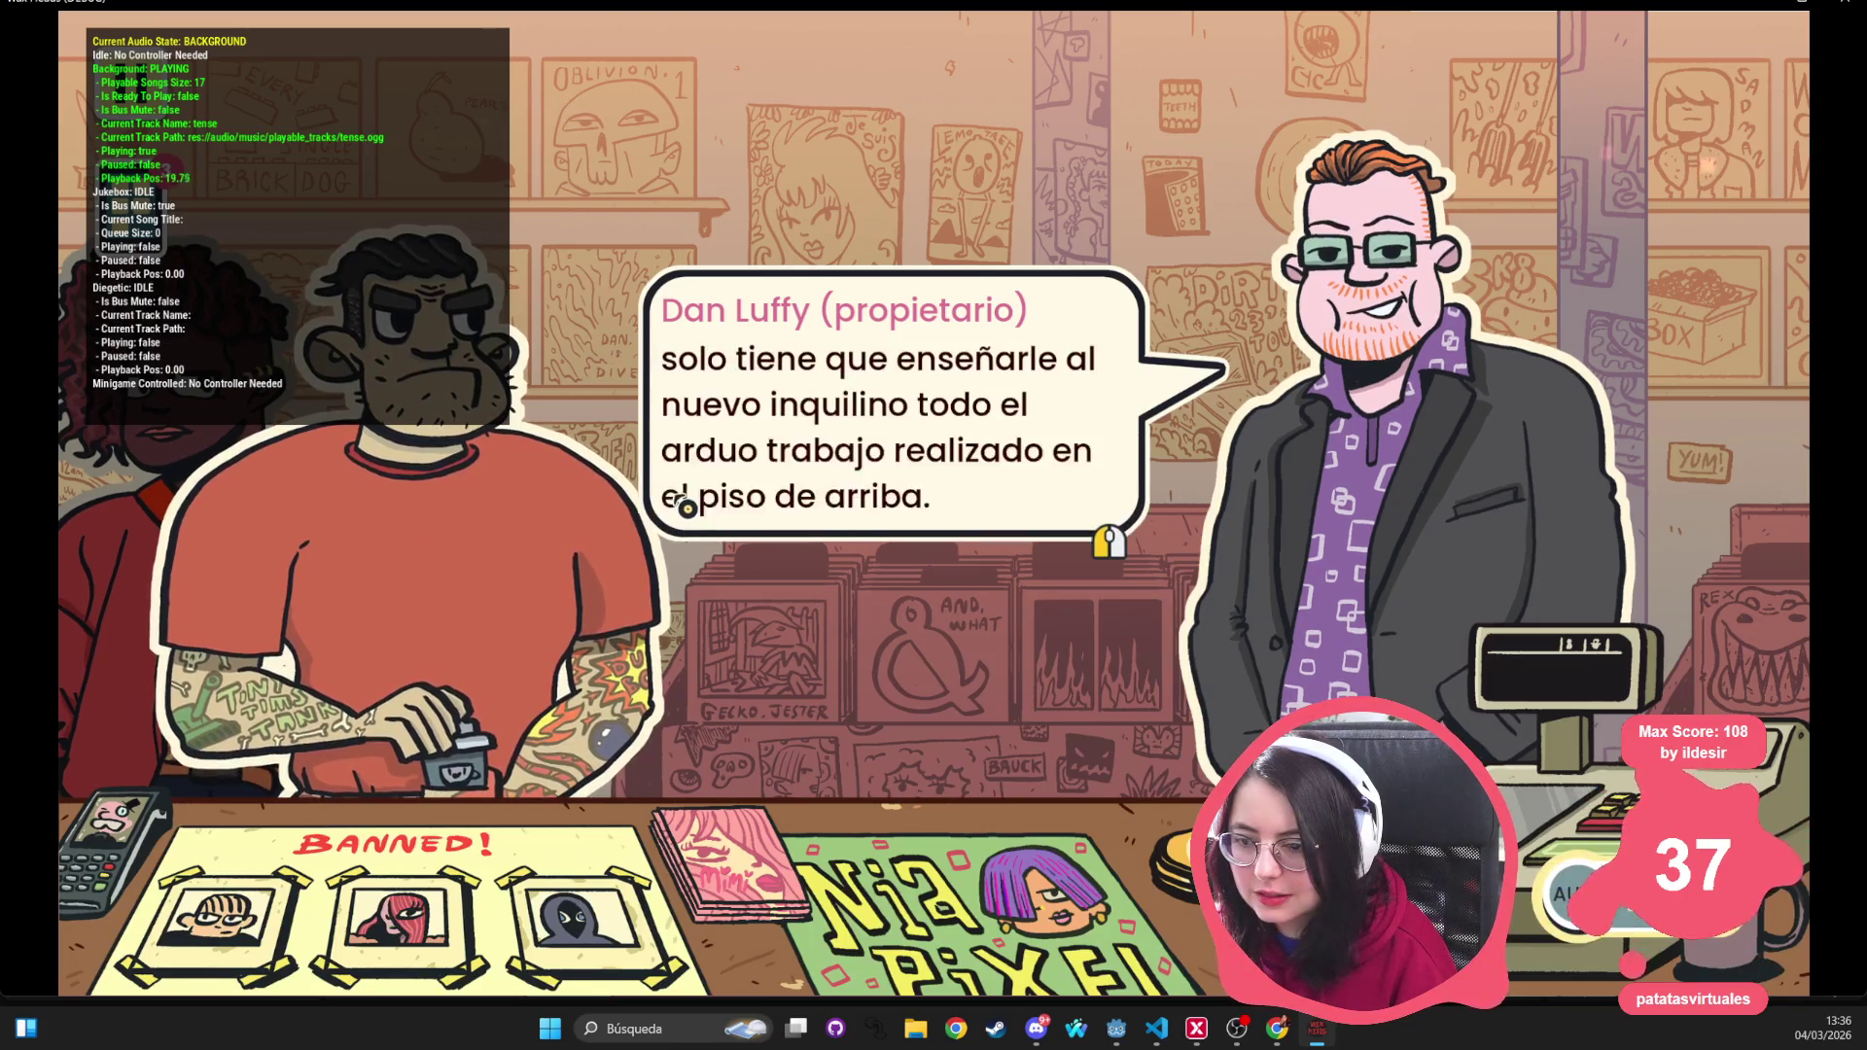
Play through Dan, Hank and Abi's dialogue, picking the first reply, until Abi leaves
click(688, 507)
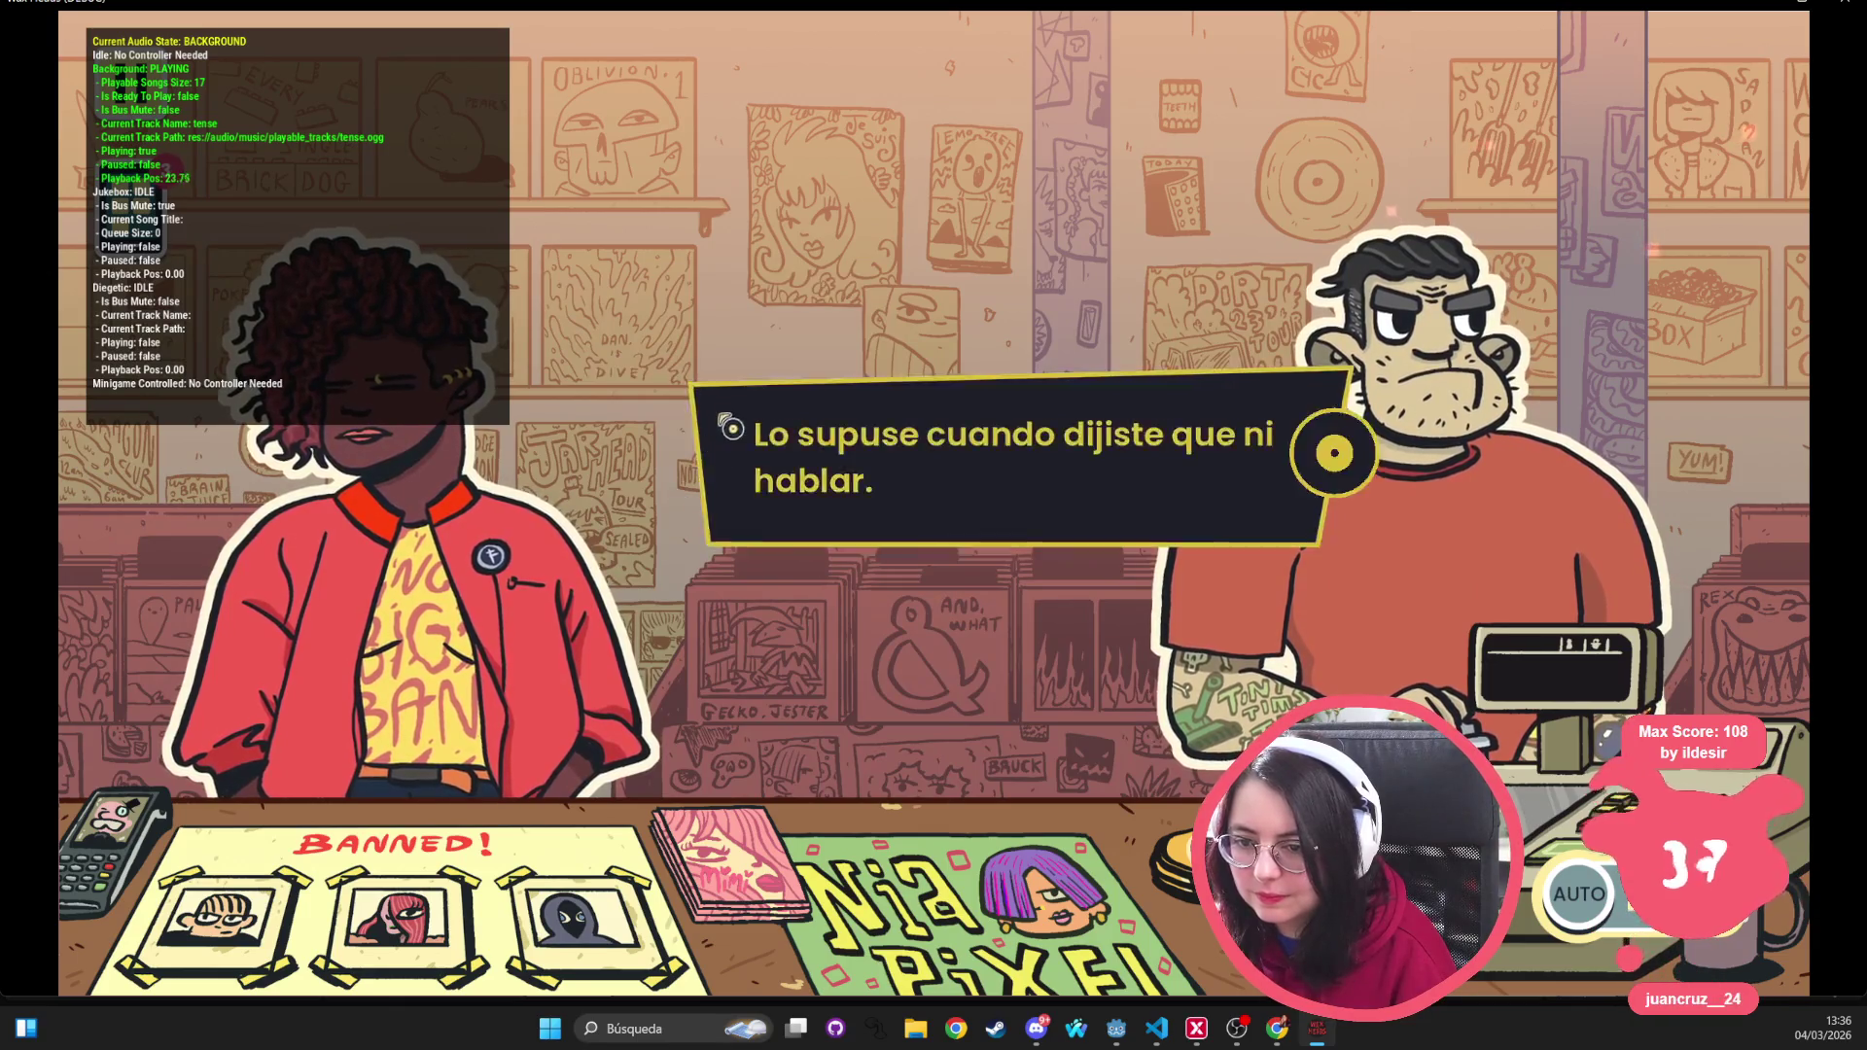
click(679, 576)
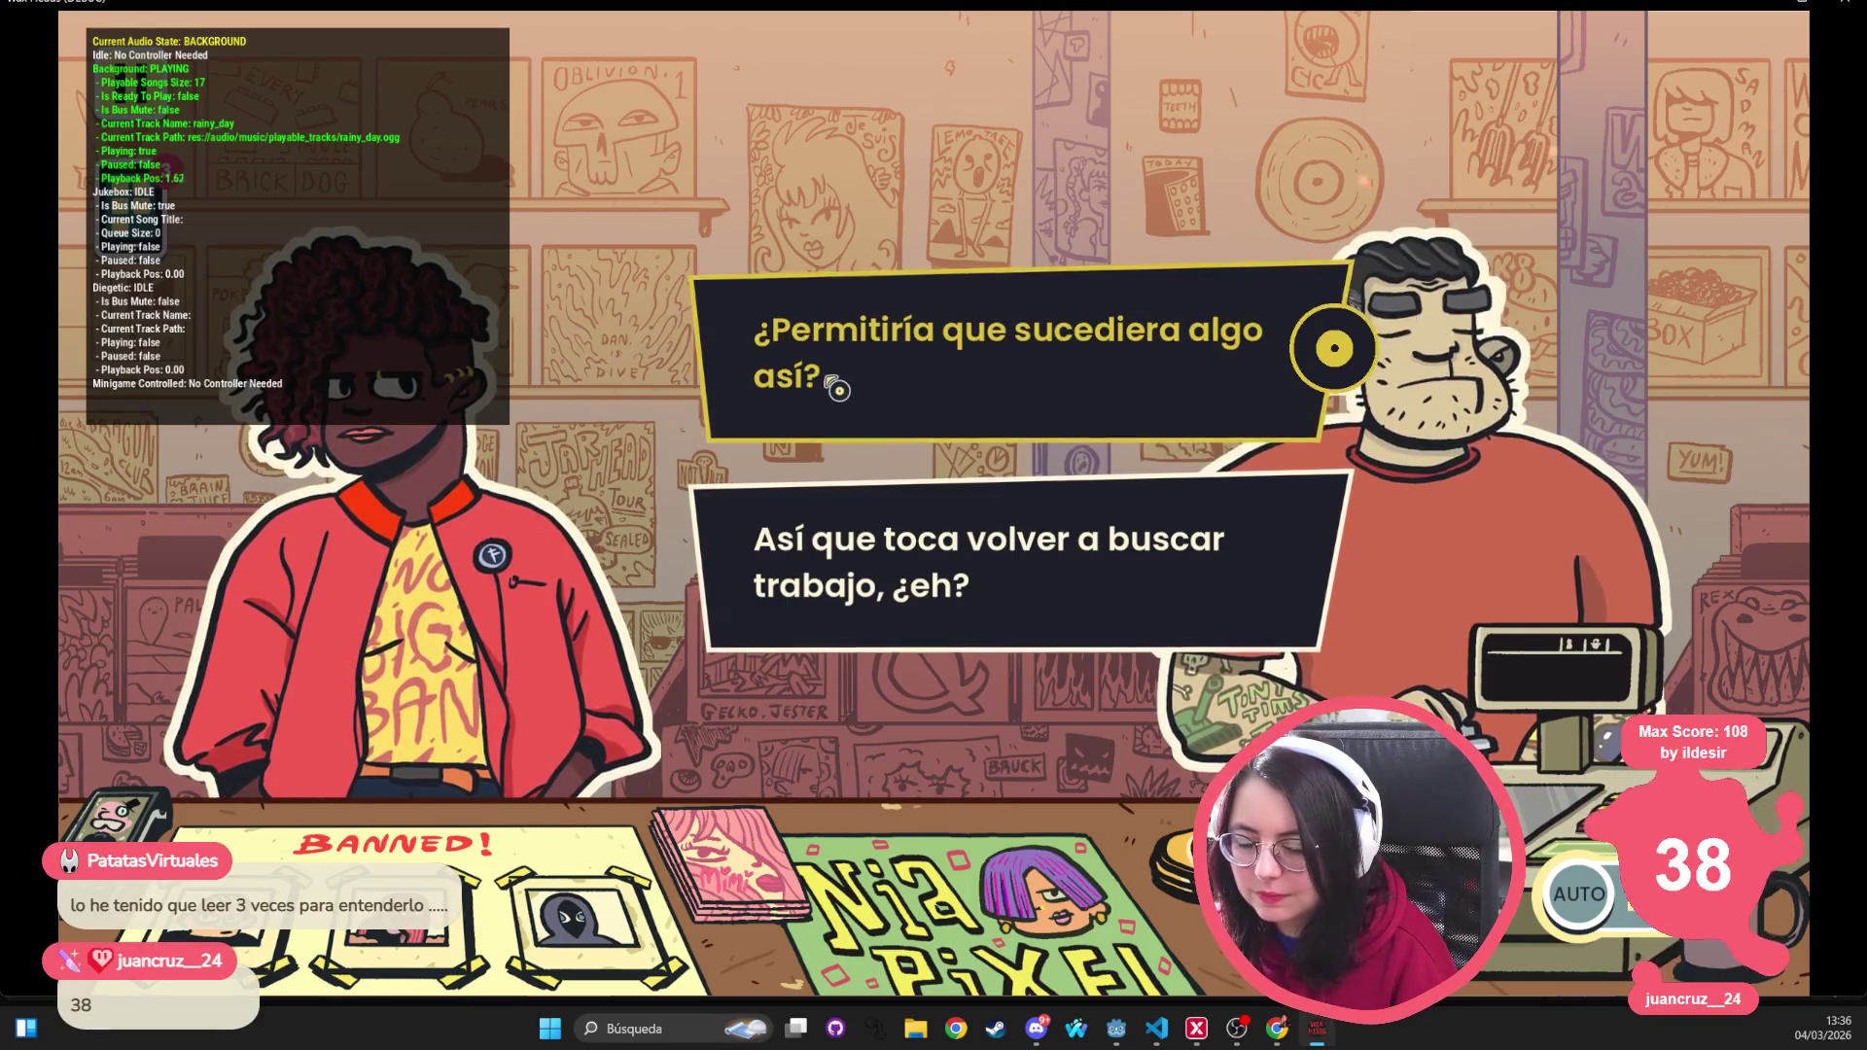
click(725, 383)
click(507, 492)
click(507, 492)
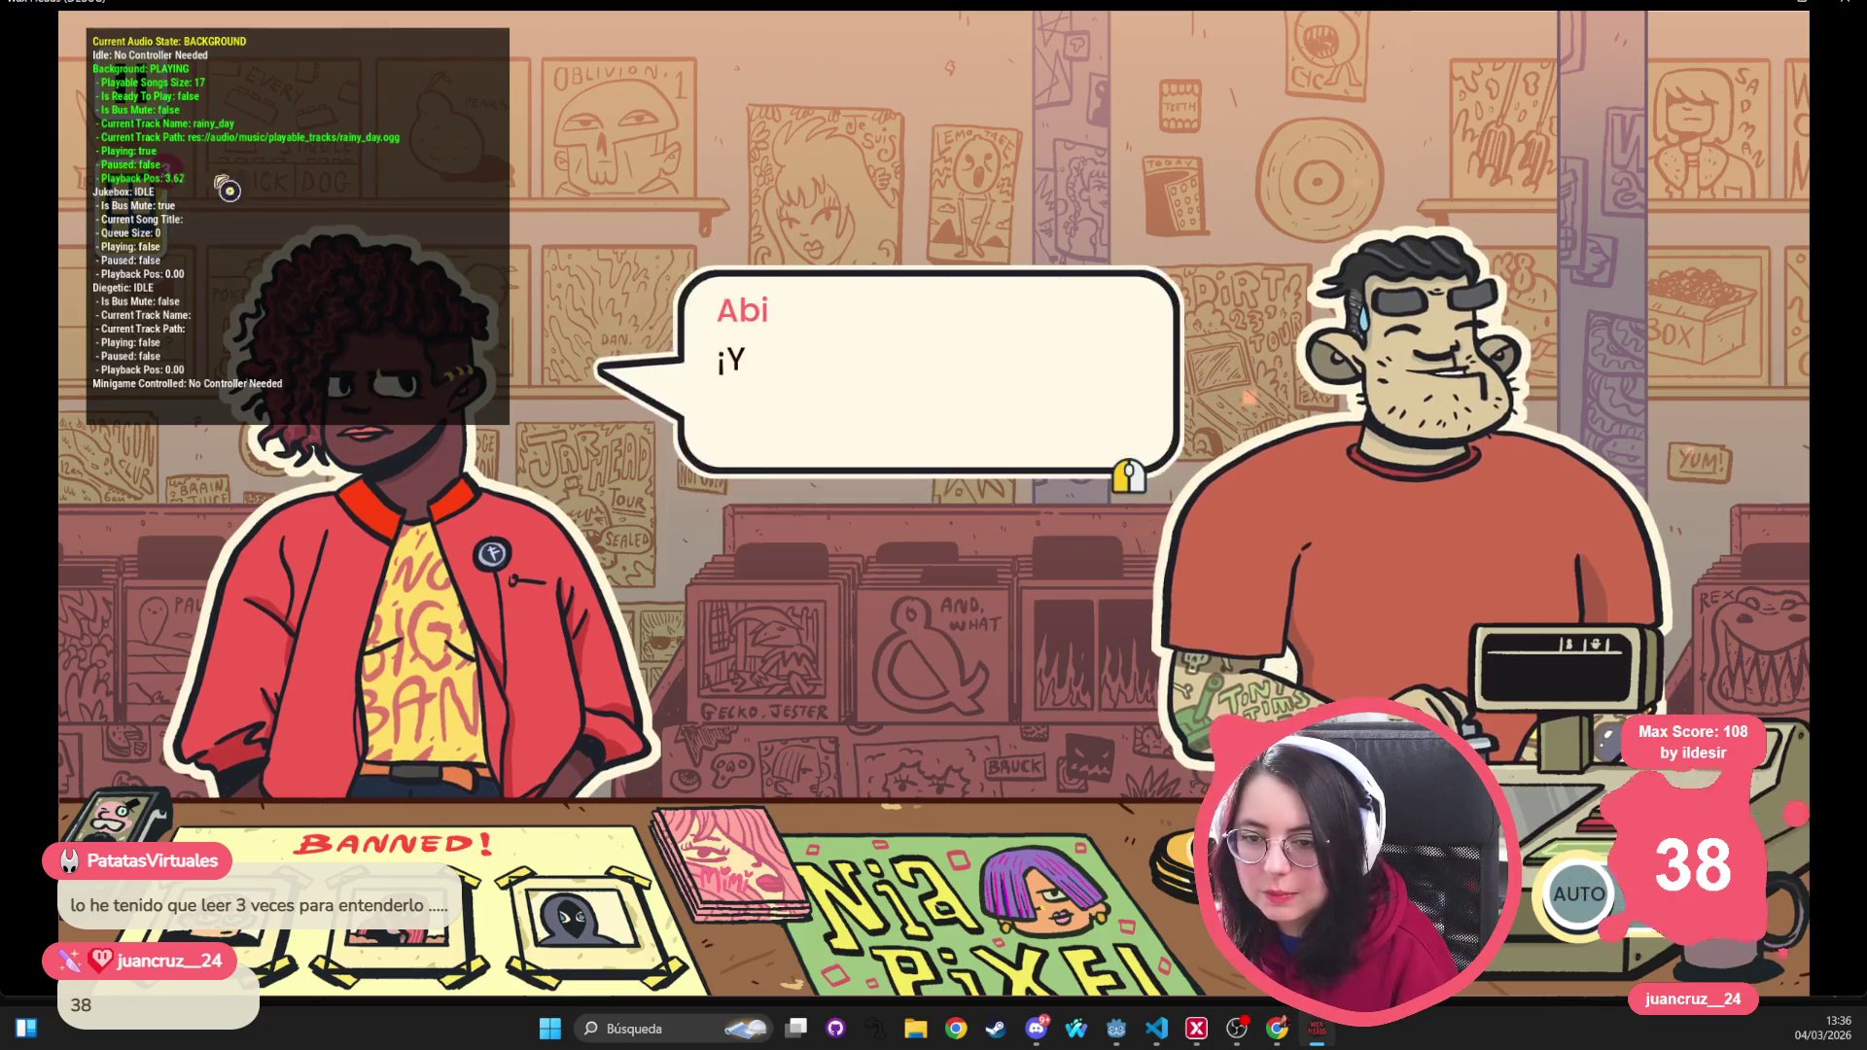
click(309, 429)
click(379, 472)
click(408, 491)
click(412, 494)
click(411, 494)
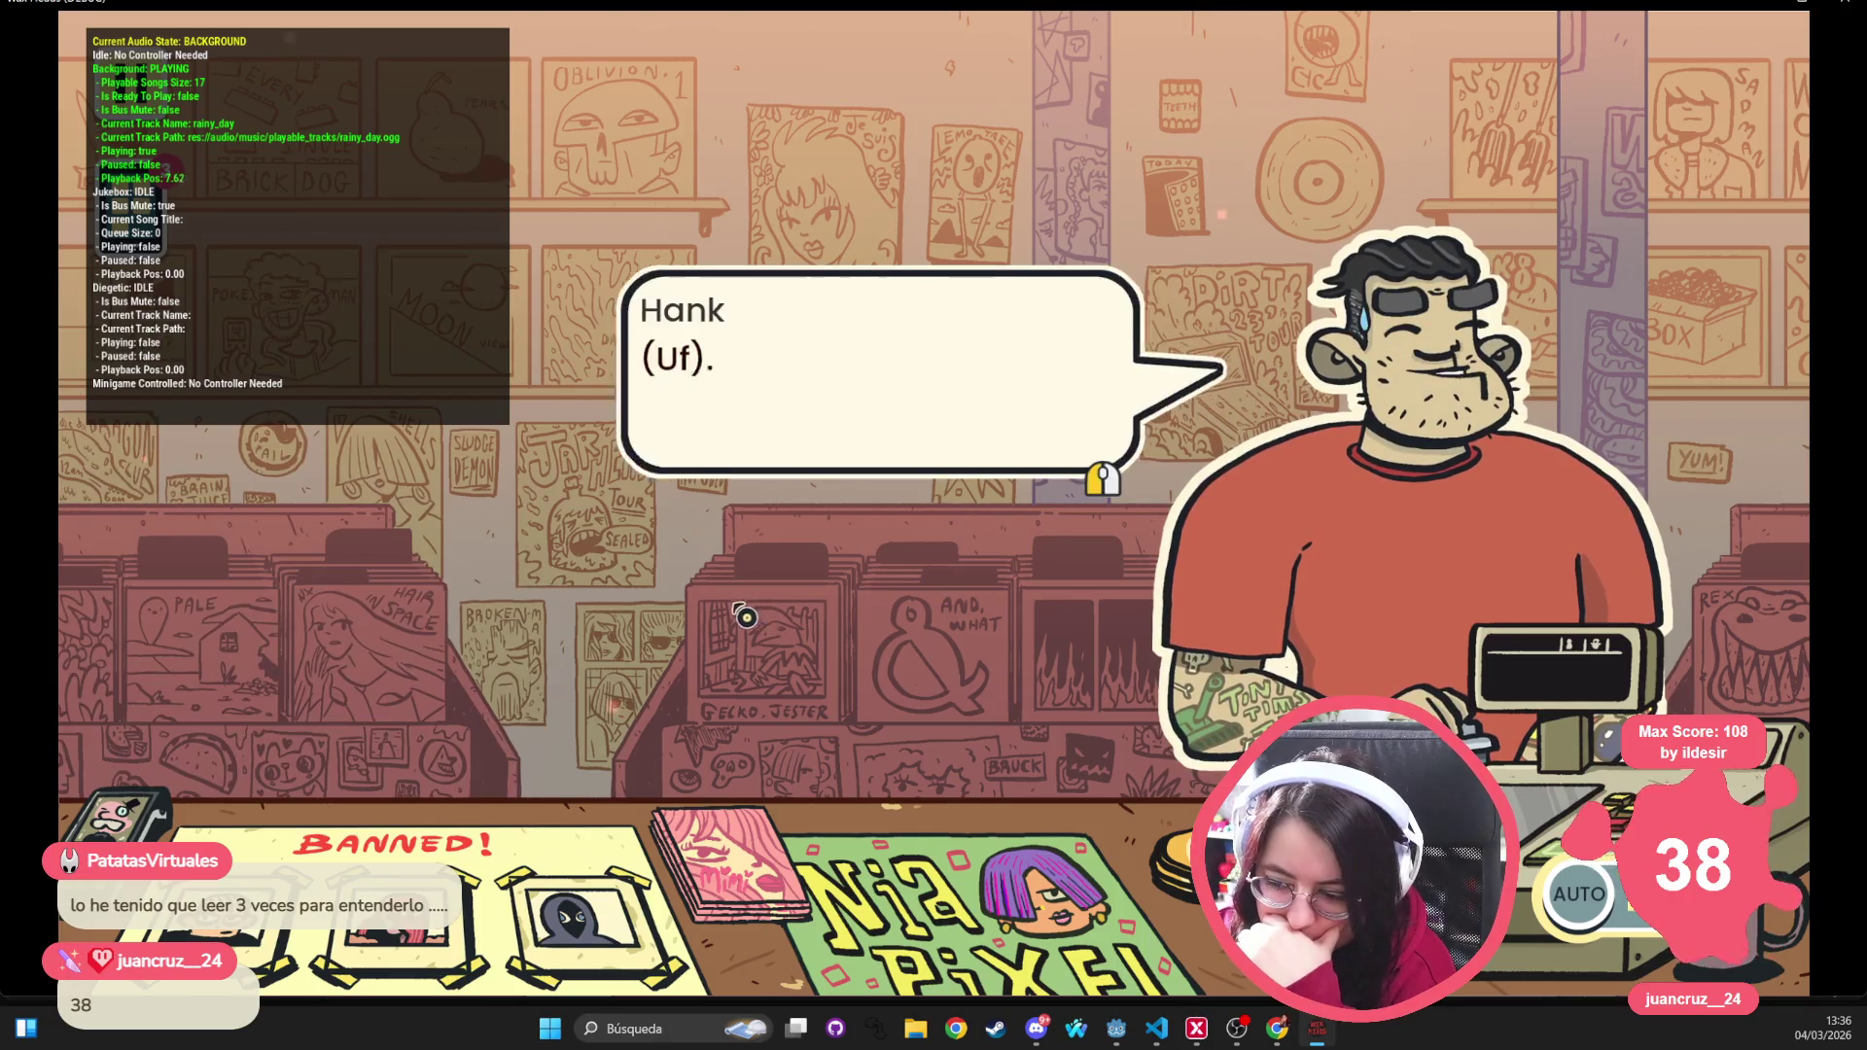
Return to the main menu via the pause menu, confirming with Sí
key(Escape)
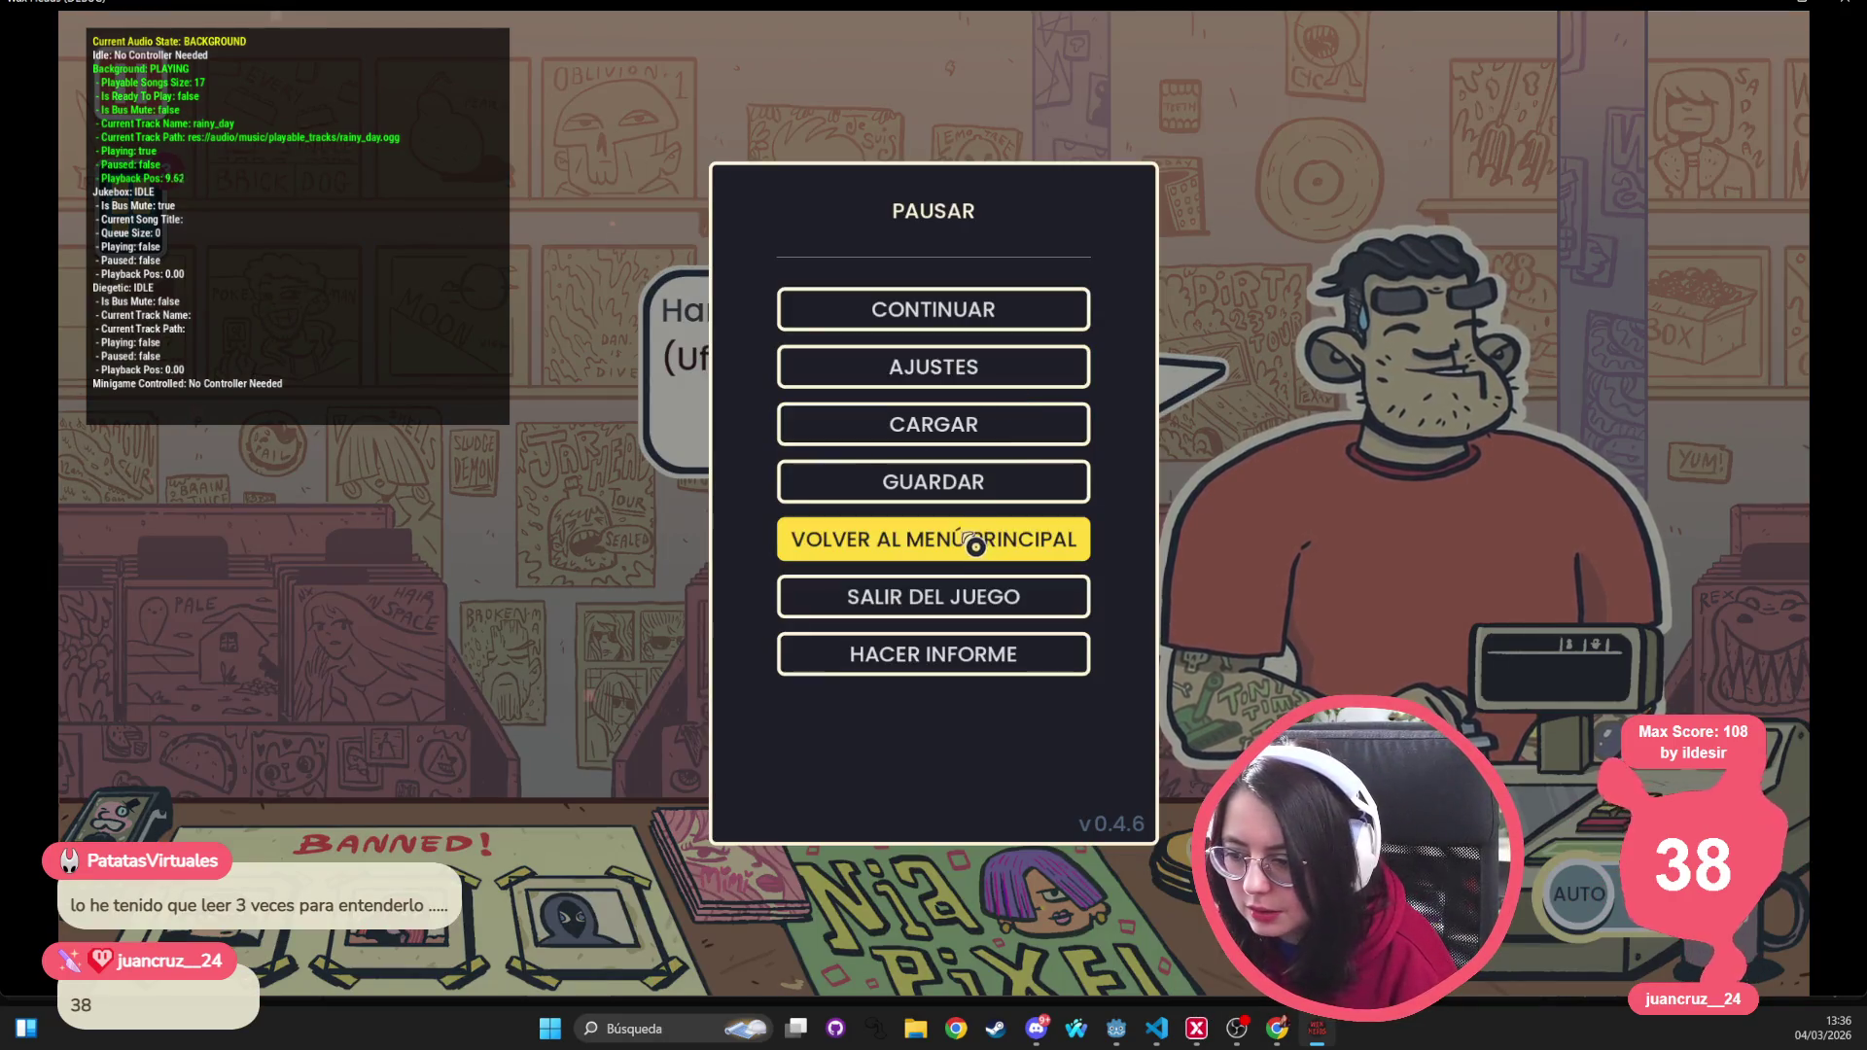
click(960, 537)
click(811, 546)
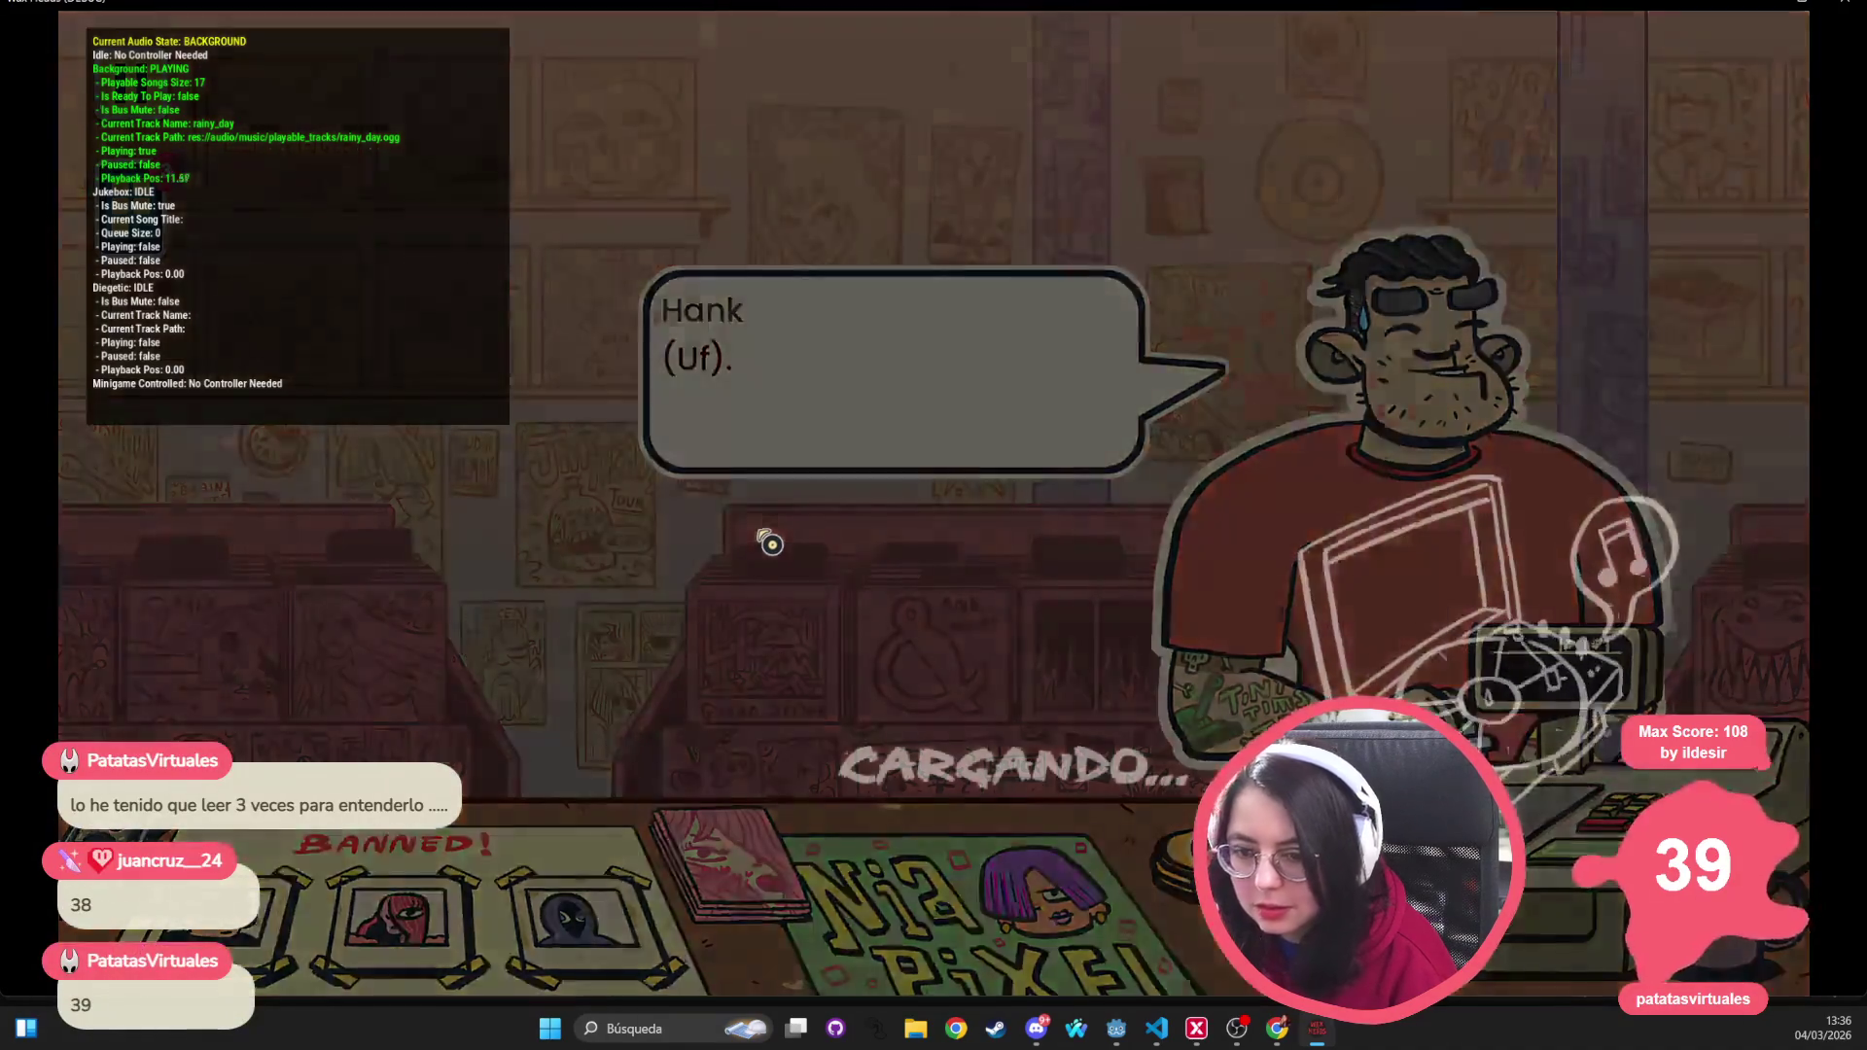
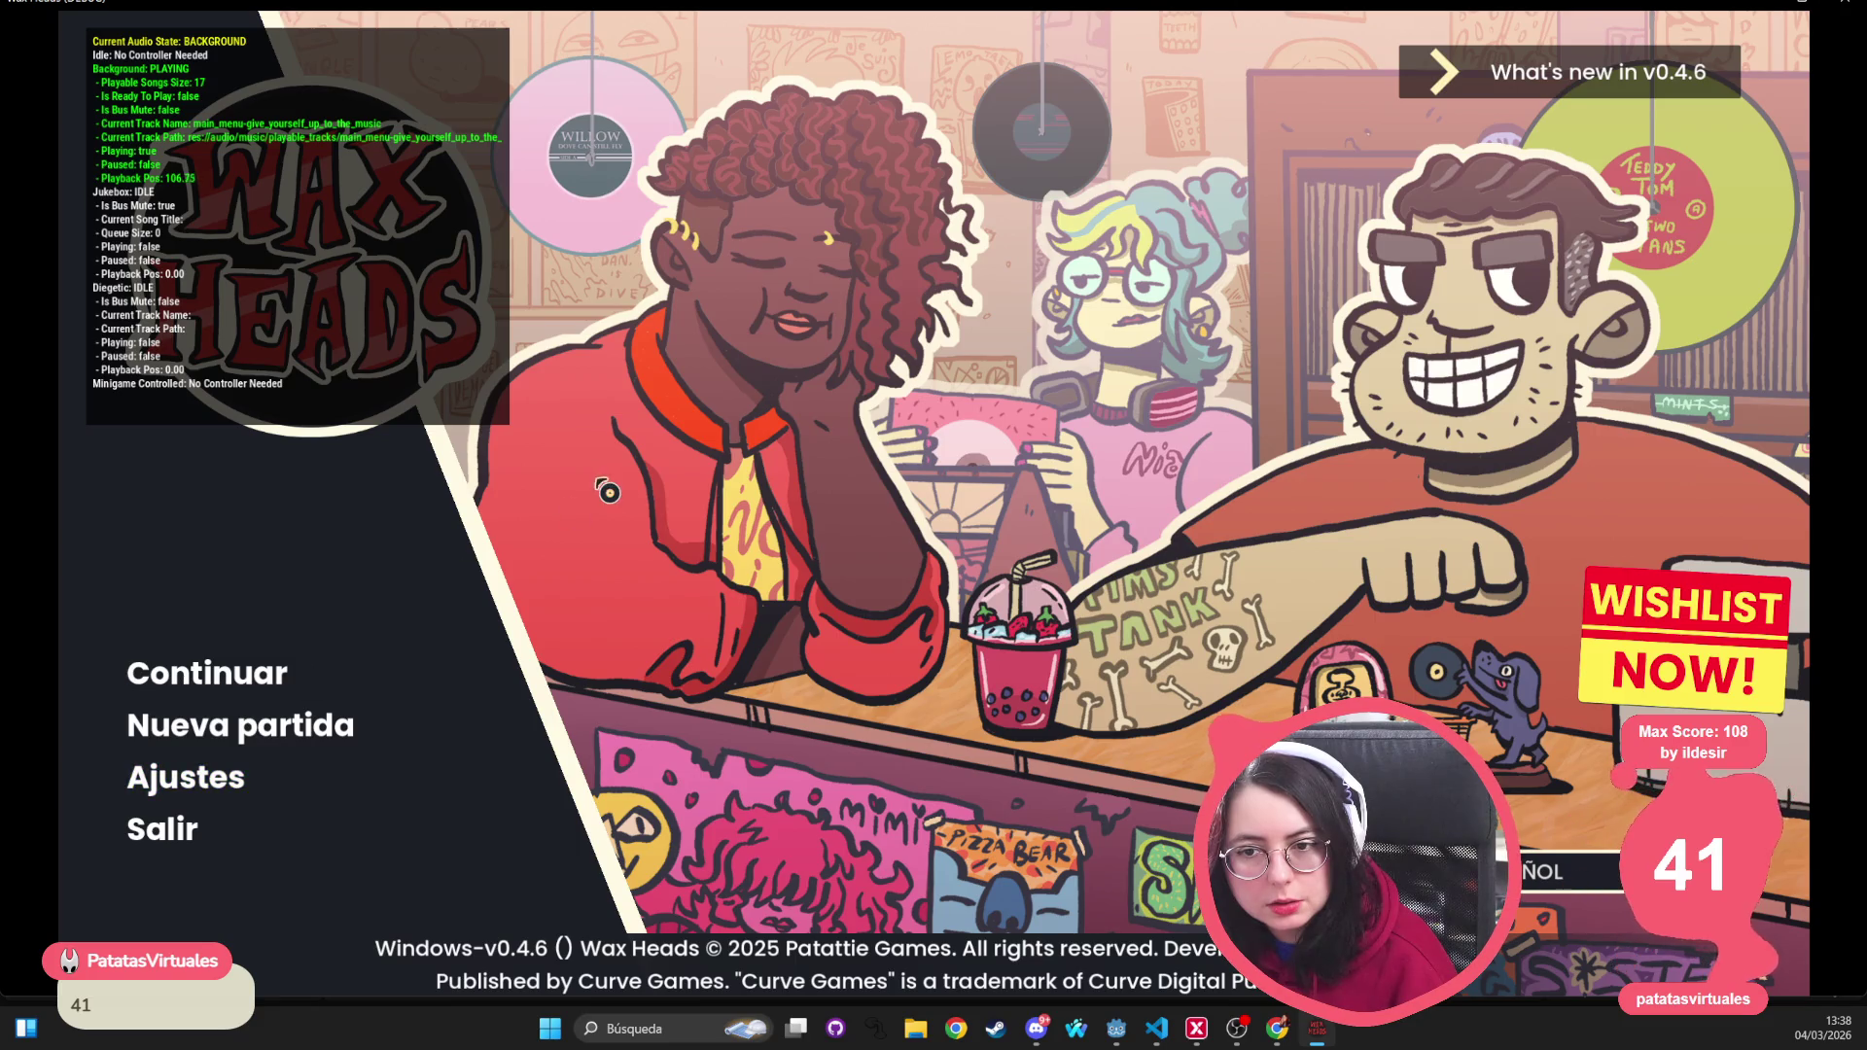
Quit Wax Heads with Salir and look over the WHDebug_menu canvas in the editor
click(149, 831)
mouse_move(902, 463)
mouse_down()
mouse_move(771, 396)
mouse_move(687, 388)
mouse_move(792, 421)
mouse_move(766, 434)
mouse_up()
scroll(761, 399, down, 1)
scroll(760, 403, down, 1)
scroll(762, 408, down, 1)
scroll(791, 425, up, 2)
scroll(773, 431, up, 1)
scroll(716, 467, up, 1)
scroll(720, 467, down, 1)
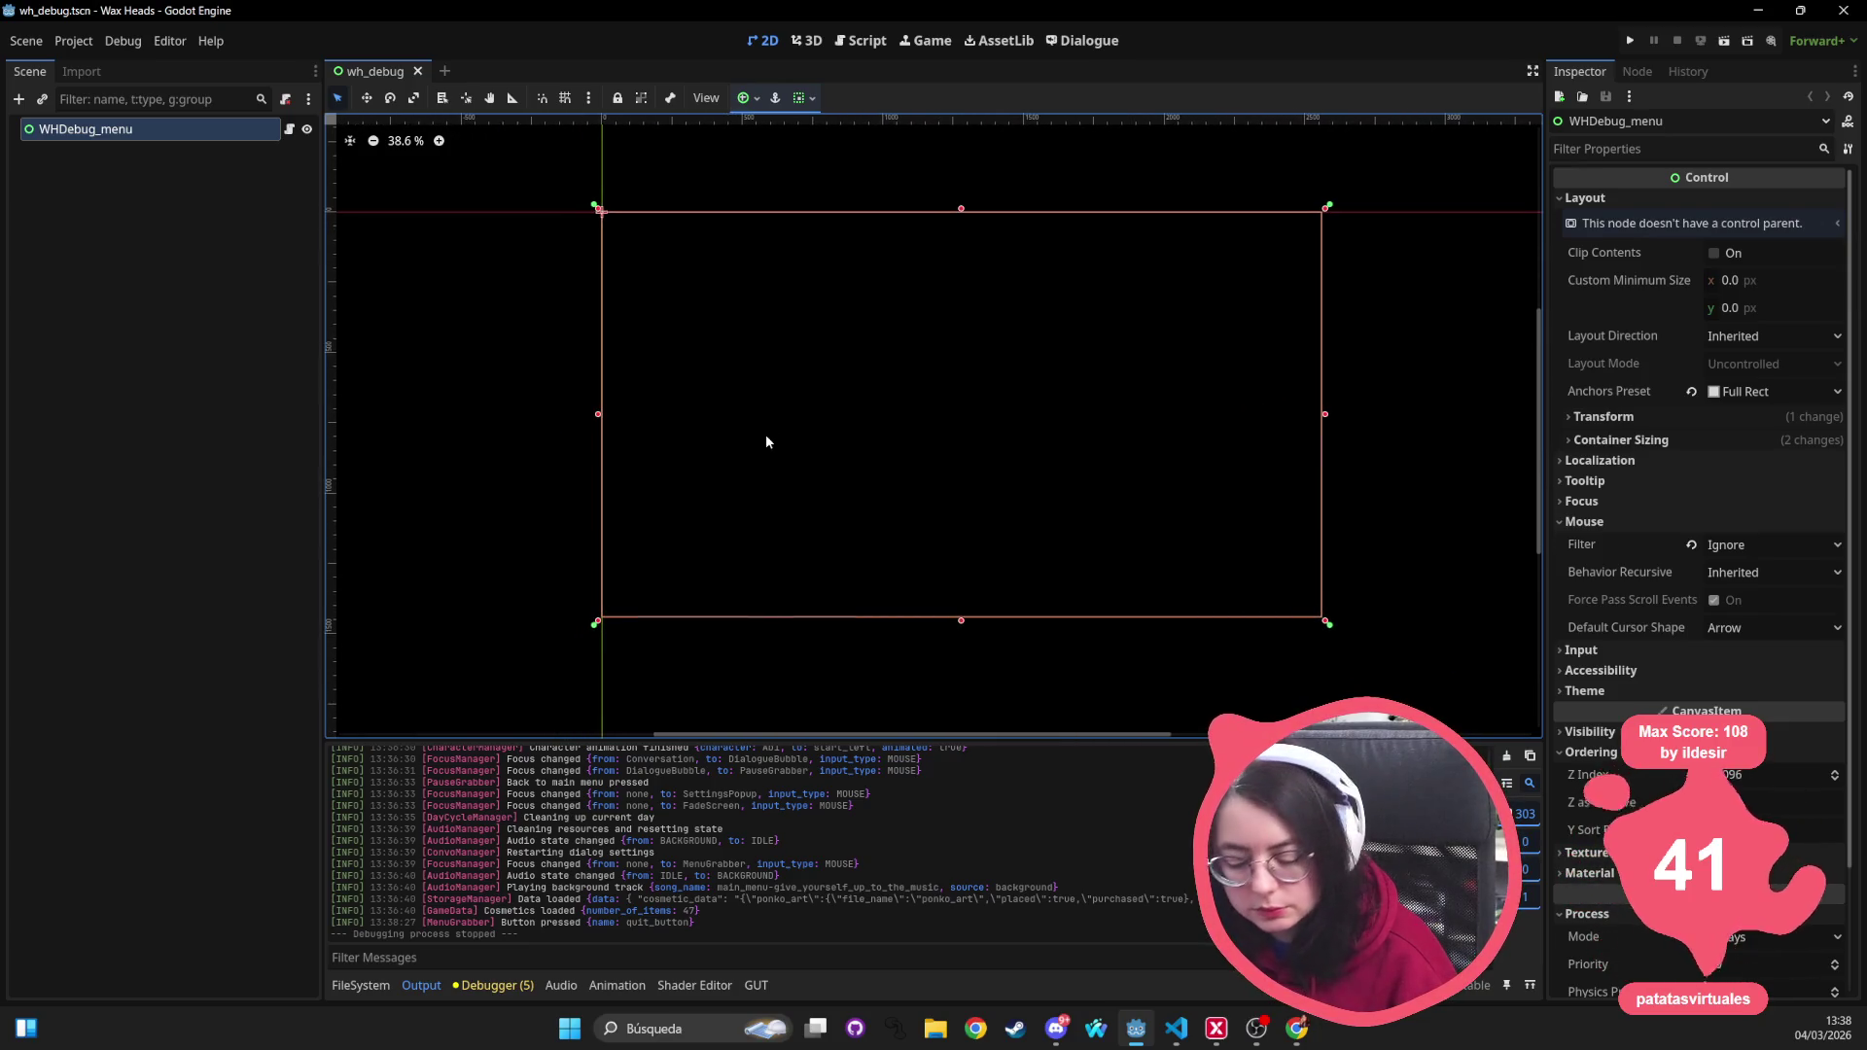
Open settings.gd in the Script editor by Quick Open search for 'setting'
key(alt+shift+o)
text(se)
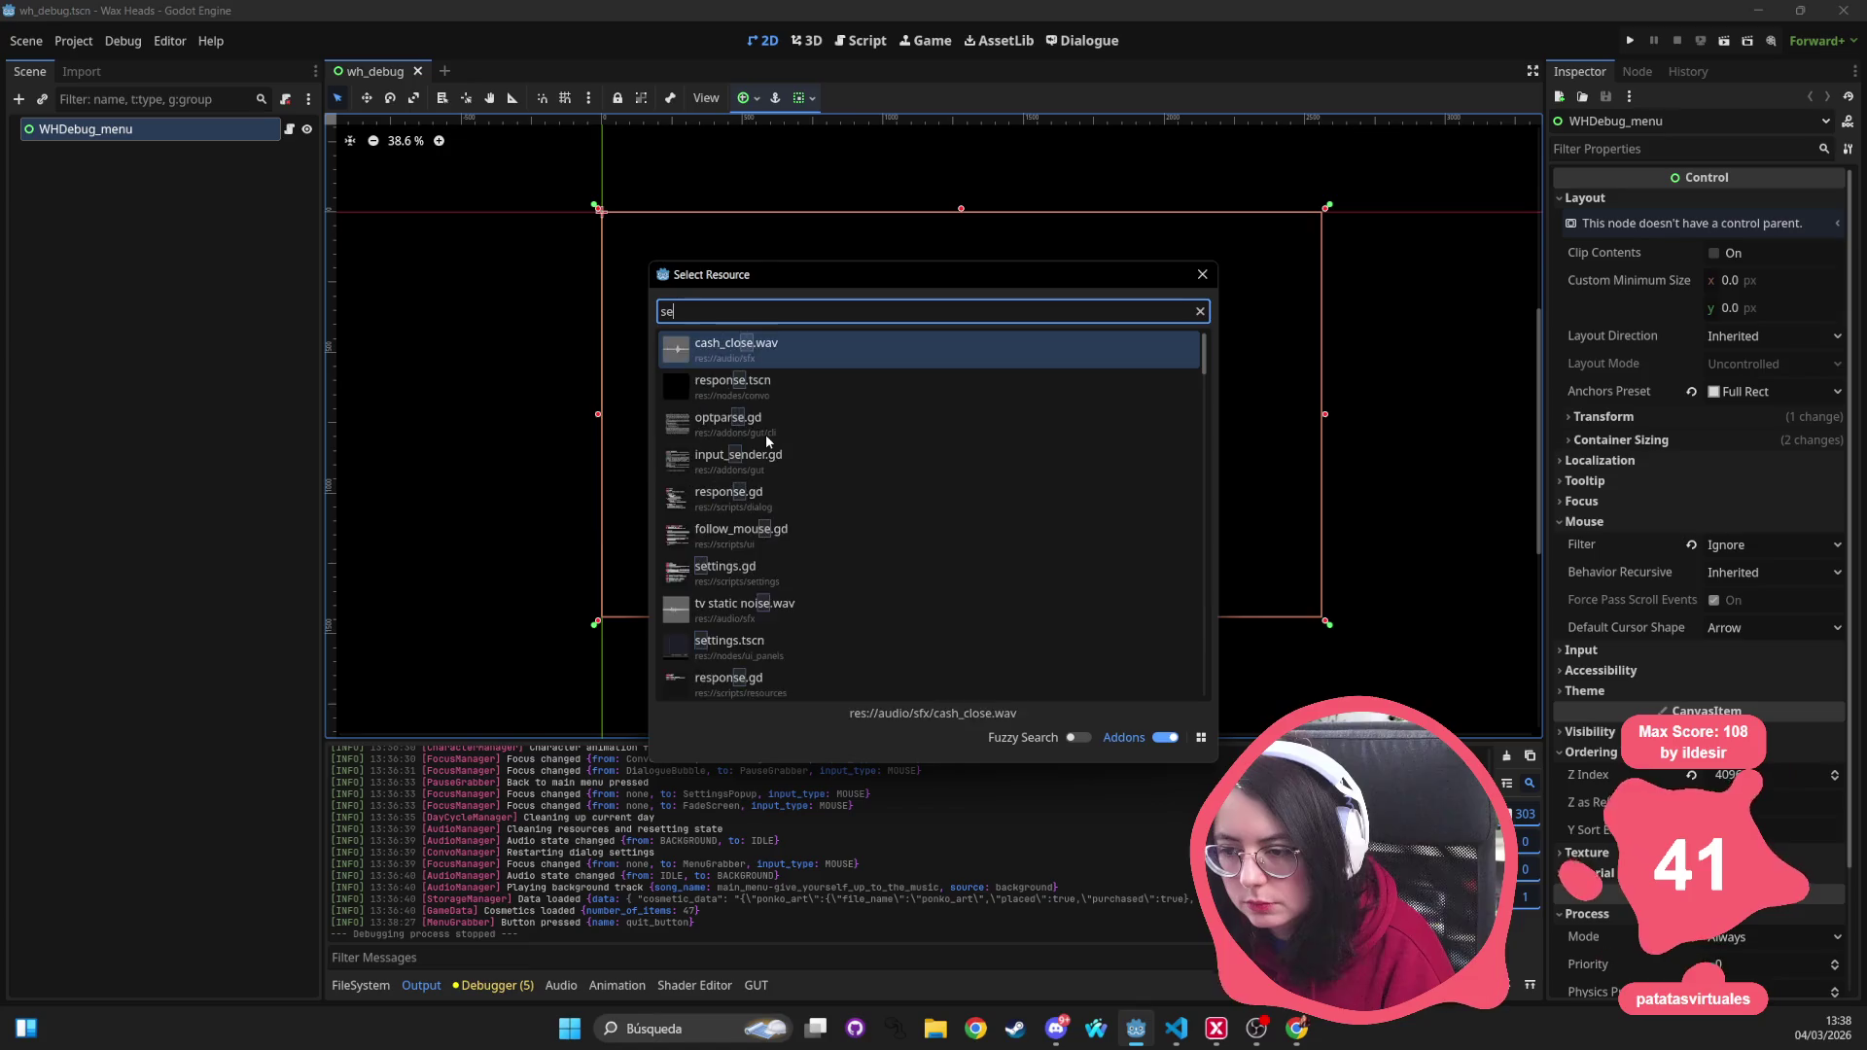
text(tting)
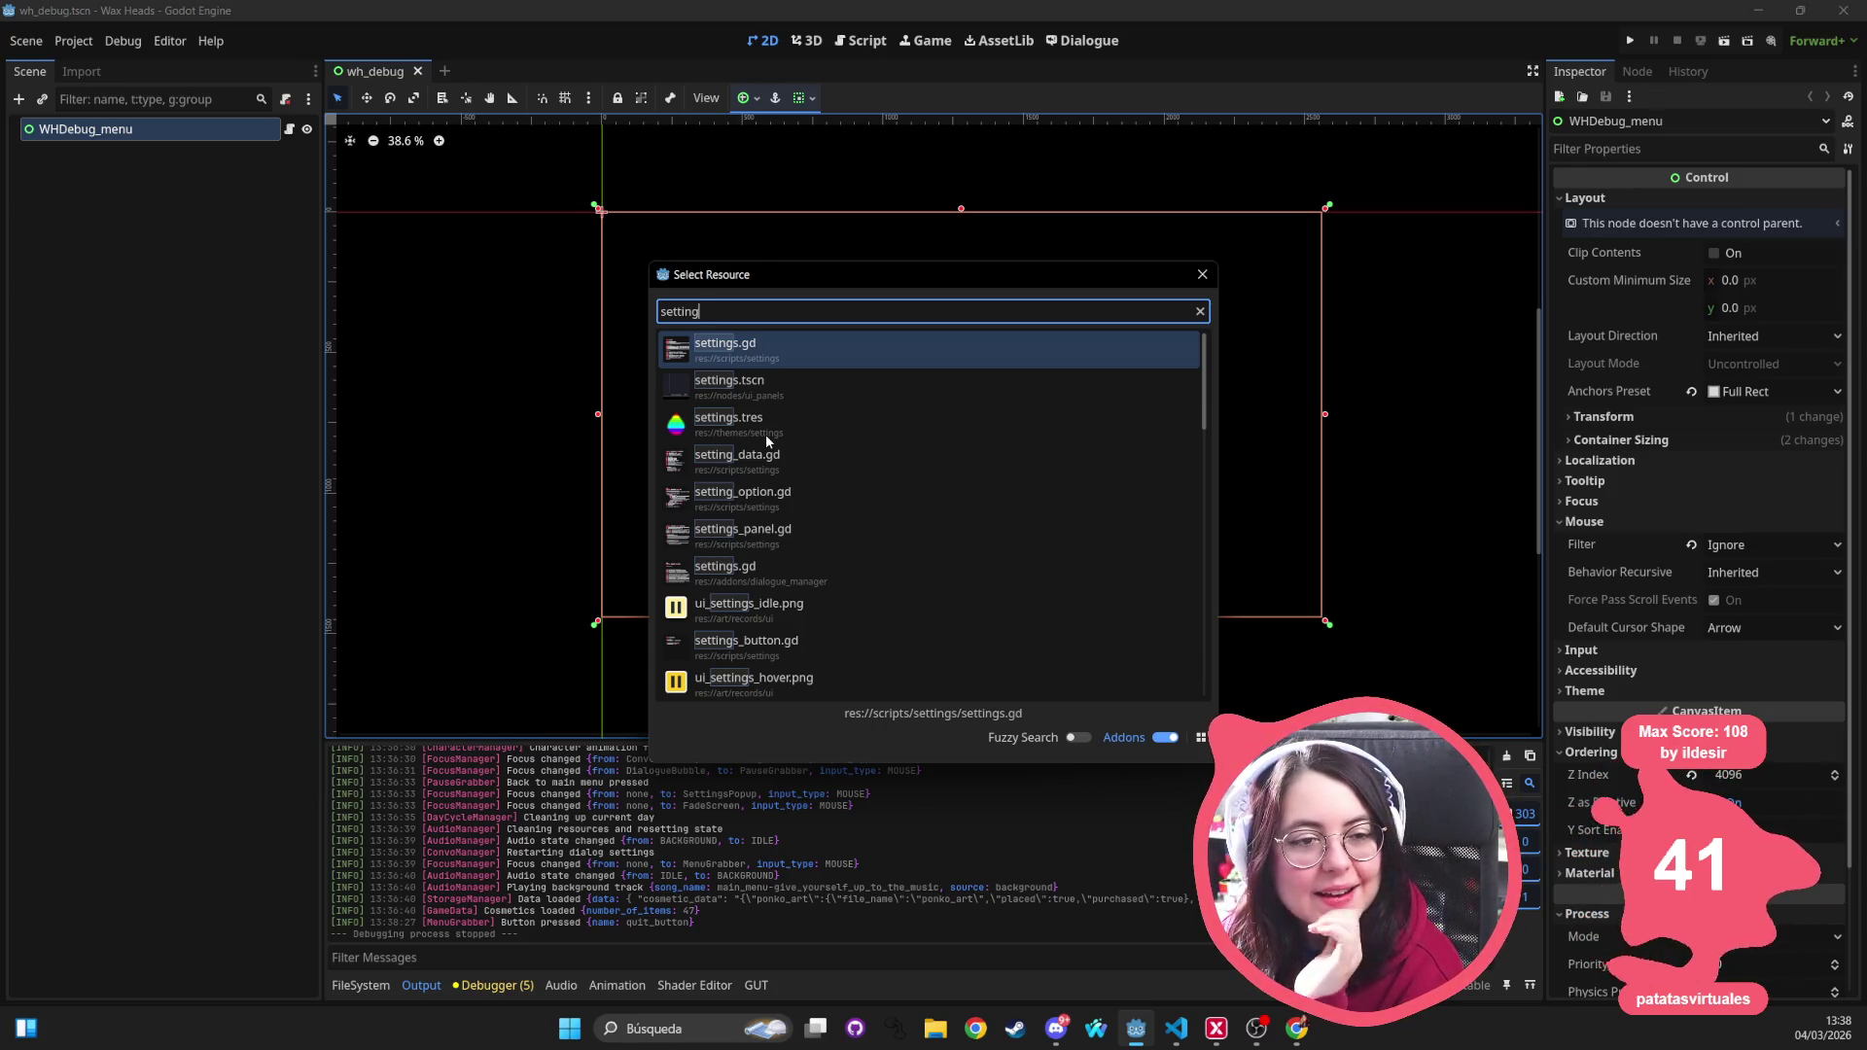
key(Return)
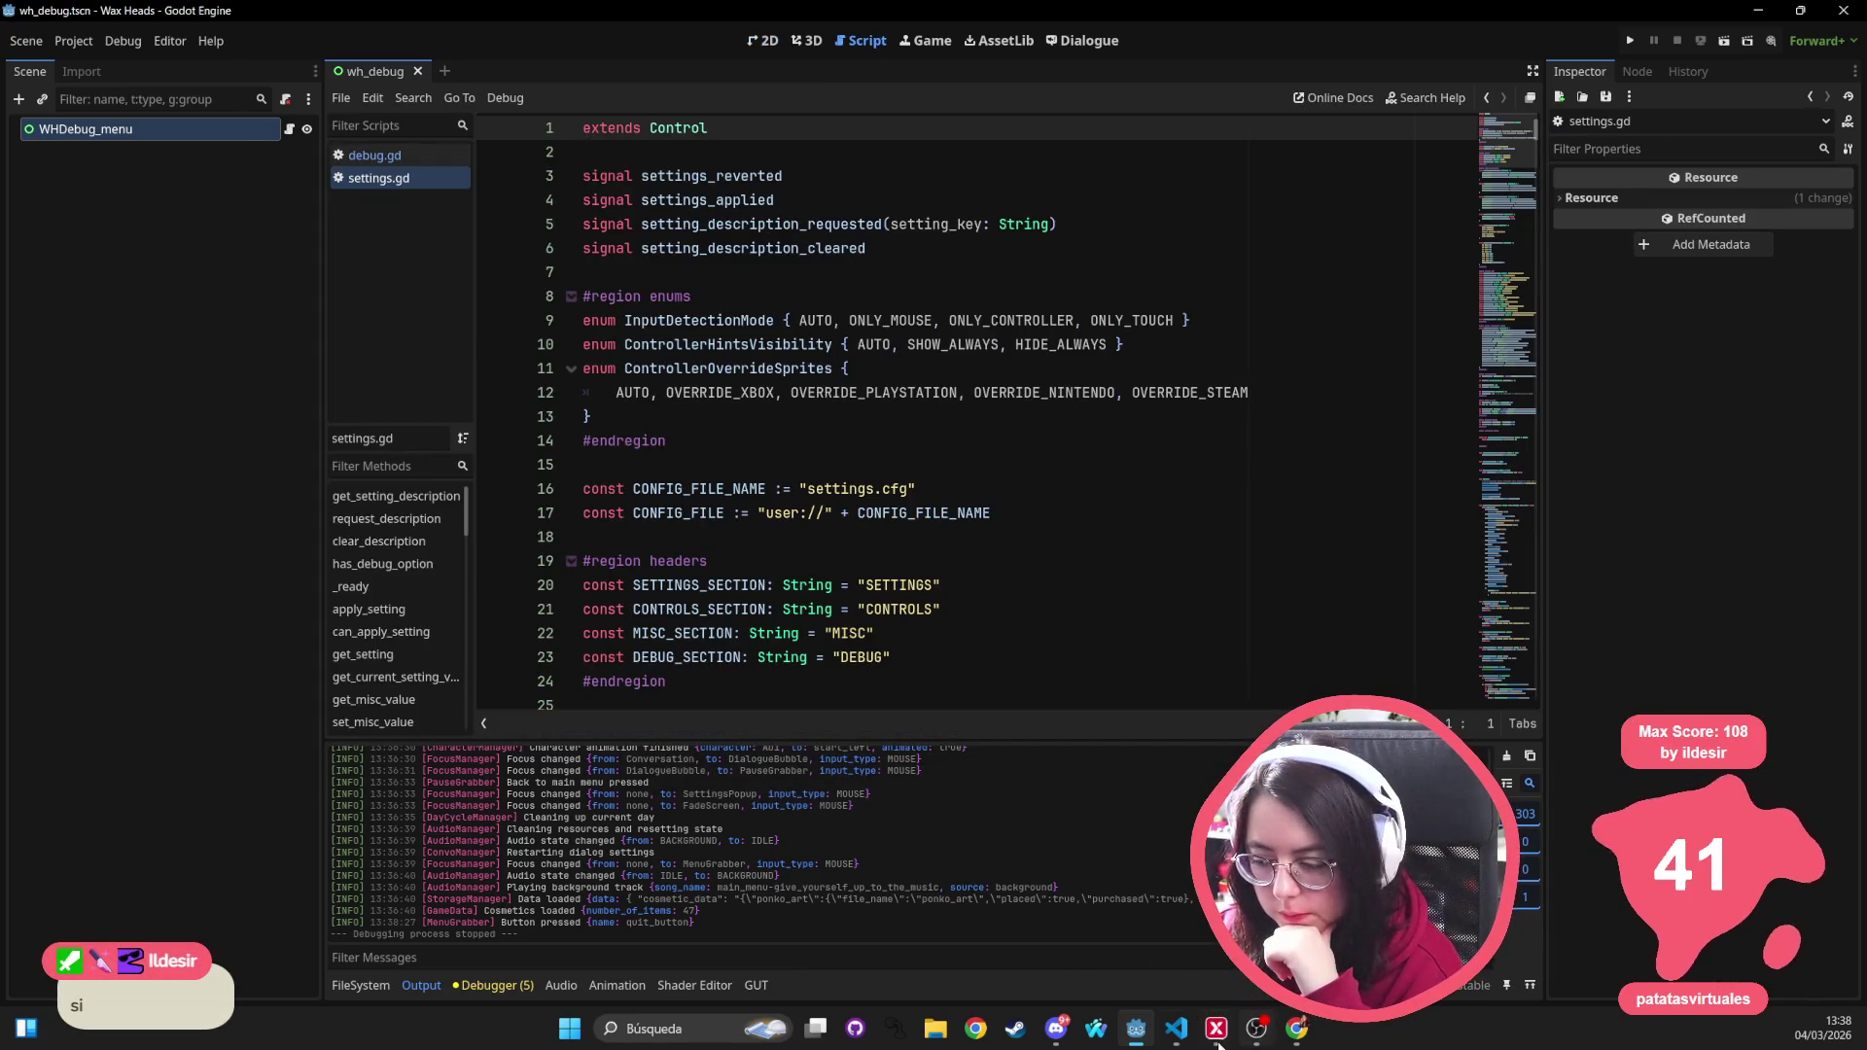
click(1177, 1028)
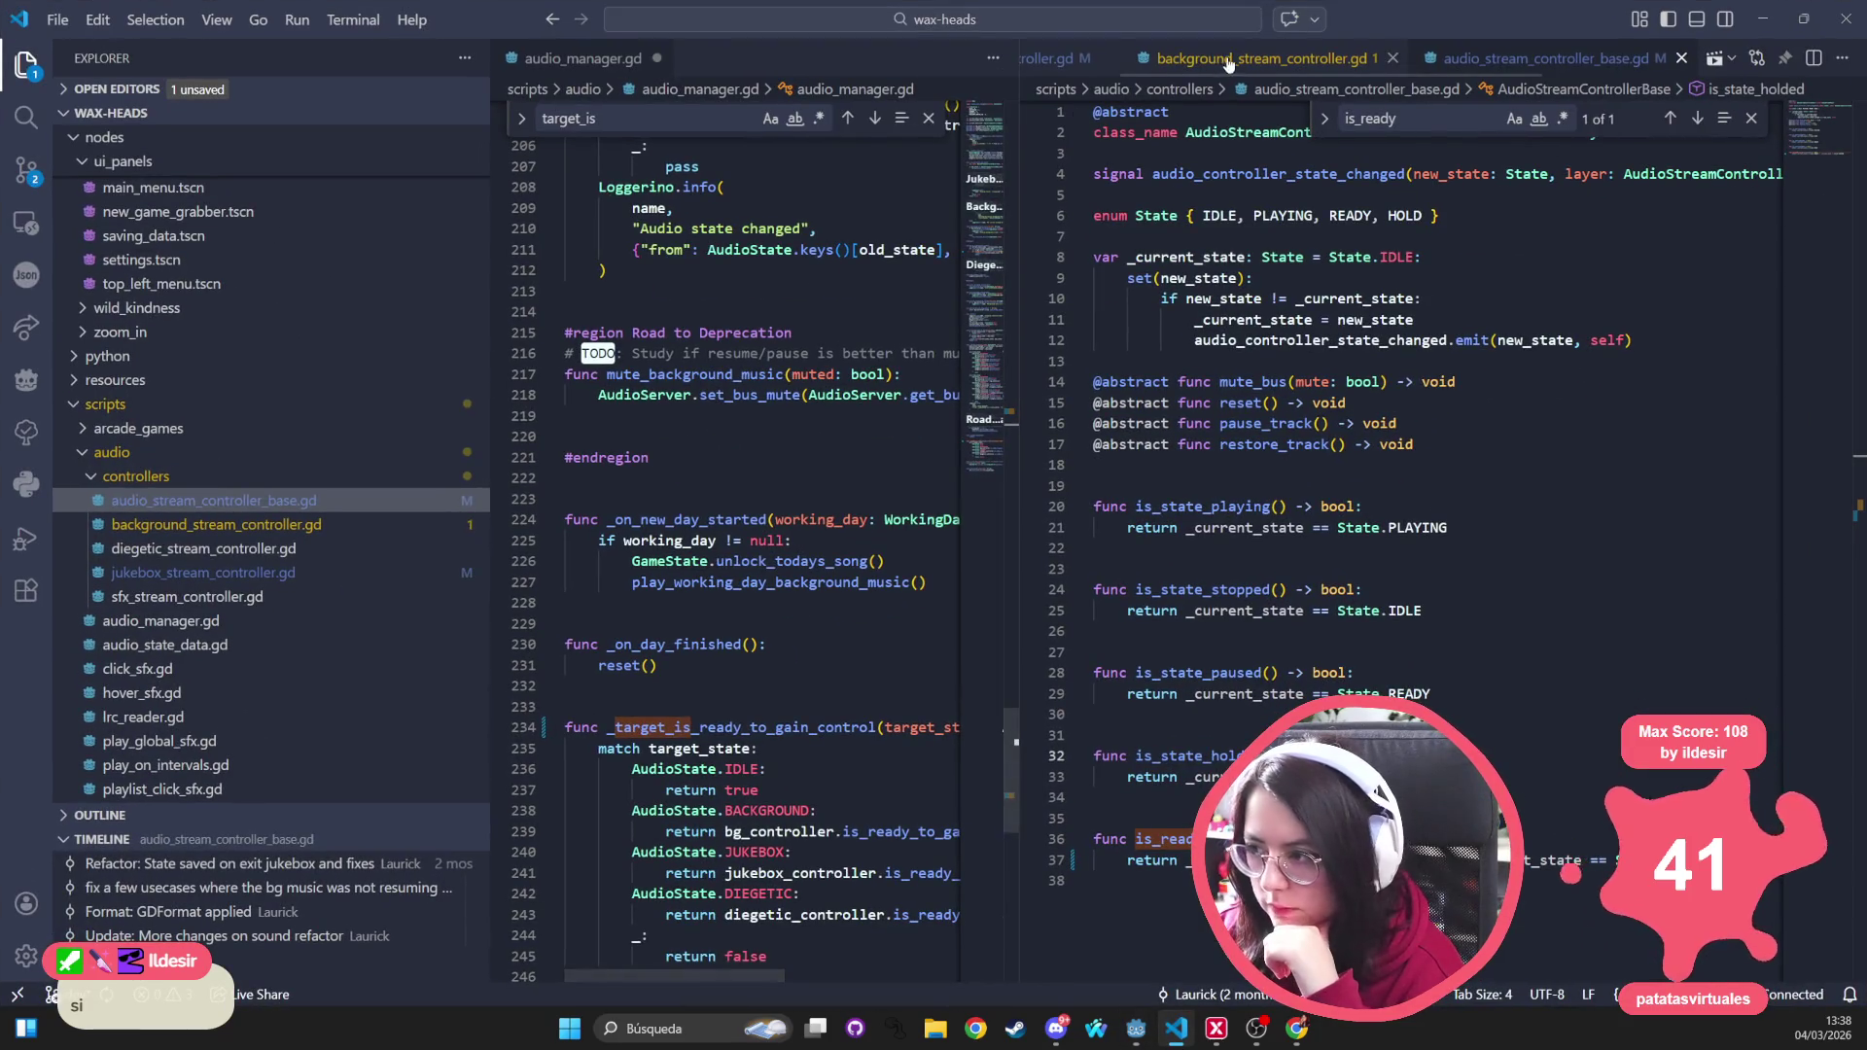
Save audio_manager.gd, close its three file tabs, and widen the Explorer sidebar
click(627, 60)
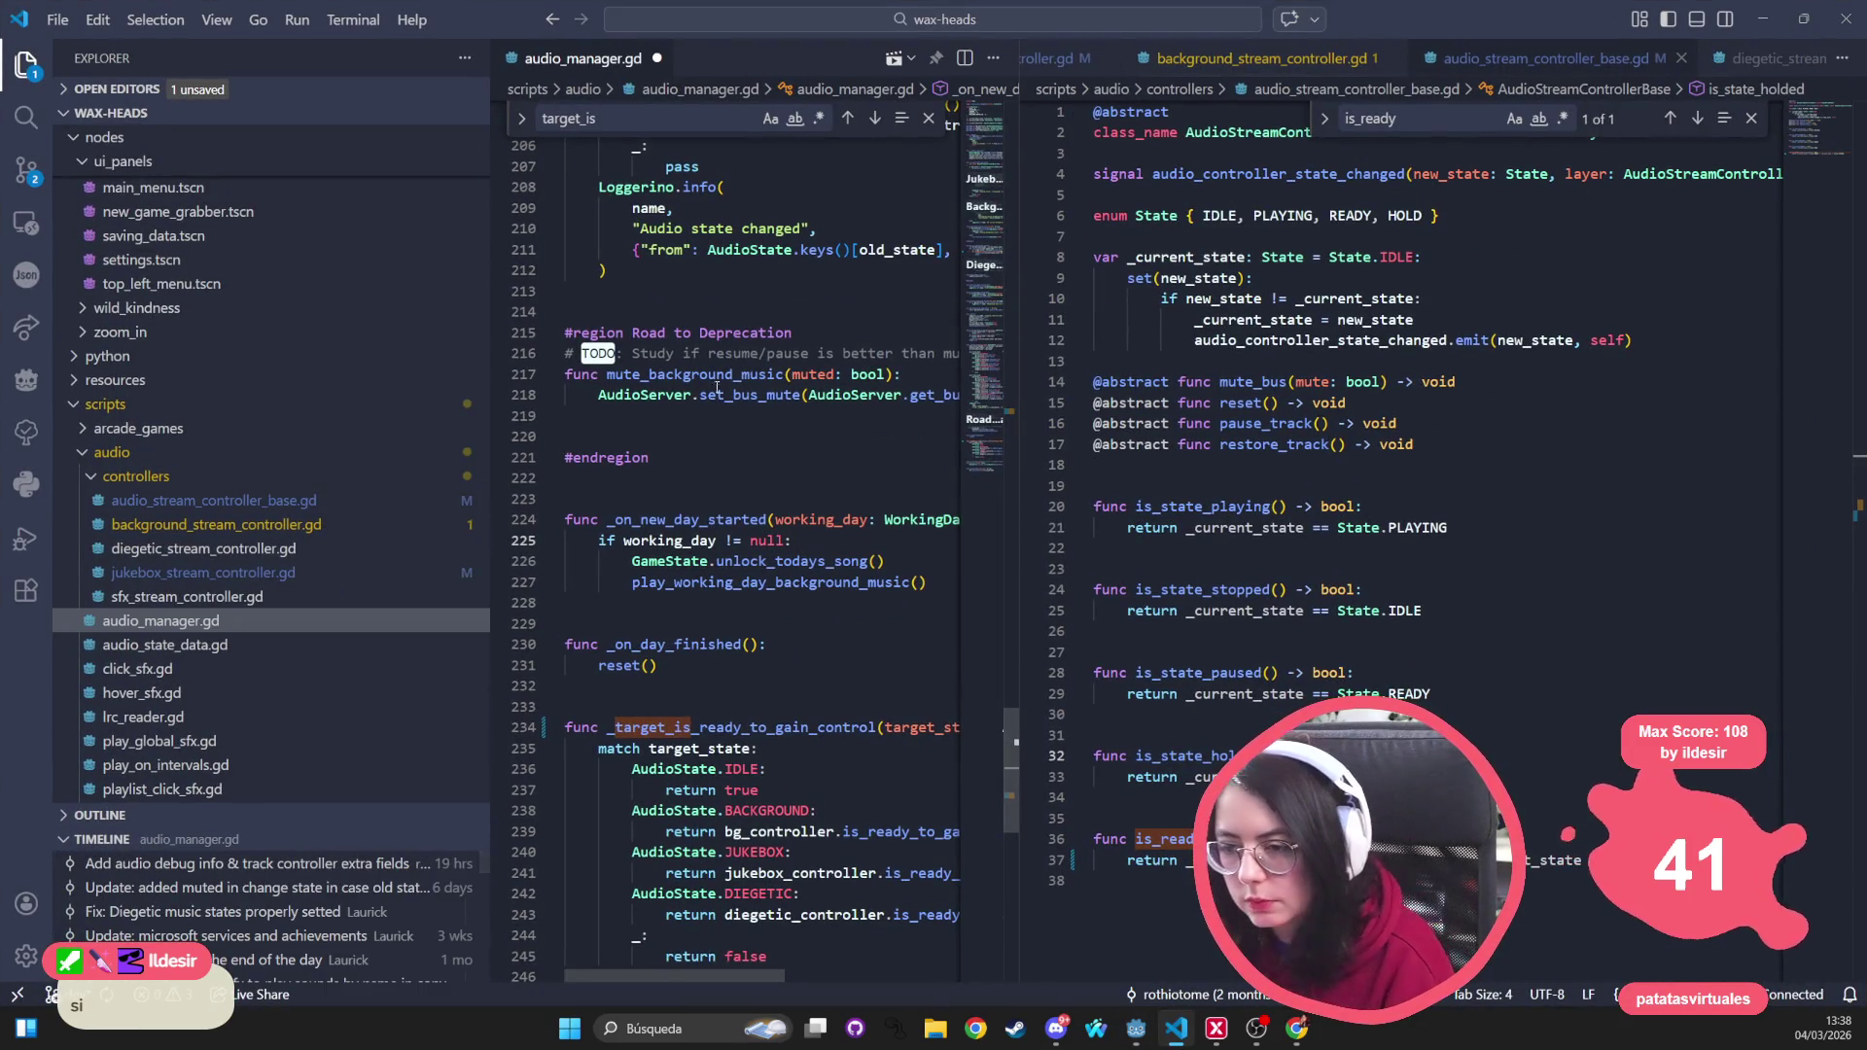
key(ctrl+s)
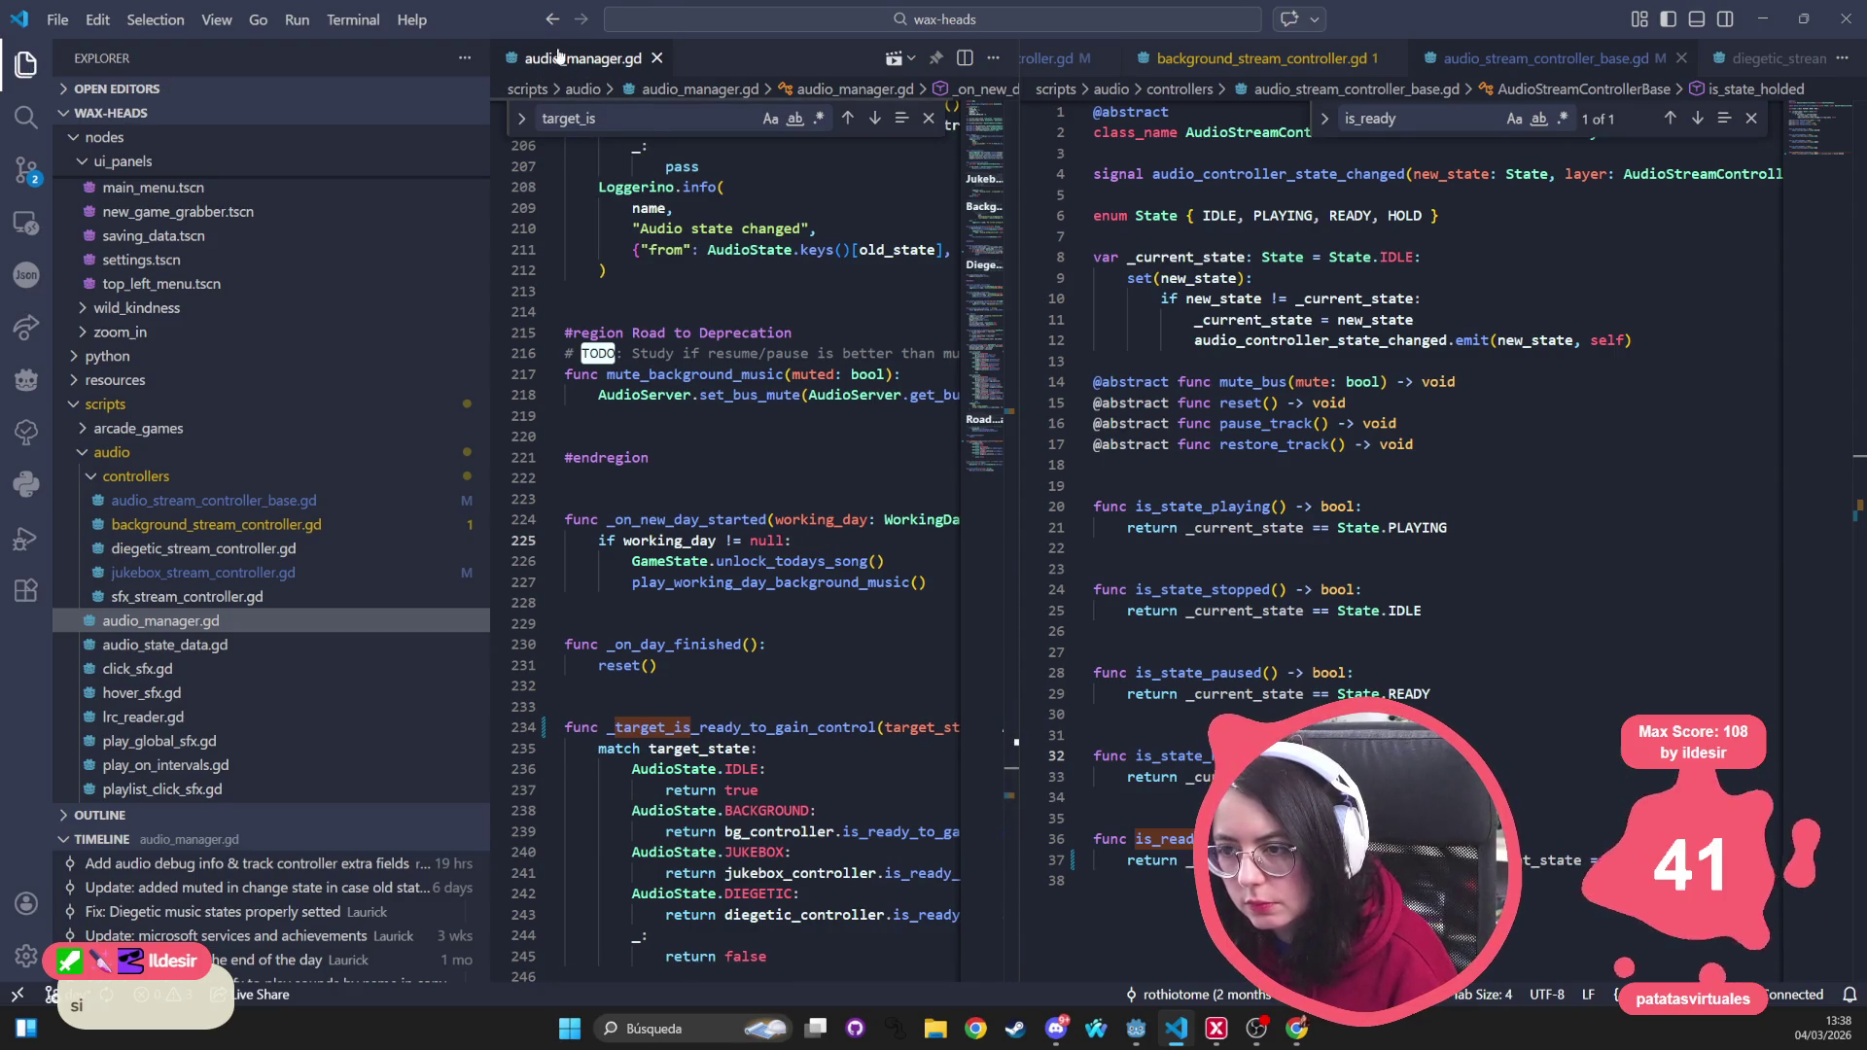
middle_click(559, 55)
middle_click(570, 64)
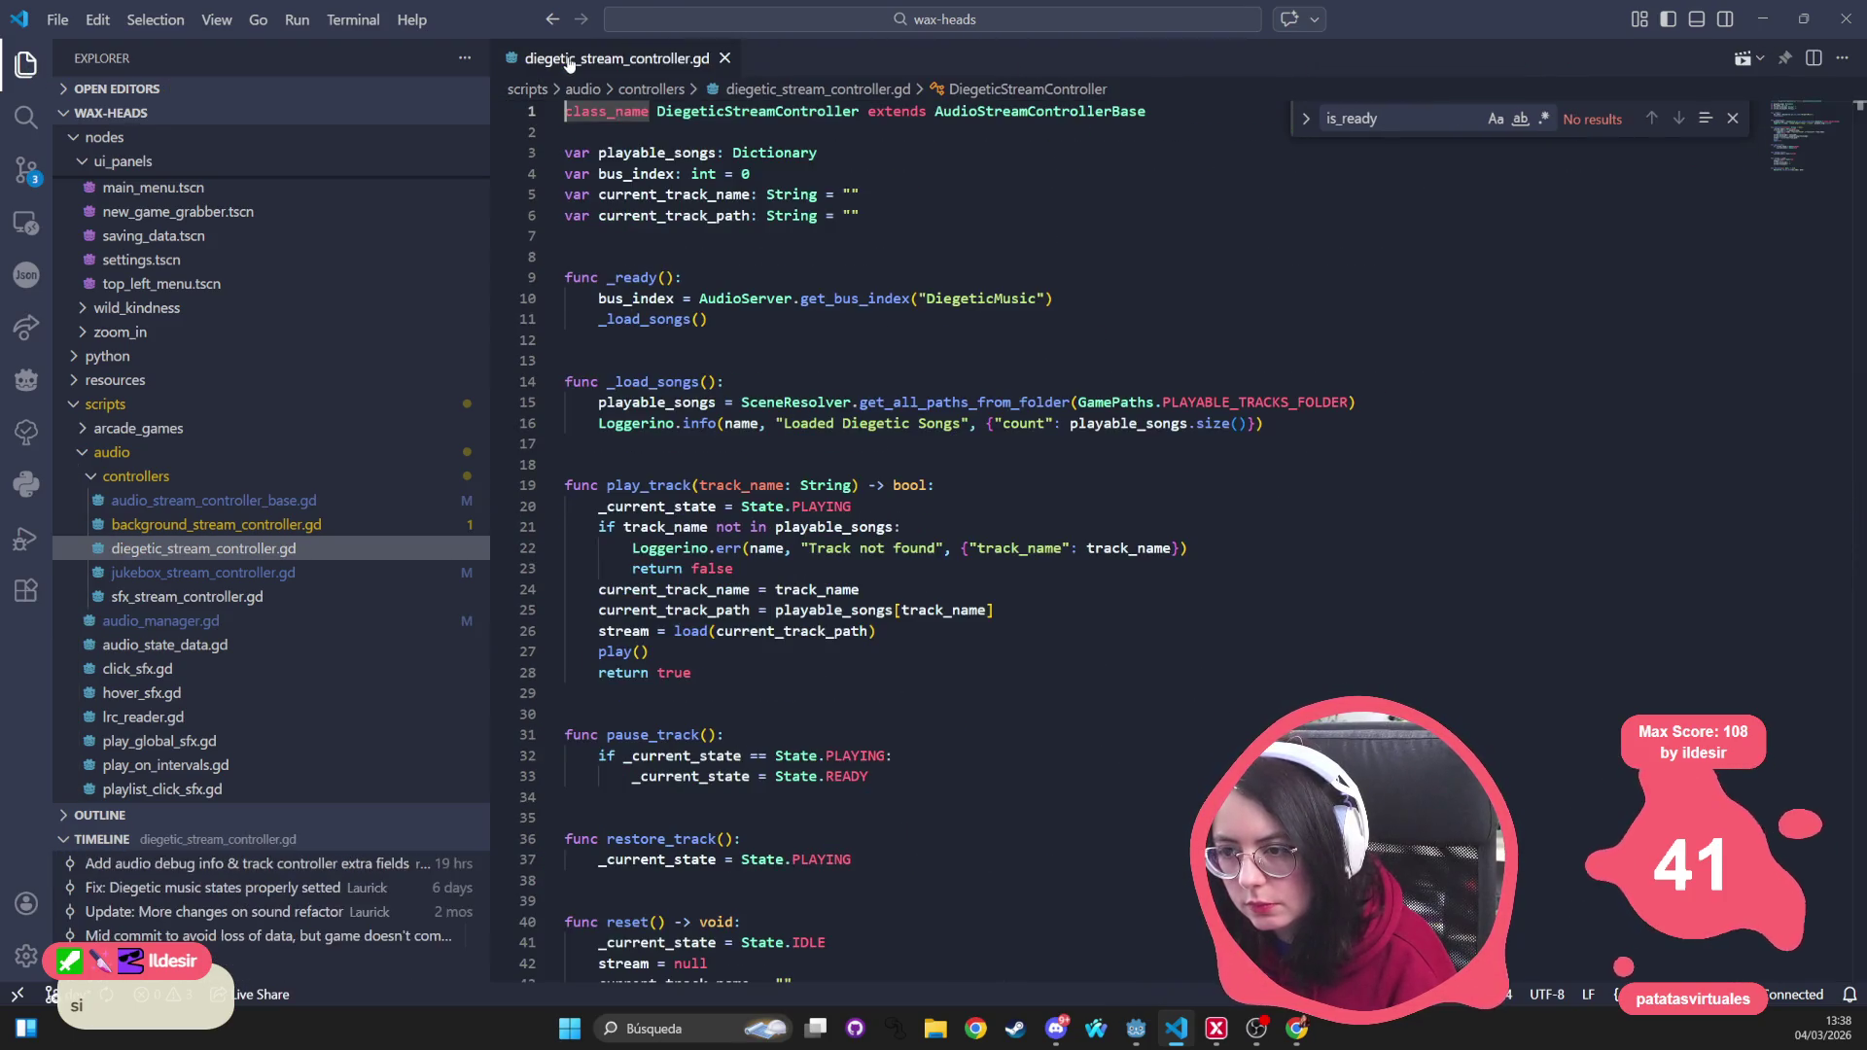
middle_click(570, 61)
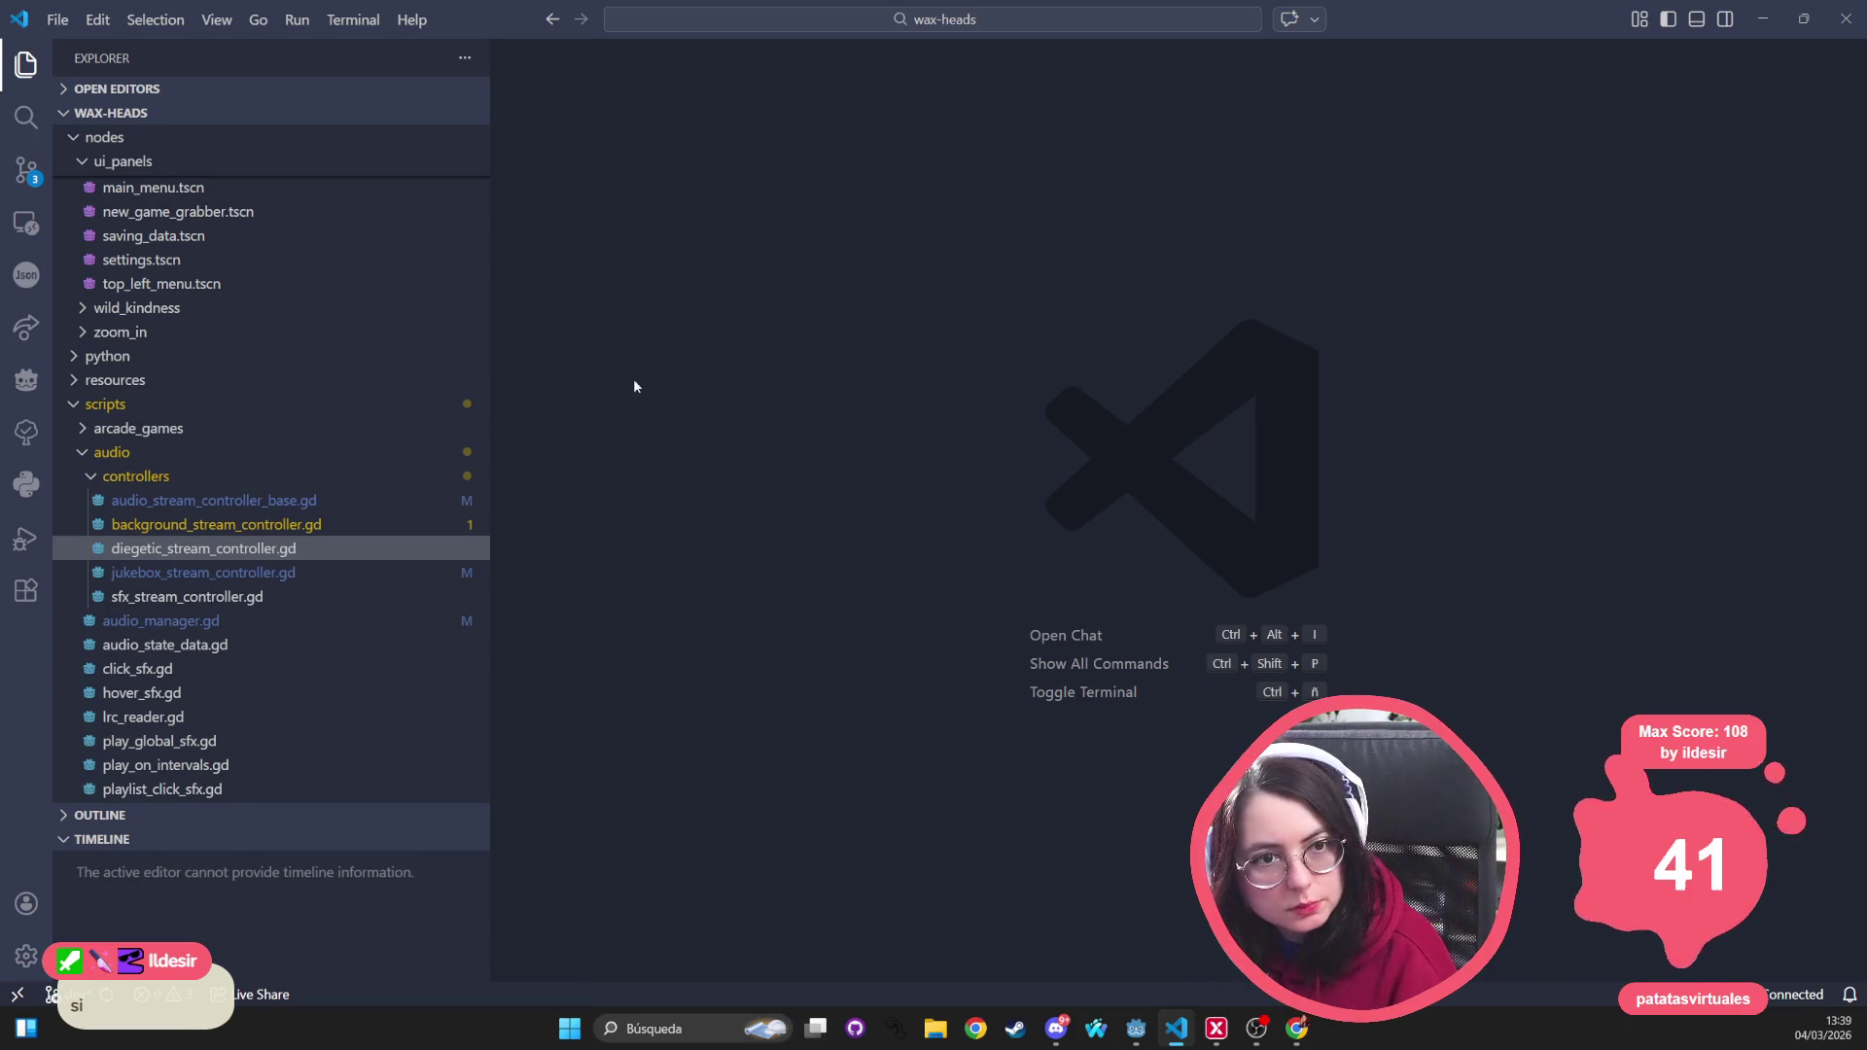
drag(491, 324, 609, 324)
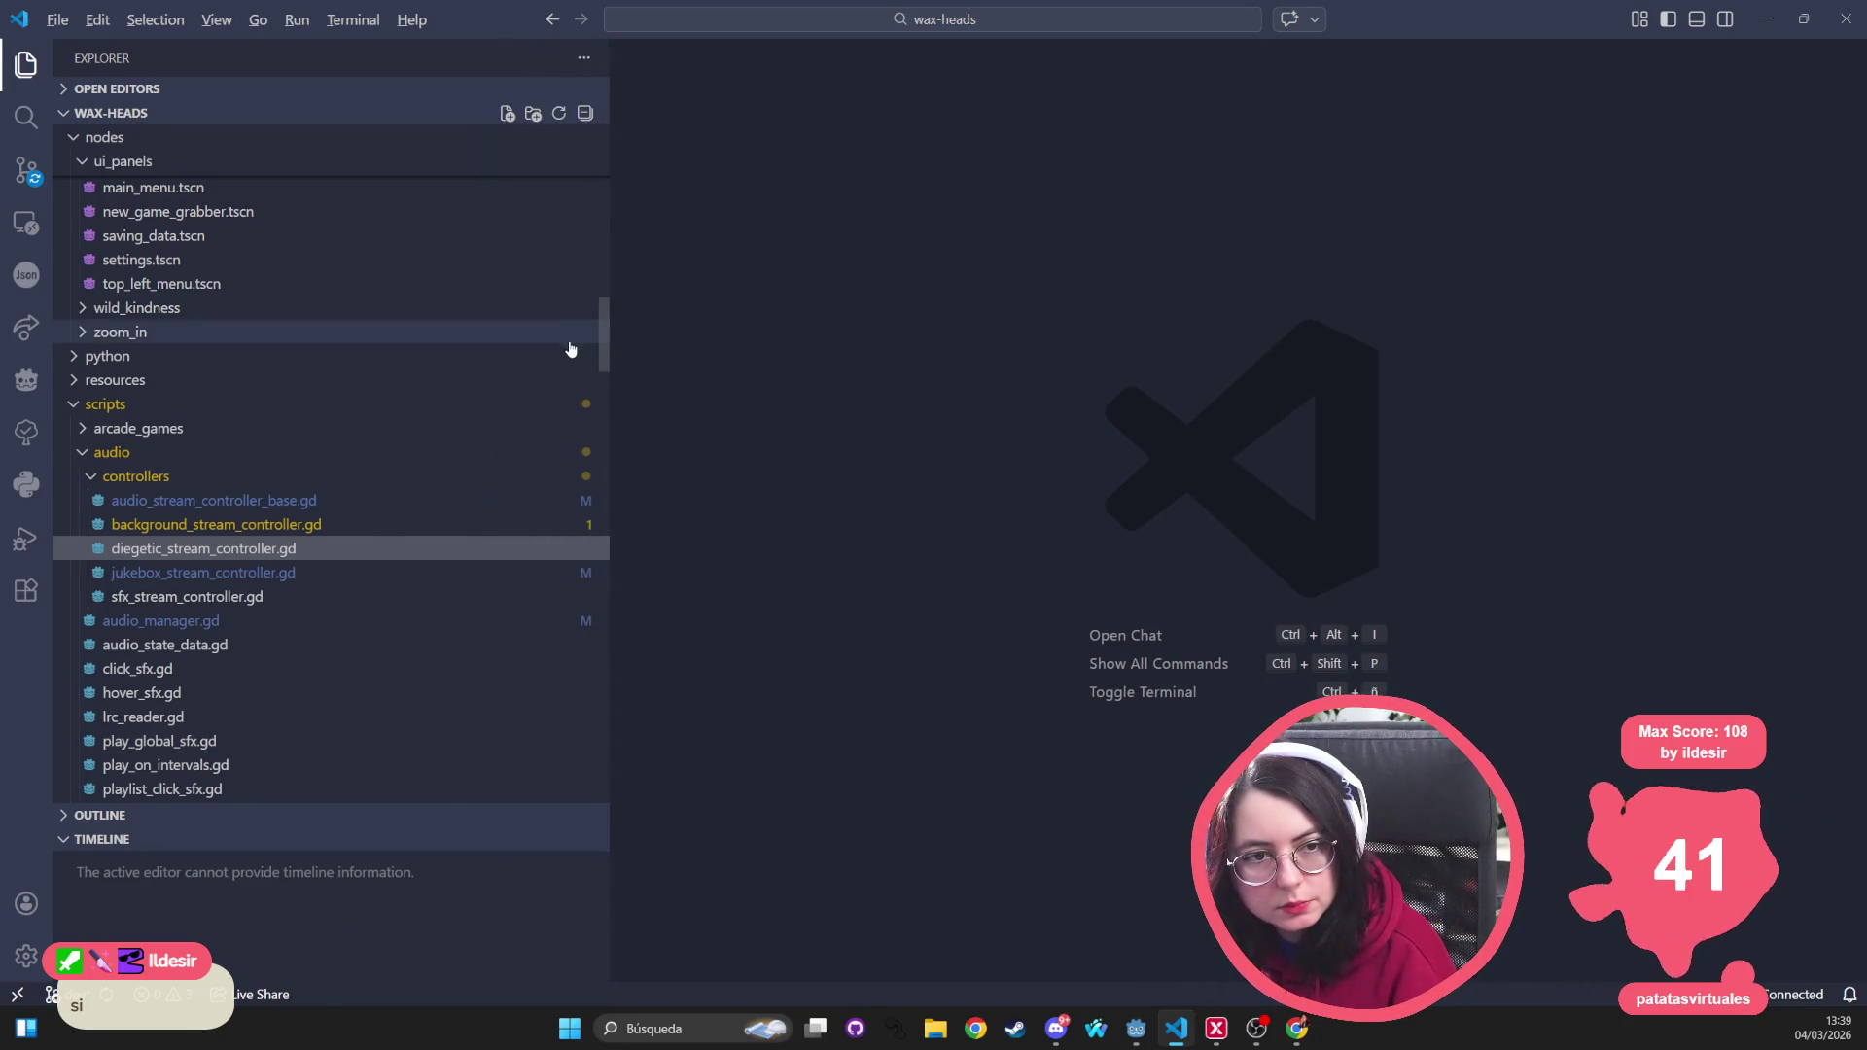
key(alt+Tab)
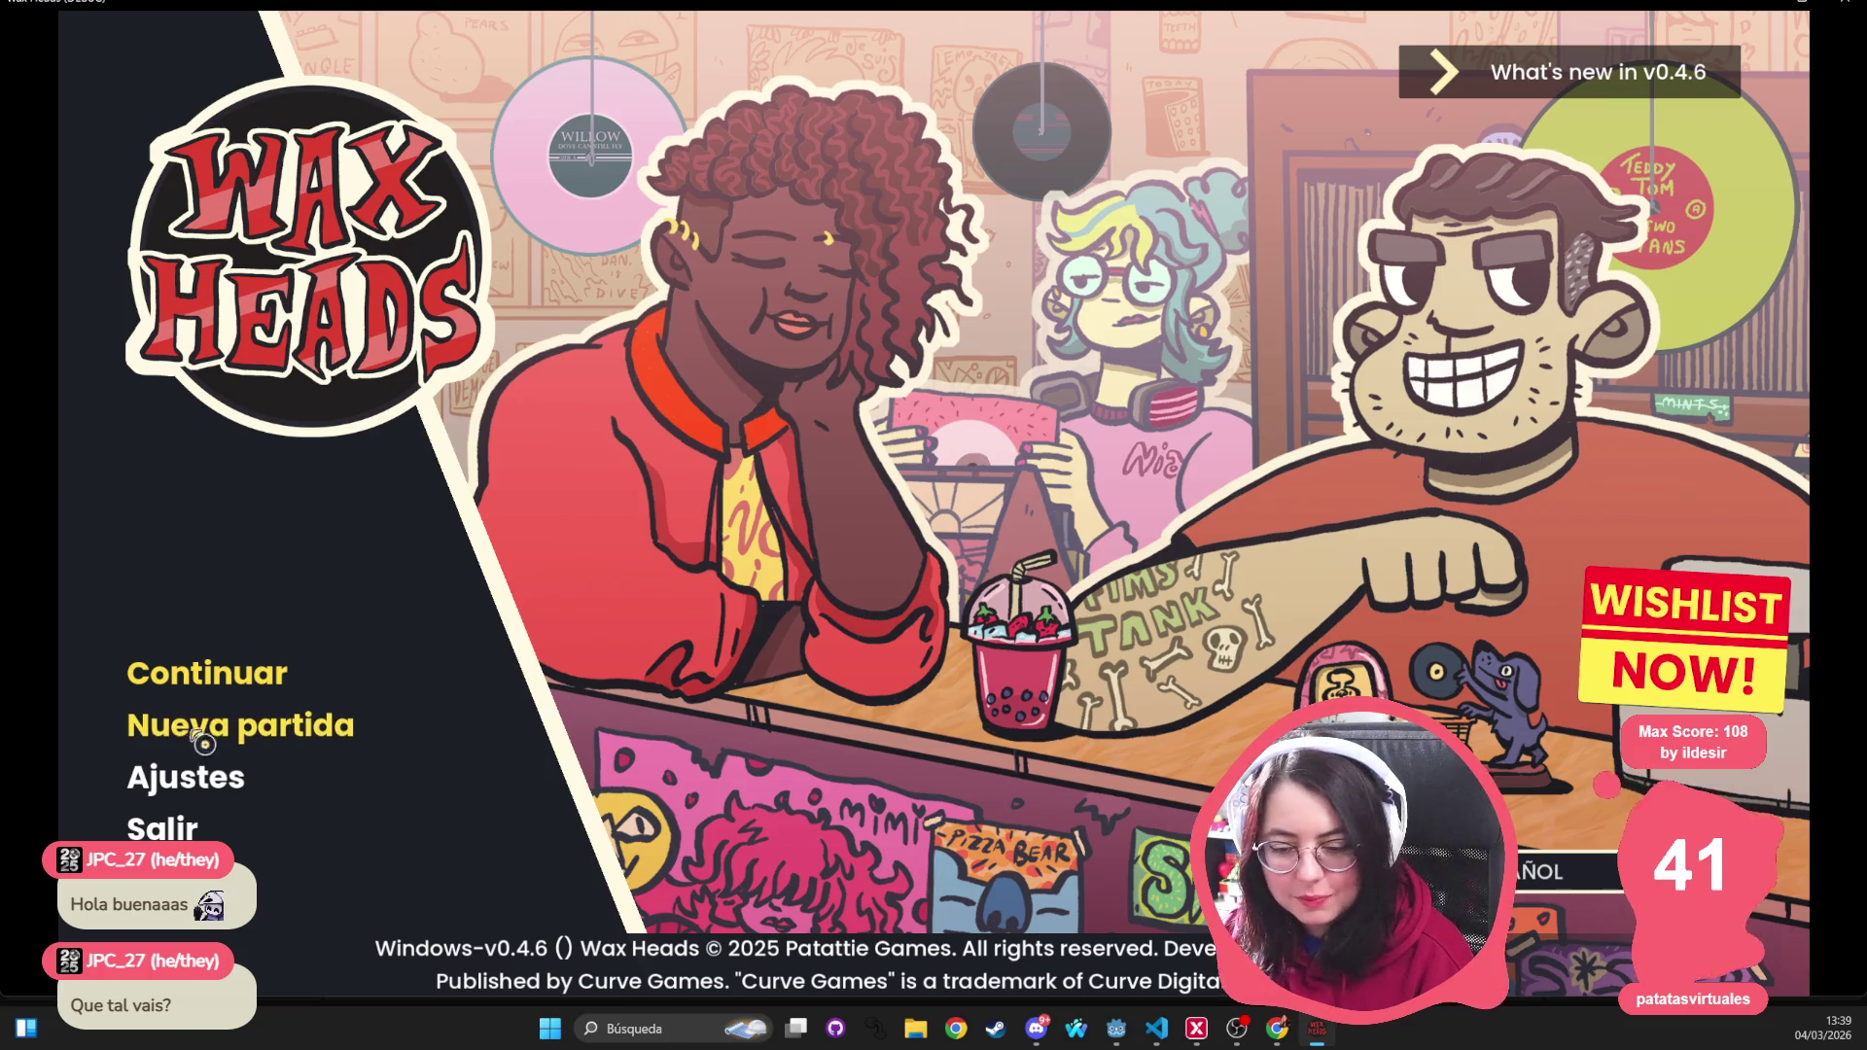
Expand the What's new in v0.4.6 patch notes, skim them, and collapse them
click(1616, 82)
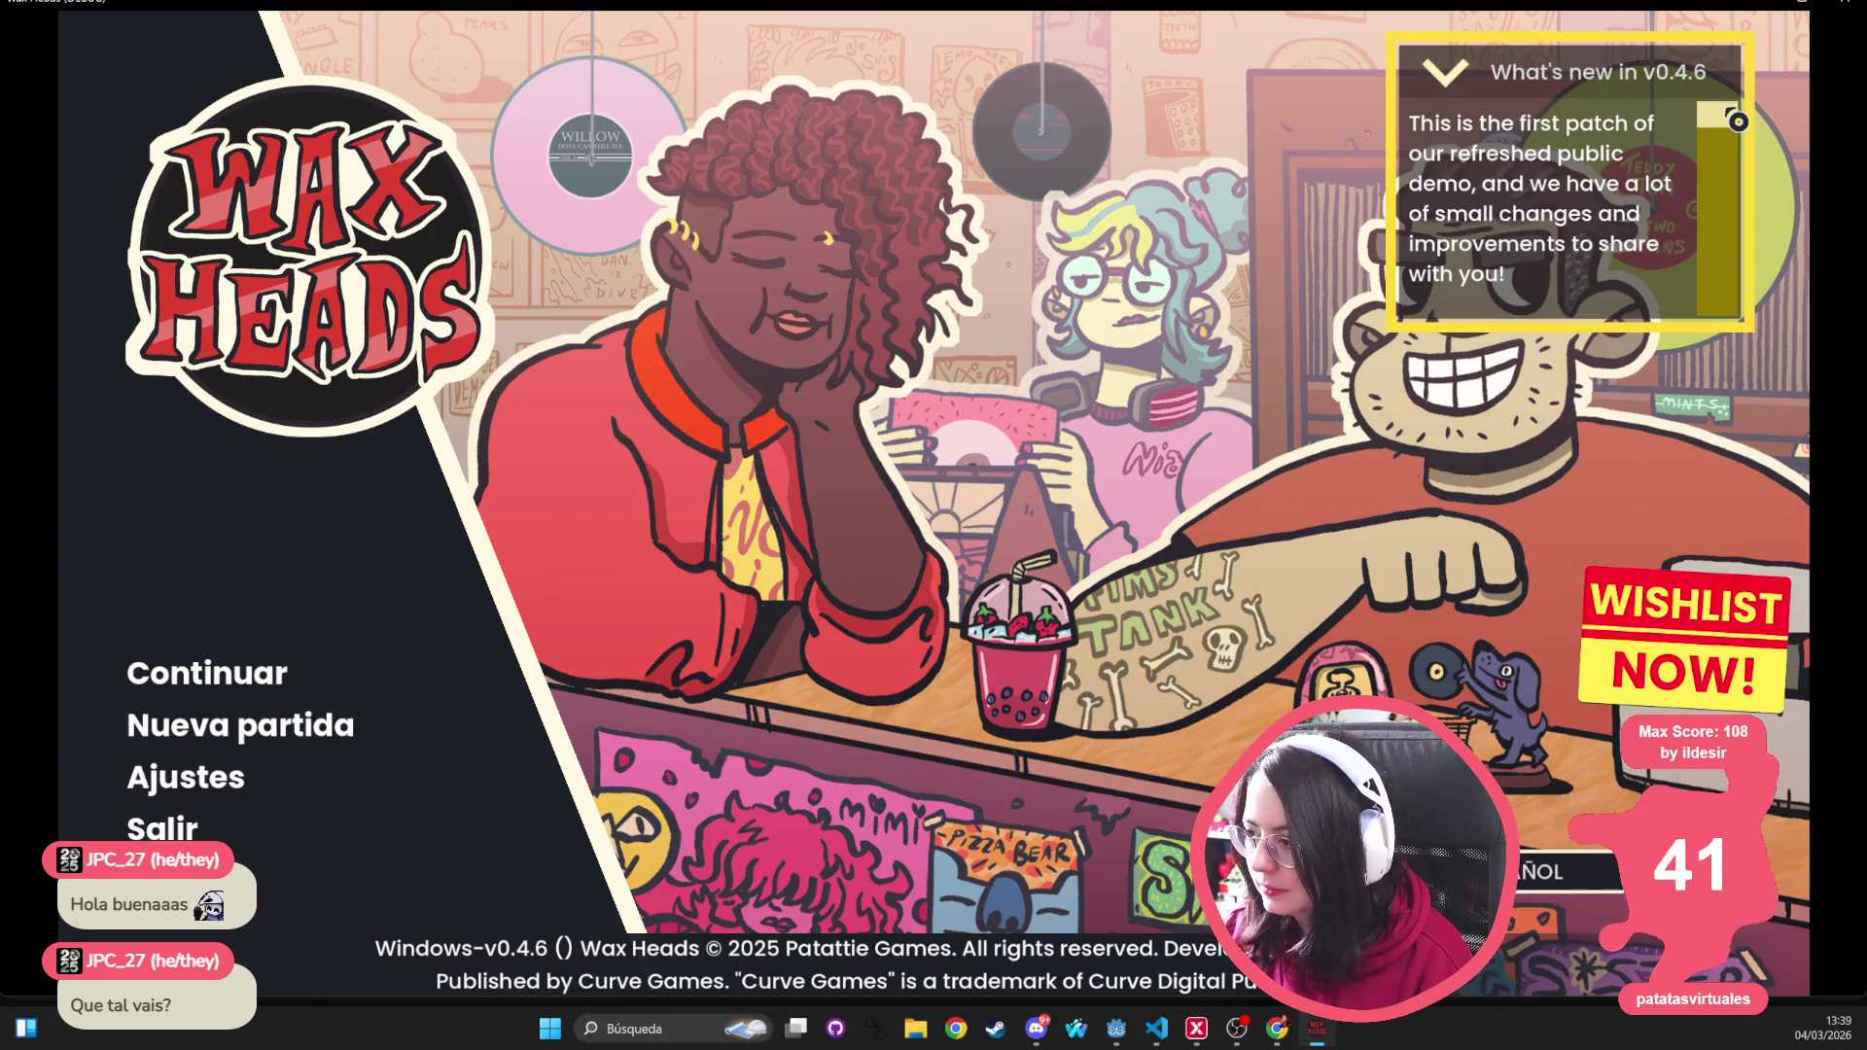
scroll(1702, 107, down, 5)
scroll(1699, 95, up, 5)
click(1698, 92)
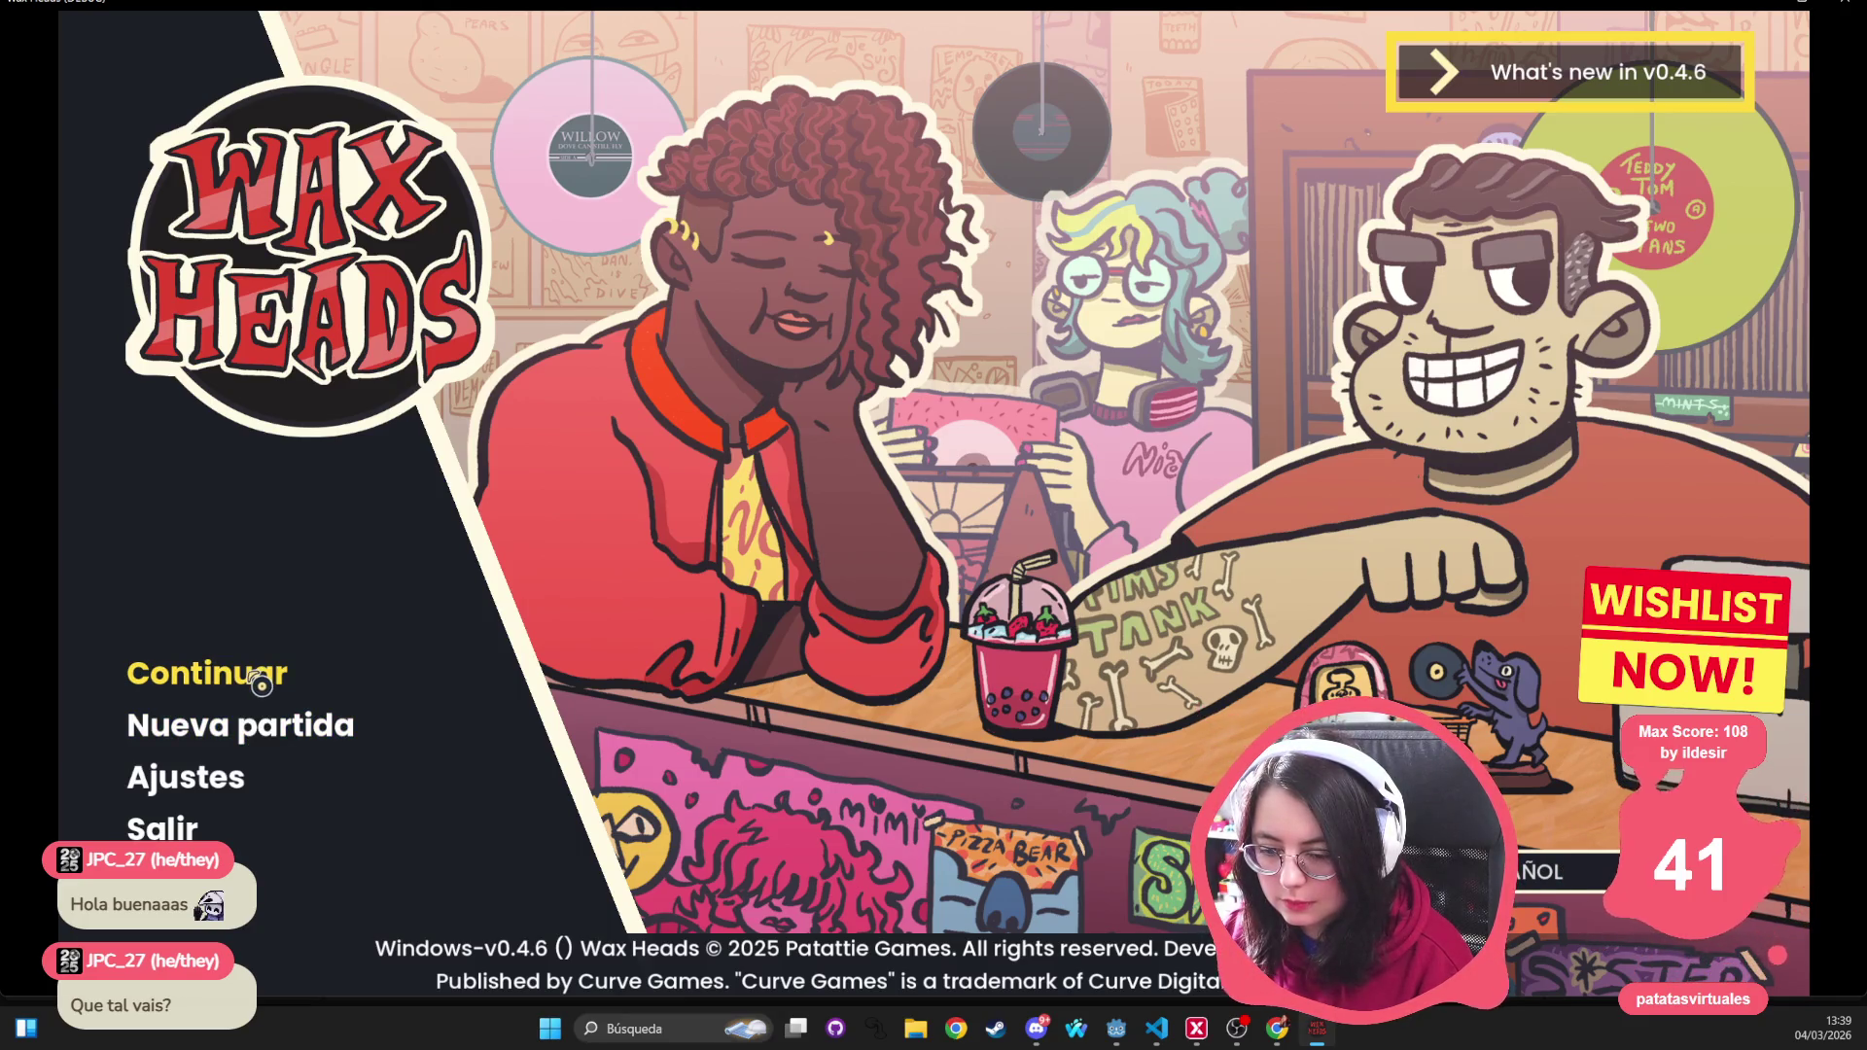
Continue the existing game and save progress into slot Ranura 1
click(261, 685)
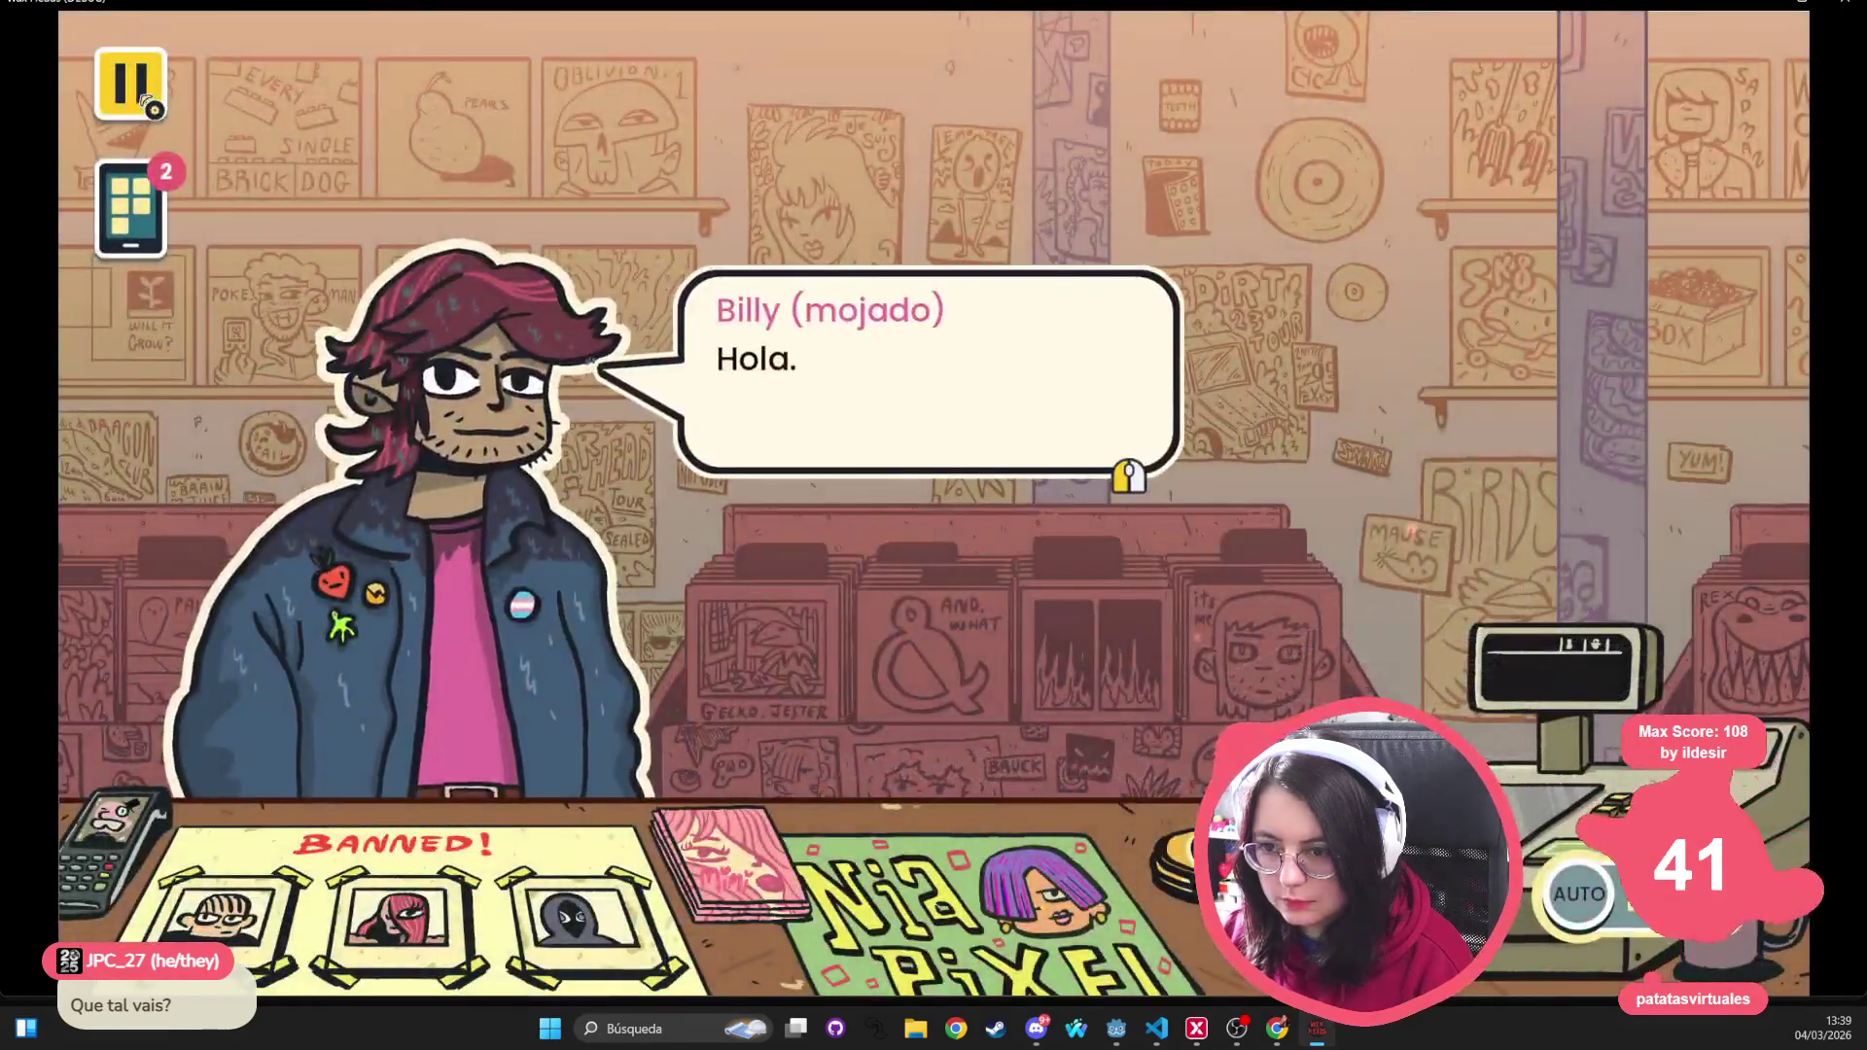
click(146, 101)
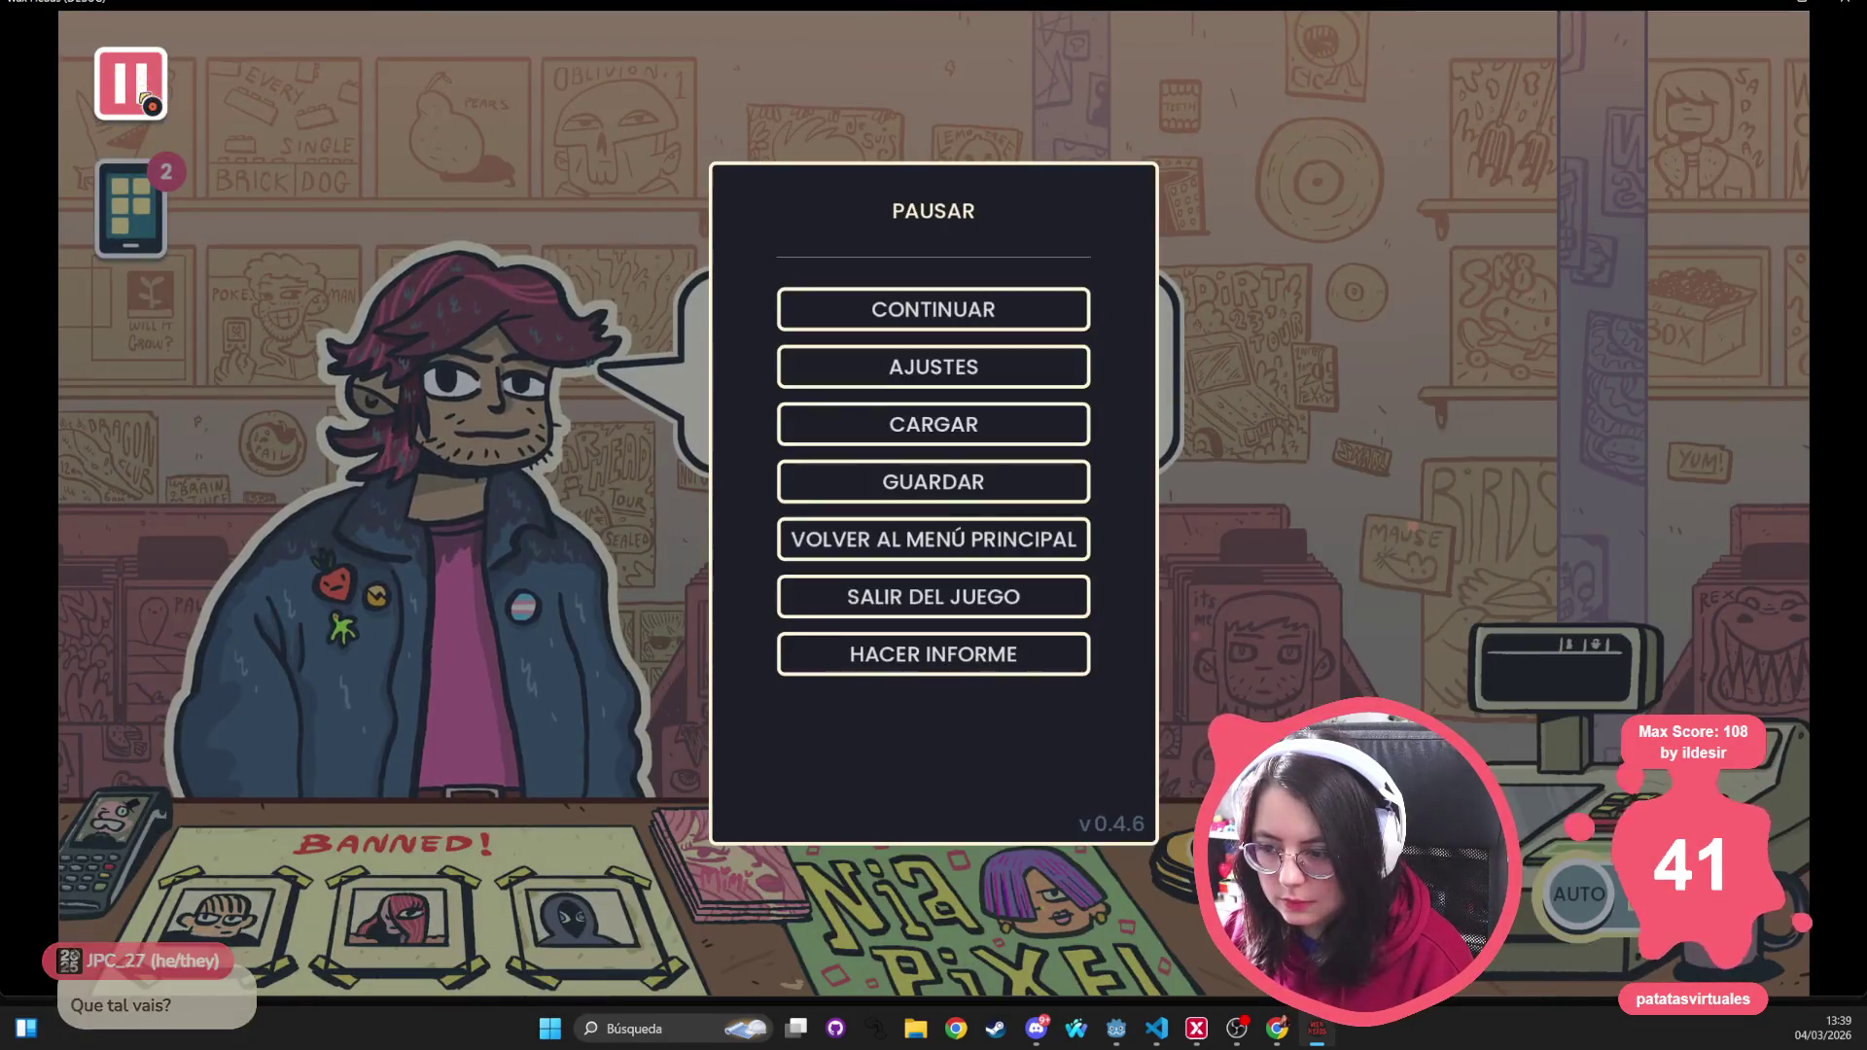
click(948, 496)
click(804, 246)
click(745, 563)
key(Escape)
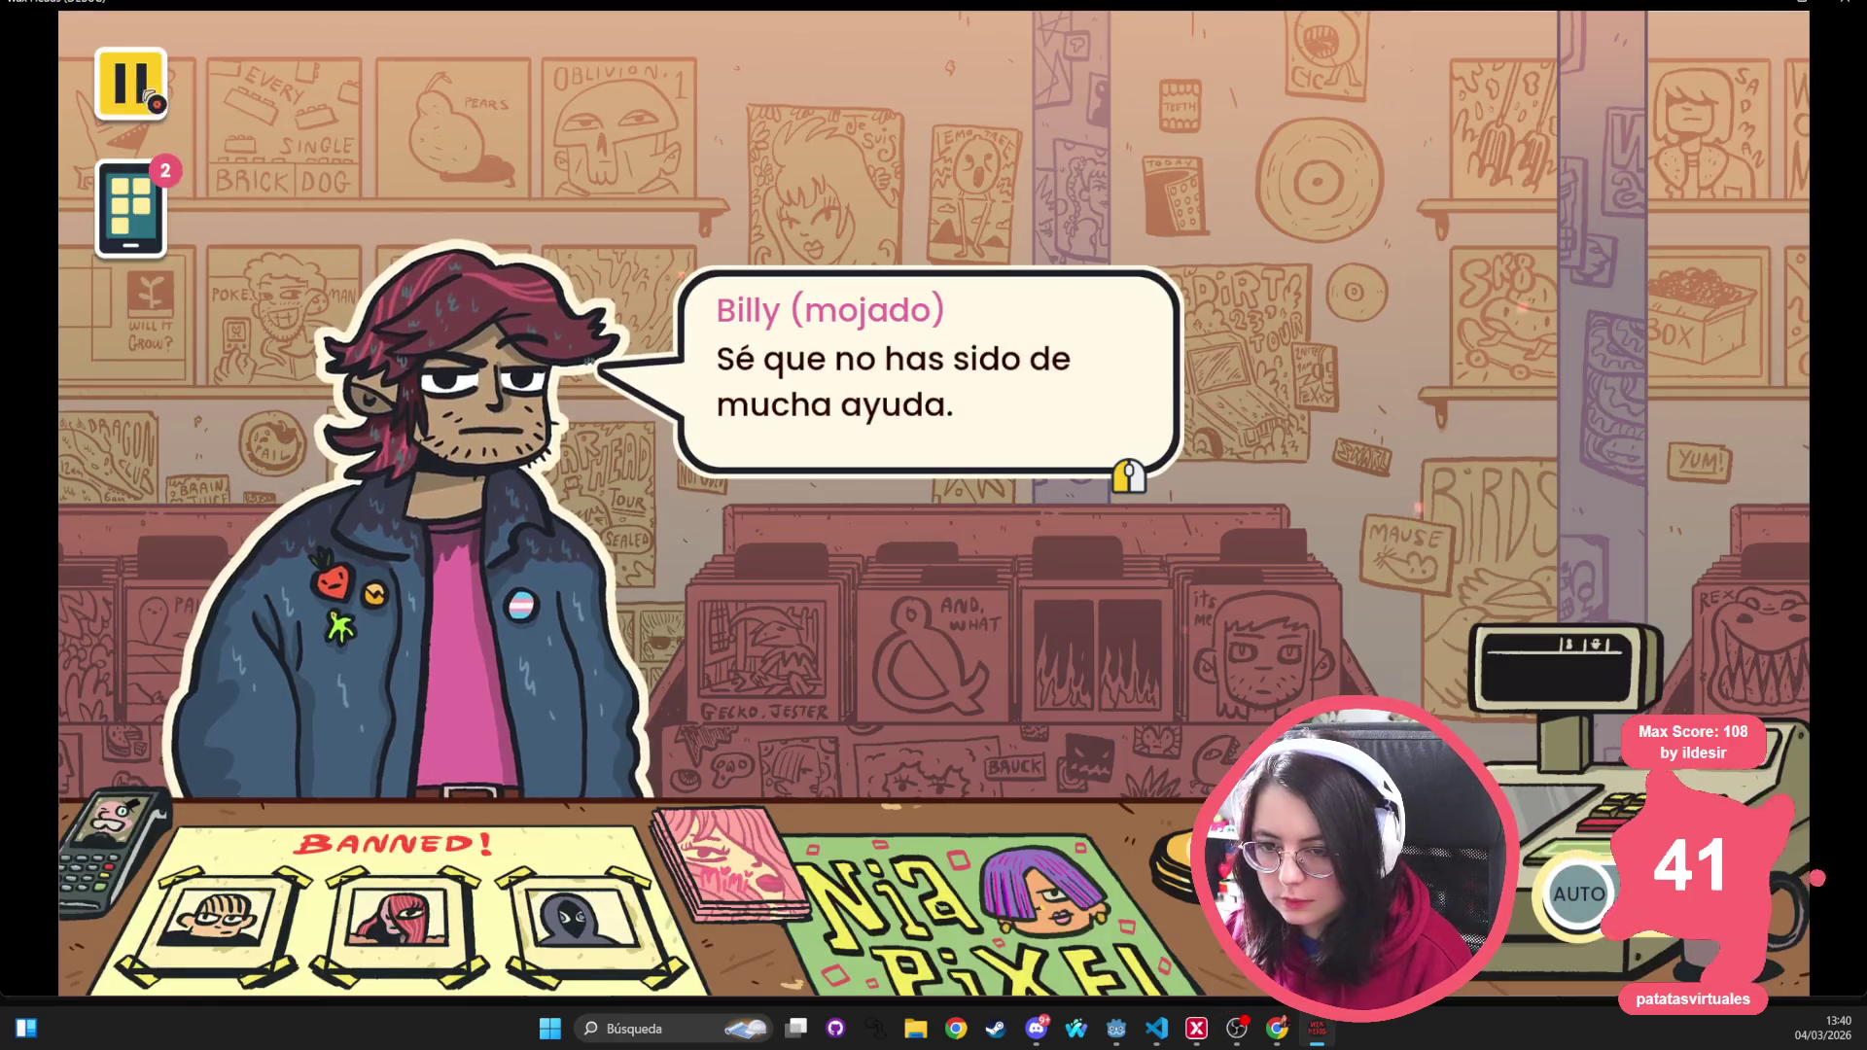
Quit the game to the main menu and close the game window
click(130, 82)
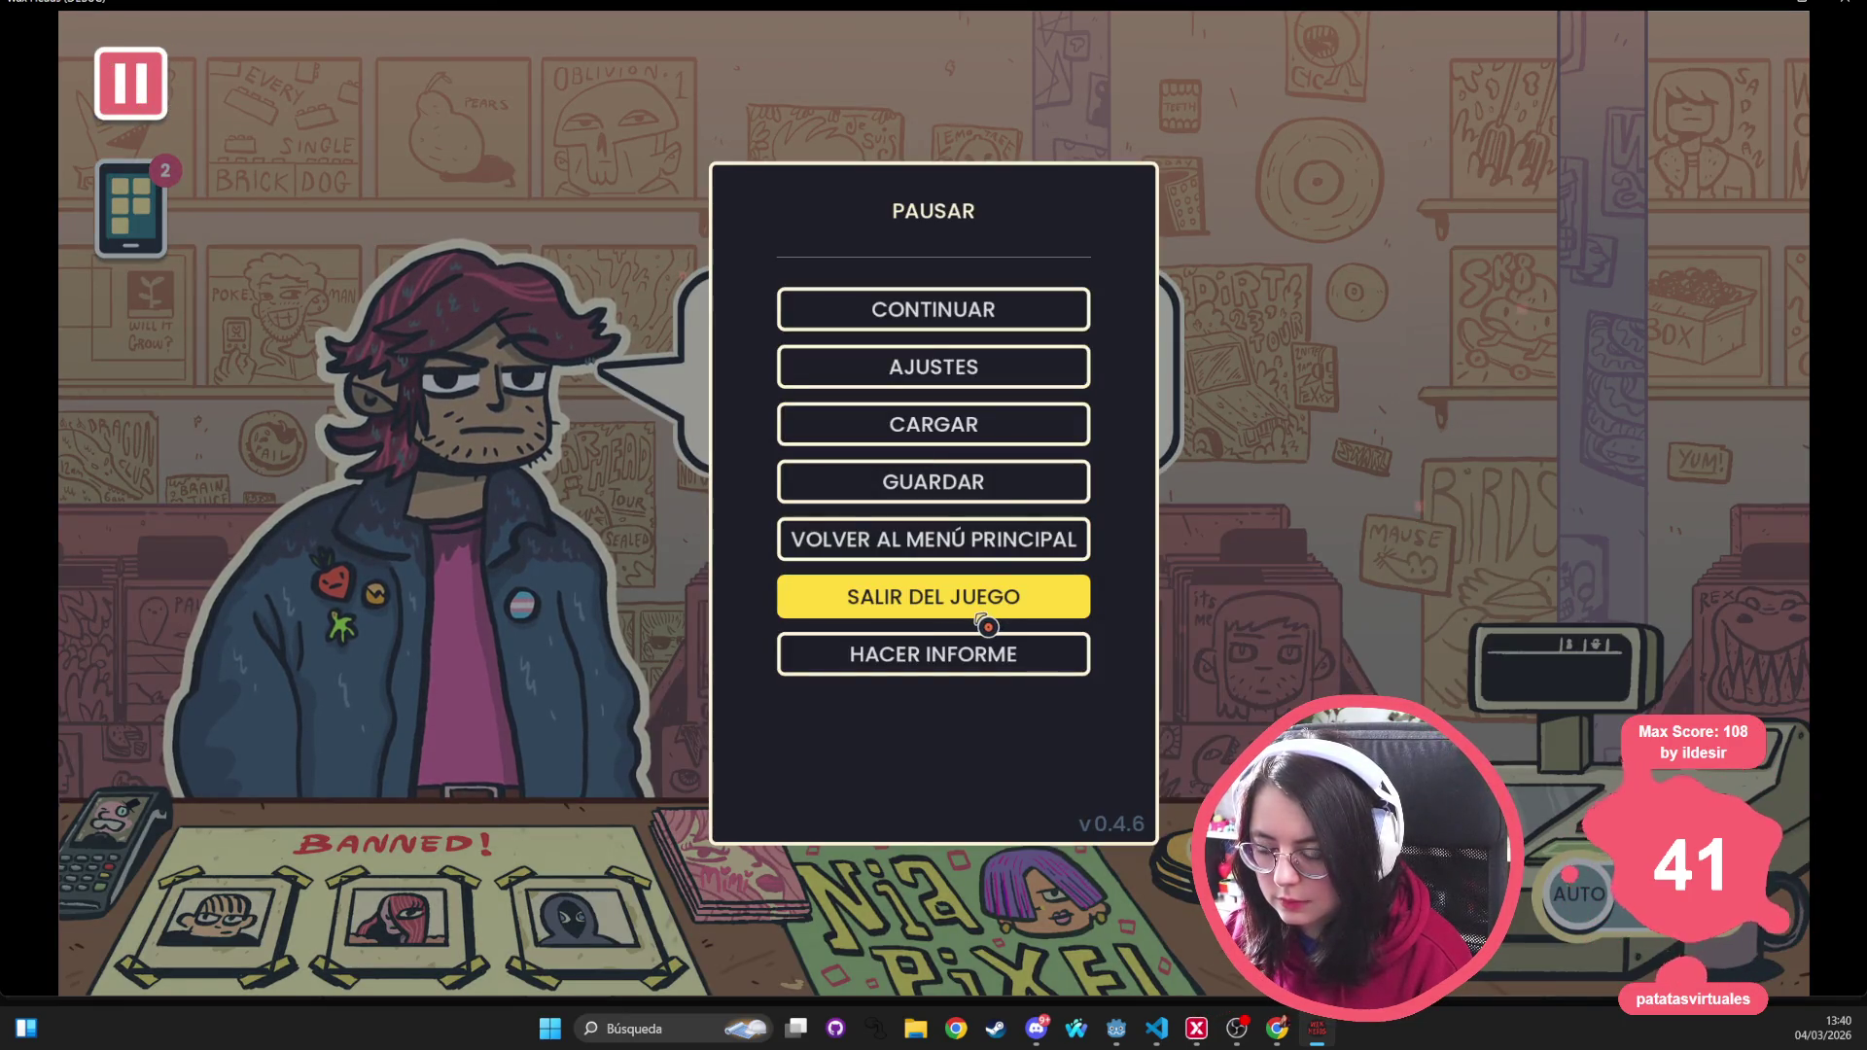
click(807, 544)
click(765, 560)
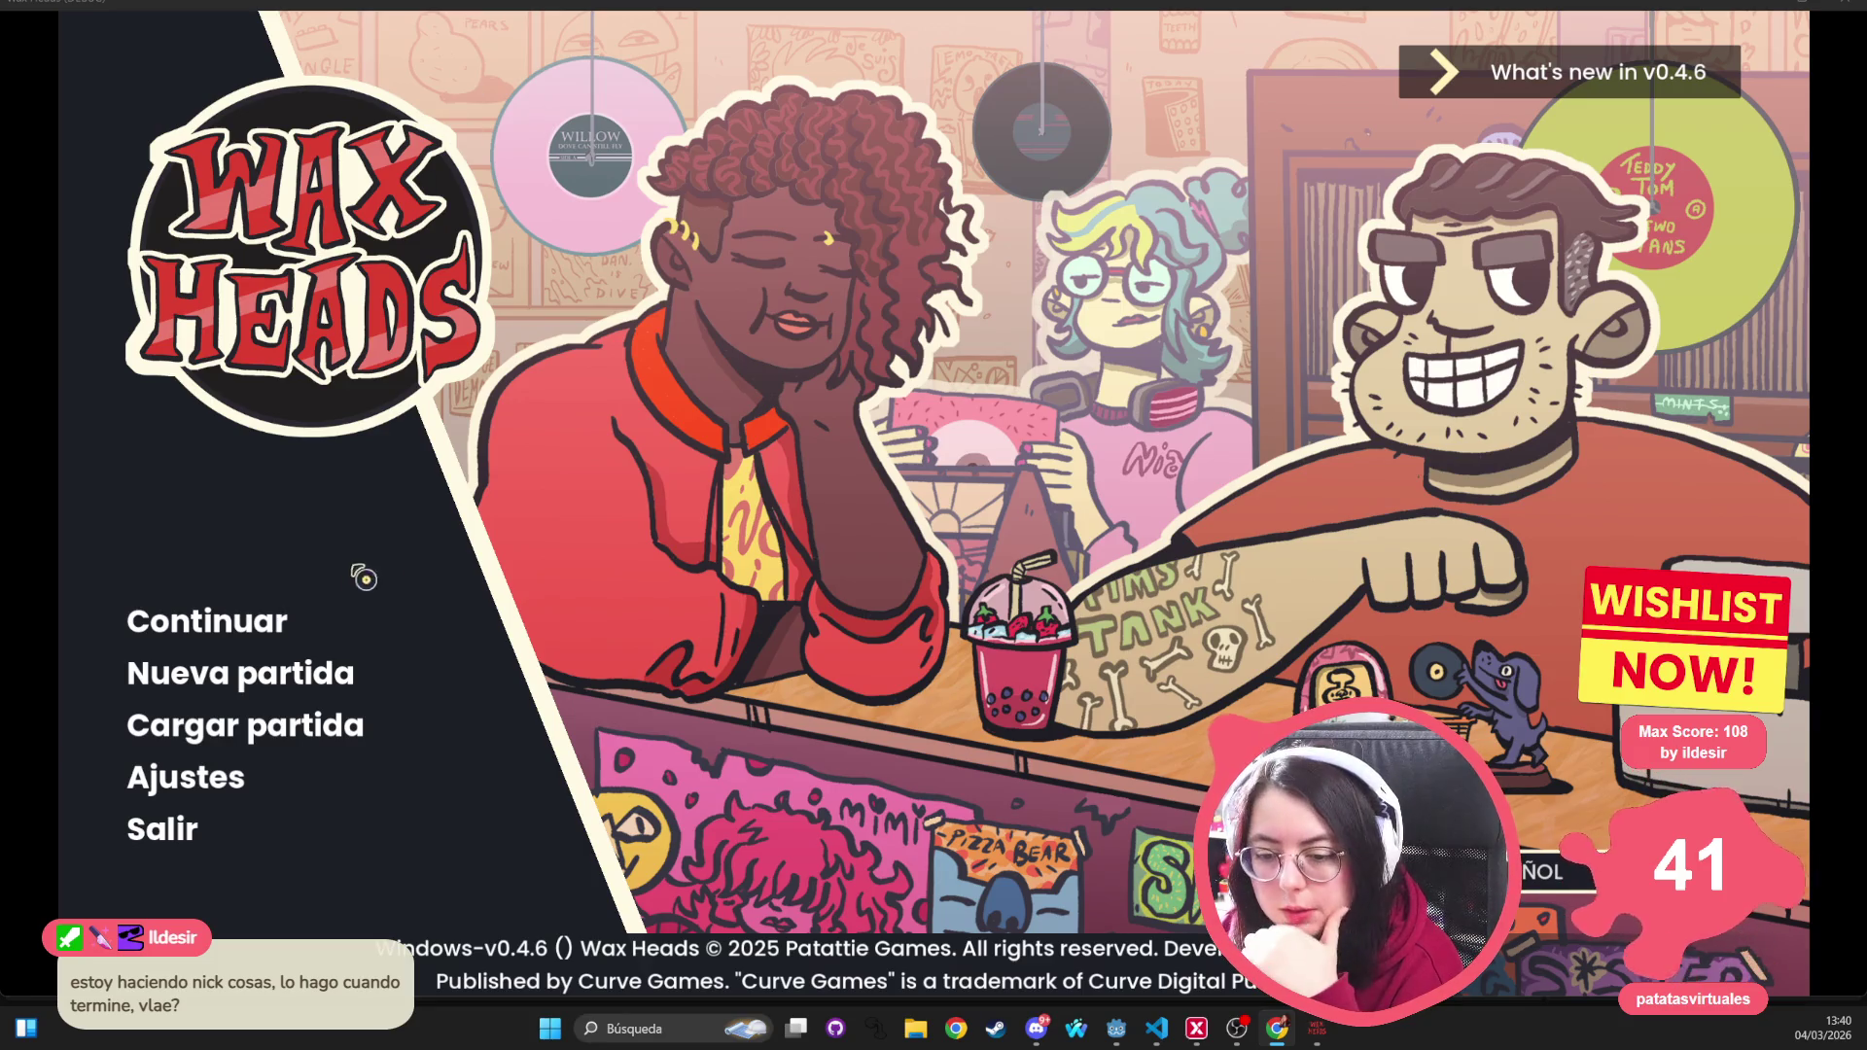
click(181, 638)
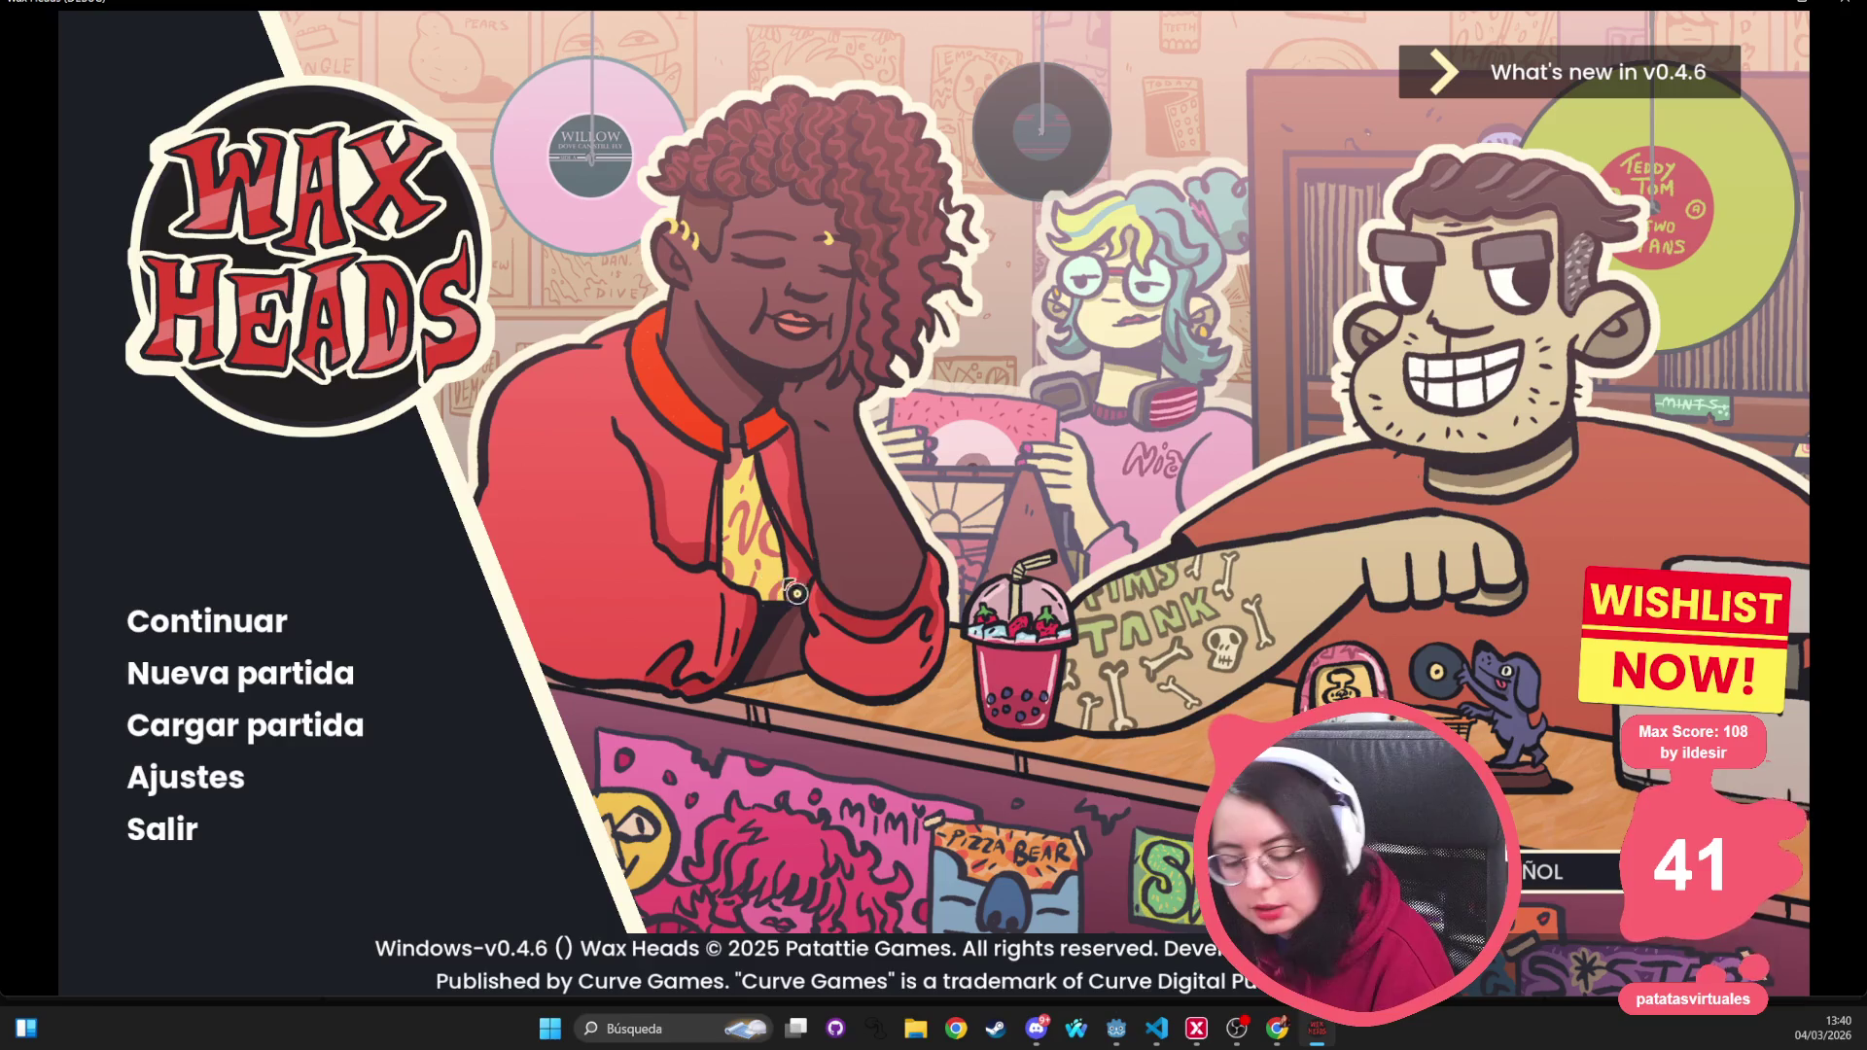
key(alt+F4)
Open outro.tres in the Inspector through a Quick Open search for 'outro'
click(748, 379)
key(ctrl+o)
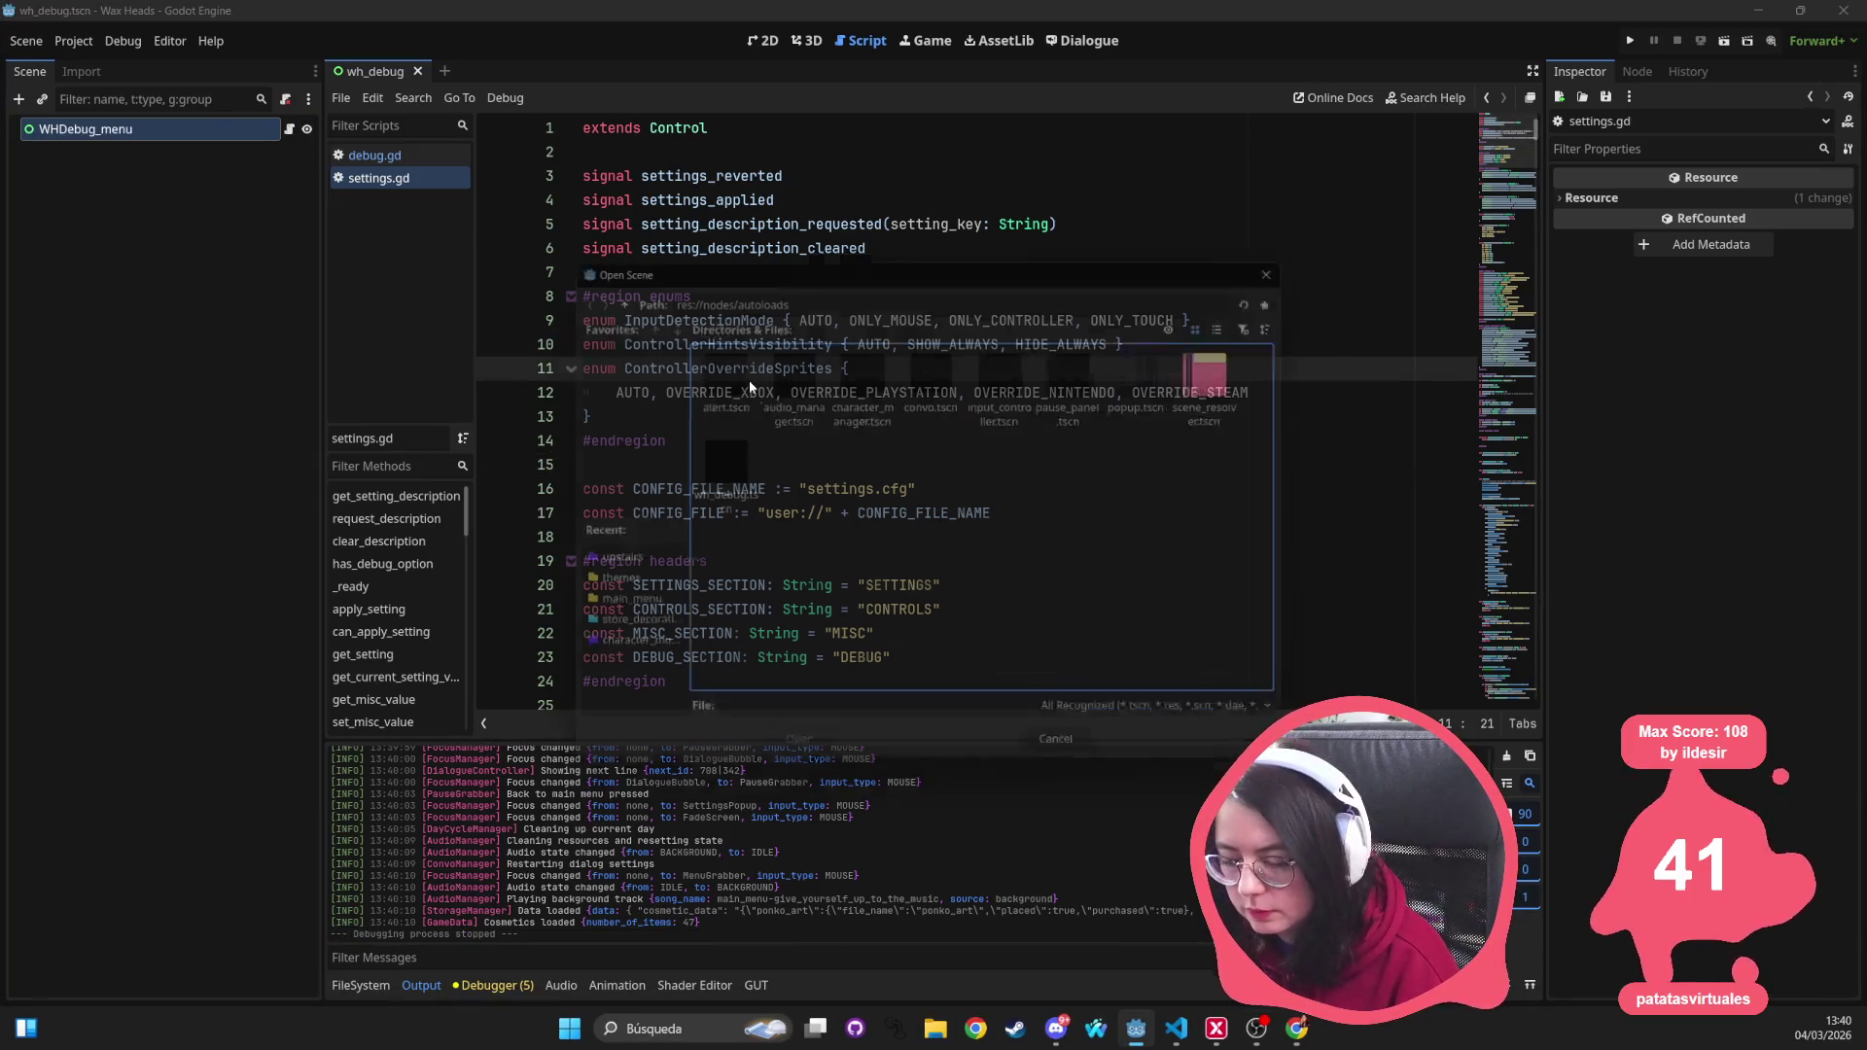
key(Escape)
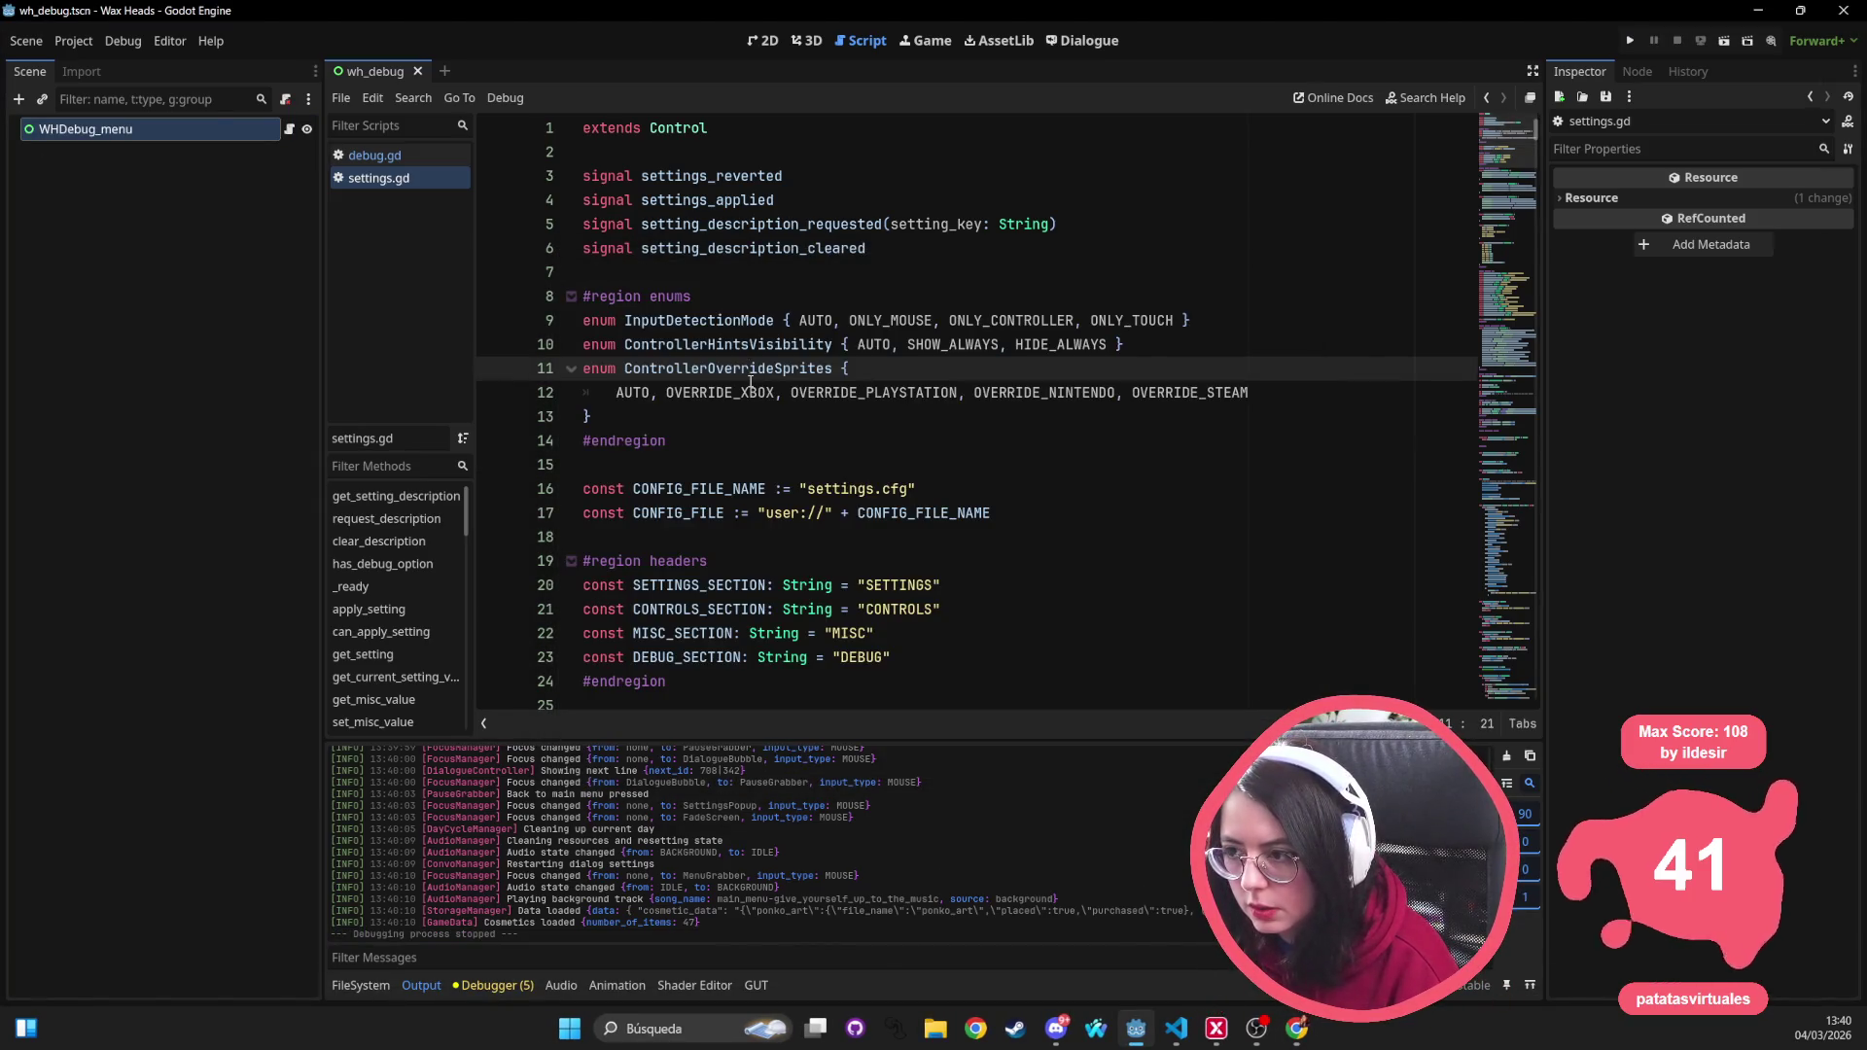
key(shift+alt+o)
text(outro)
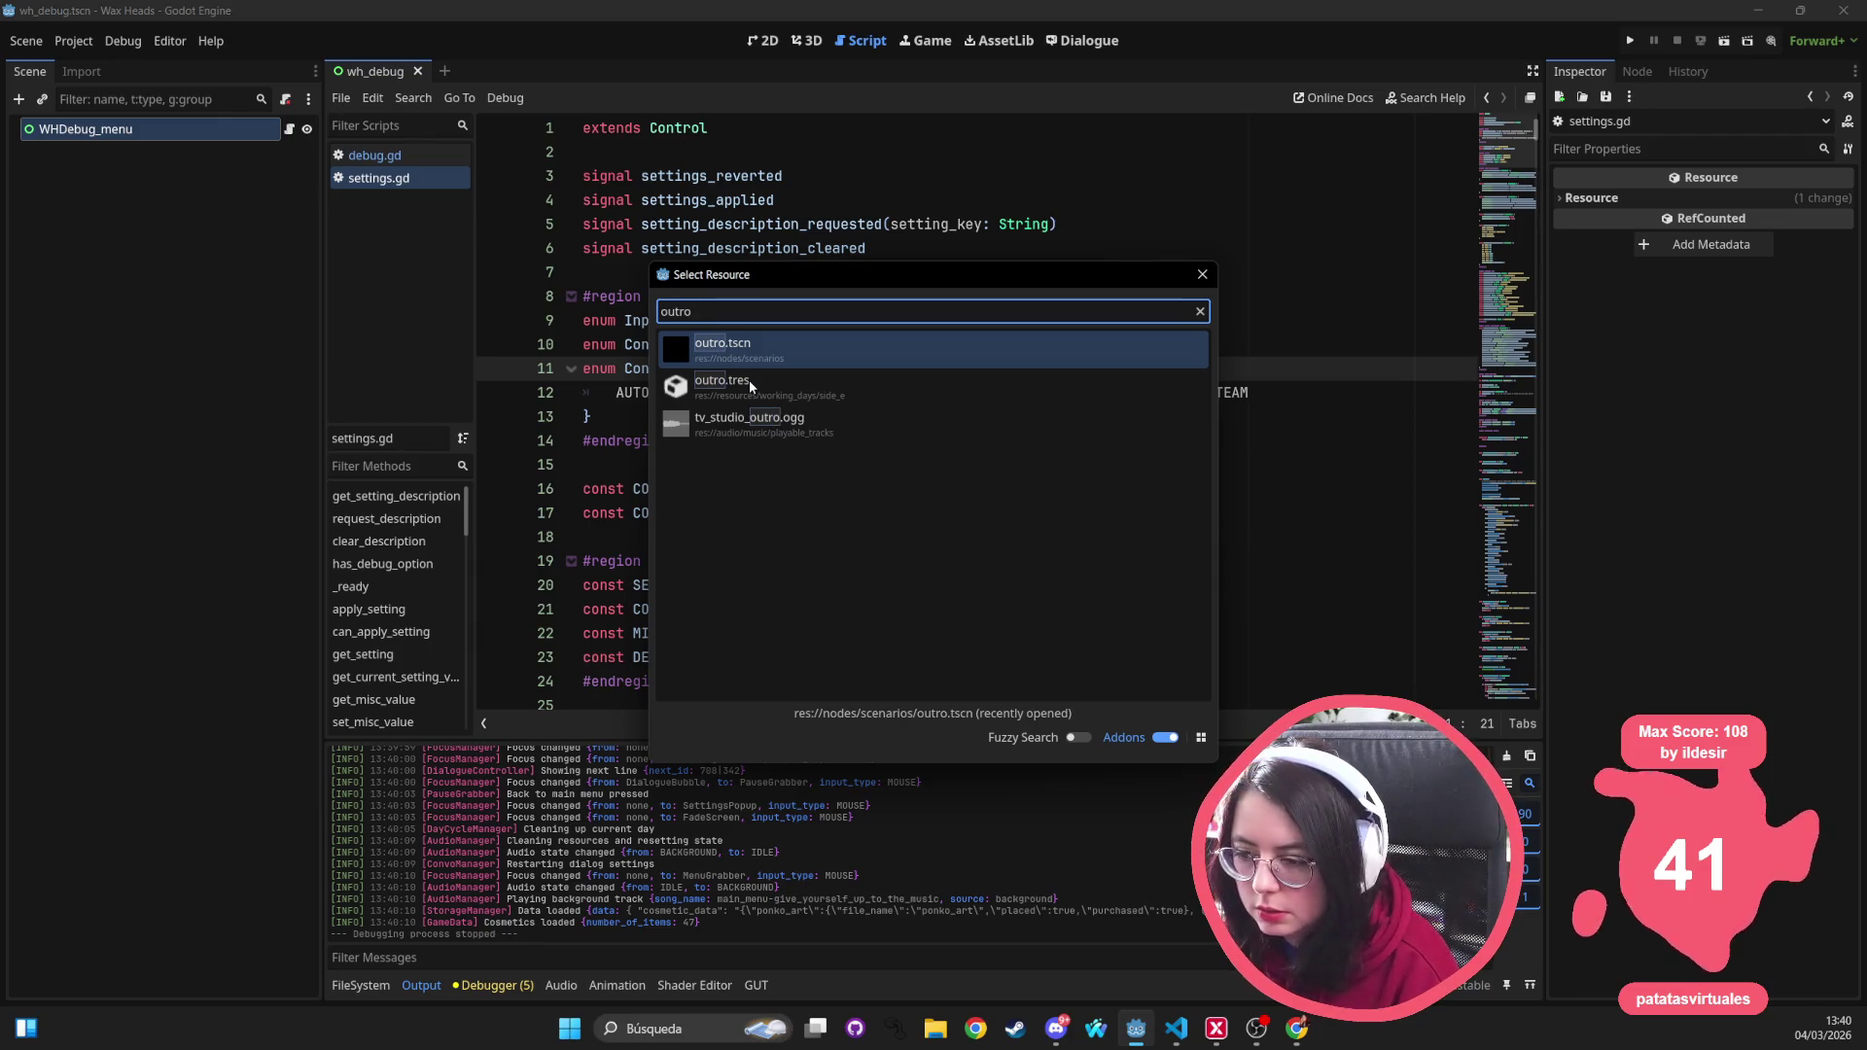
key(Down)
key(Return)
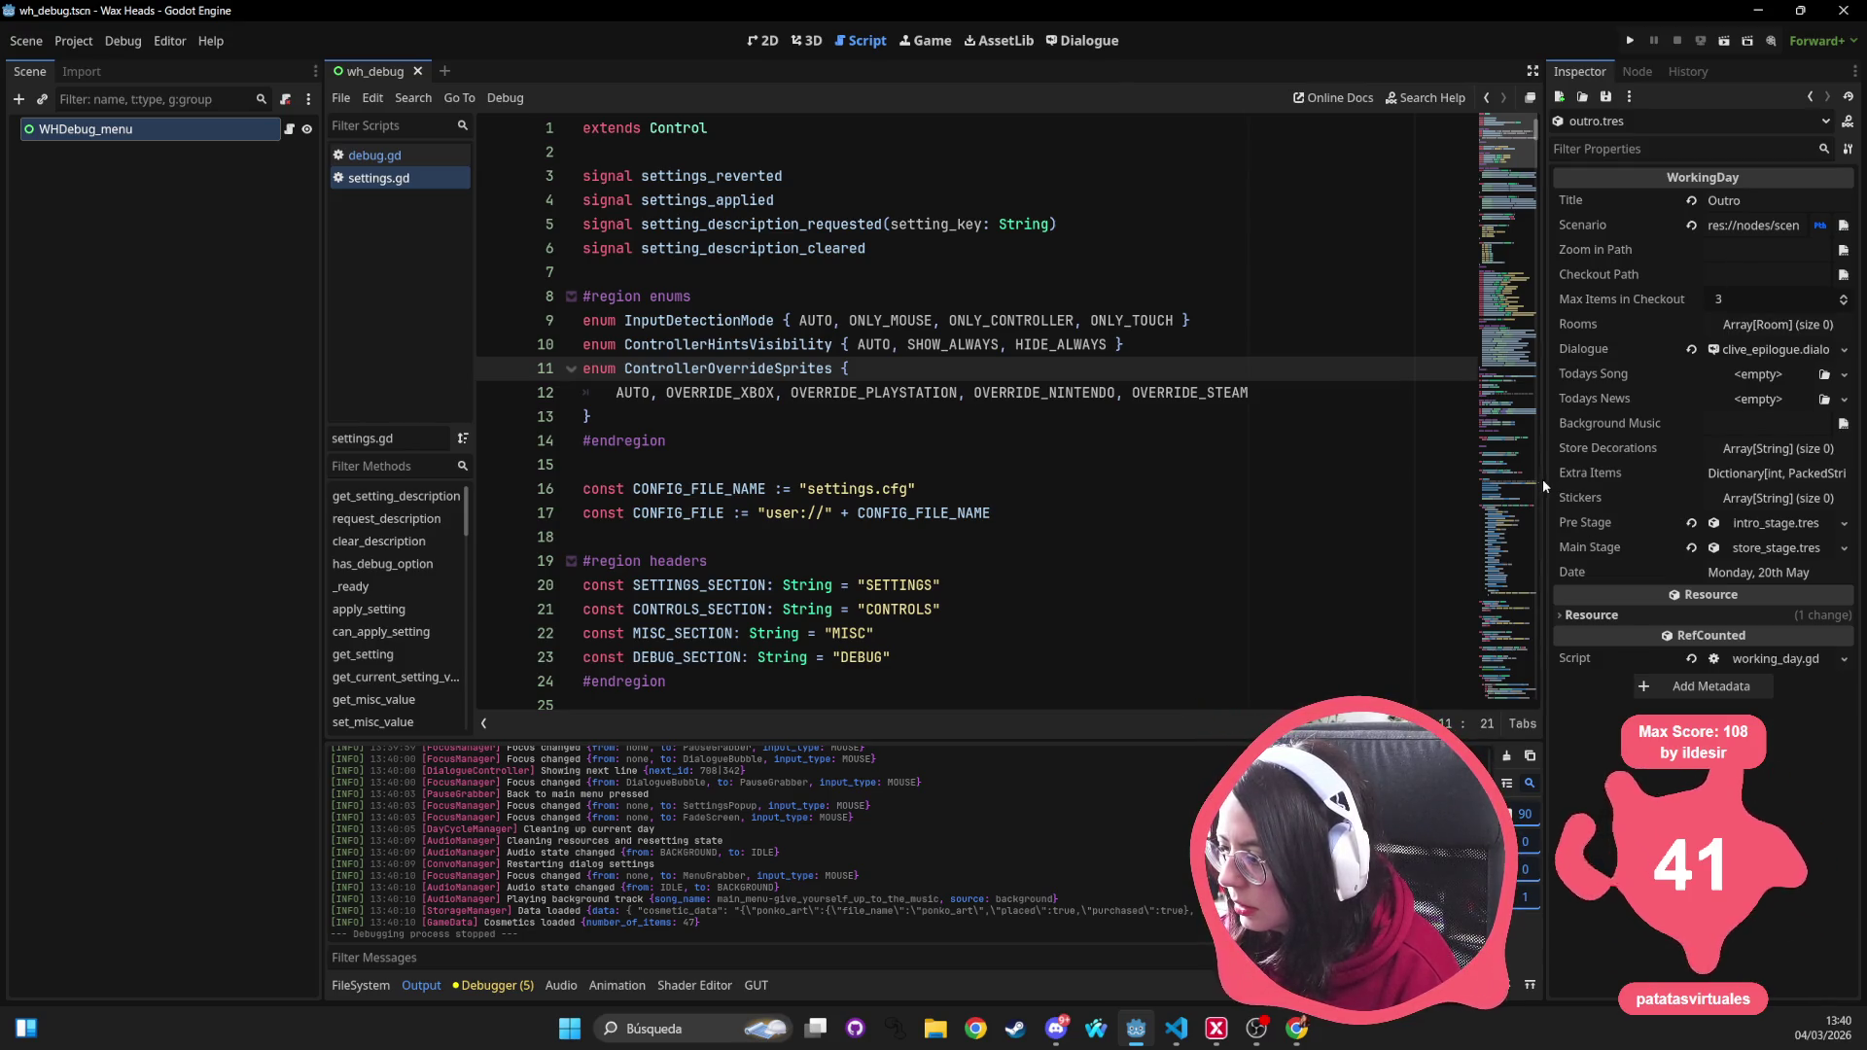
Widen the Inspector and check the Background Music resource picker without choosing anything
mouse_move(1544, 478)
mouse_down()
mouse_move(1333, 467)
mouse_move(1278, 438)
mouse_up()
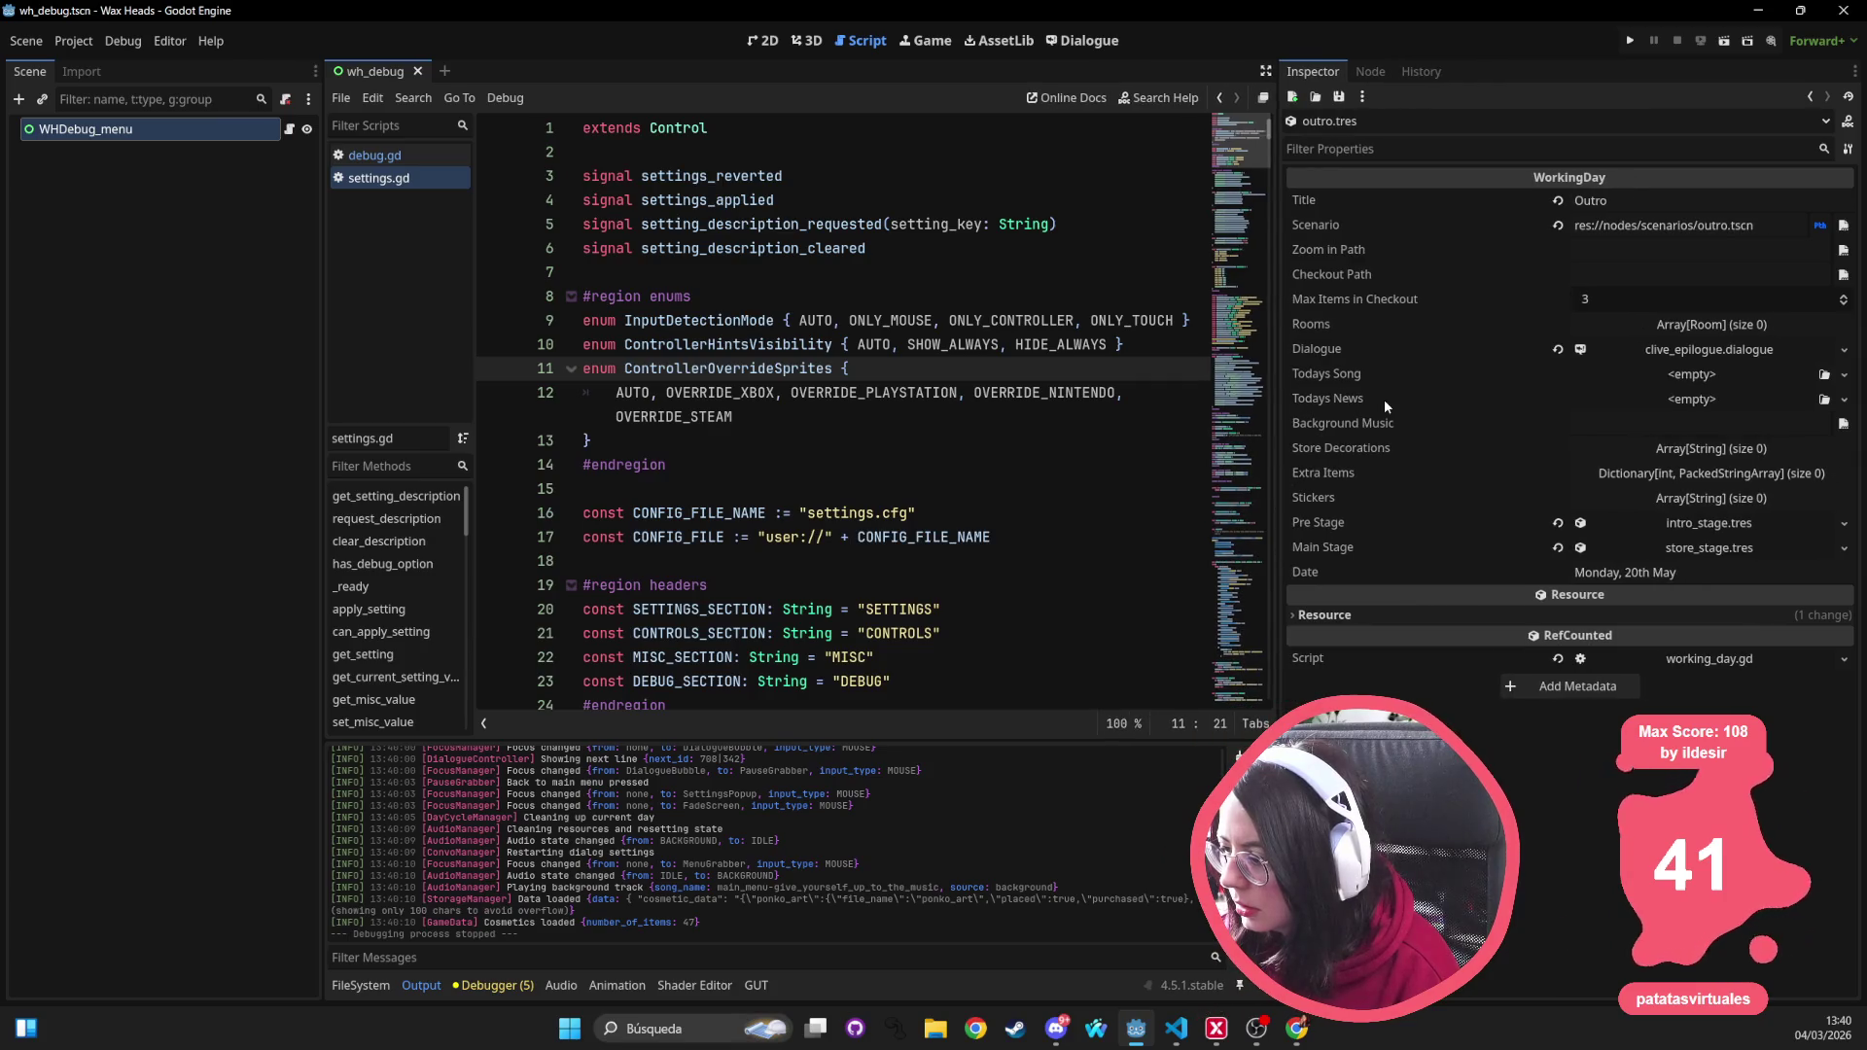
click(1652, 424)
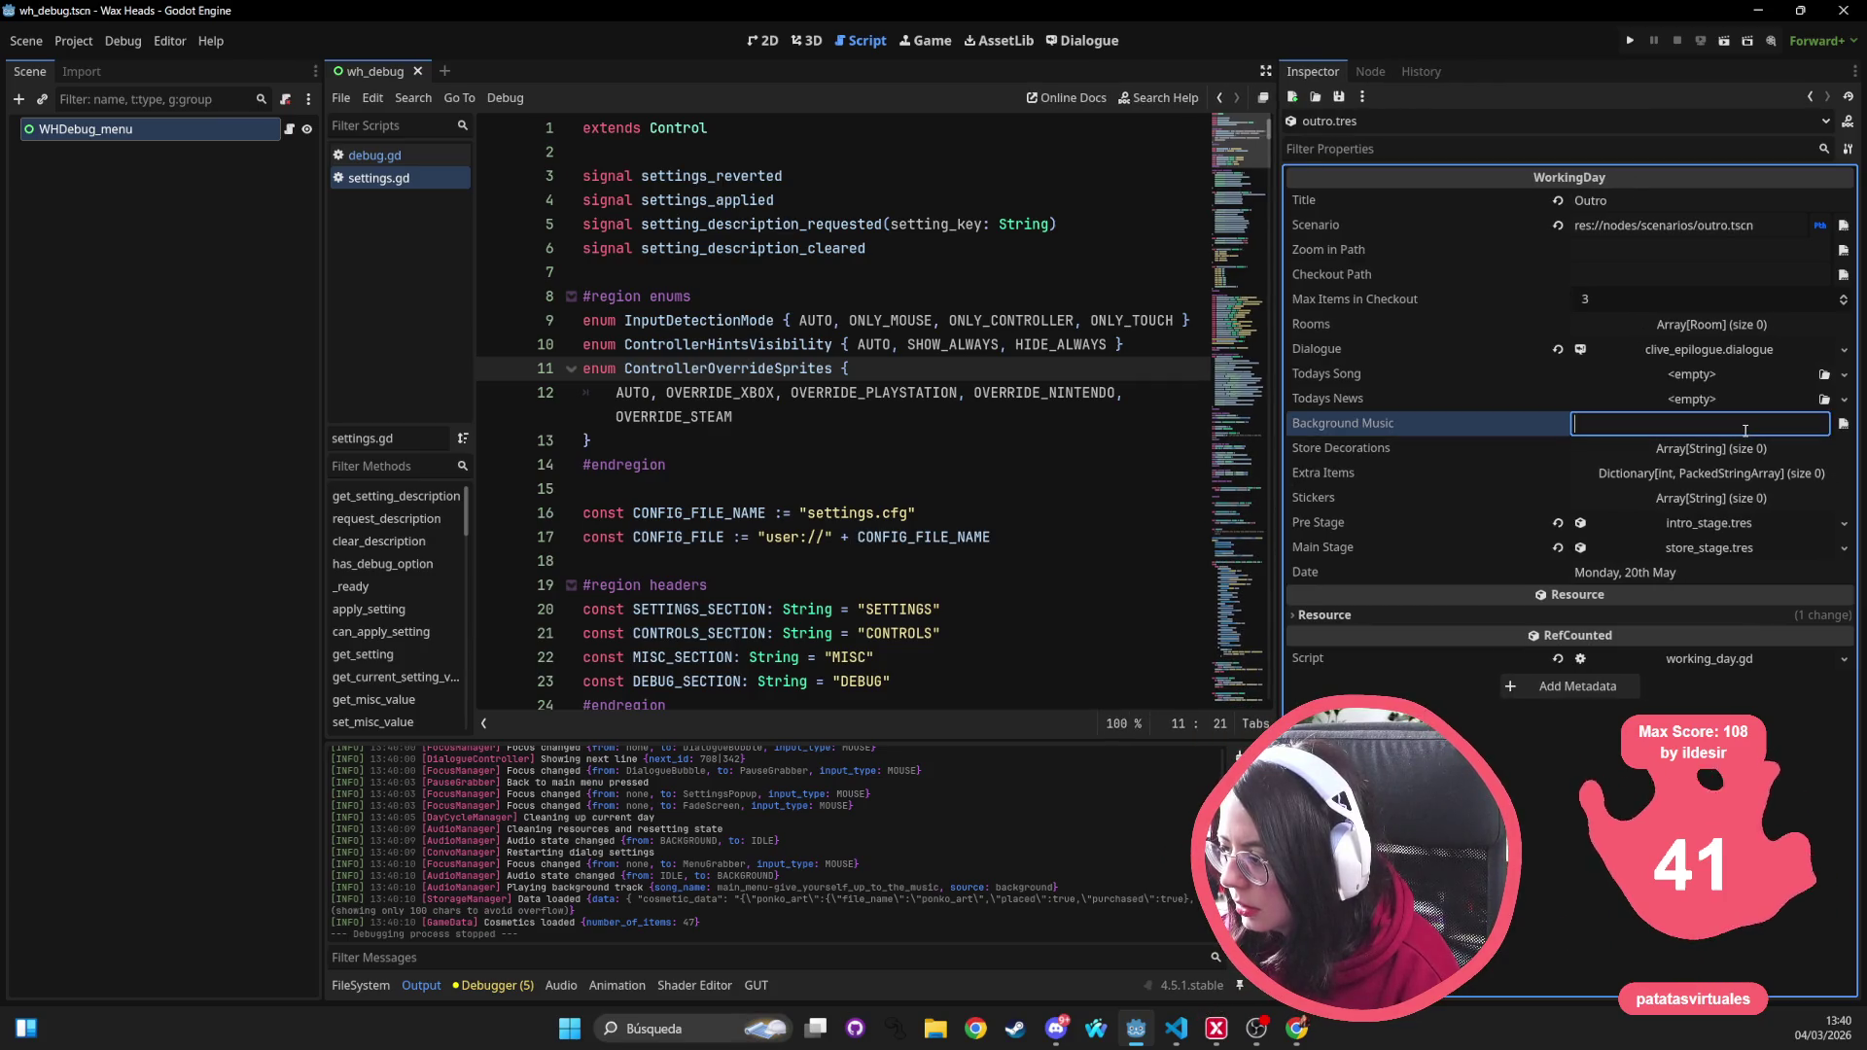
click(1843, 425)
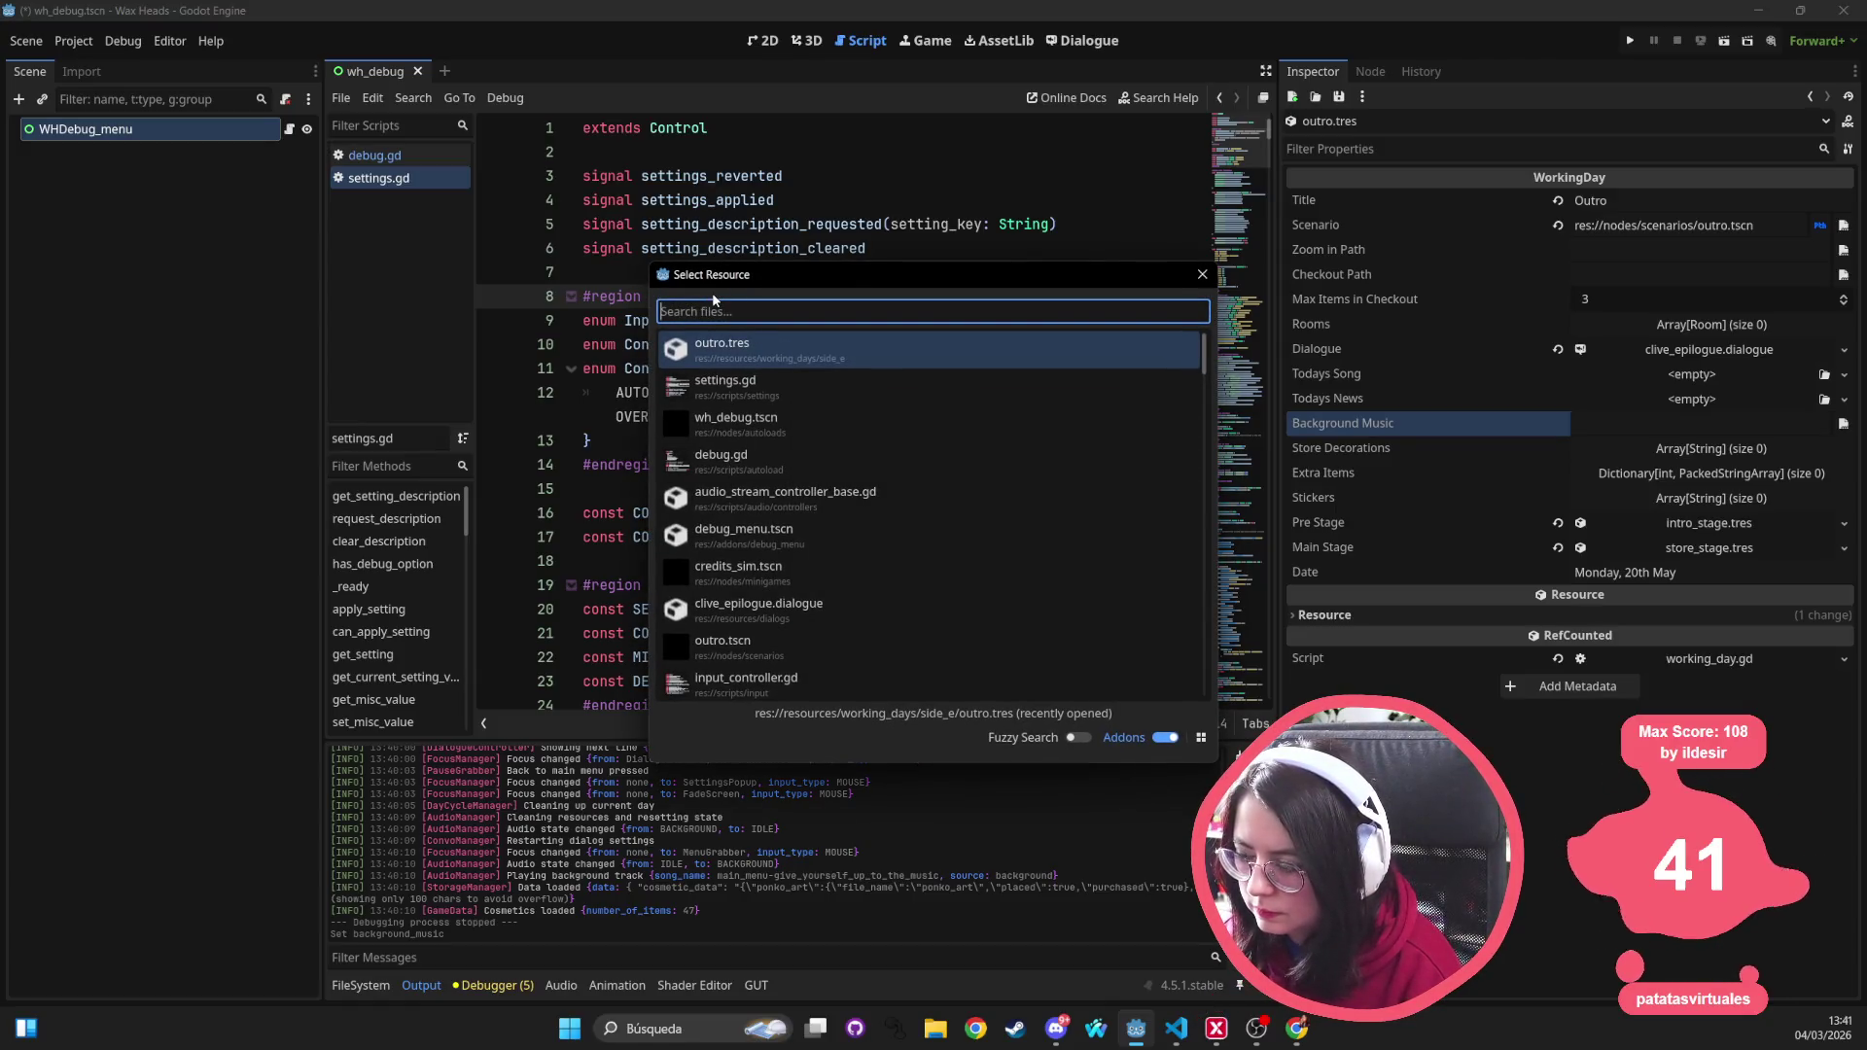
key(Escape)
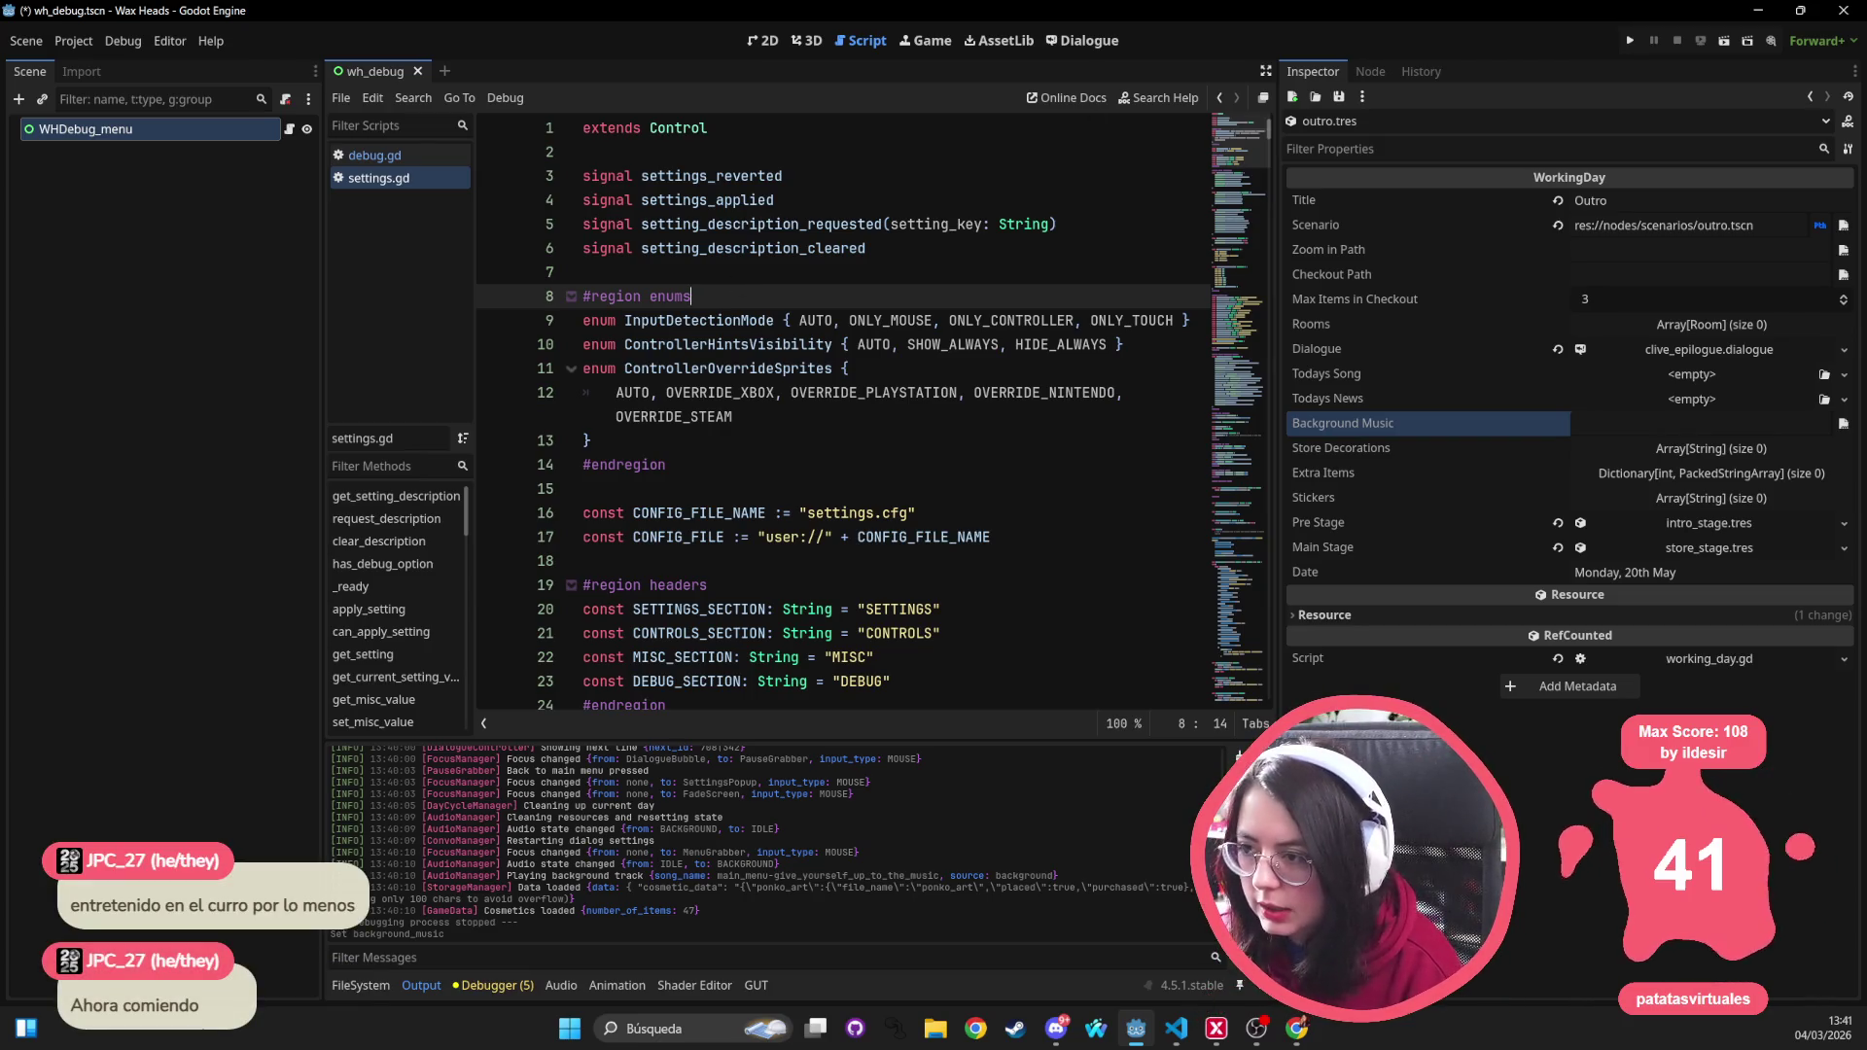
click(1082, 39)
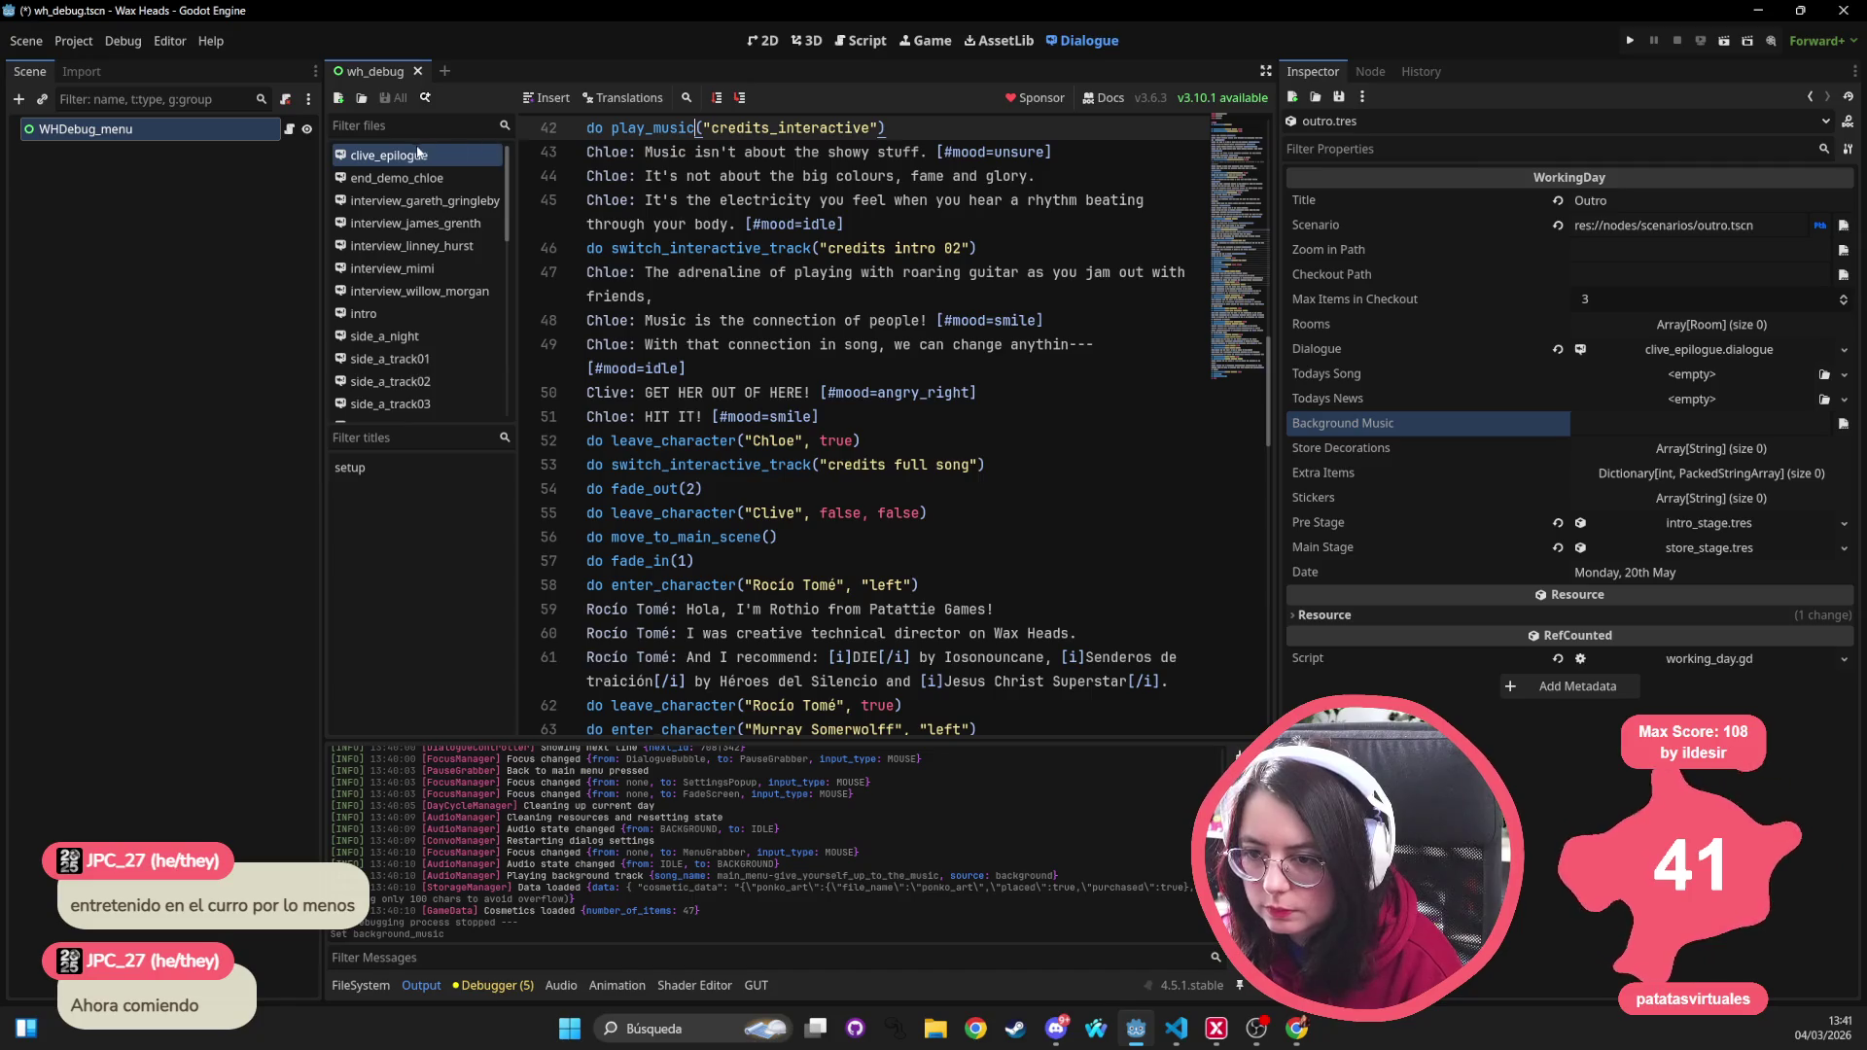
scroll(912, 370, down, 5)
scroll(778, 341, up, 8)
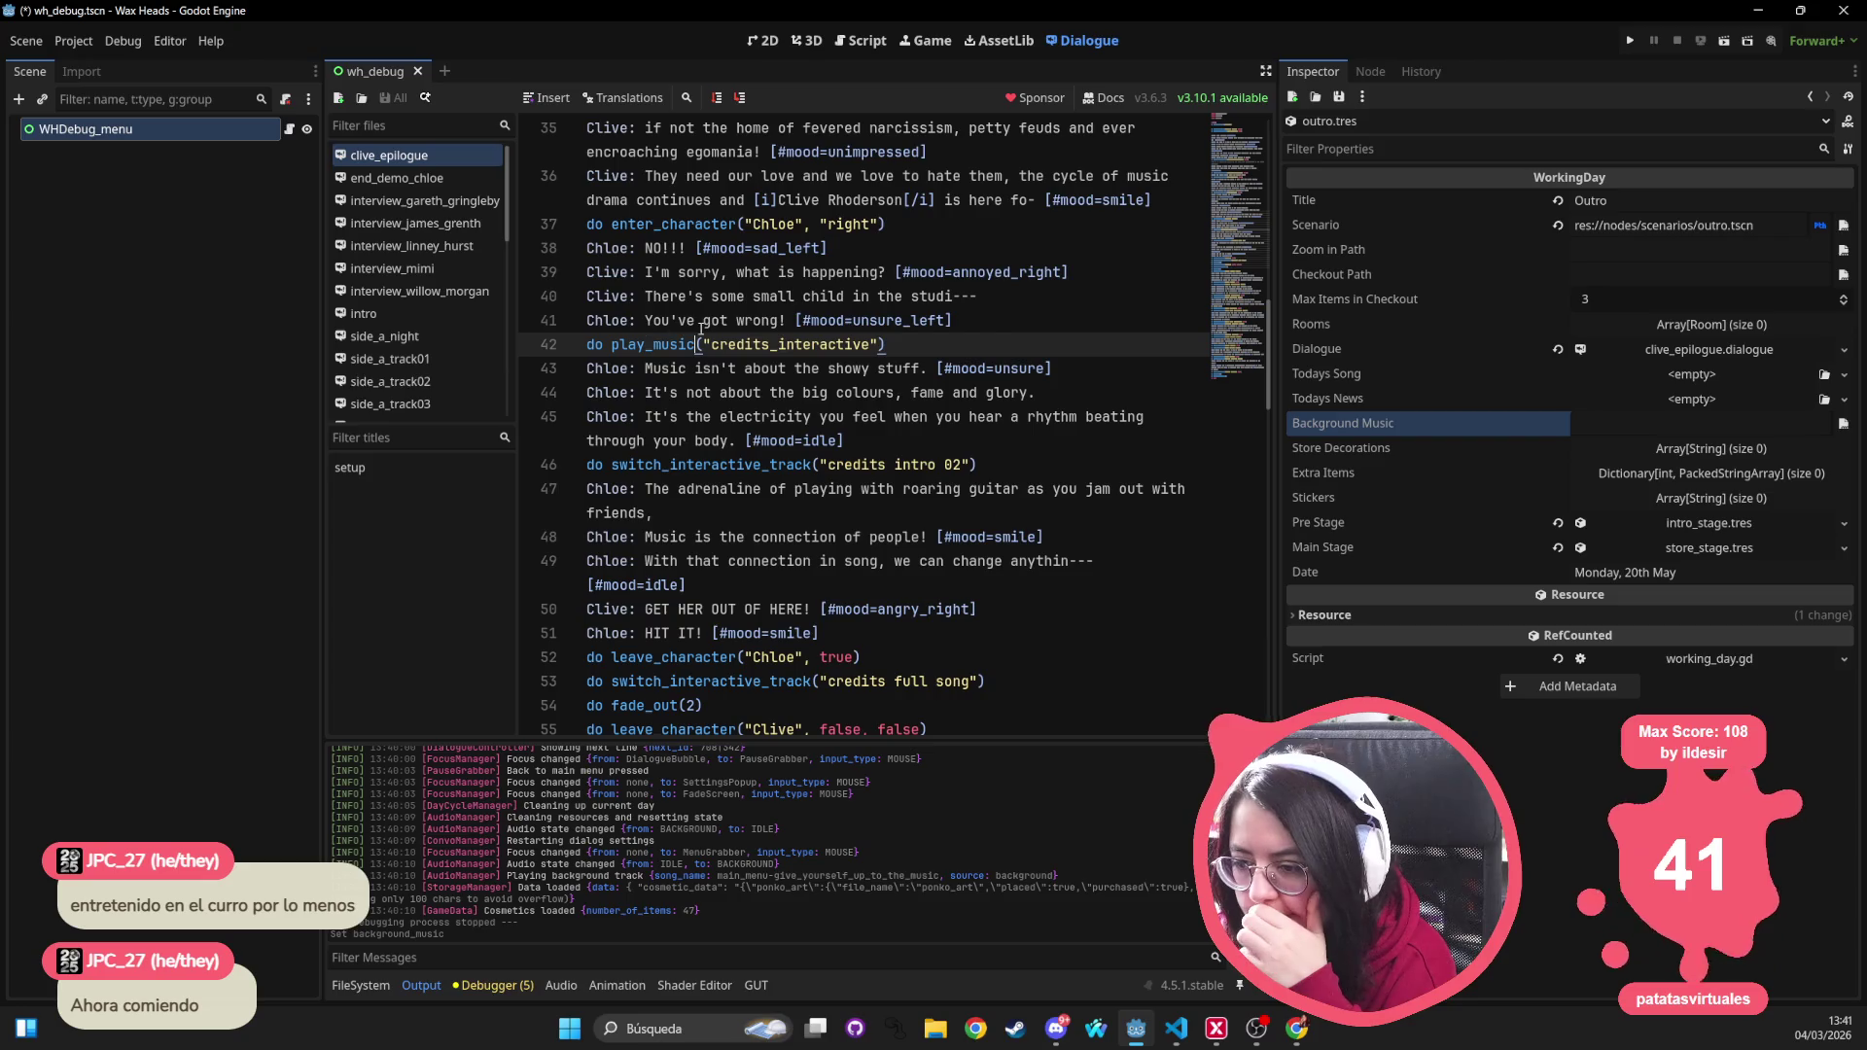
double_click(713, 348)
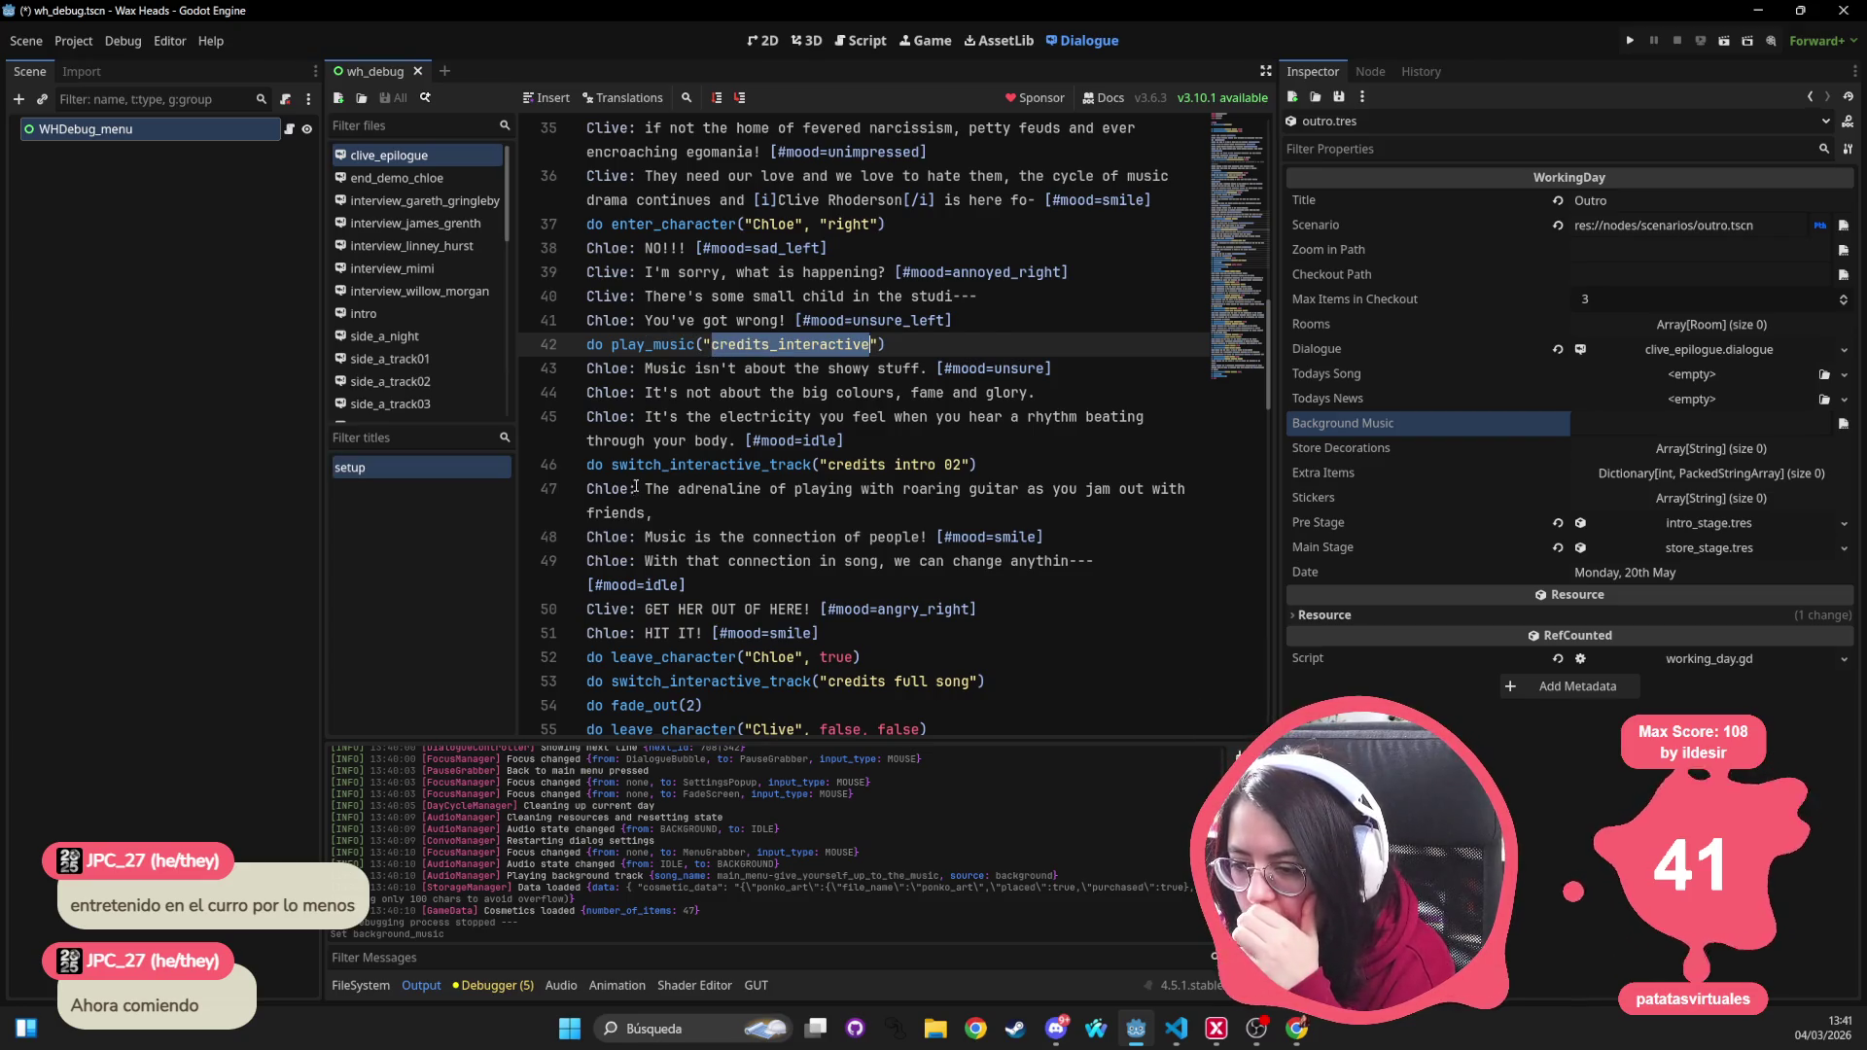
scroll(870, 459, down, 2)
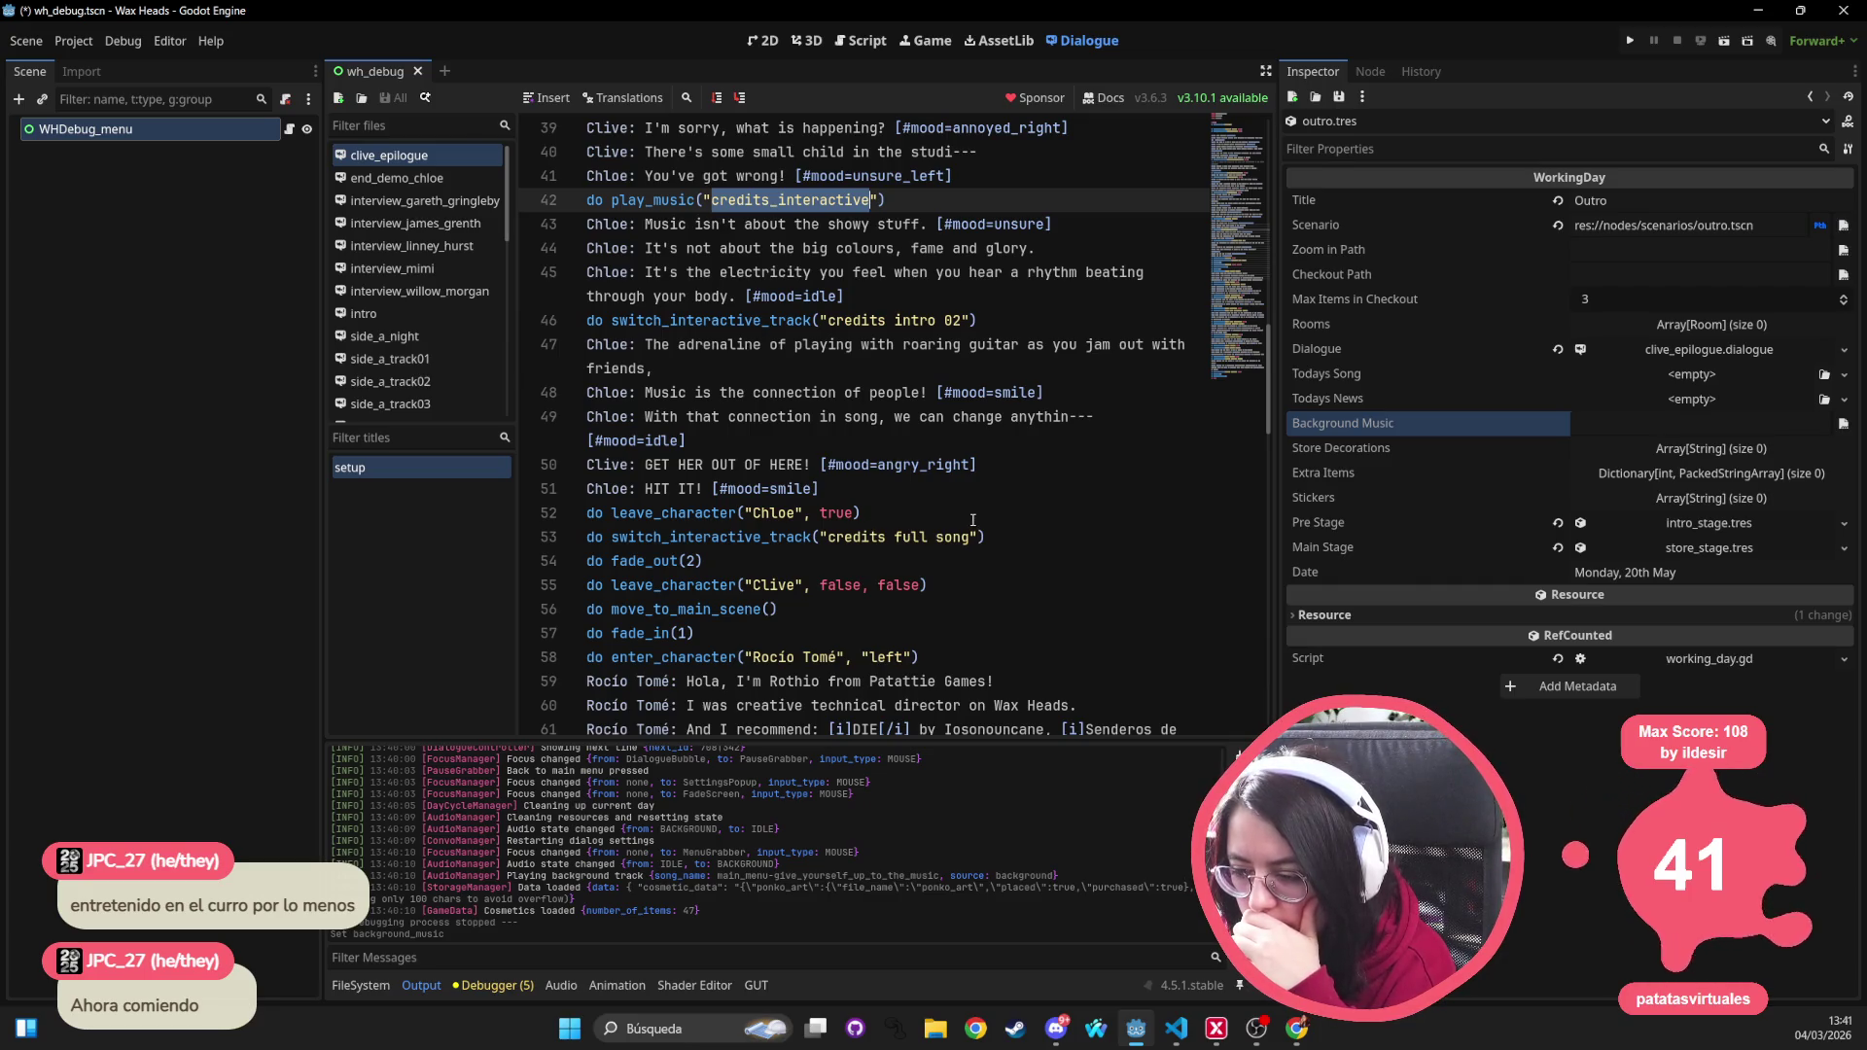
scroll(968, 517, down, 2)
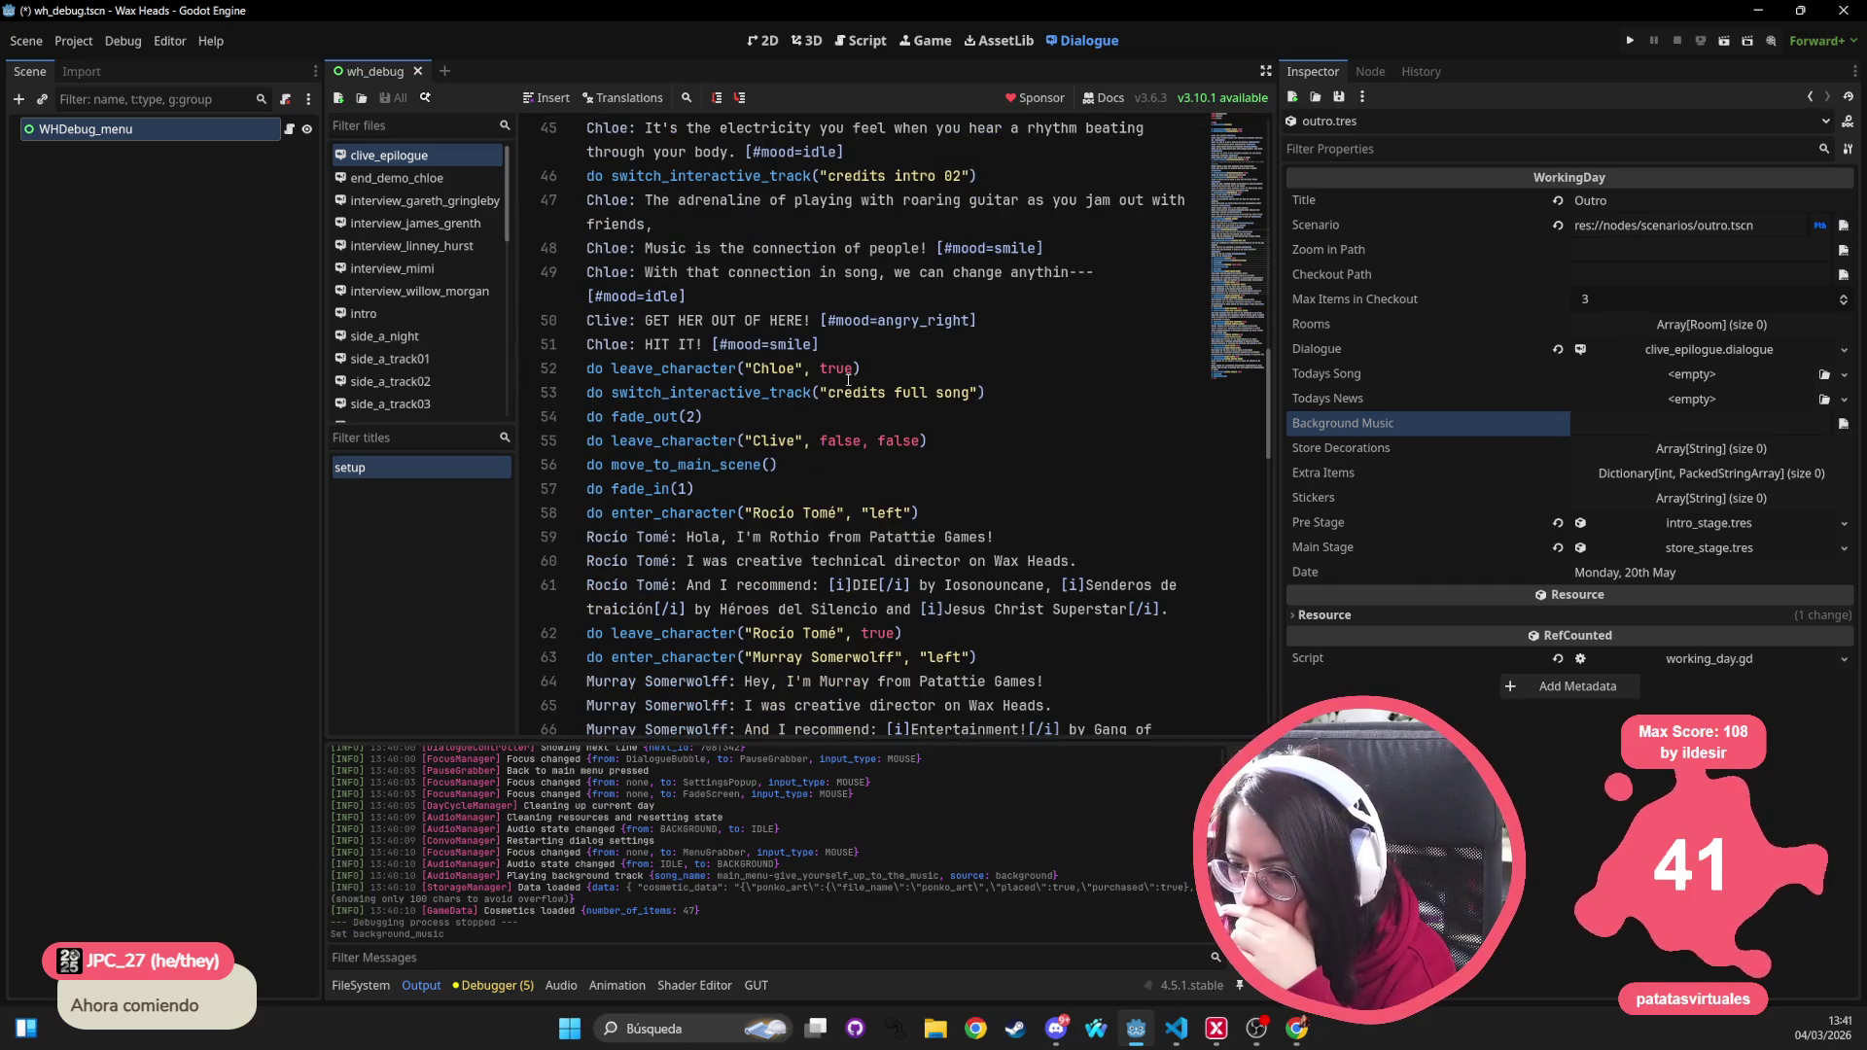
scroll(930, 382, down, 2)
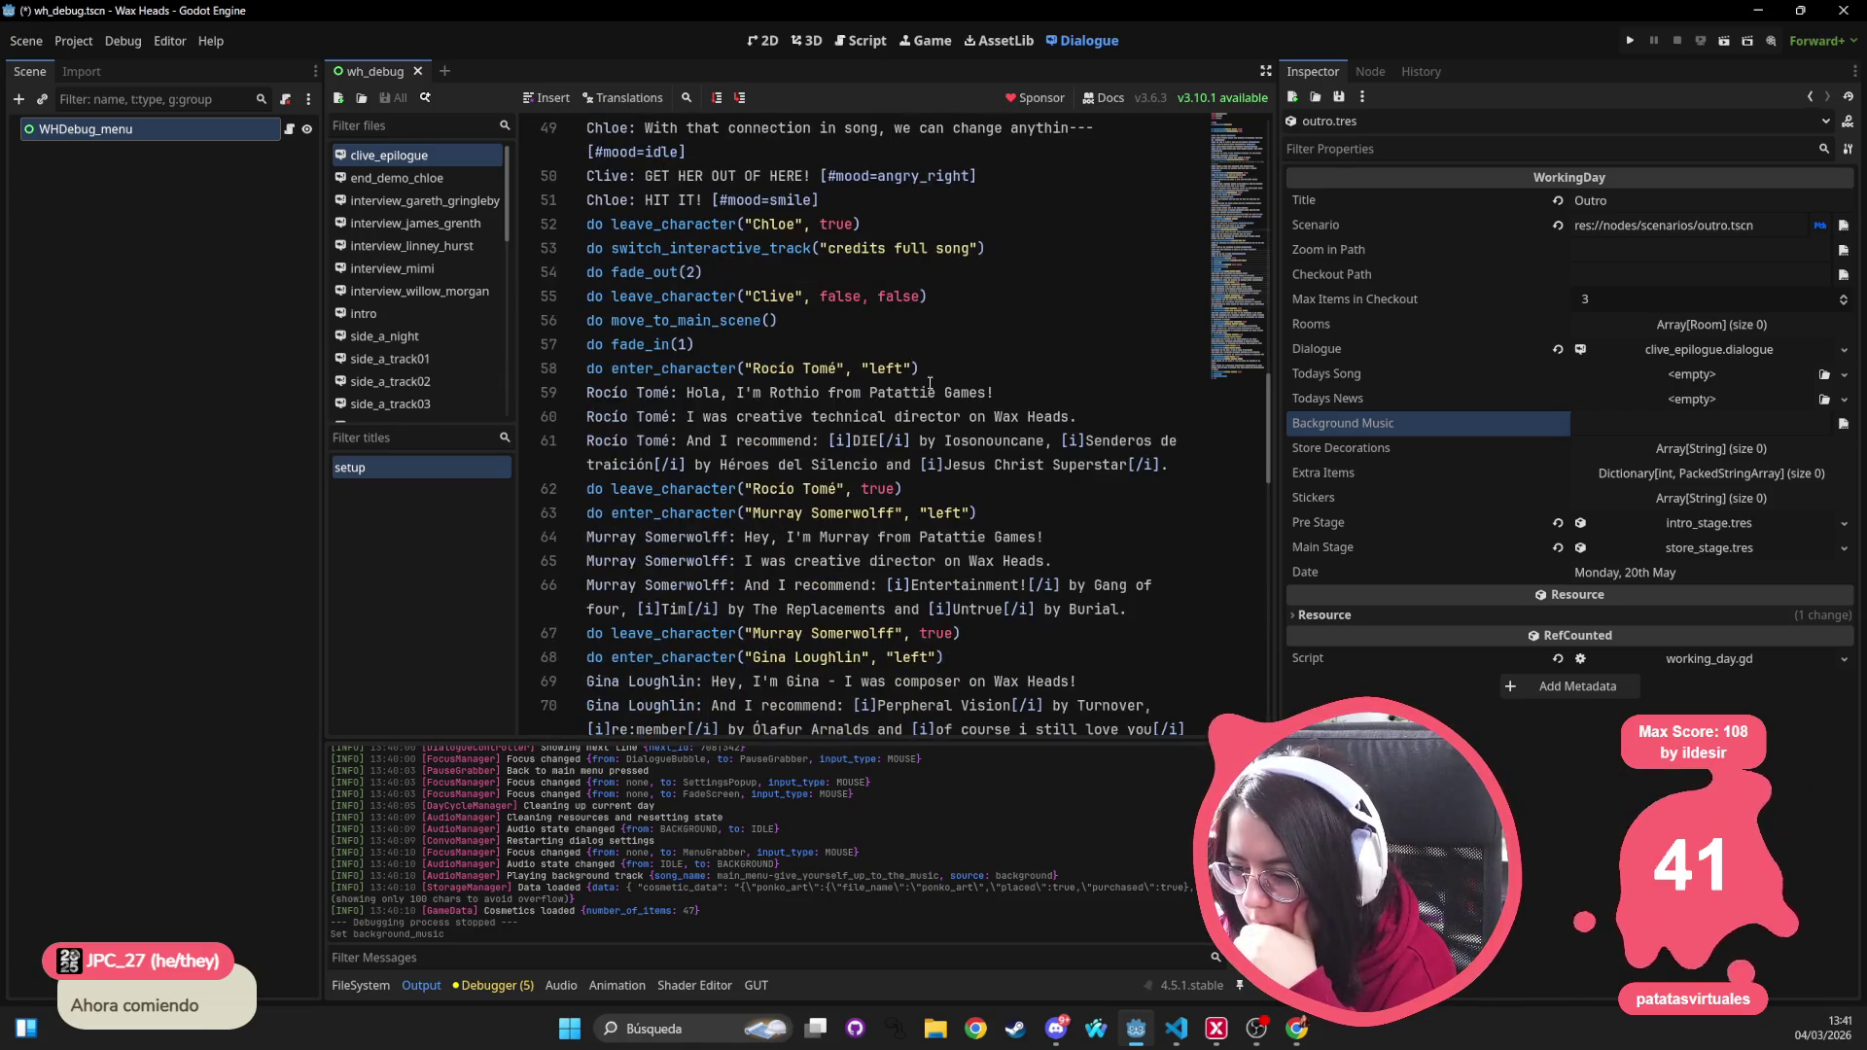
scroll(930, 384, down, 11)
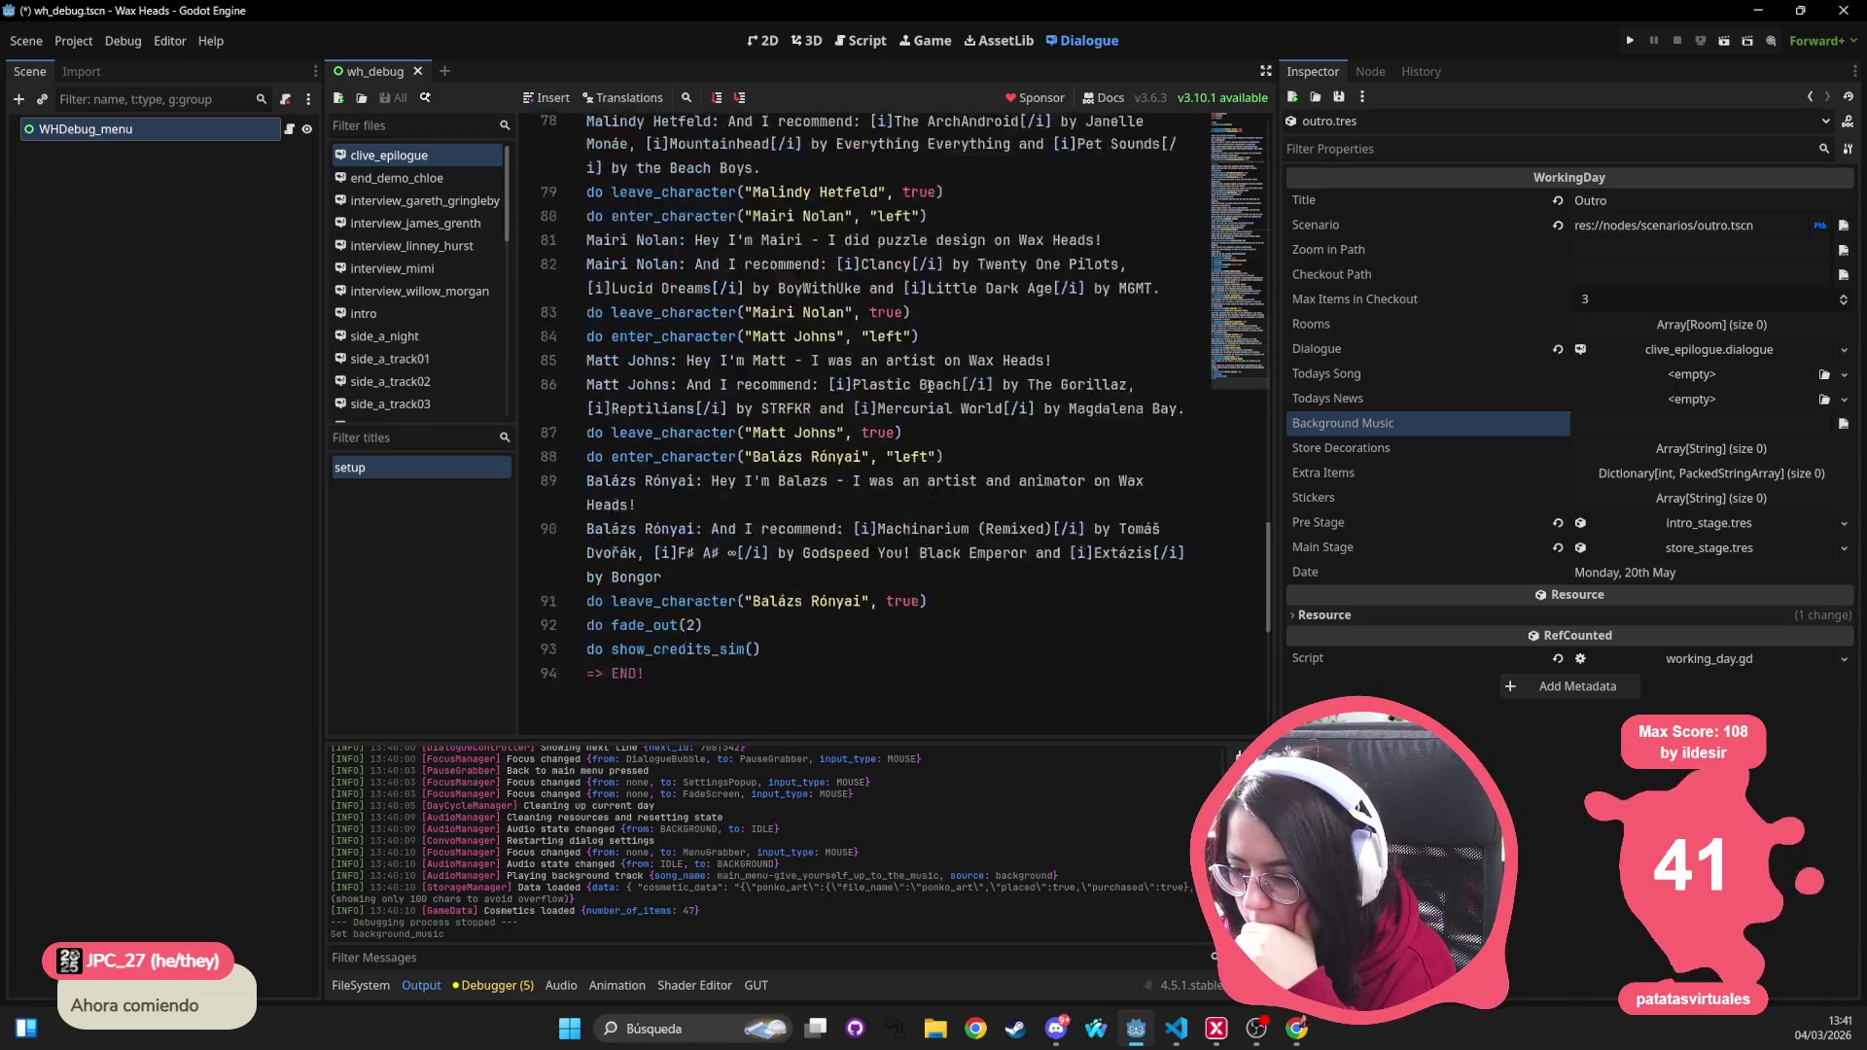
scroll(930, 387, down, 2)
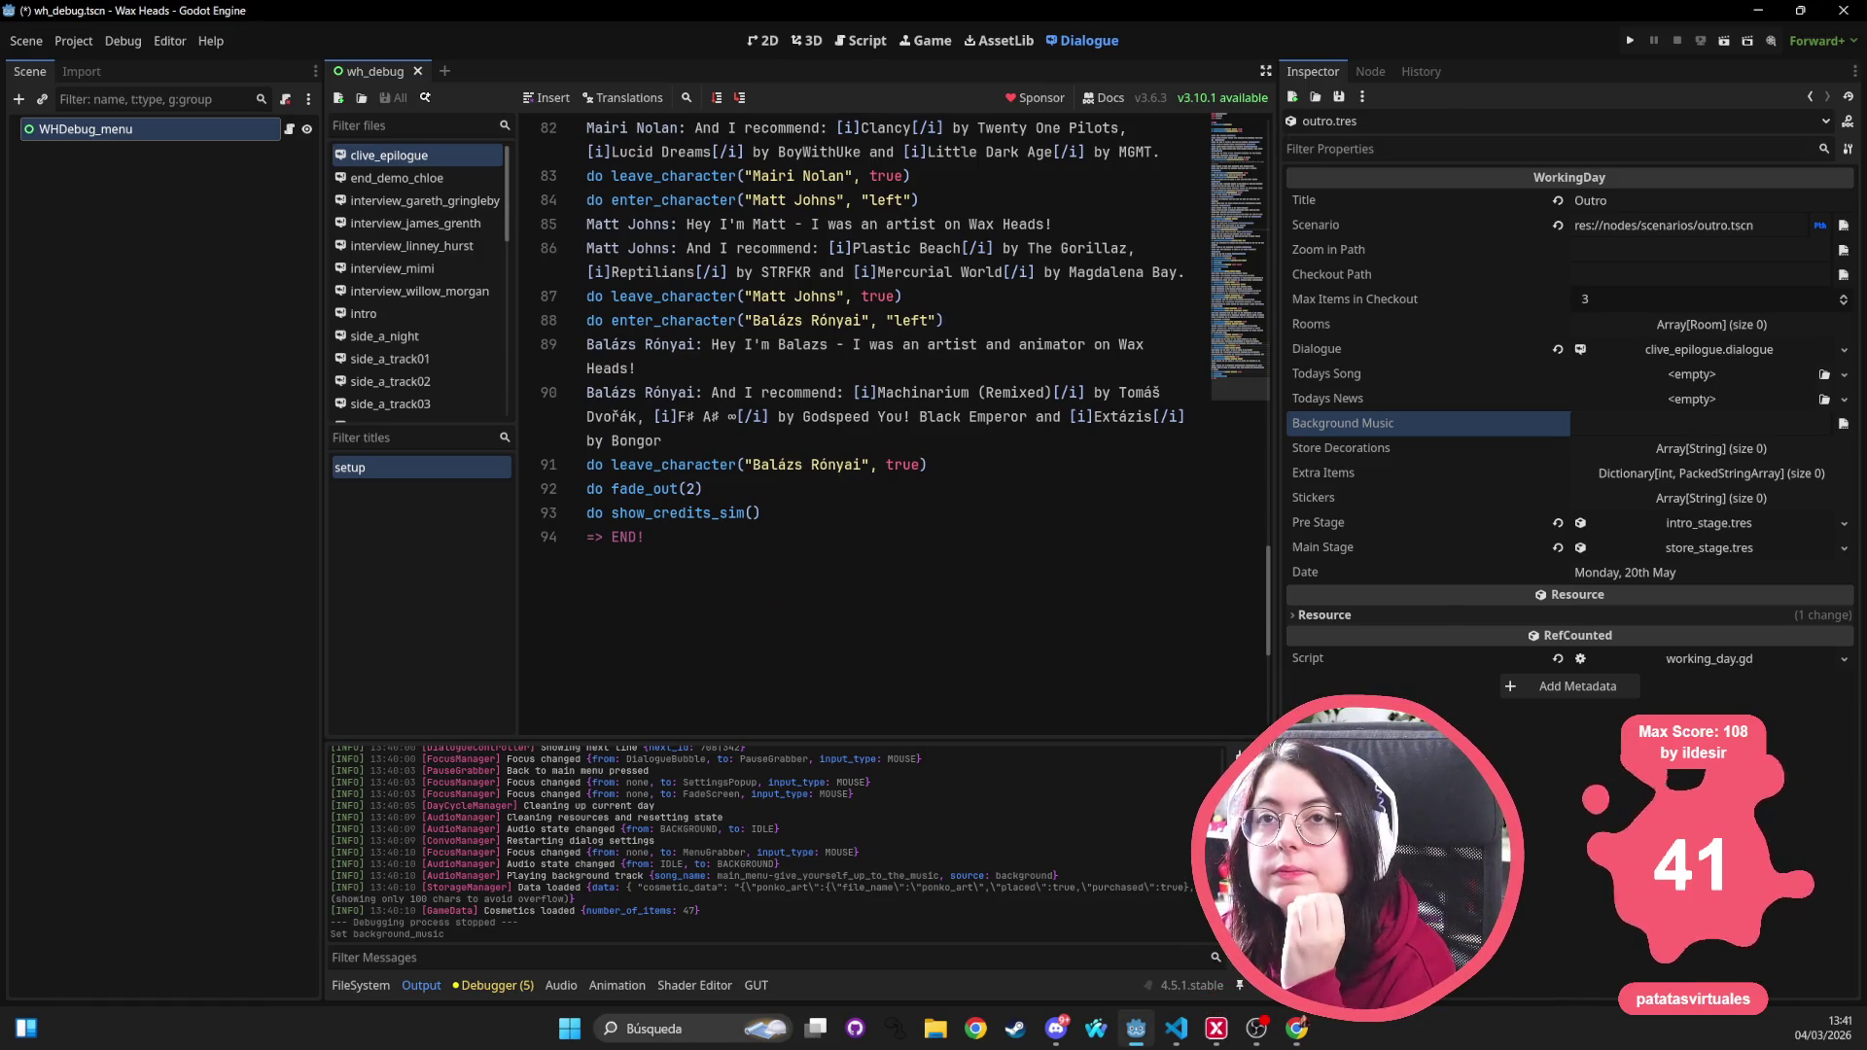
key(alt+Tab)
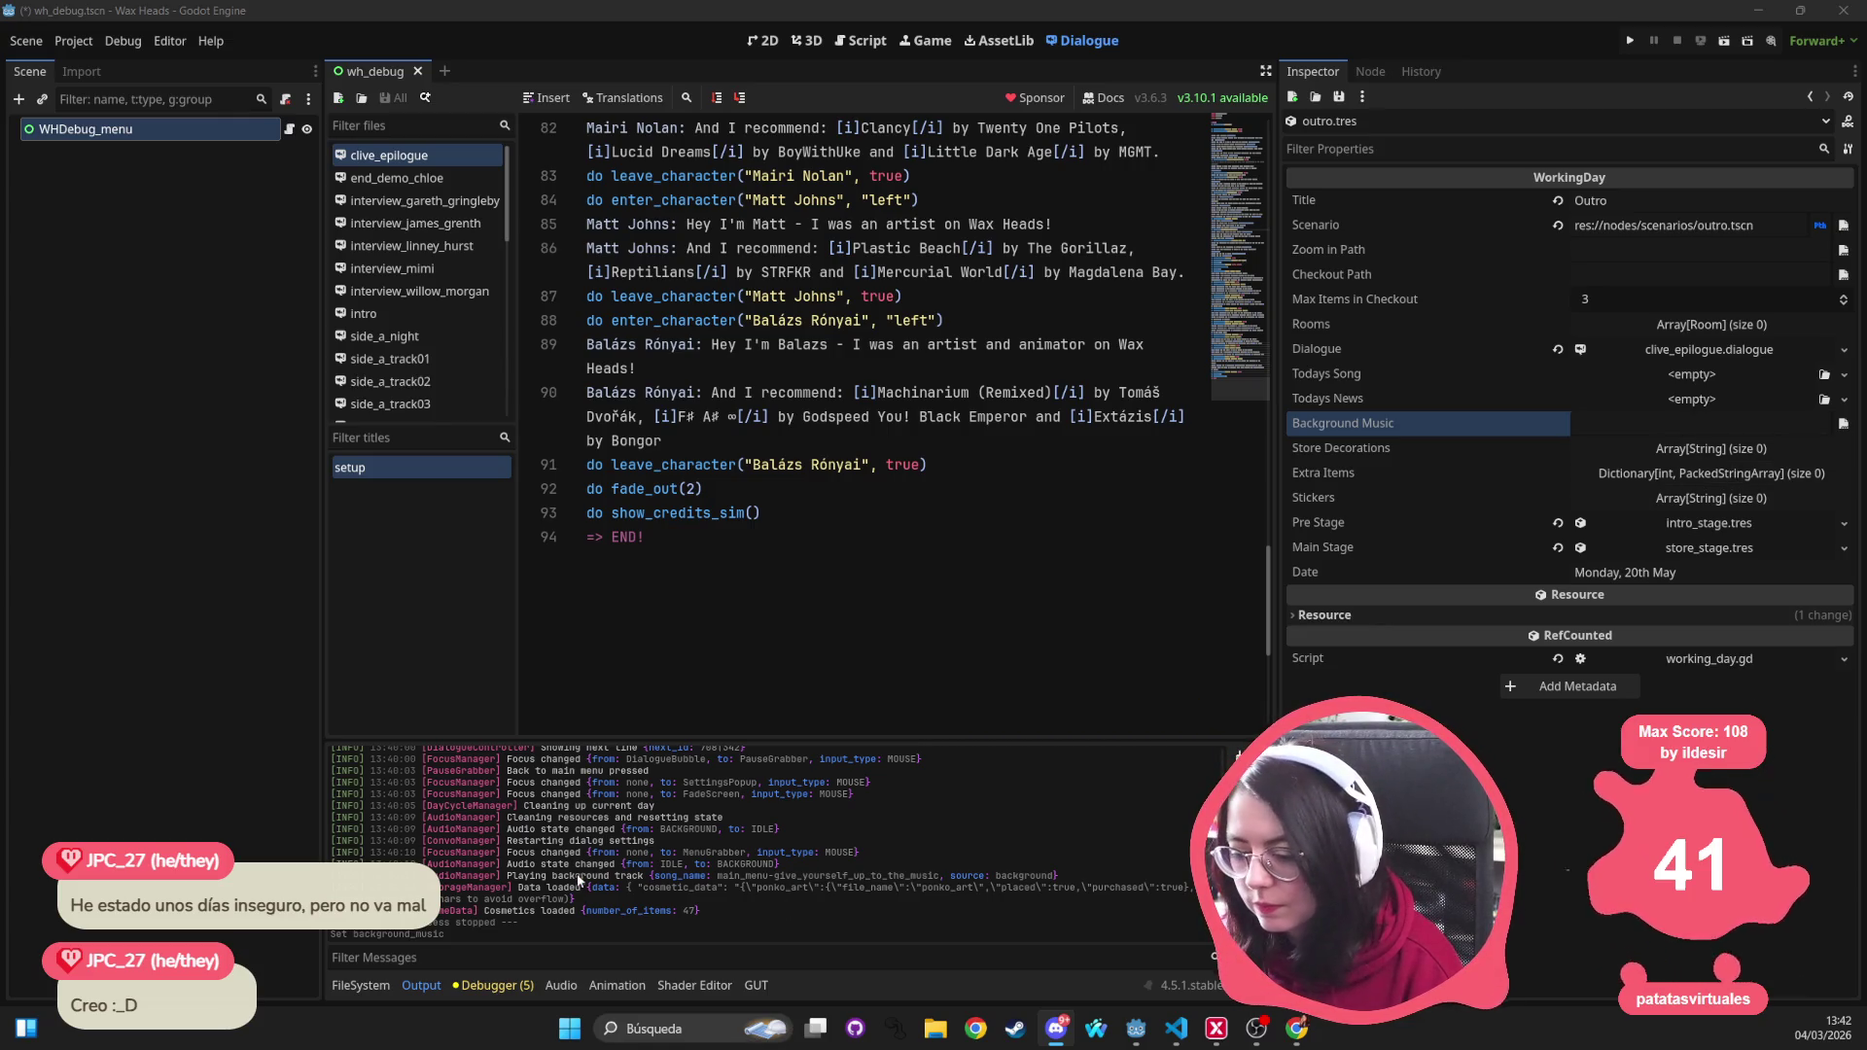
click(756, 418)
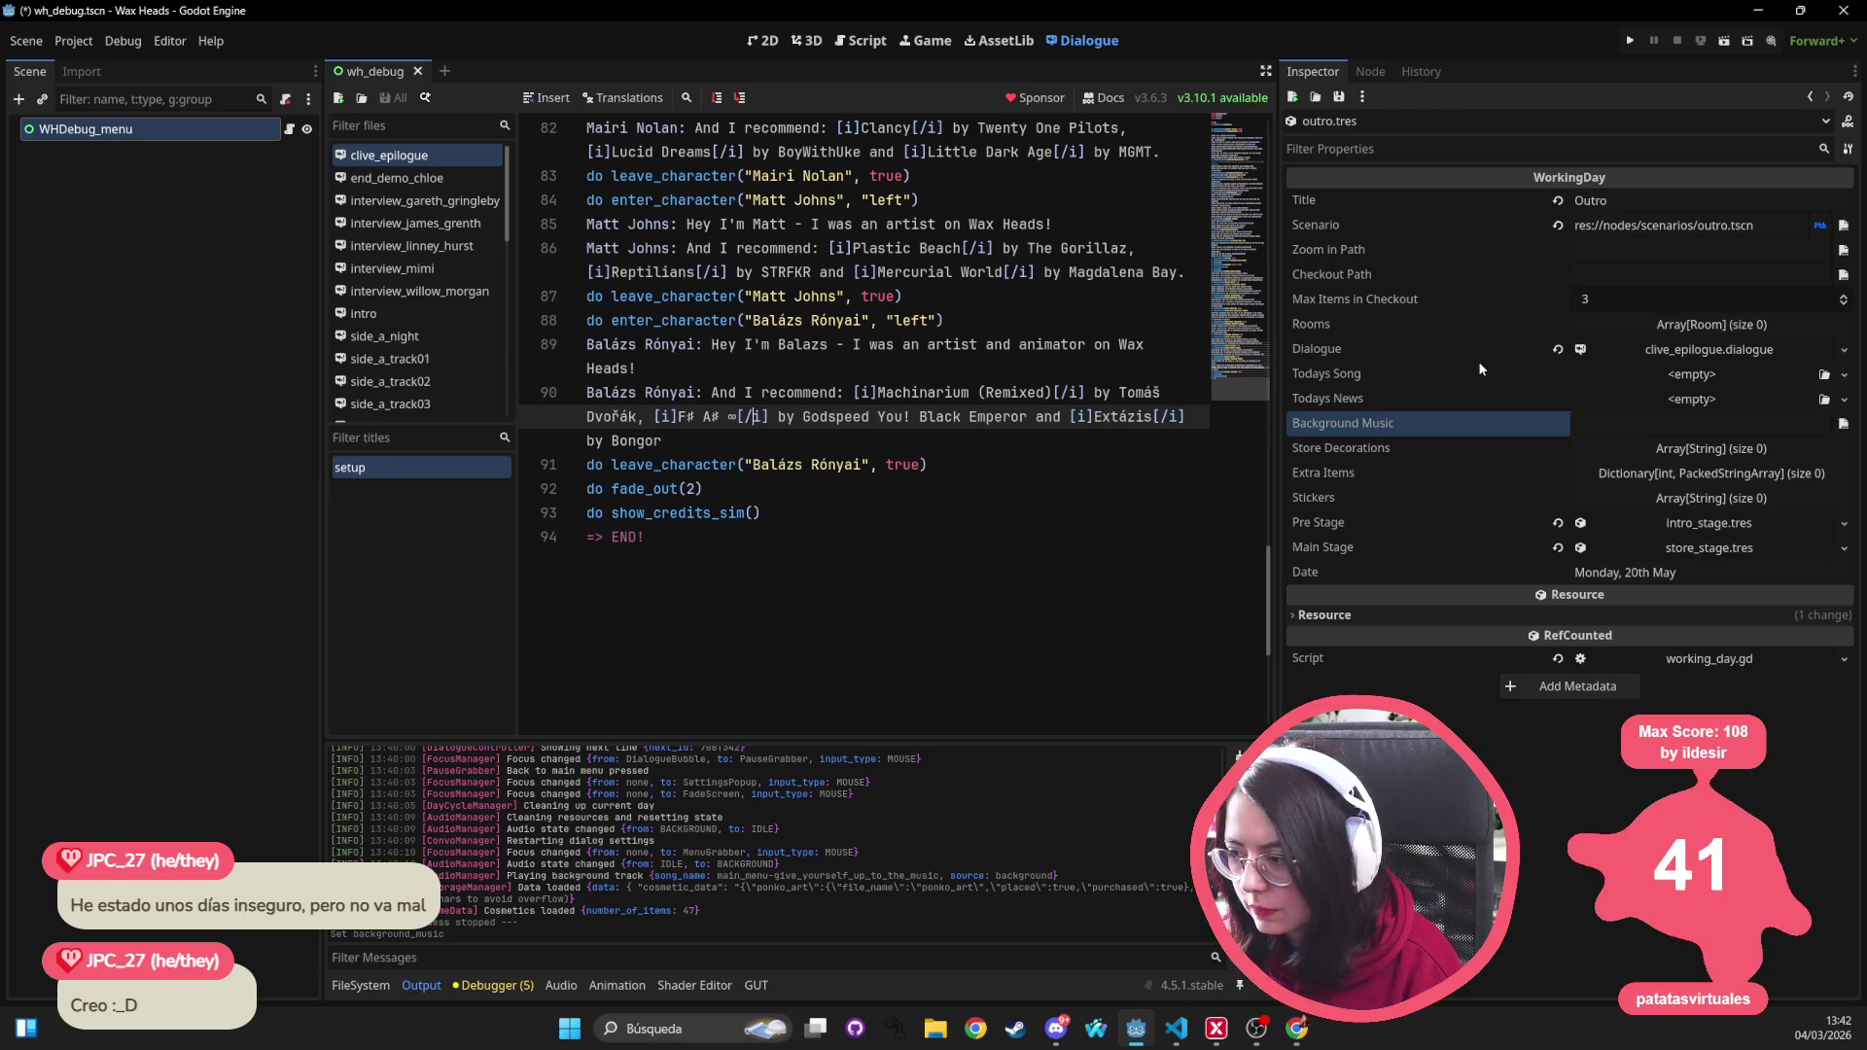
scroll(875, 544, up, 6)
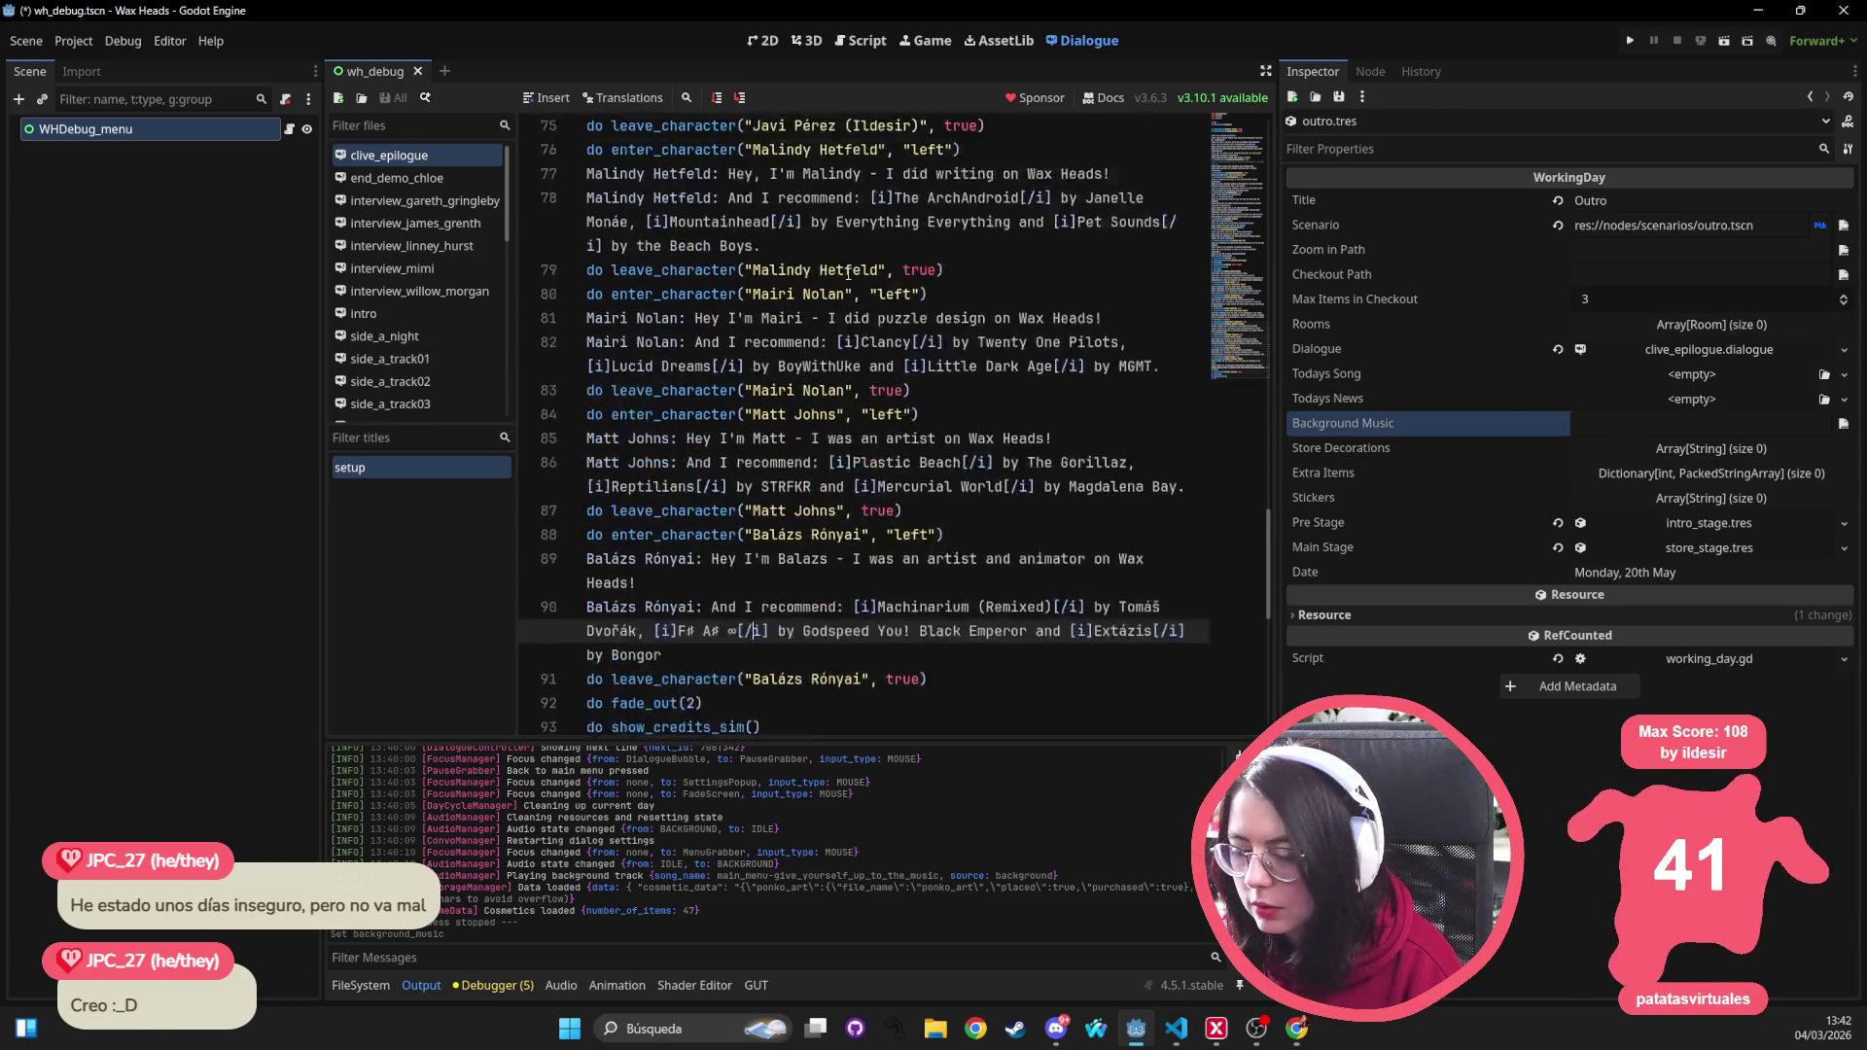
click(592, 788)
Open credits_interactive.tres and set credits full song to auto-advance into credits intro 01
text(interactive)
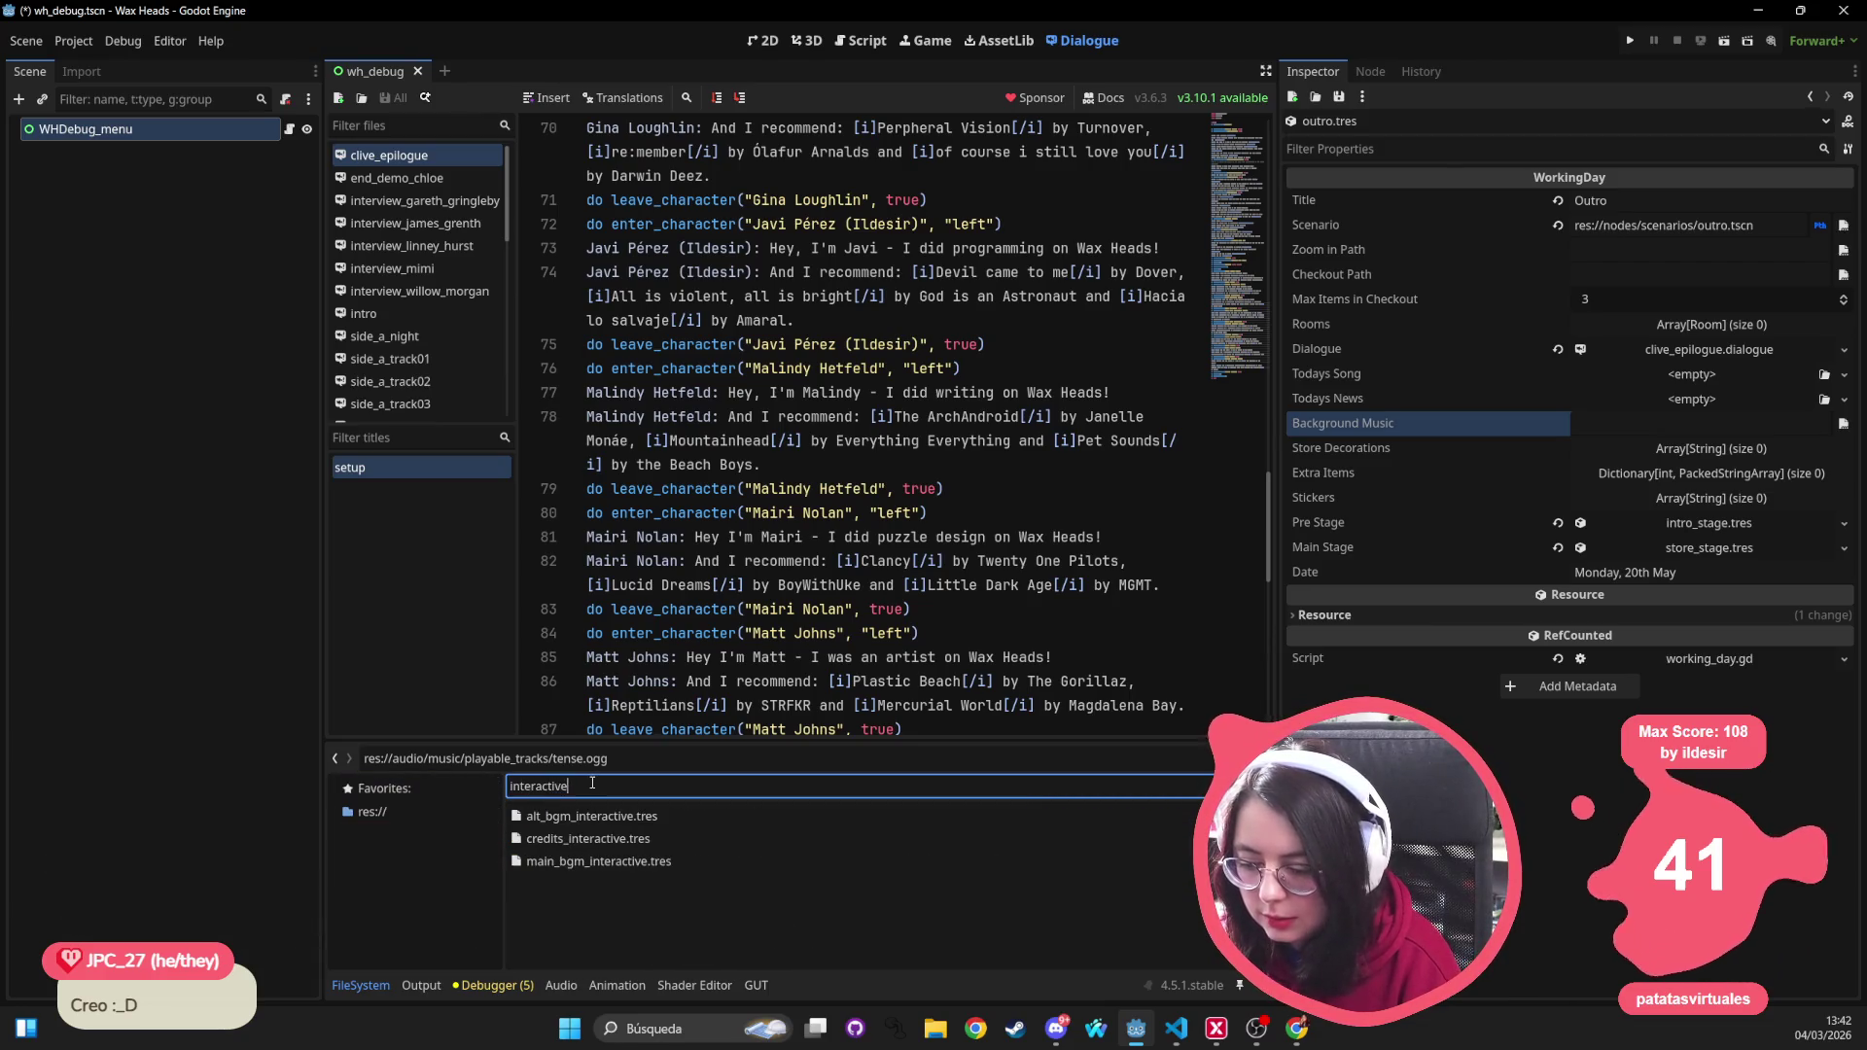
double_click(588, 838)
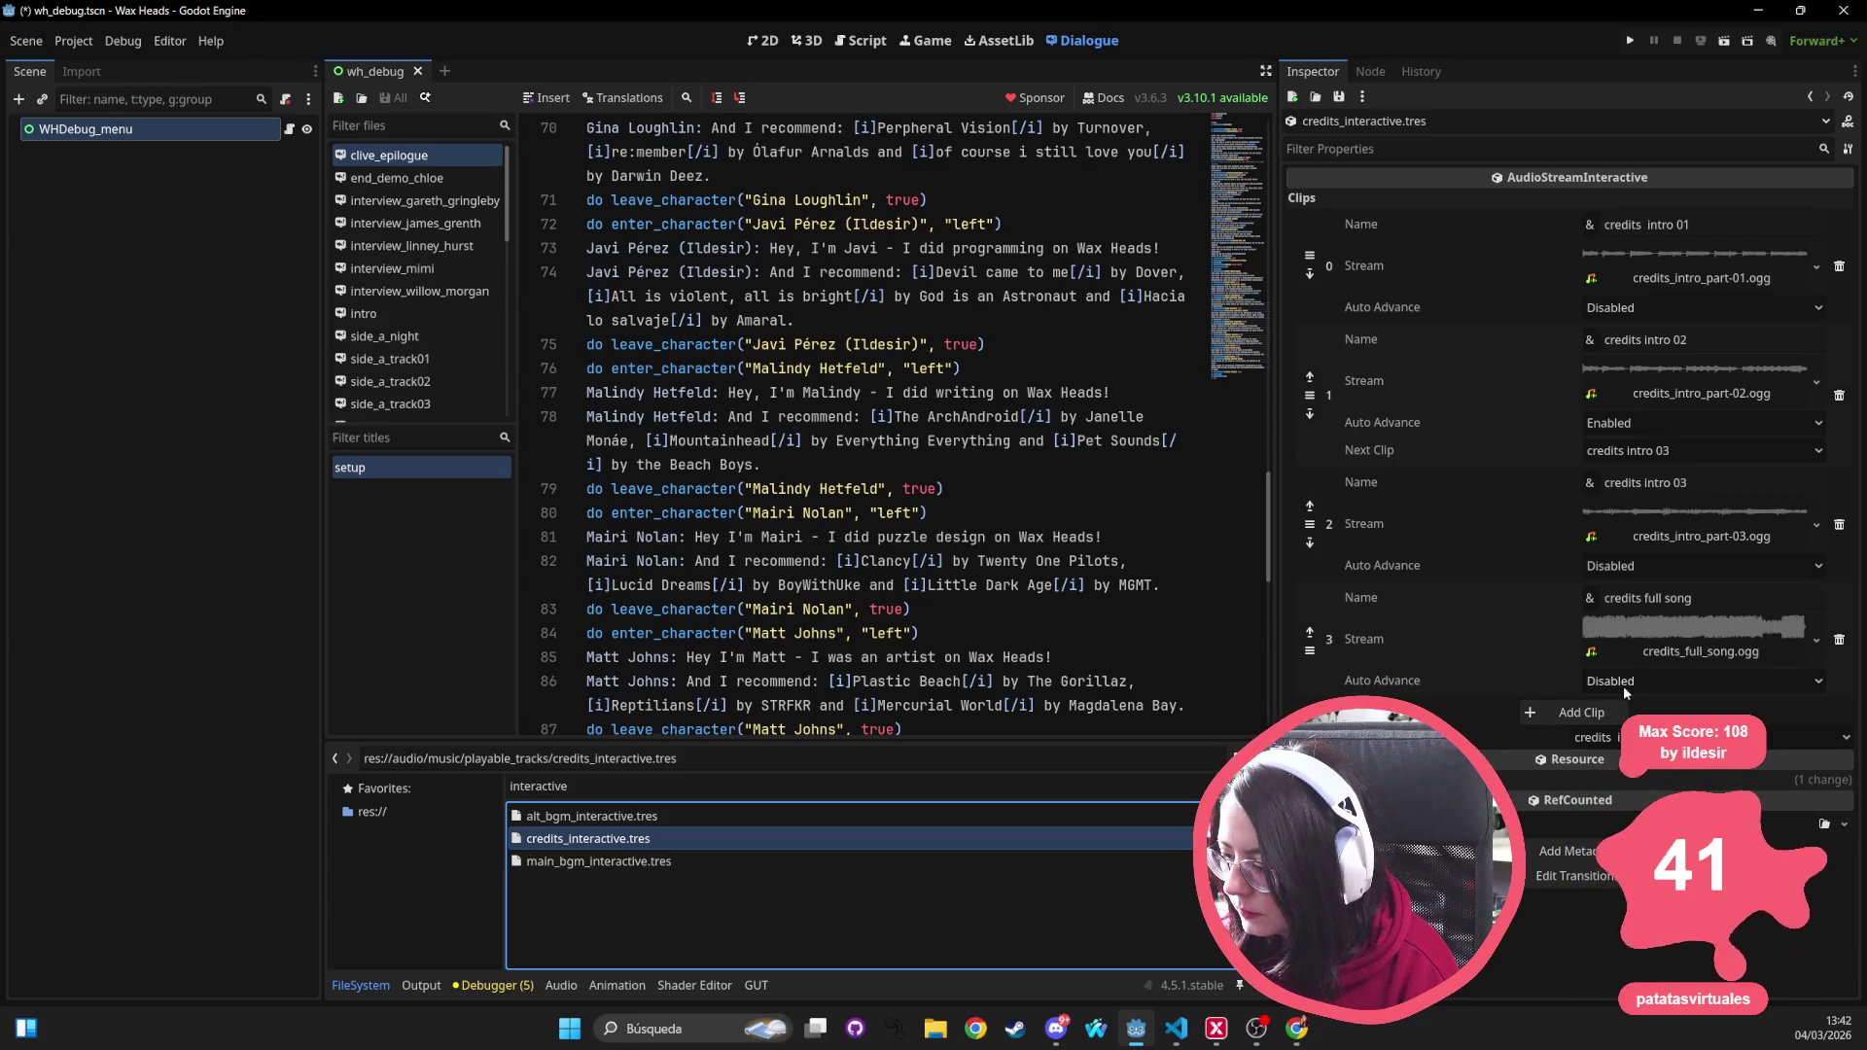
click(1628, 685)
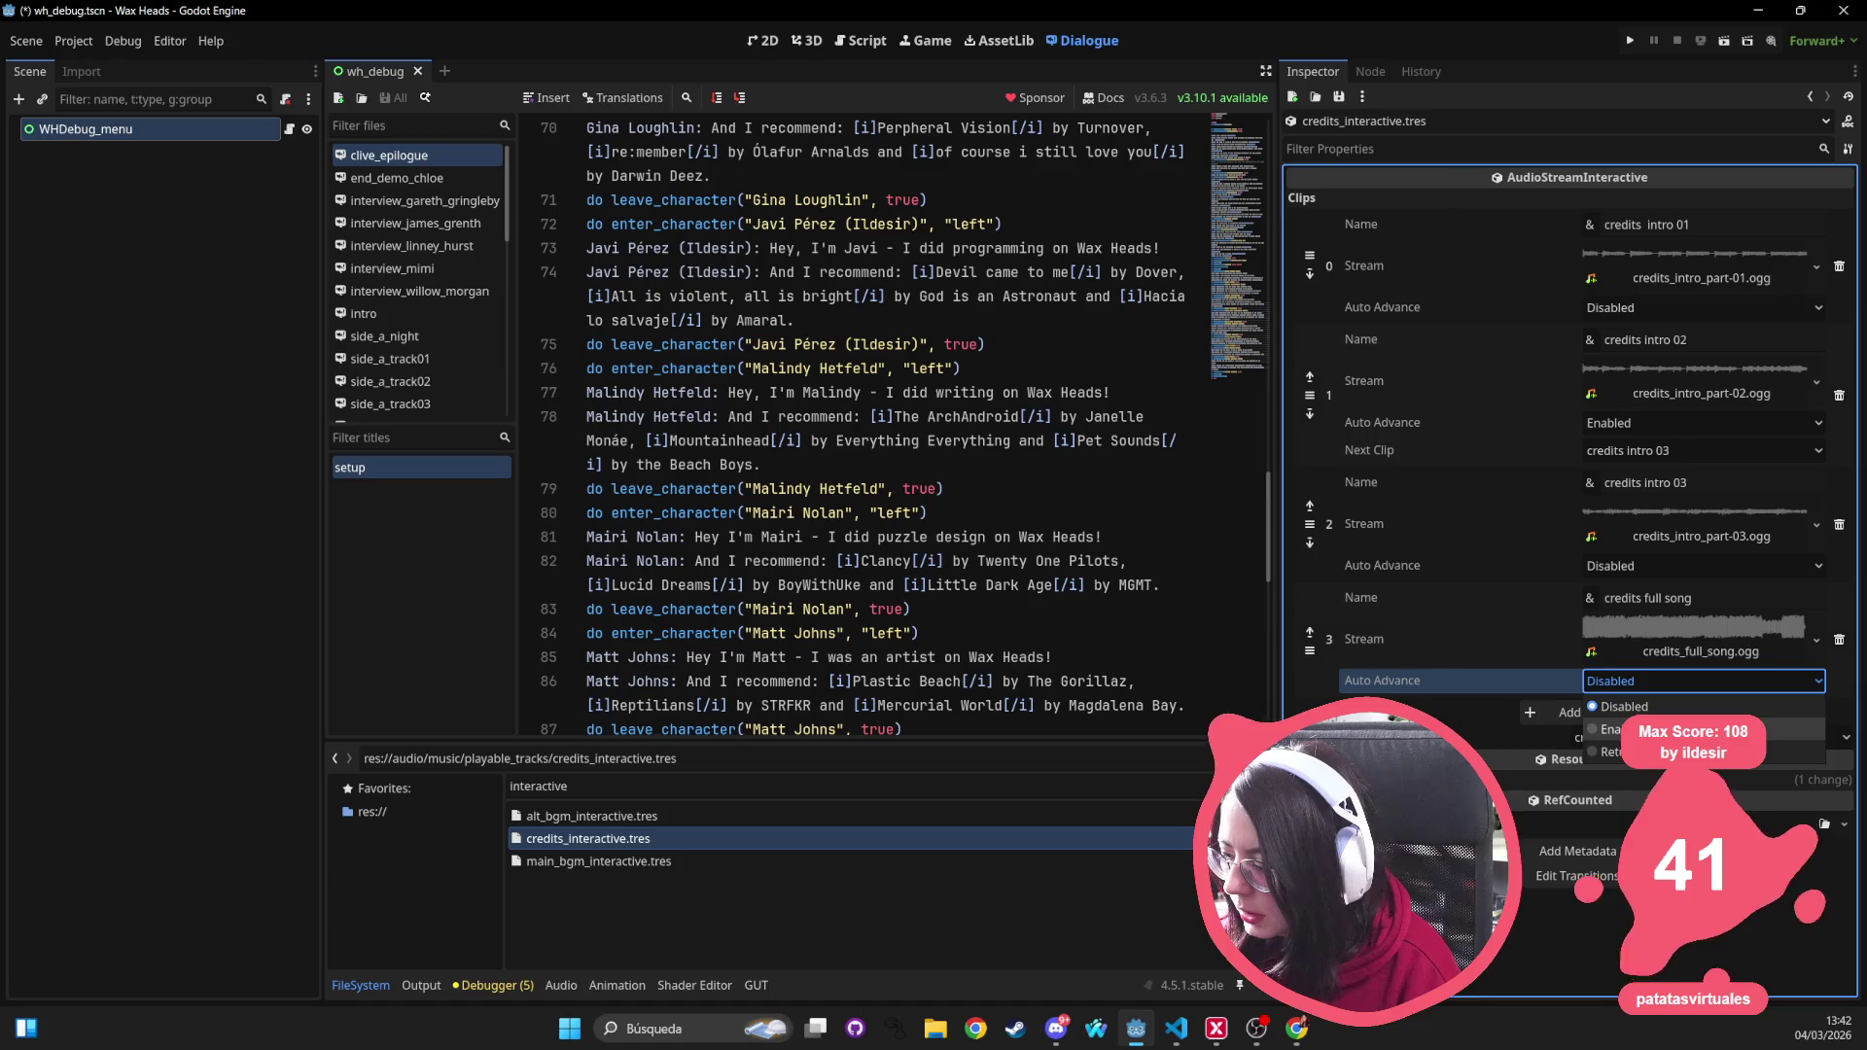
click(1610, 729)
click(1697, 709)
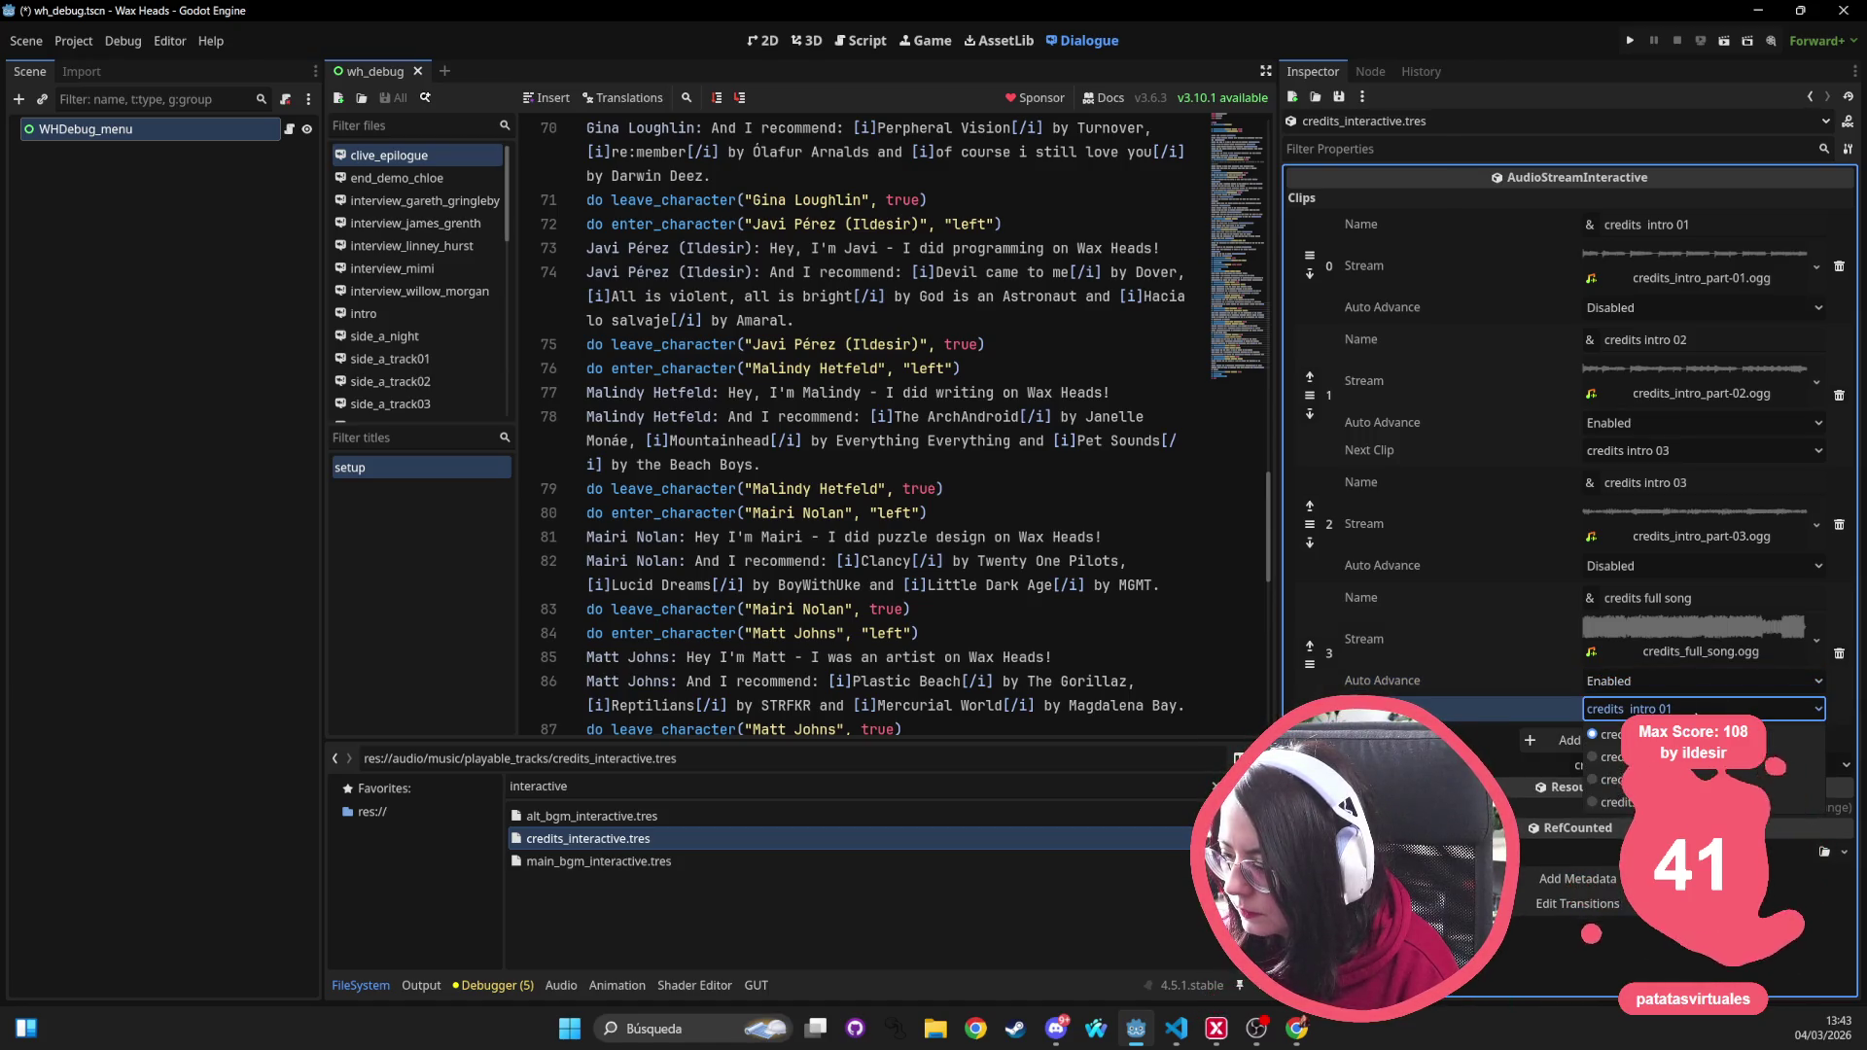
click(1699, 710)
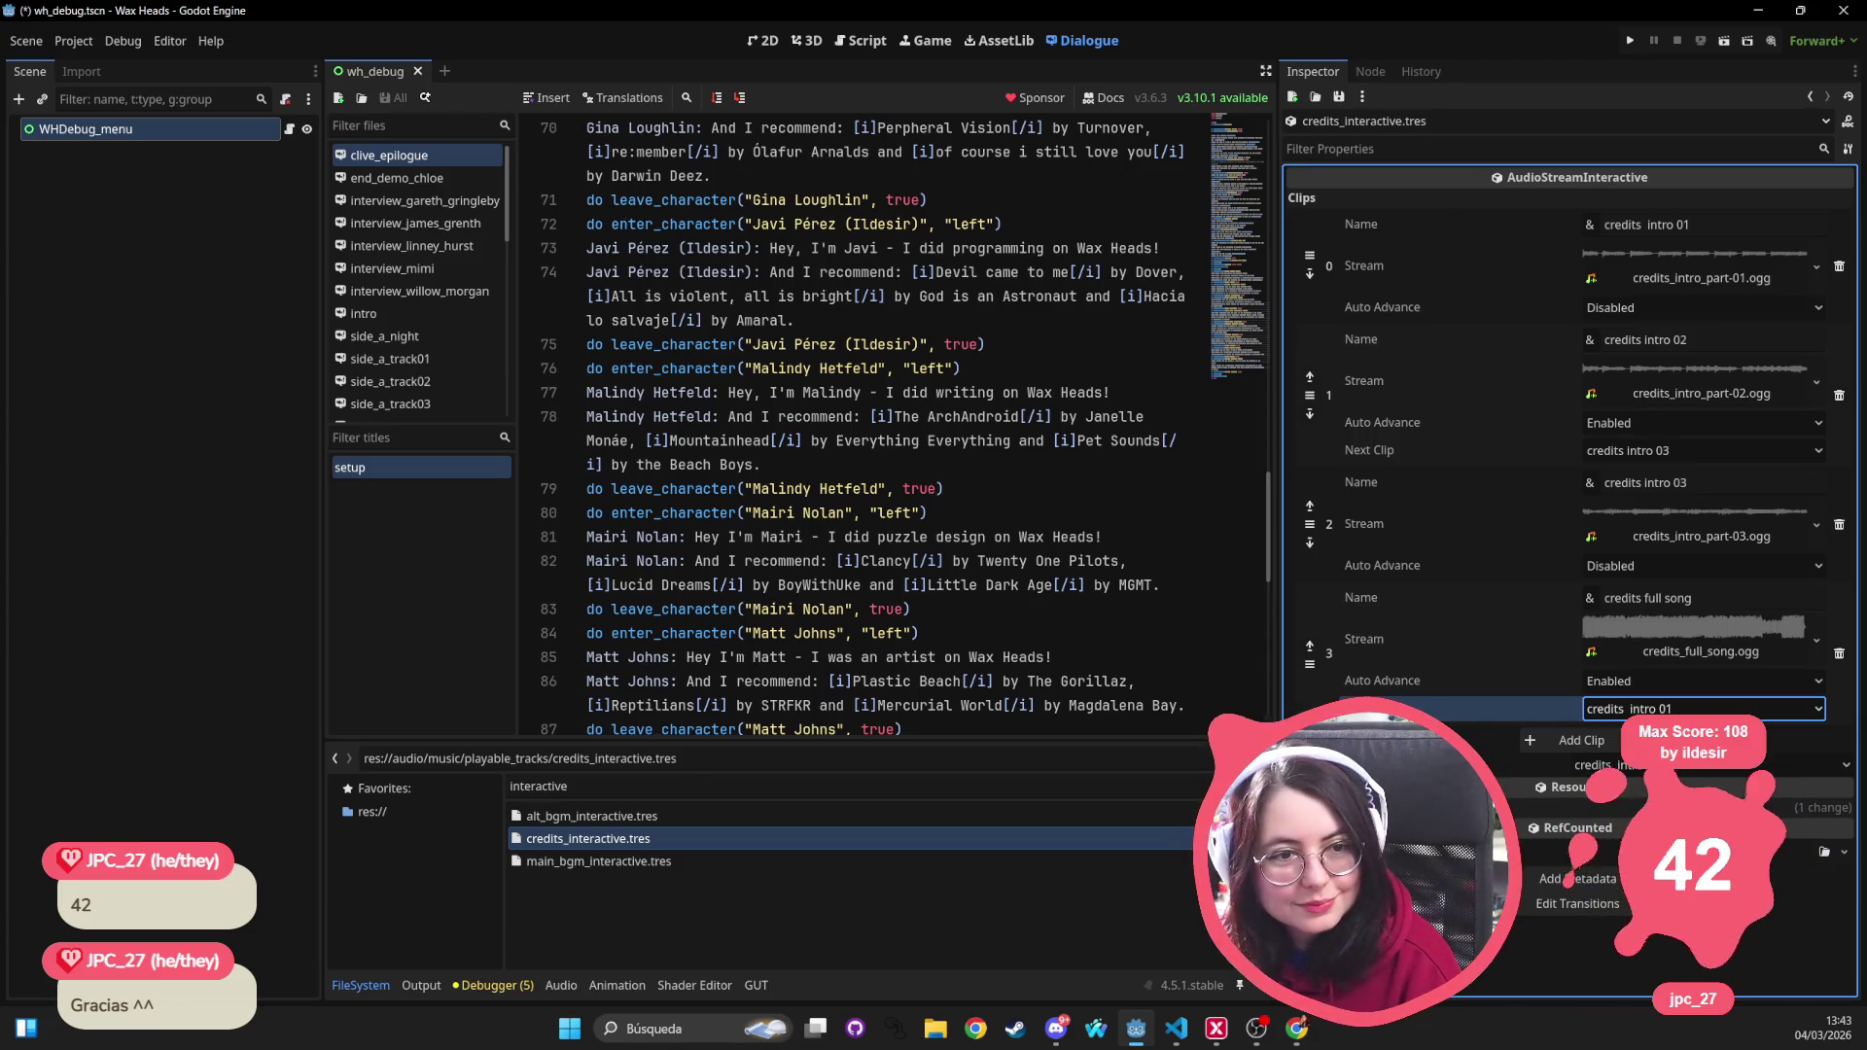
Add a new empty fifth clip to the interactive stream
click(1701, 709)
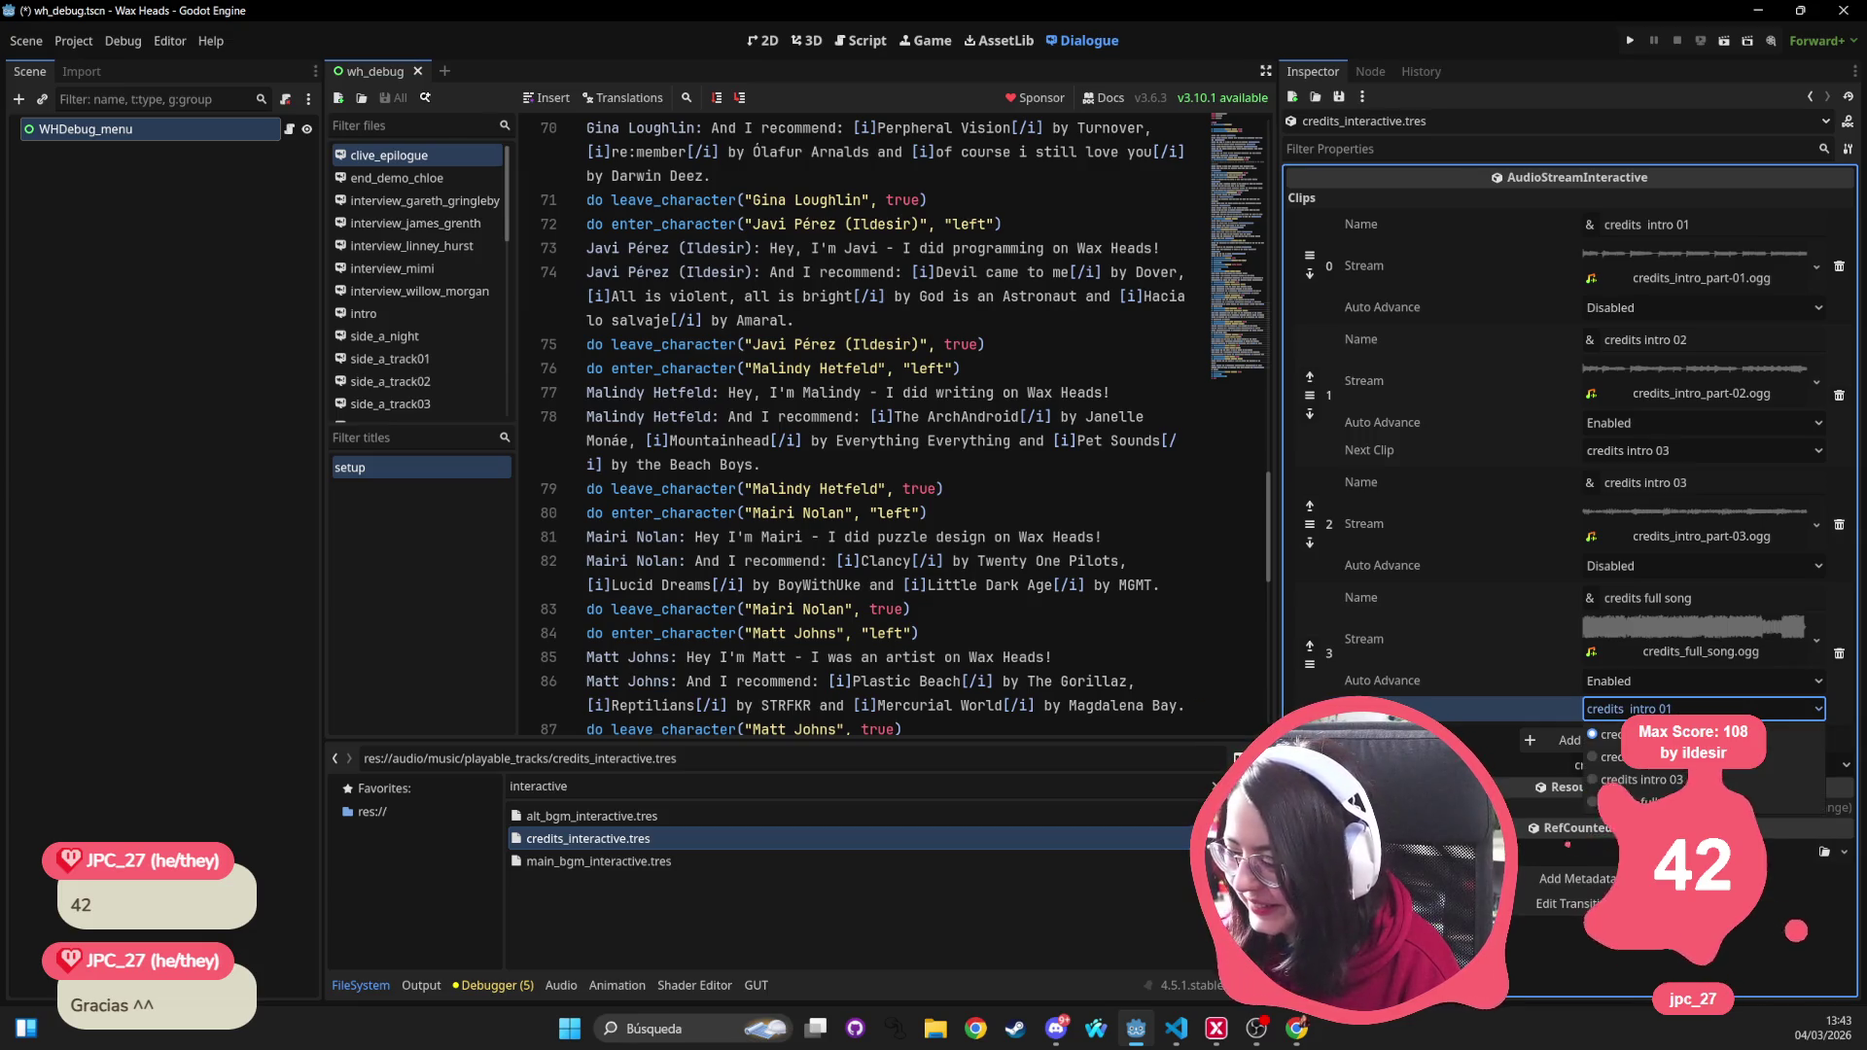
key(Escape)
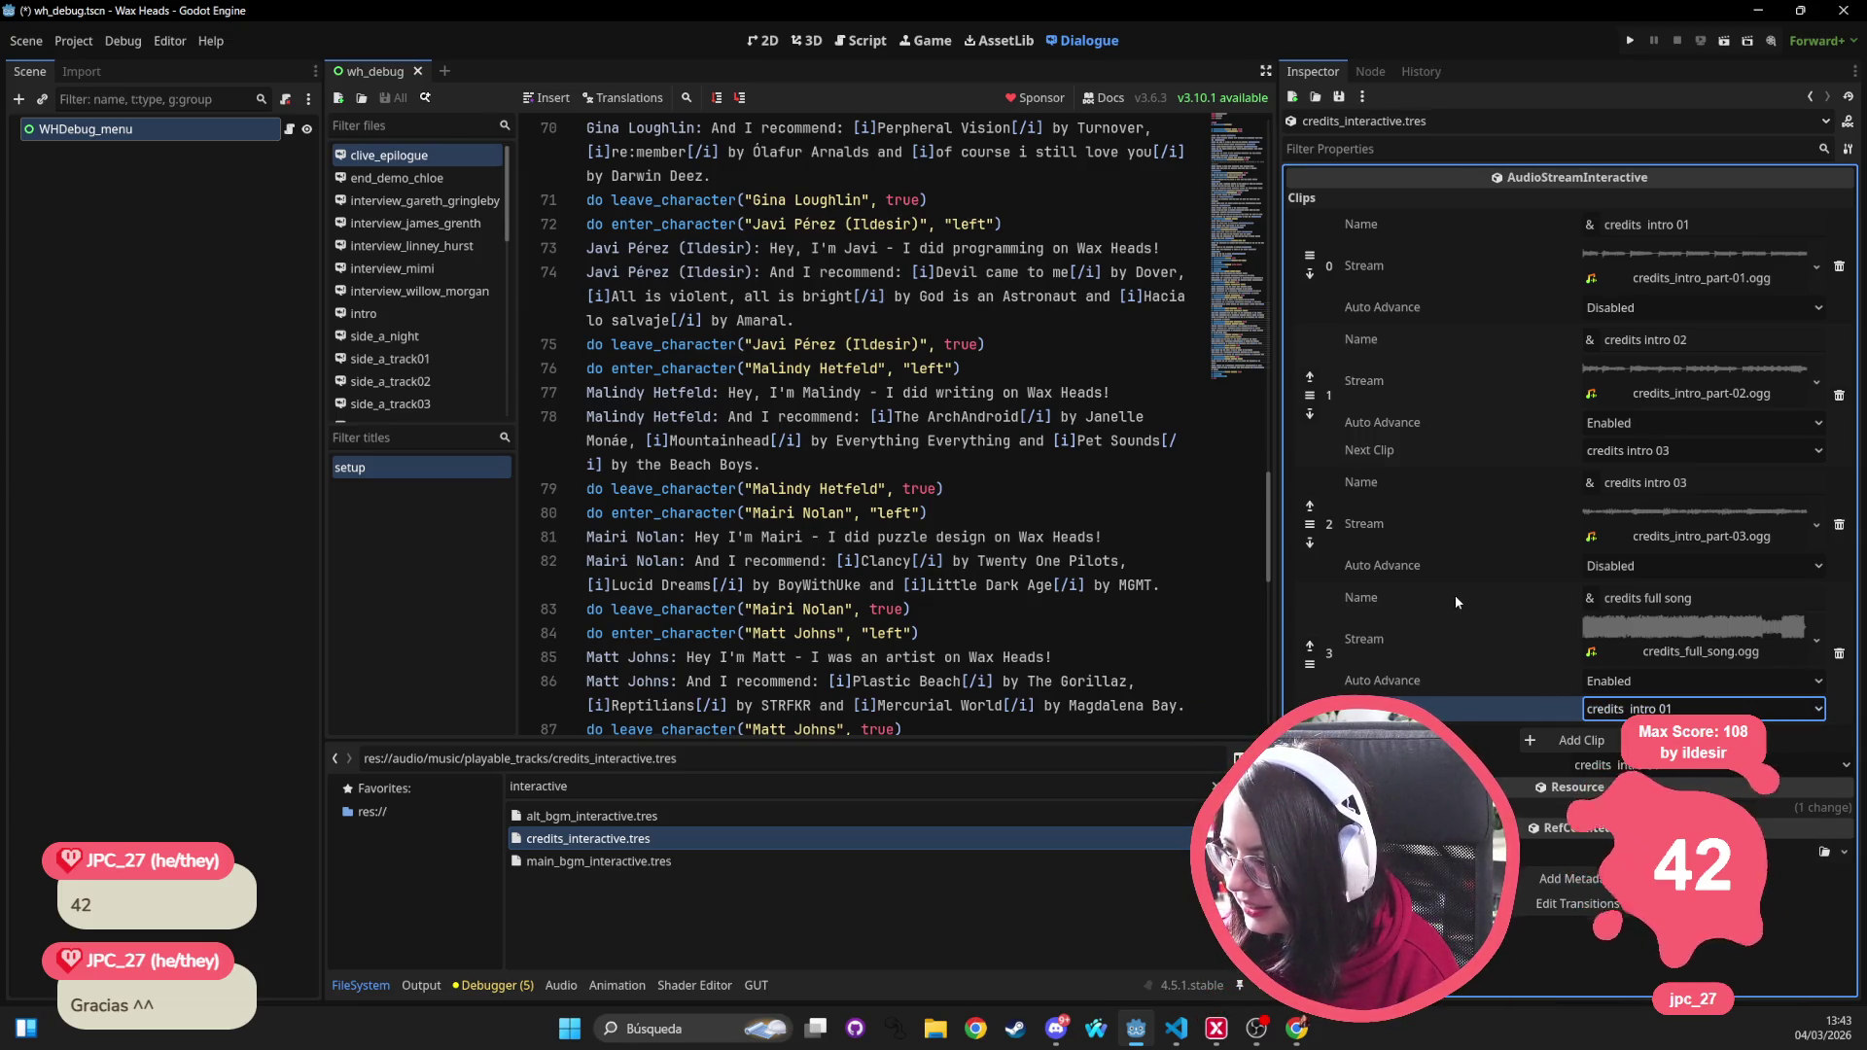
click(1555, 740)
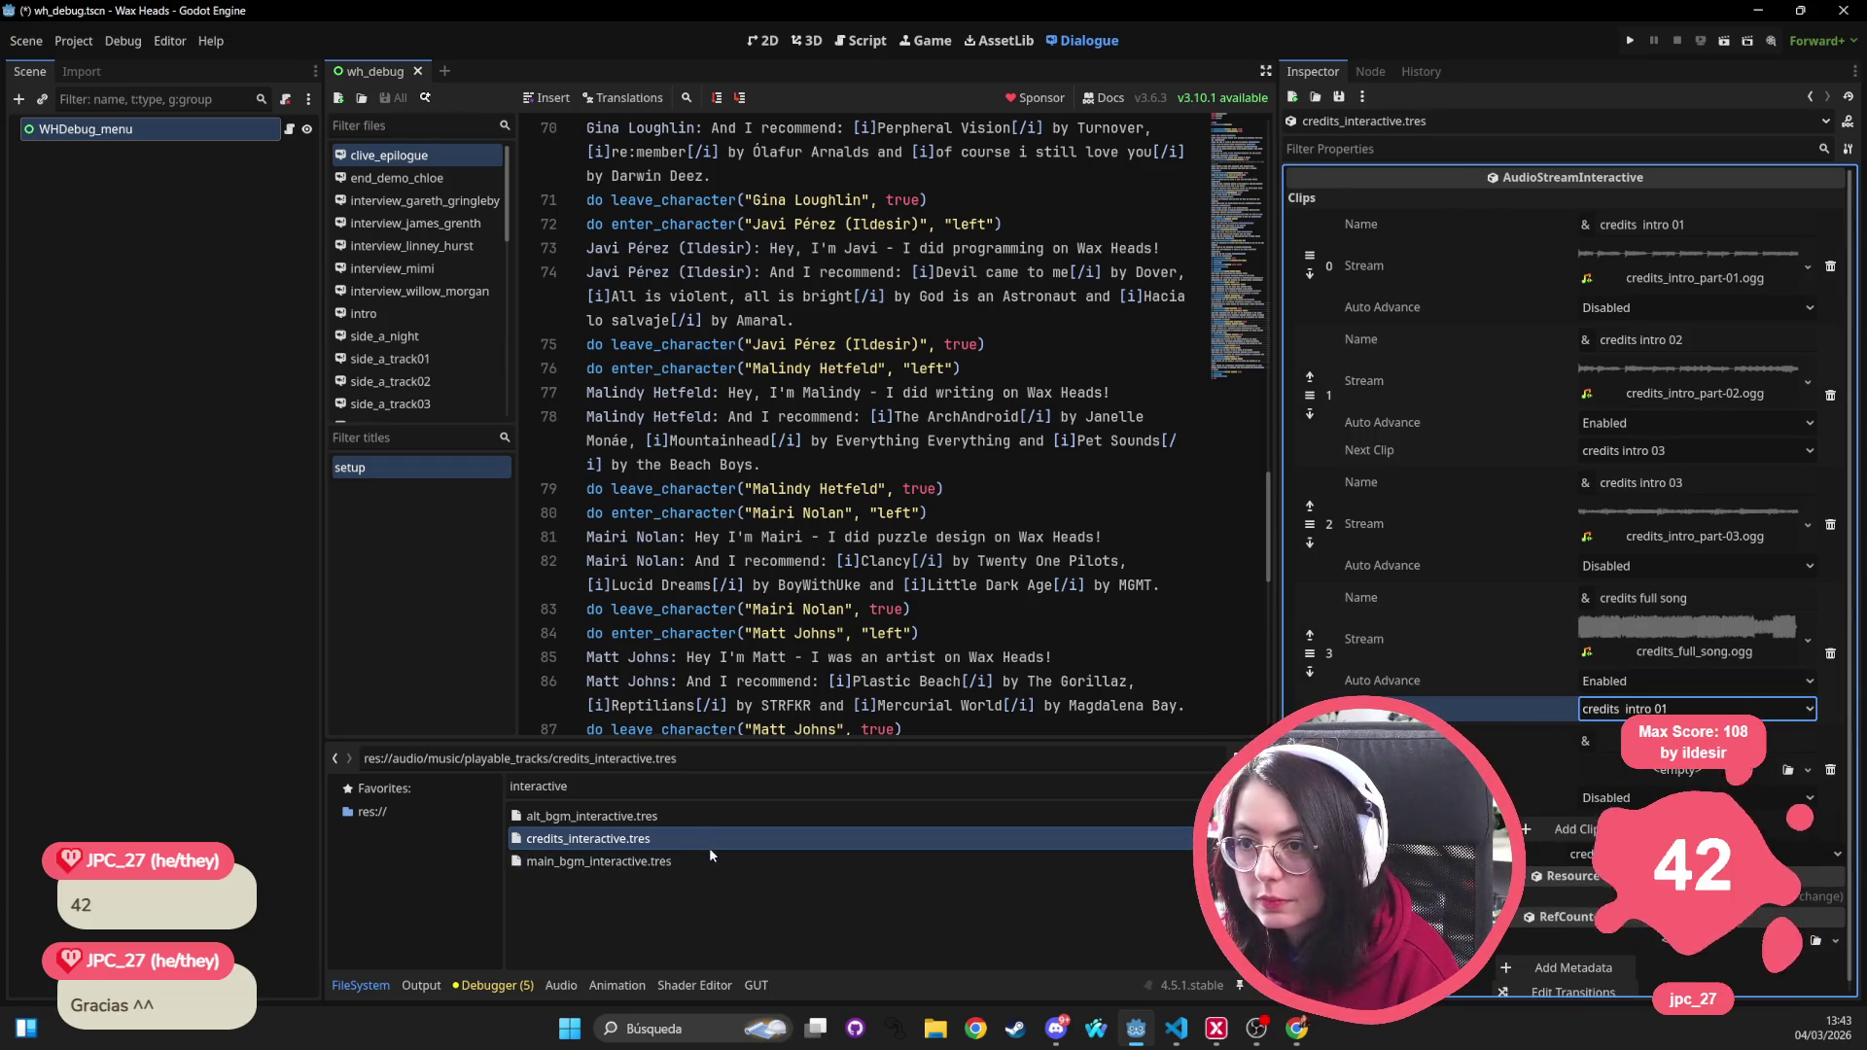
Search the FileSystem for 'ccredits' and 'dream in' assets, then clear the filter
click(591, 788)
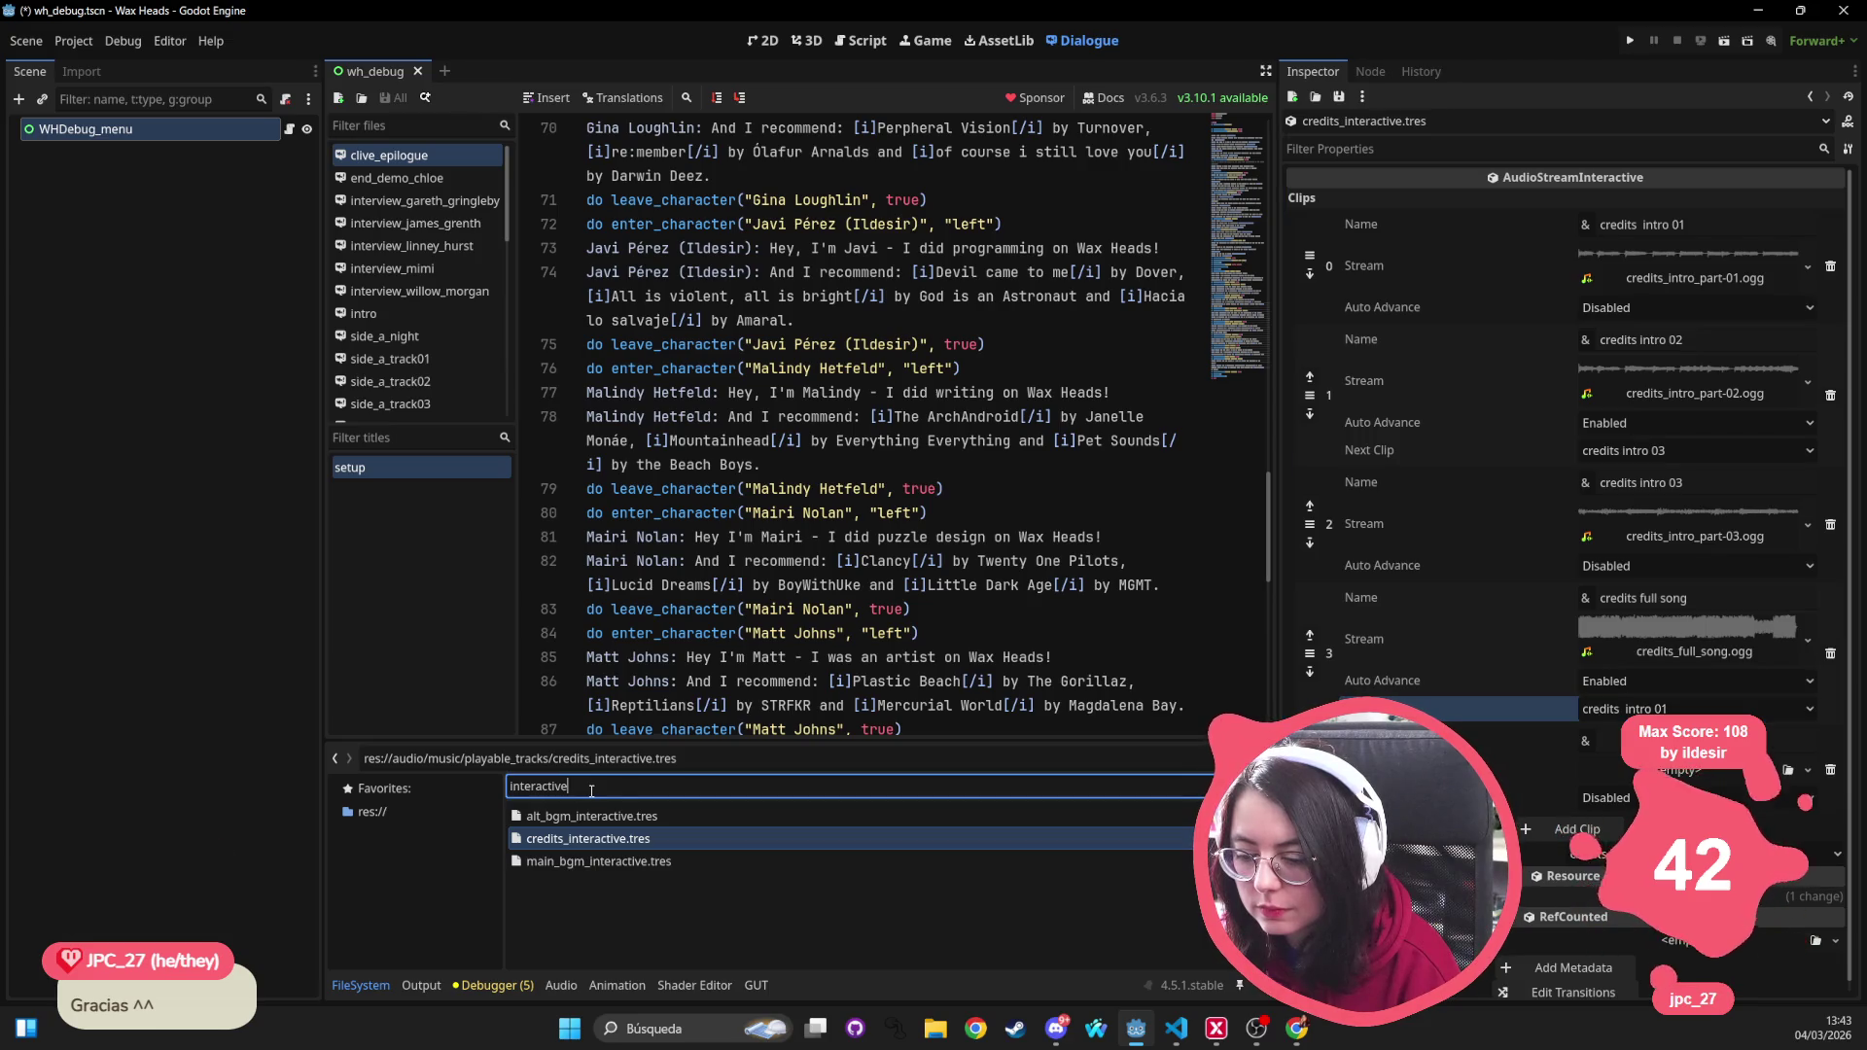
text(c)
text(c)
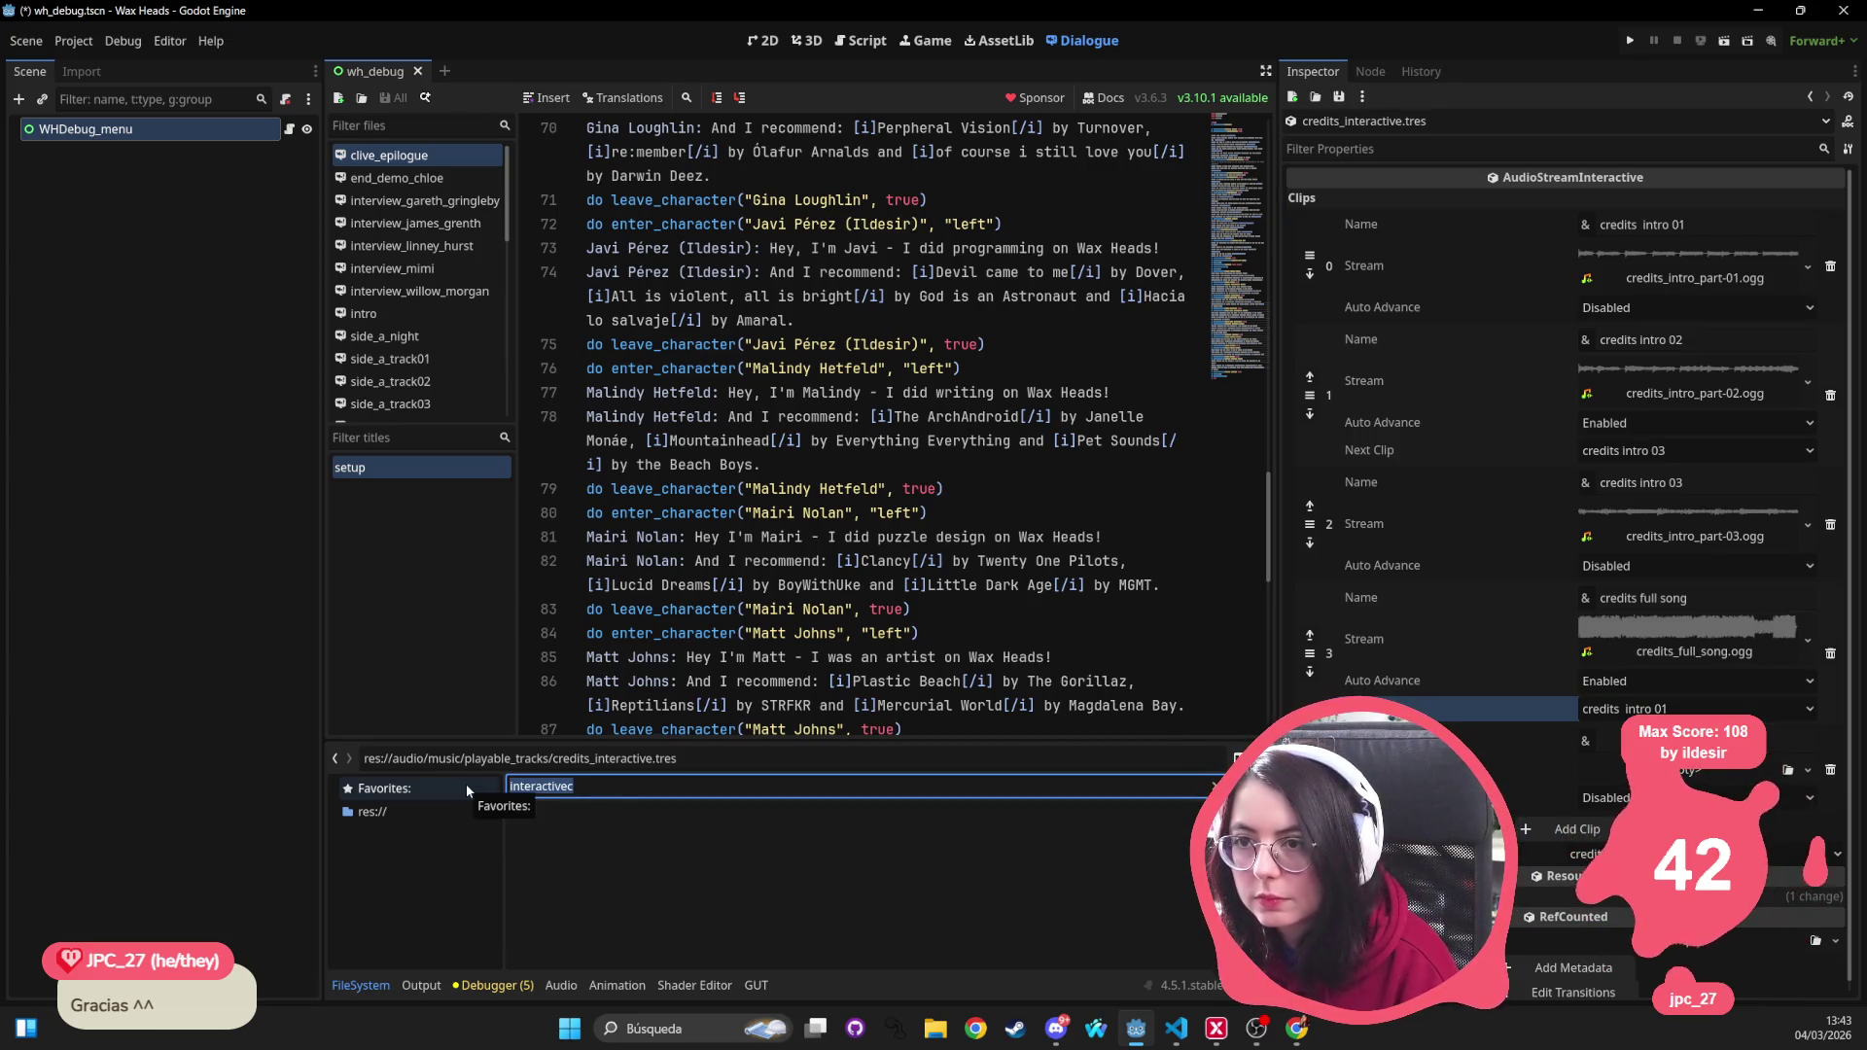
text(redits)
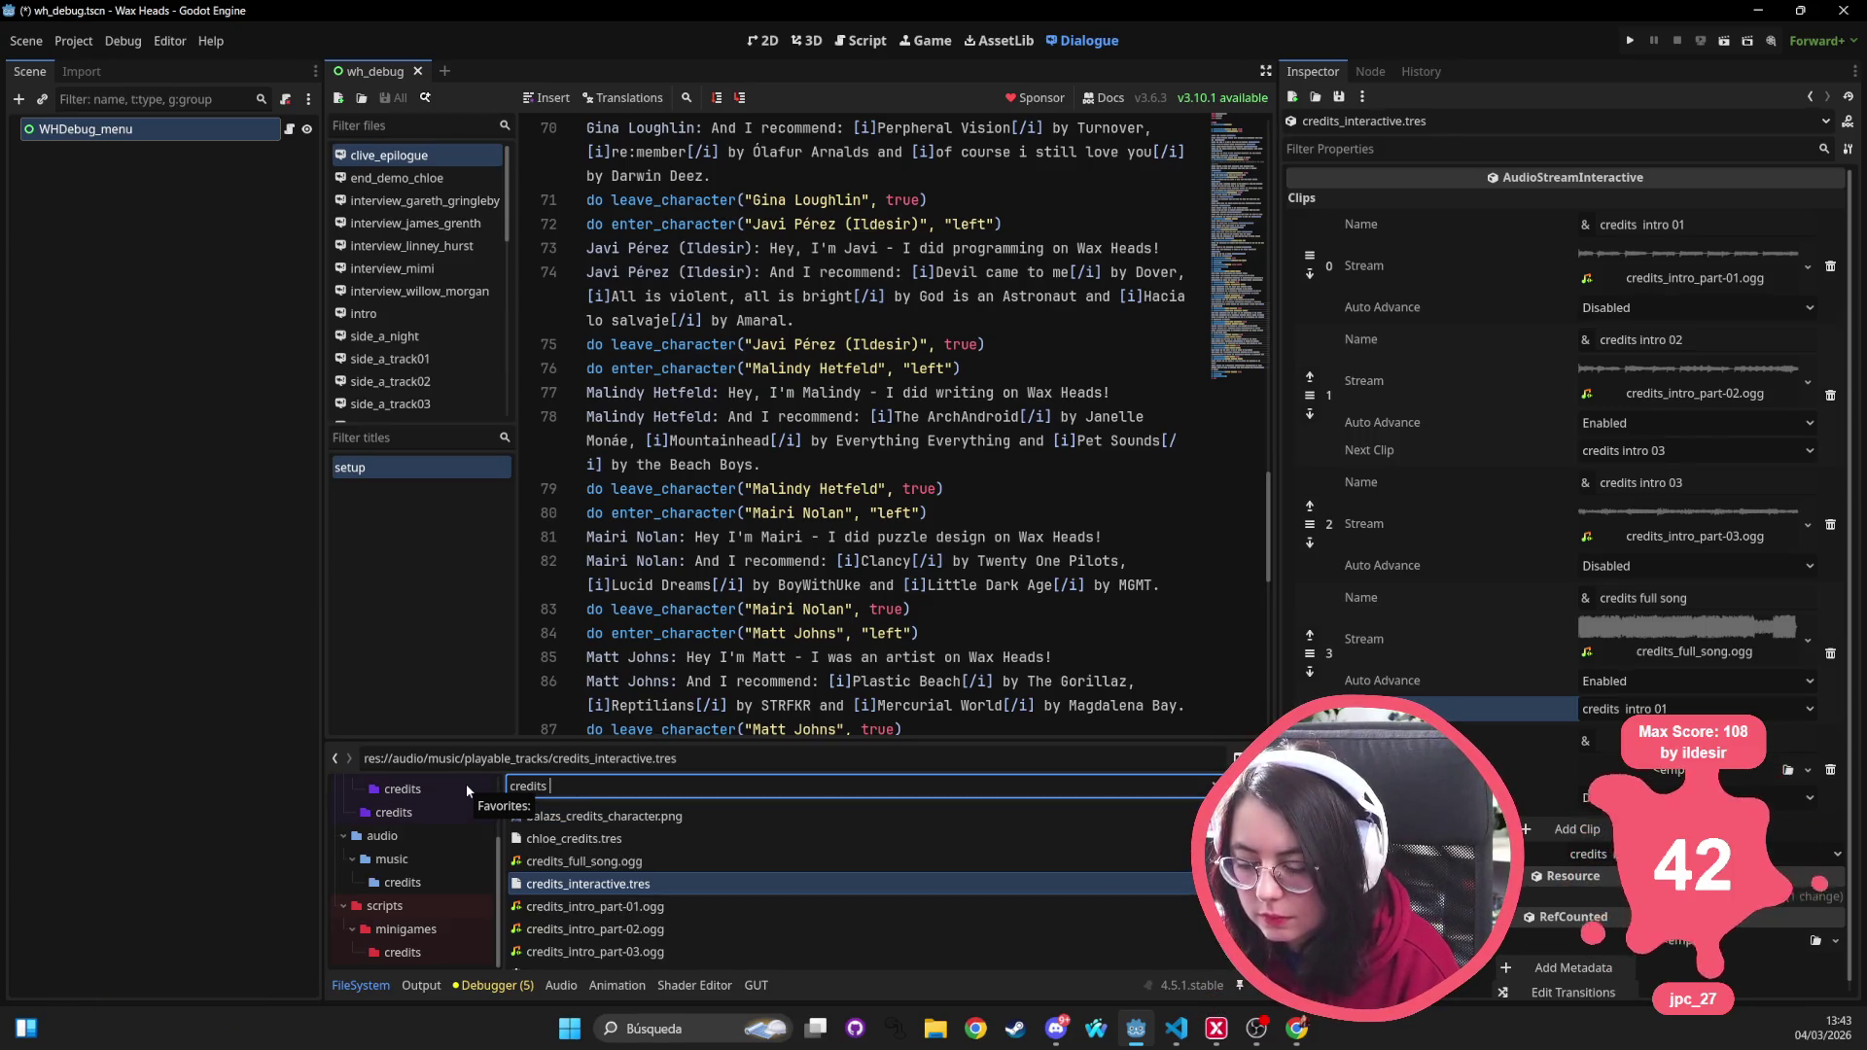
scroll(534, 838, down, 2)
scroll(535, 838, up, 3)
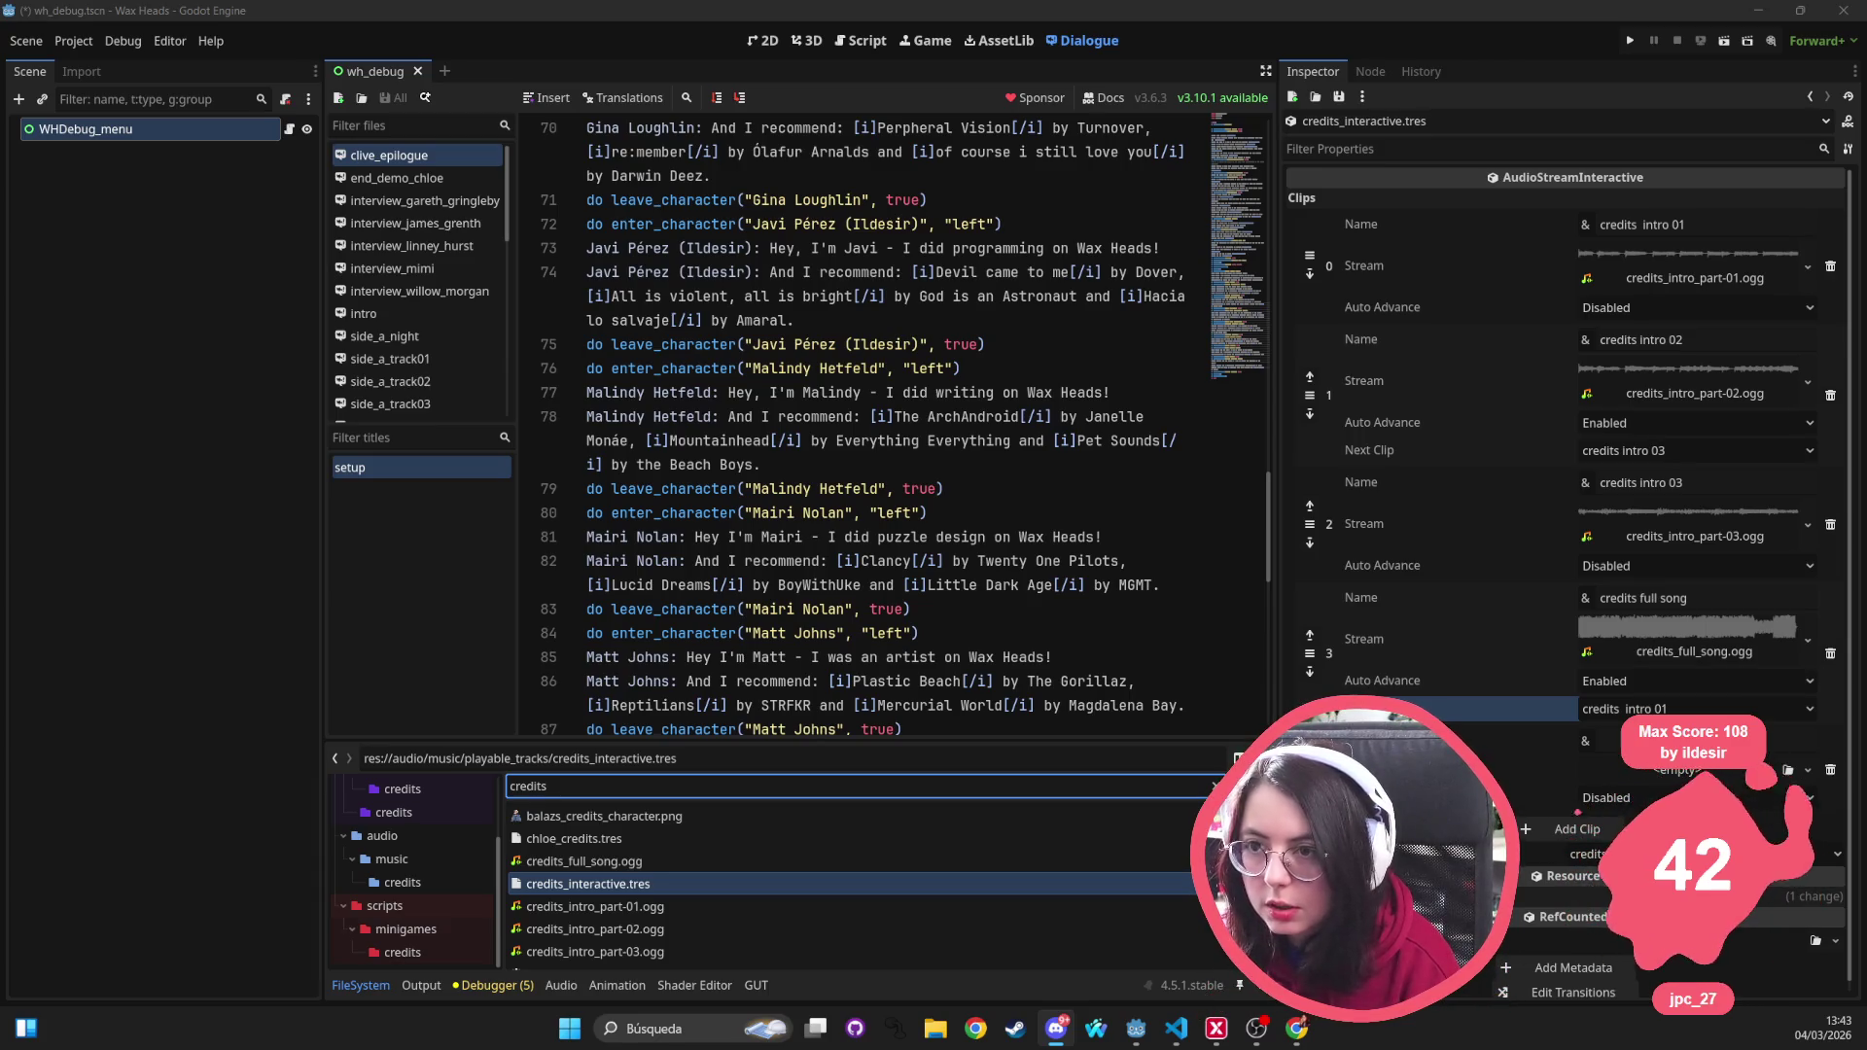
click(379, 778)
text(dream)
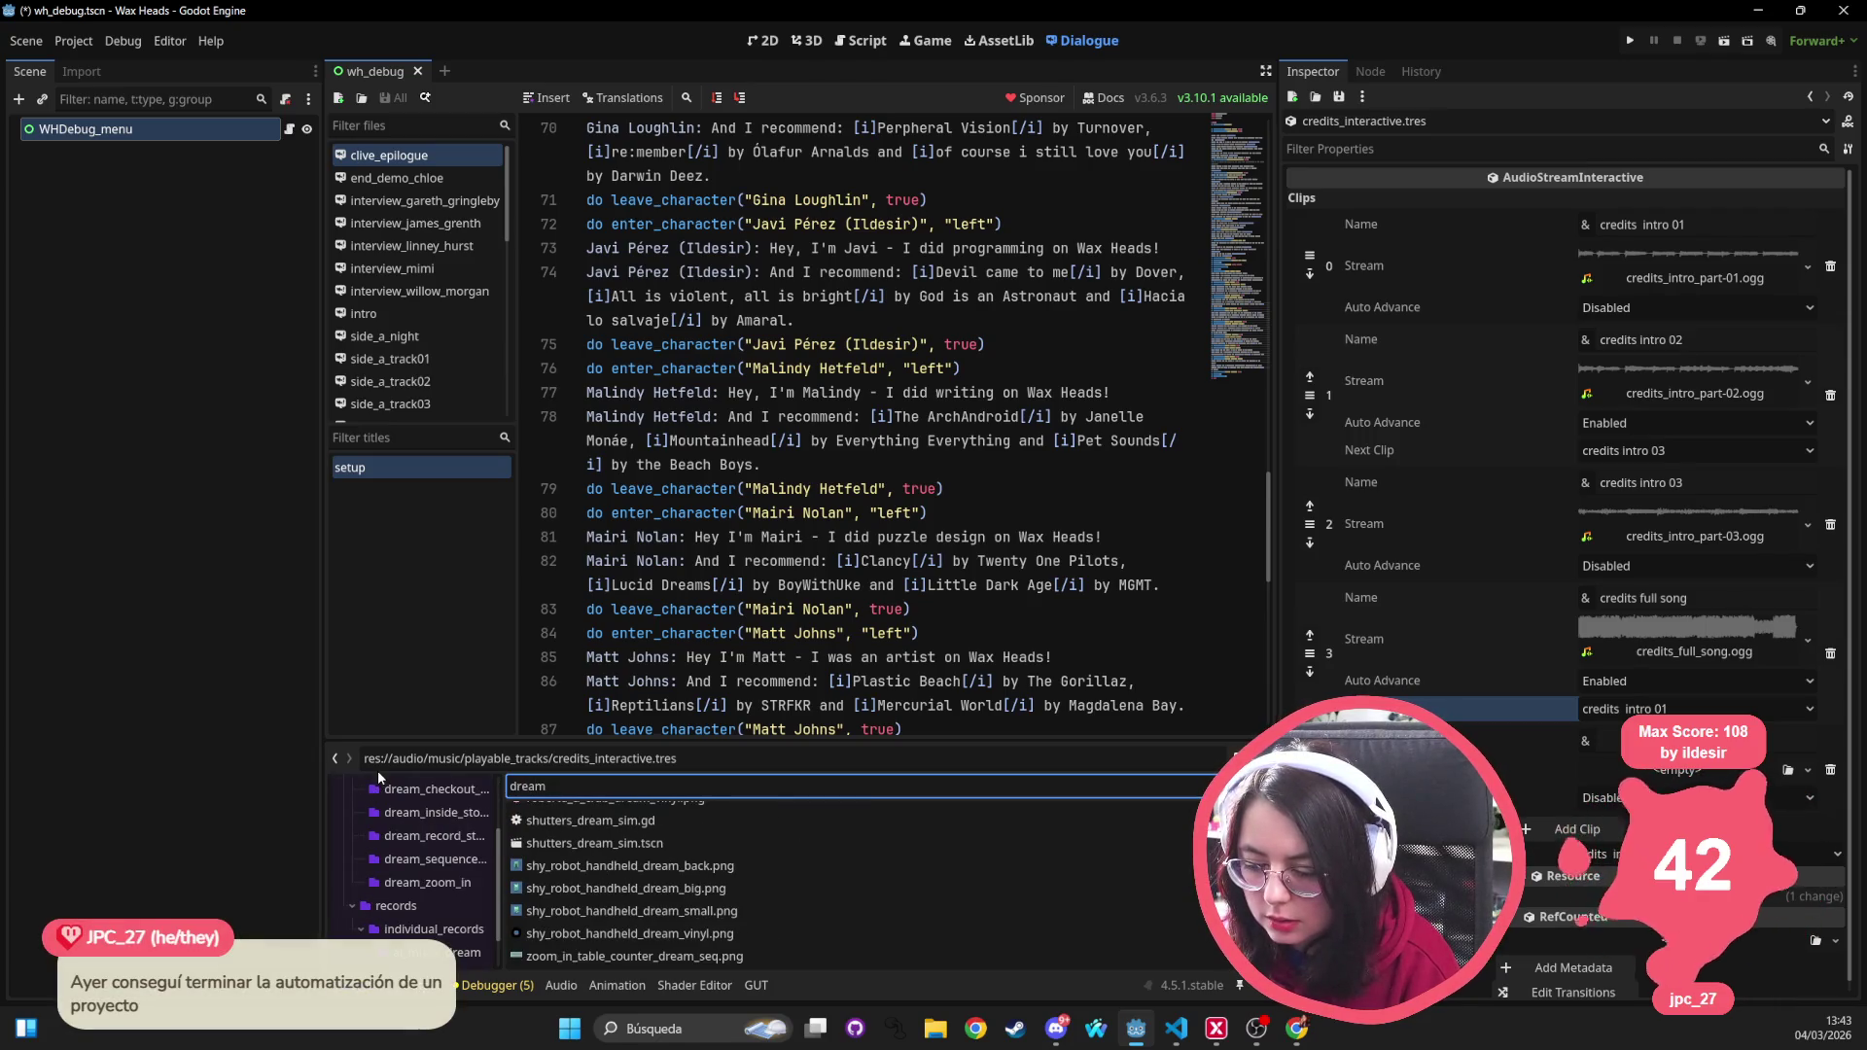
text( in)
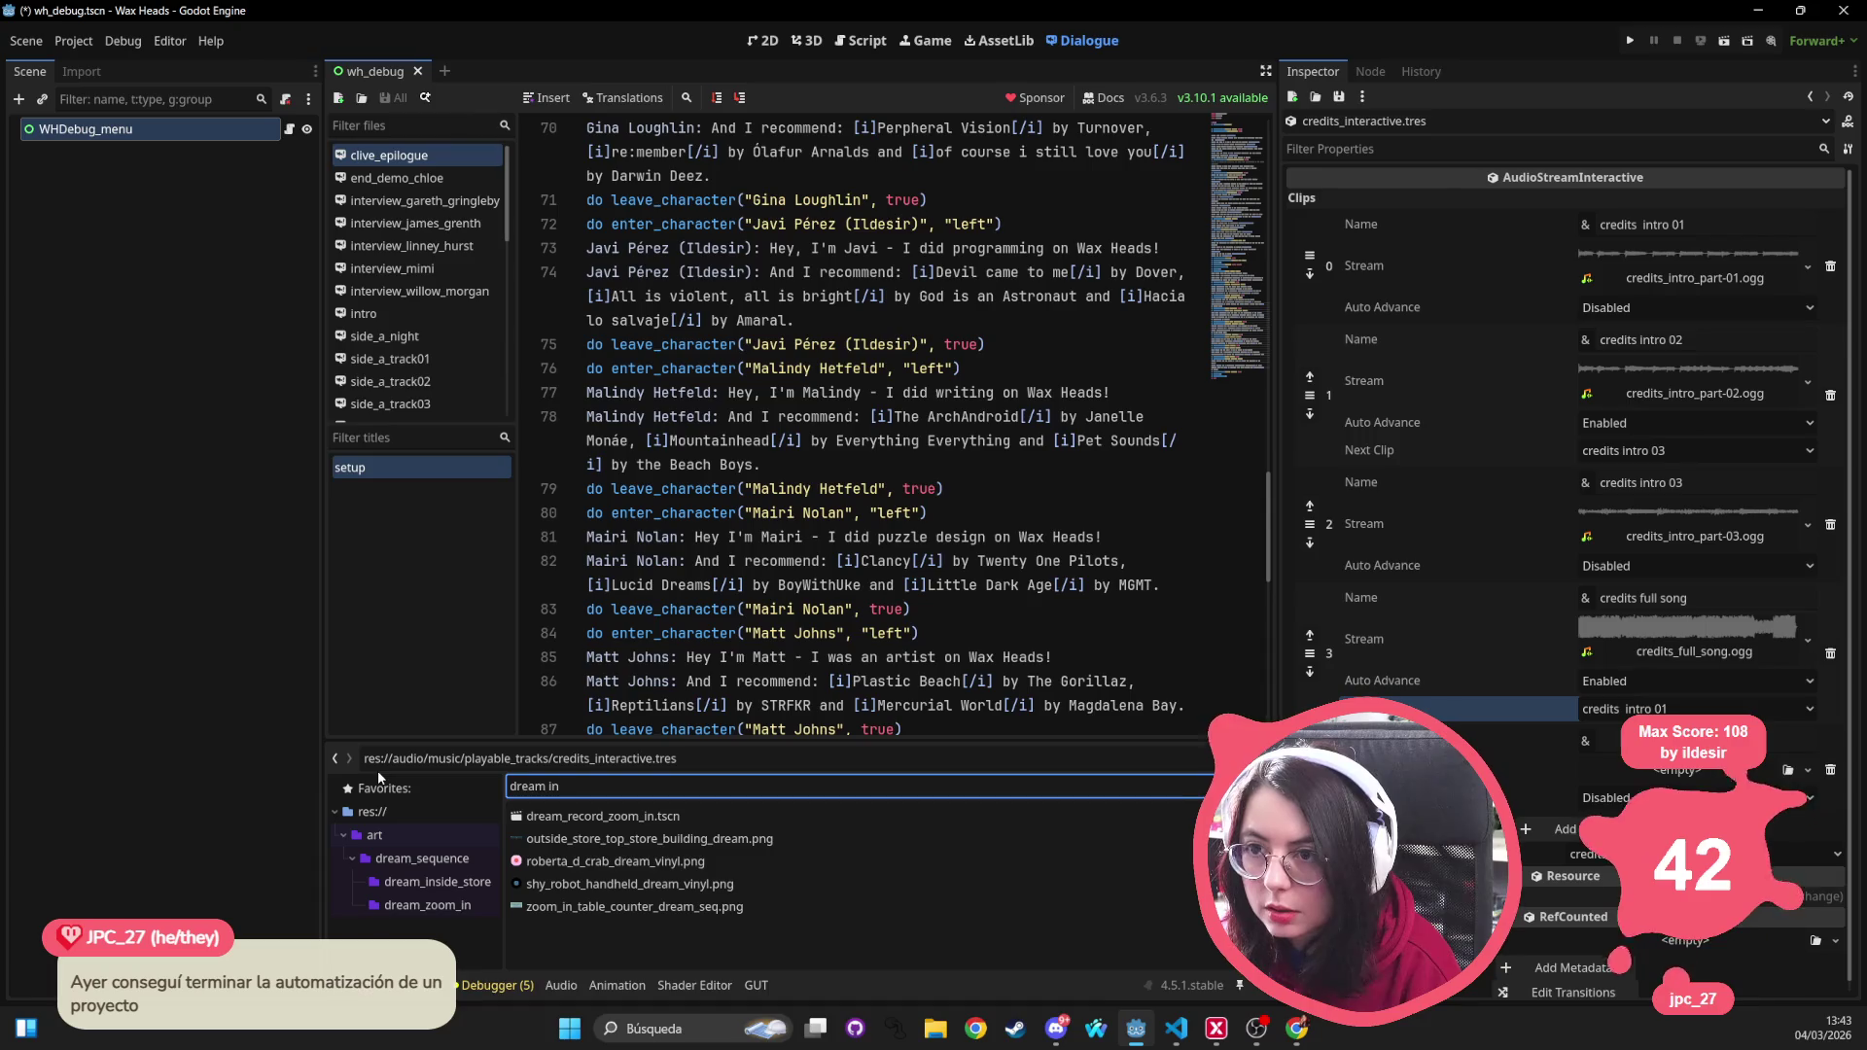
key(BackSpace)
key(BackSpace)
key(BackSpace)
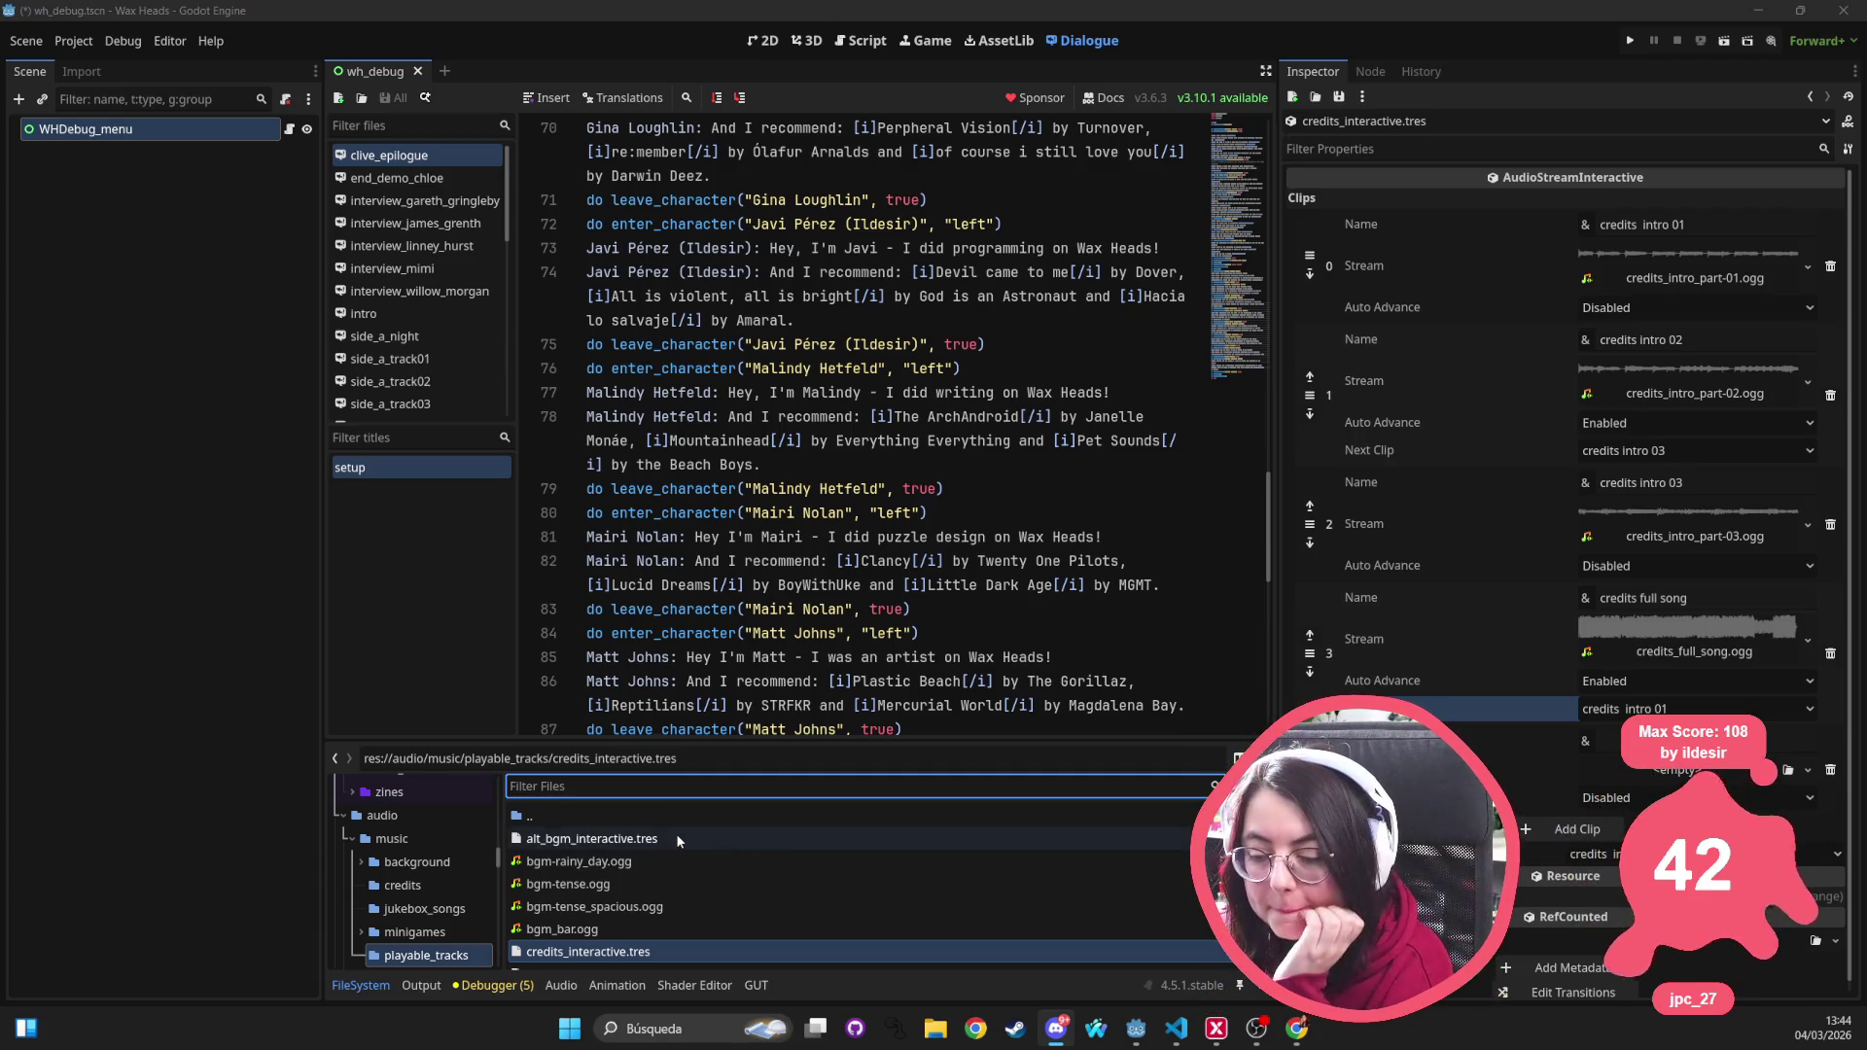
mouse_move(646, 918)
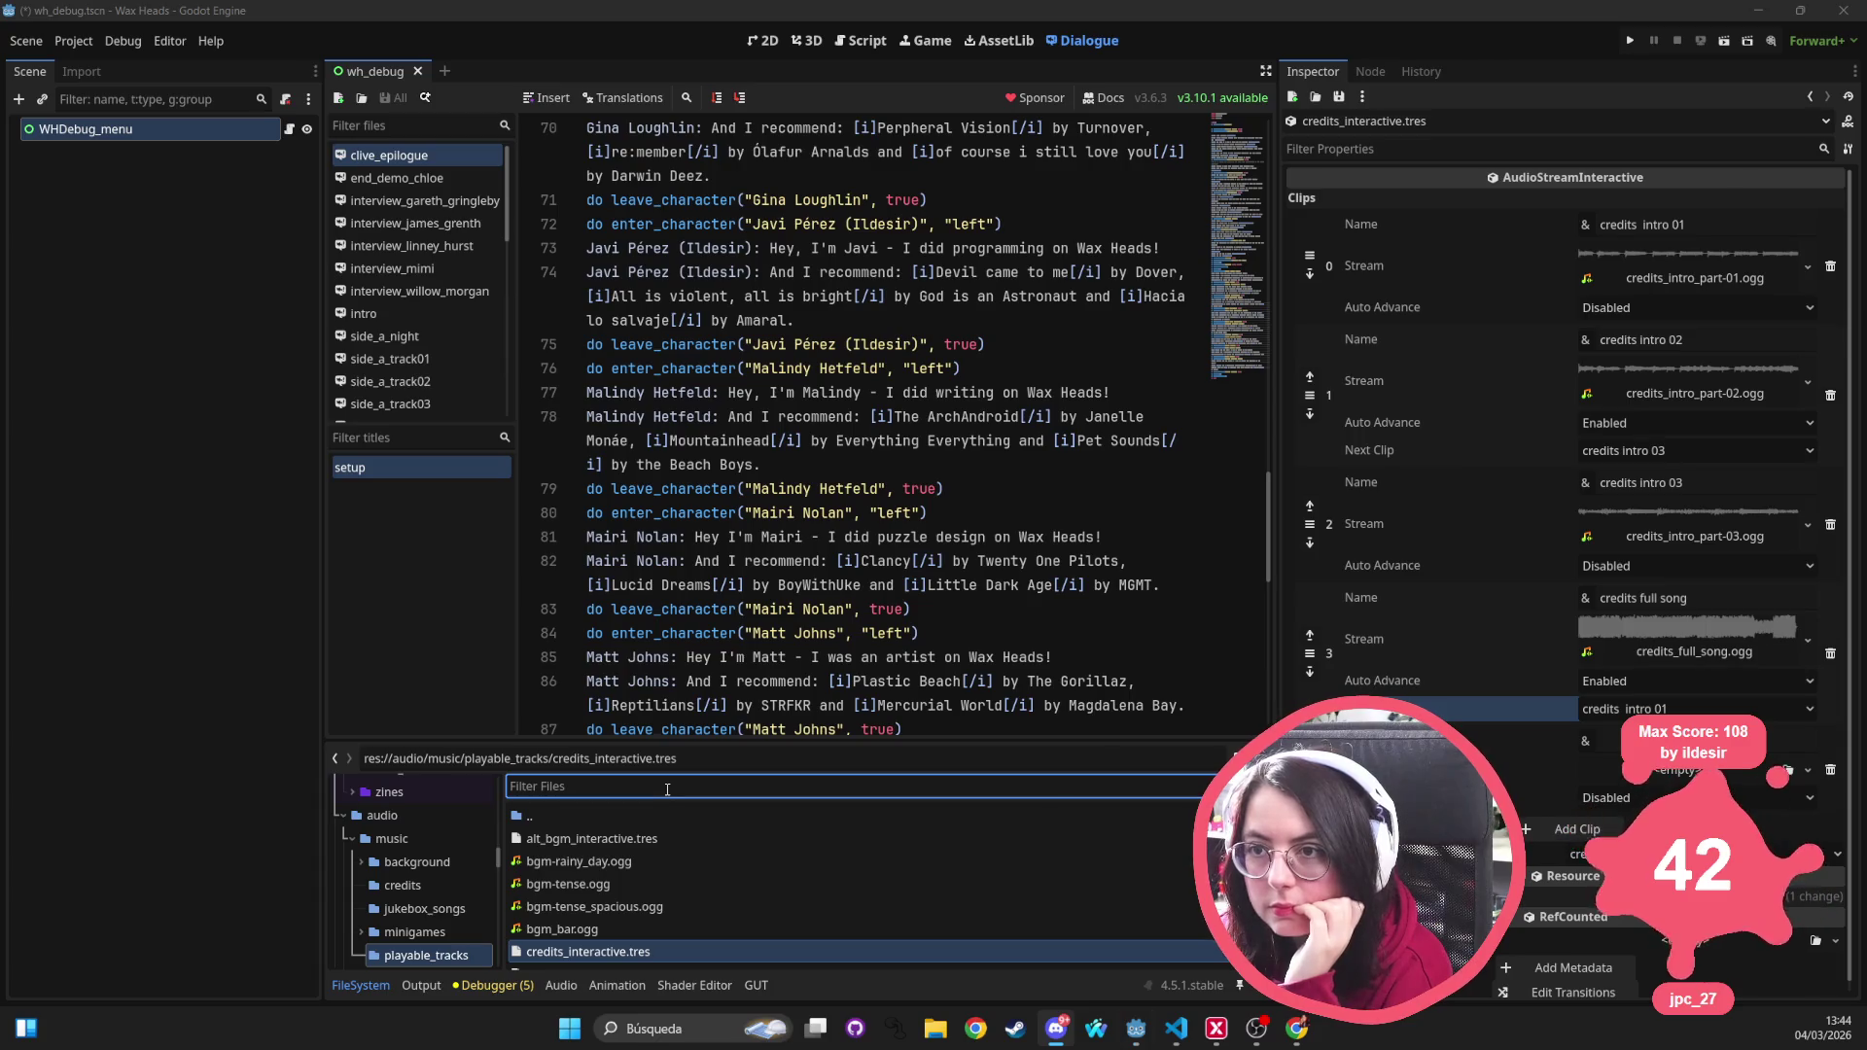
Find bgm_bar.ogg with 'bgm bar' and drag it into the new clip's Stream slot
click(247, 785)
text(bgm bar)
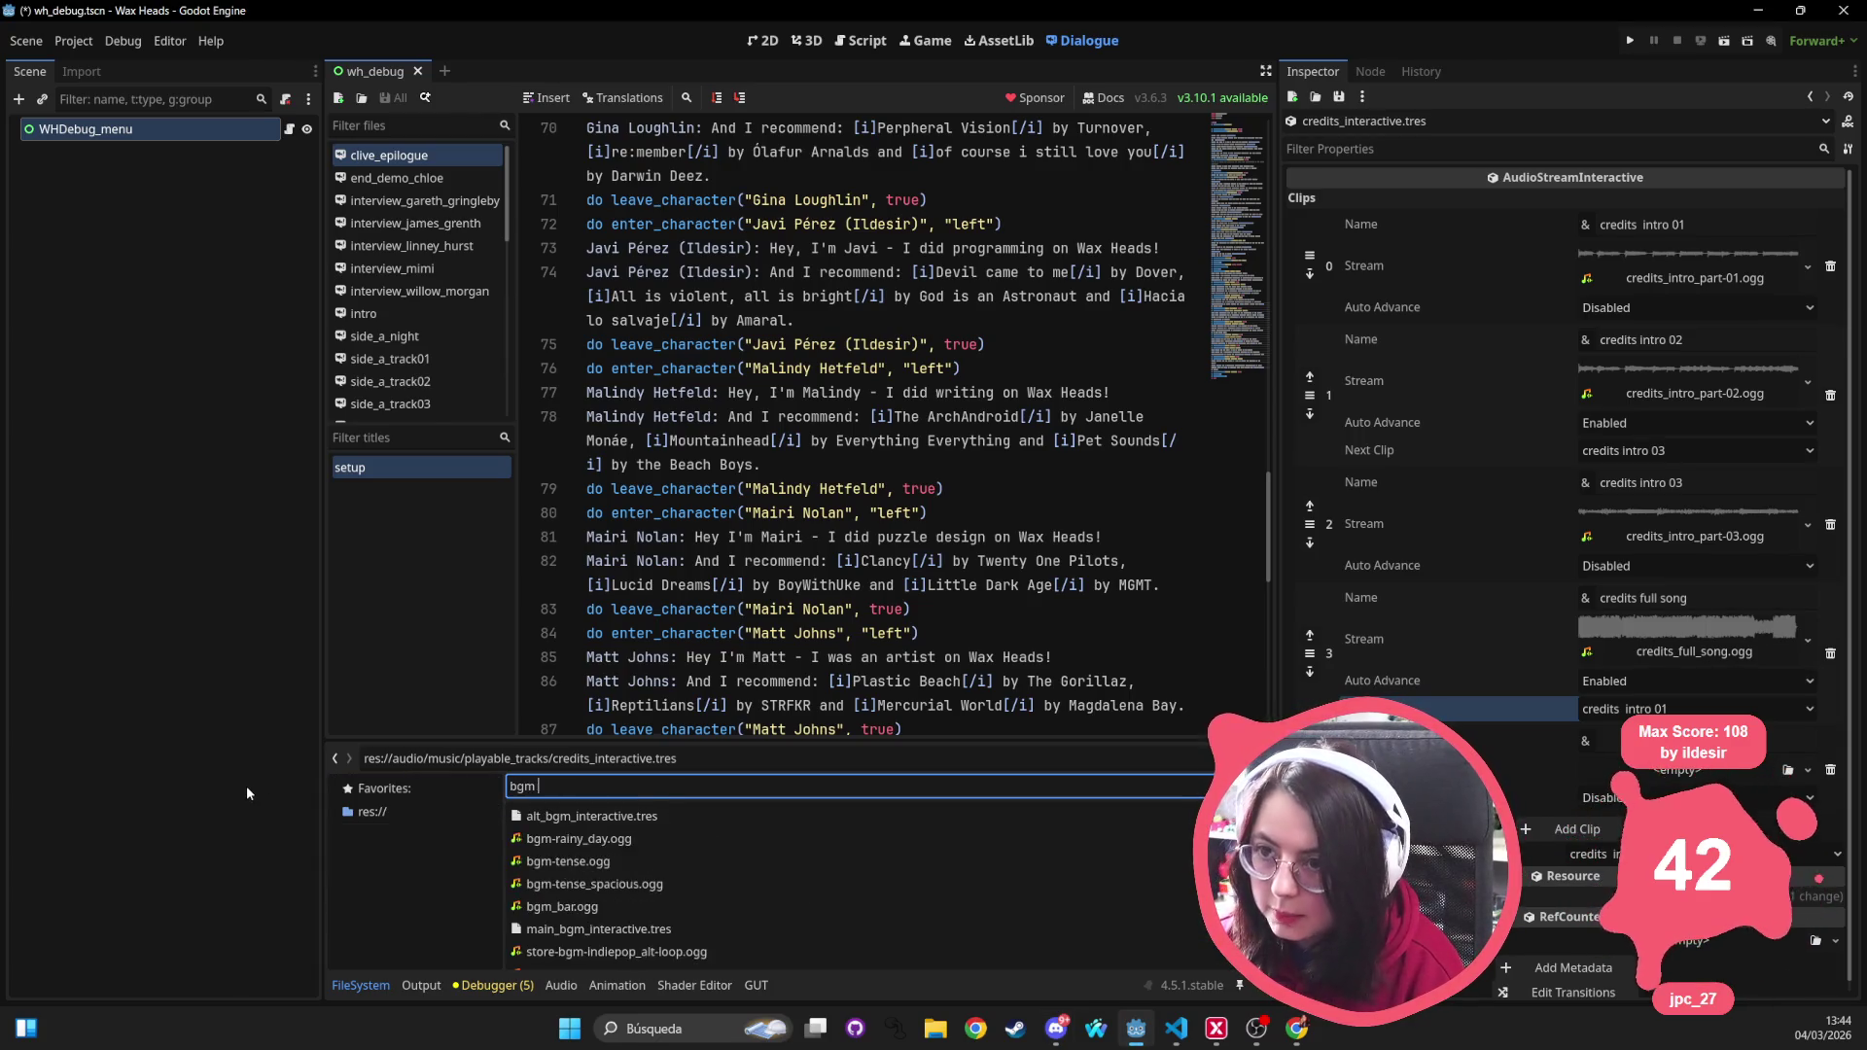
mouse_move(549, 817)
mouse_down()
mouse_move(1614, 855)
mouse_move(1614, 827)
mouse_move(1706, 778)
mouse_up()
Set credits full song's Next Clip to Bgm Bar, leaving Bgm Bar's auto-advance disabled
click(1653, 709)
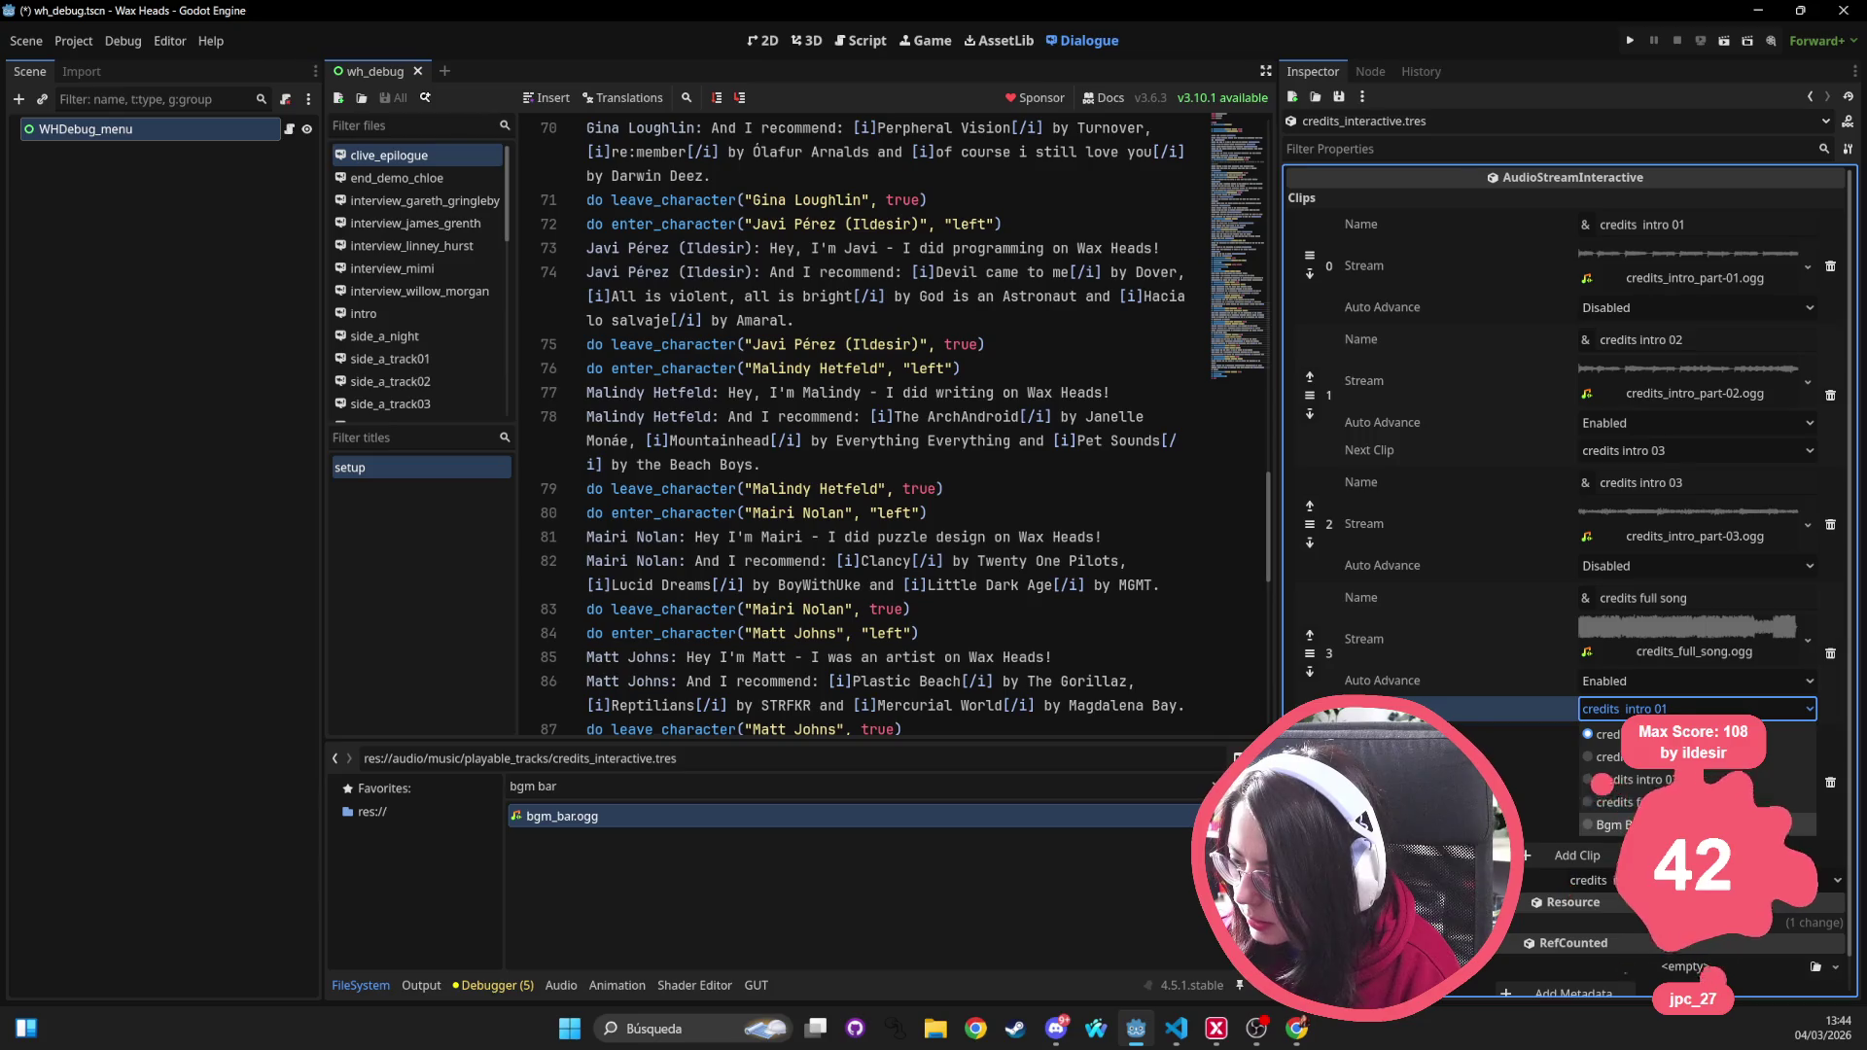
click(1619, 856)
click(1611, 823)
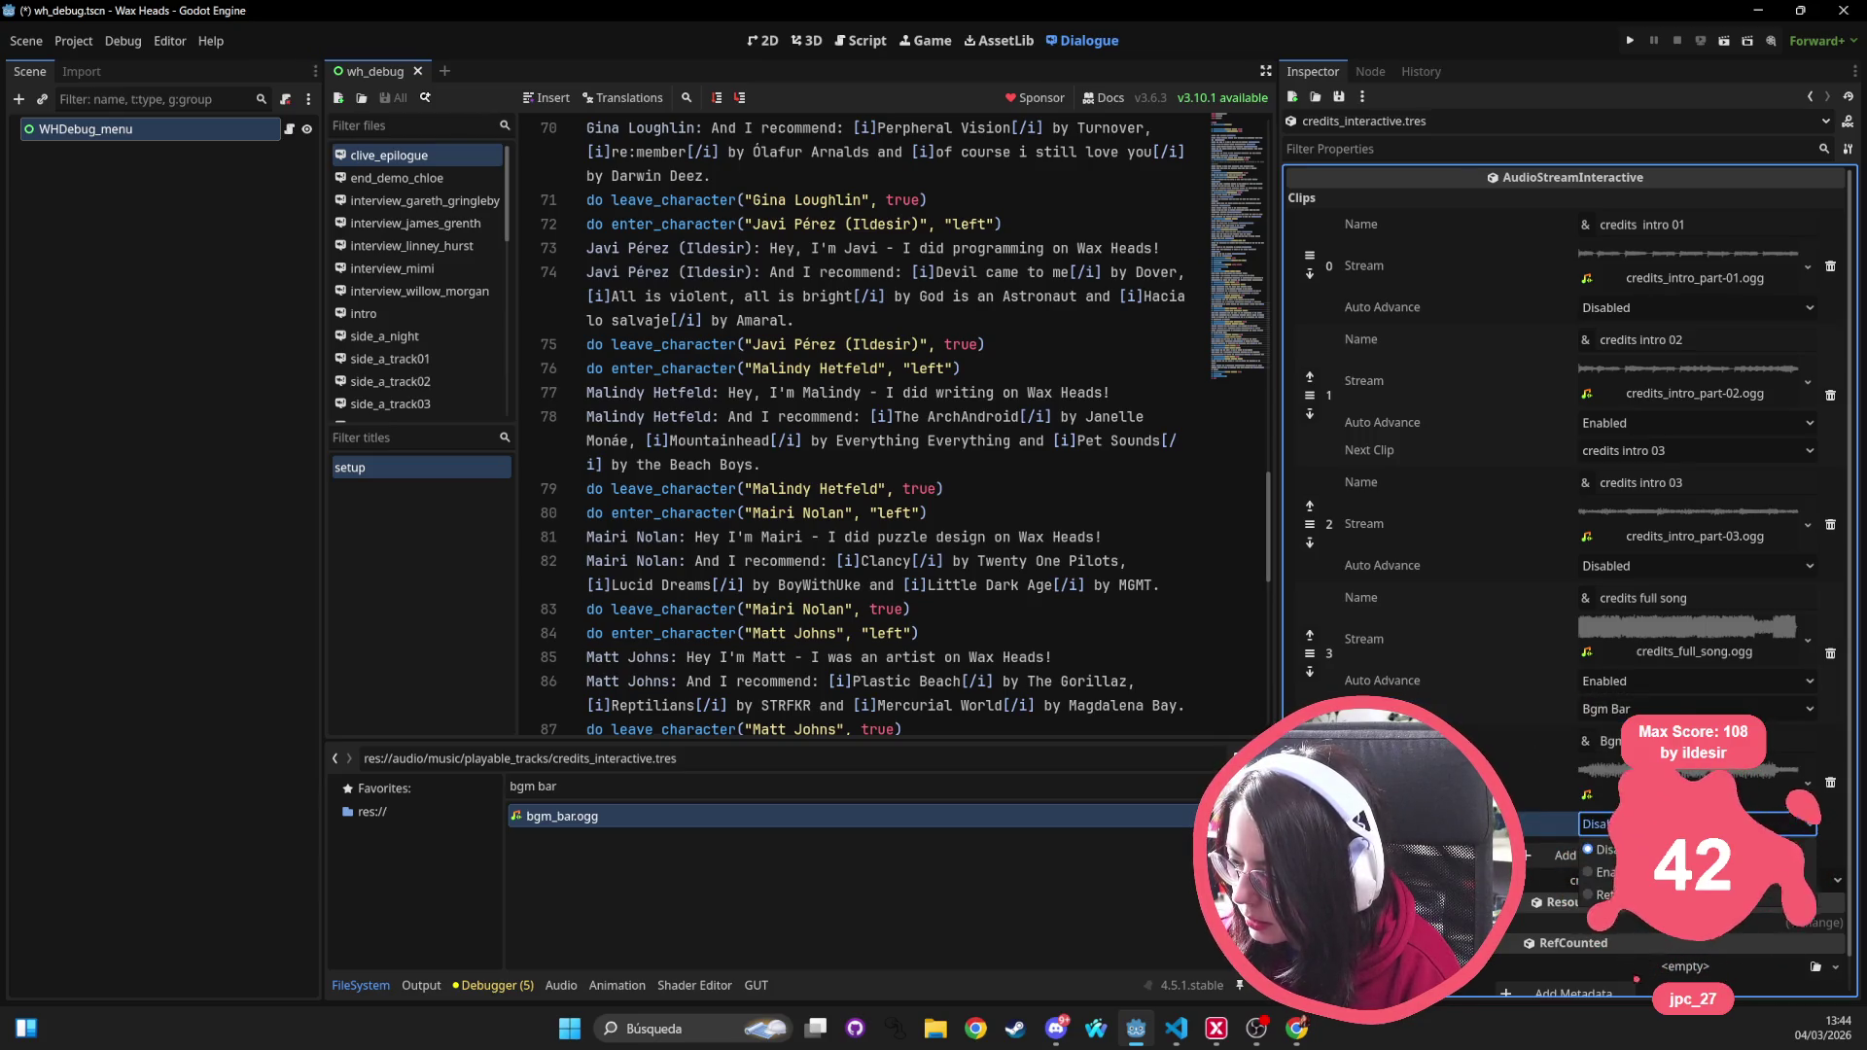
click(1604, 848)
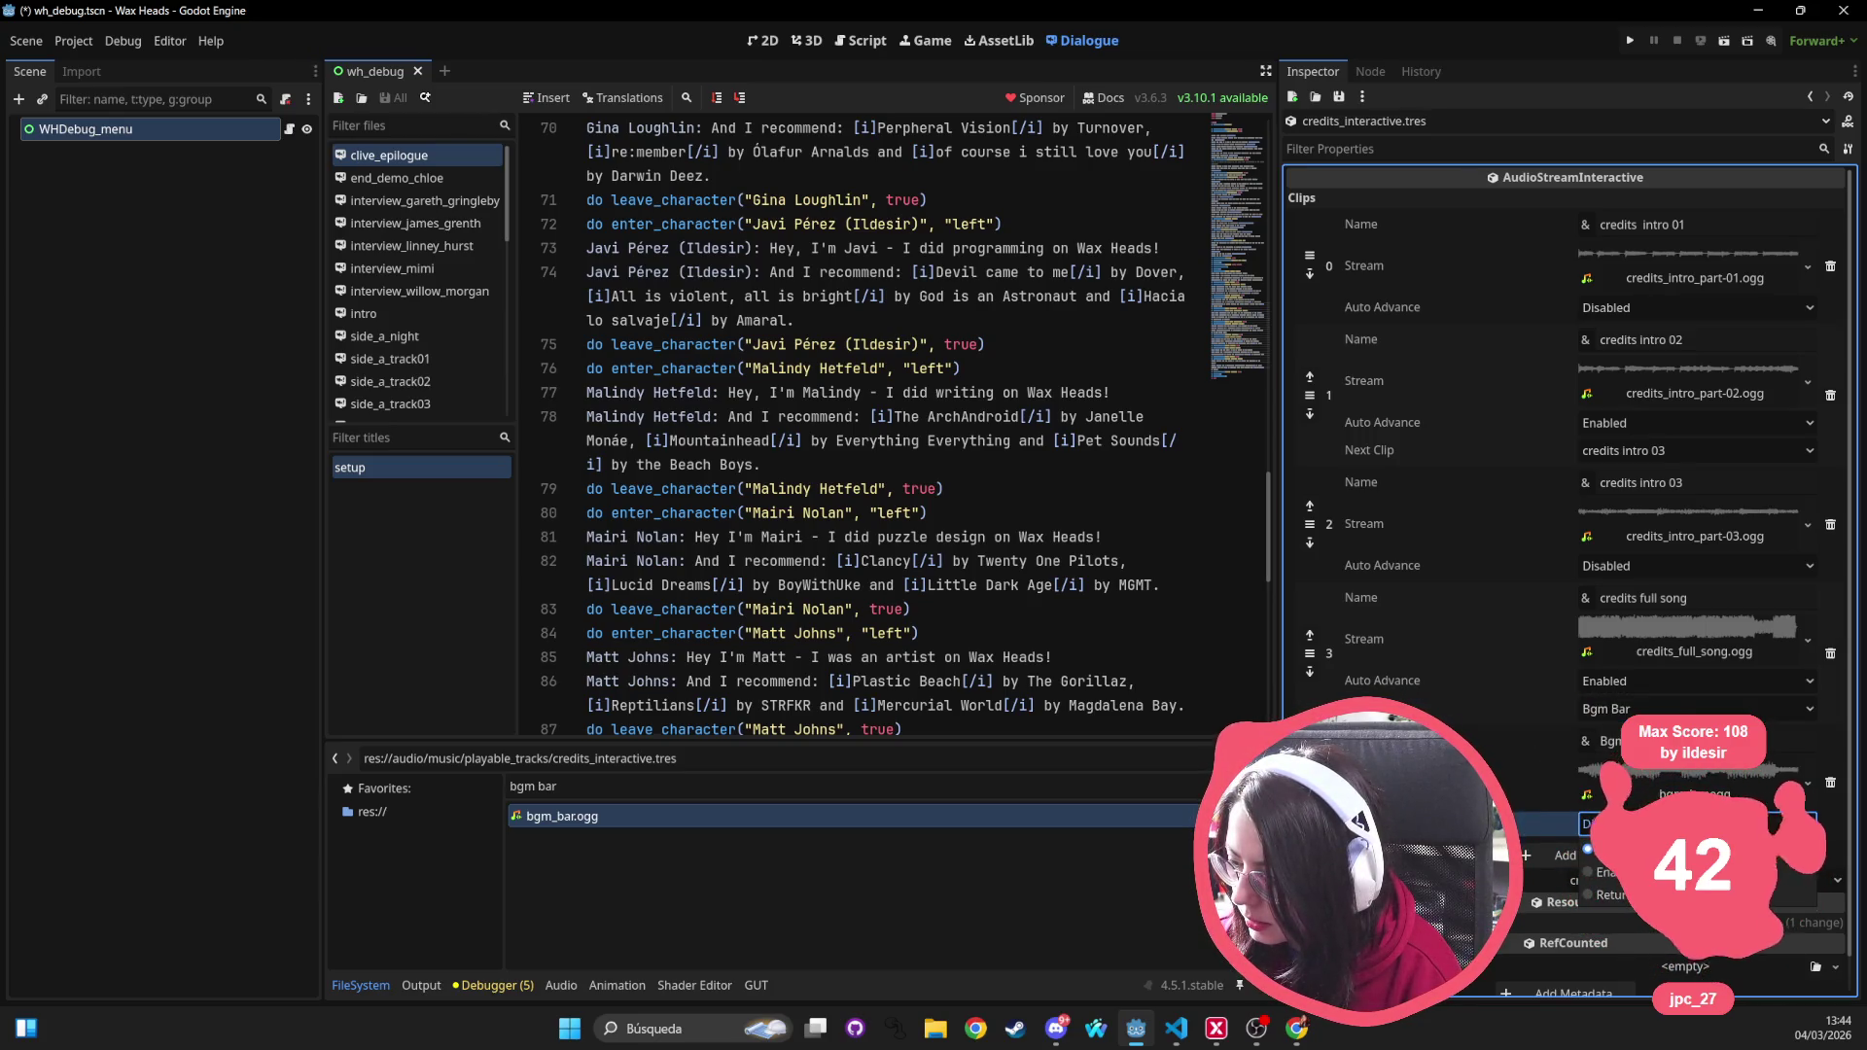
click(1614, 778)
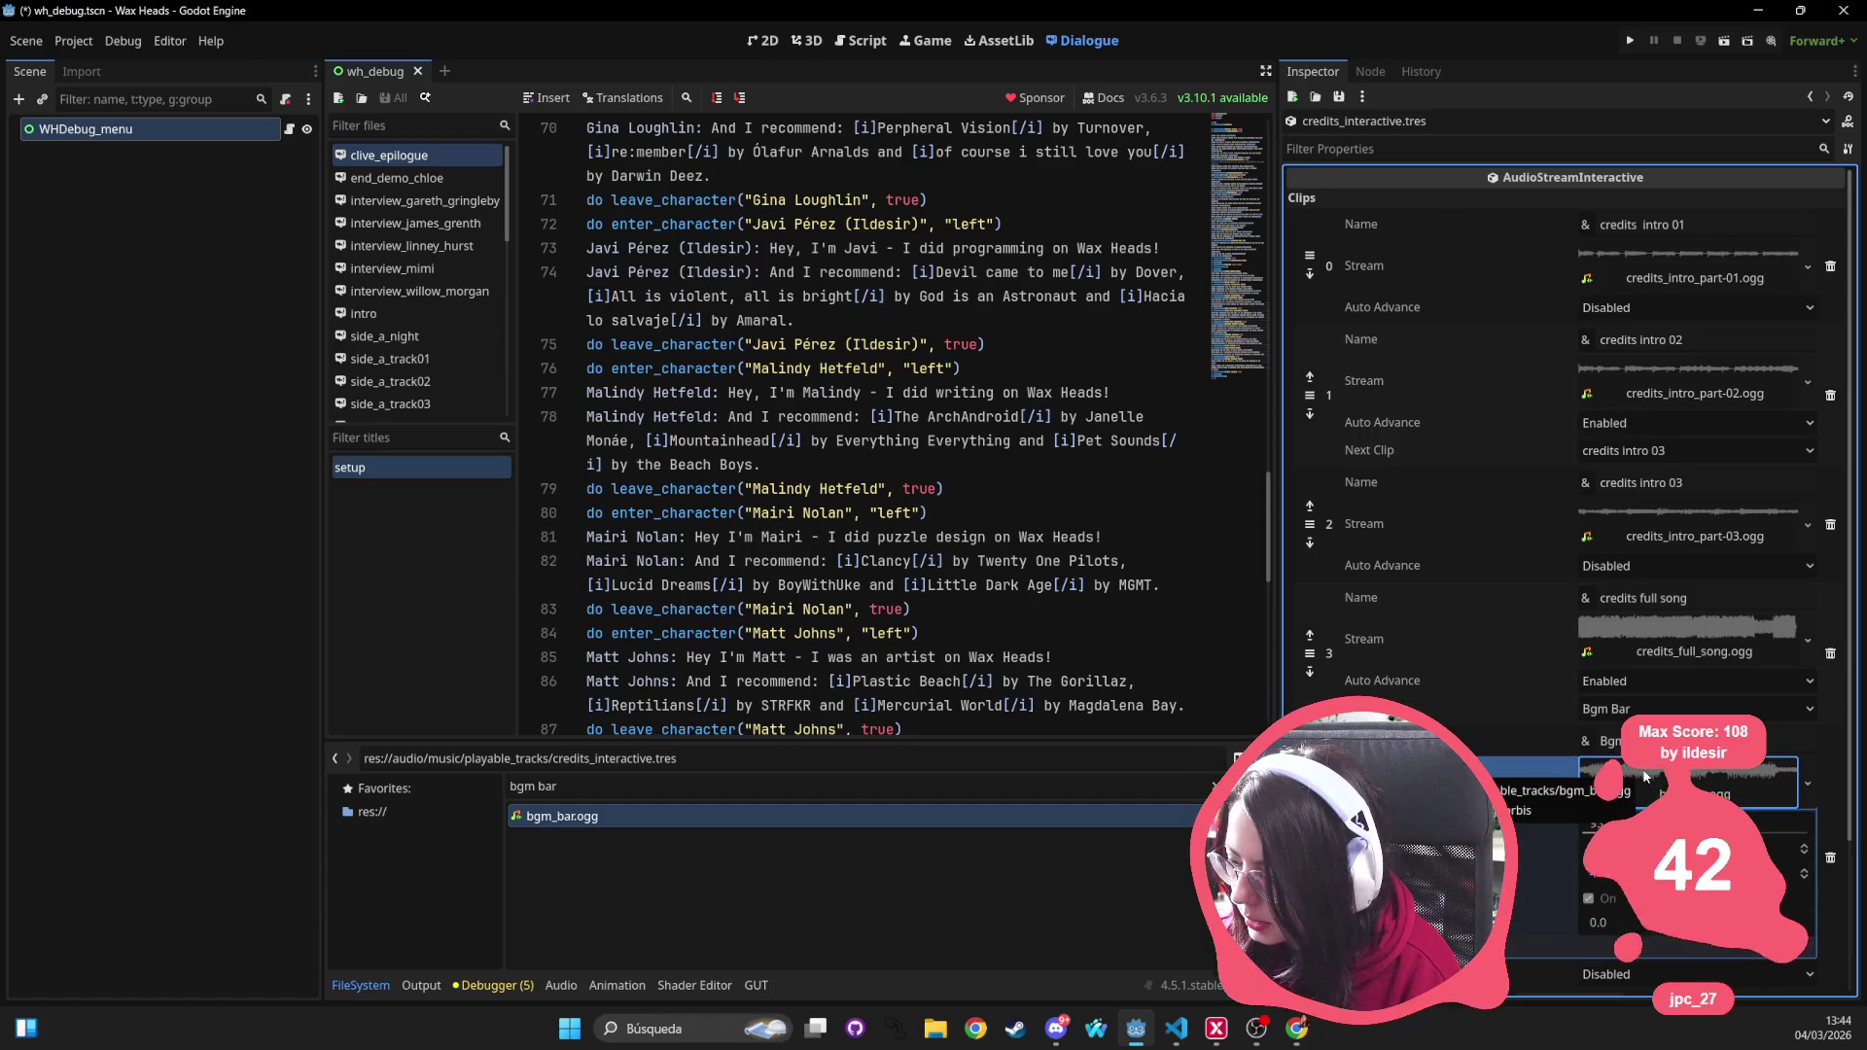
right_click(1614, 783)
click(1556, 893)
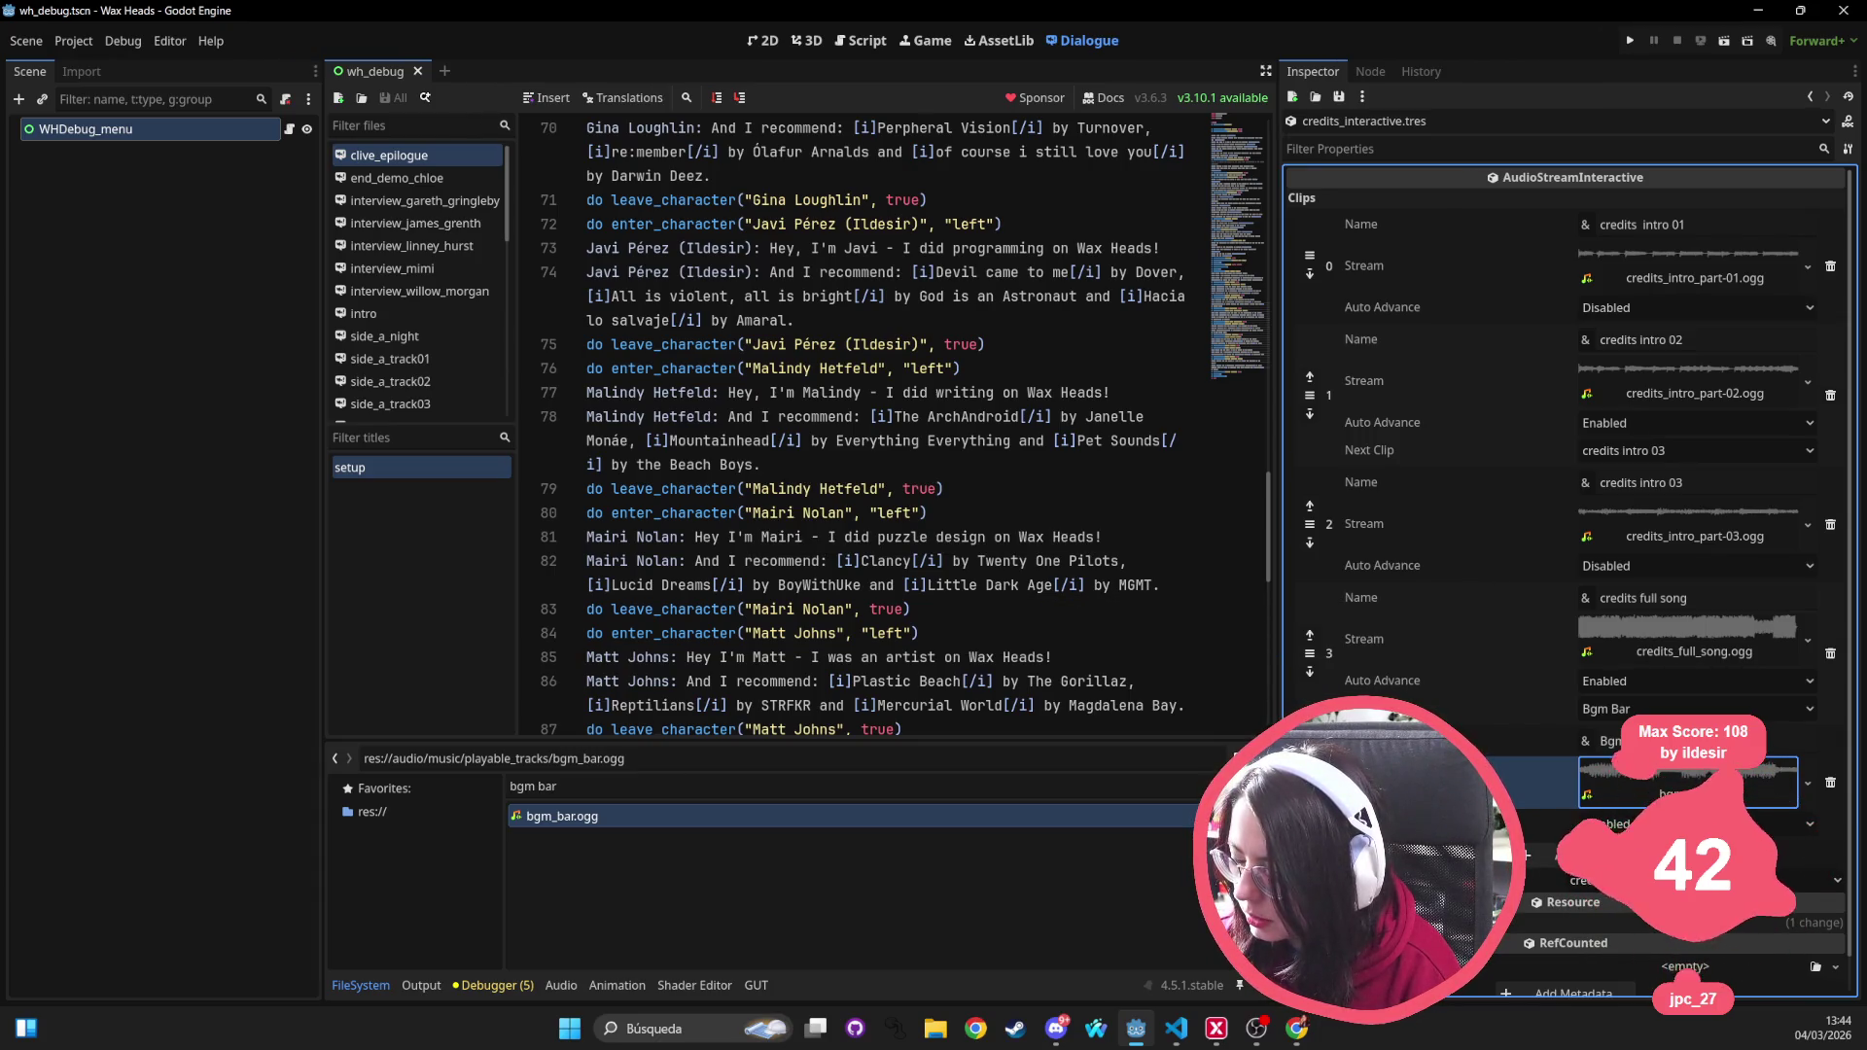
Save the wh_debug scene and return to line 78 of the script
click(899, 321)
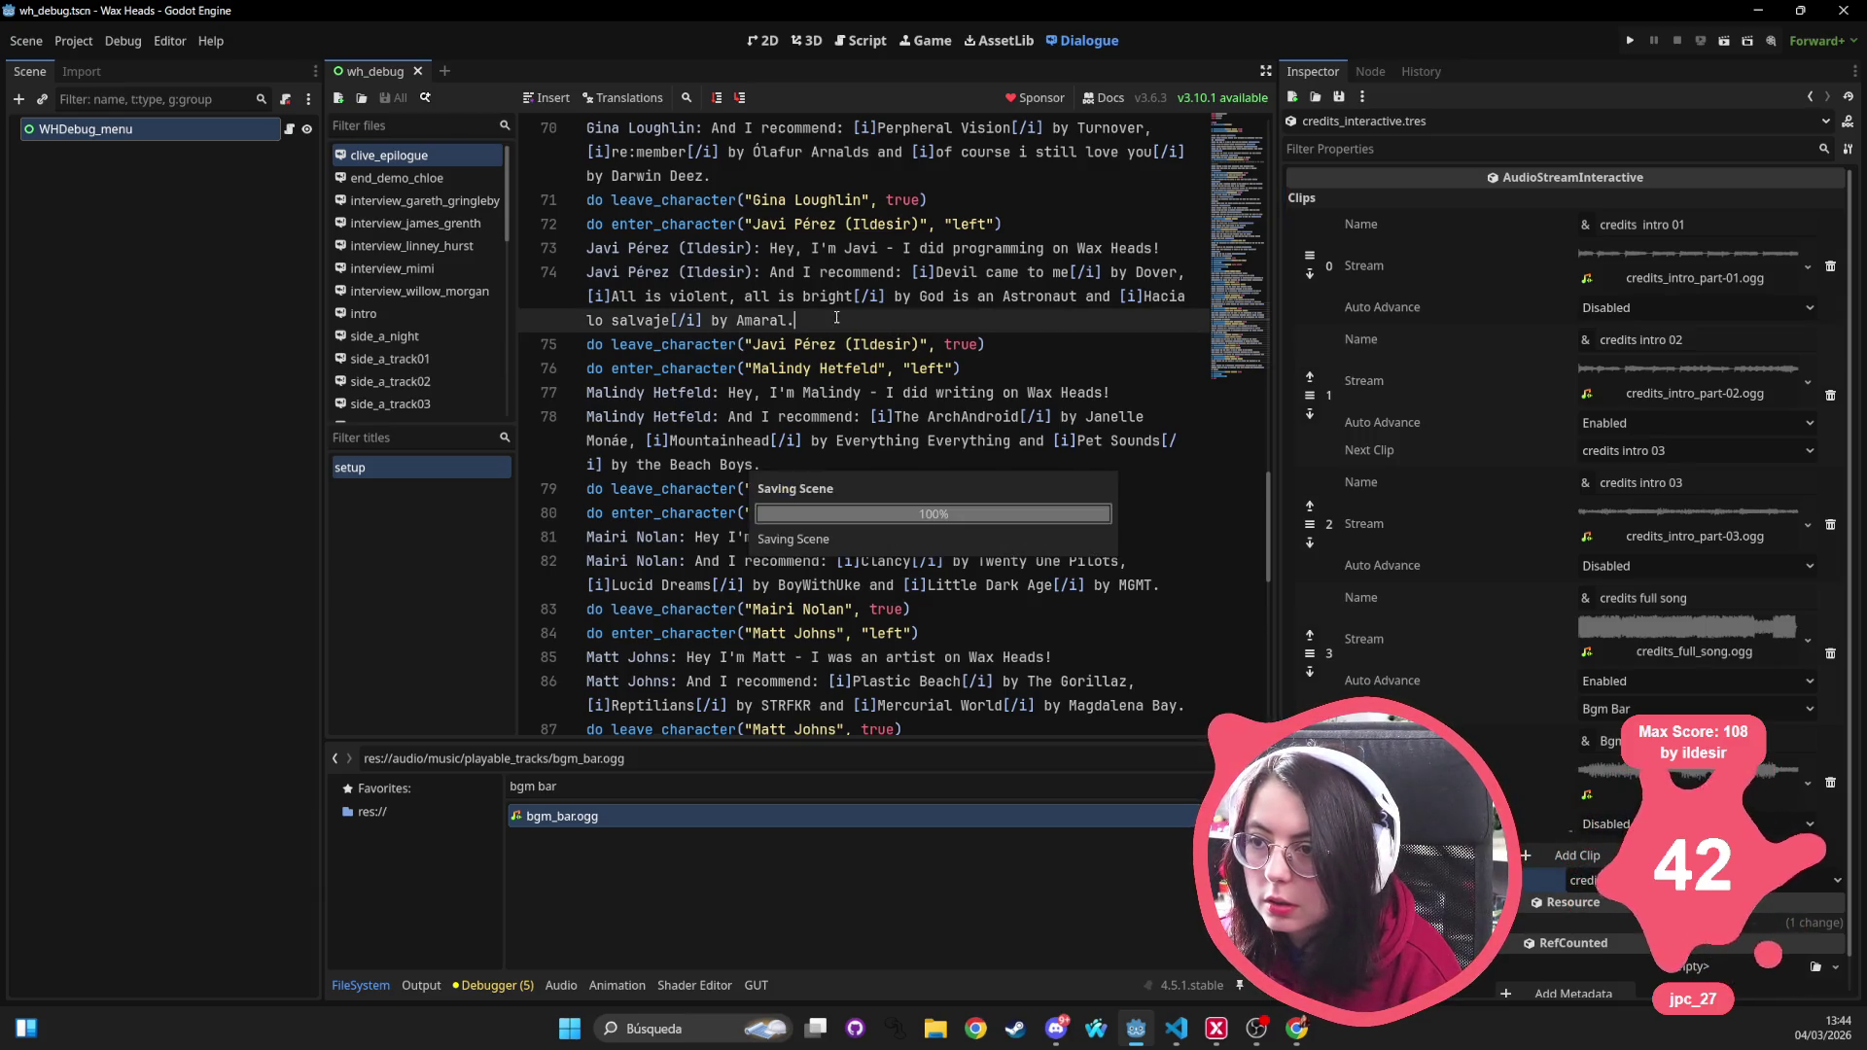
key(alt+Tab)
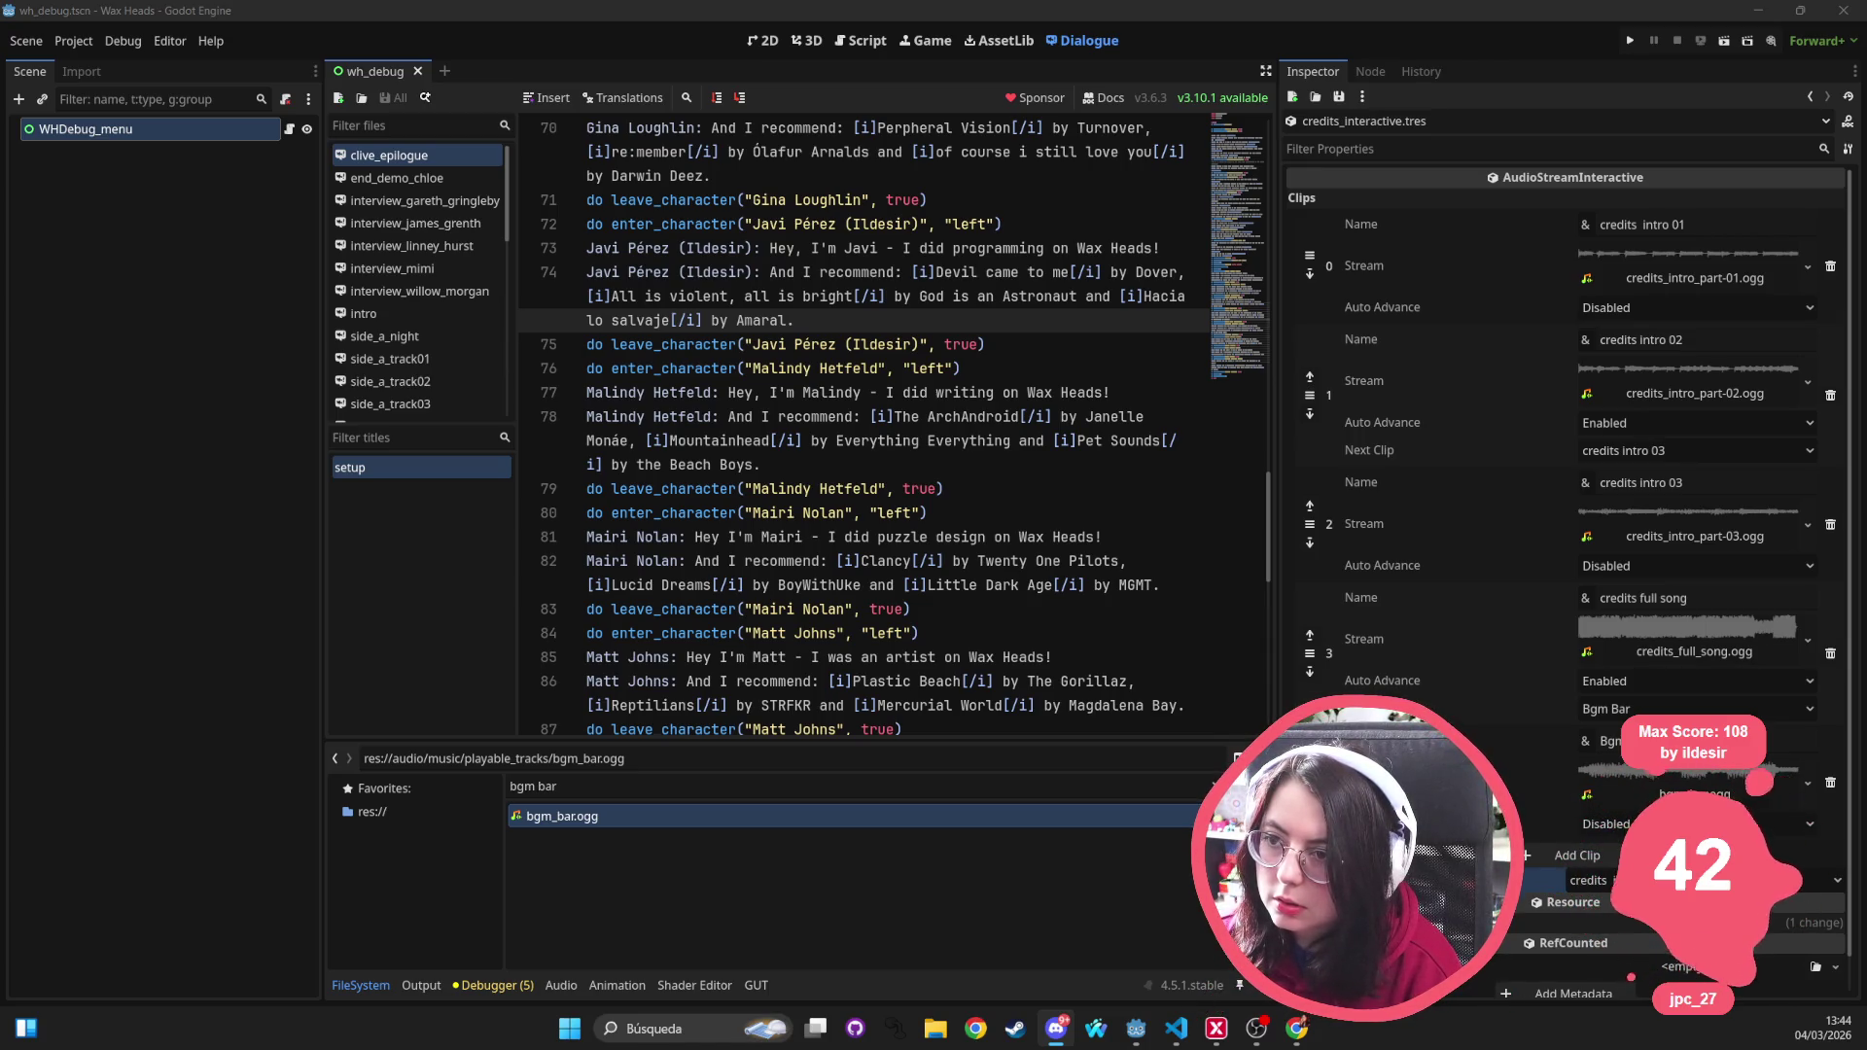
click(770, 465)
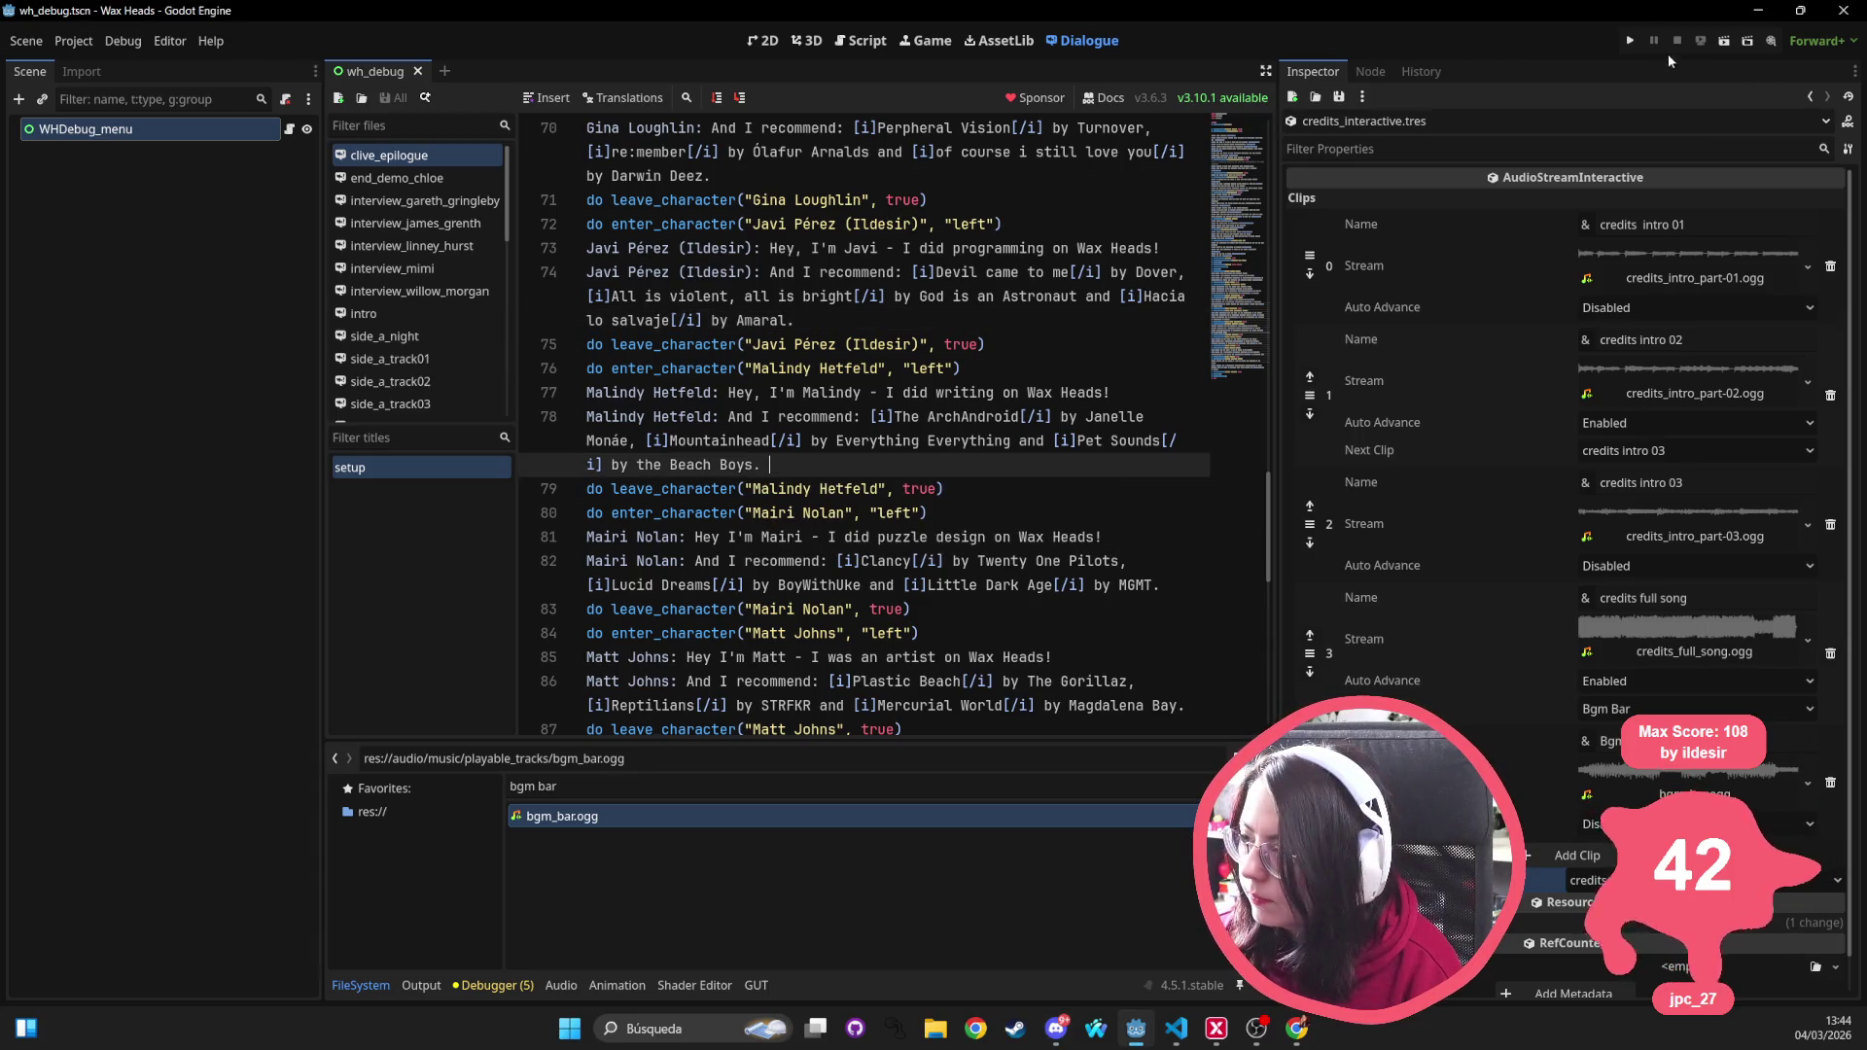
Run the project and start a Nueva partida, confirming Sí to discard the autosave
click(1629, 44)
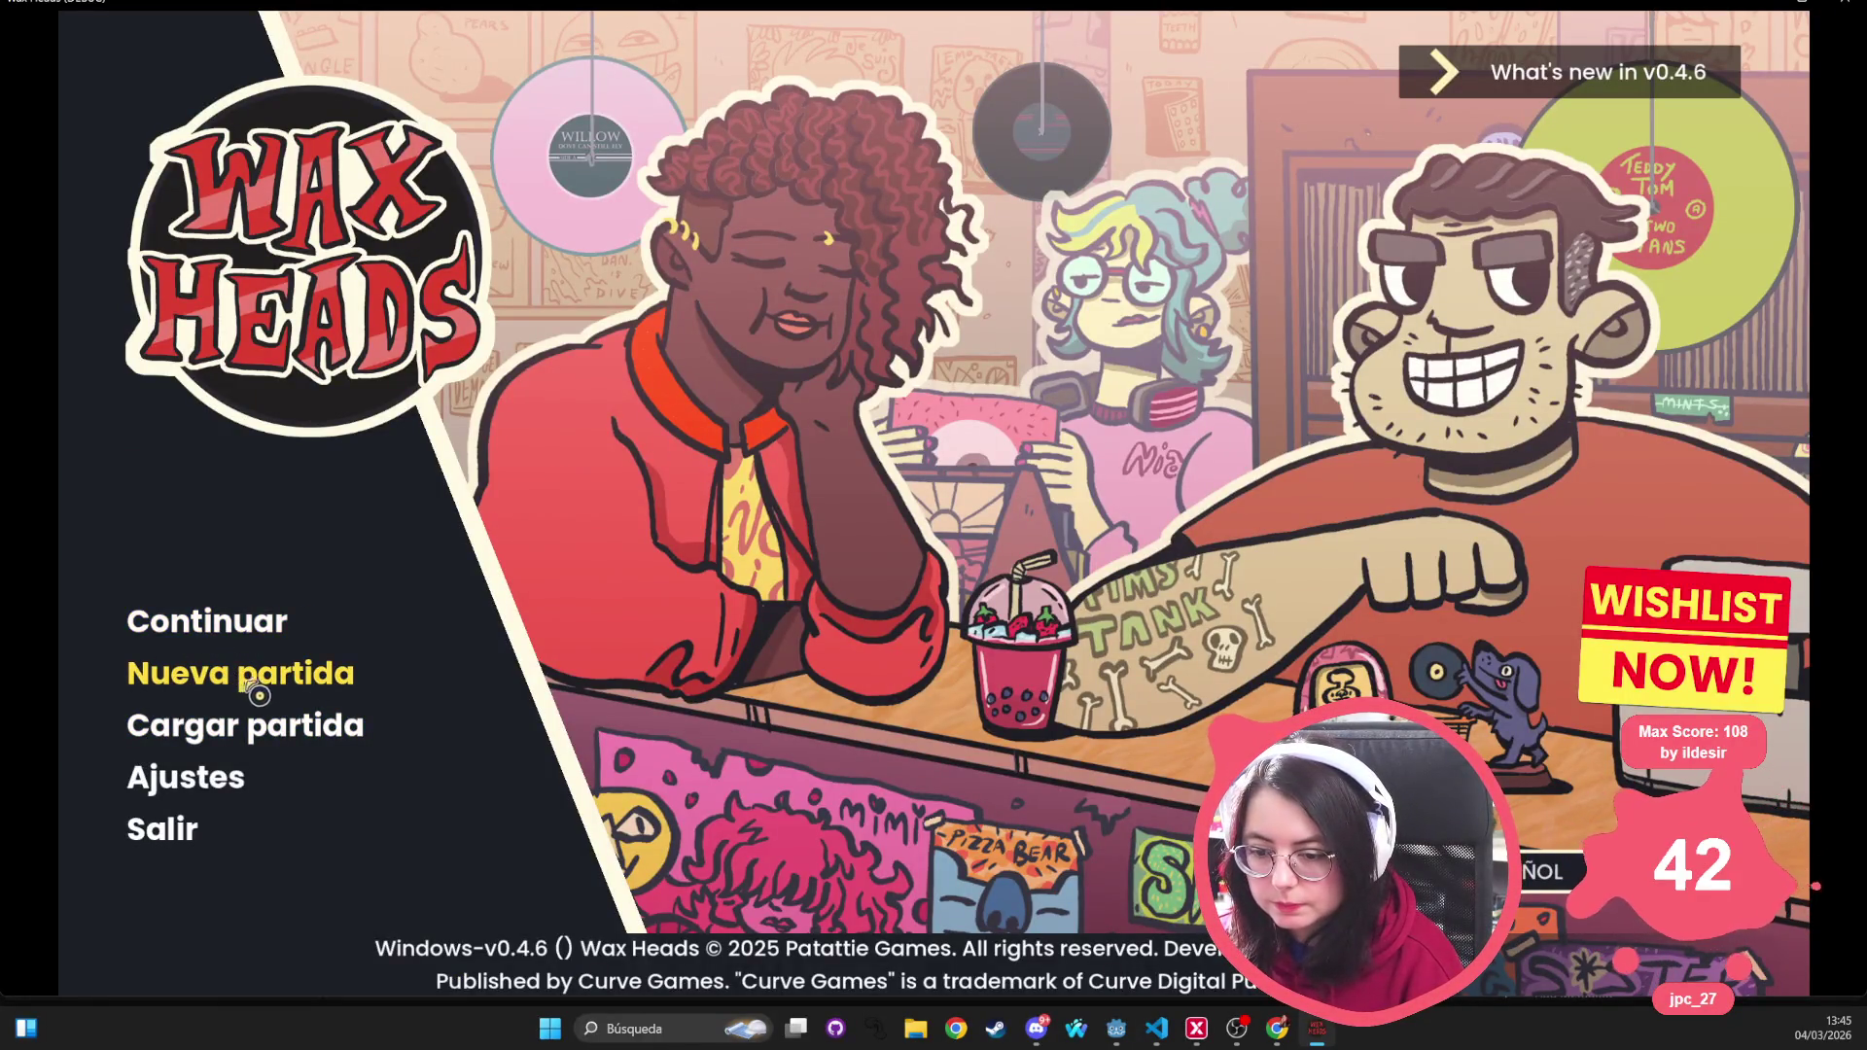
click(275, 685)
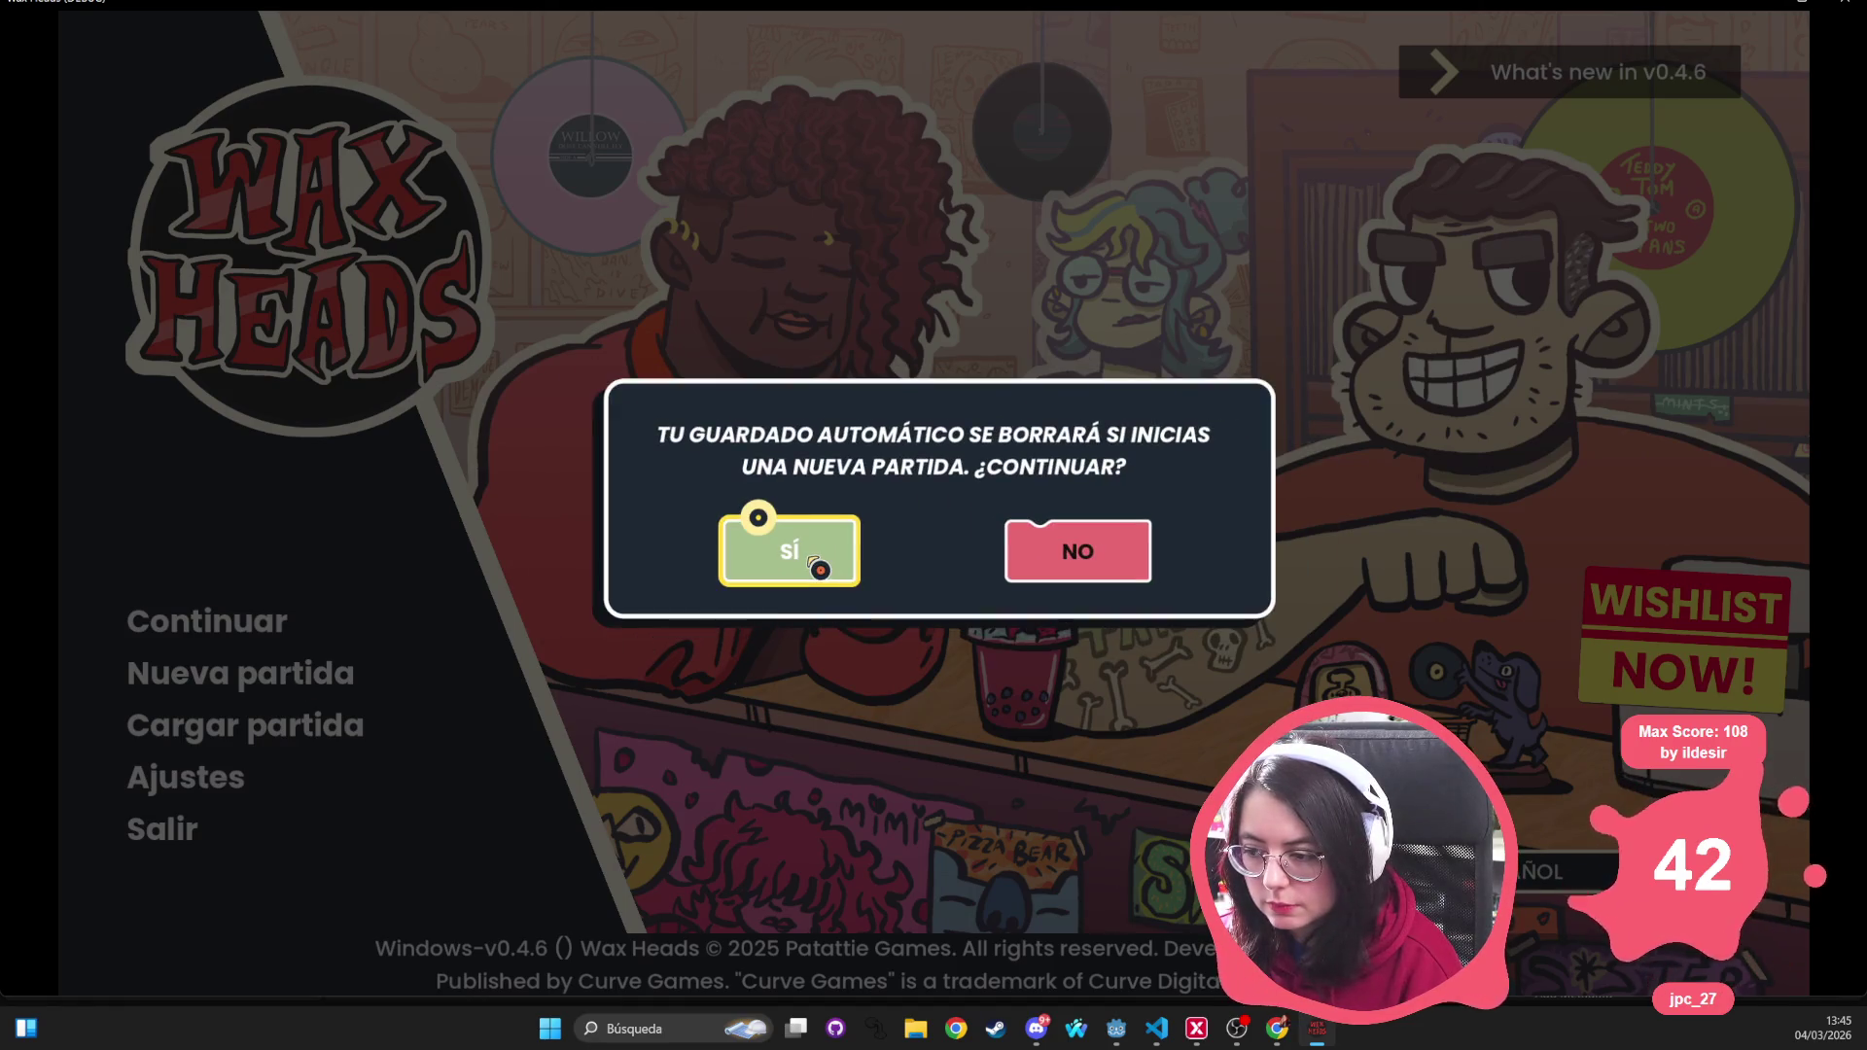
click(820, 567)
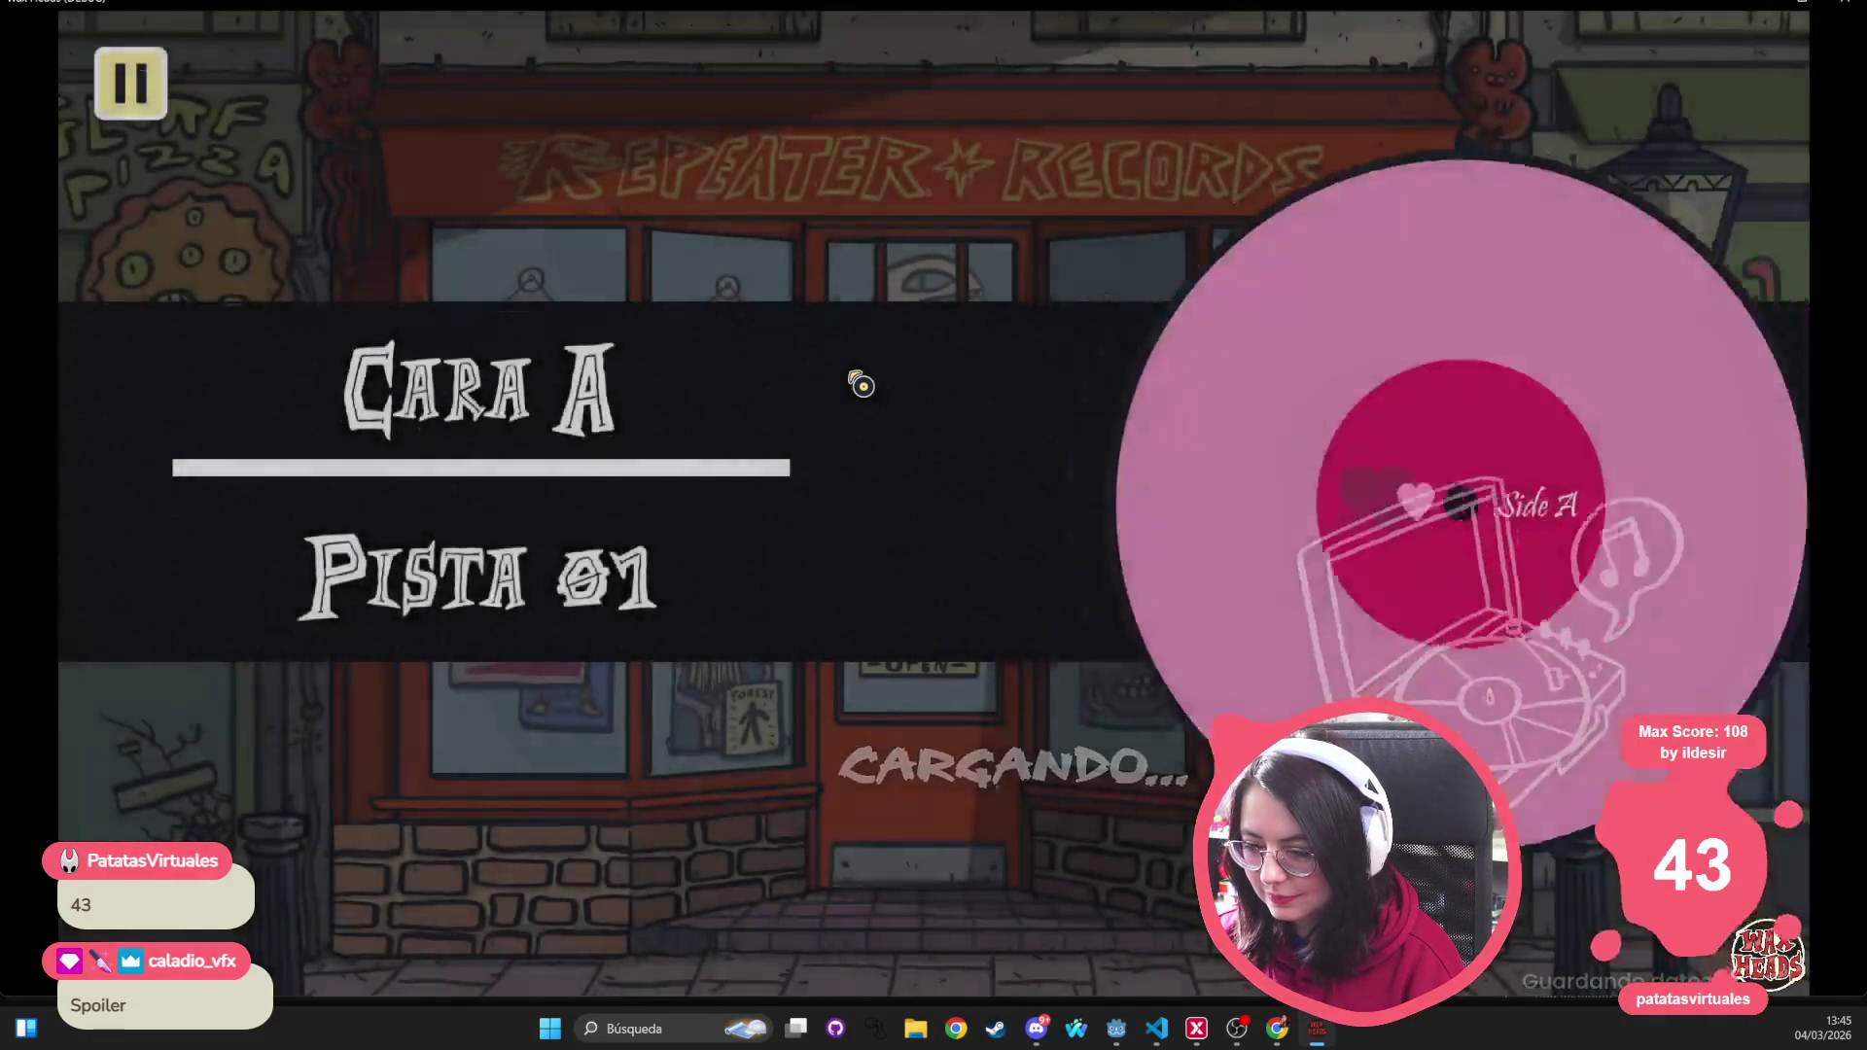
Open the developer console and run get_days_list to list every day and track
key(grave)
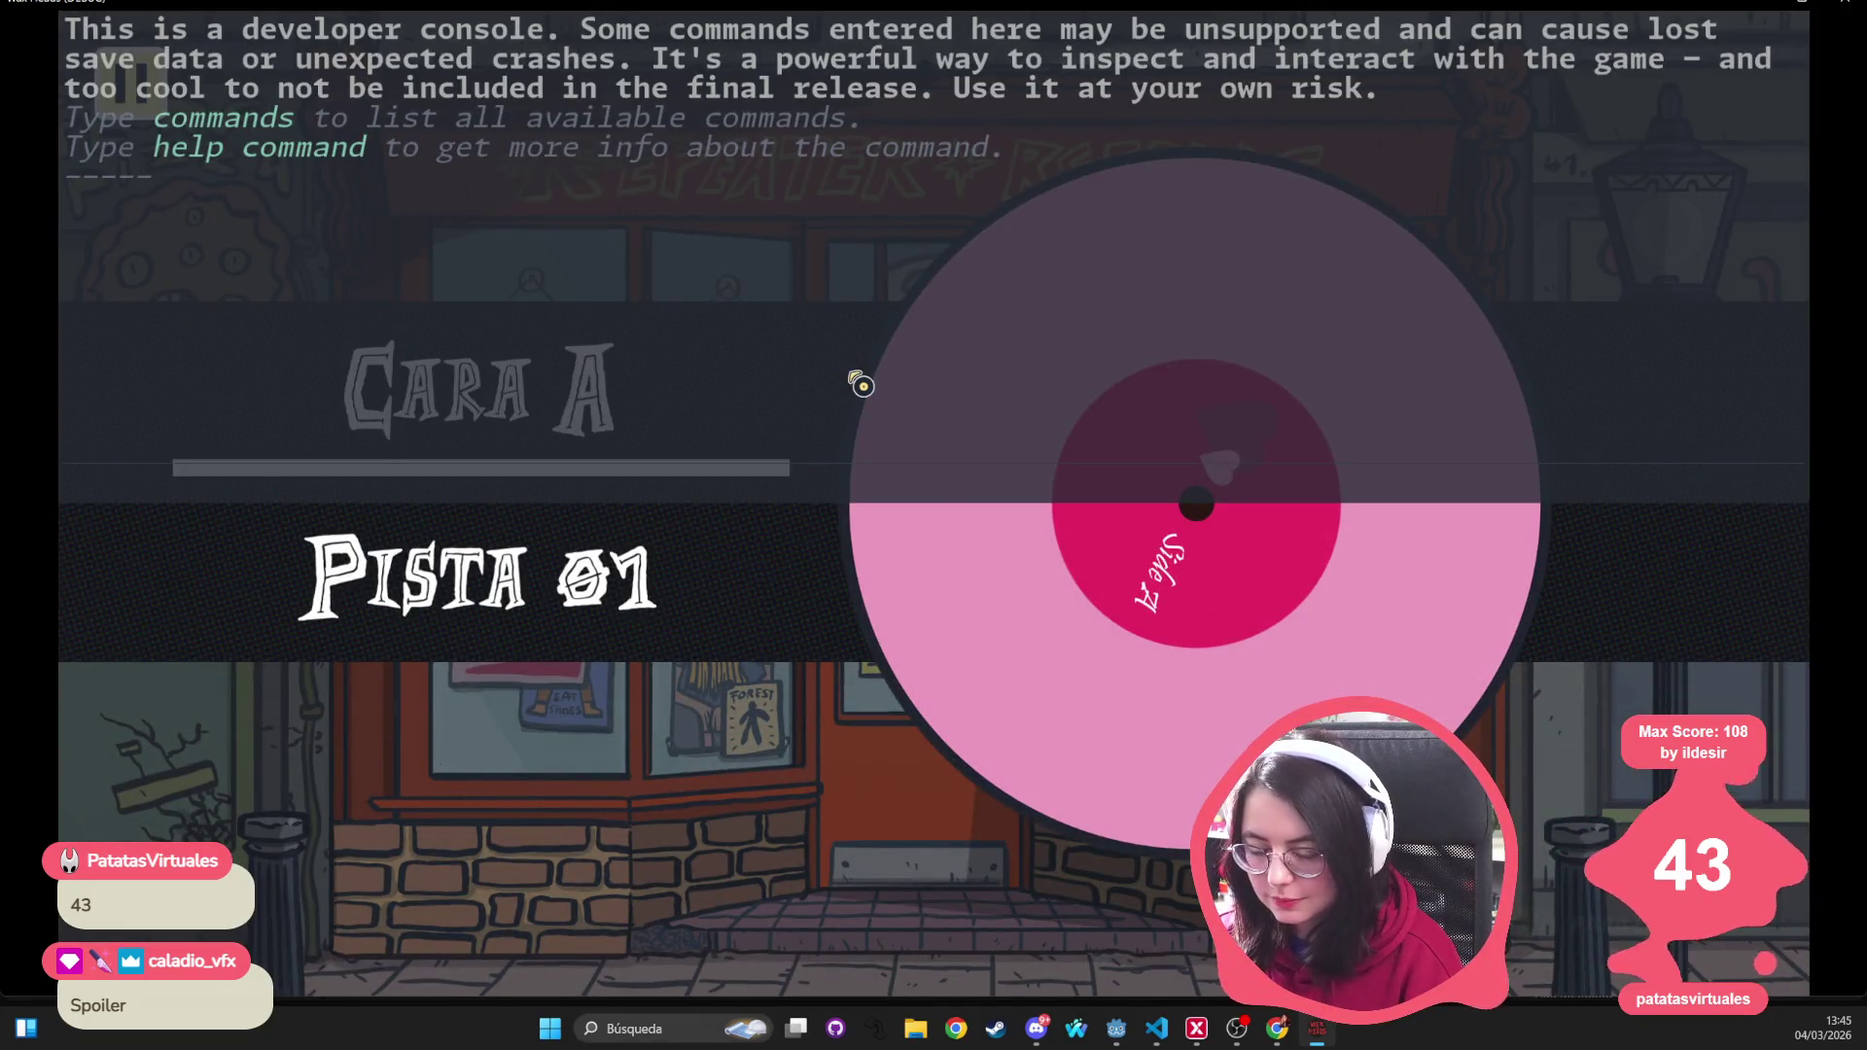
text(go_t)
key(Tab)
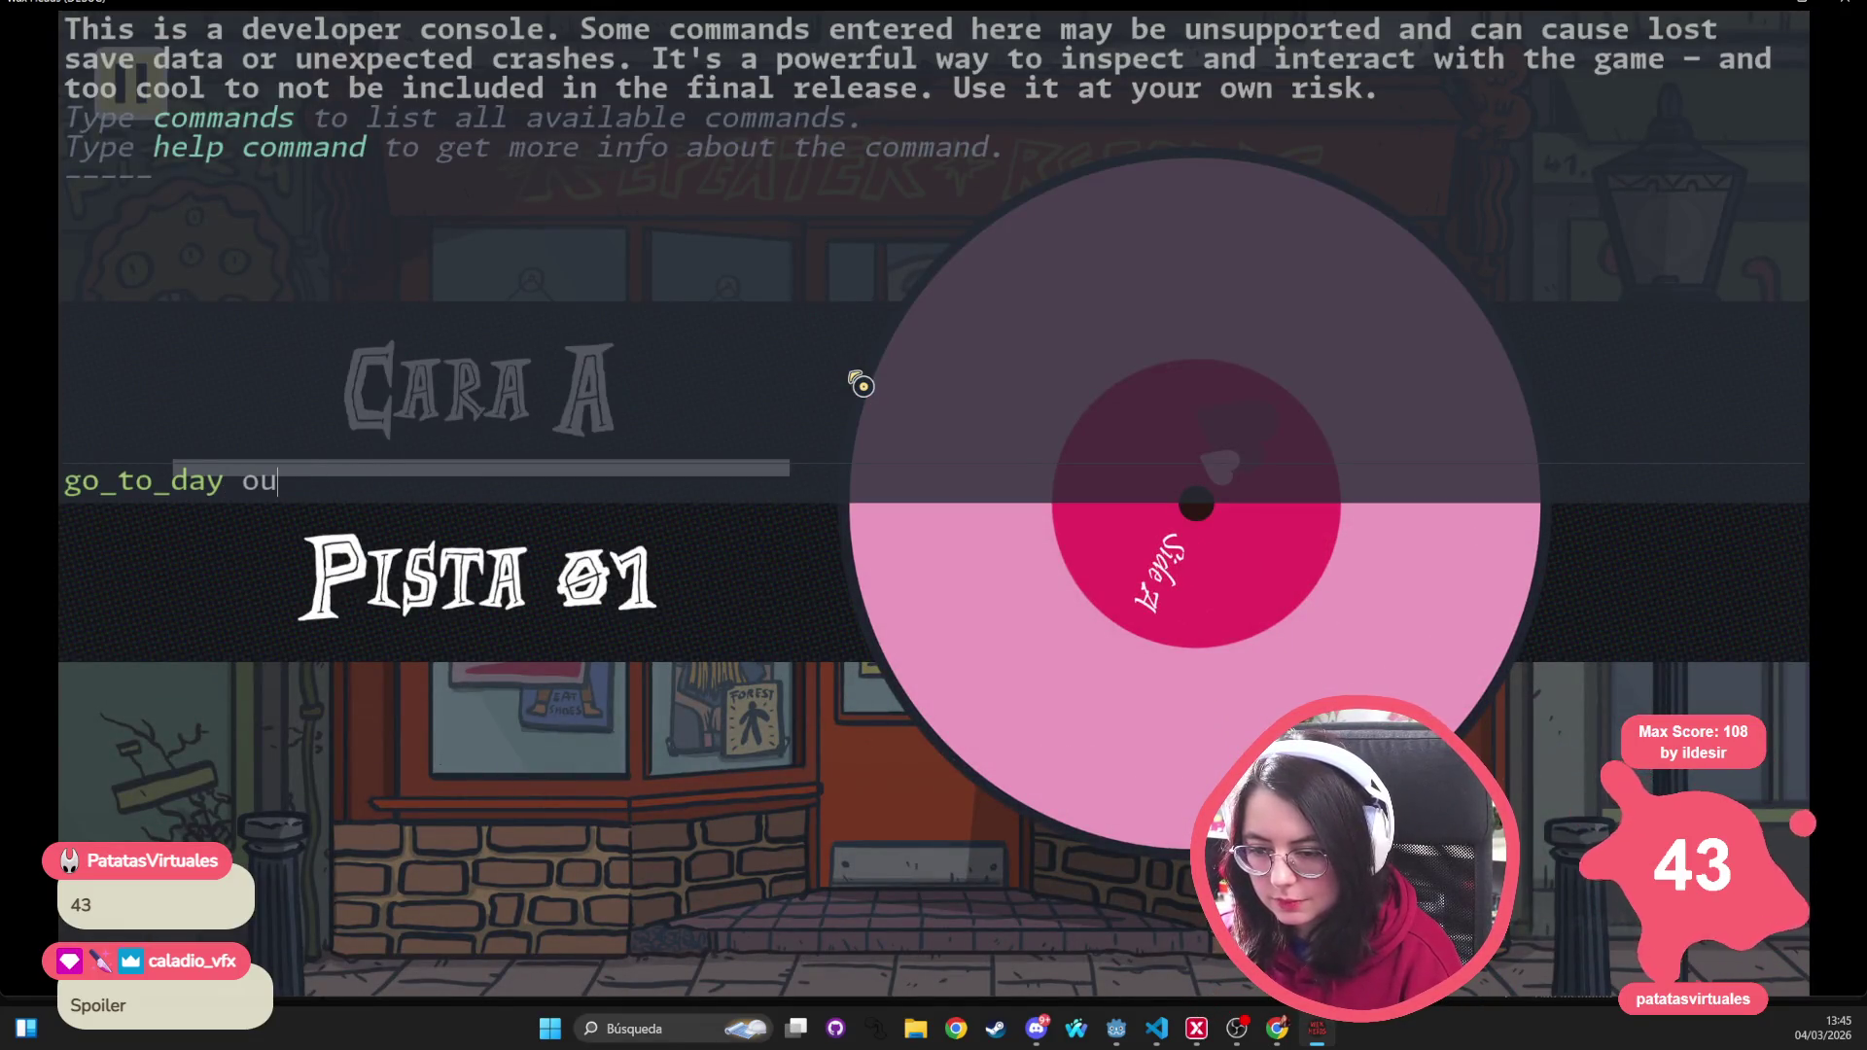
key(BackSpace)
key(BackSpace)
key(BackSpace)
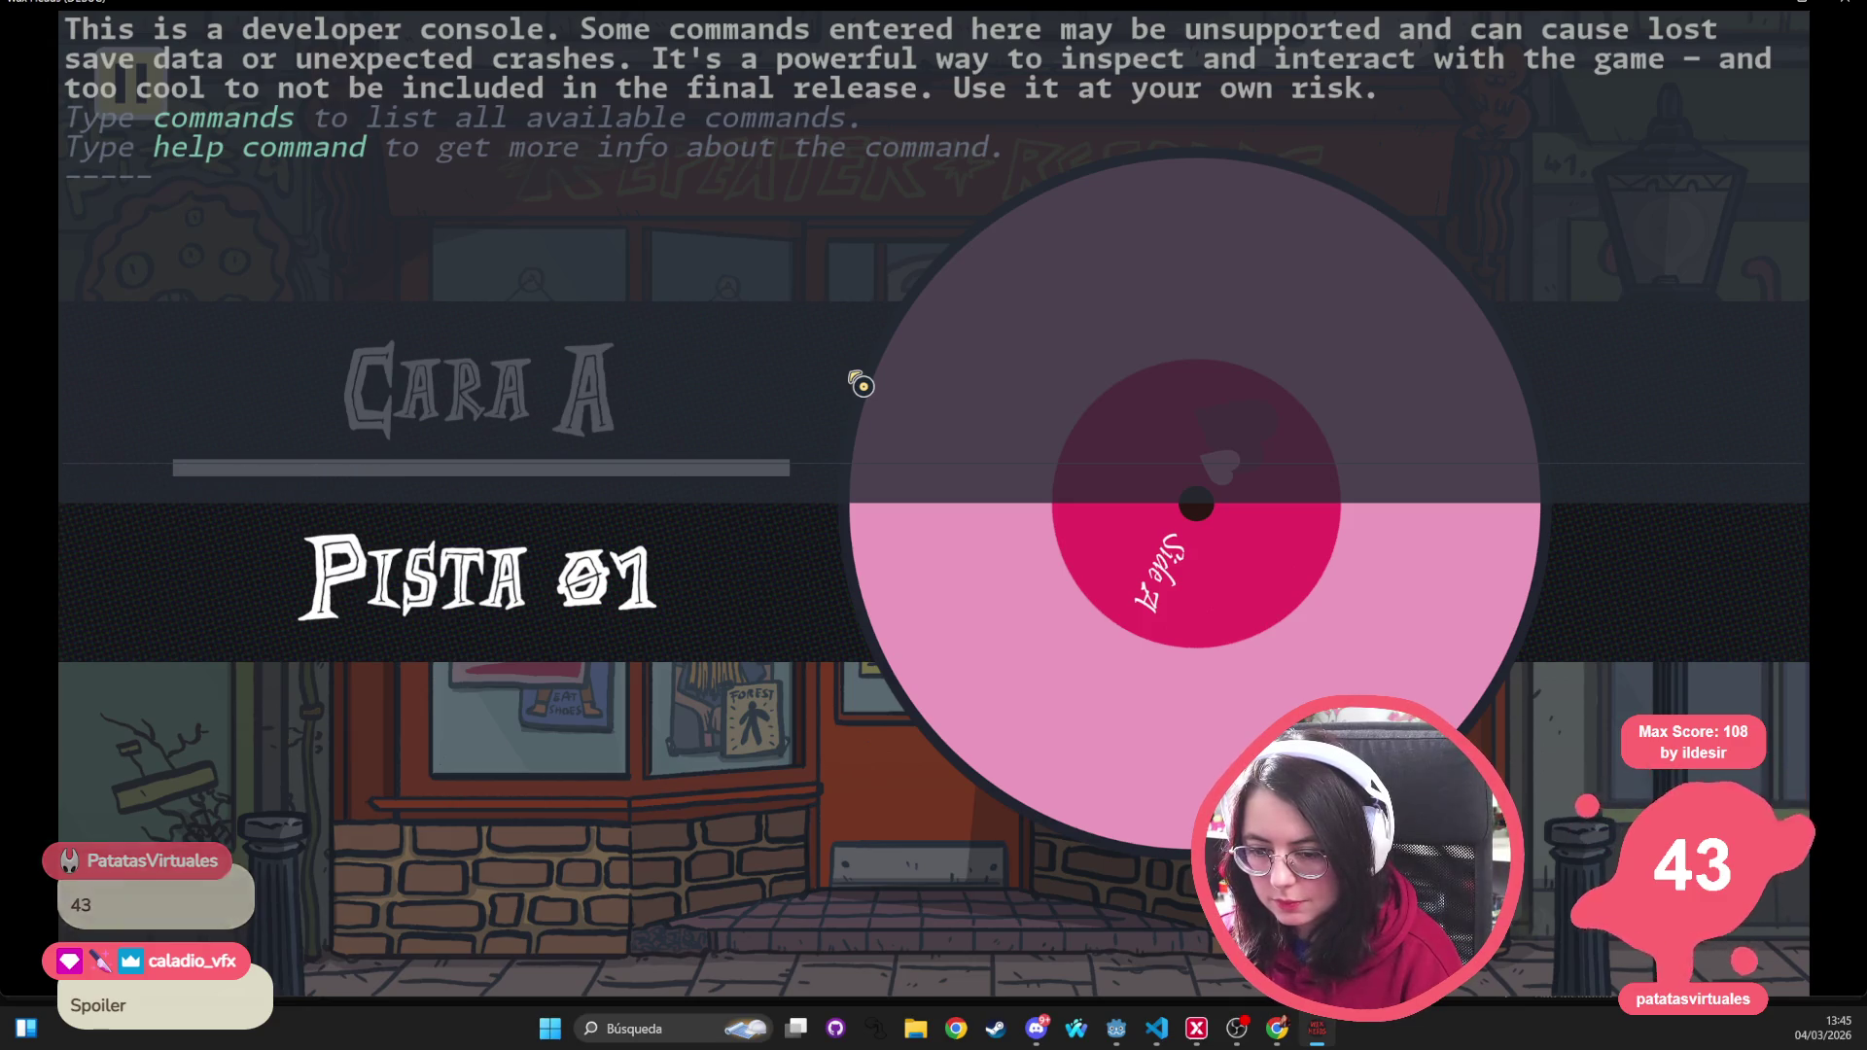
text(get:_)
key(BackSpace)
key(BackSpace)
text(_days_list)
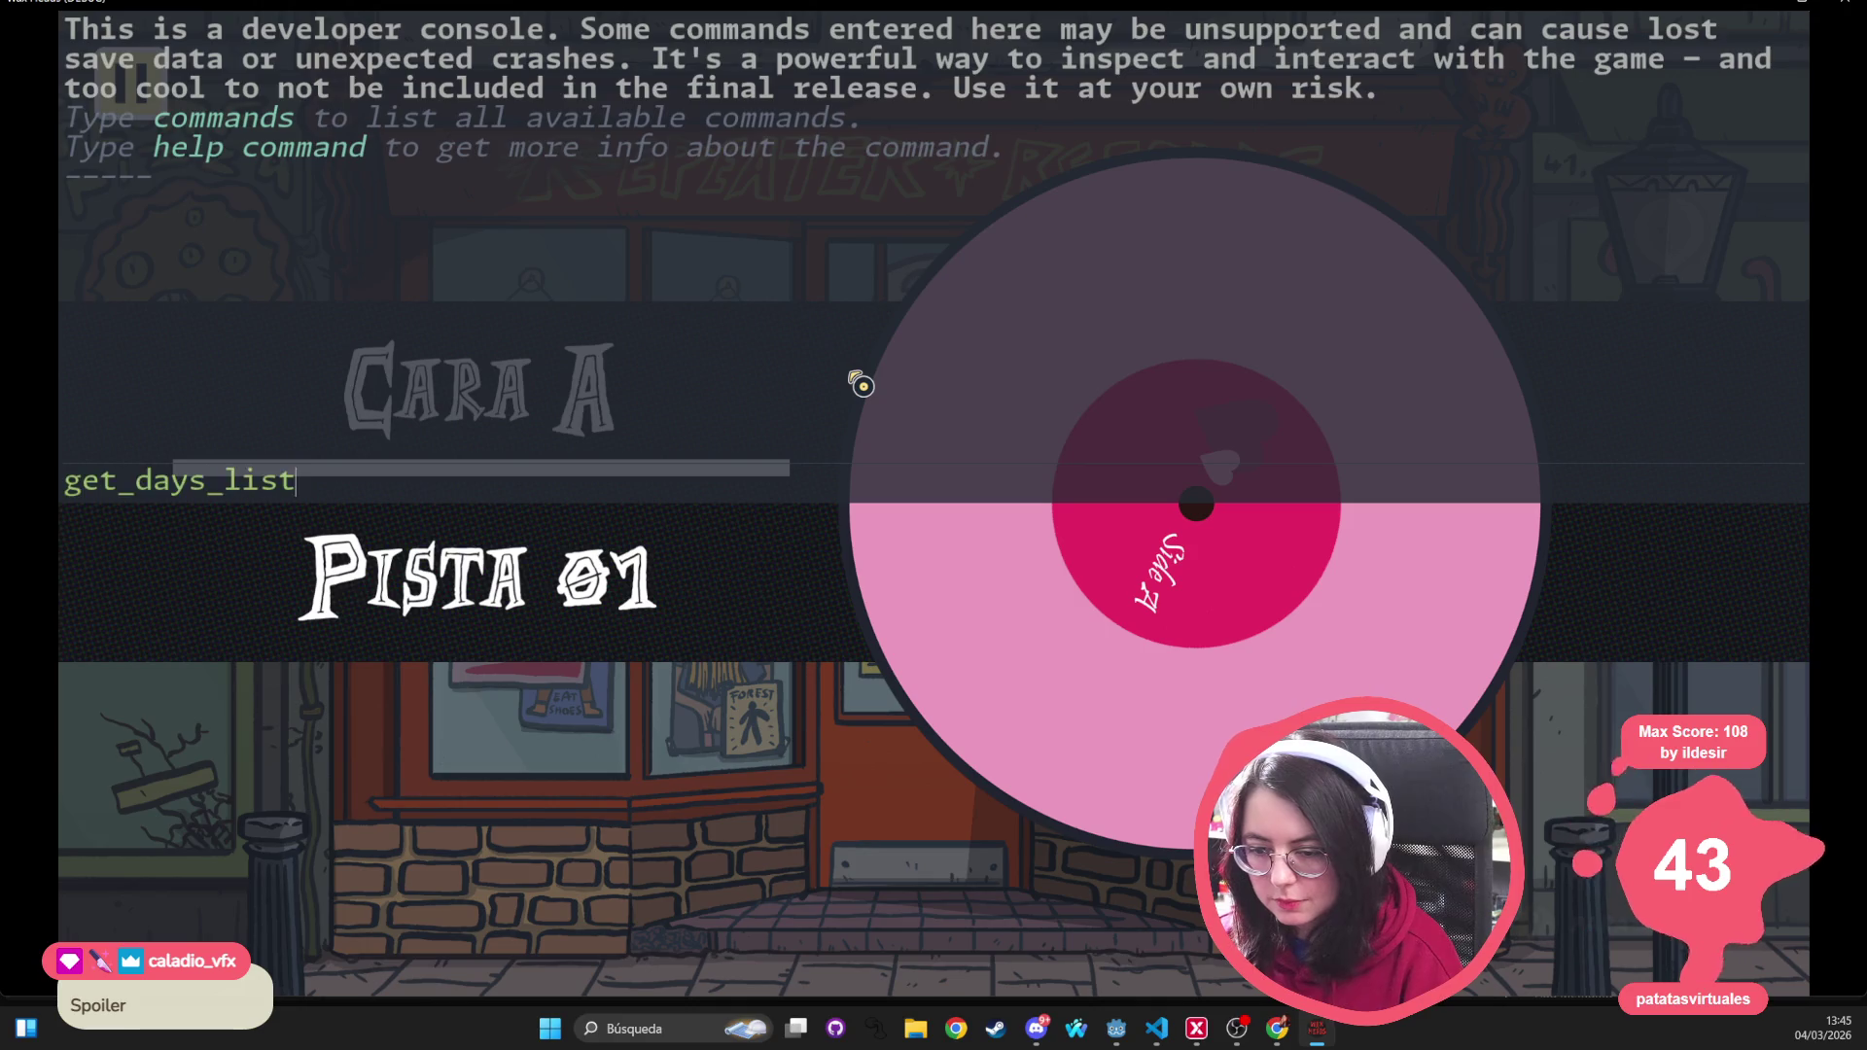
key(Return)
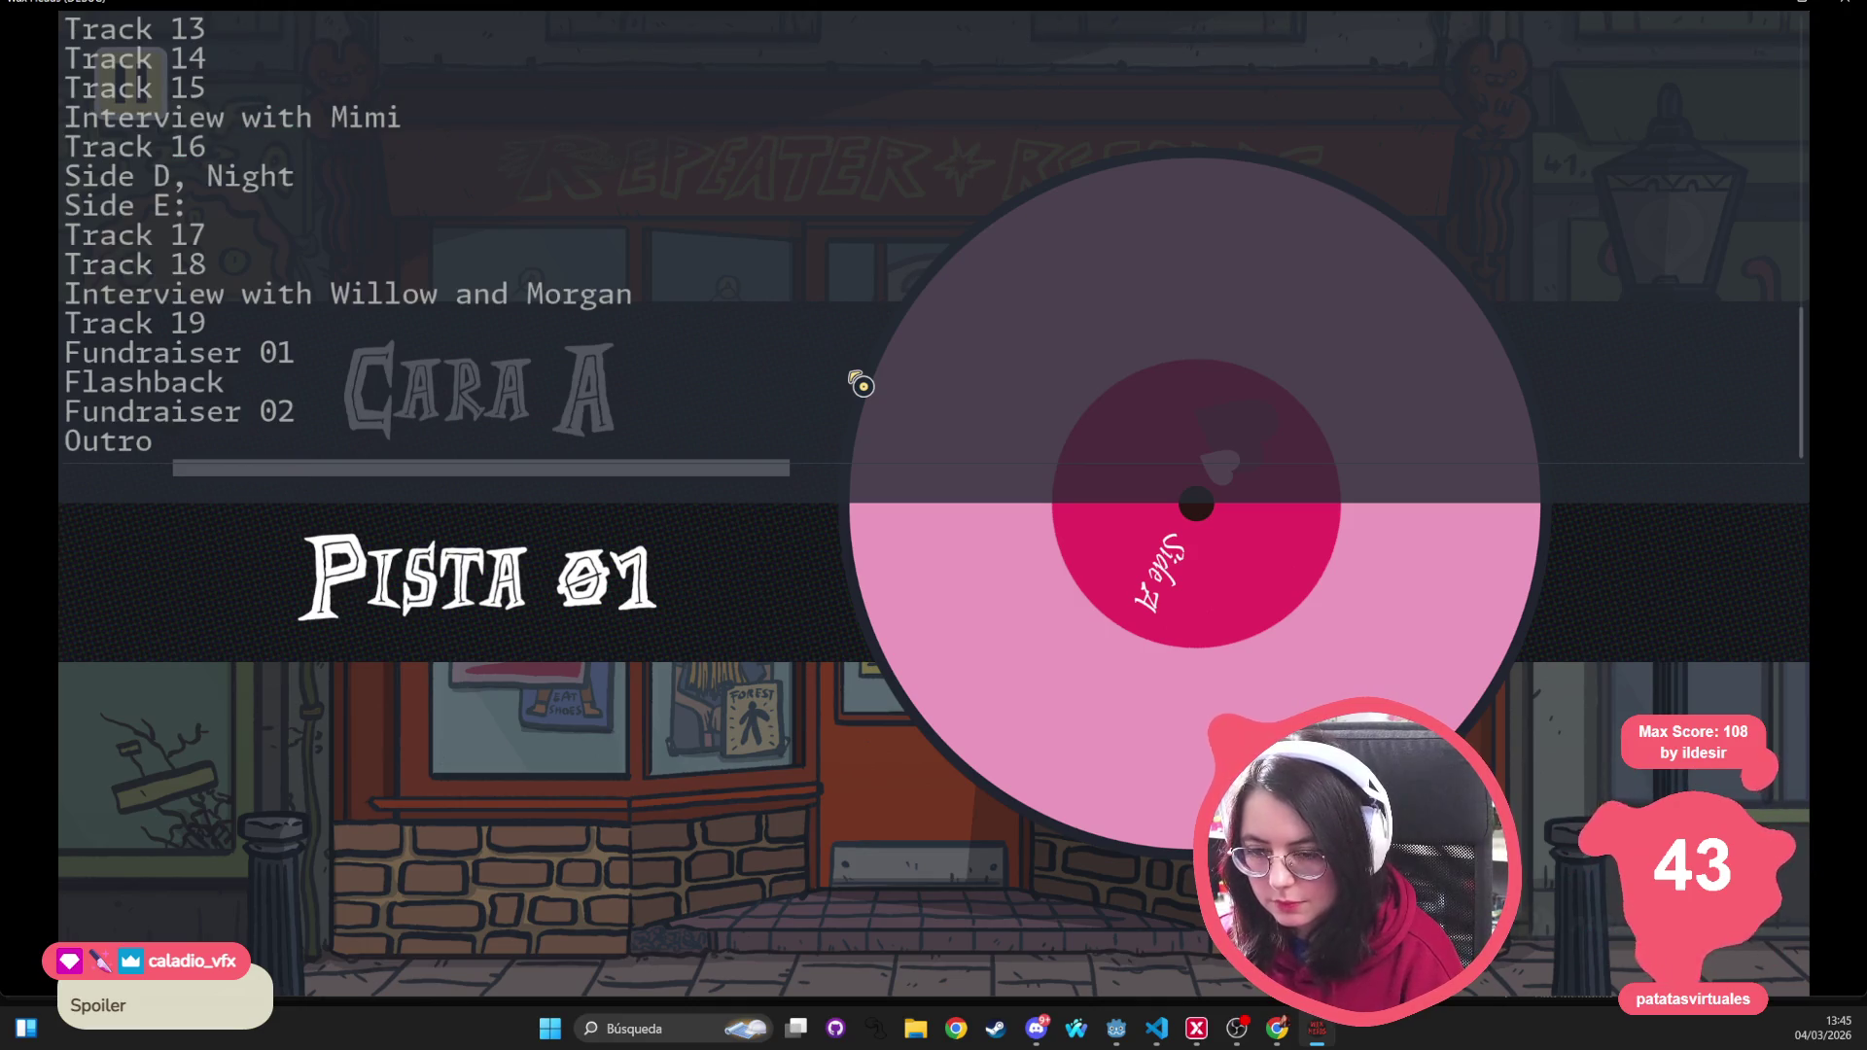
text(gp)
Run go_to_day Outro to jump straight to the Outro day
key(BackSpace)
text(o_to_day Outro)
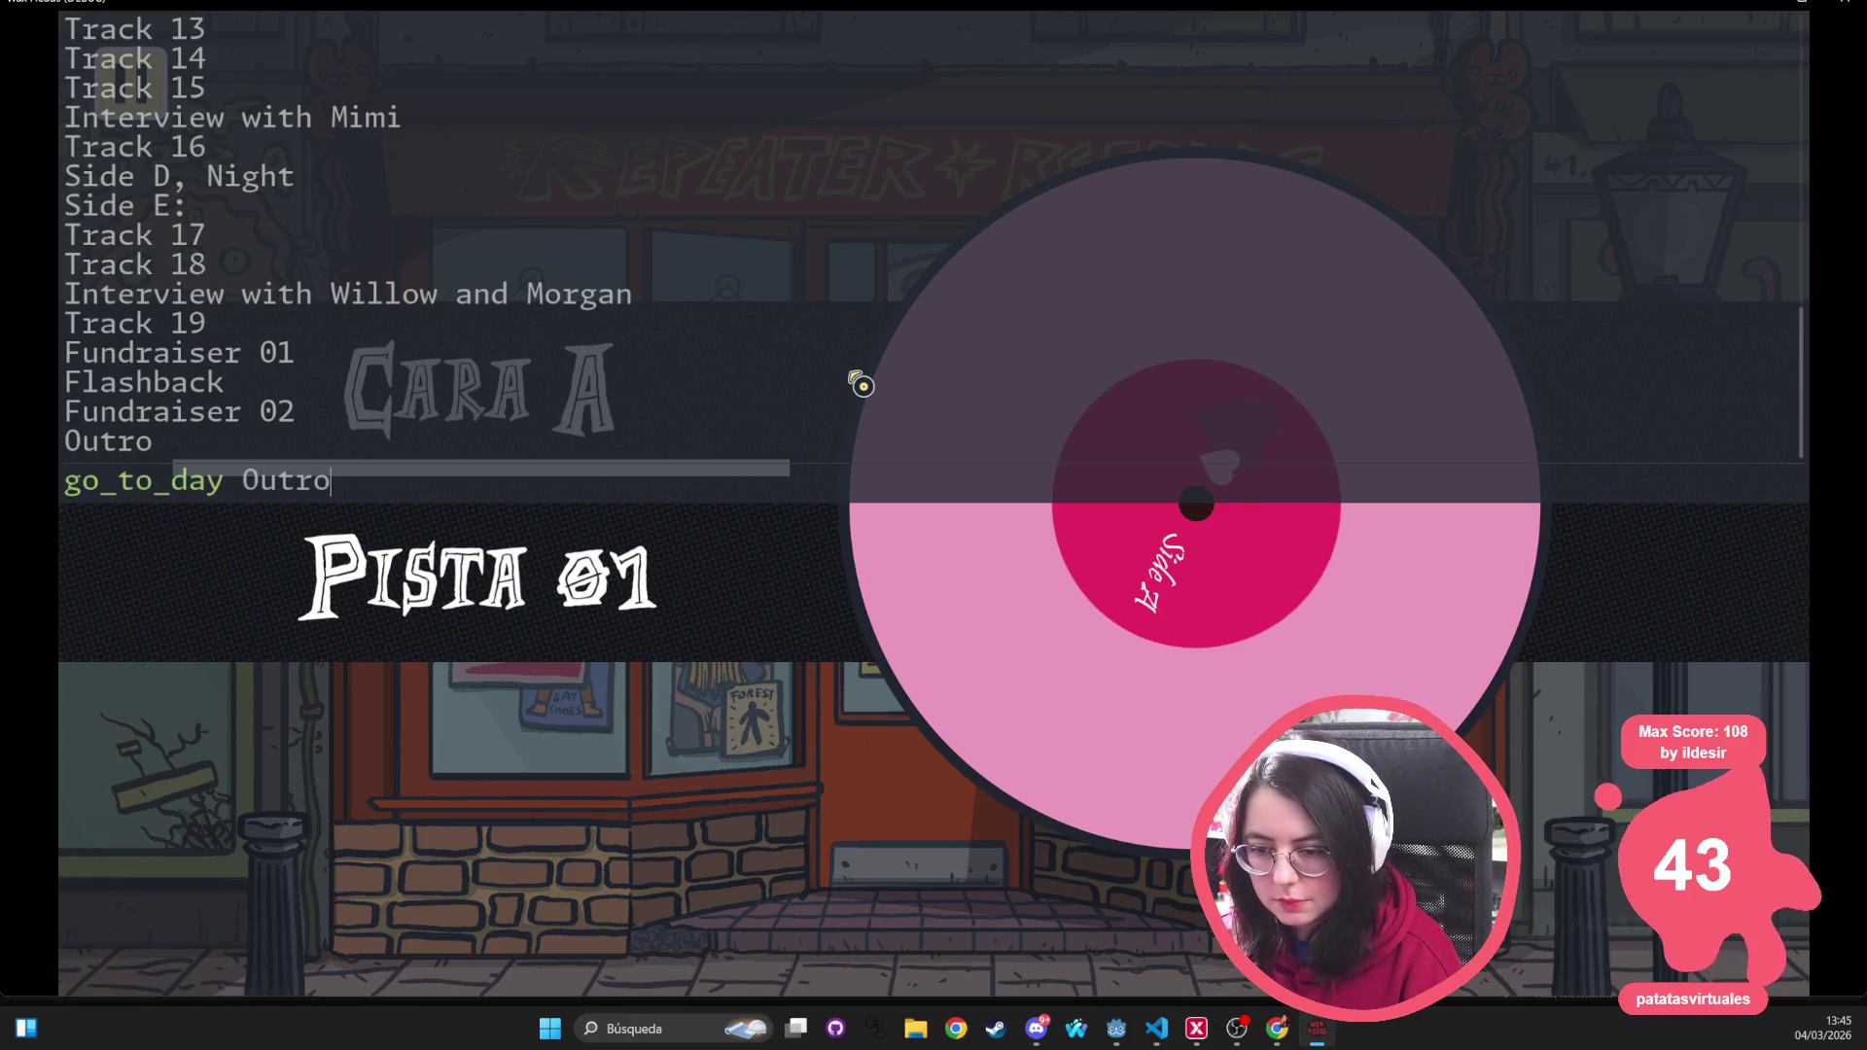
key(Return)
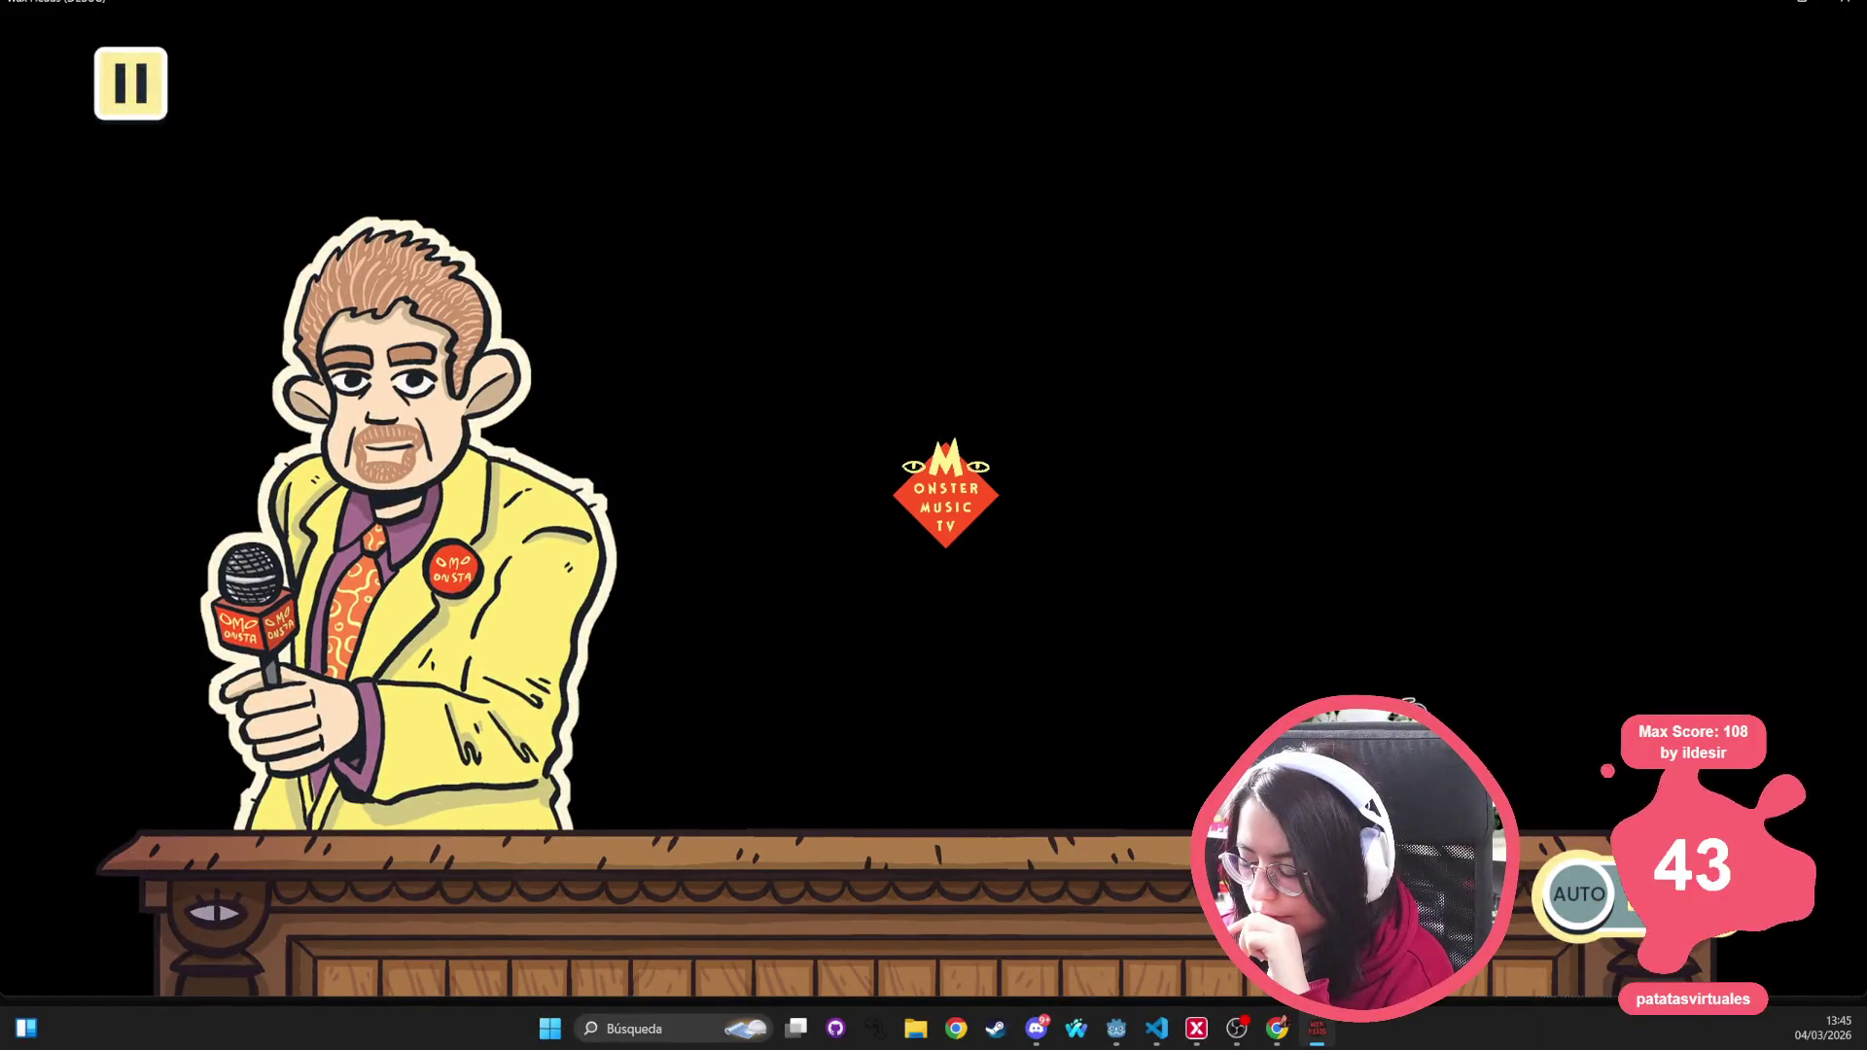
Advance through Clive's outro dialogue lines
click(932, 534)
click(932, 534)
click(932, 534)
click(932, 533)
click(932, 534)
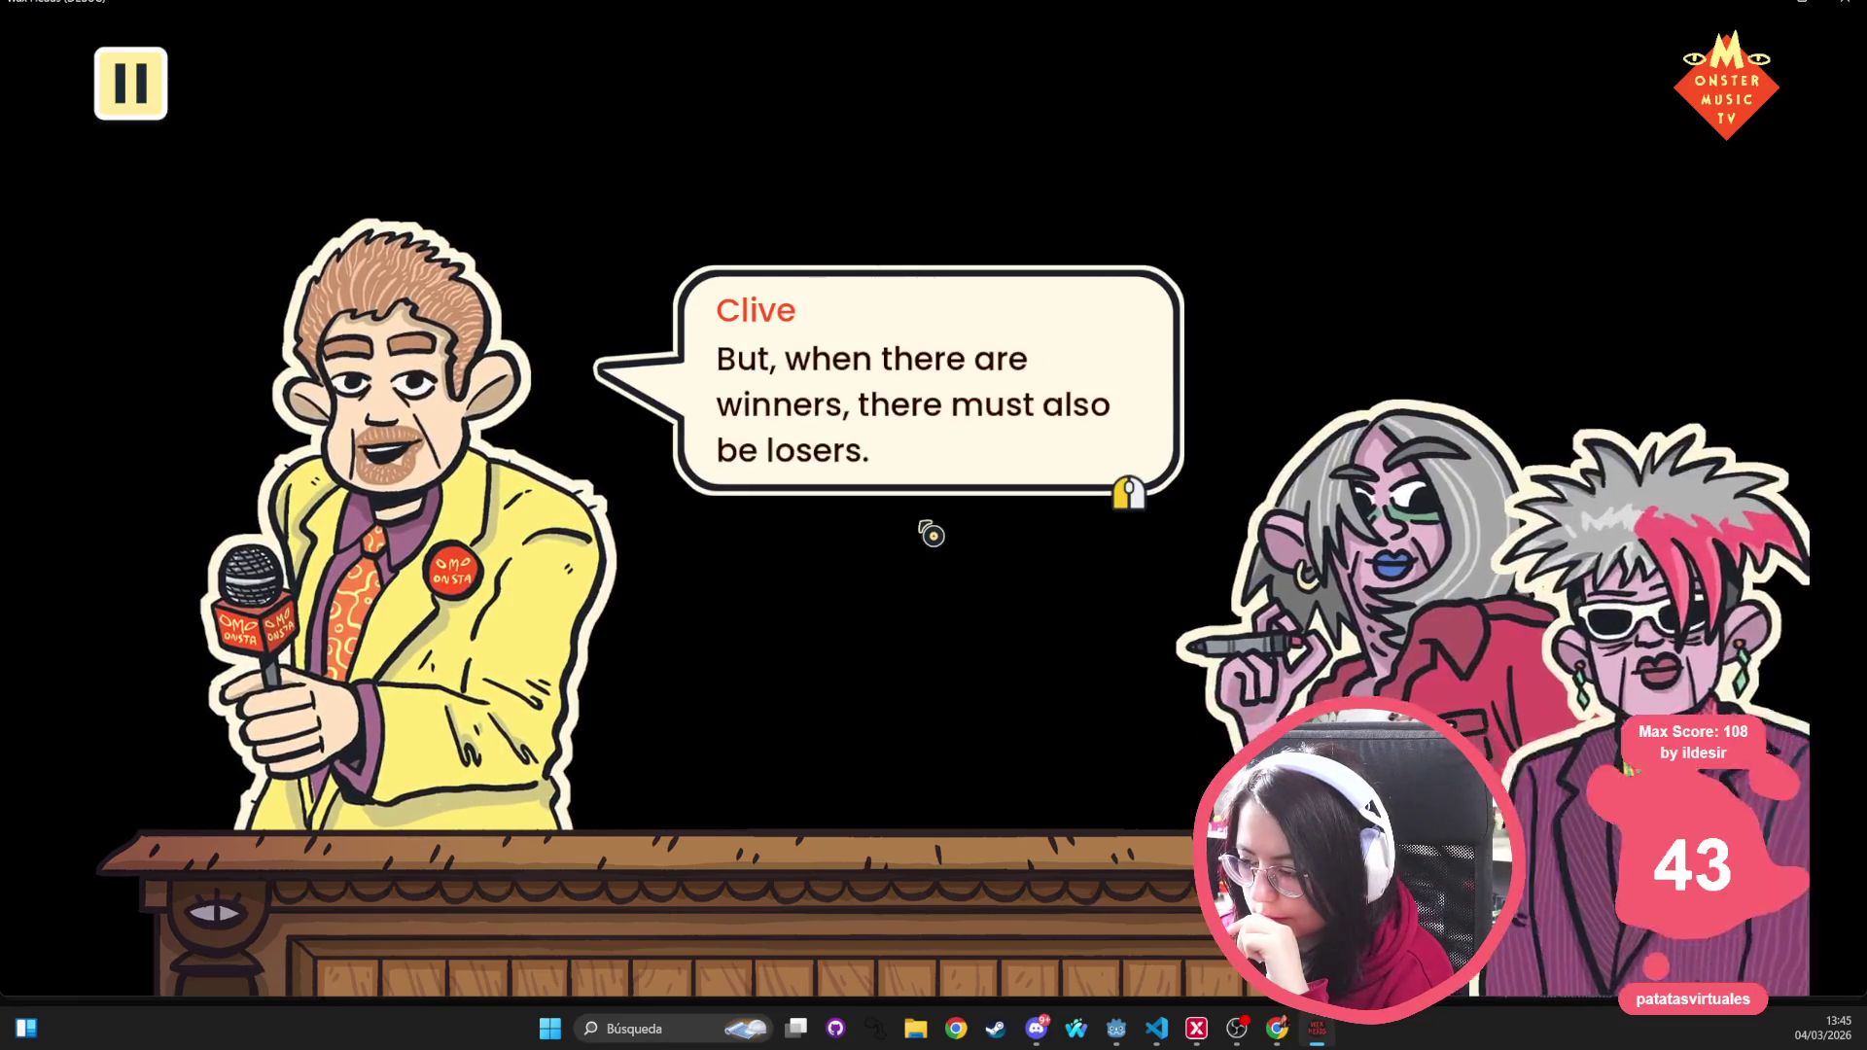
click(931, 533)
click(931, 534)
click(931, 534)
click(931, 534)
click(931, 534)
Continue through Chloe's interruption until Clive shouts 'GET HER OUT OF HERE!', then pause the game
click(932, 534)
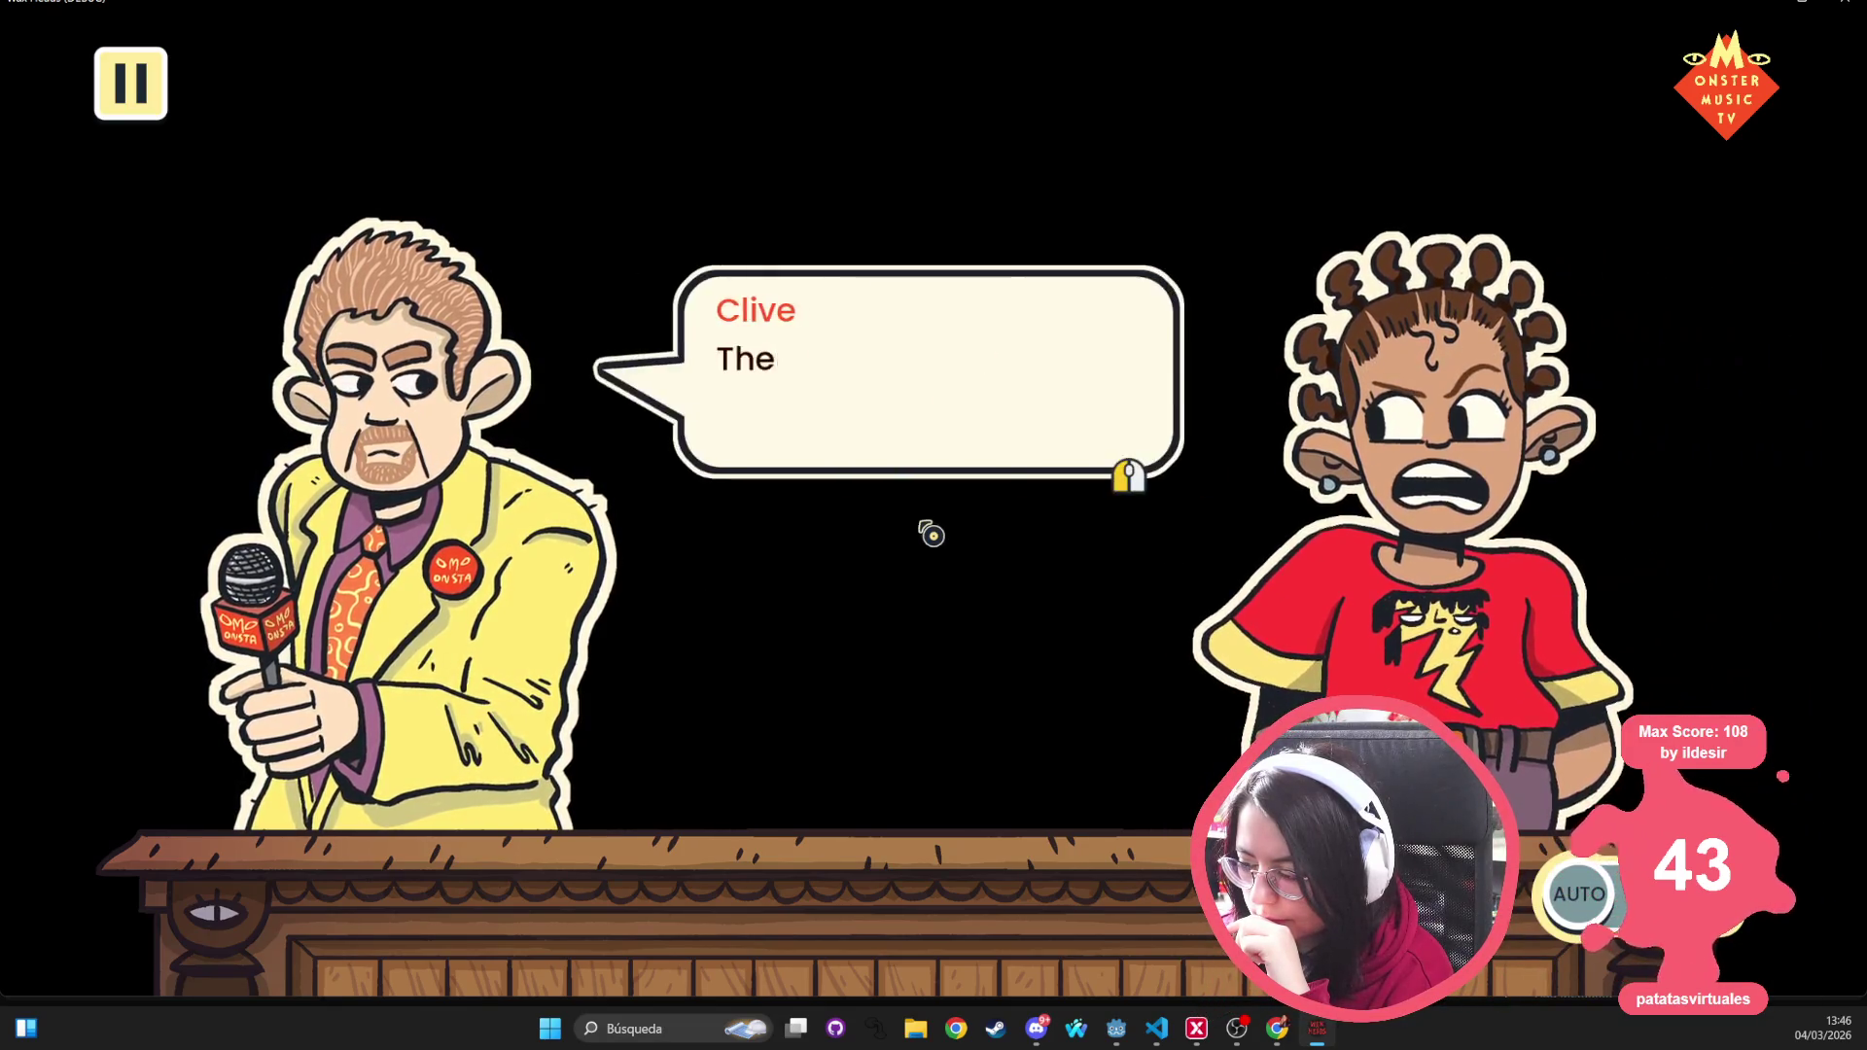
click(932, 534)
click(931, 534)
click(932, 534)
click(932, 534)
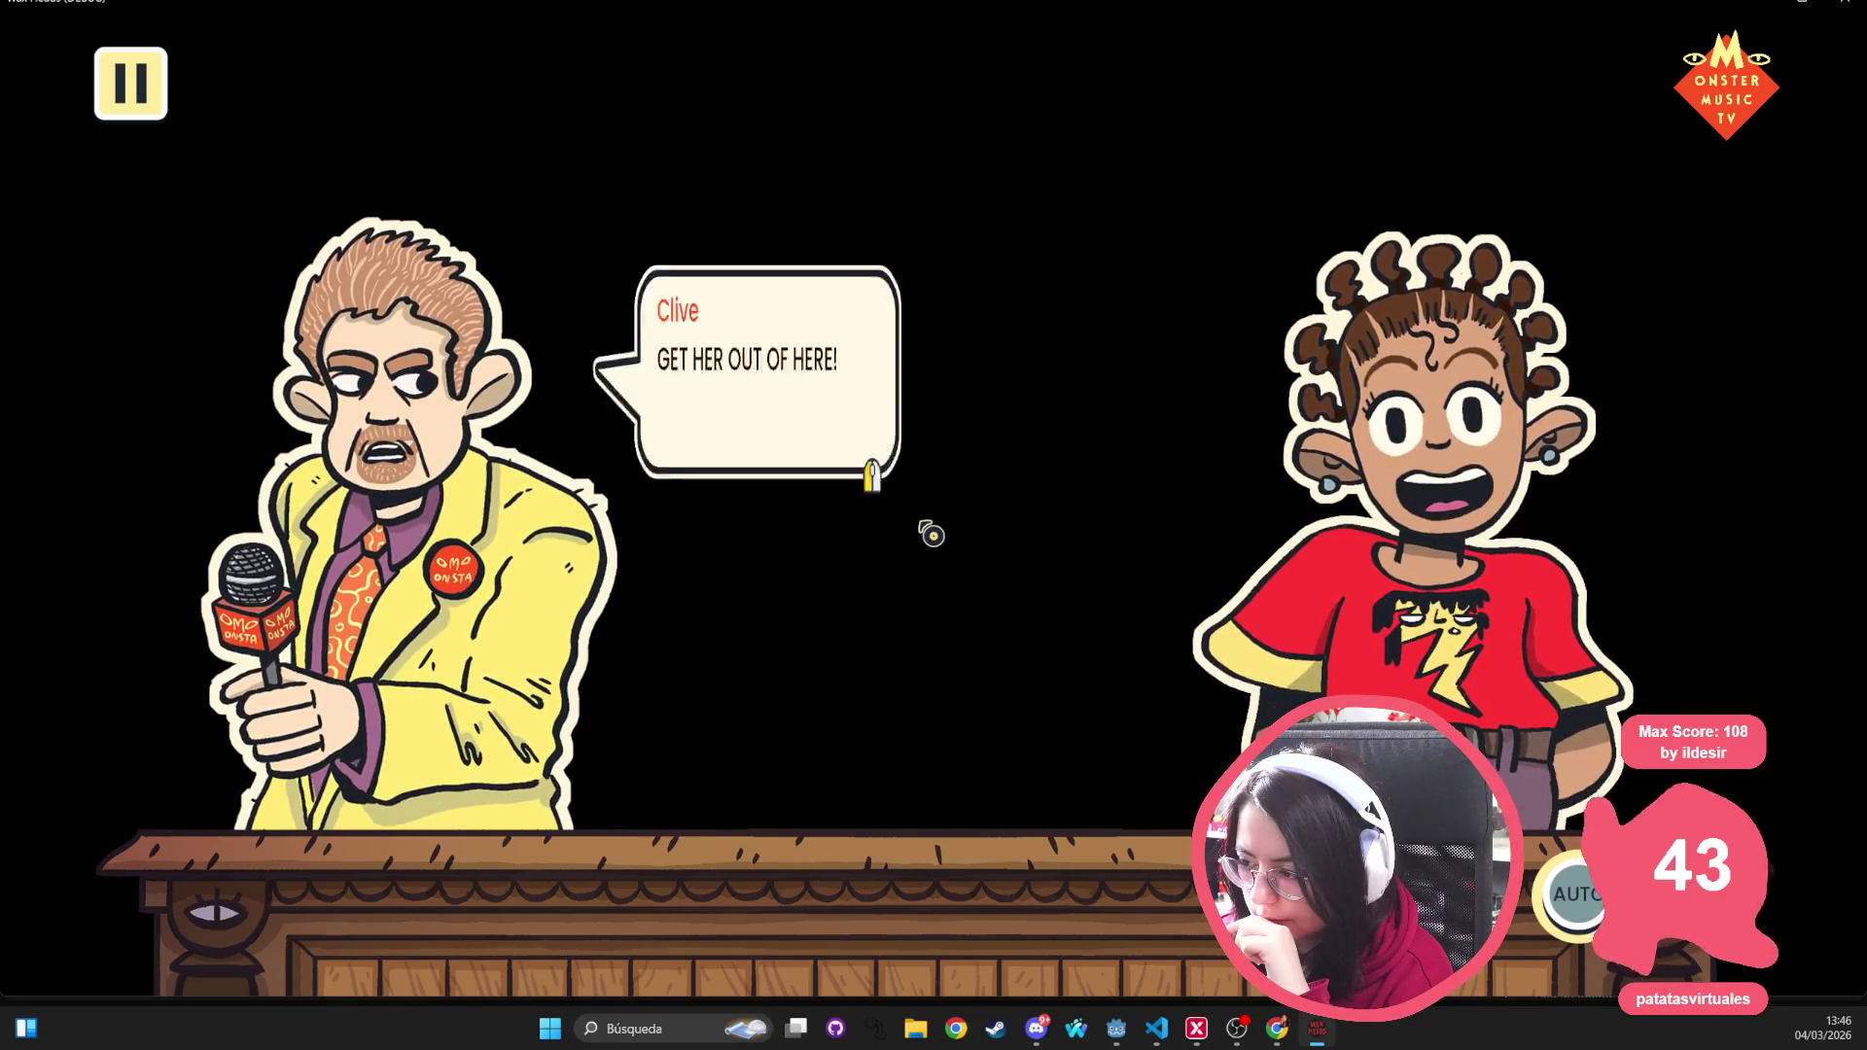
click(931, 534)
key(Escape)
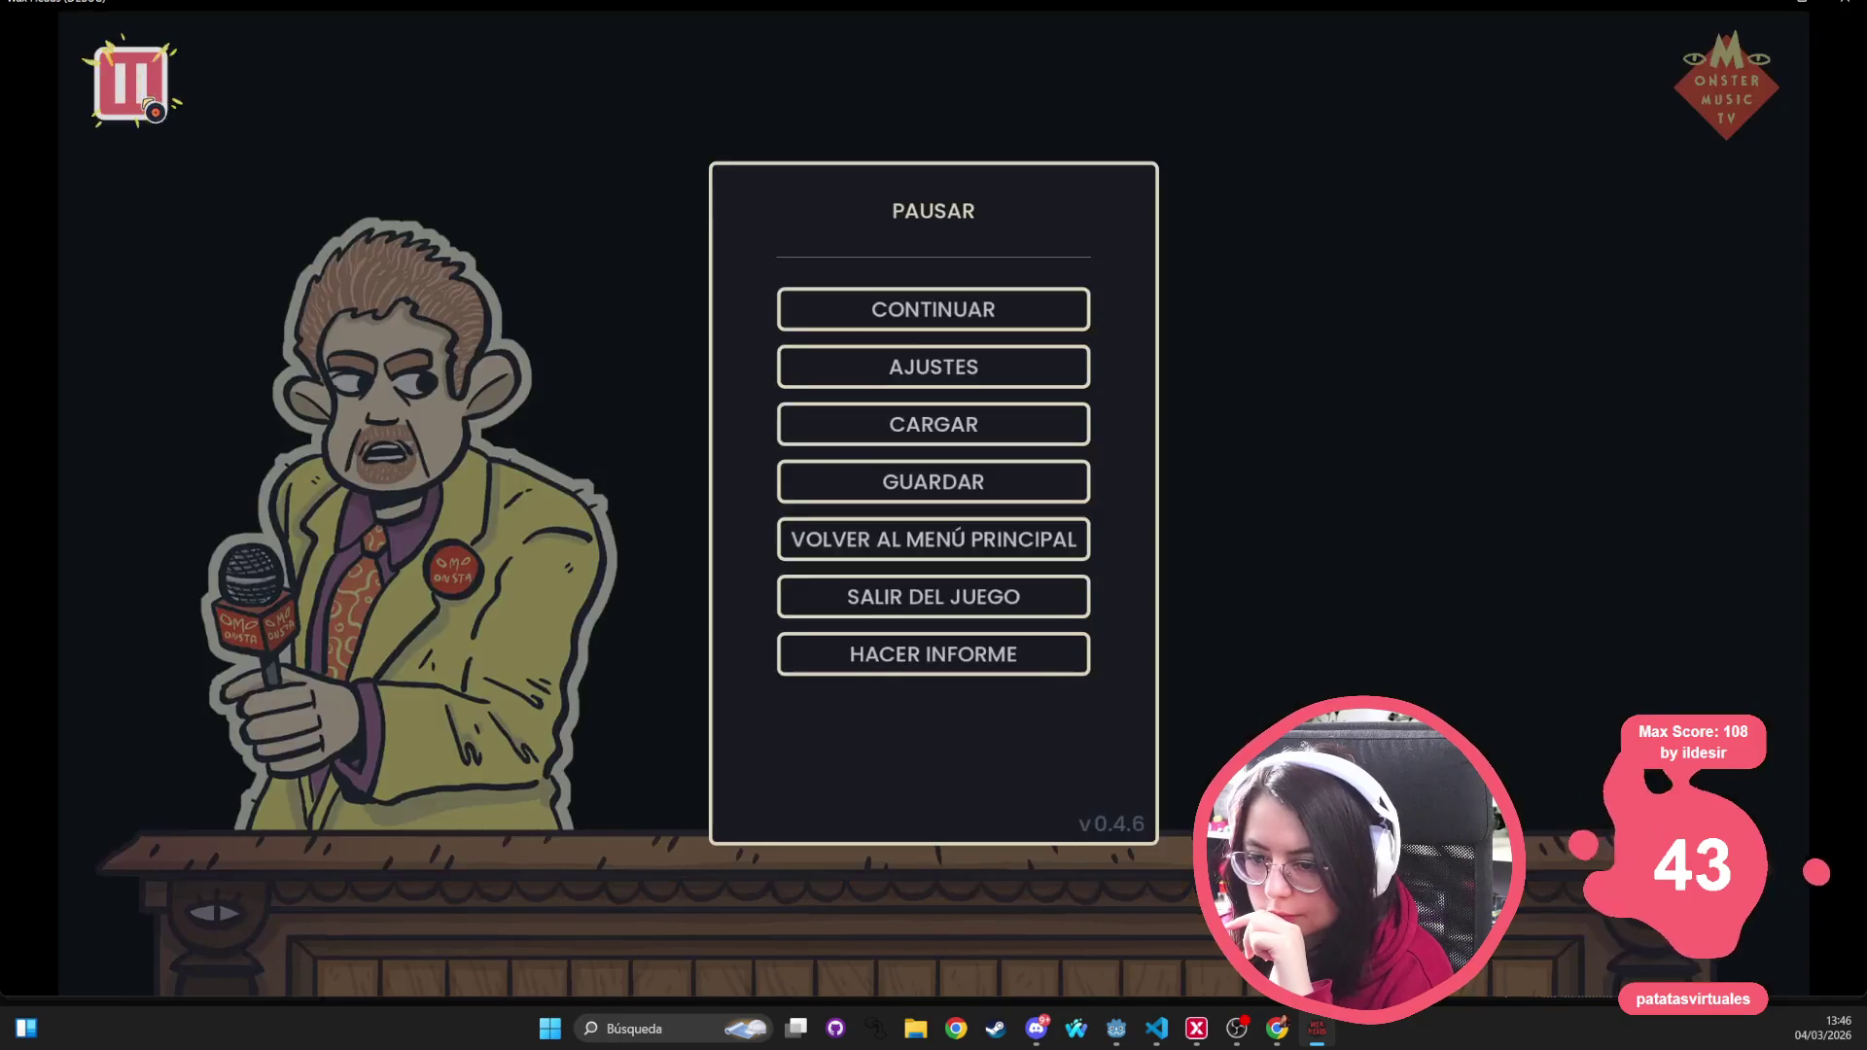
In AJUSTES, raise the Audio tab's Volumen: fondo slider, then close settings and resume play
click(1006, 382)
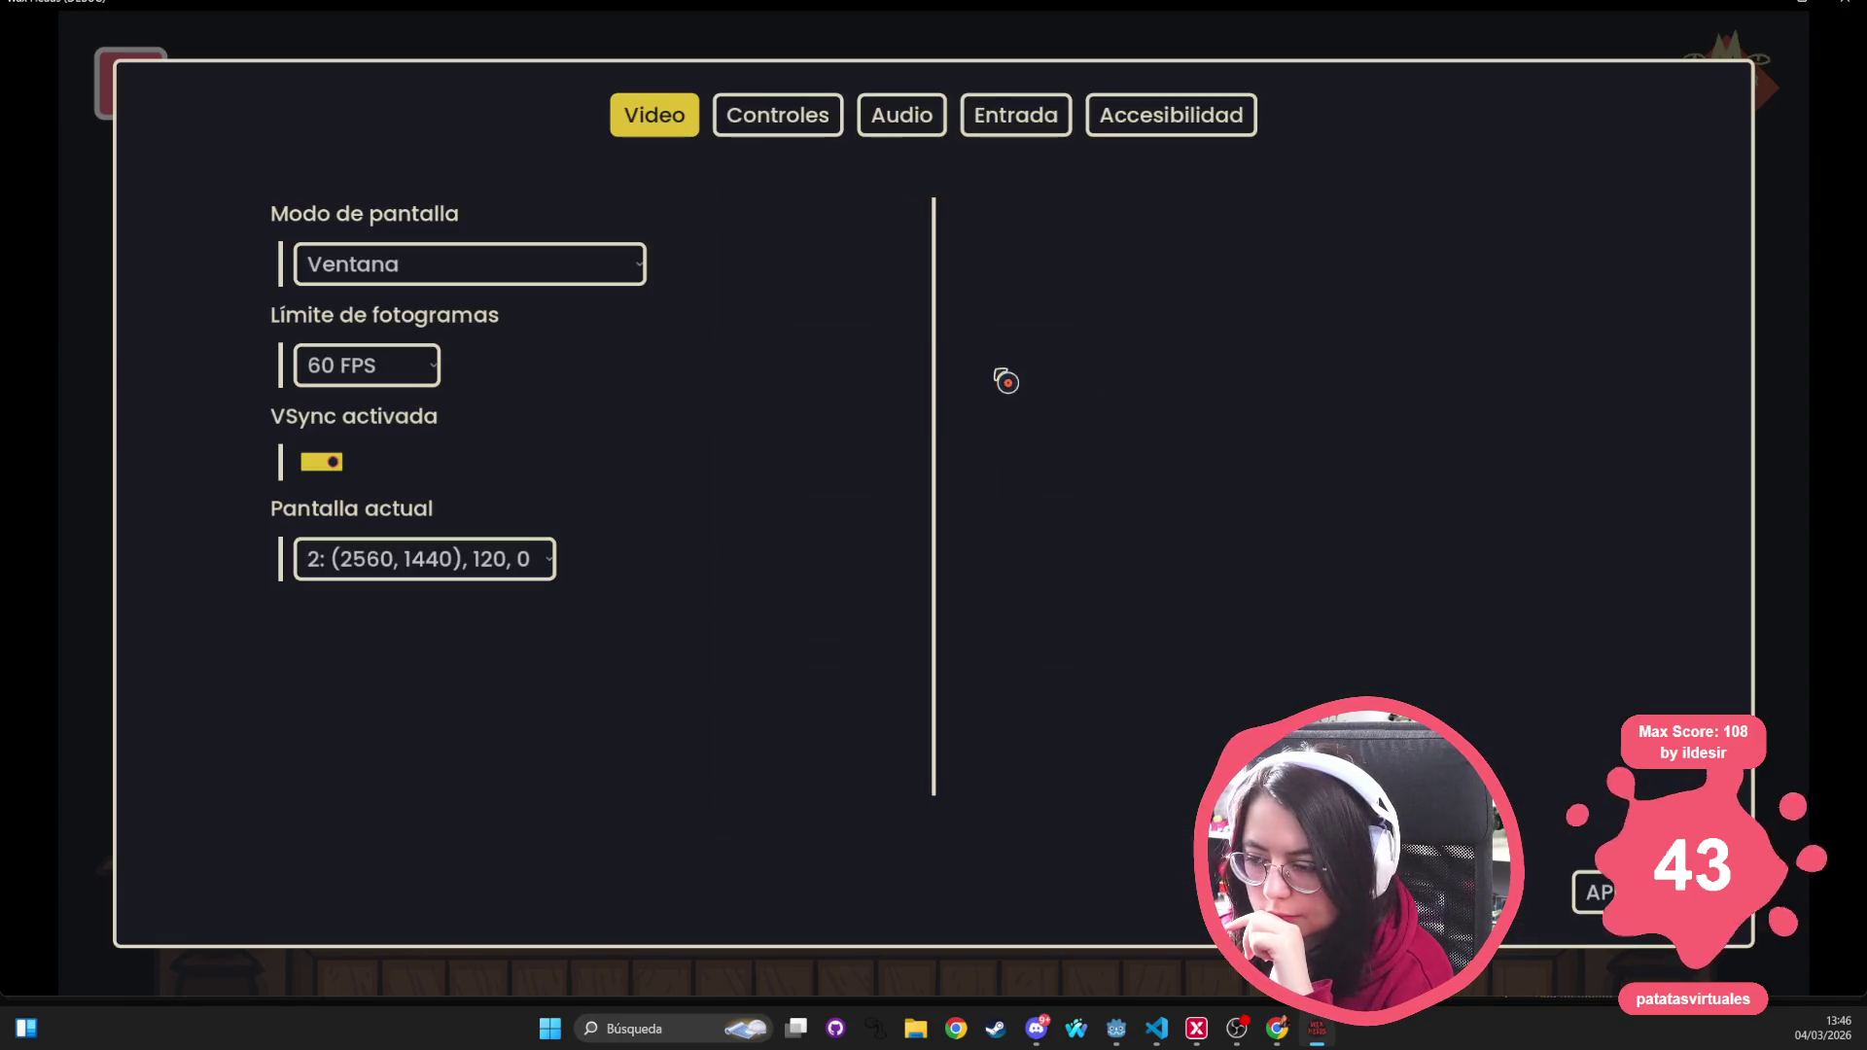
click(829, 128)
click(935, 121)
click(1028, 128)
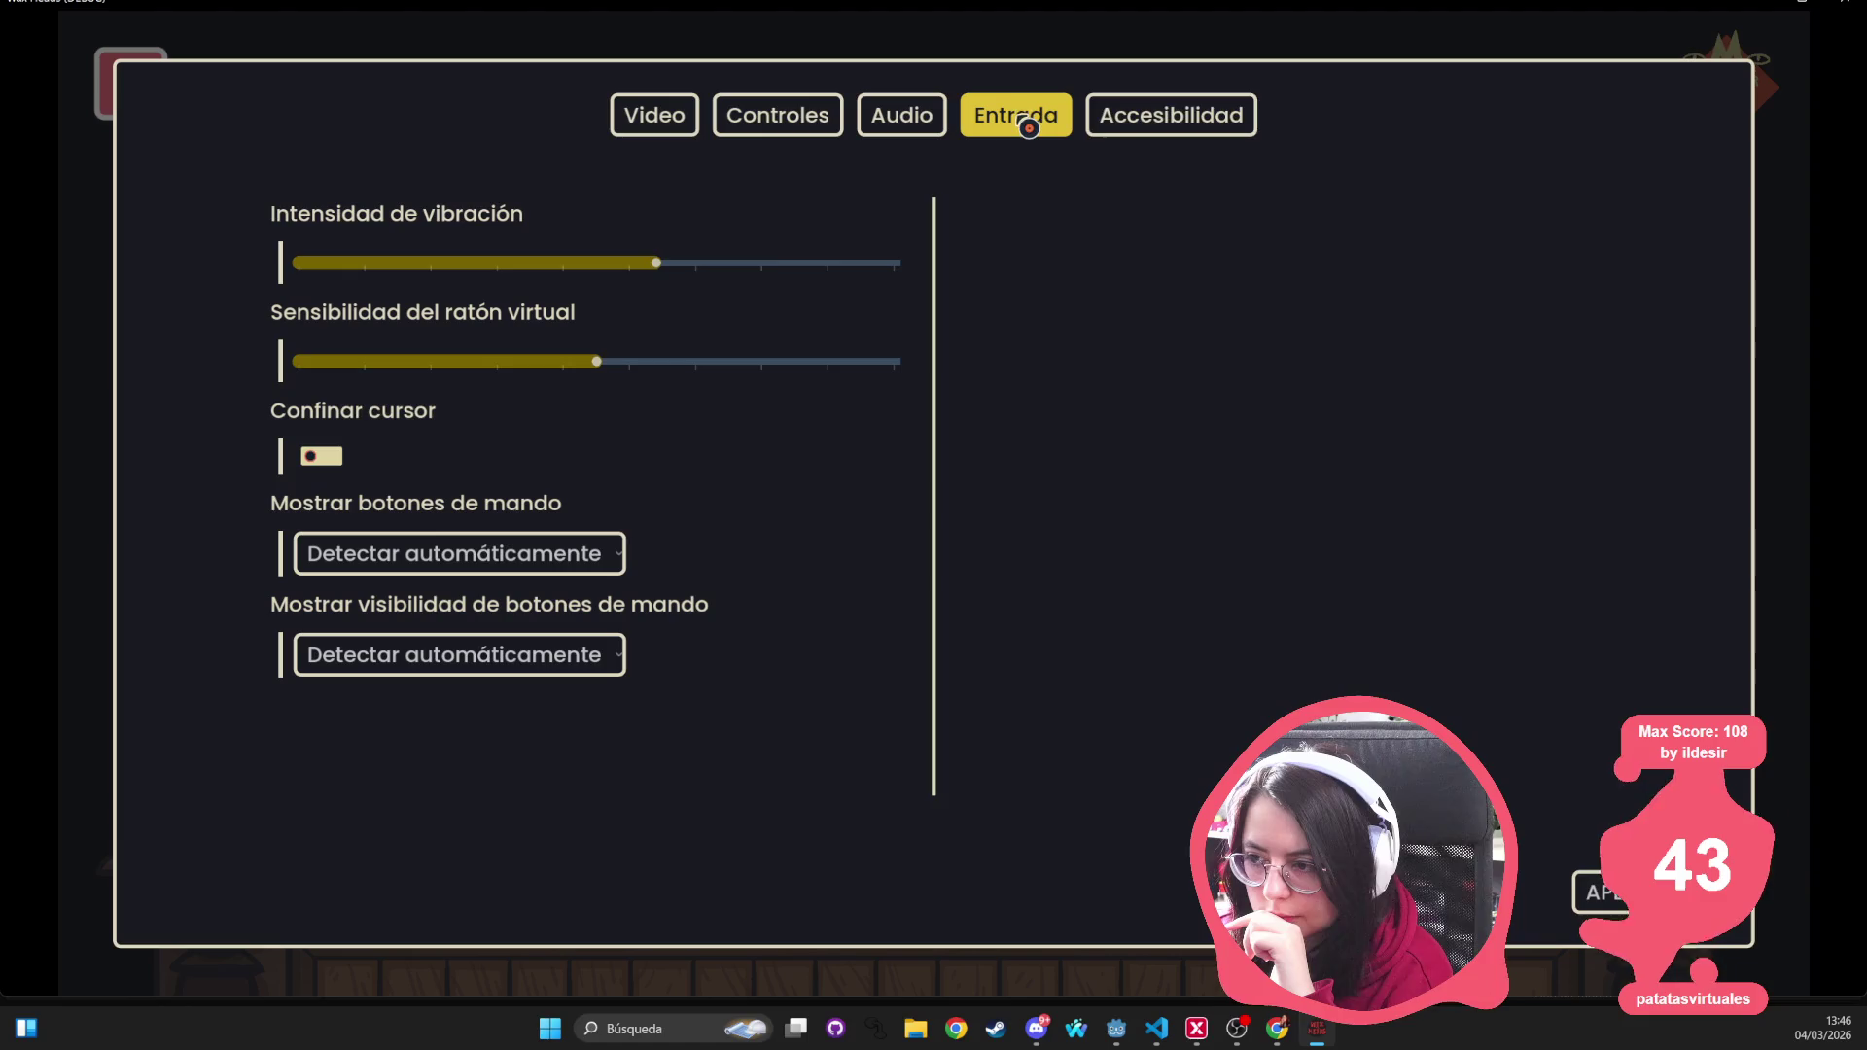
mouse_move(628, 263)
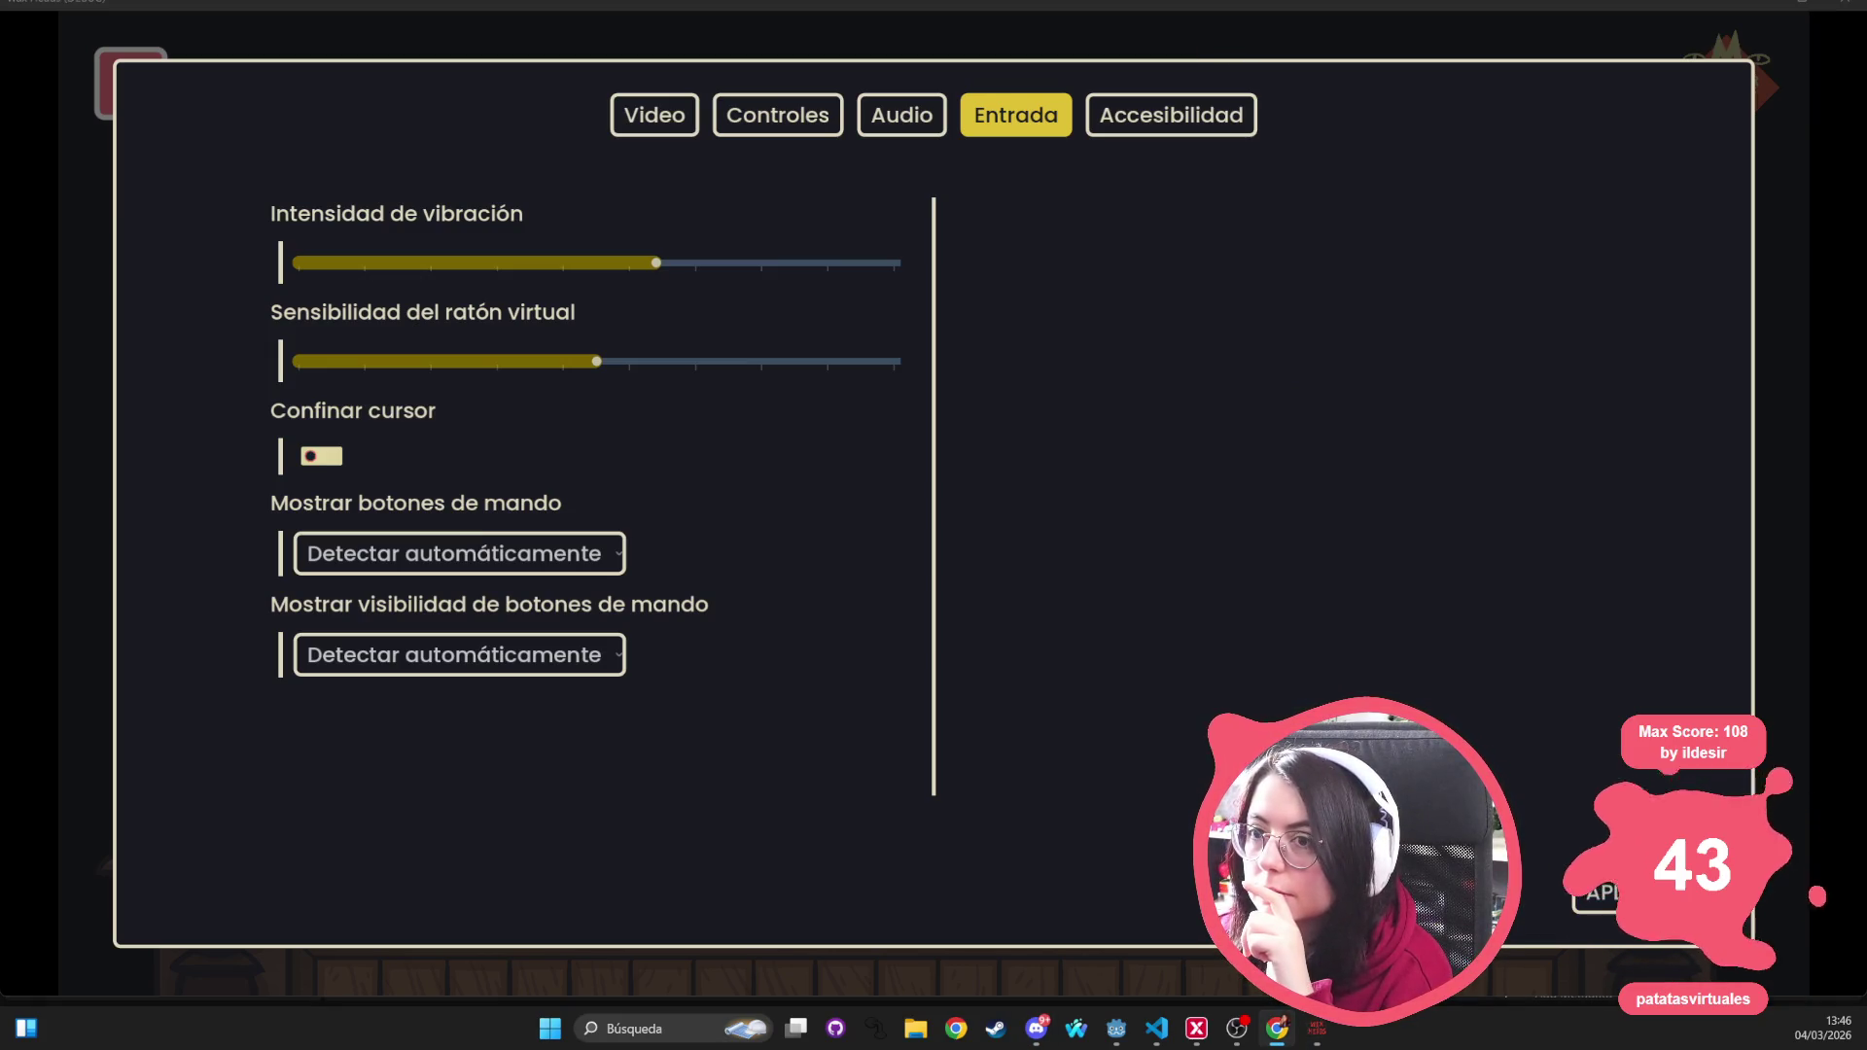
click(898, 126)
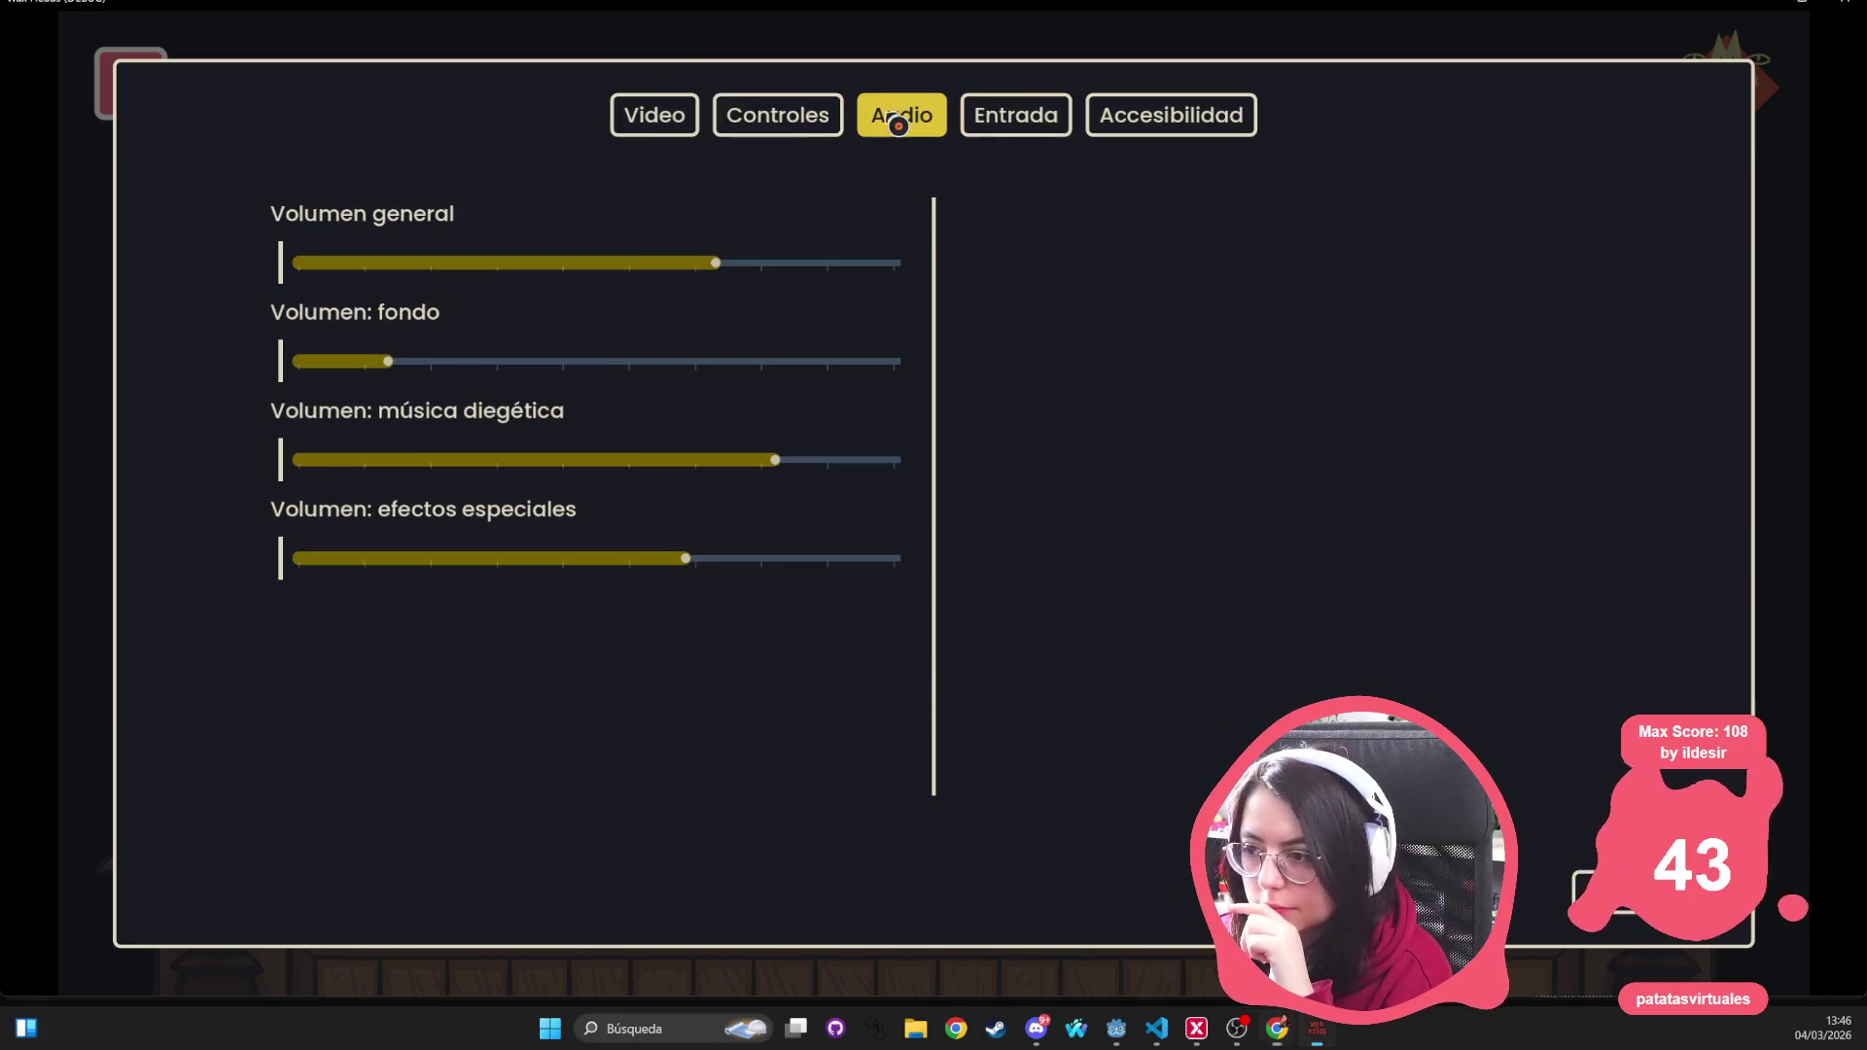
drag(388, 361, 537, 361)
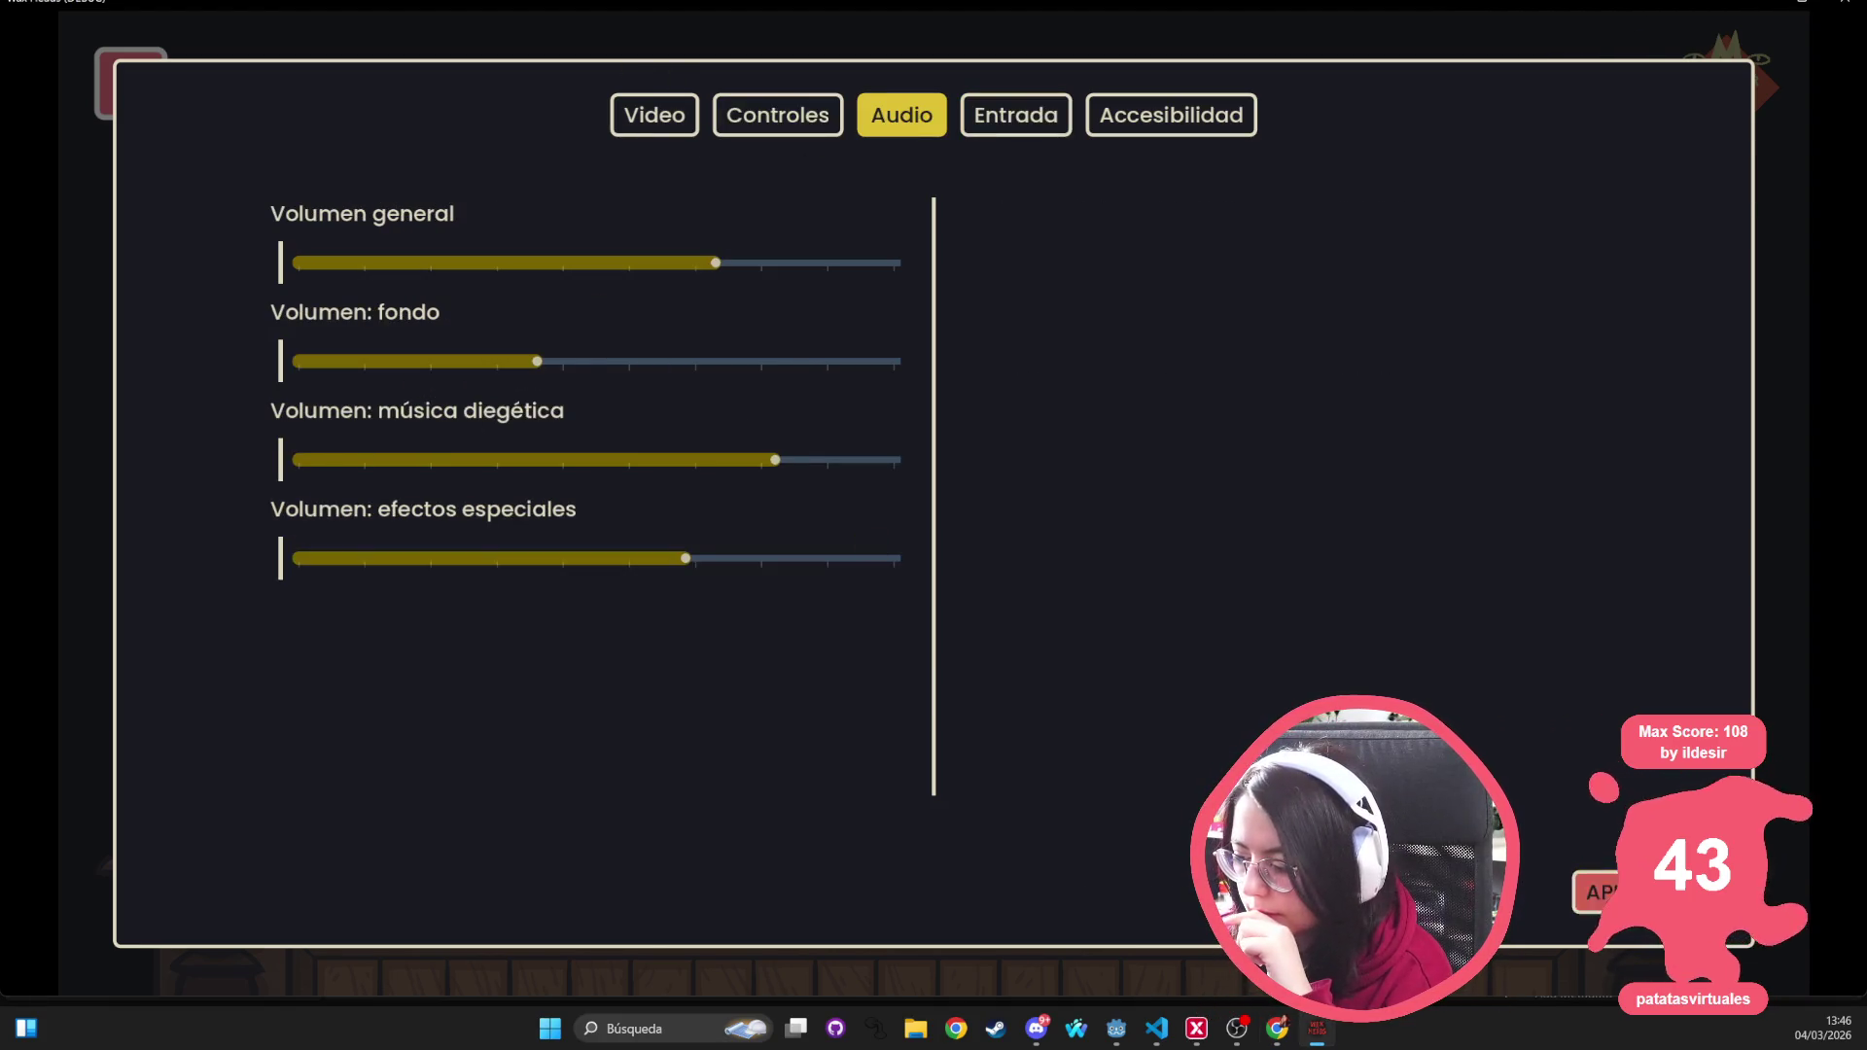
key(Escape)
click(982, 306)
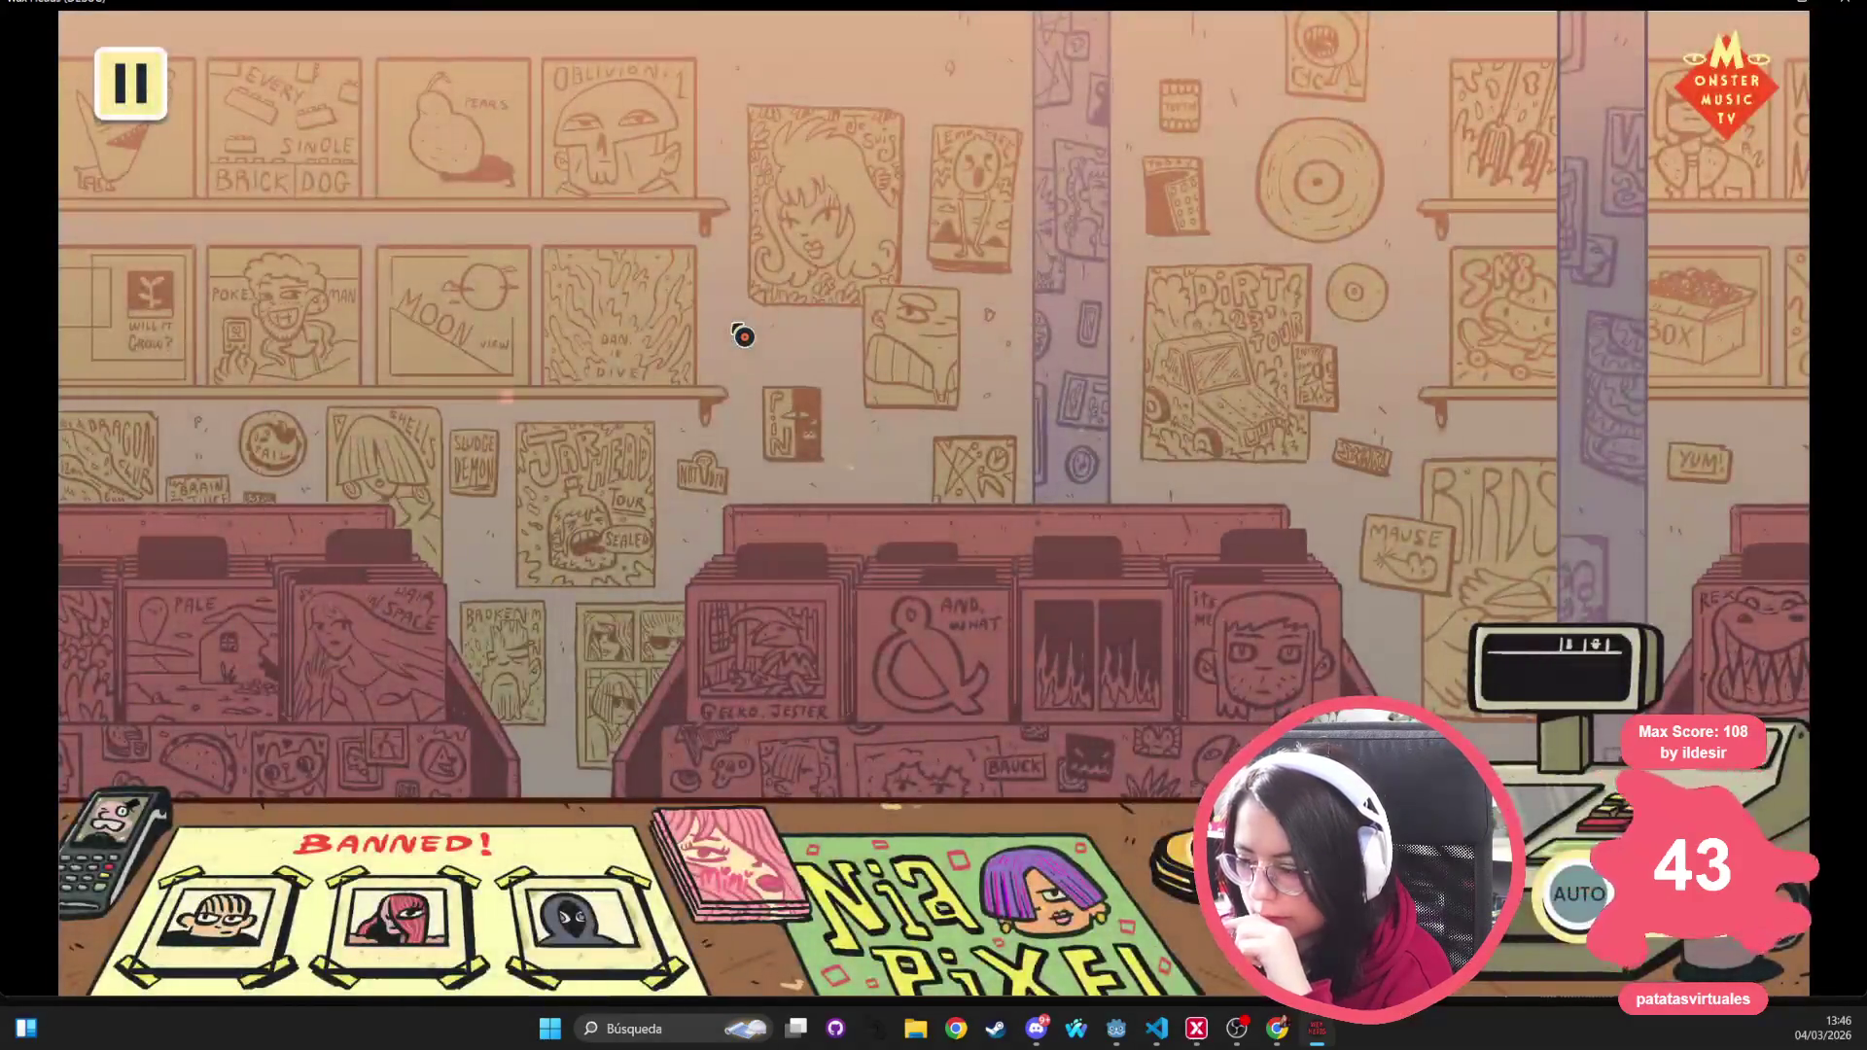
Advance past the bearded customer's recommendation and the following customers until the counter clears
click(987, 355)
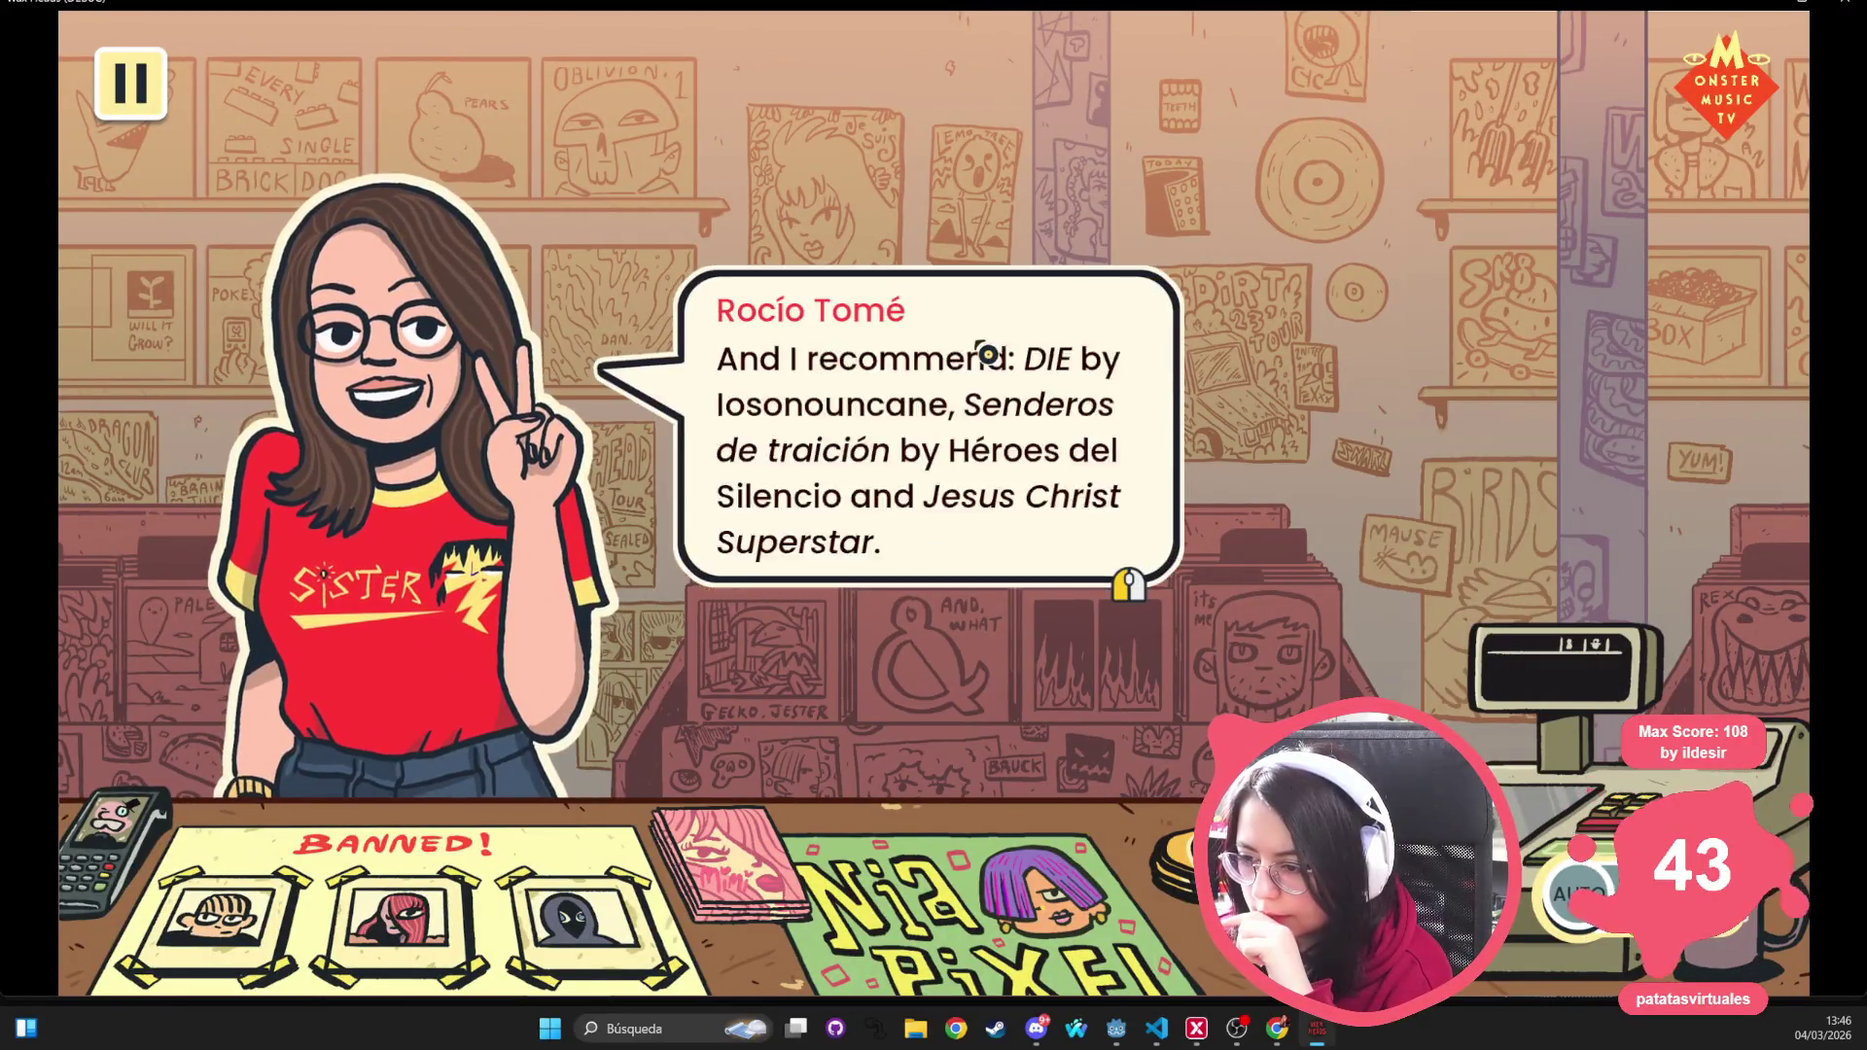
click(988, 355)
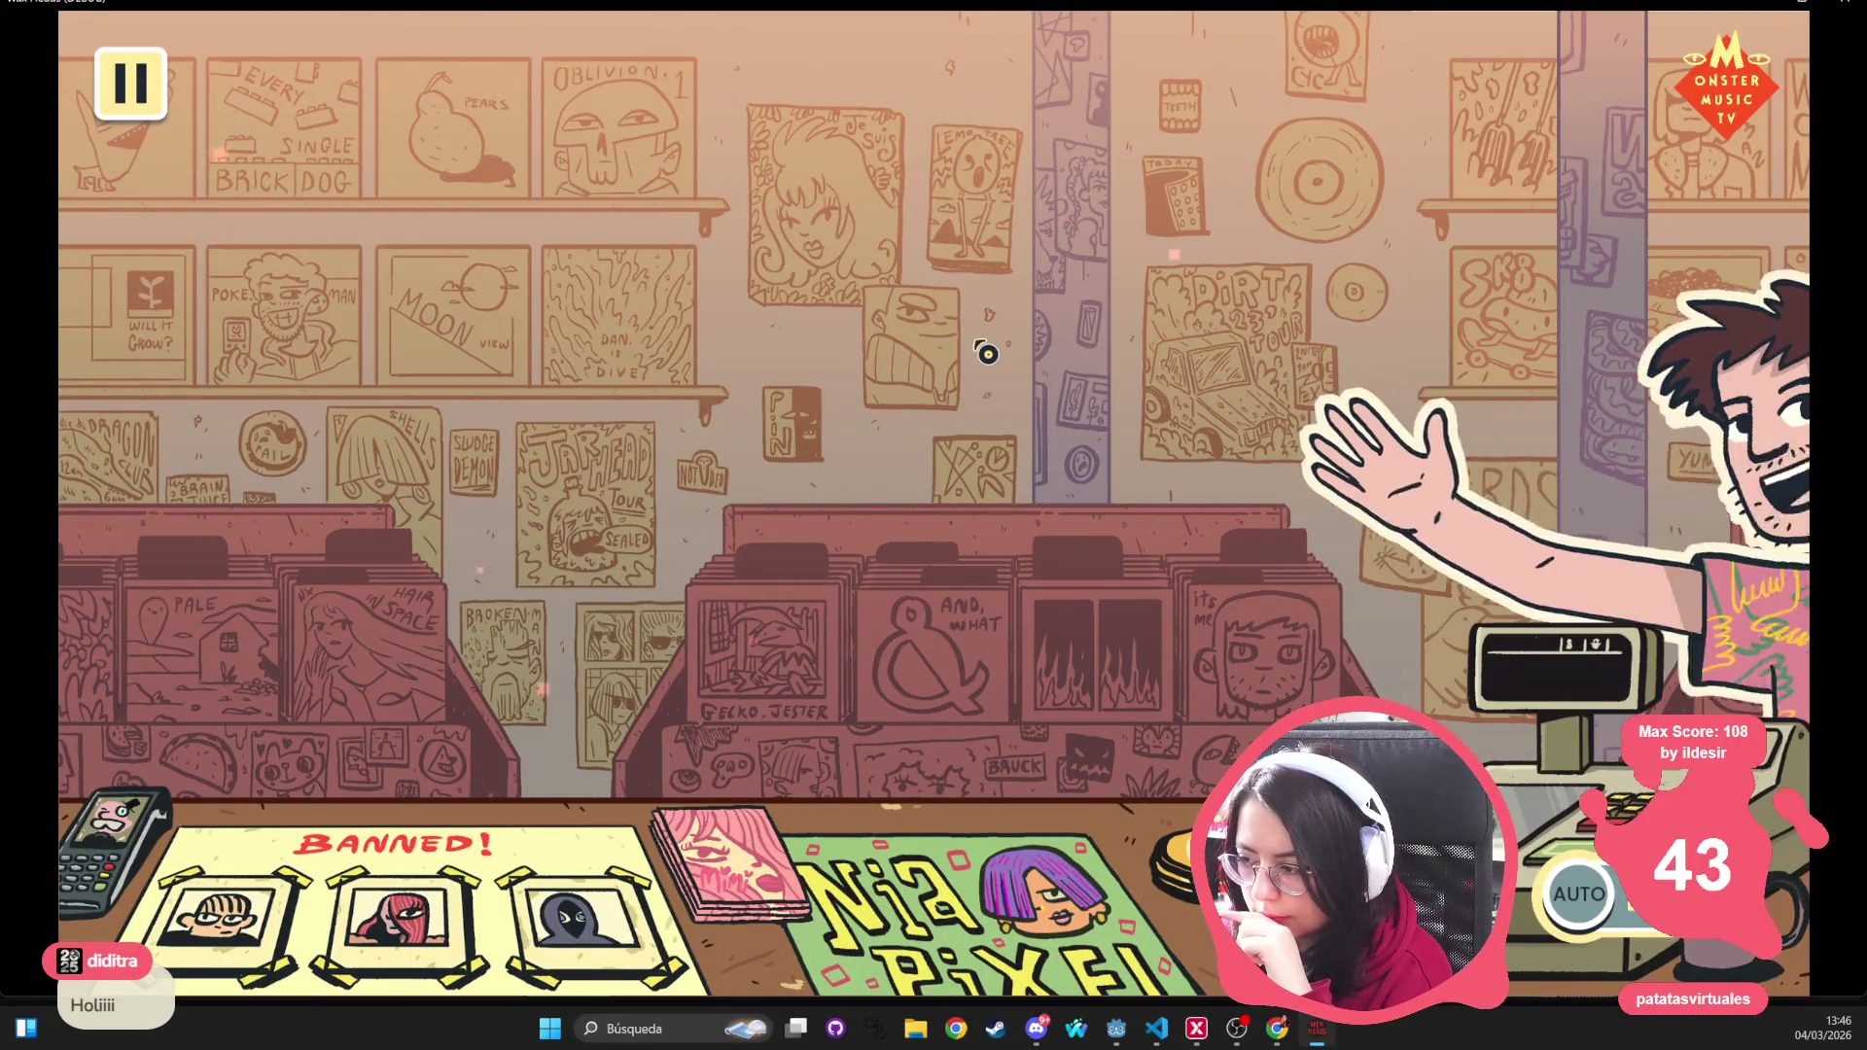
click(988, 354)
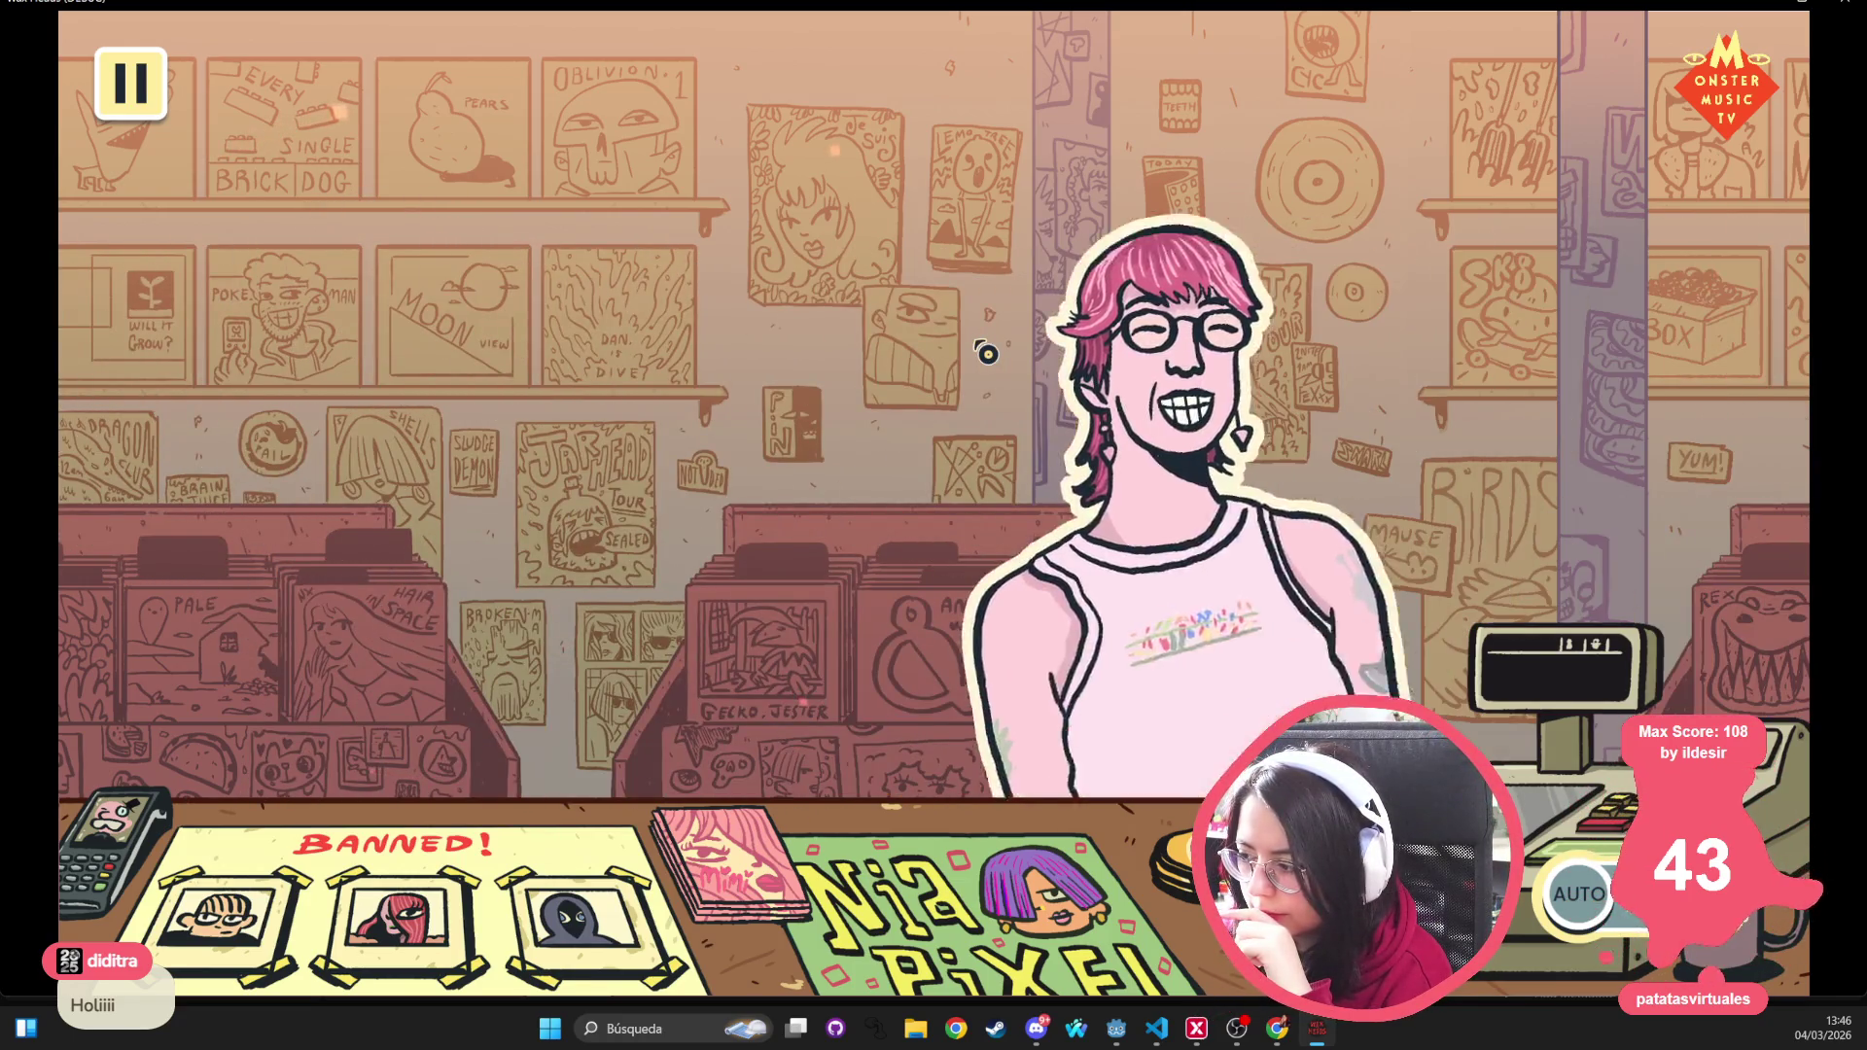
click(988, 354)
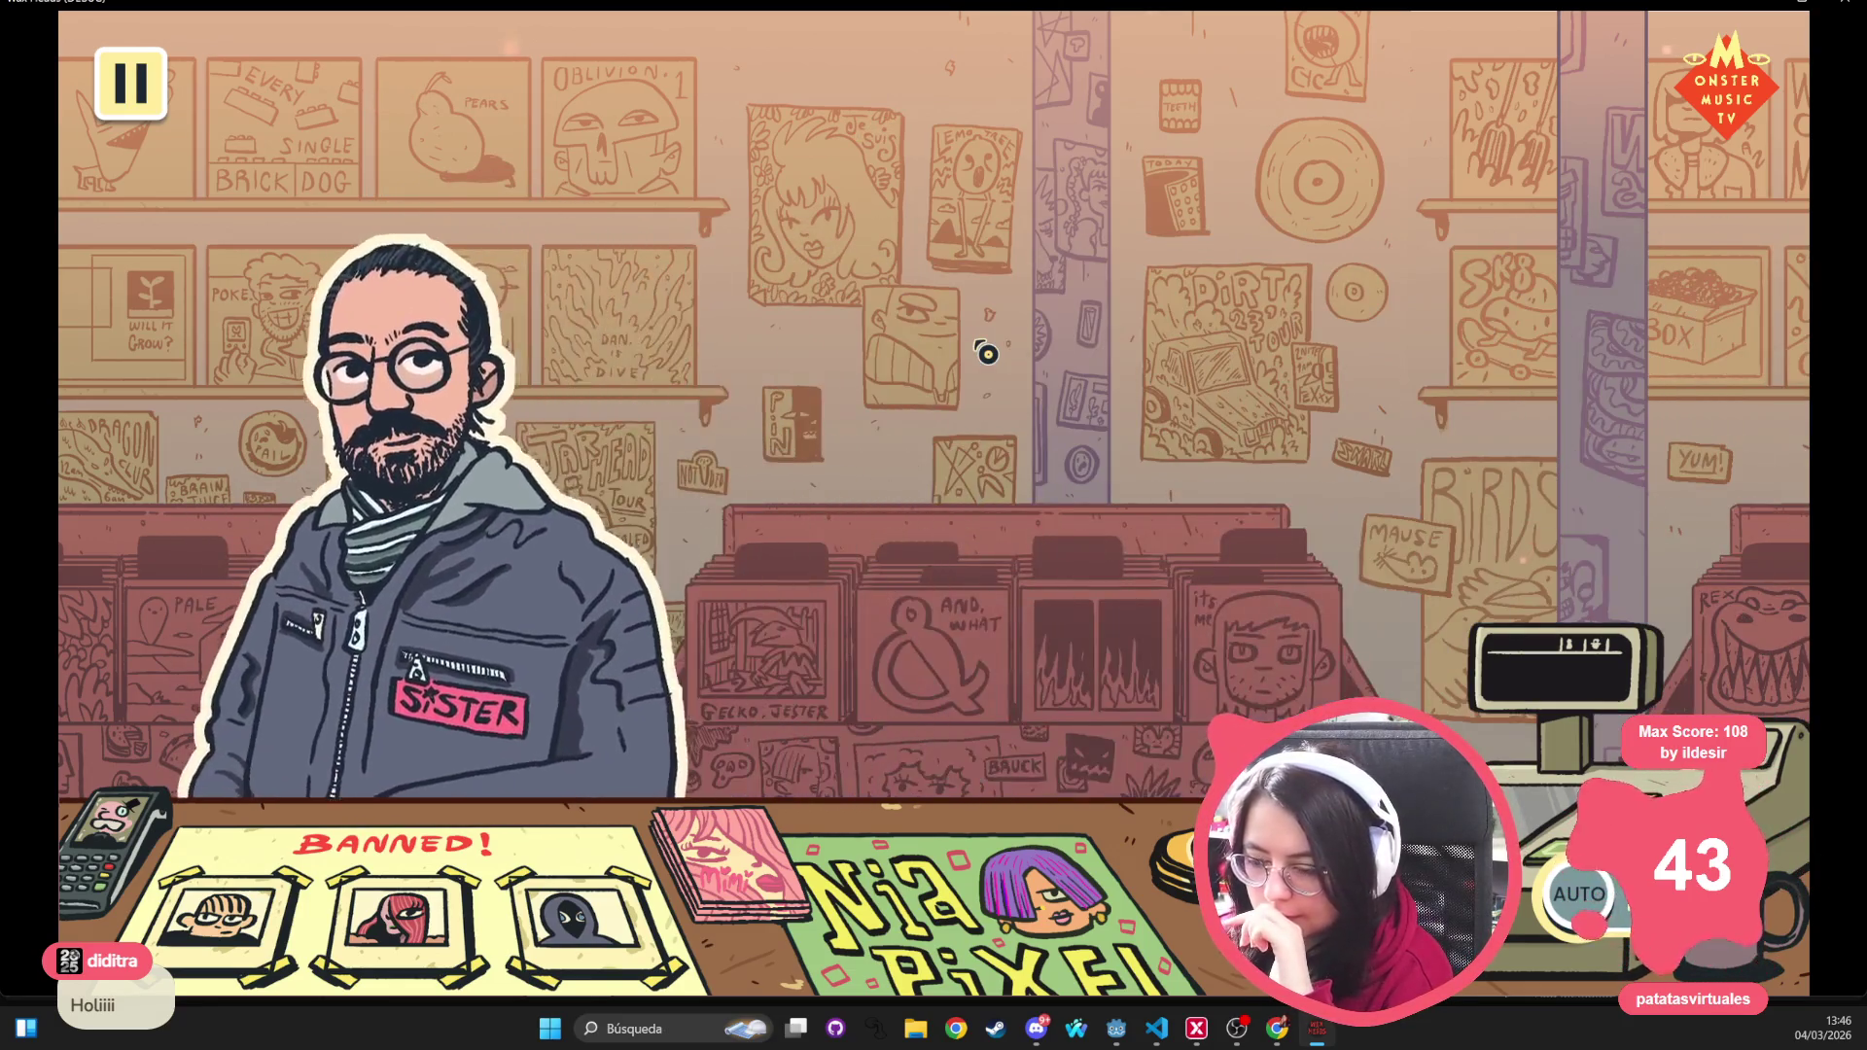
click(988, 354)
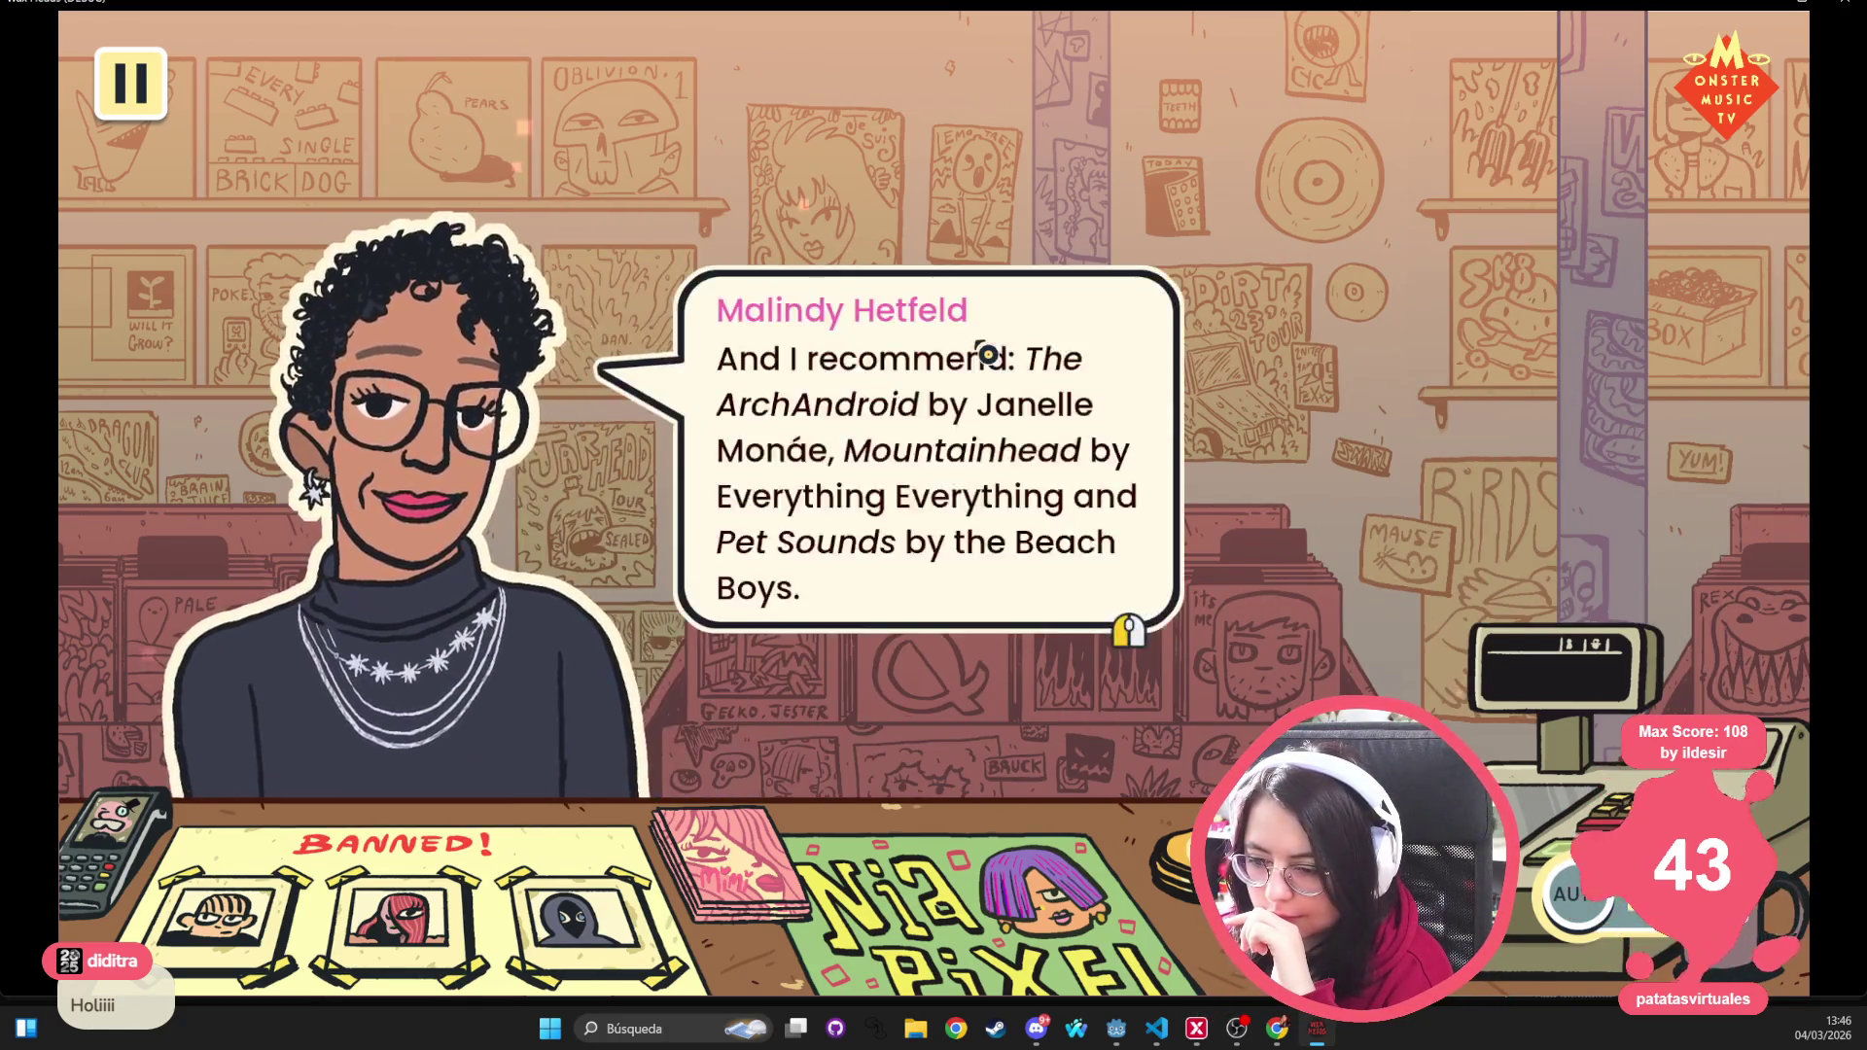
click(988, 354)
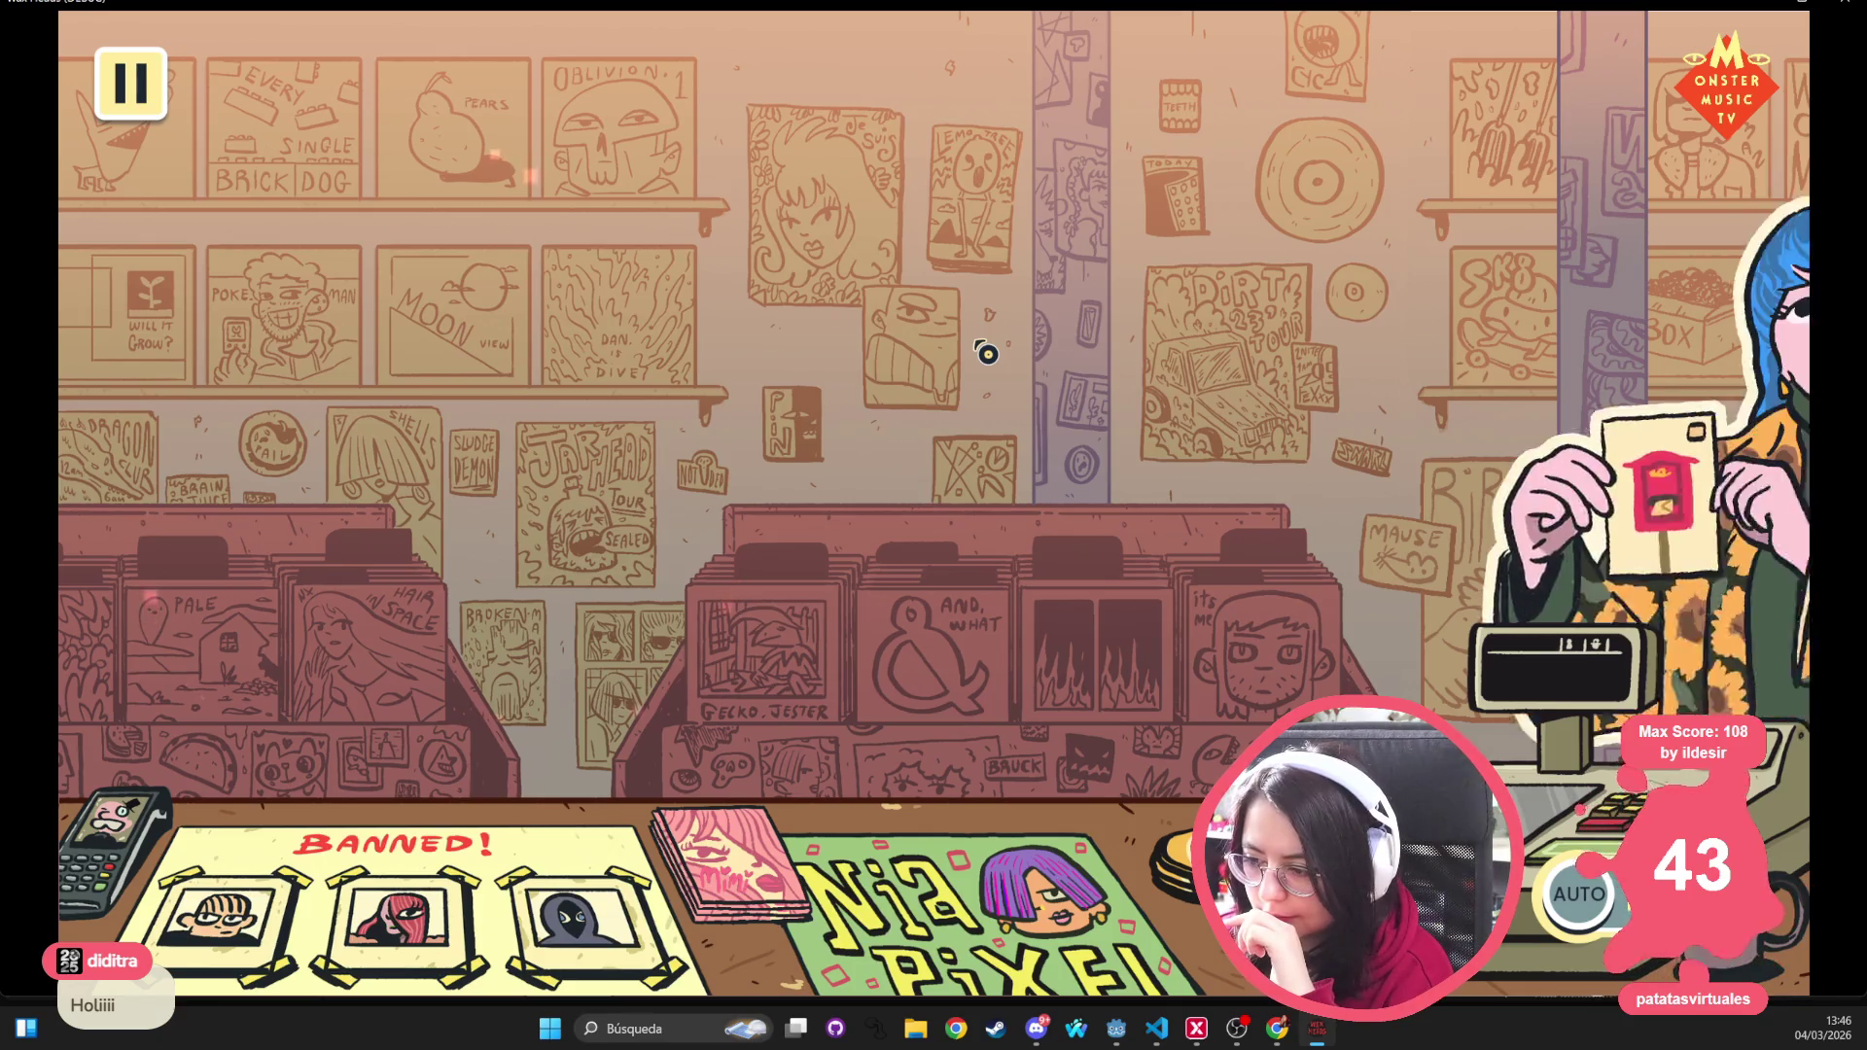
click(987, 354)
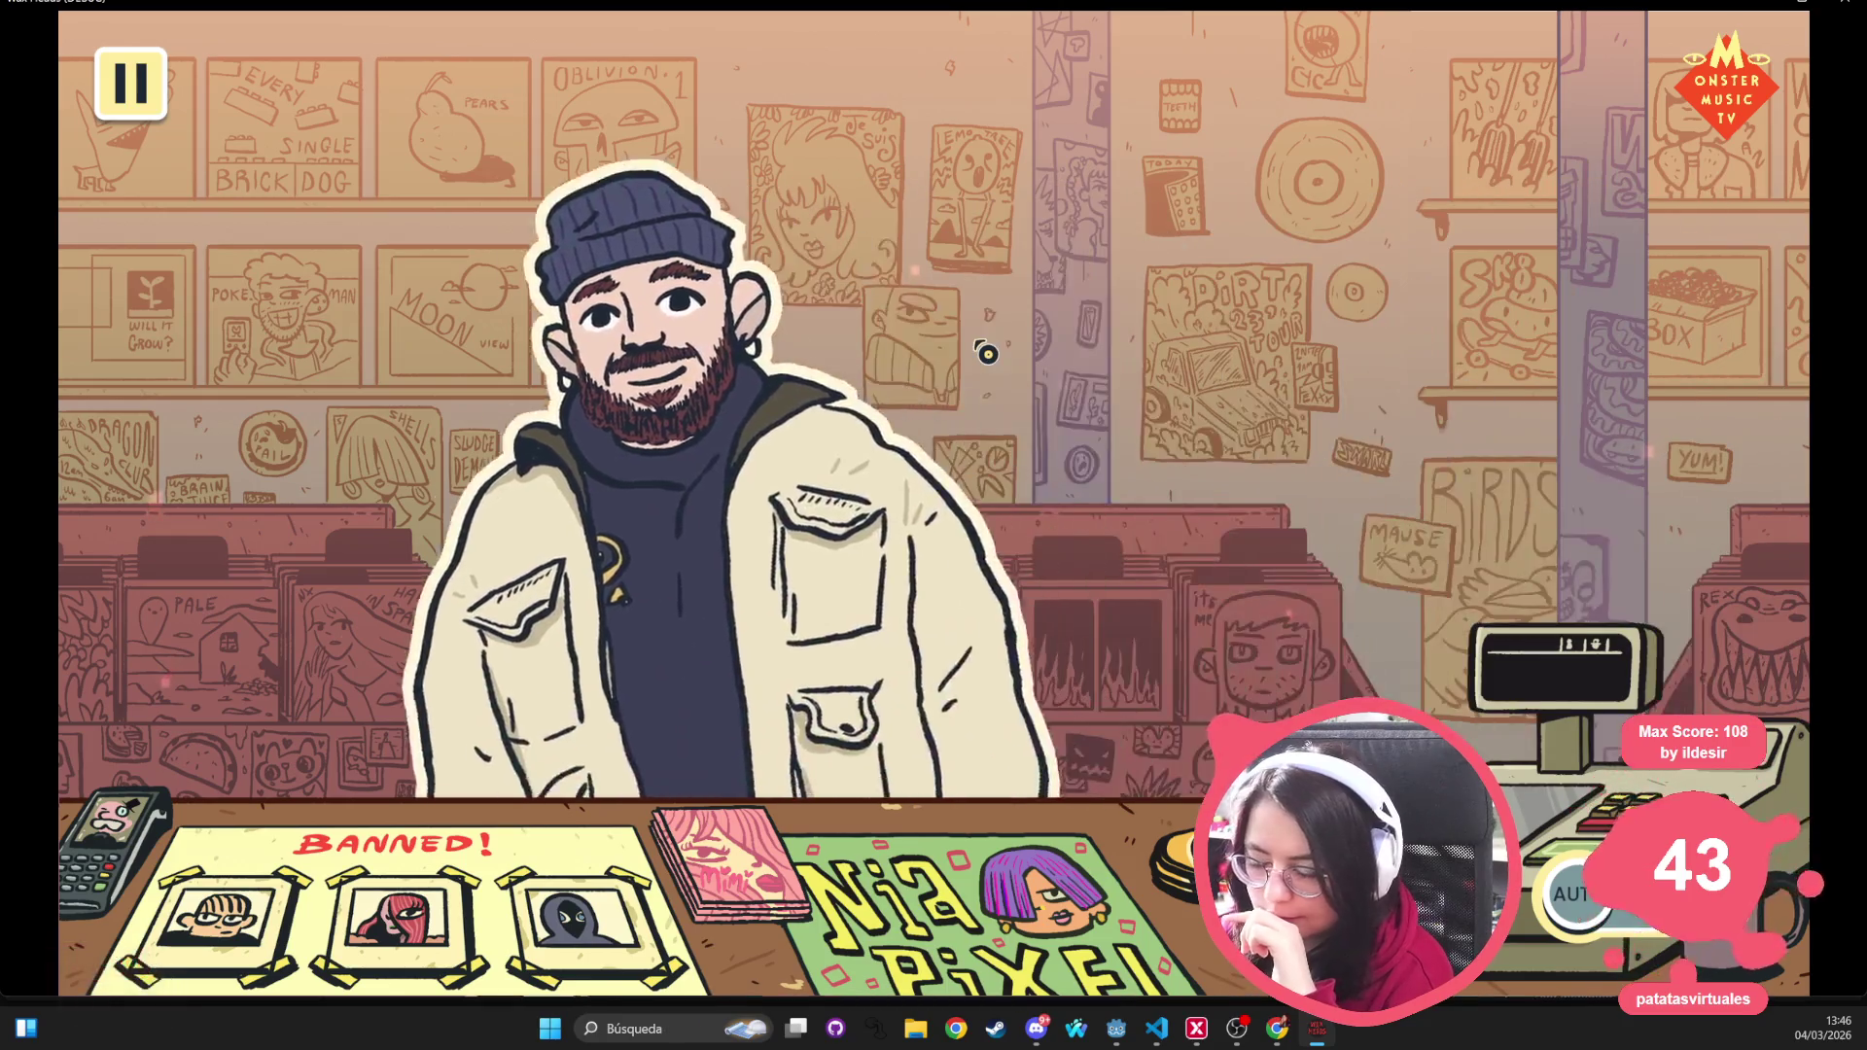
click(988, 354)
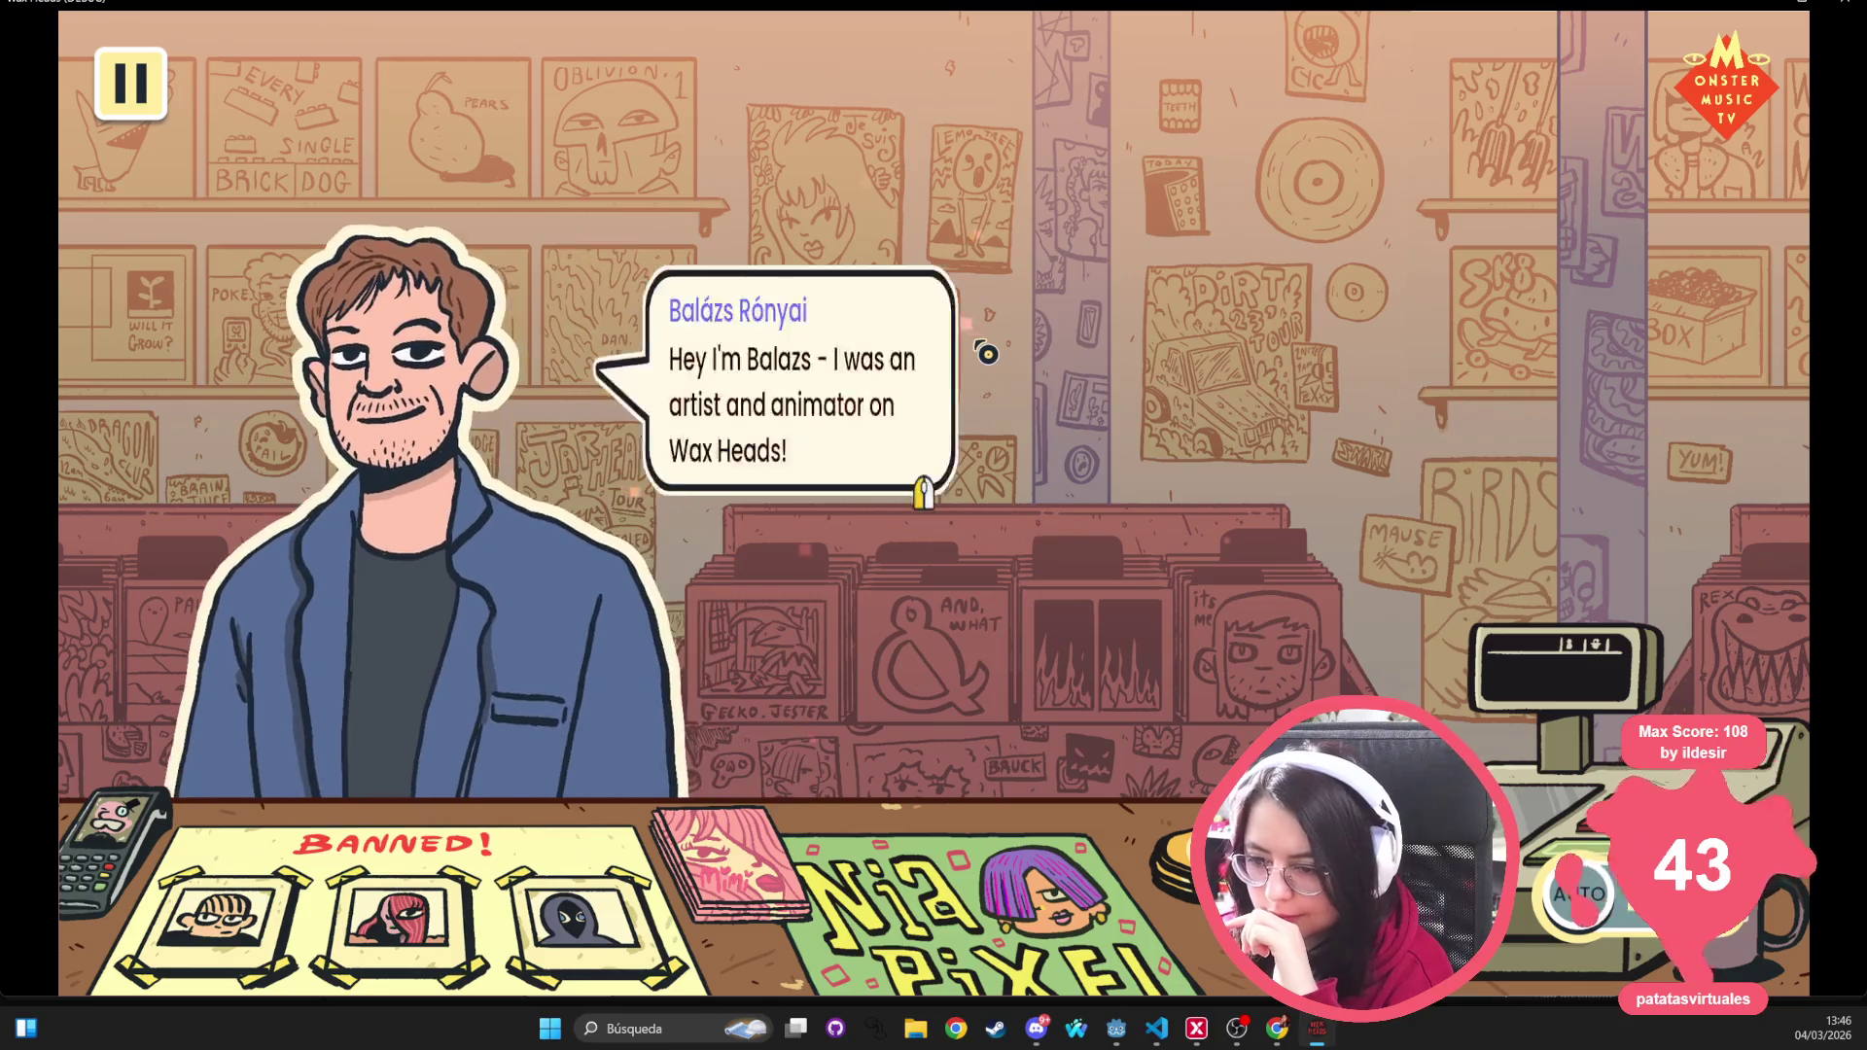
click(987, 354)
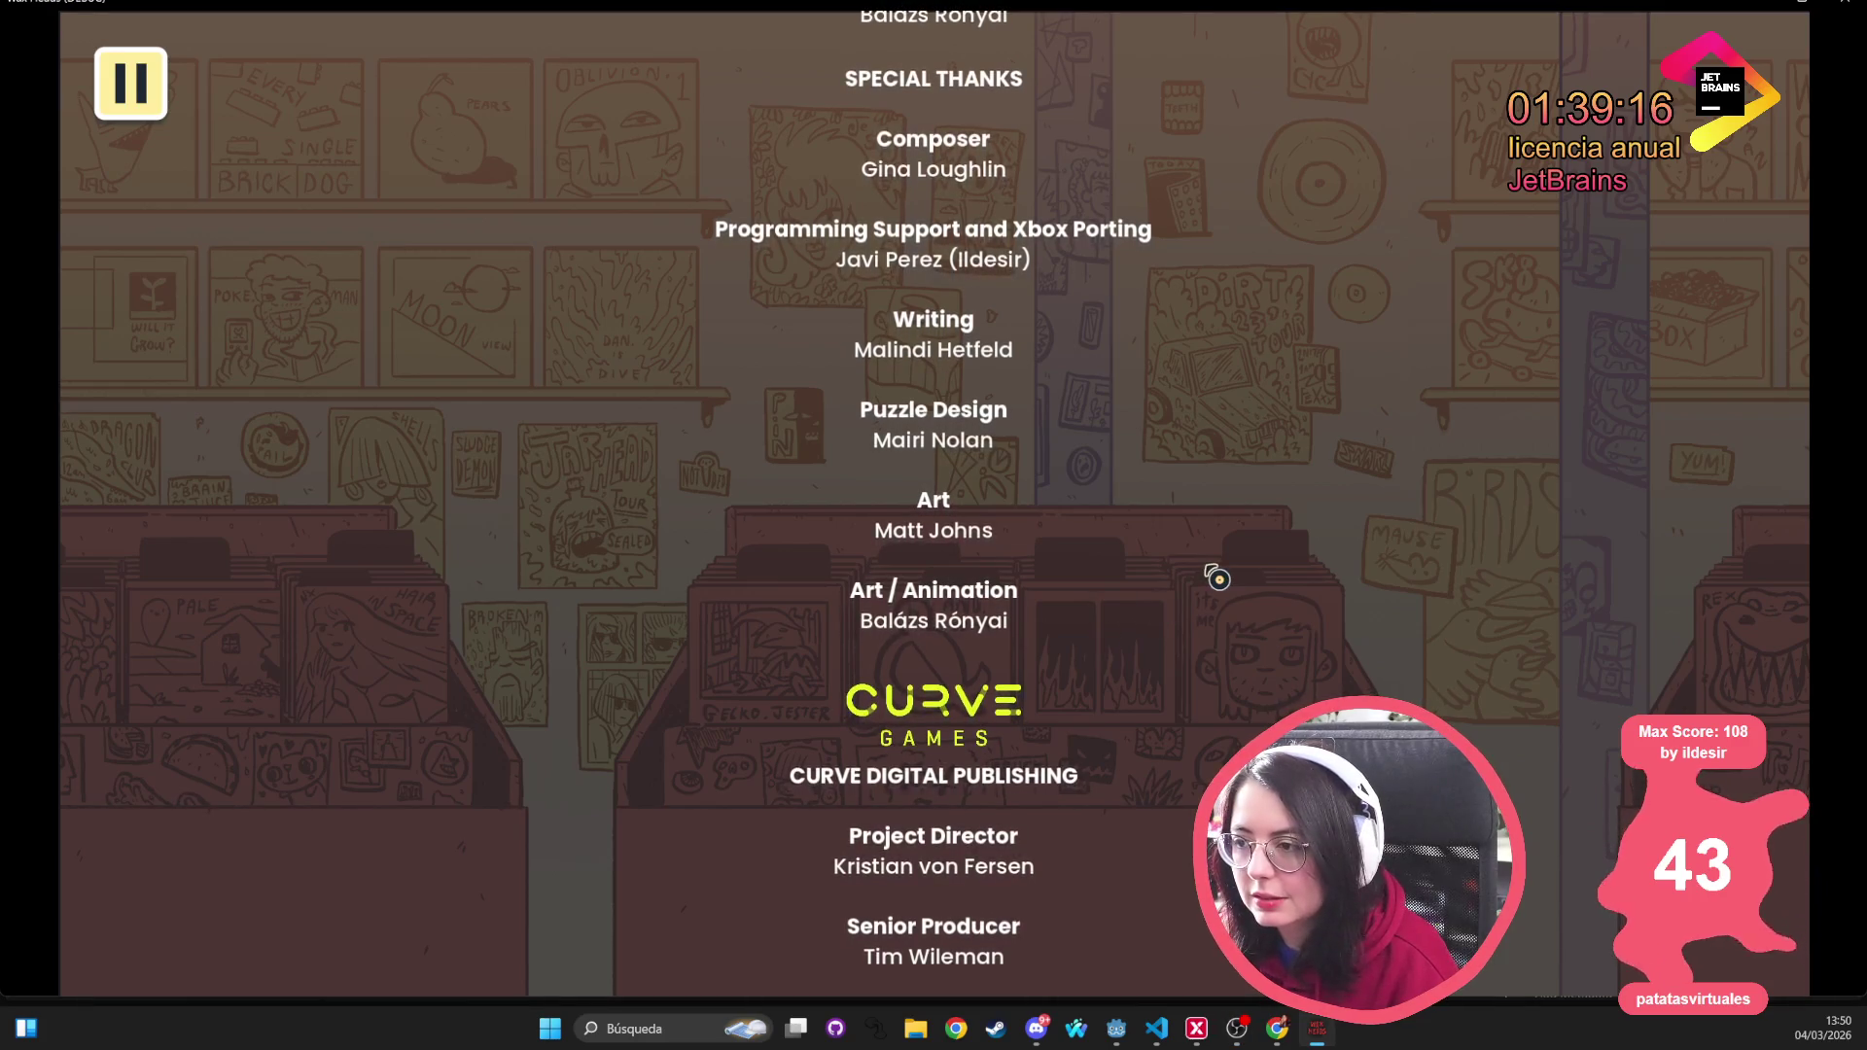
Run set_audio_debug true in the developer console, close it, and return to the Godot editor
key(grave)
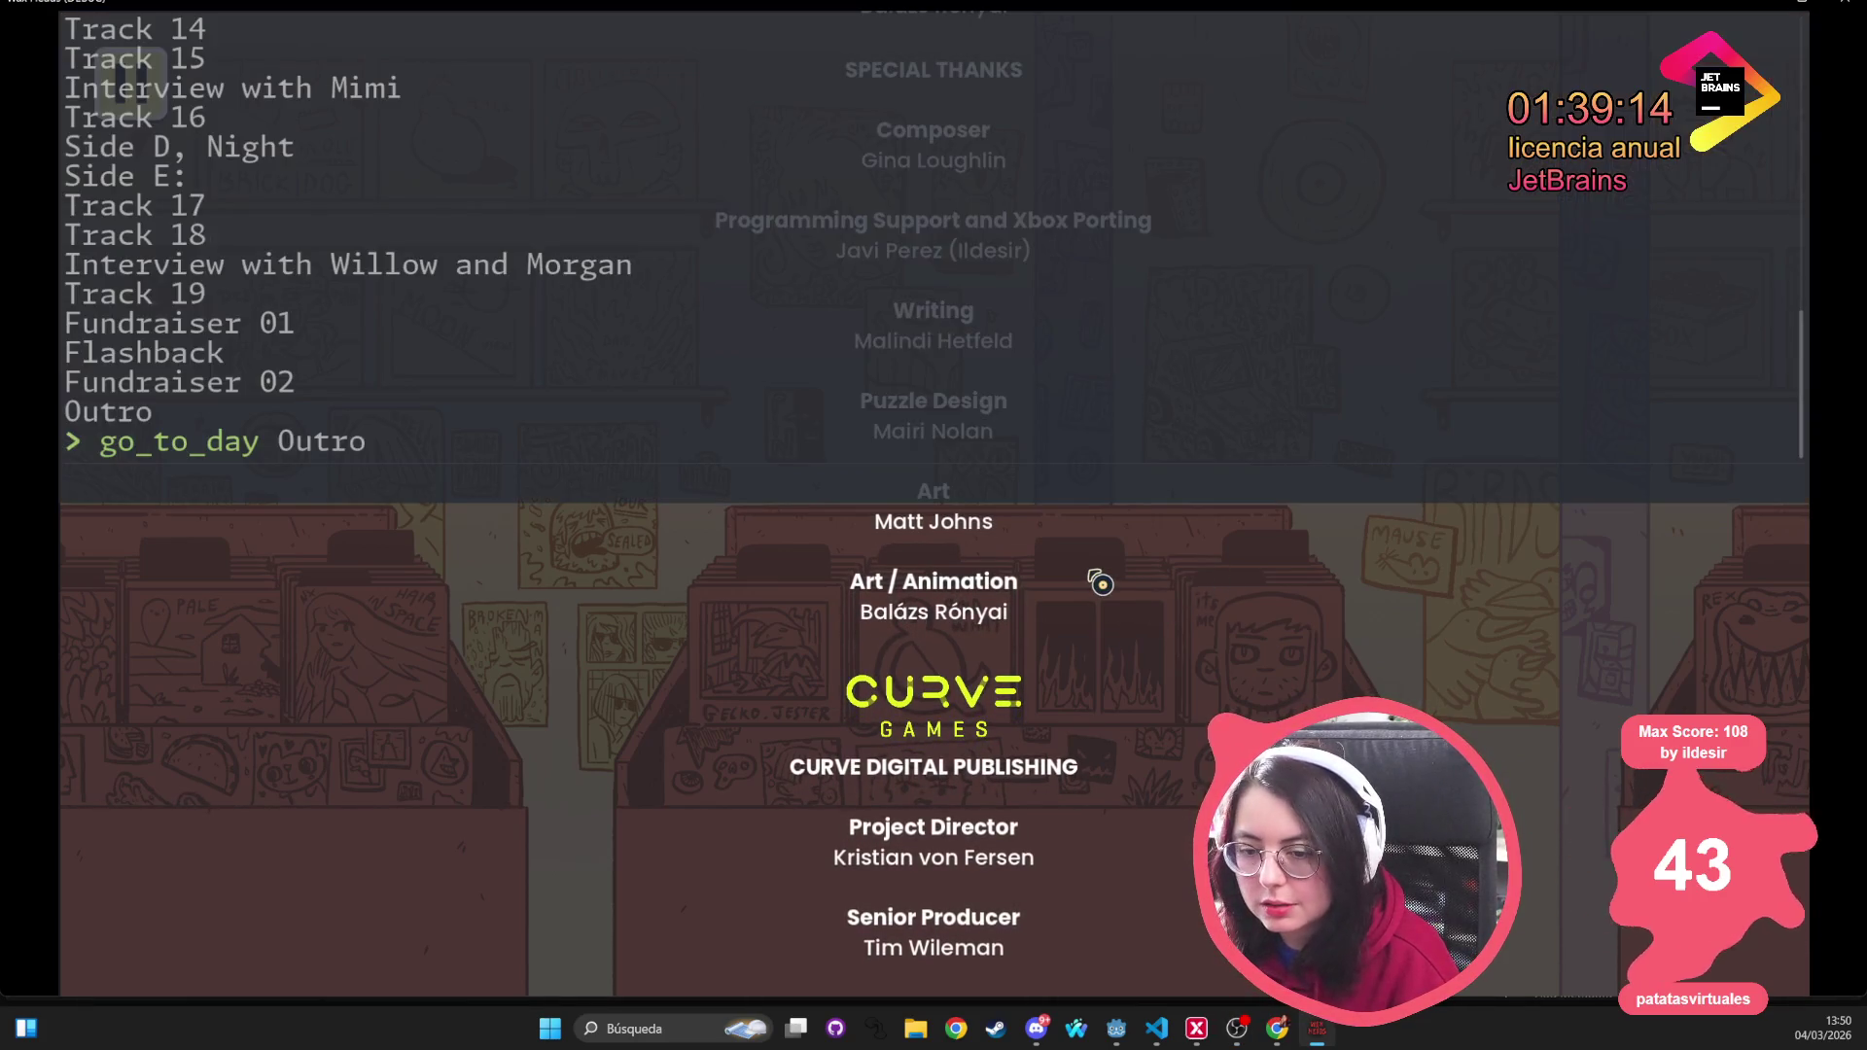
text(se)
key(Tab)
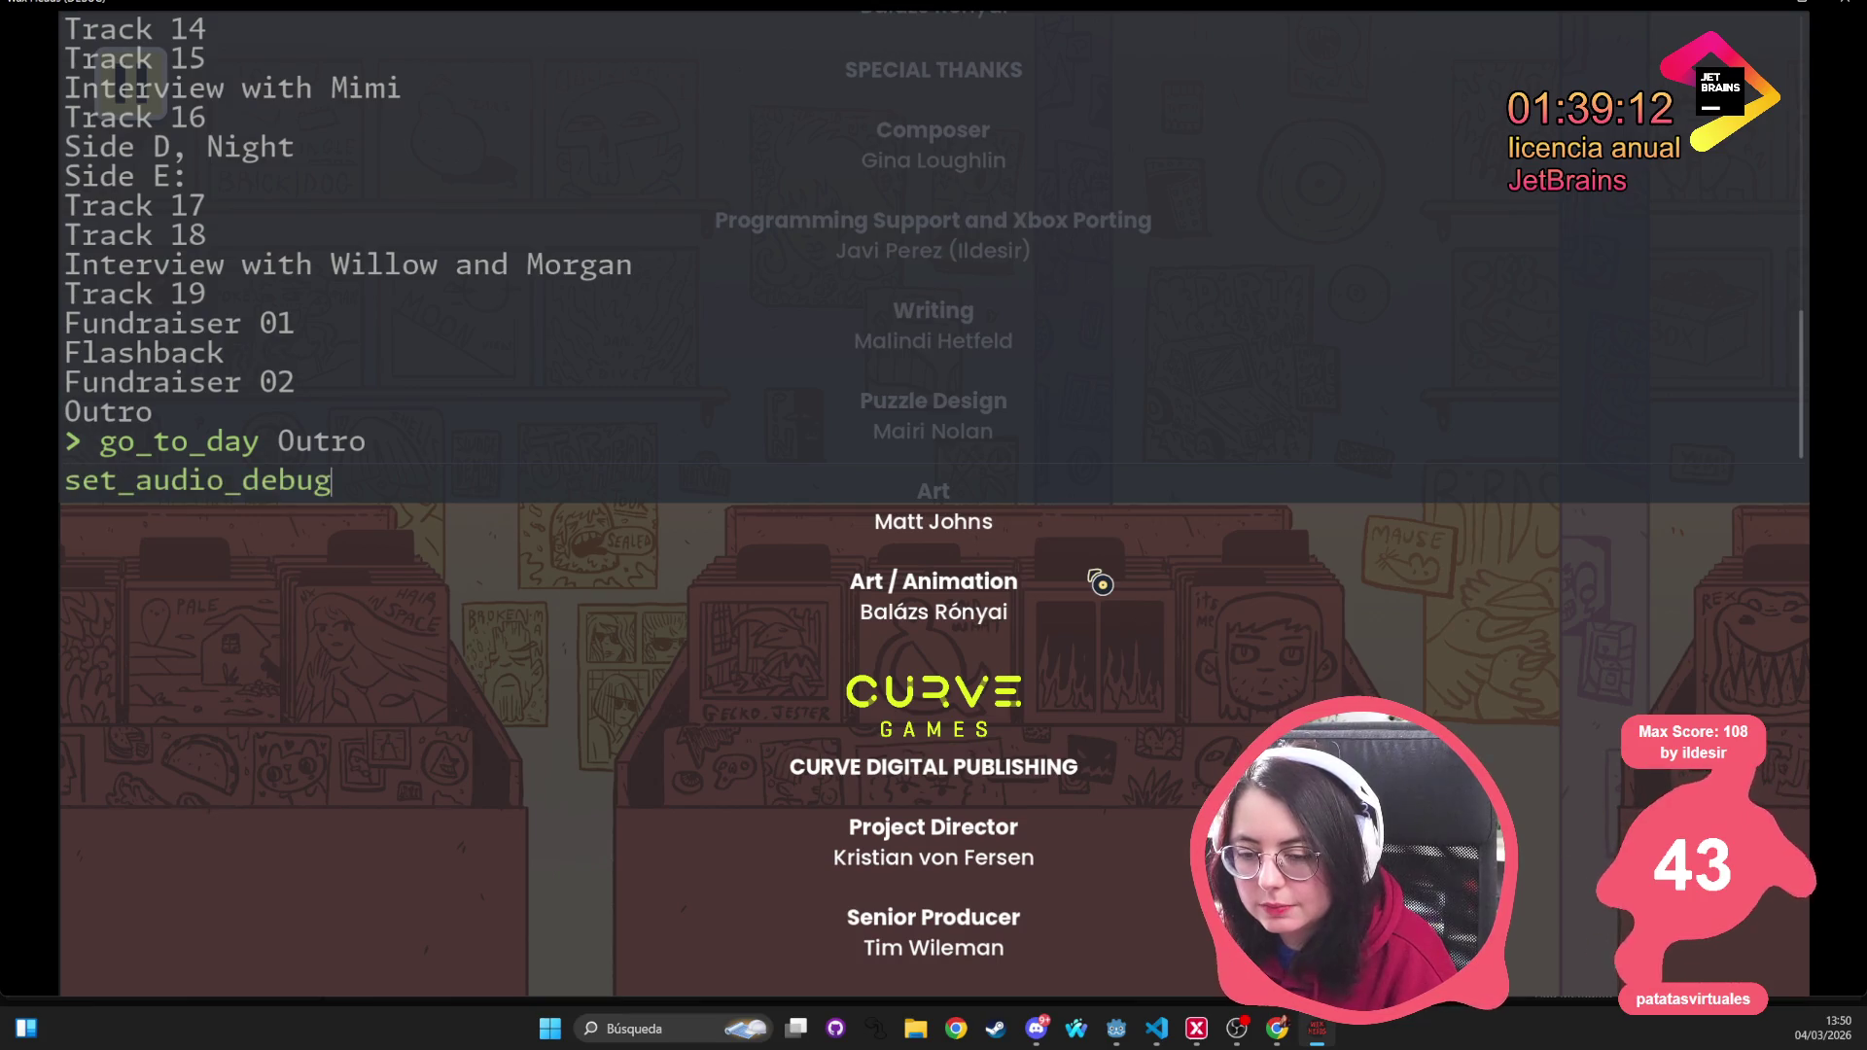
text(true)
key(Return)
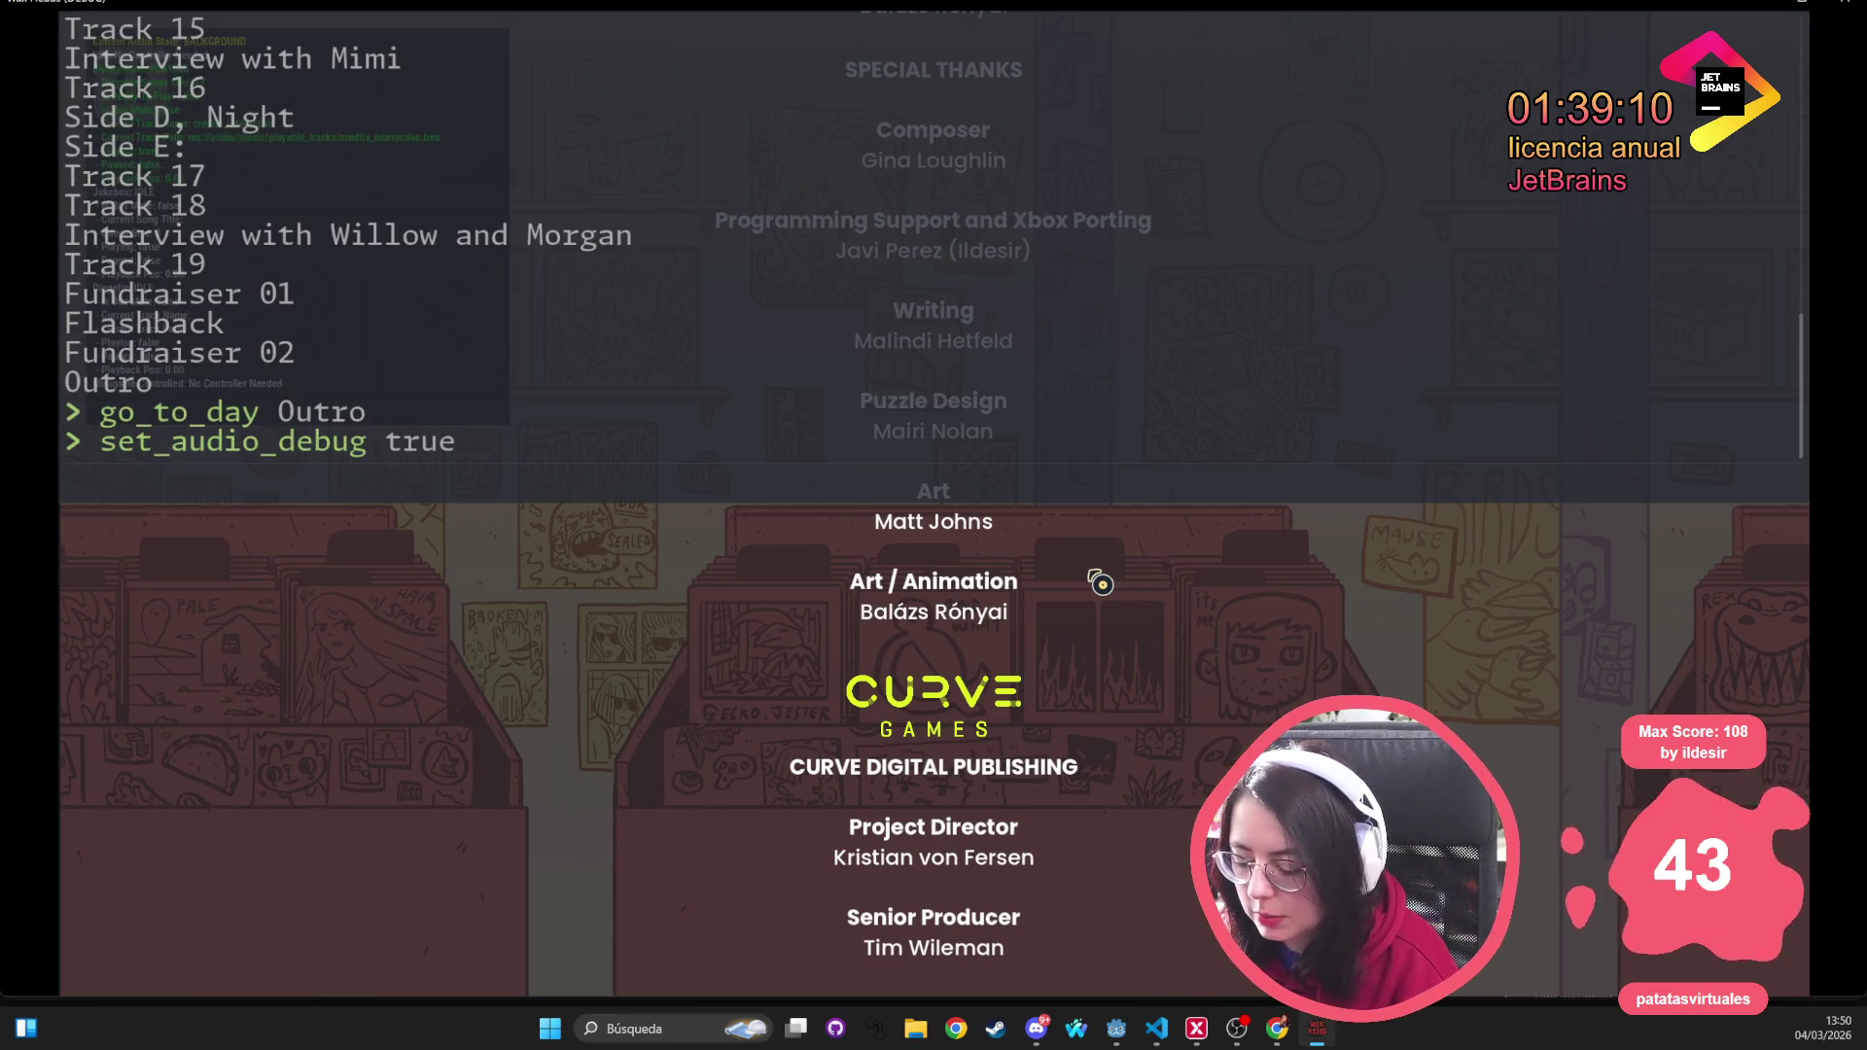
key(Escape)
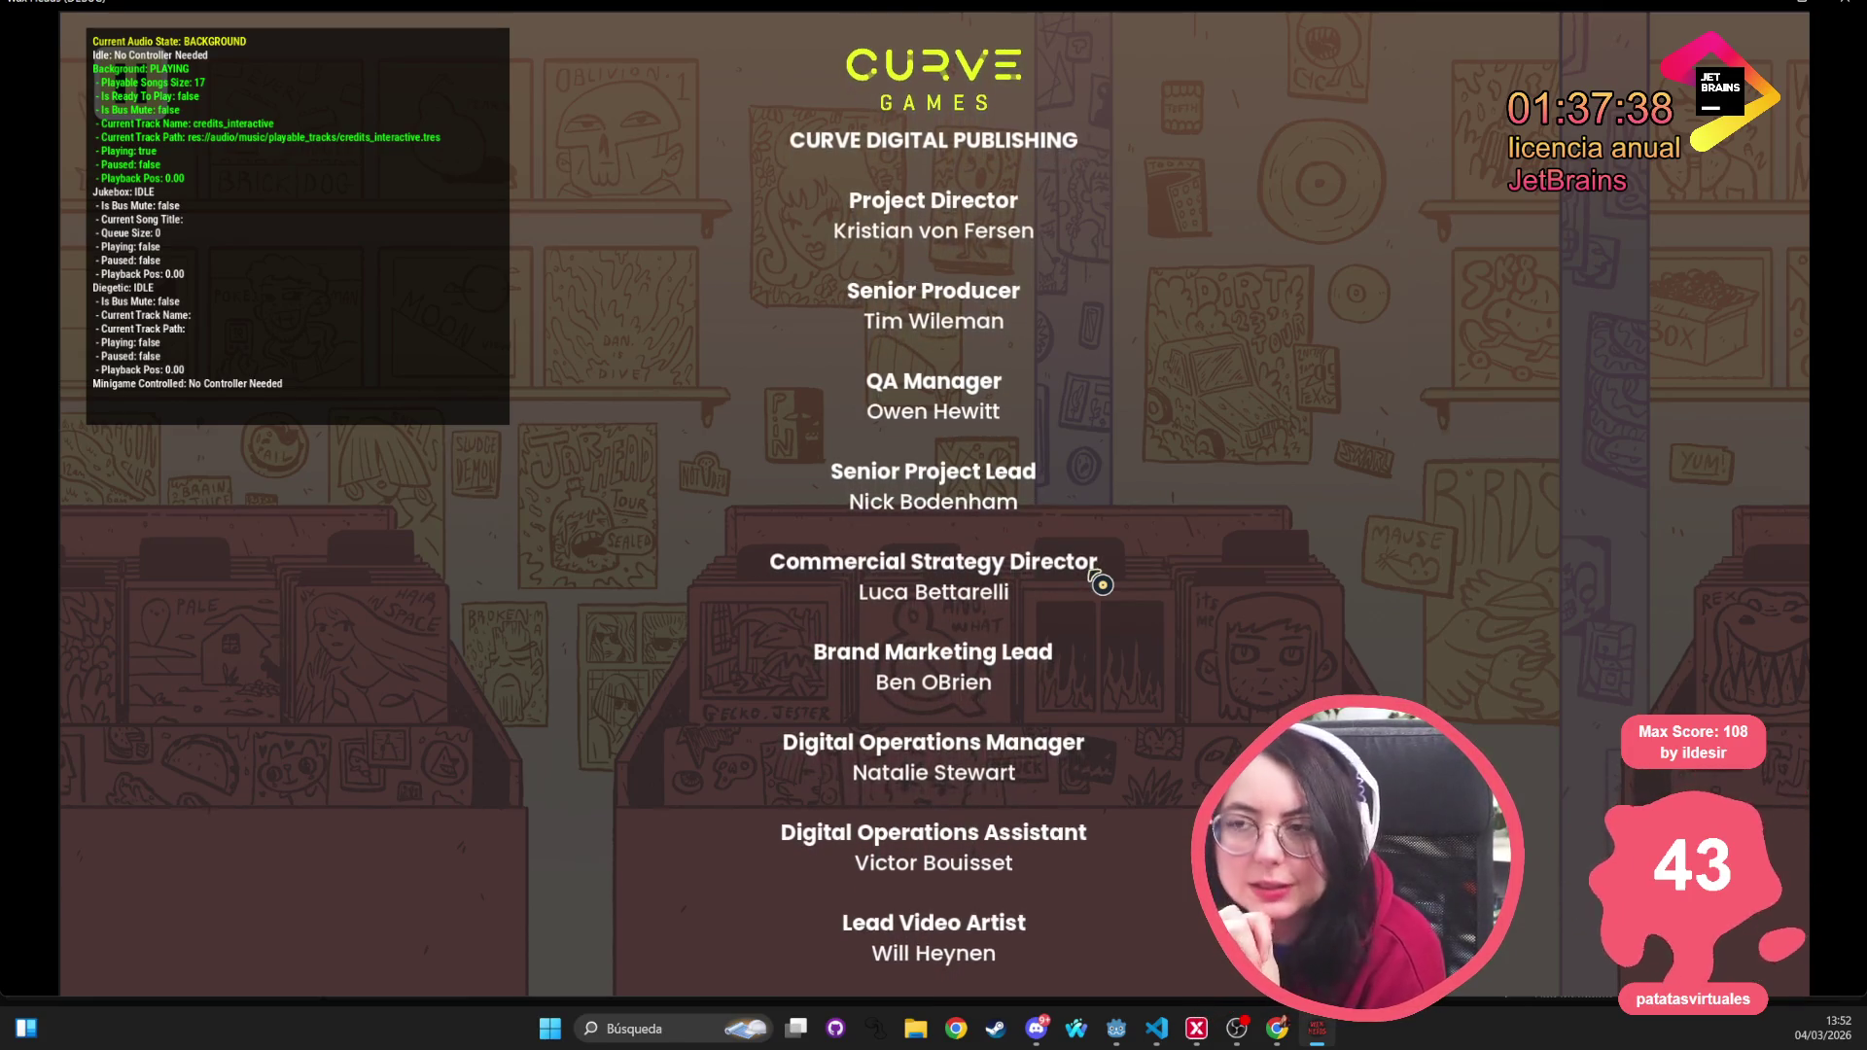
key(alt+Tab)
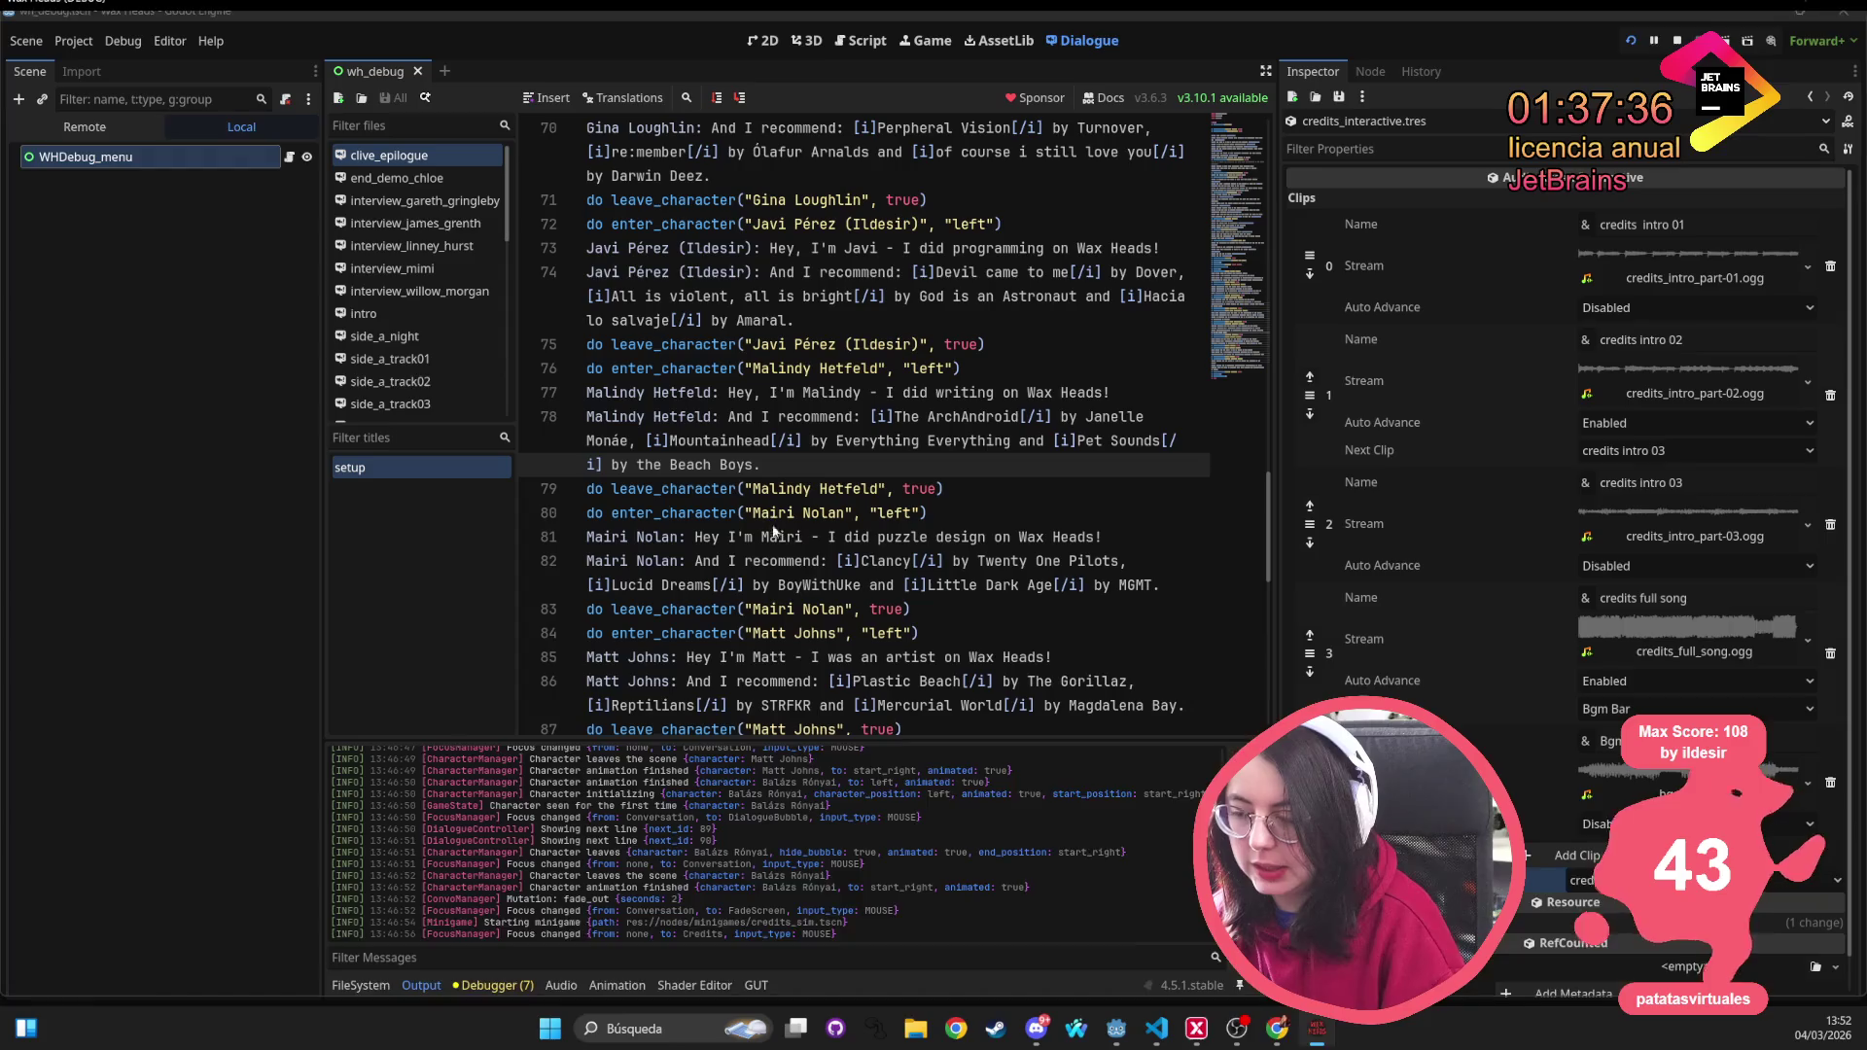
Stop the game, switch to 2D, open credits_sim.tscn via a 'credit' search, and select ScrollContainer
key(alt+F4)
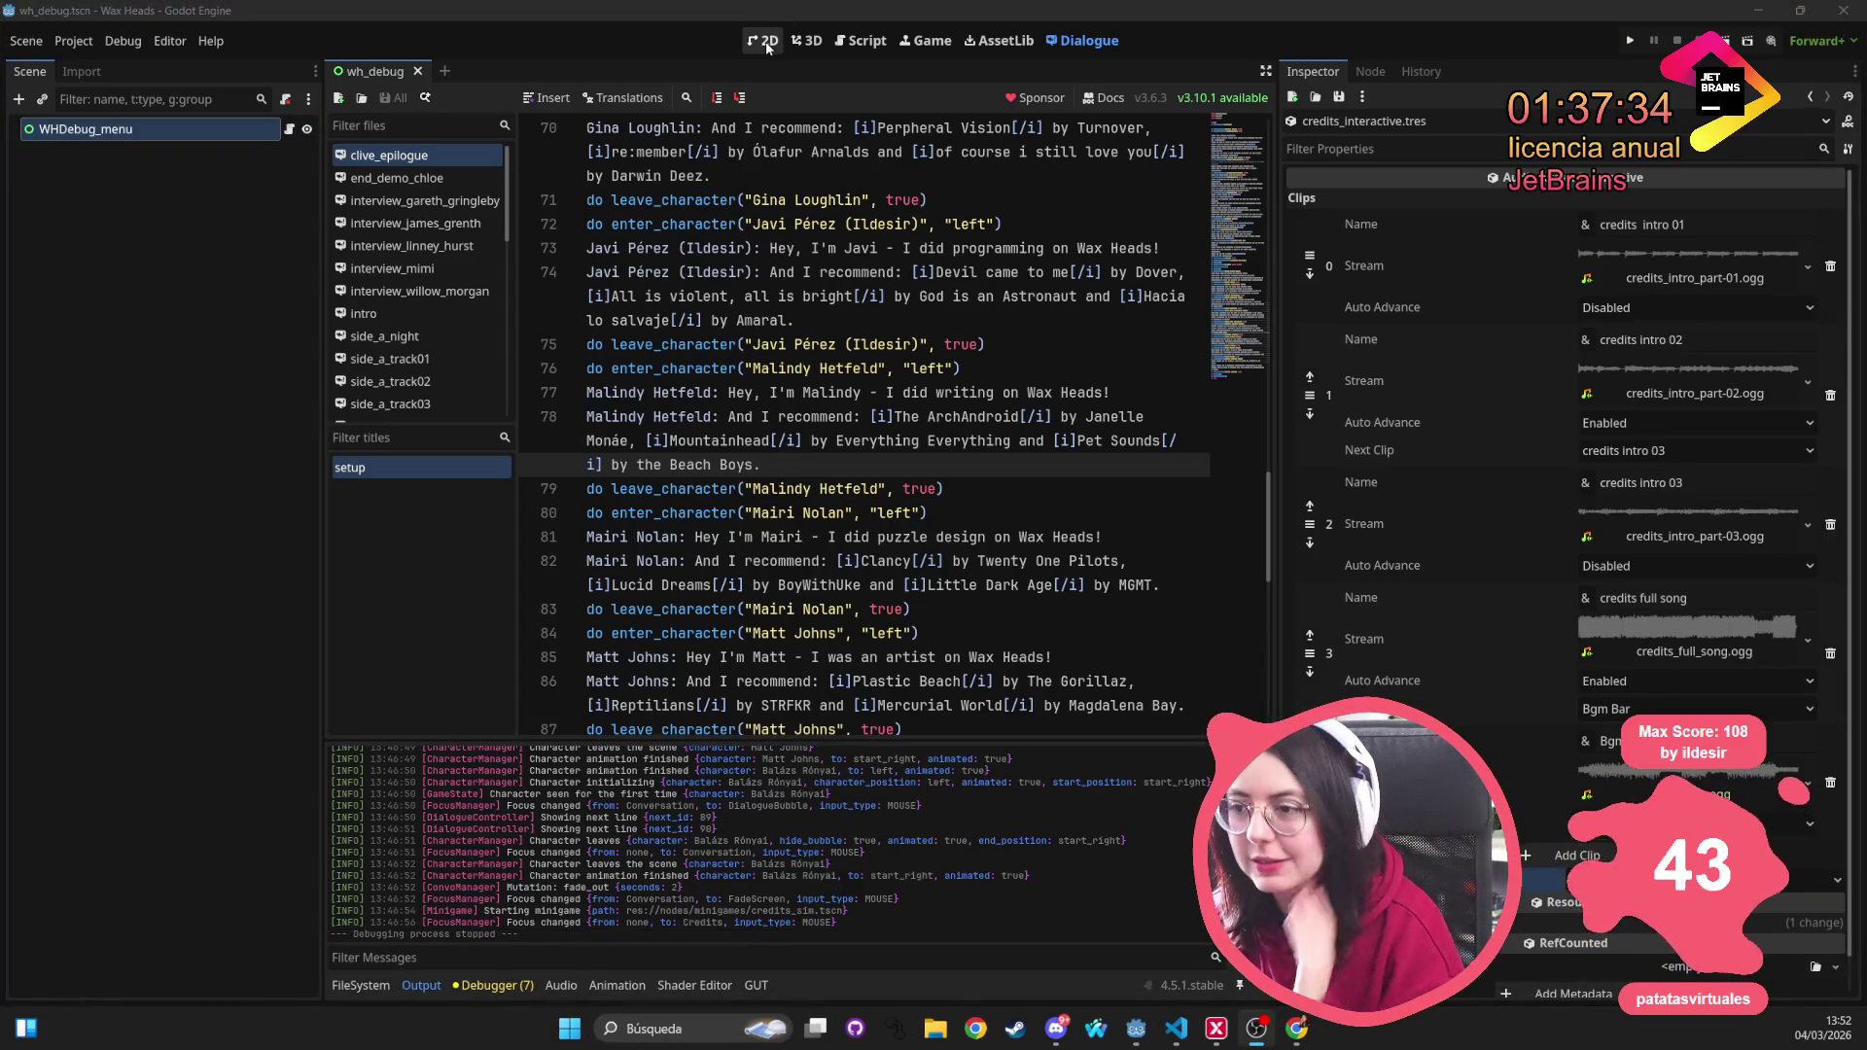
click(768, 41)
key(alt+shift+o)
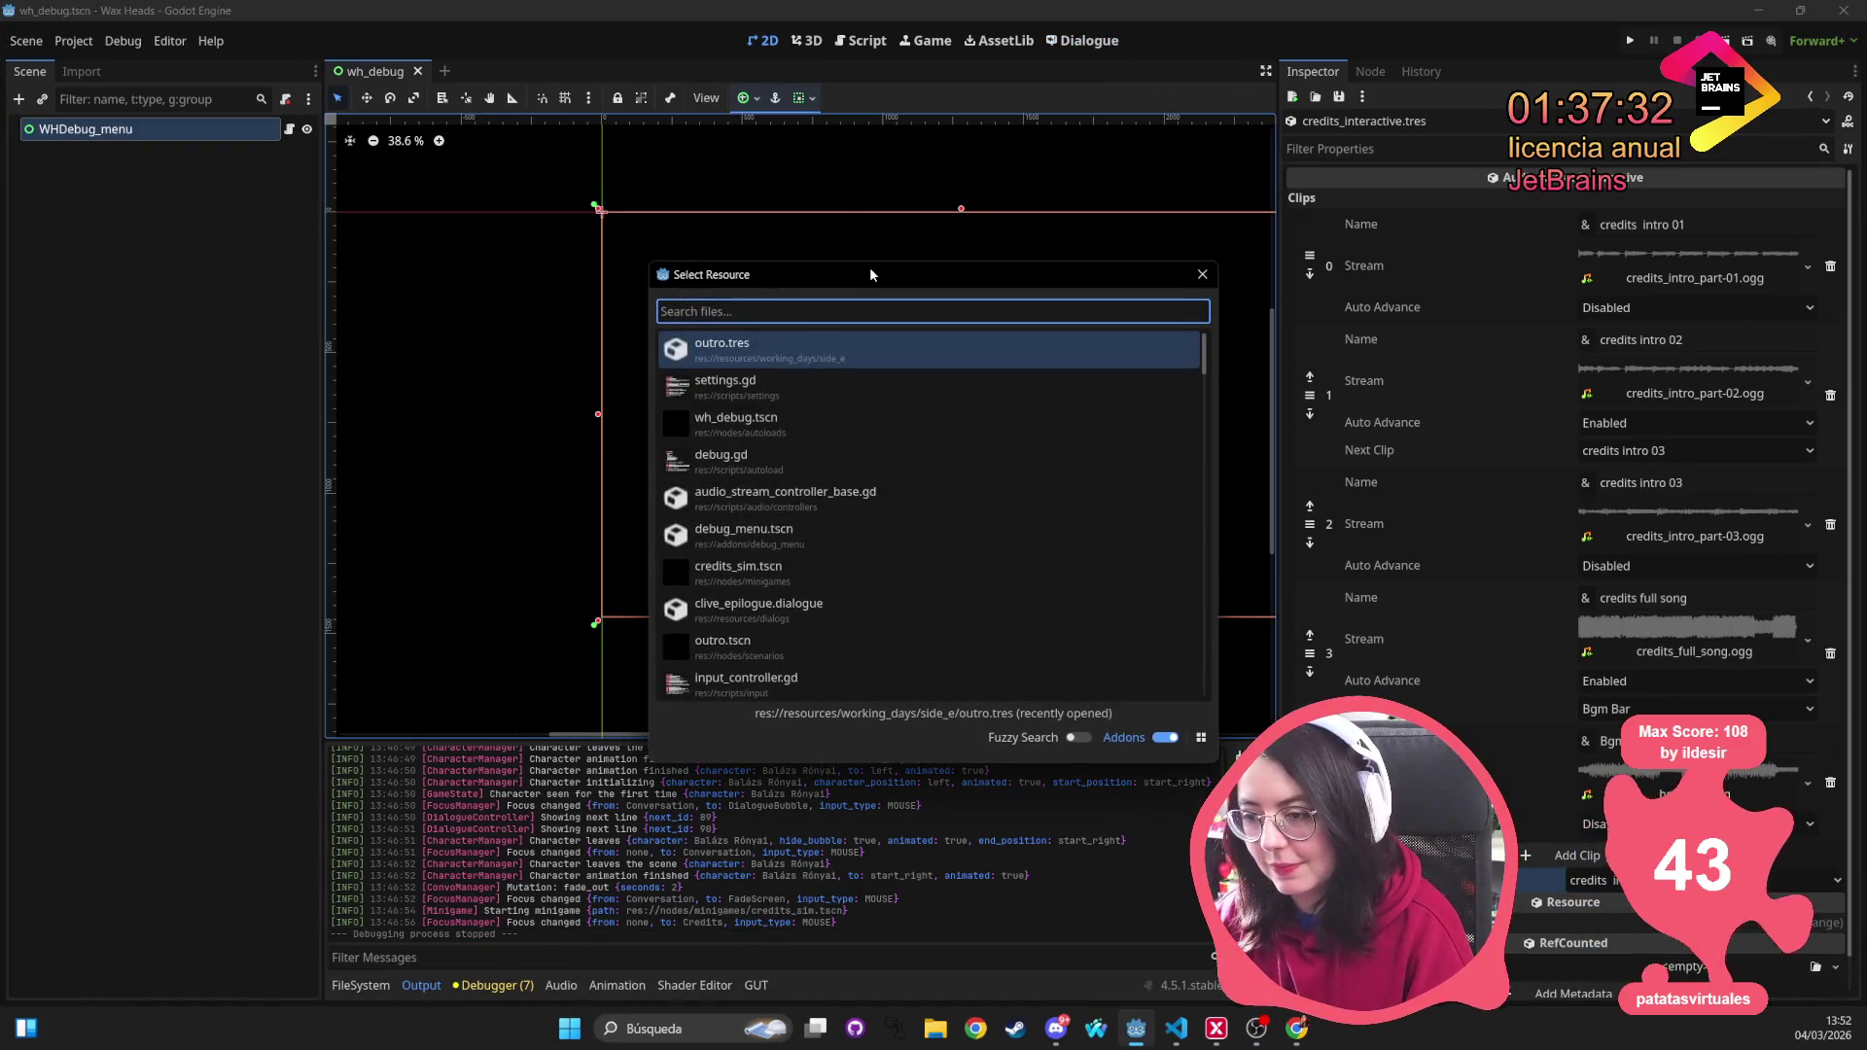
text(credit)
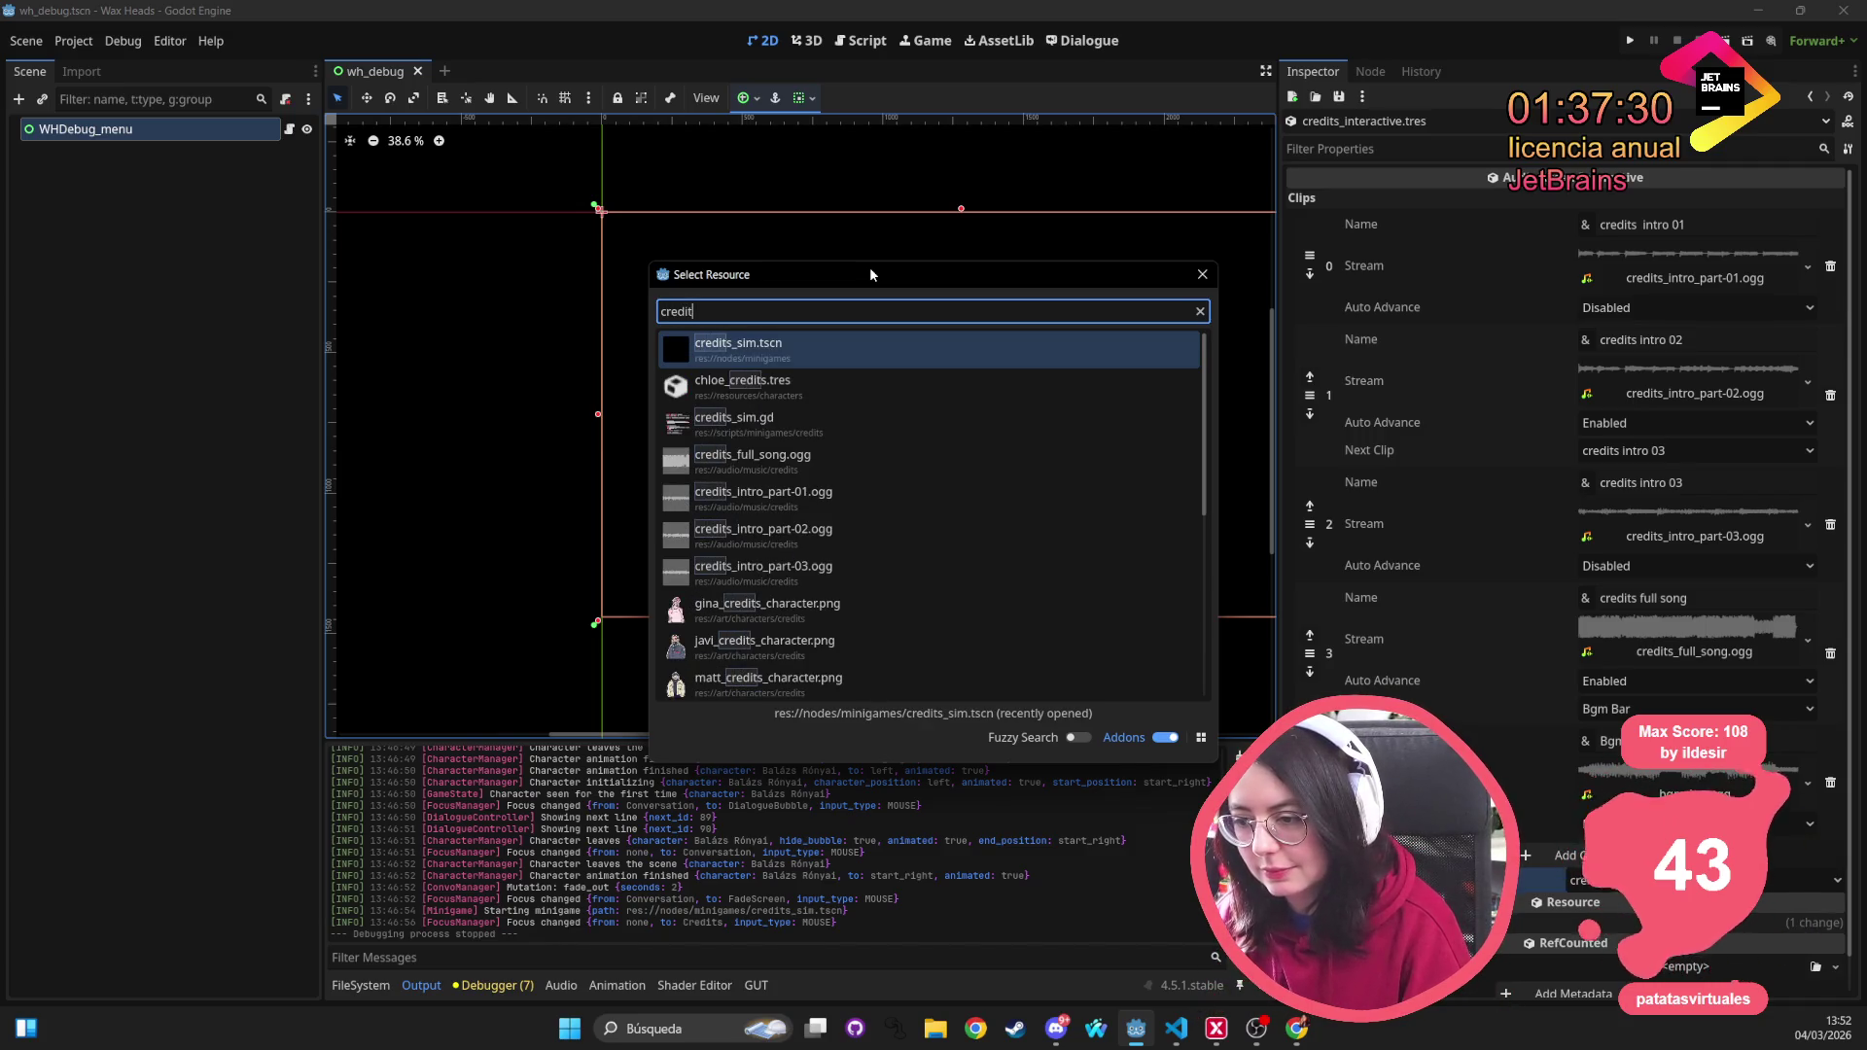
key(Escape)
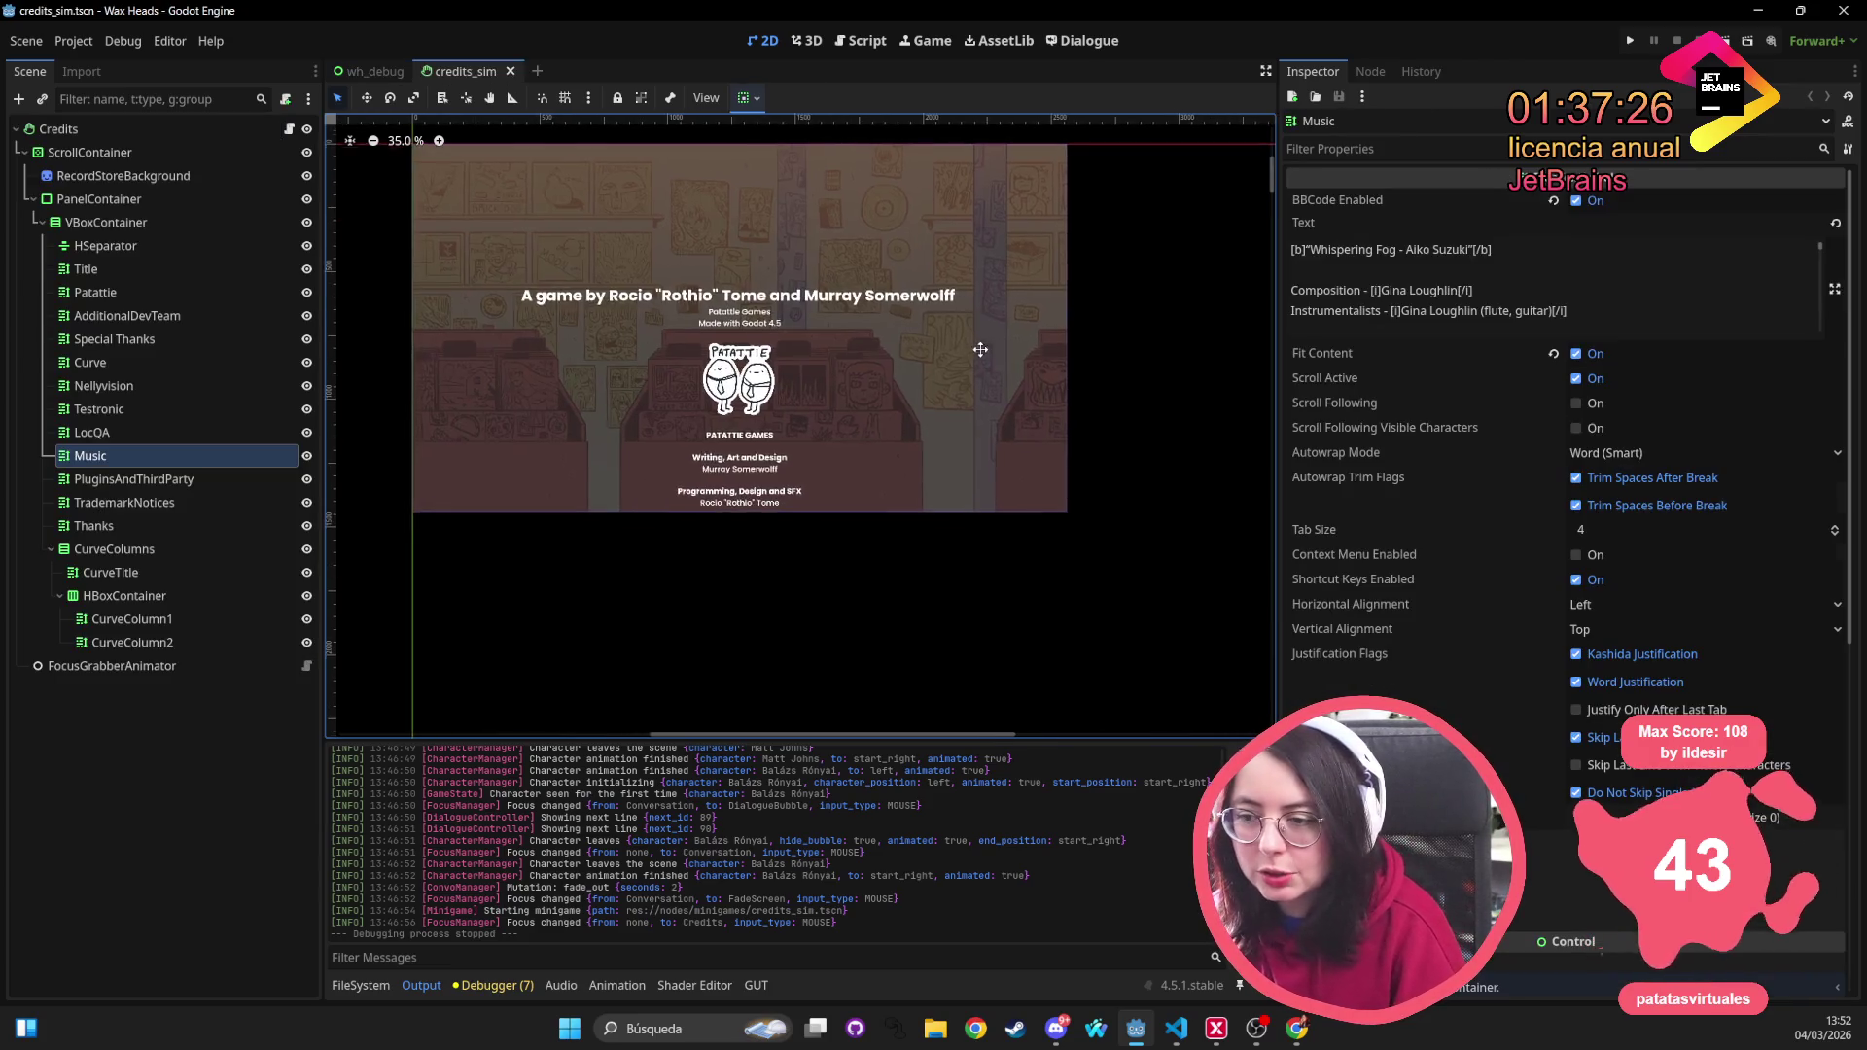
click(89, 152)
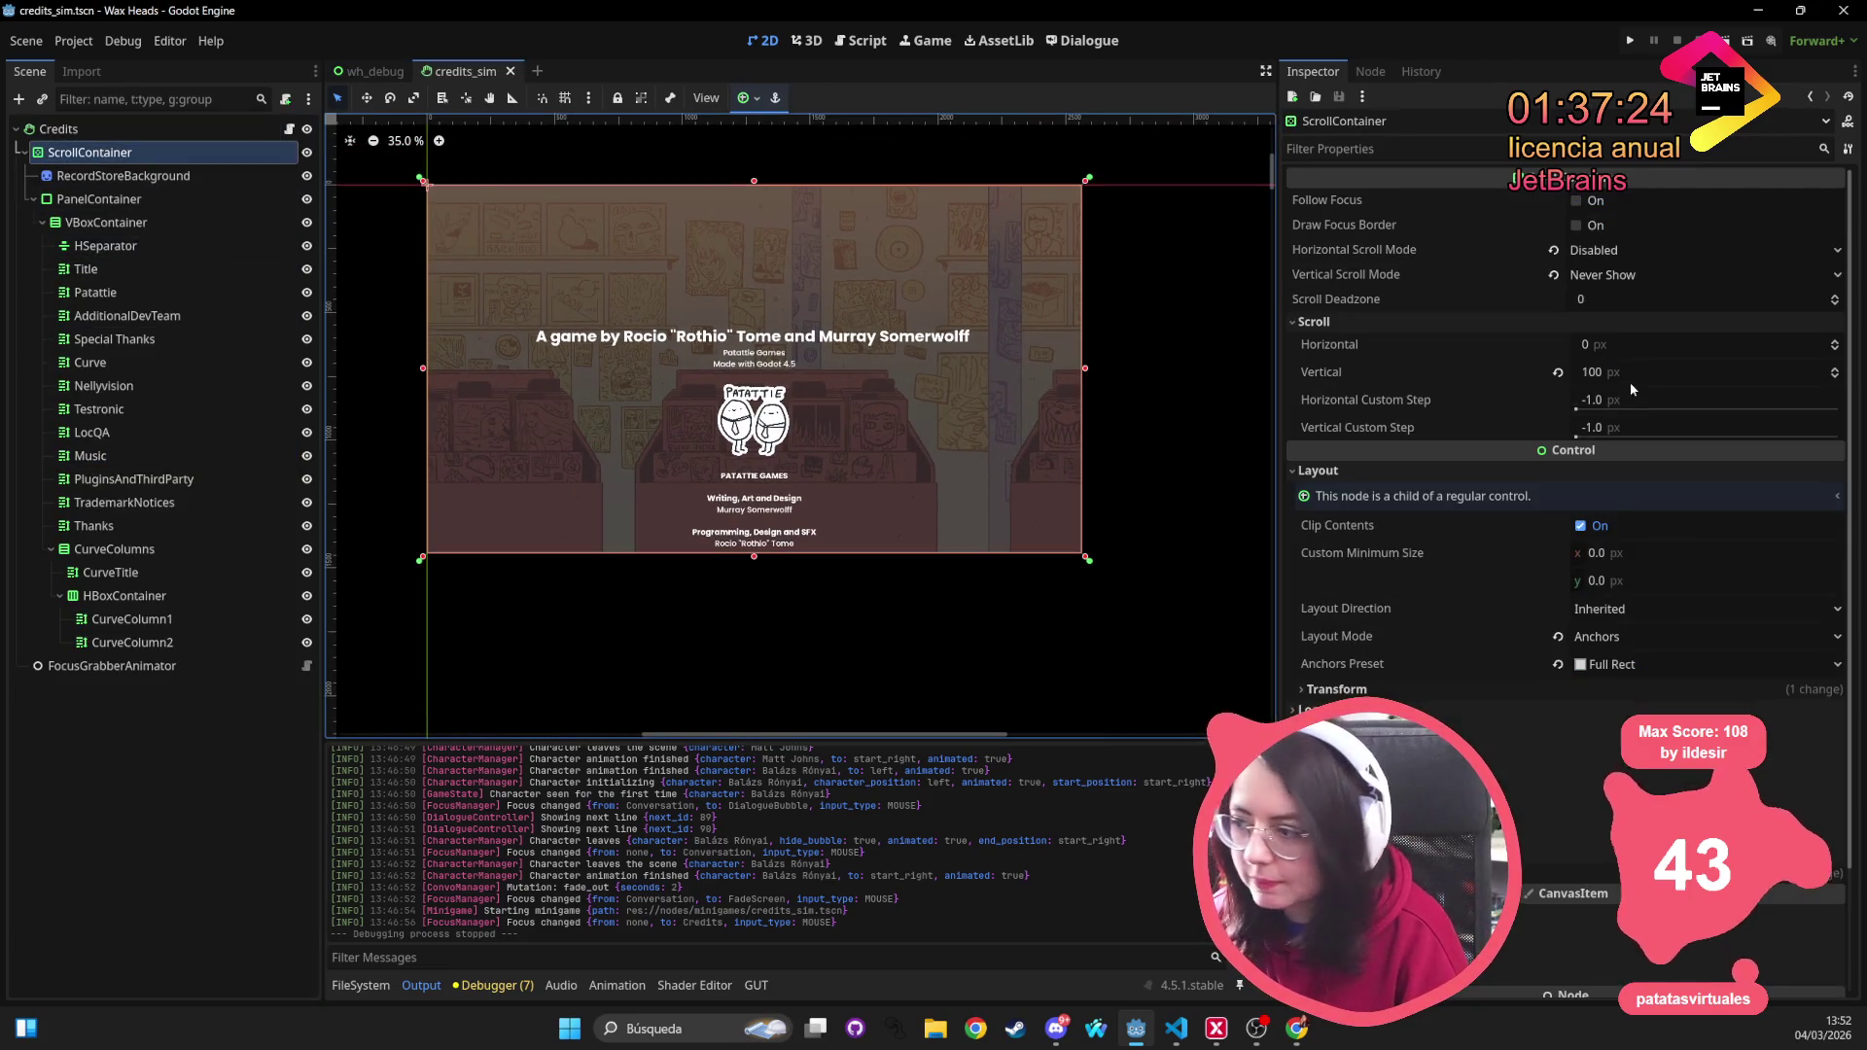
Set the ScrollContainer's vertical scroll to 1149 px, bringing the Writing, Art and Design credits to the top
drag(1600, 385, 1823, 372)
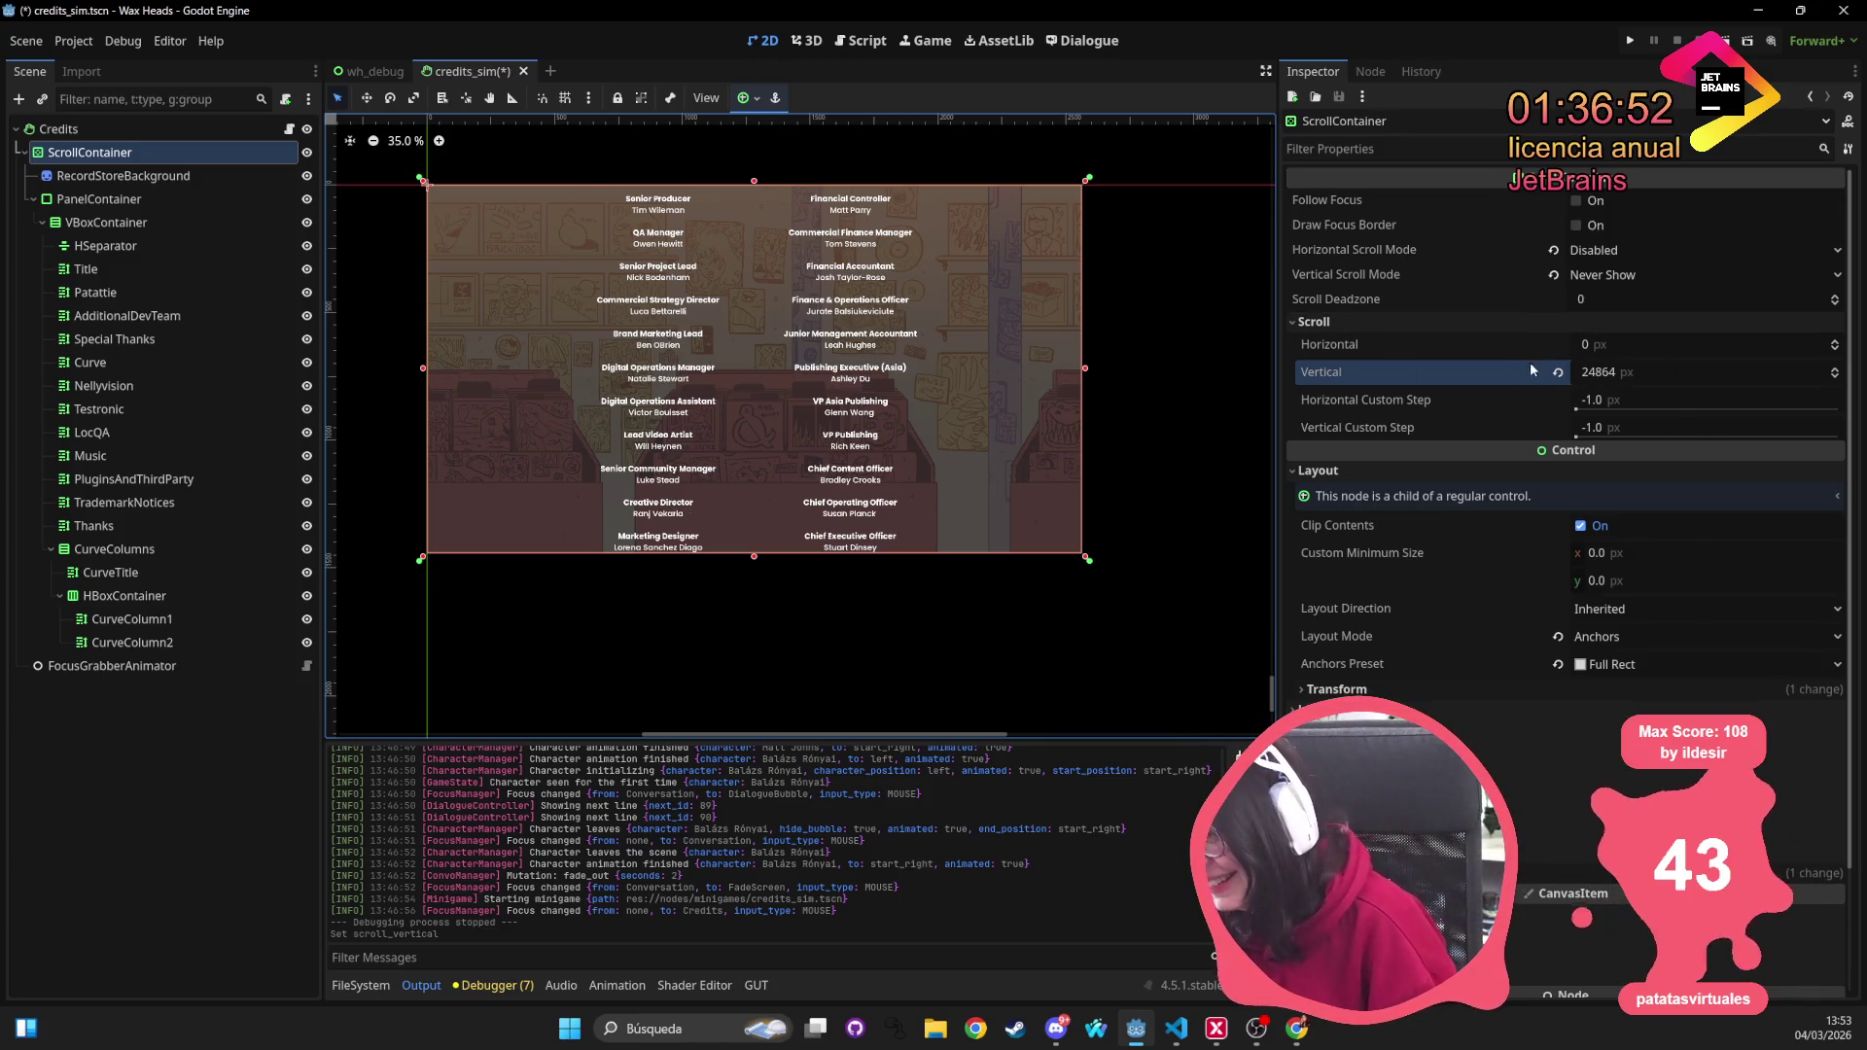
mouse_move(1646, 371)
mouse_down()
mouse_move(1264, 371)
mouse_move(1459, 372)
mouse_move(1332, 371)
mouse_up()
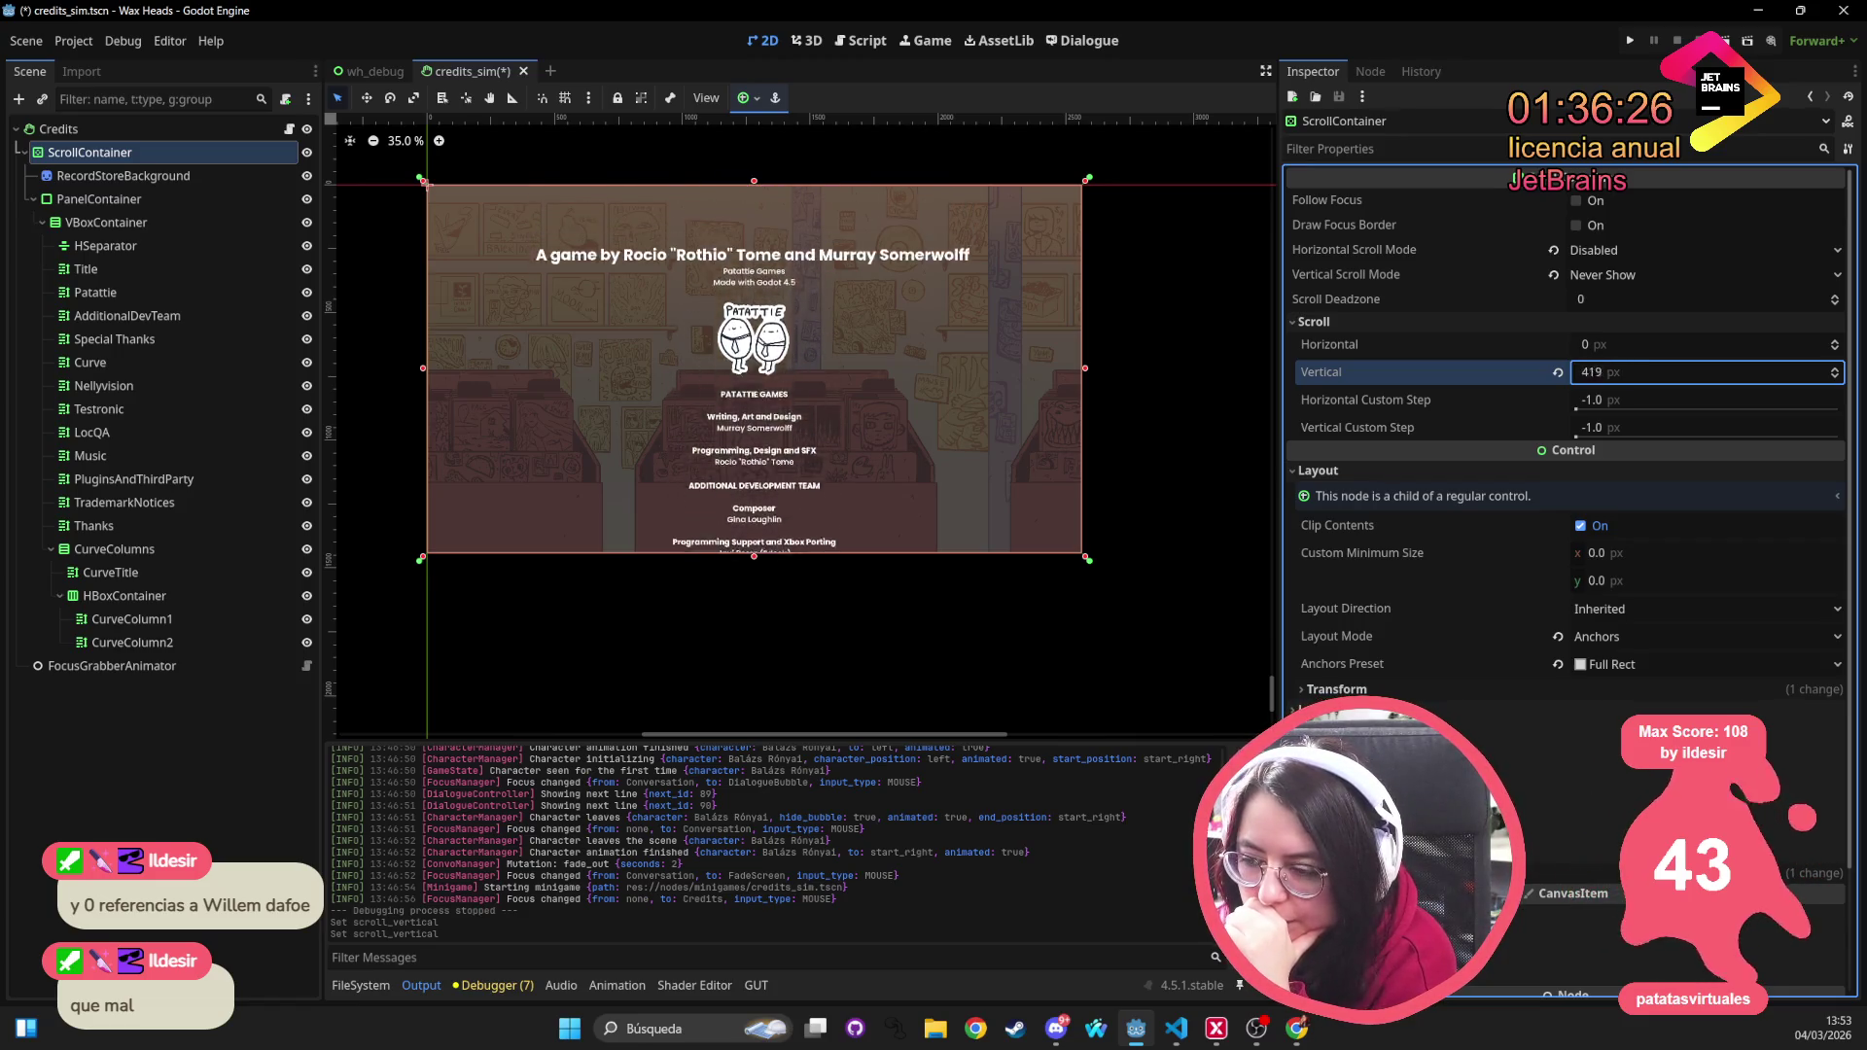
mouse_move(1332, 372)
mouse_down()
mouse_move(1449, 372)
mouse_move(1381, 371)
mouse_up()
Zoom the canvas and raise the Vertical scroll value to about 19289 to preview the music credits
scroll(832, 342, up, 3)
scroll(834, 348, up, 1)
scroll(973, 352, left, 2)
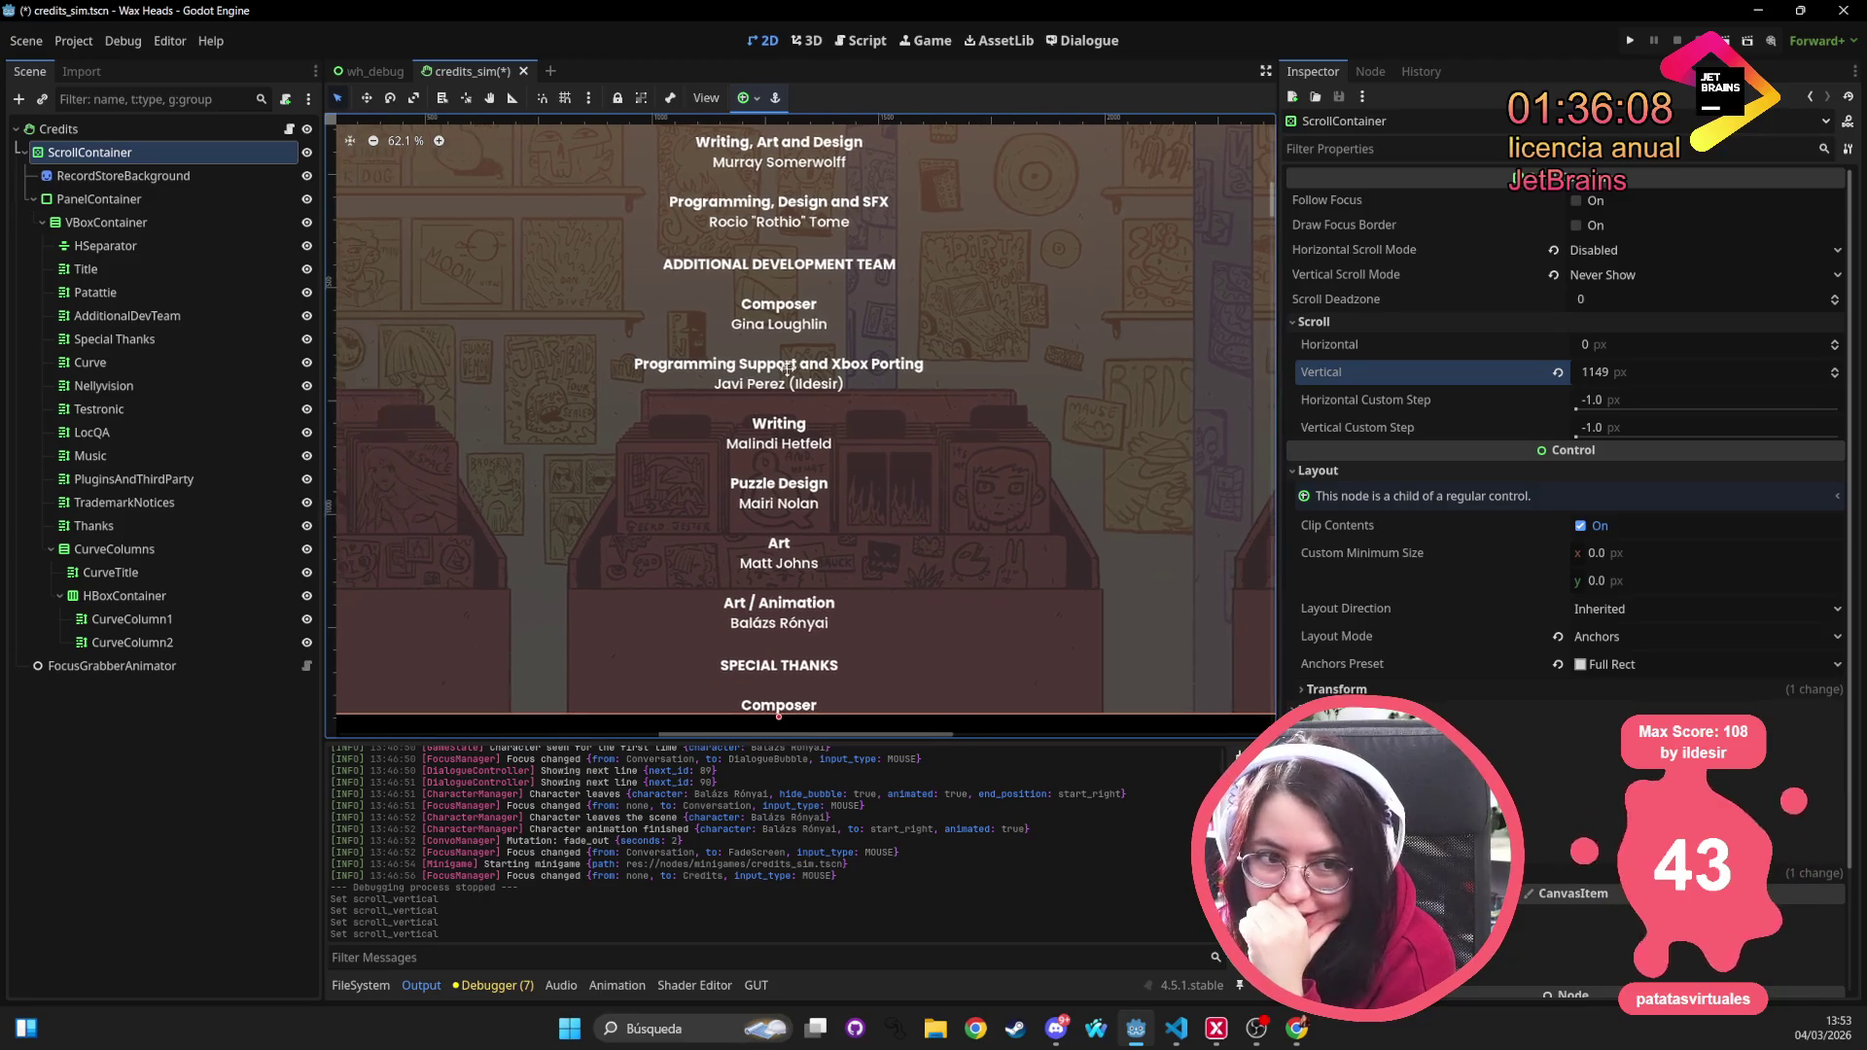
drag(1615, 380, 1852, 379)
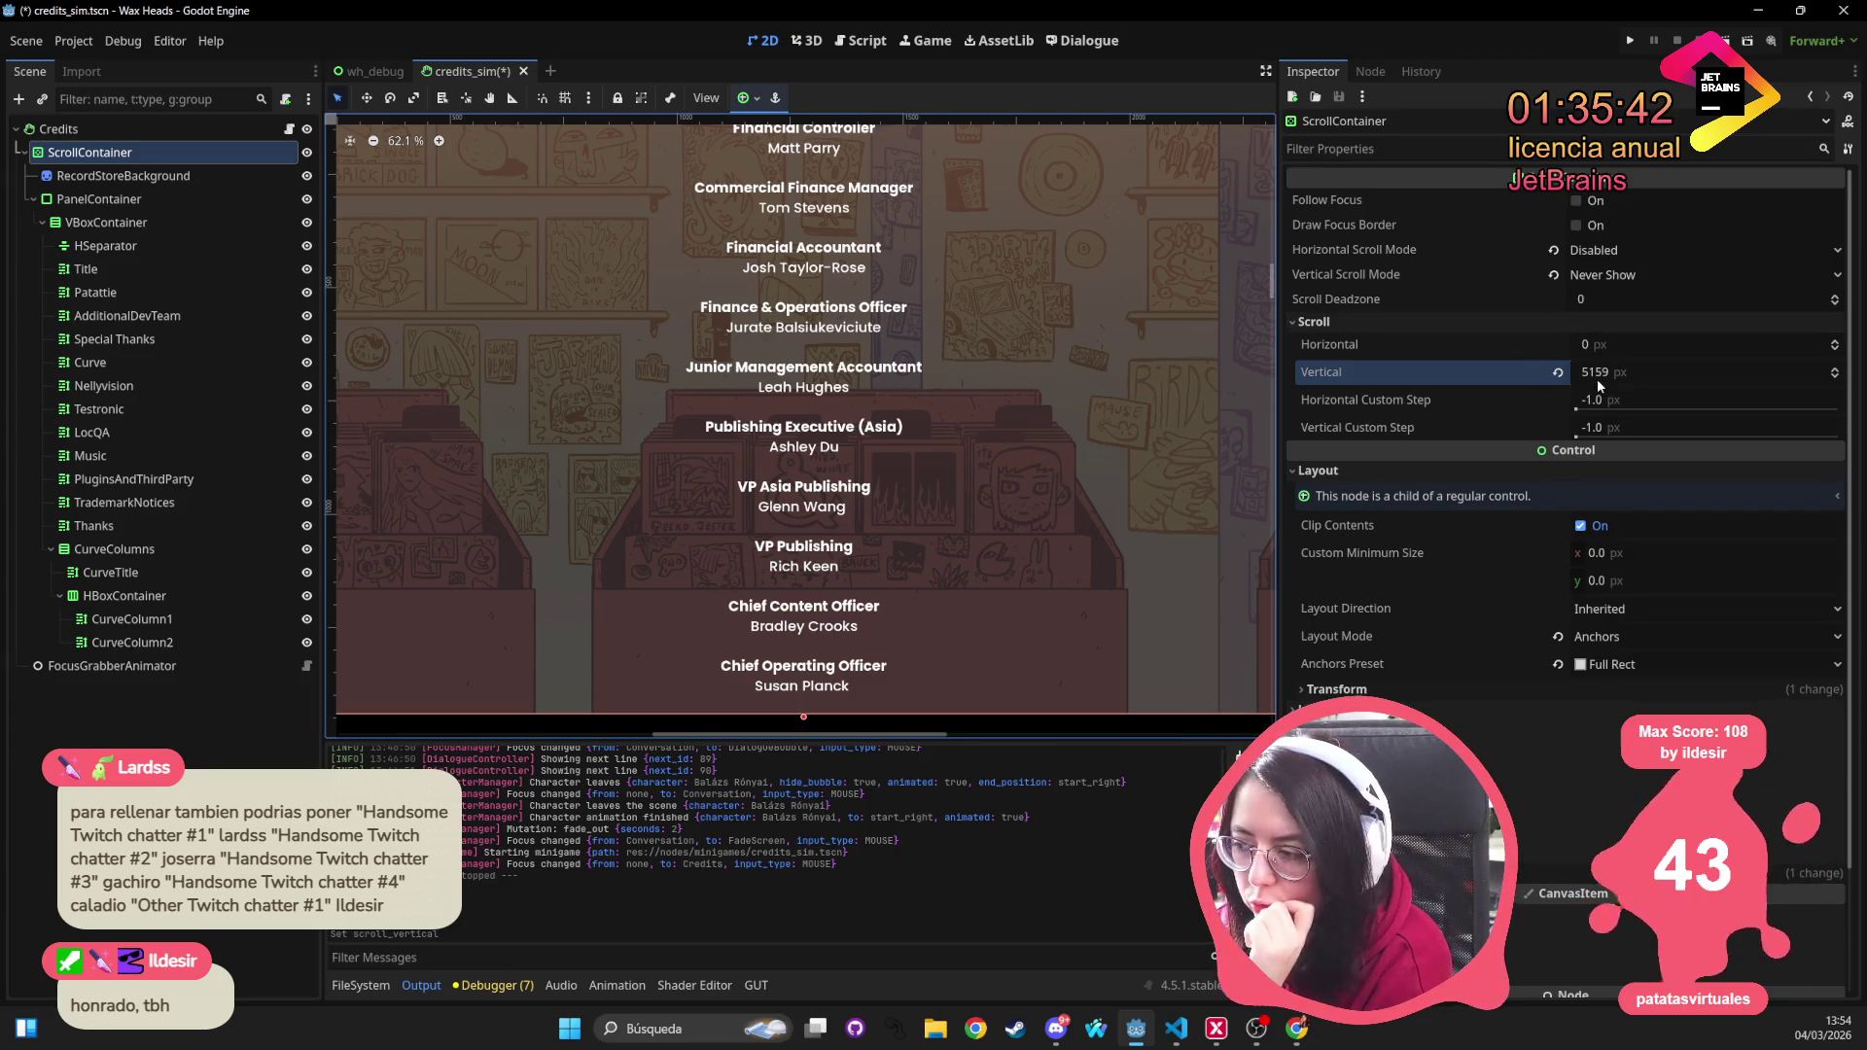
mouse_move(1600, 384)
mouse_down()
mouse_move(1815, 371)
mouse_move(1651, 371)
mouse_up()
scroll(646, 383, down, 2)
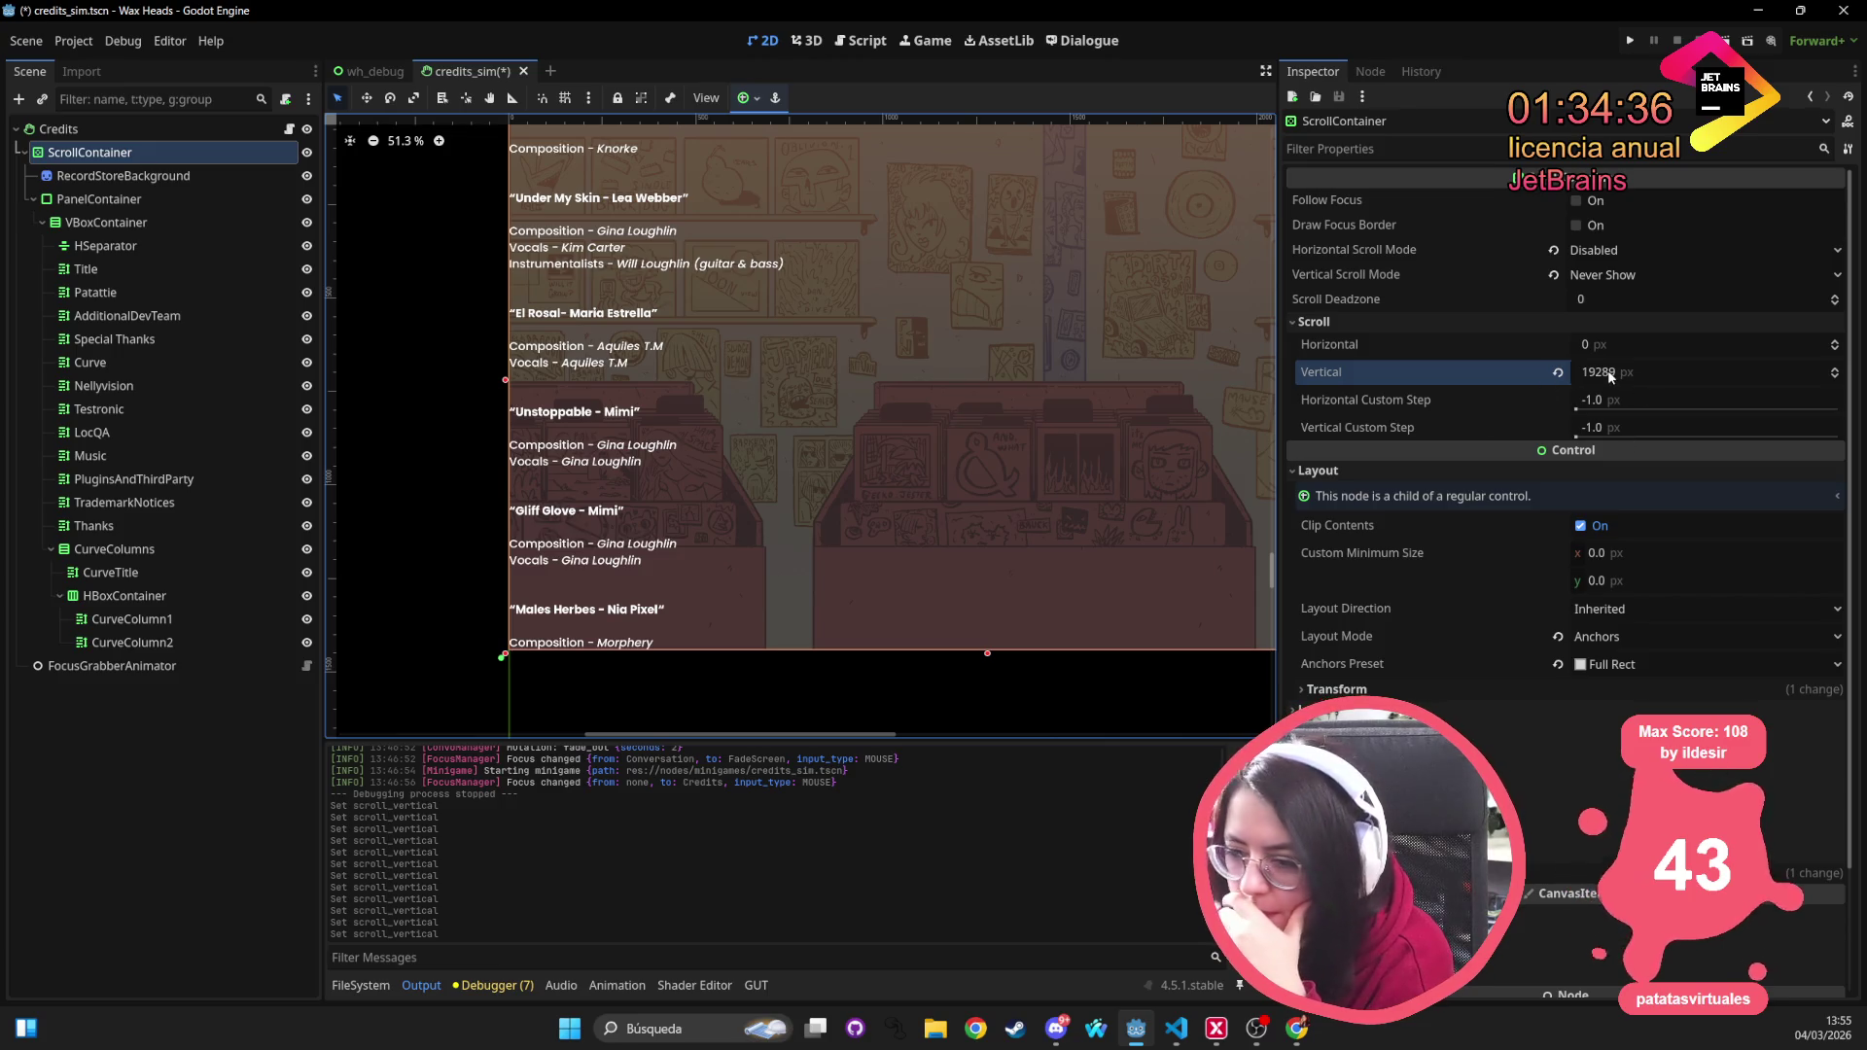
Push the Vertical scroll further, then settle it at 23299 and zoom the canvas out to 38.6%
drag(1608, 369, 1838, 369)
click(551, 501)
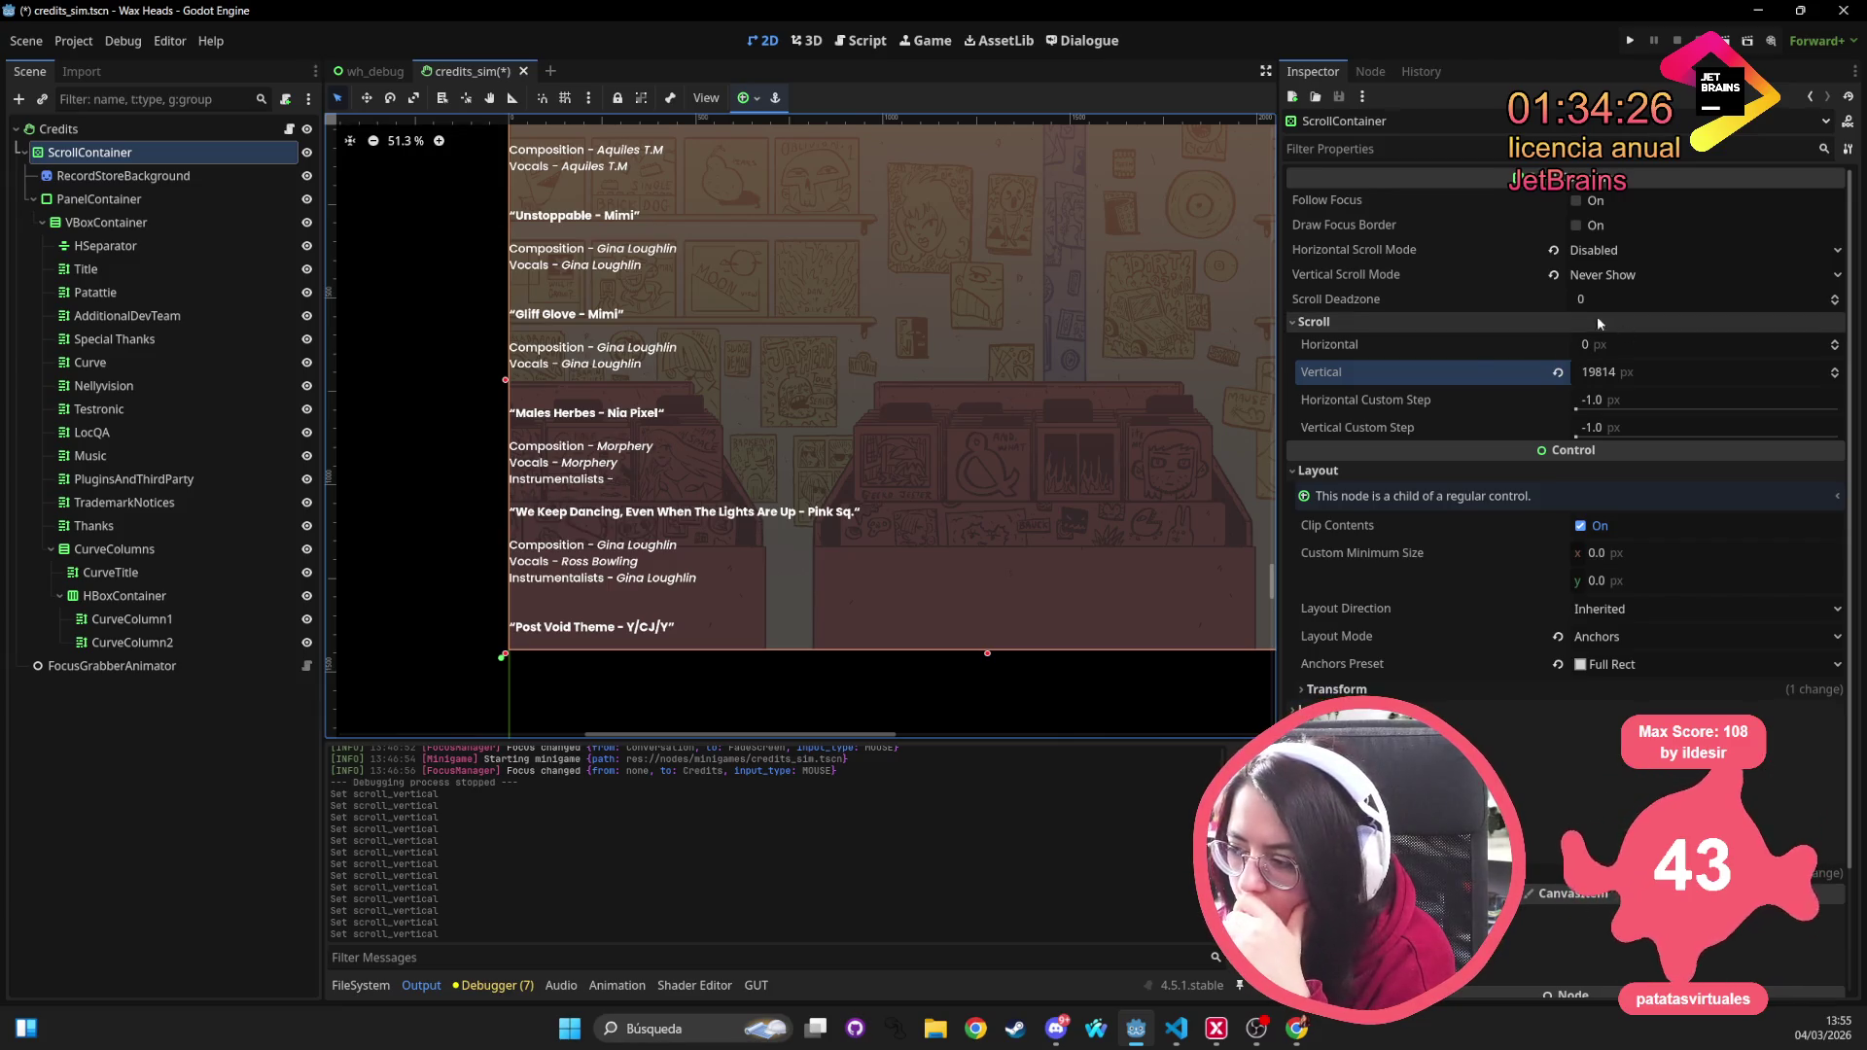
drag(1594, 371, 1808, 371)
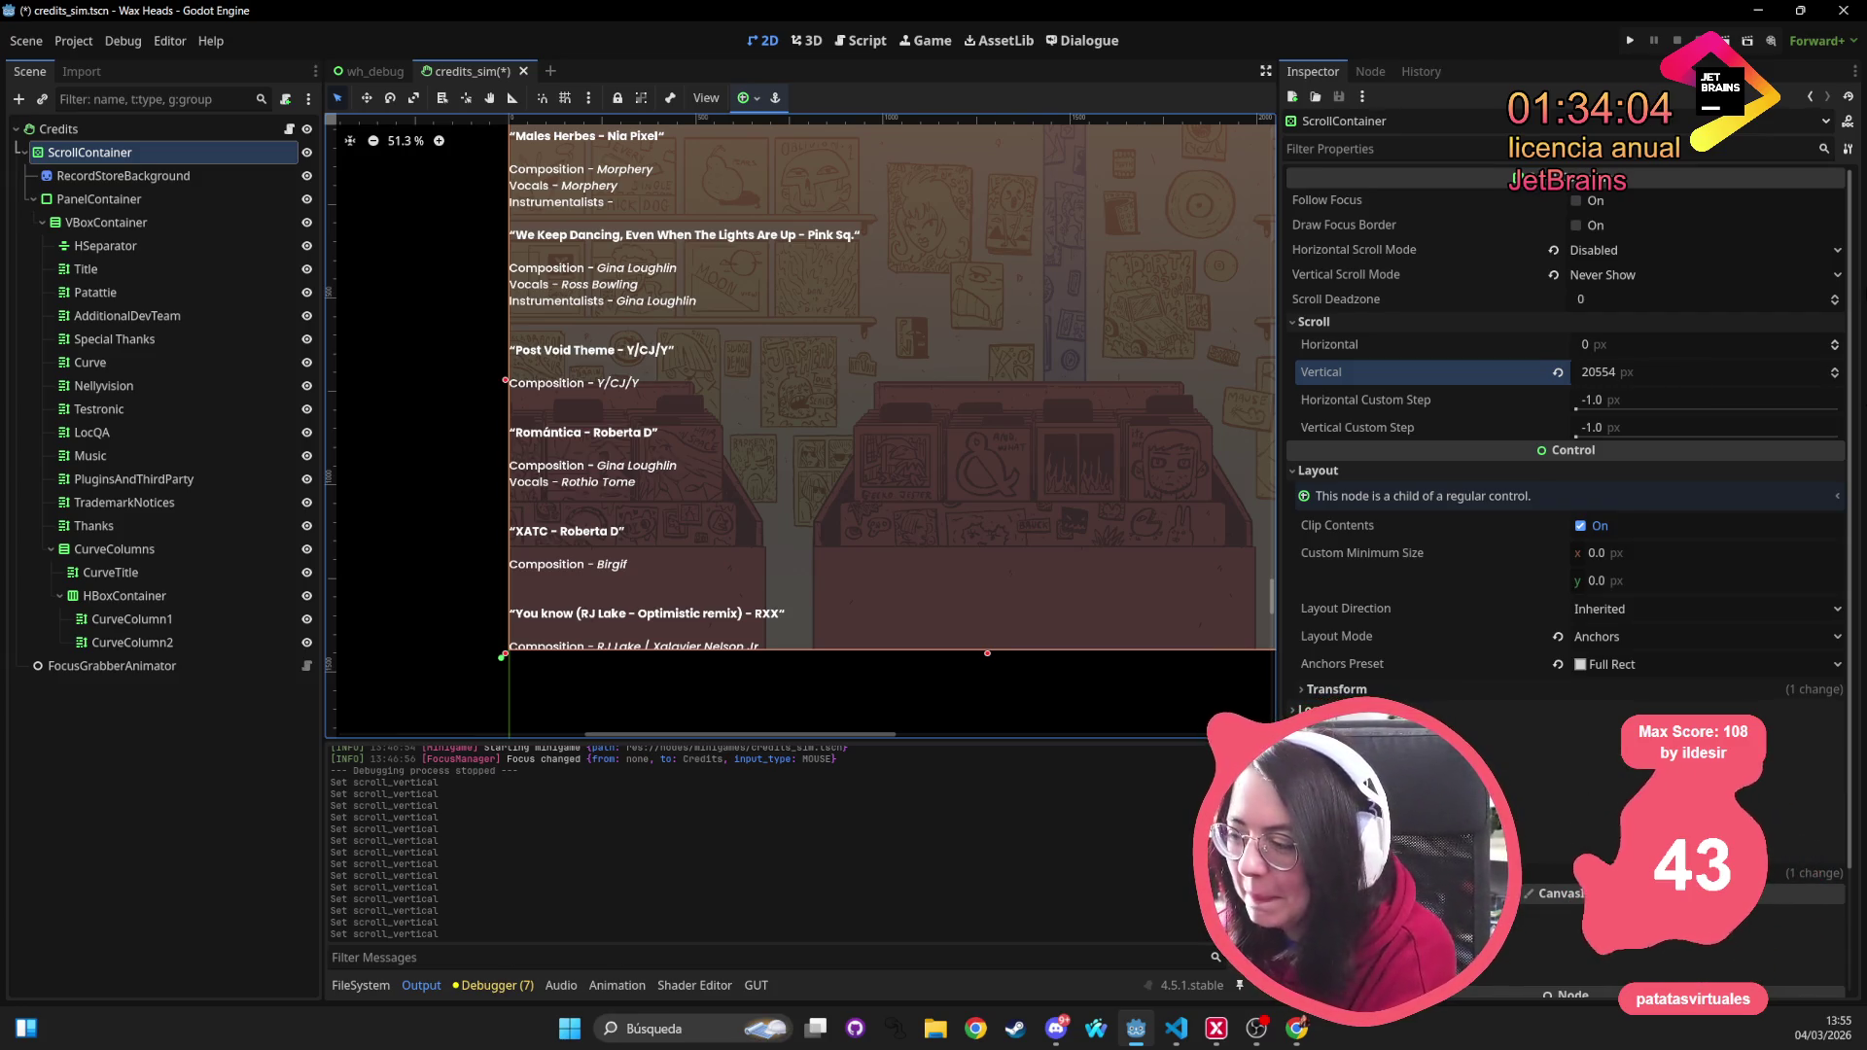
drag(1740, 386, 1835, 386)
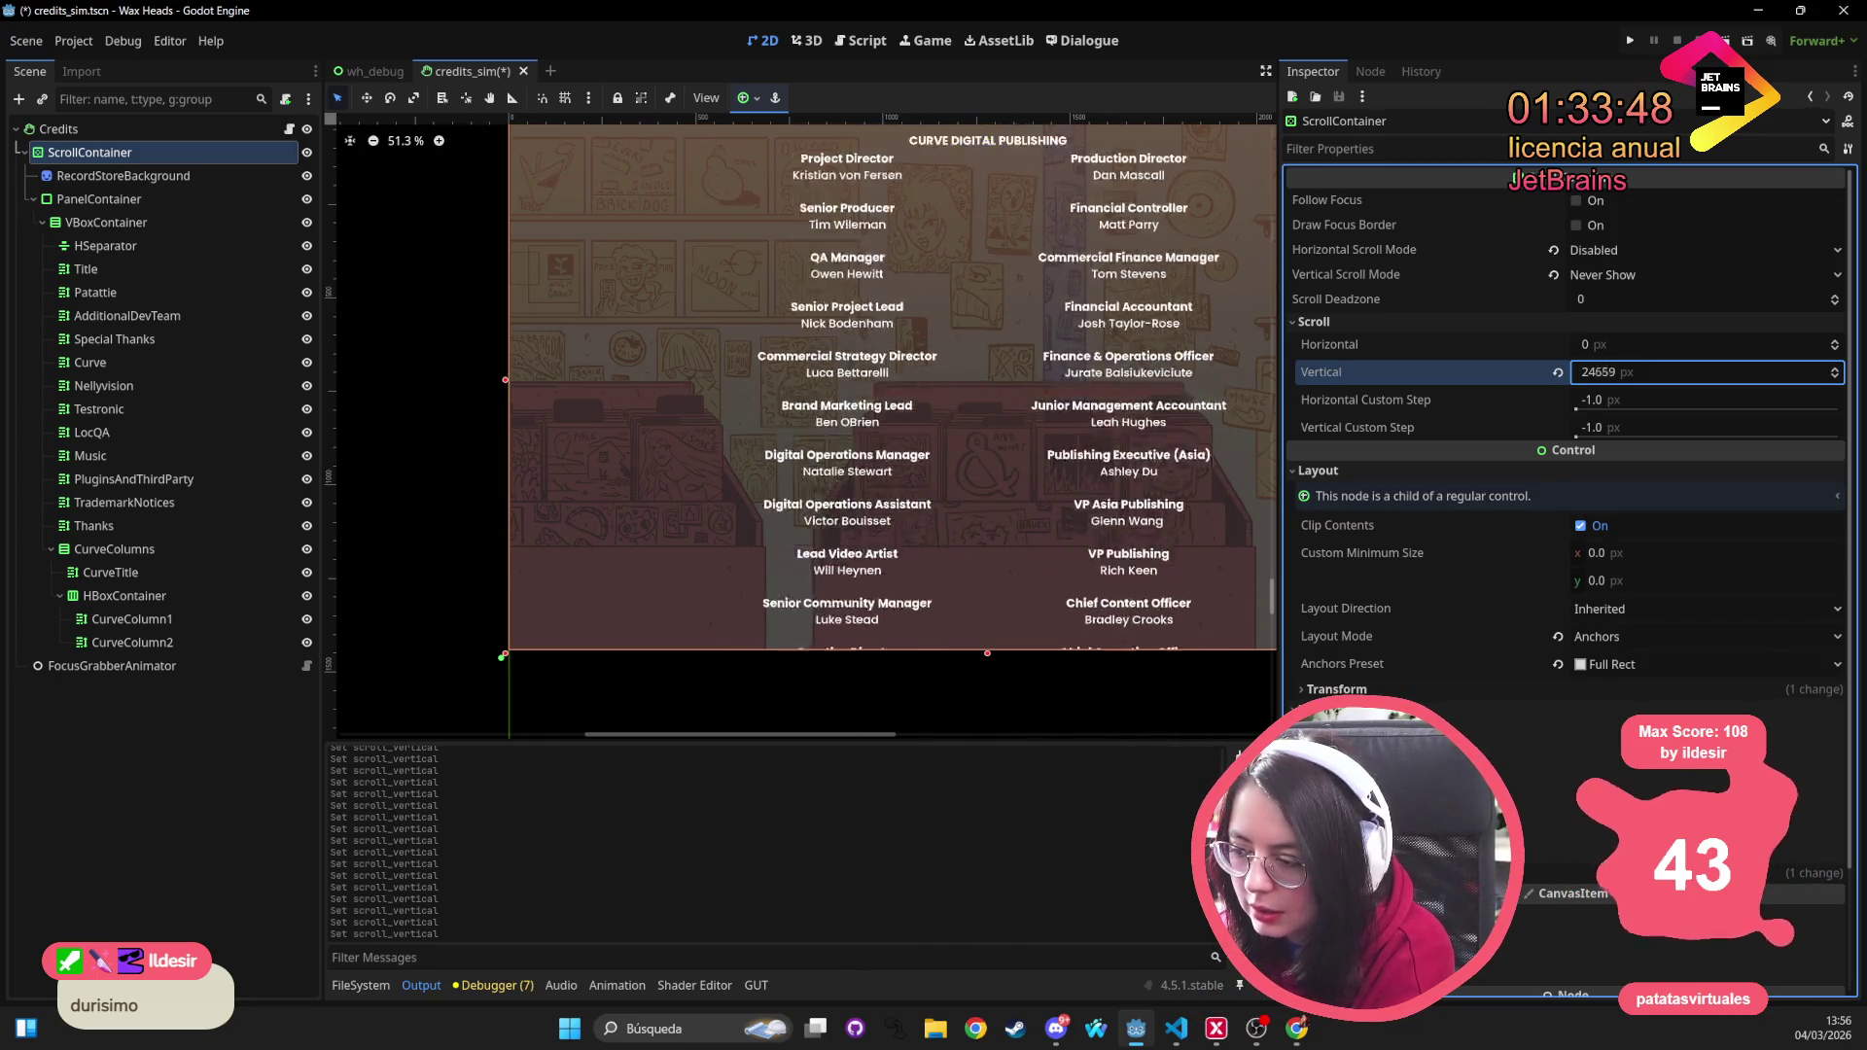
drag(1085, 322, 906, 280)
scroll(713, 559, down, 2)
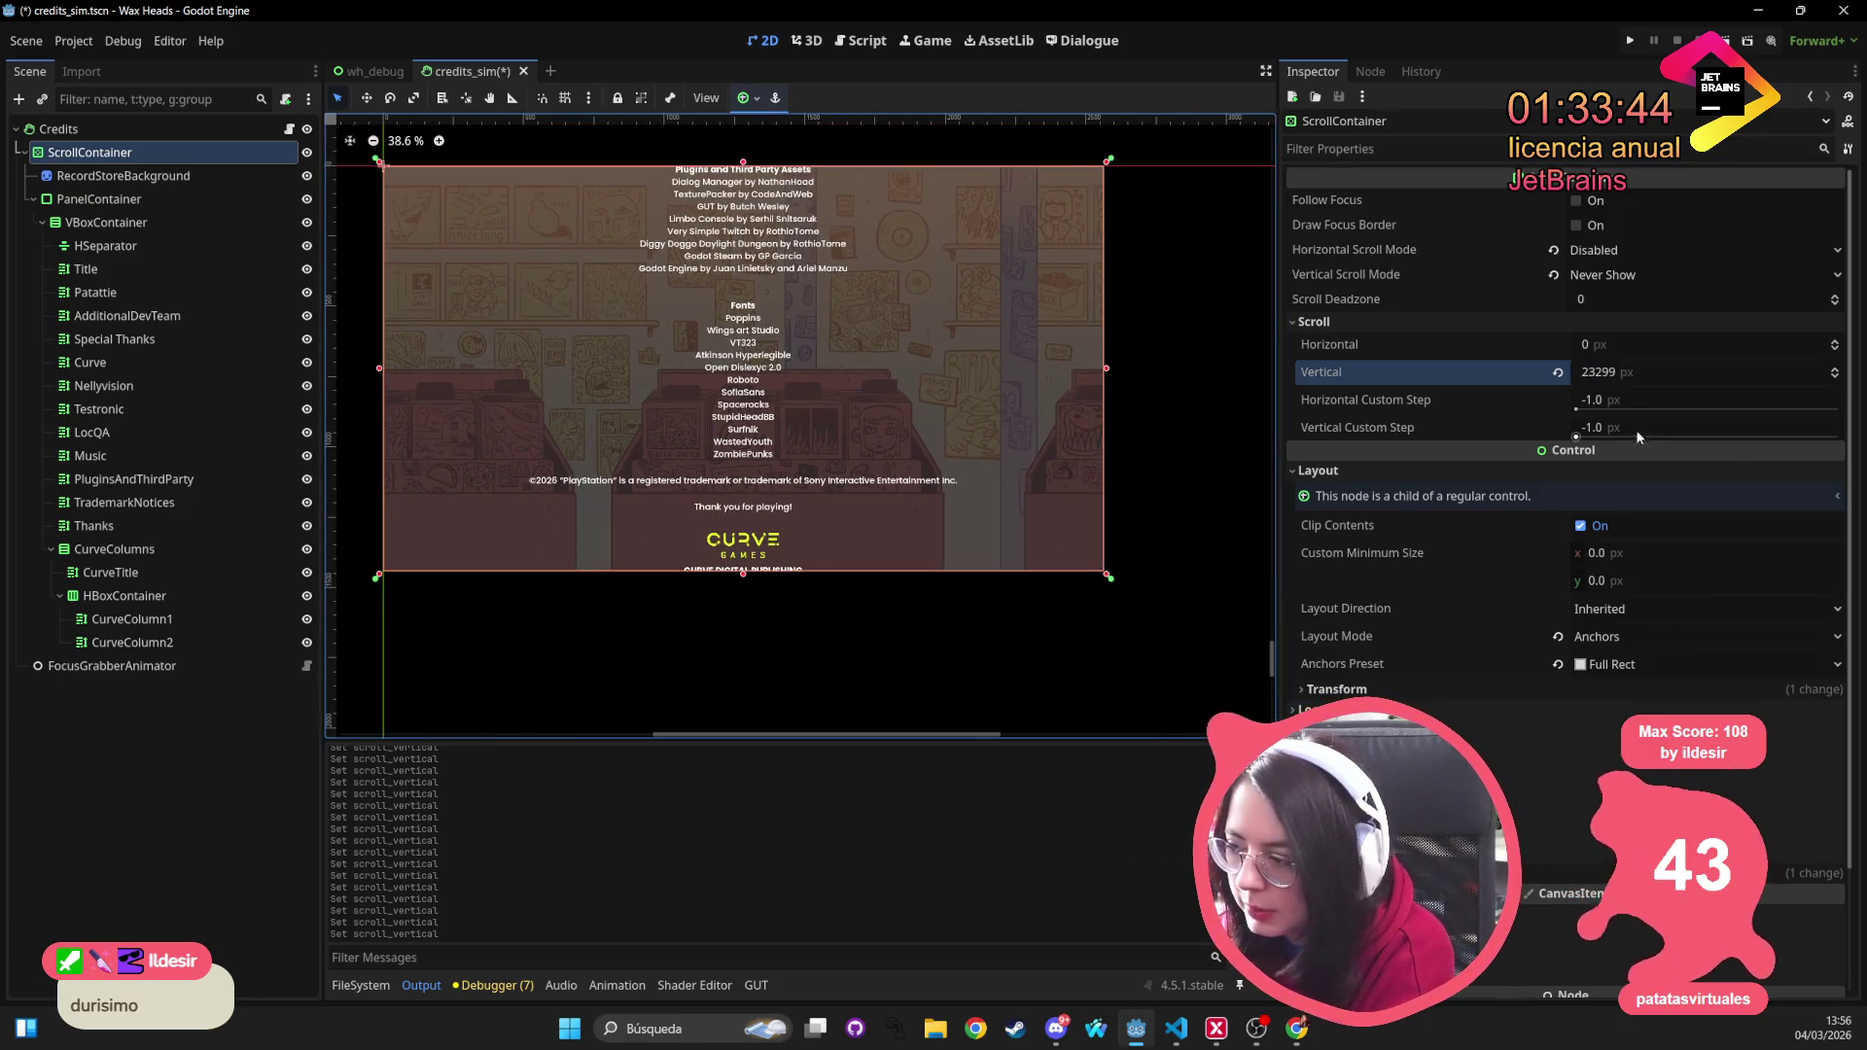
Select the PlayStation trademark text, then close credits_sim.tscn and discard its unsaved changes
drag(1634, 377, 1653, 377)
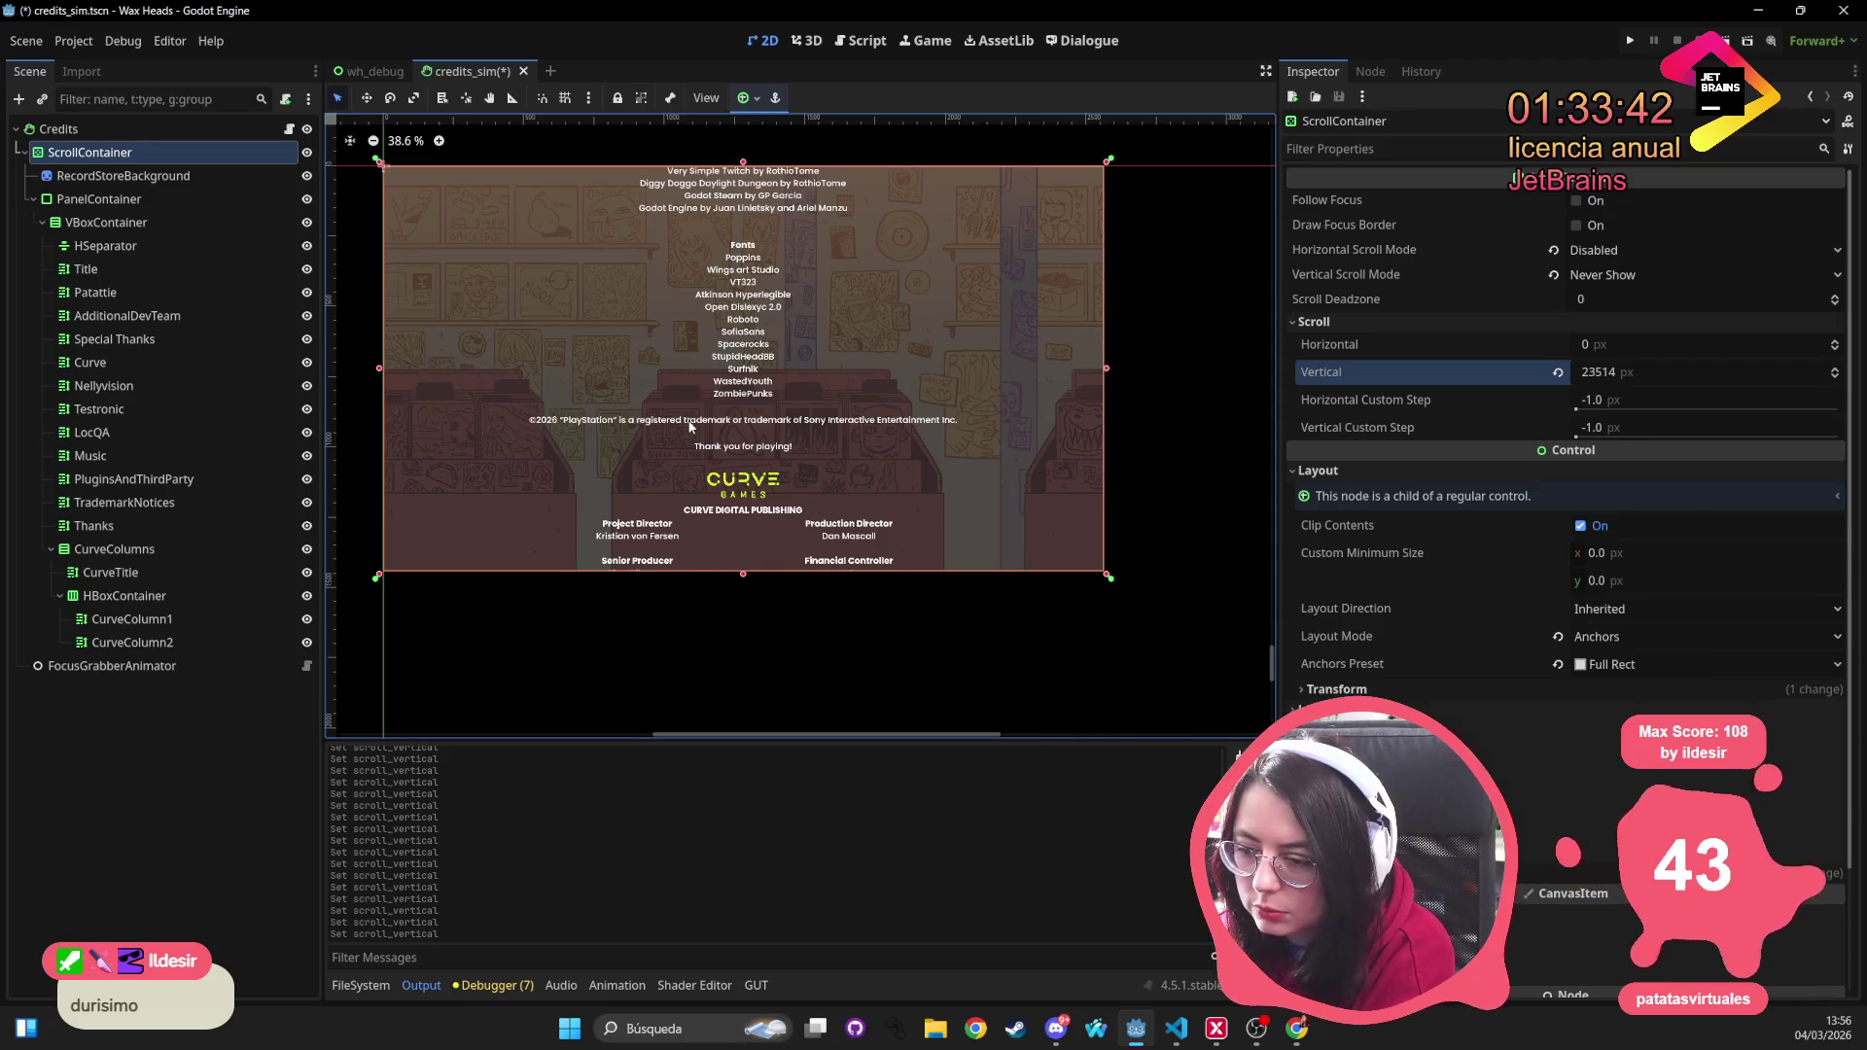
click(601, 422)
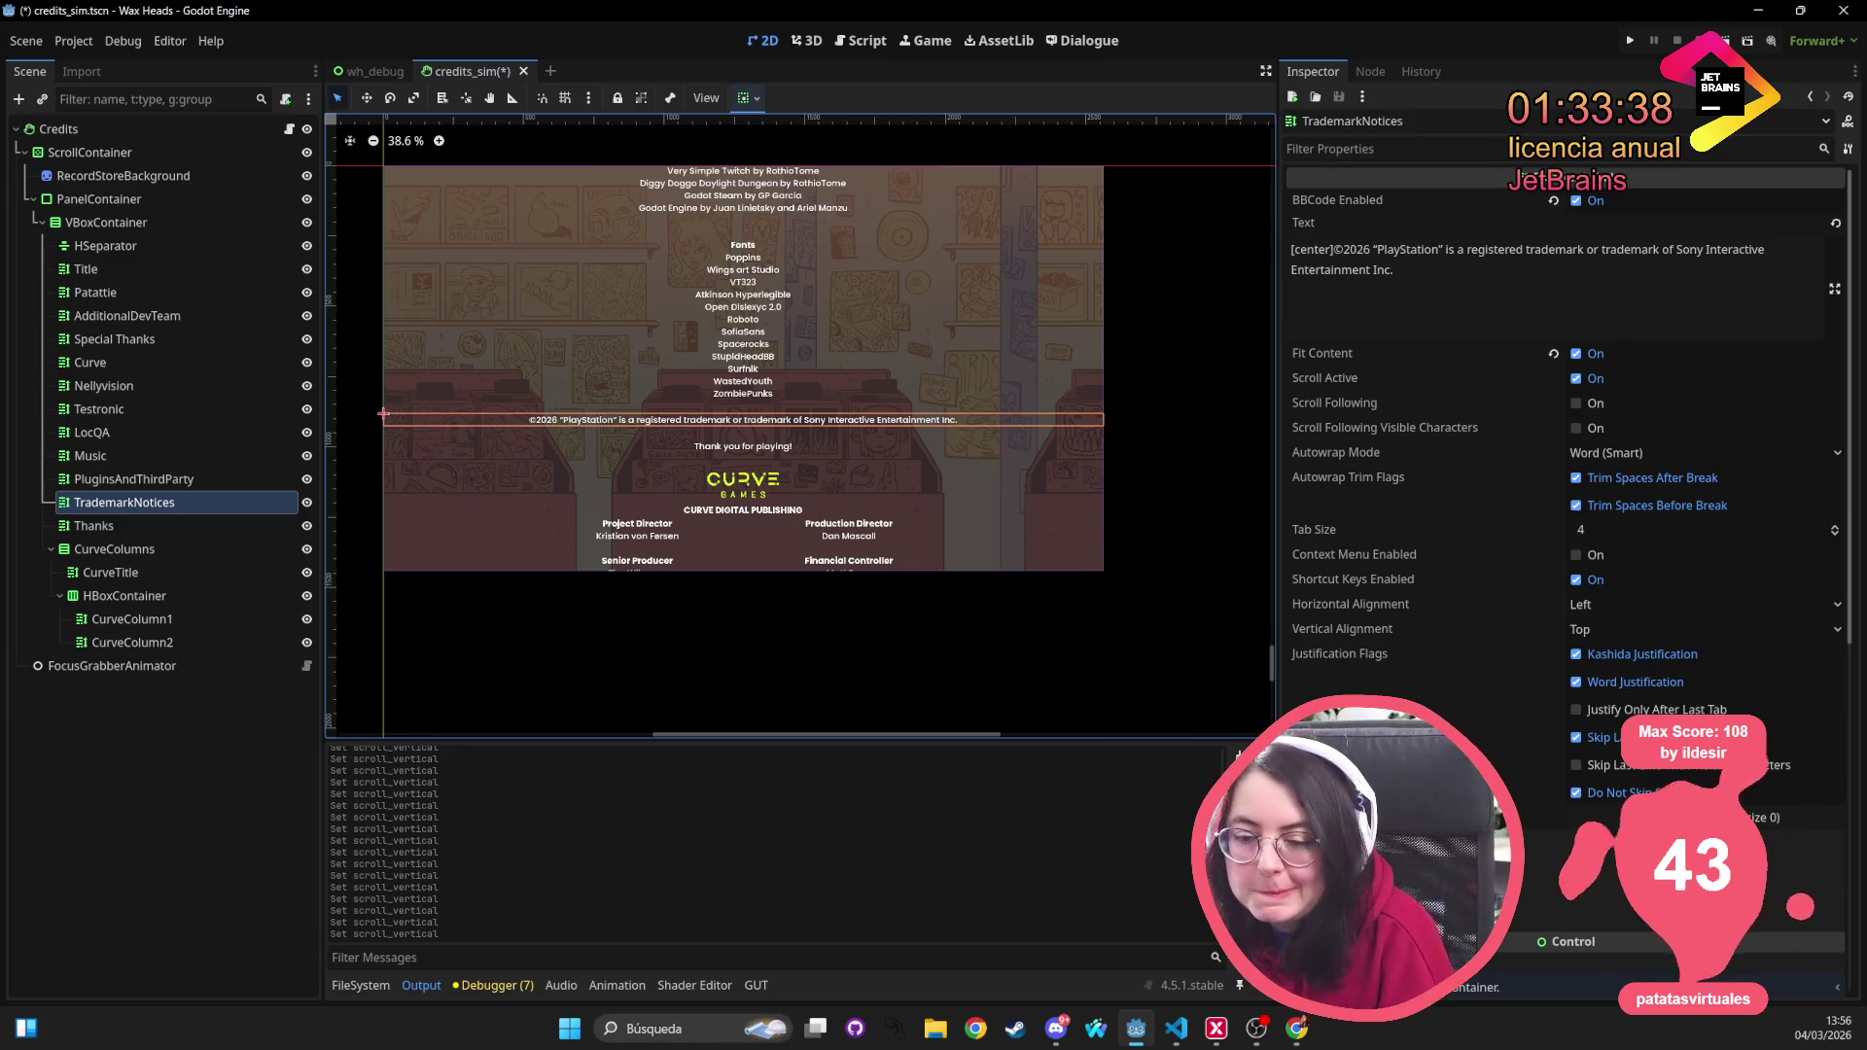
middle_click(469, 78)
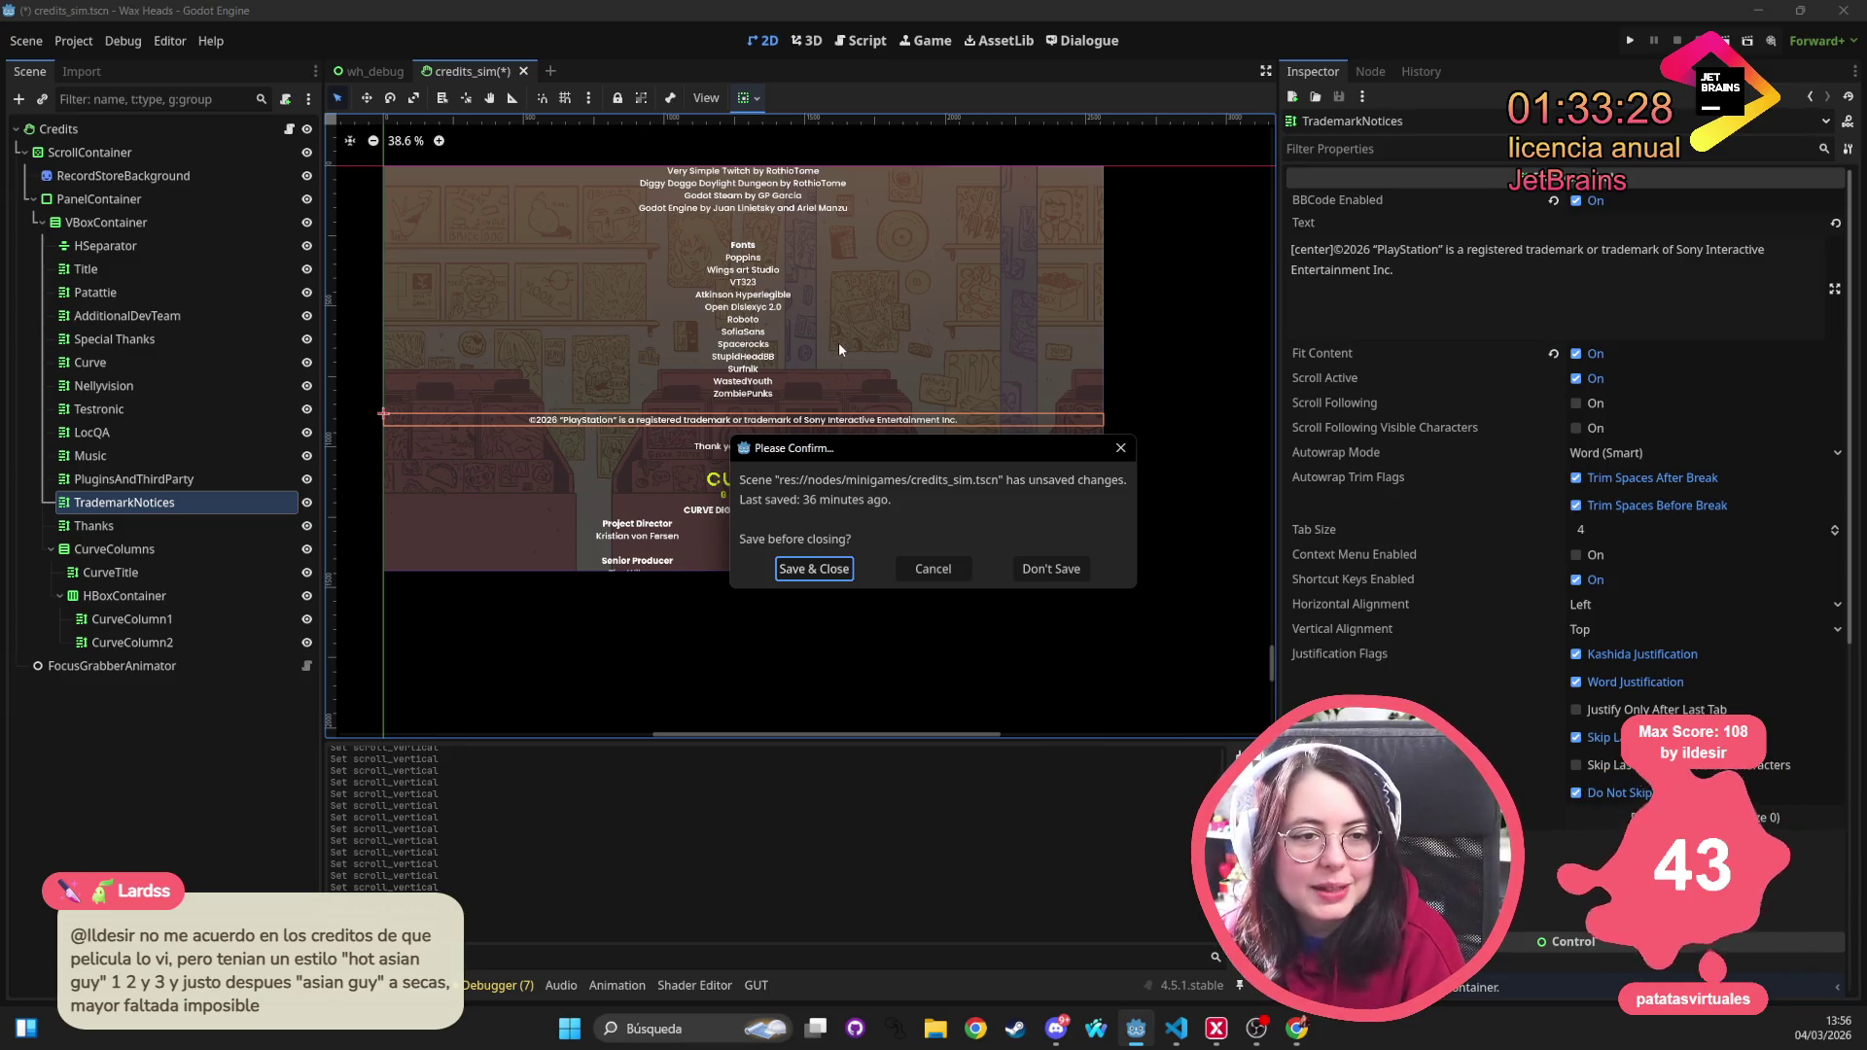
click(1058, 569)
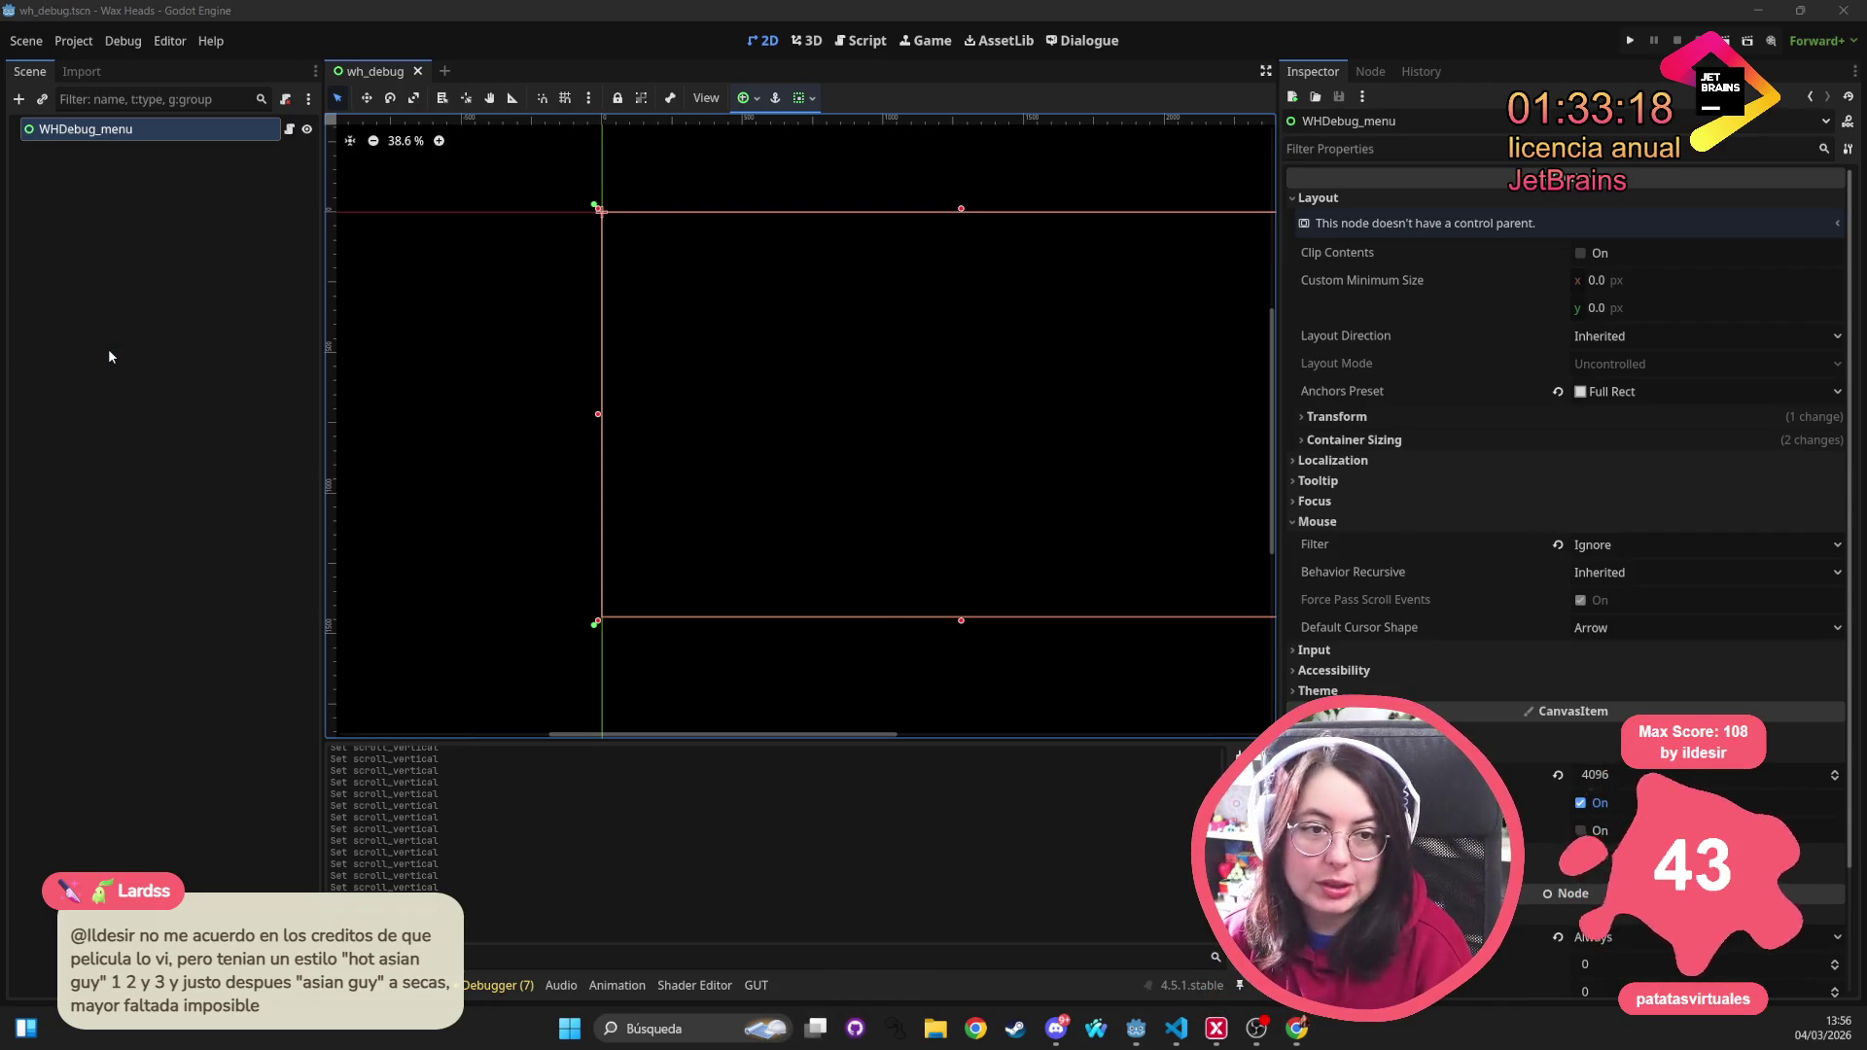
In GitHub Desktop, review the audio_manager.gd, credits_interactive.tres and audio_stream_controller_base.gd diffs
key(alt+Tab)
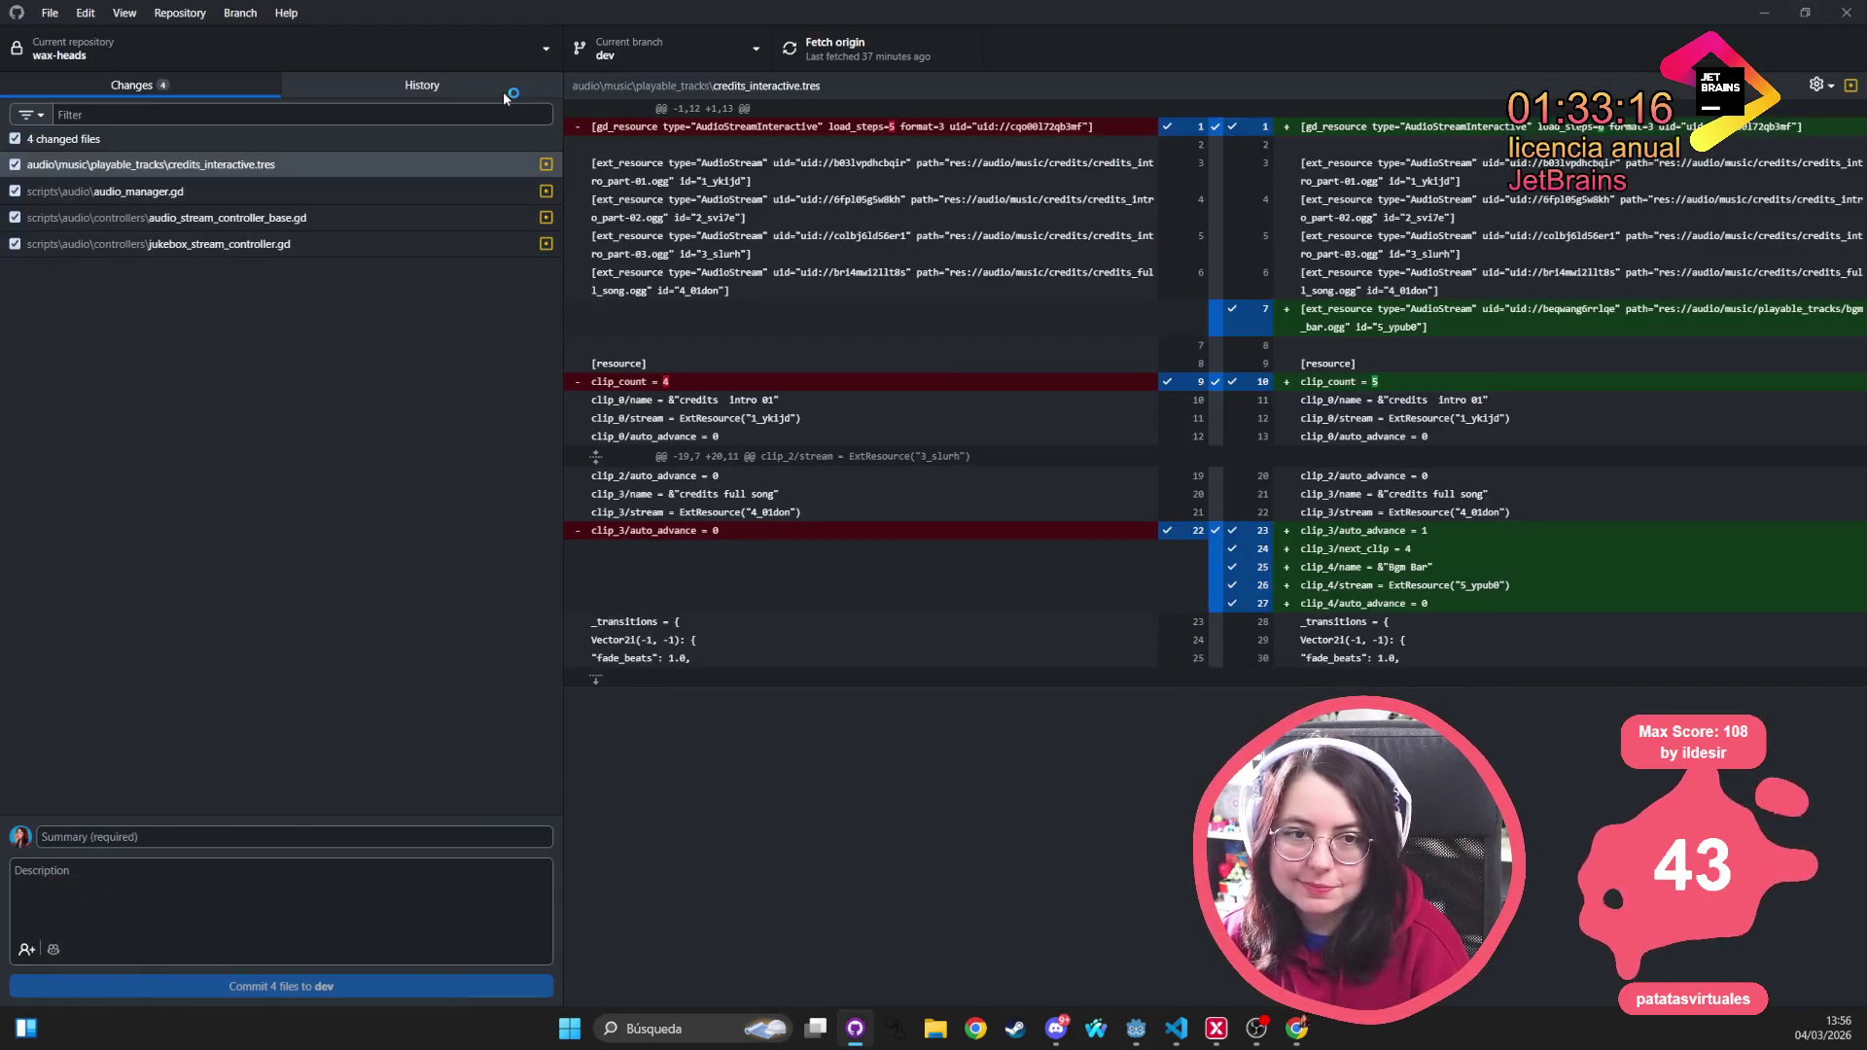
click(64, 194)
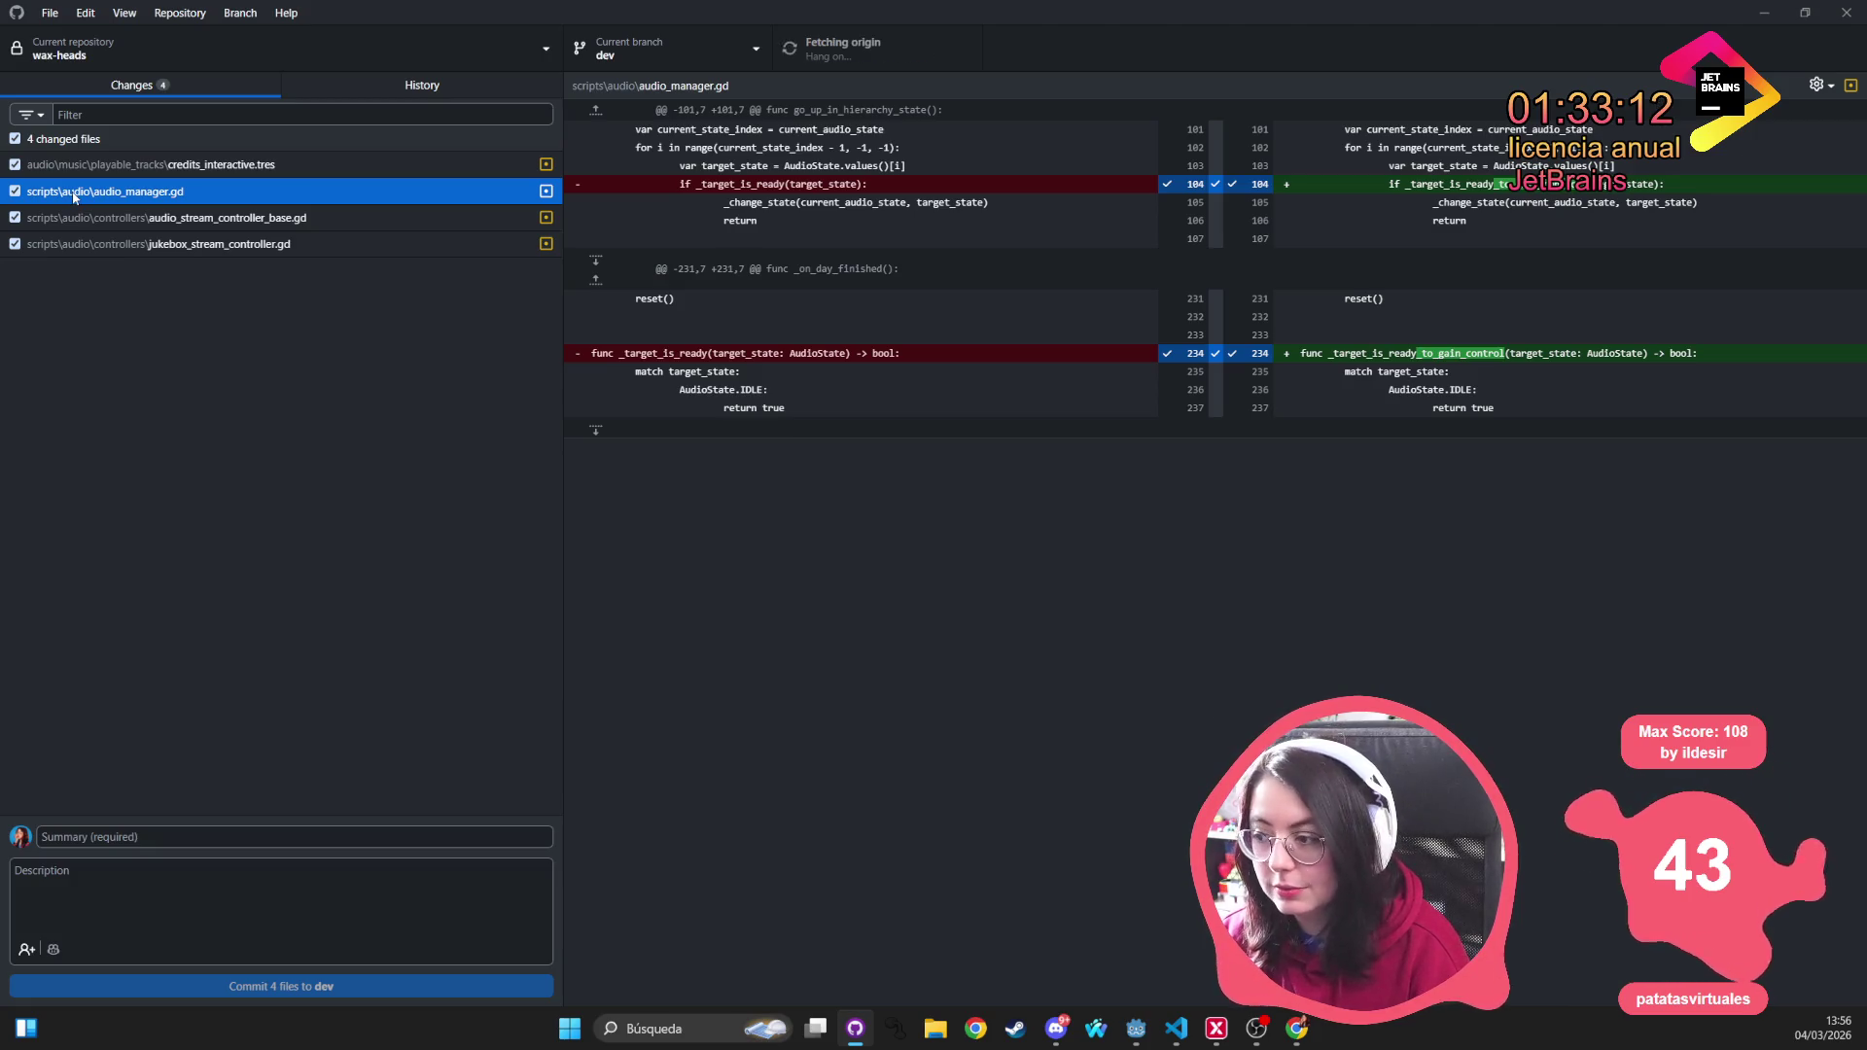
click(122, 167)
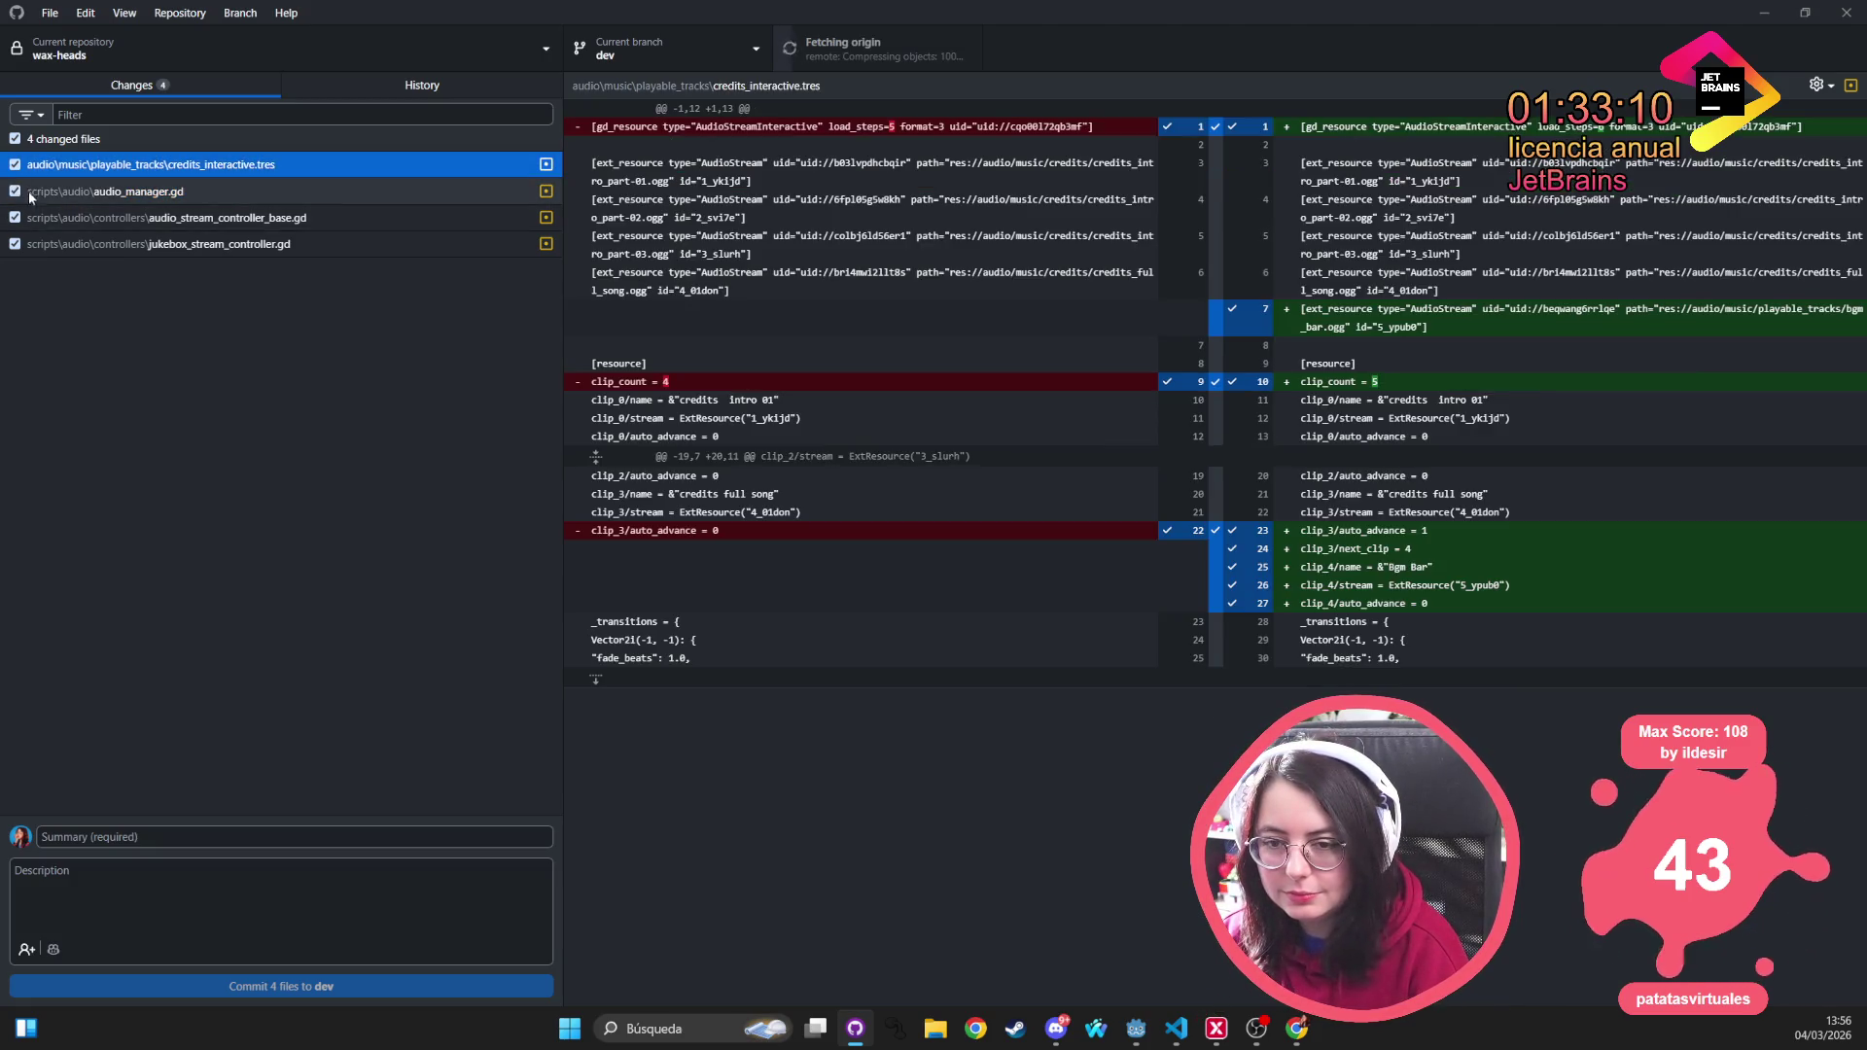
click(54, 194)
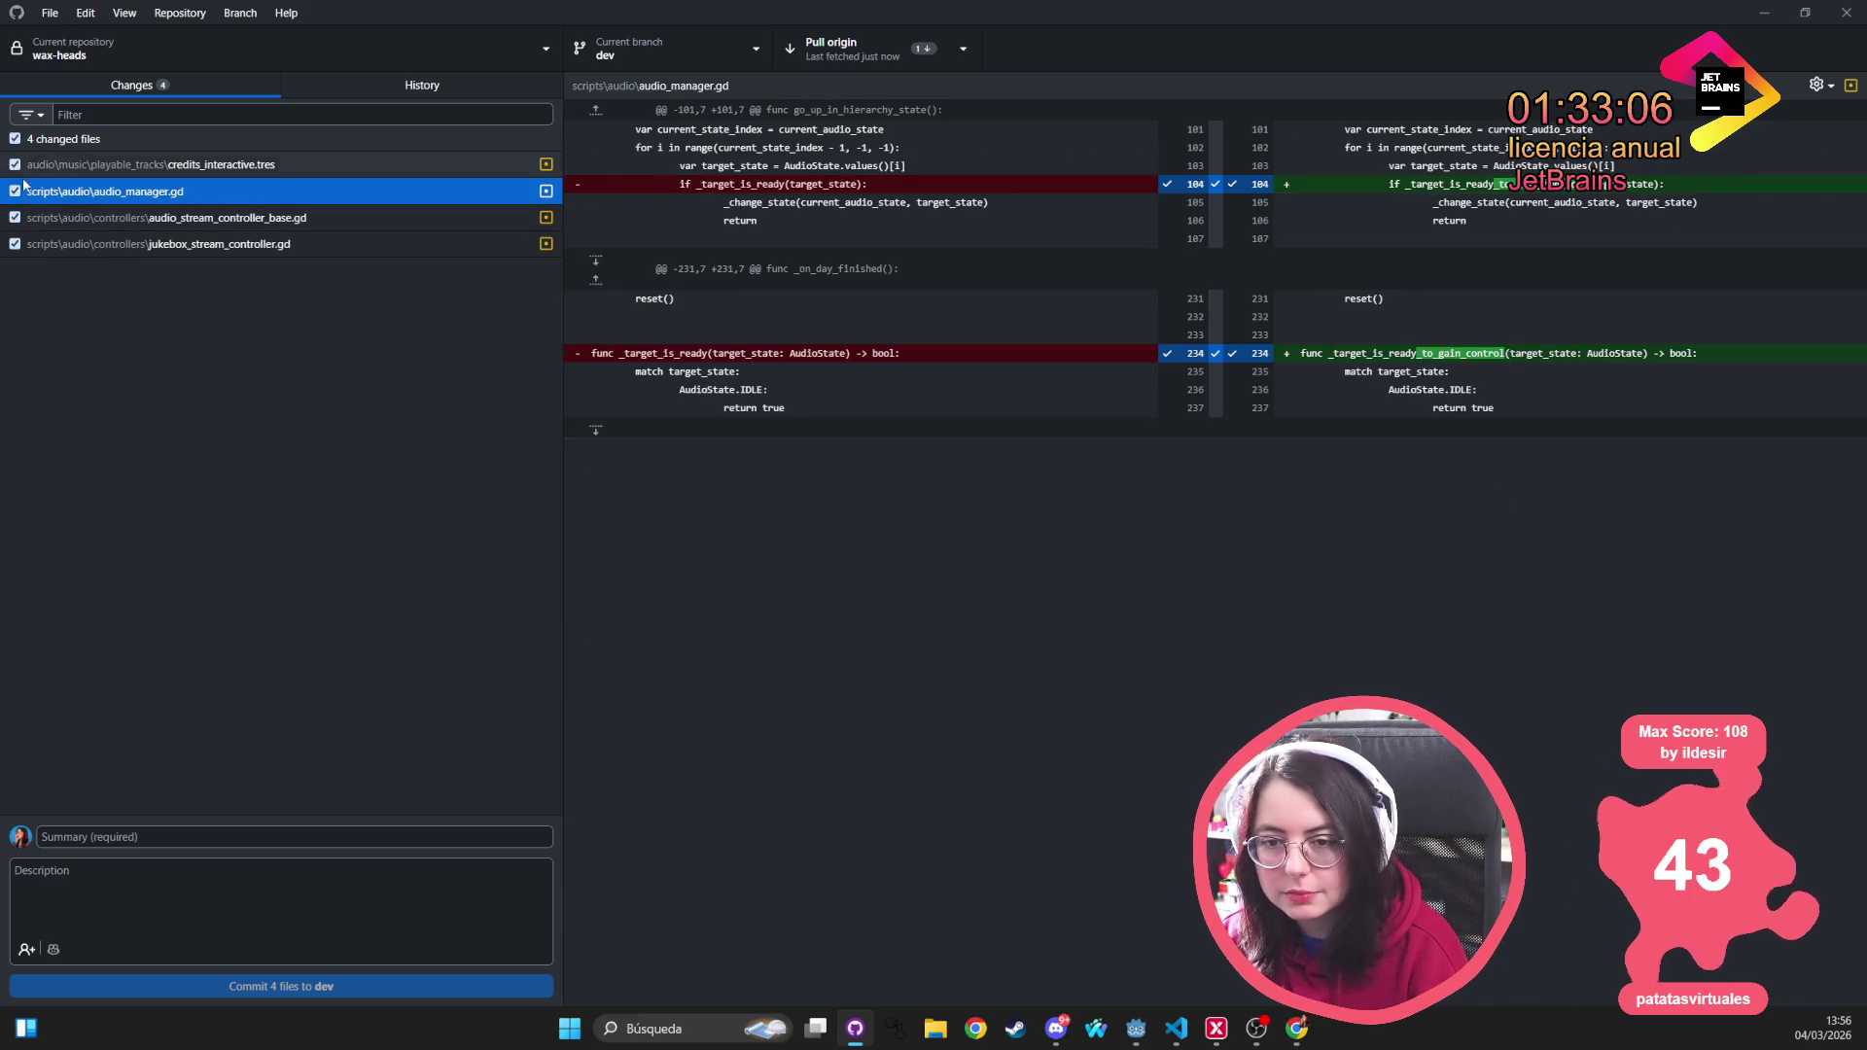
click(73, 222)
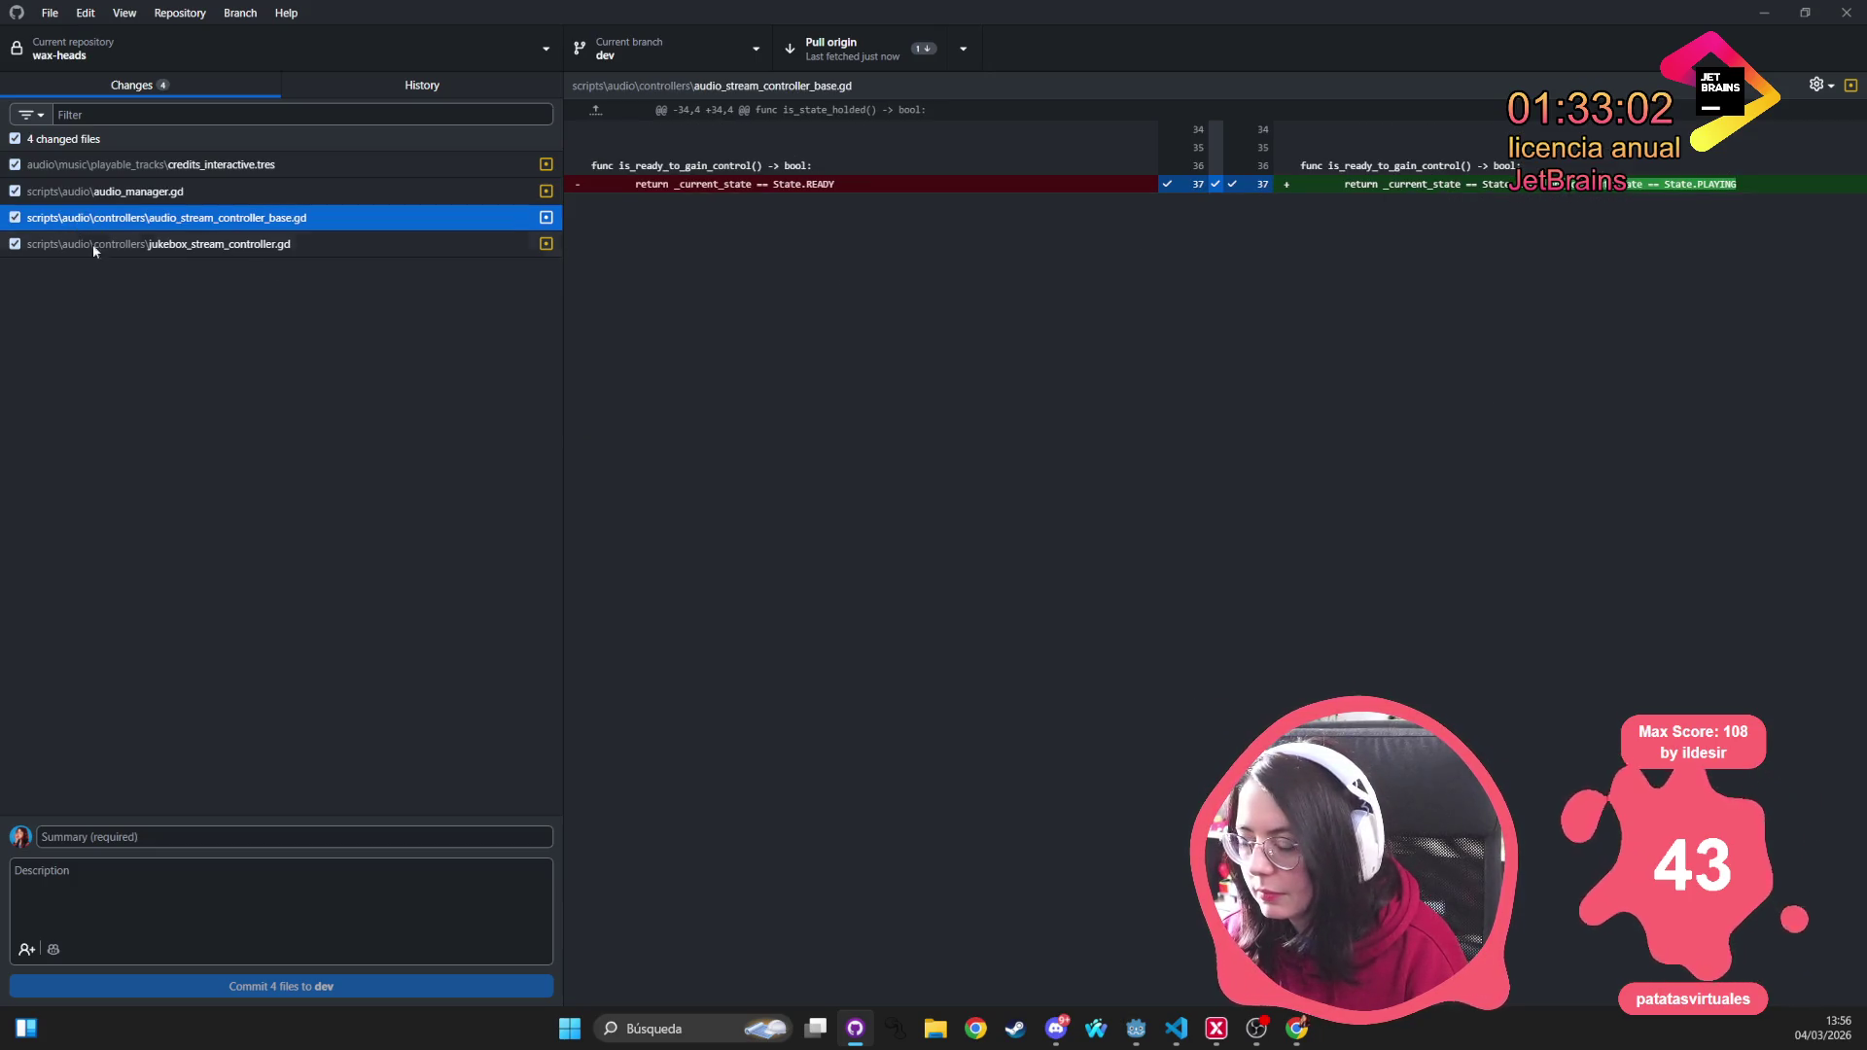
Recheck the jukebox, base controller and audio_manager diffs, then exclude credits_interactive.tres from the commit
click(136, 245)
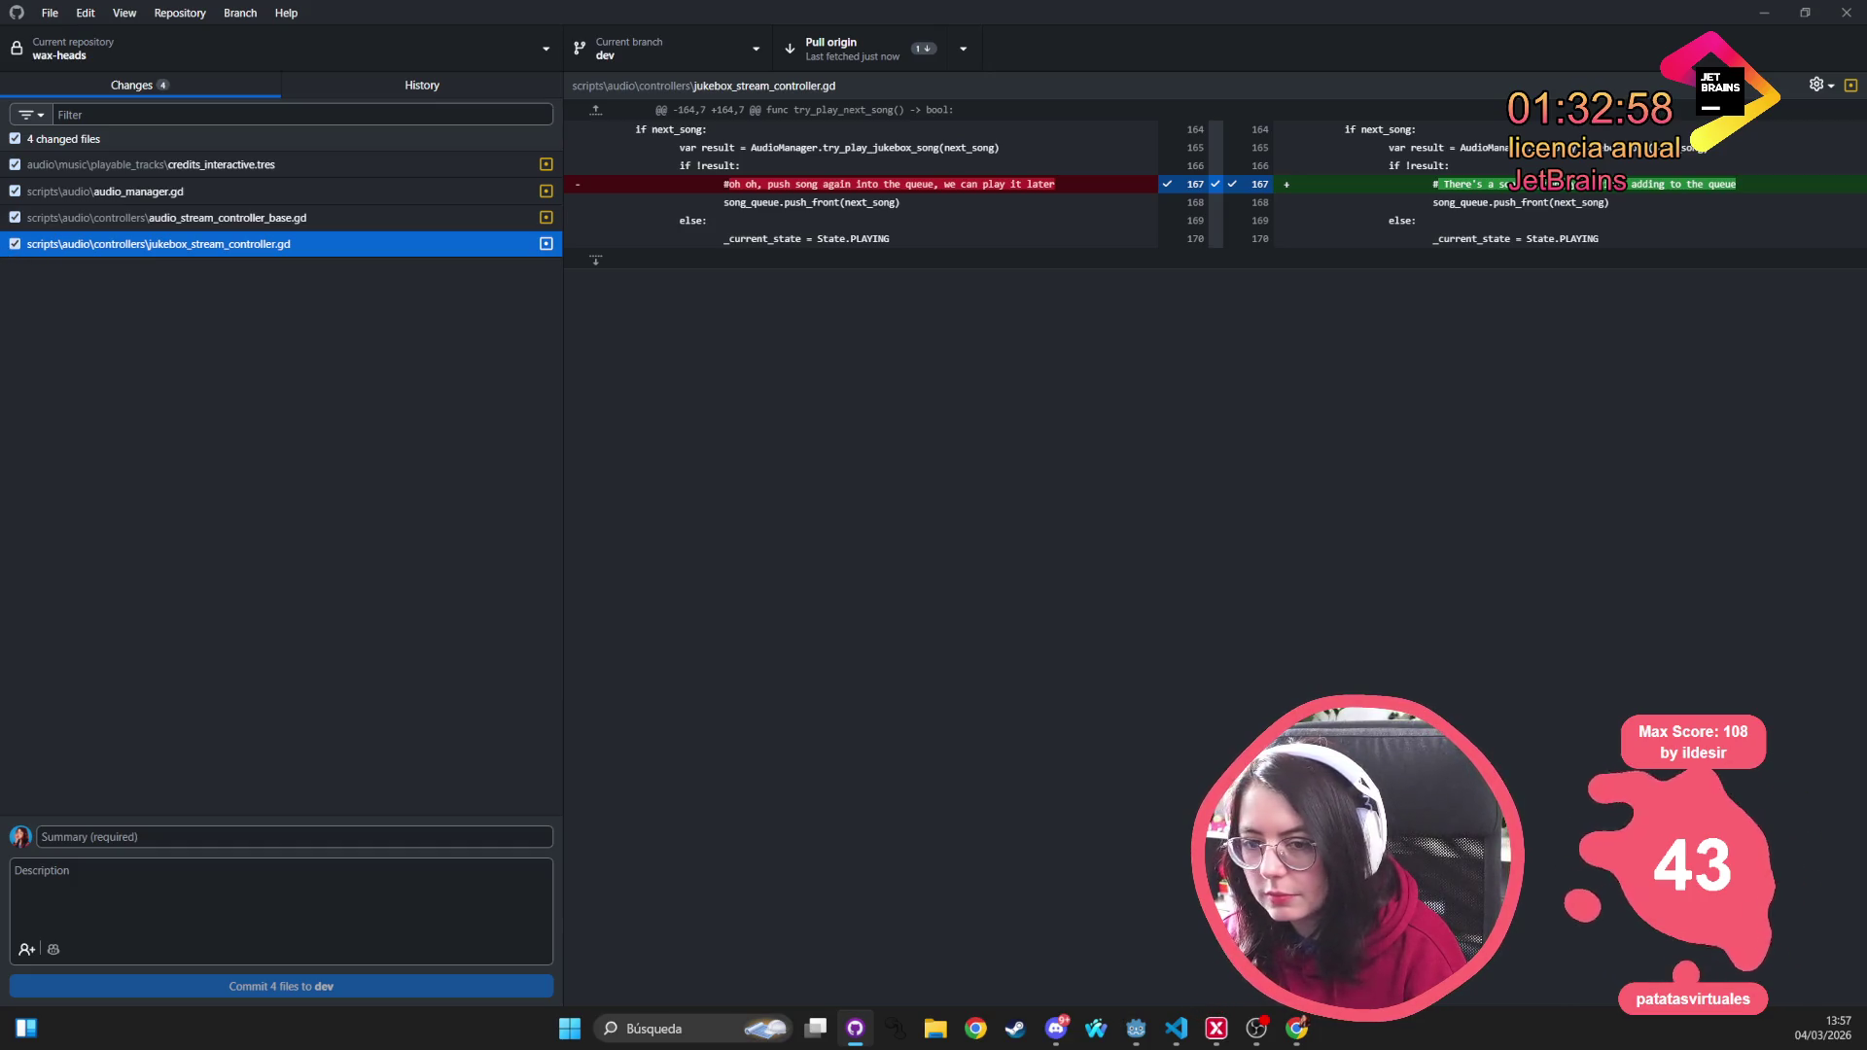
click(78, 220)
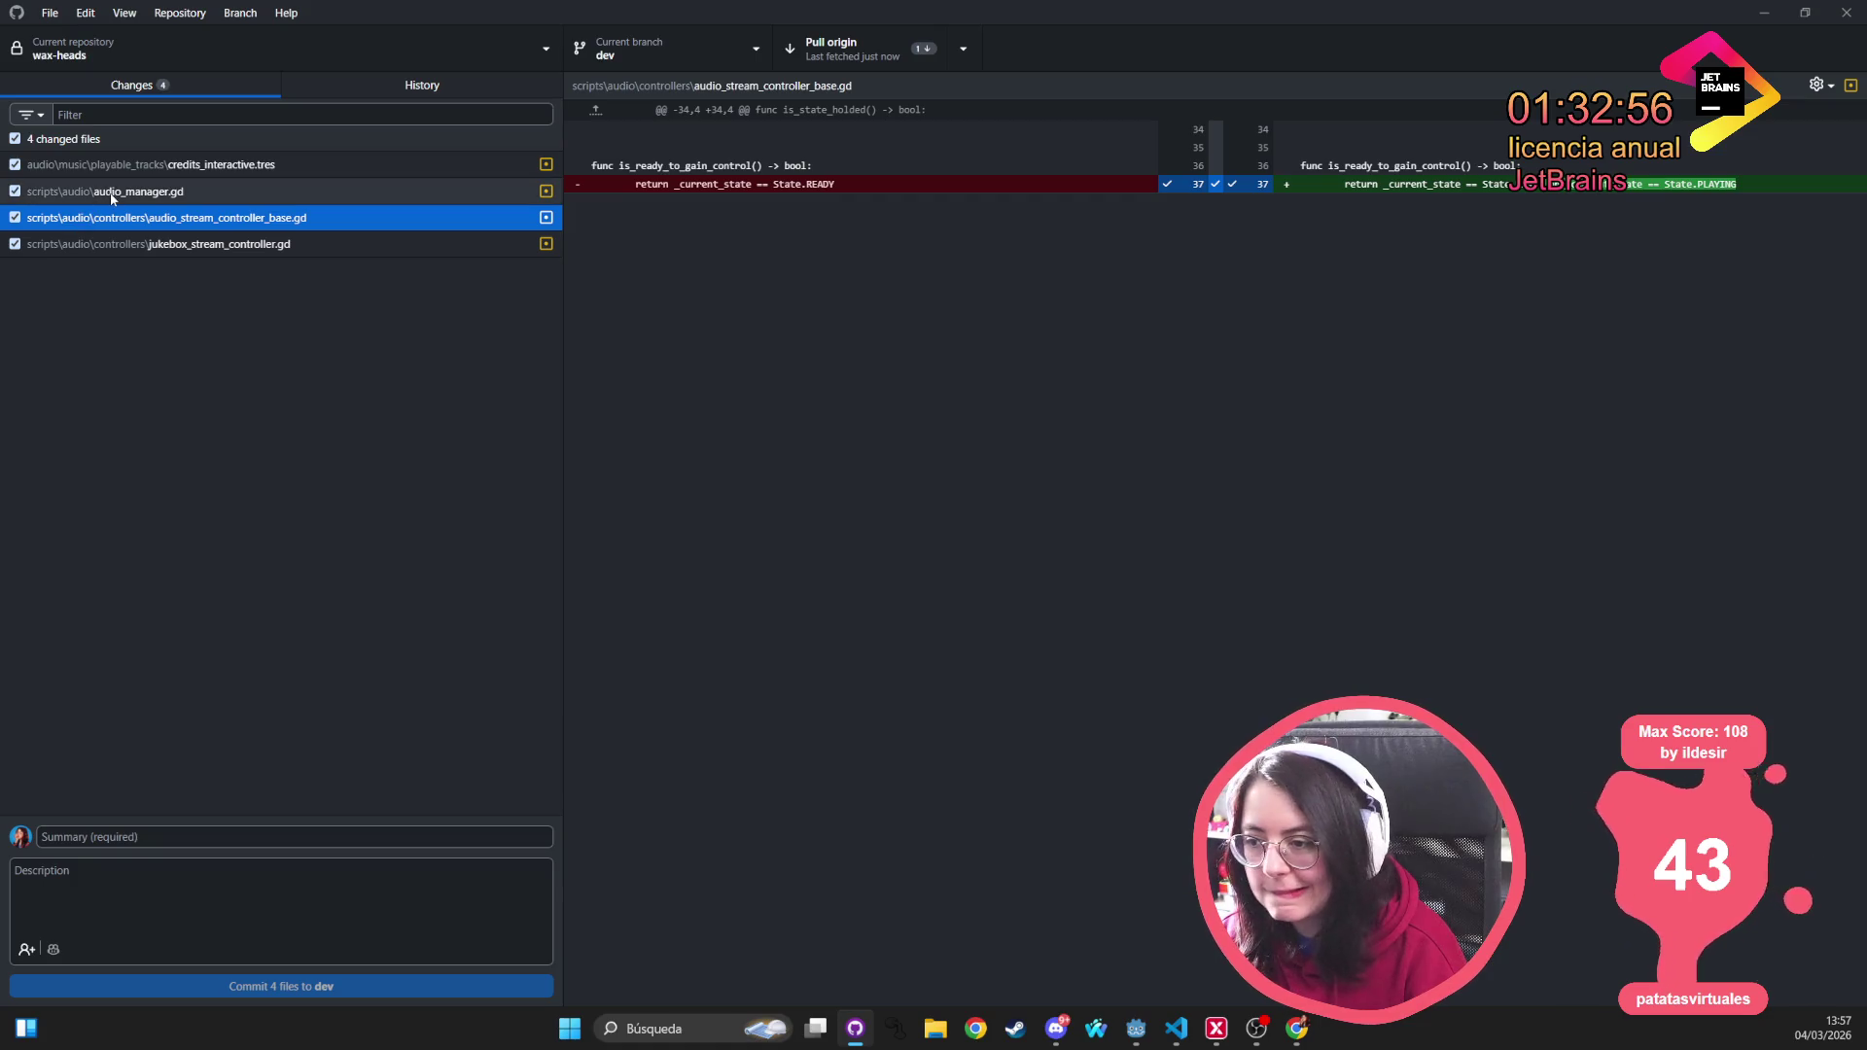
click(112, 196)
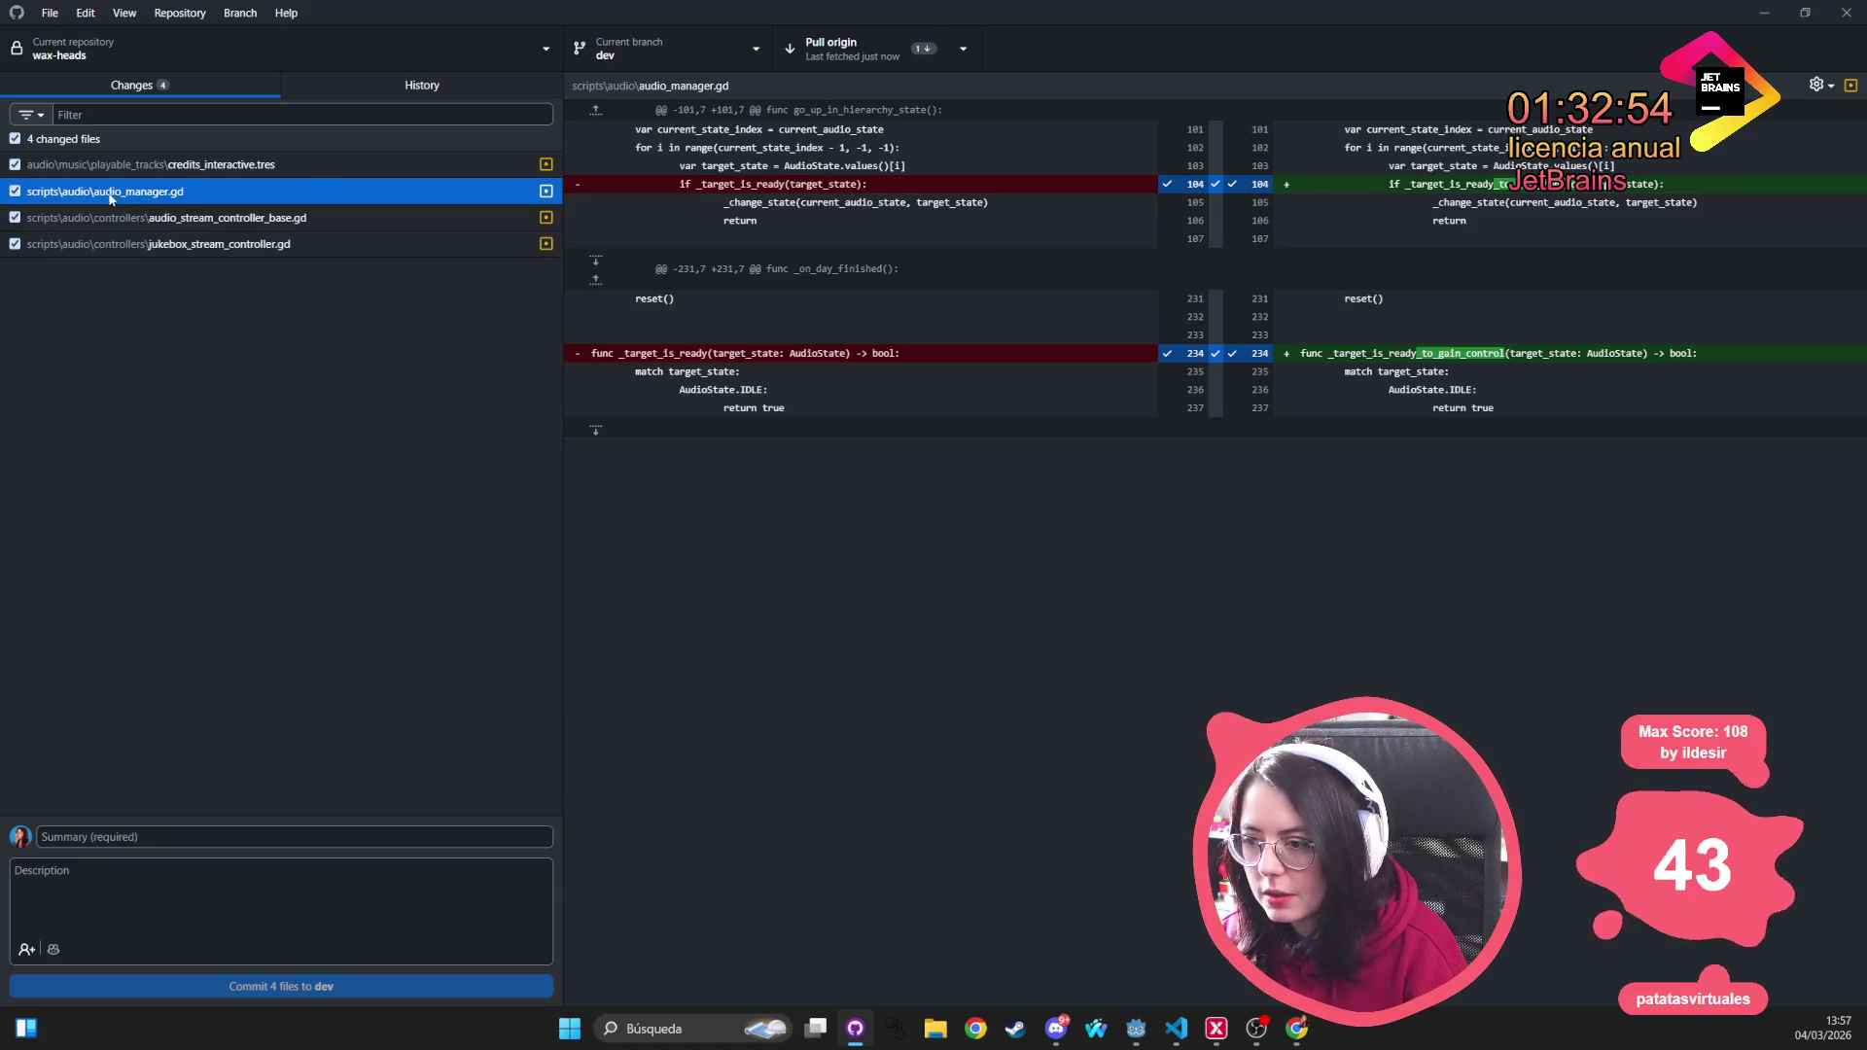
click(119, 165)
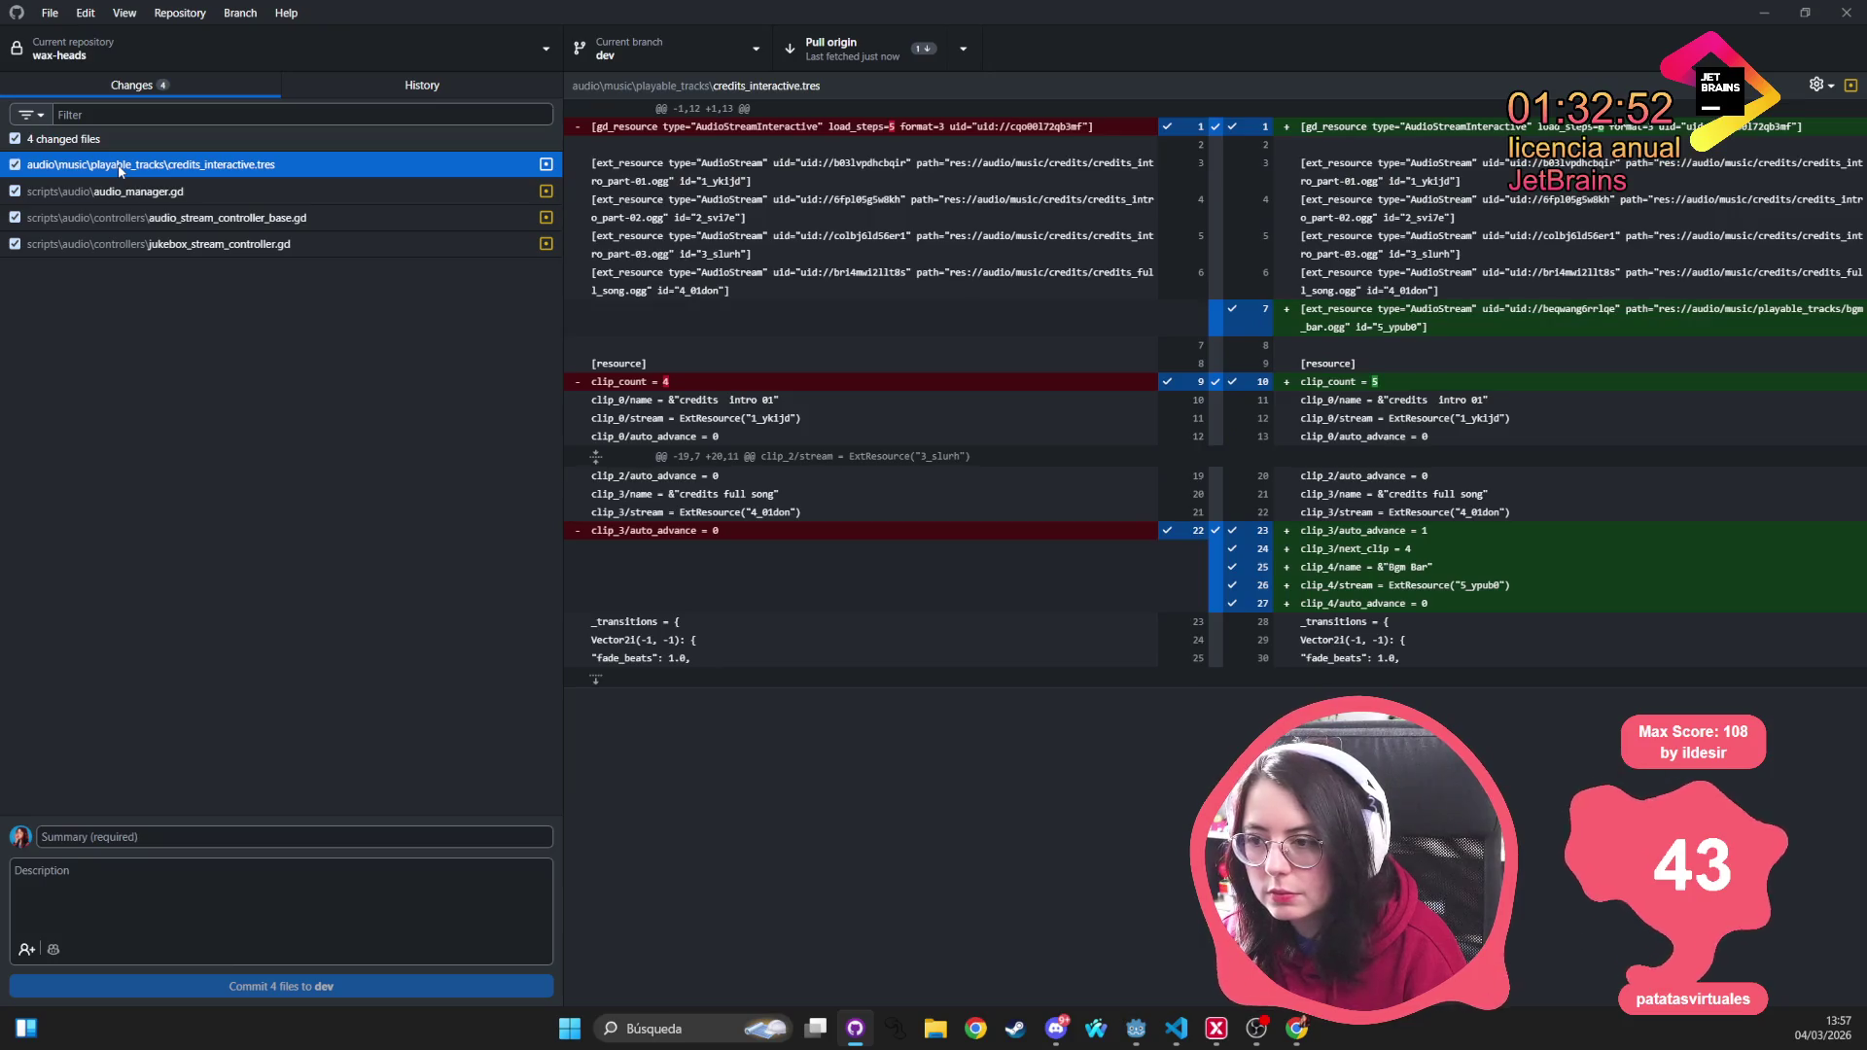
key(space)
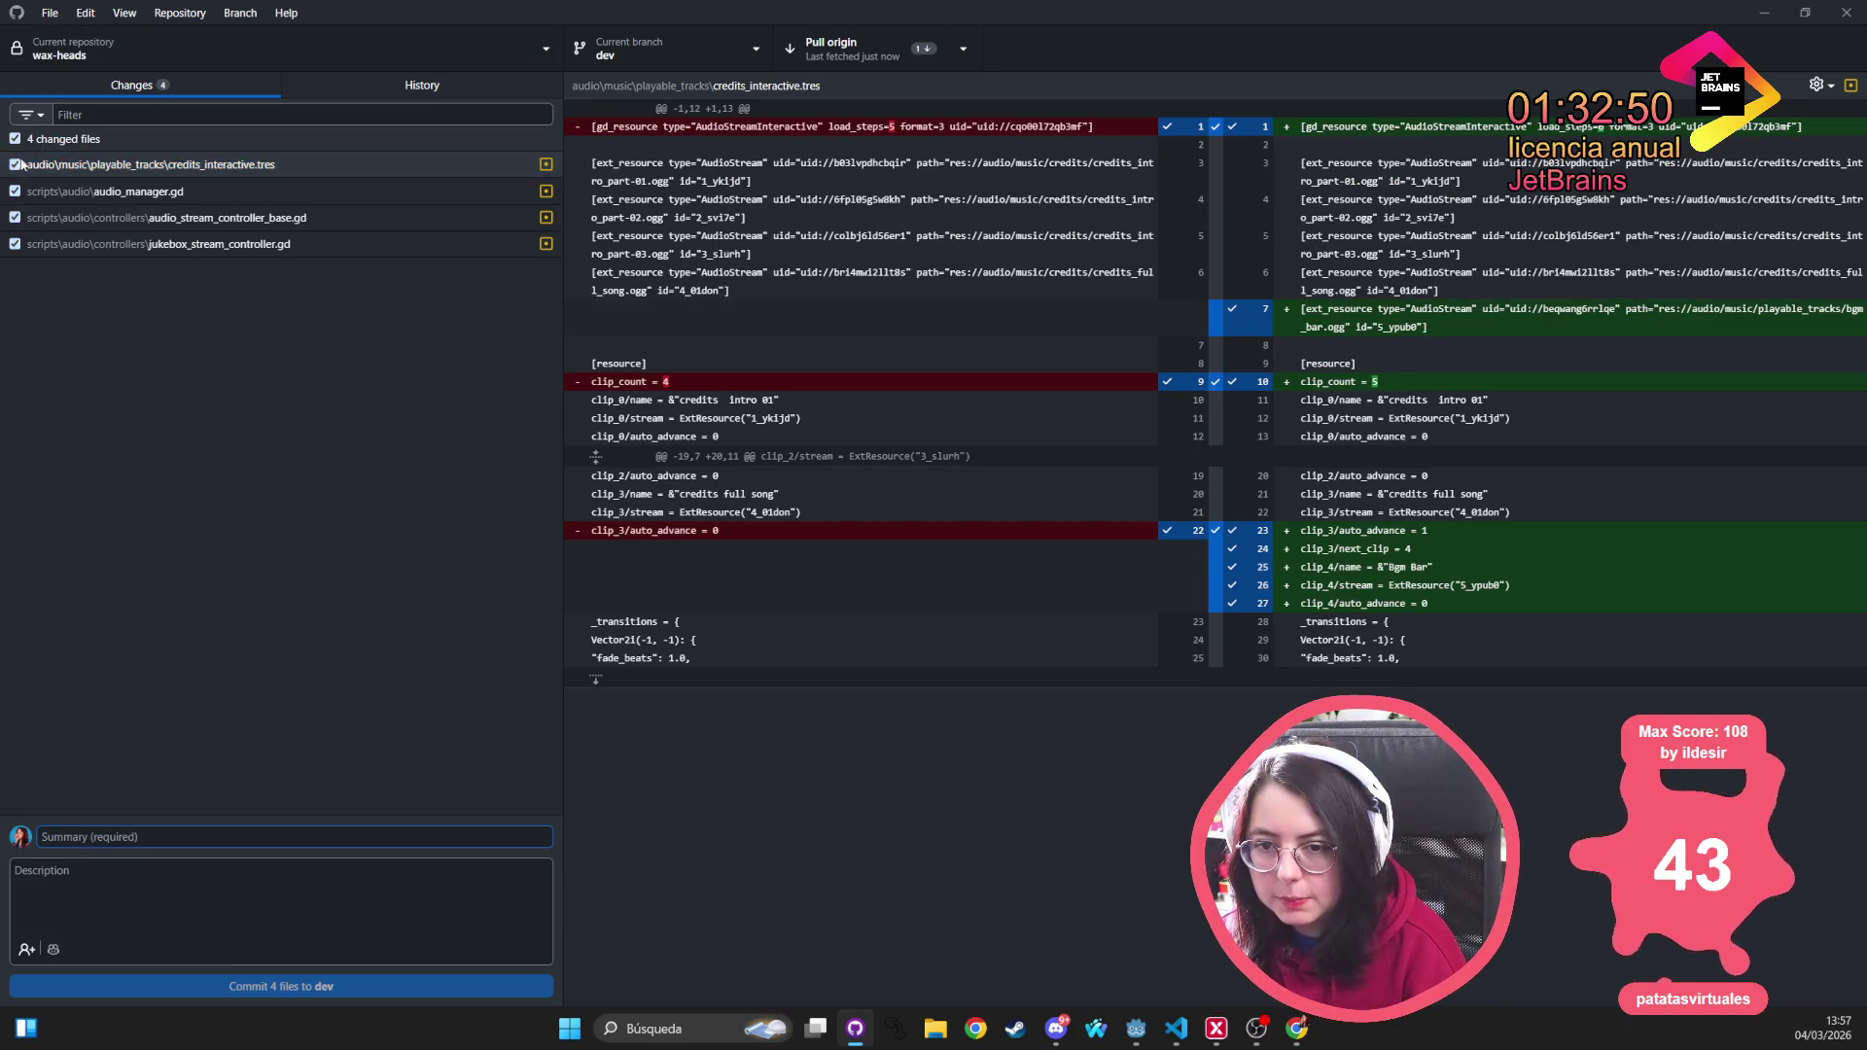
Draft a commit summary 'Background music is not silent after', then clear it
click(183, 836)
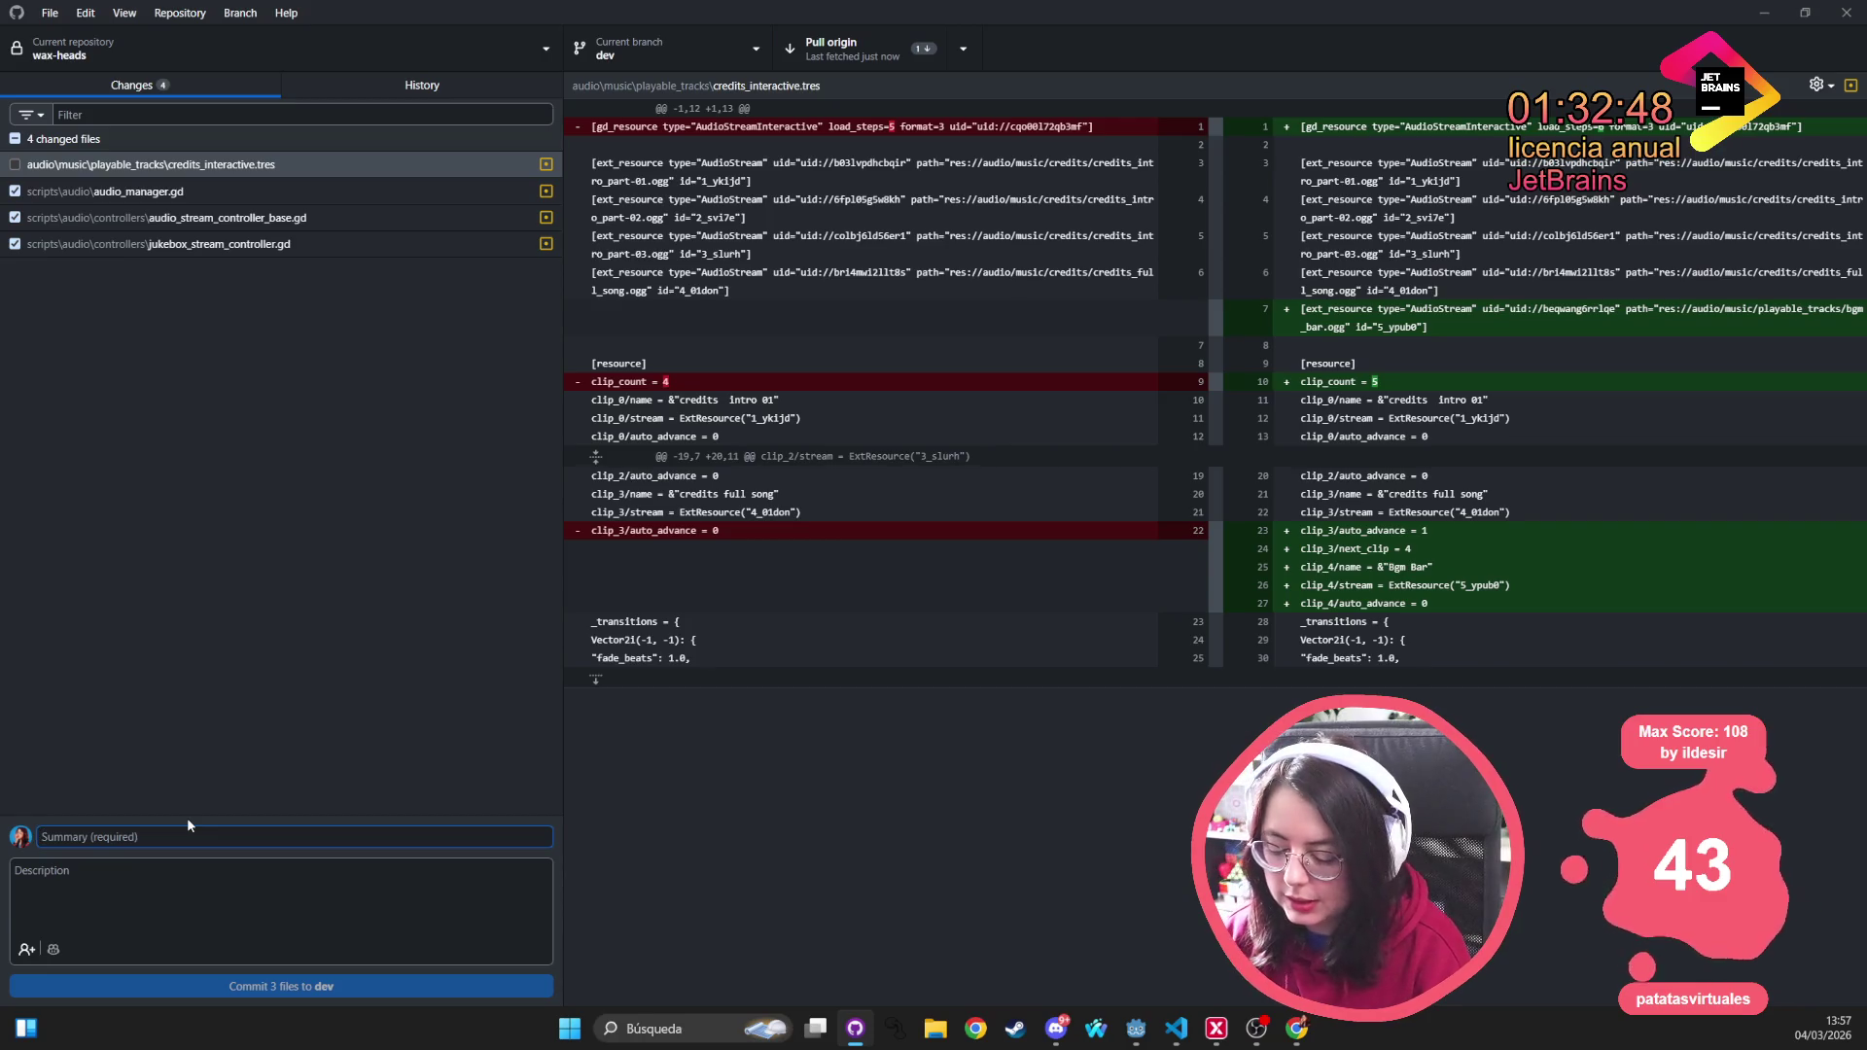
text(A)
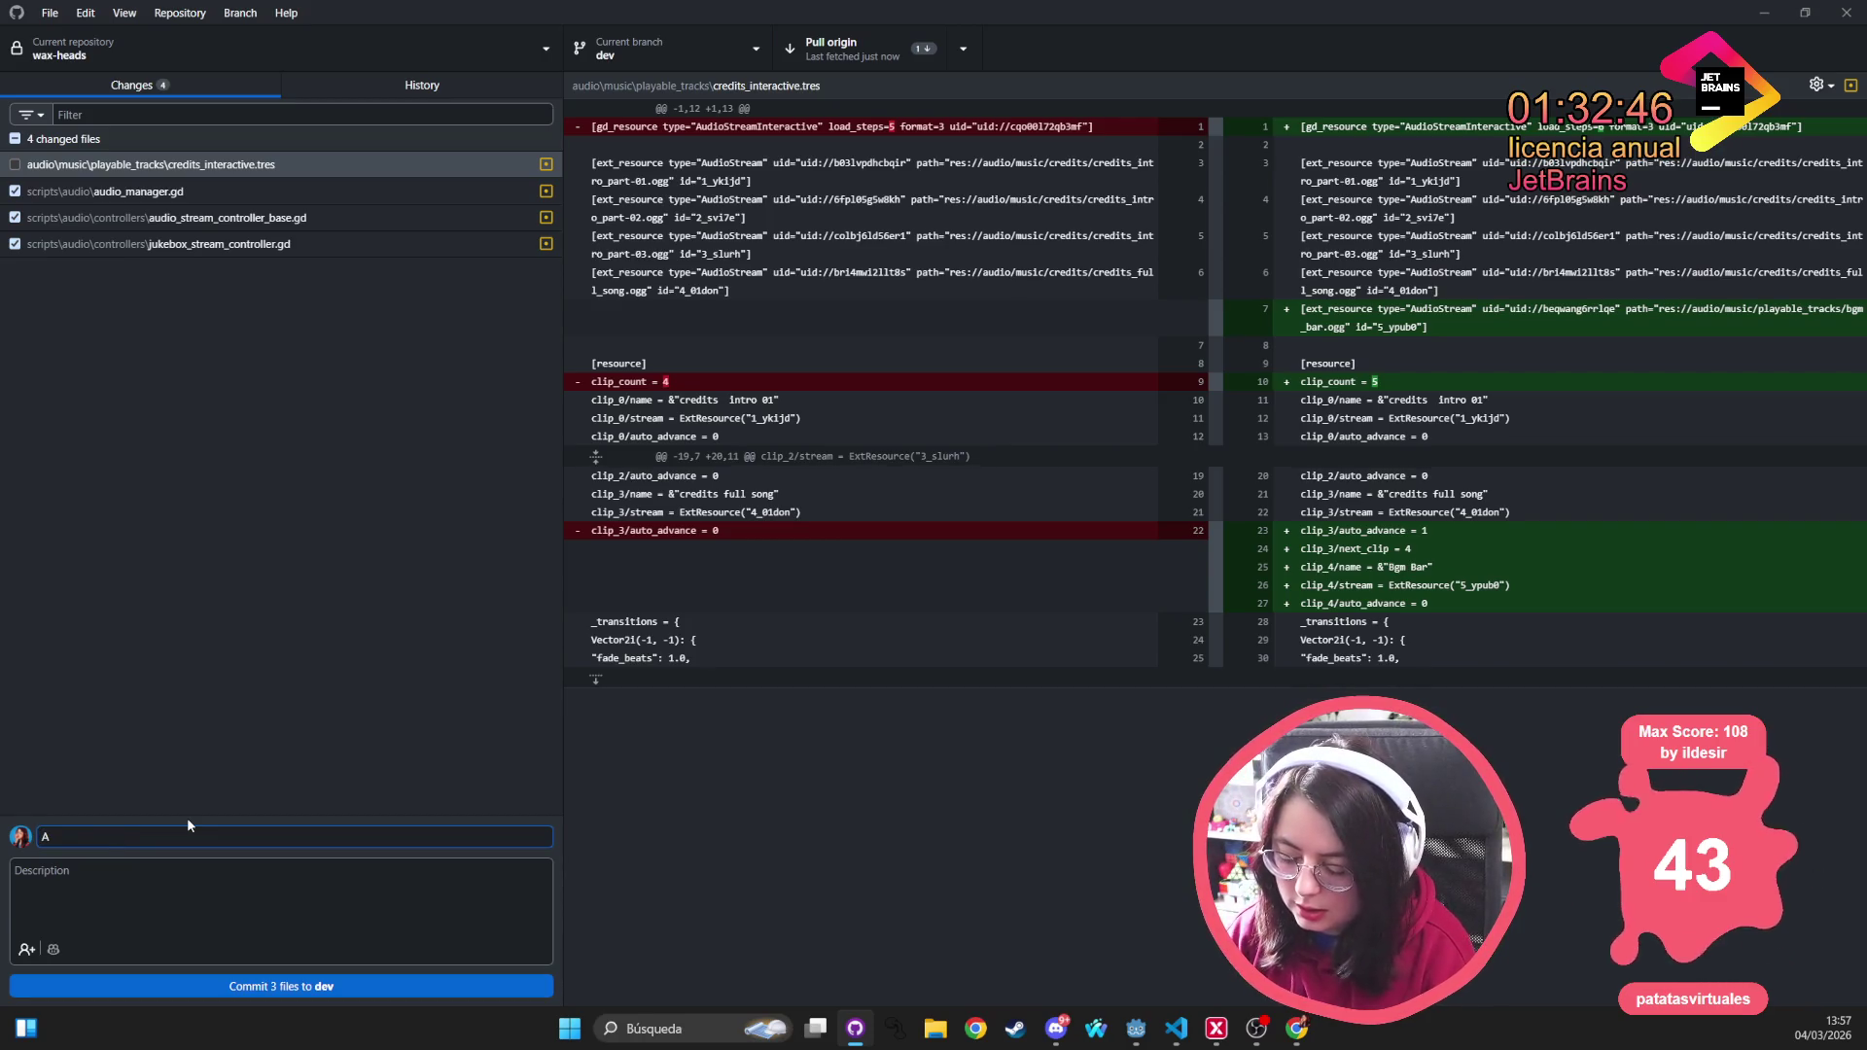
key(BackSpace)
text(Backgr)
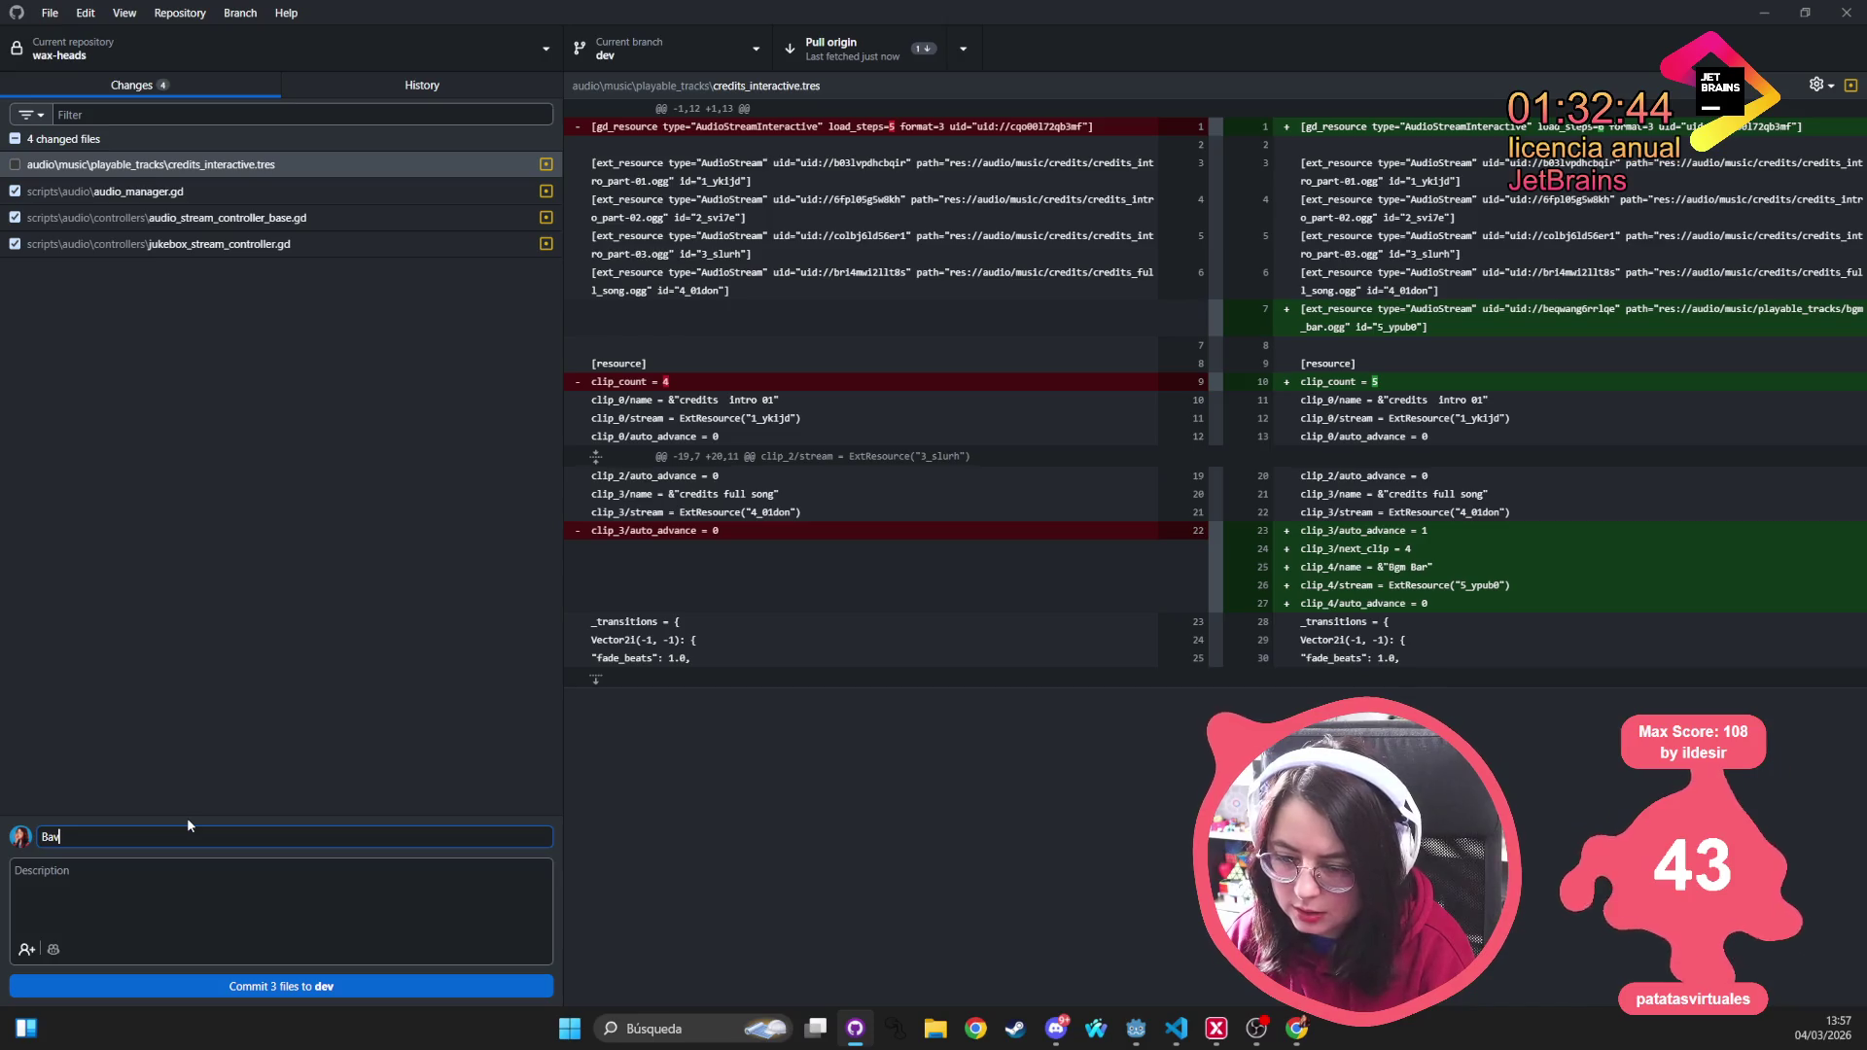
text(ound )
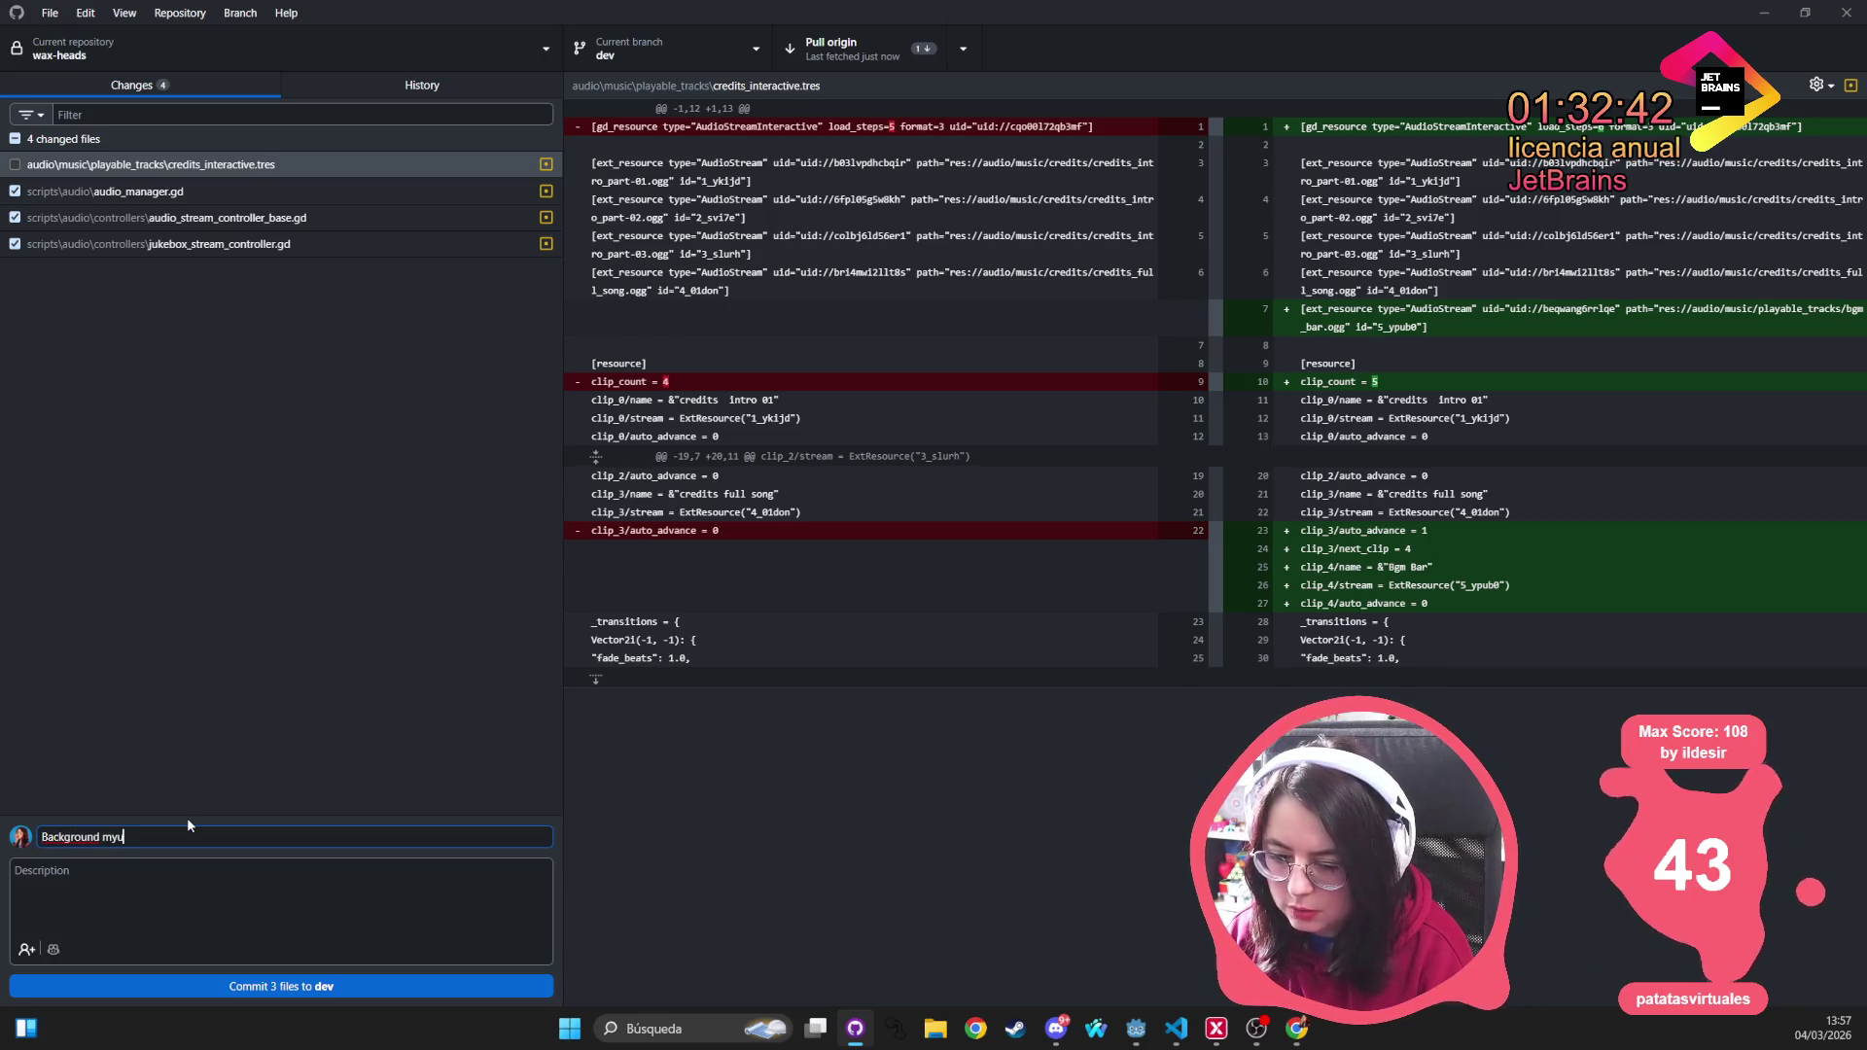
text(m)
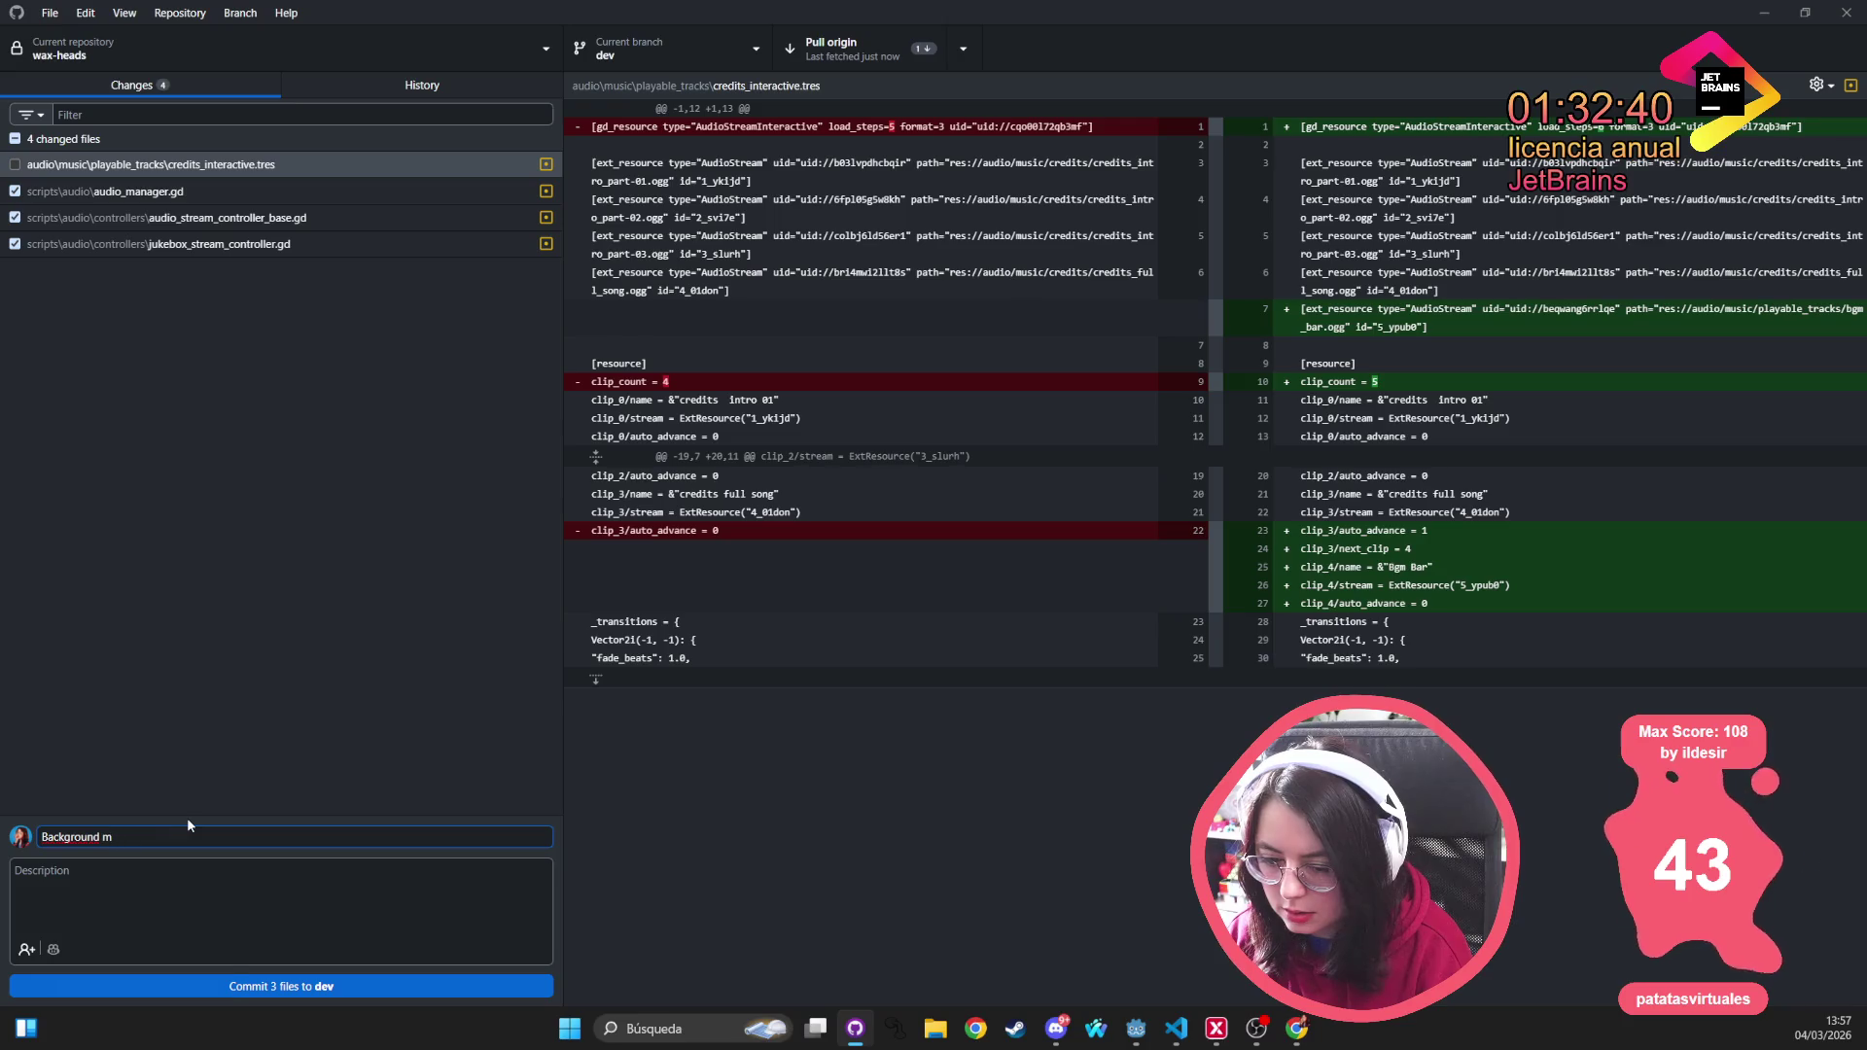
text(usic is not silent after)
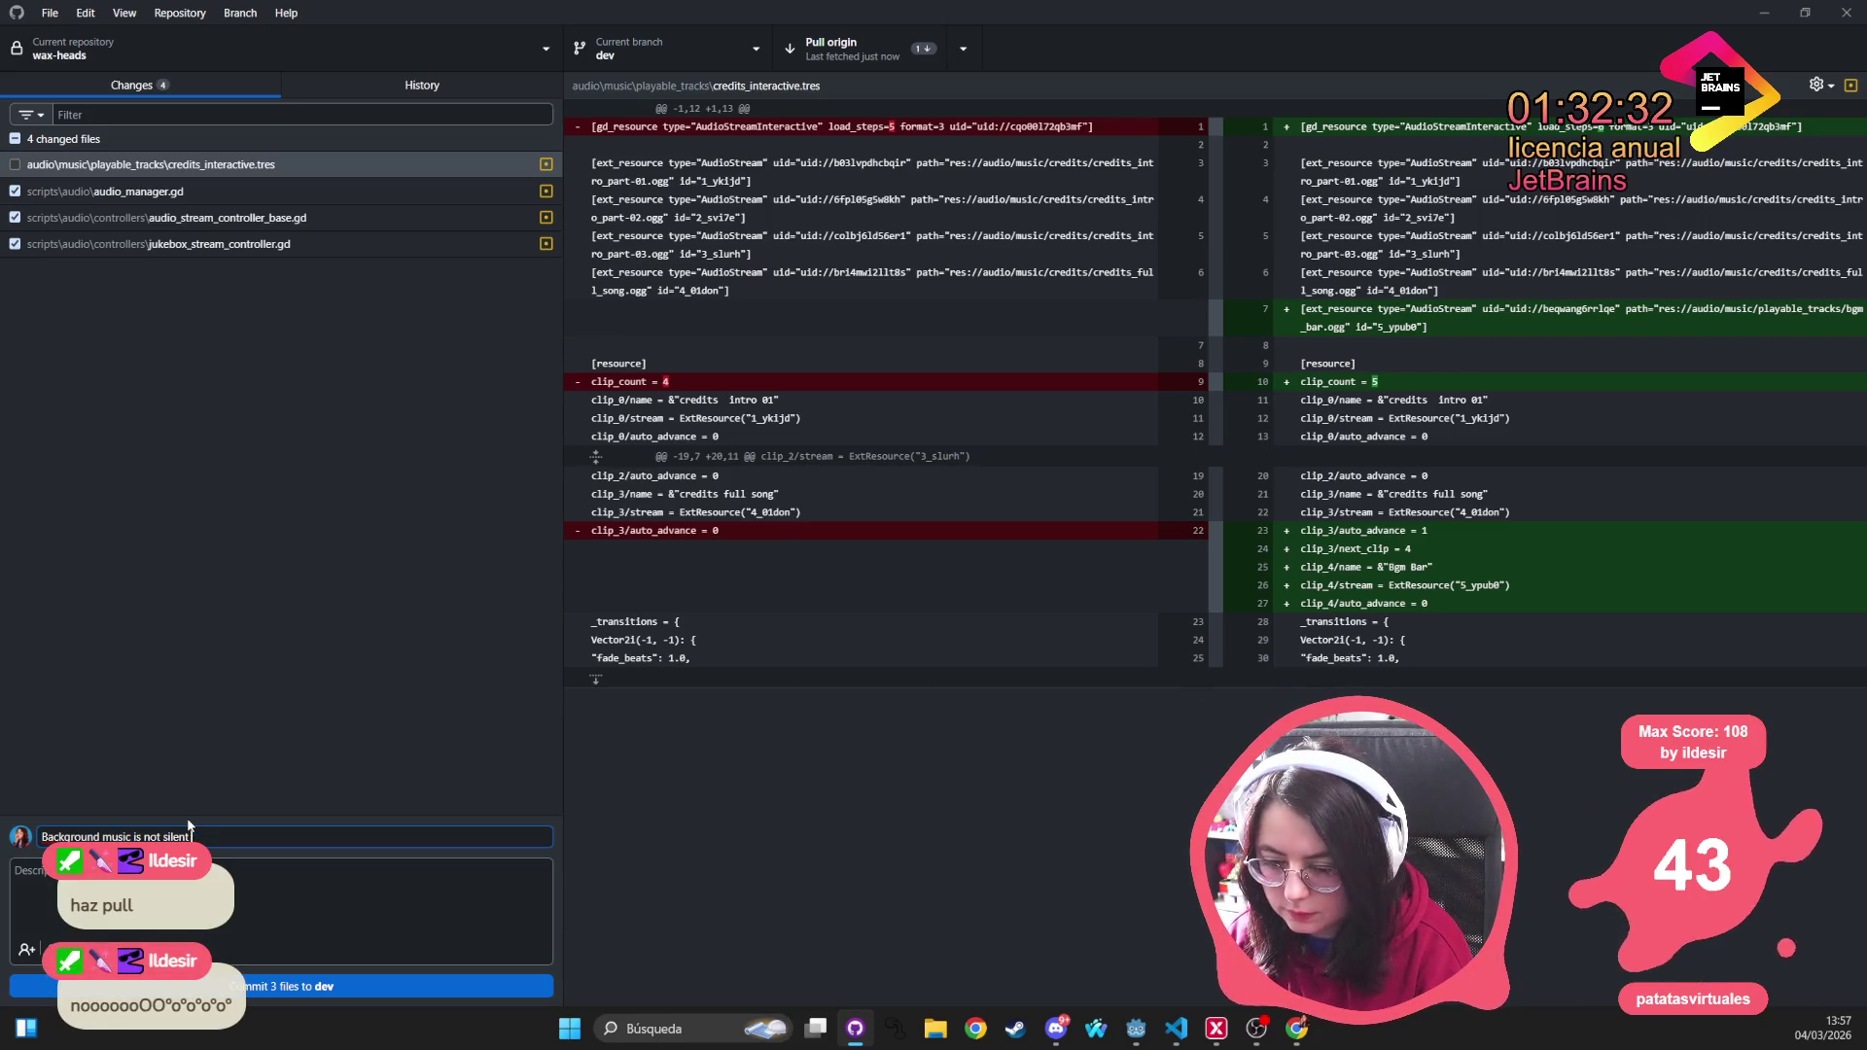
key(ctrl+a)
key(BackSpace)
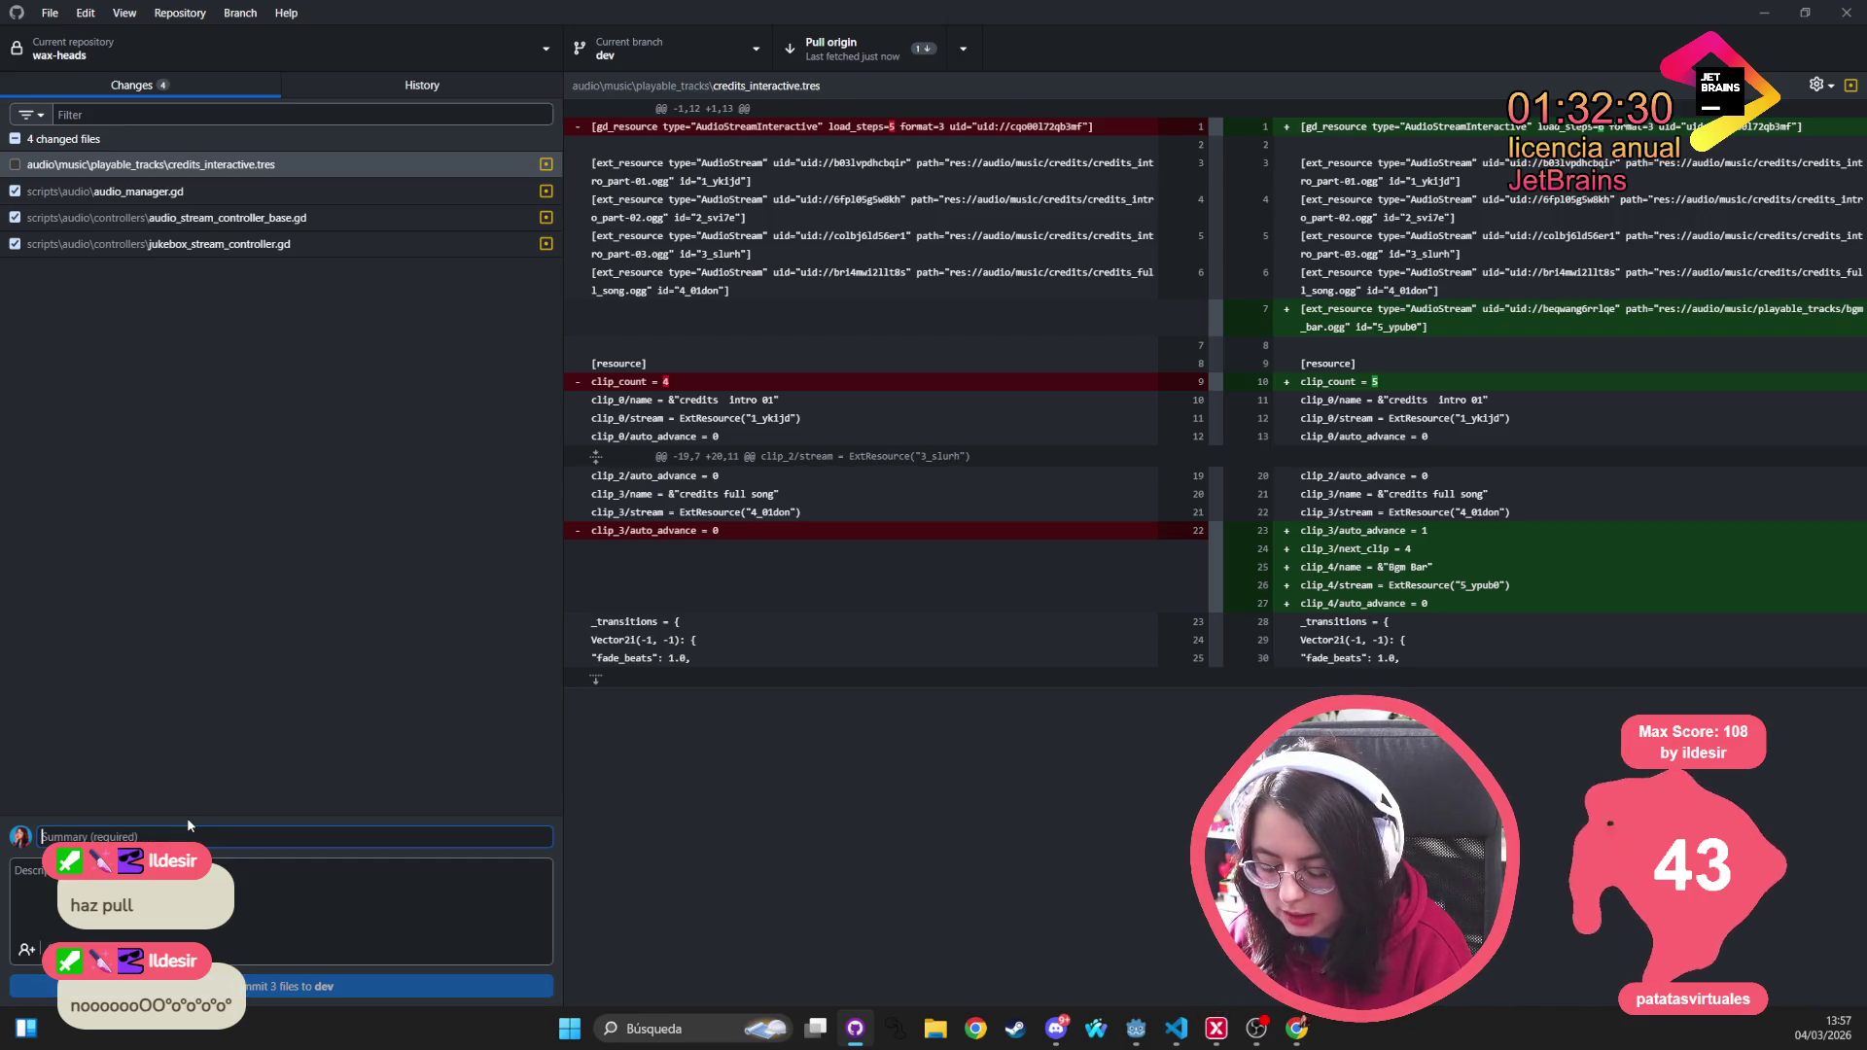
Type the summary 'Fix: Avoid background track to be silent if started playing when jukebox was in control'
text(A)
key(ctrl+a)
text(Fix:)
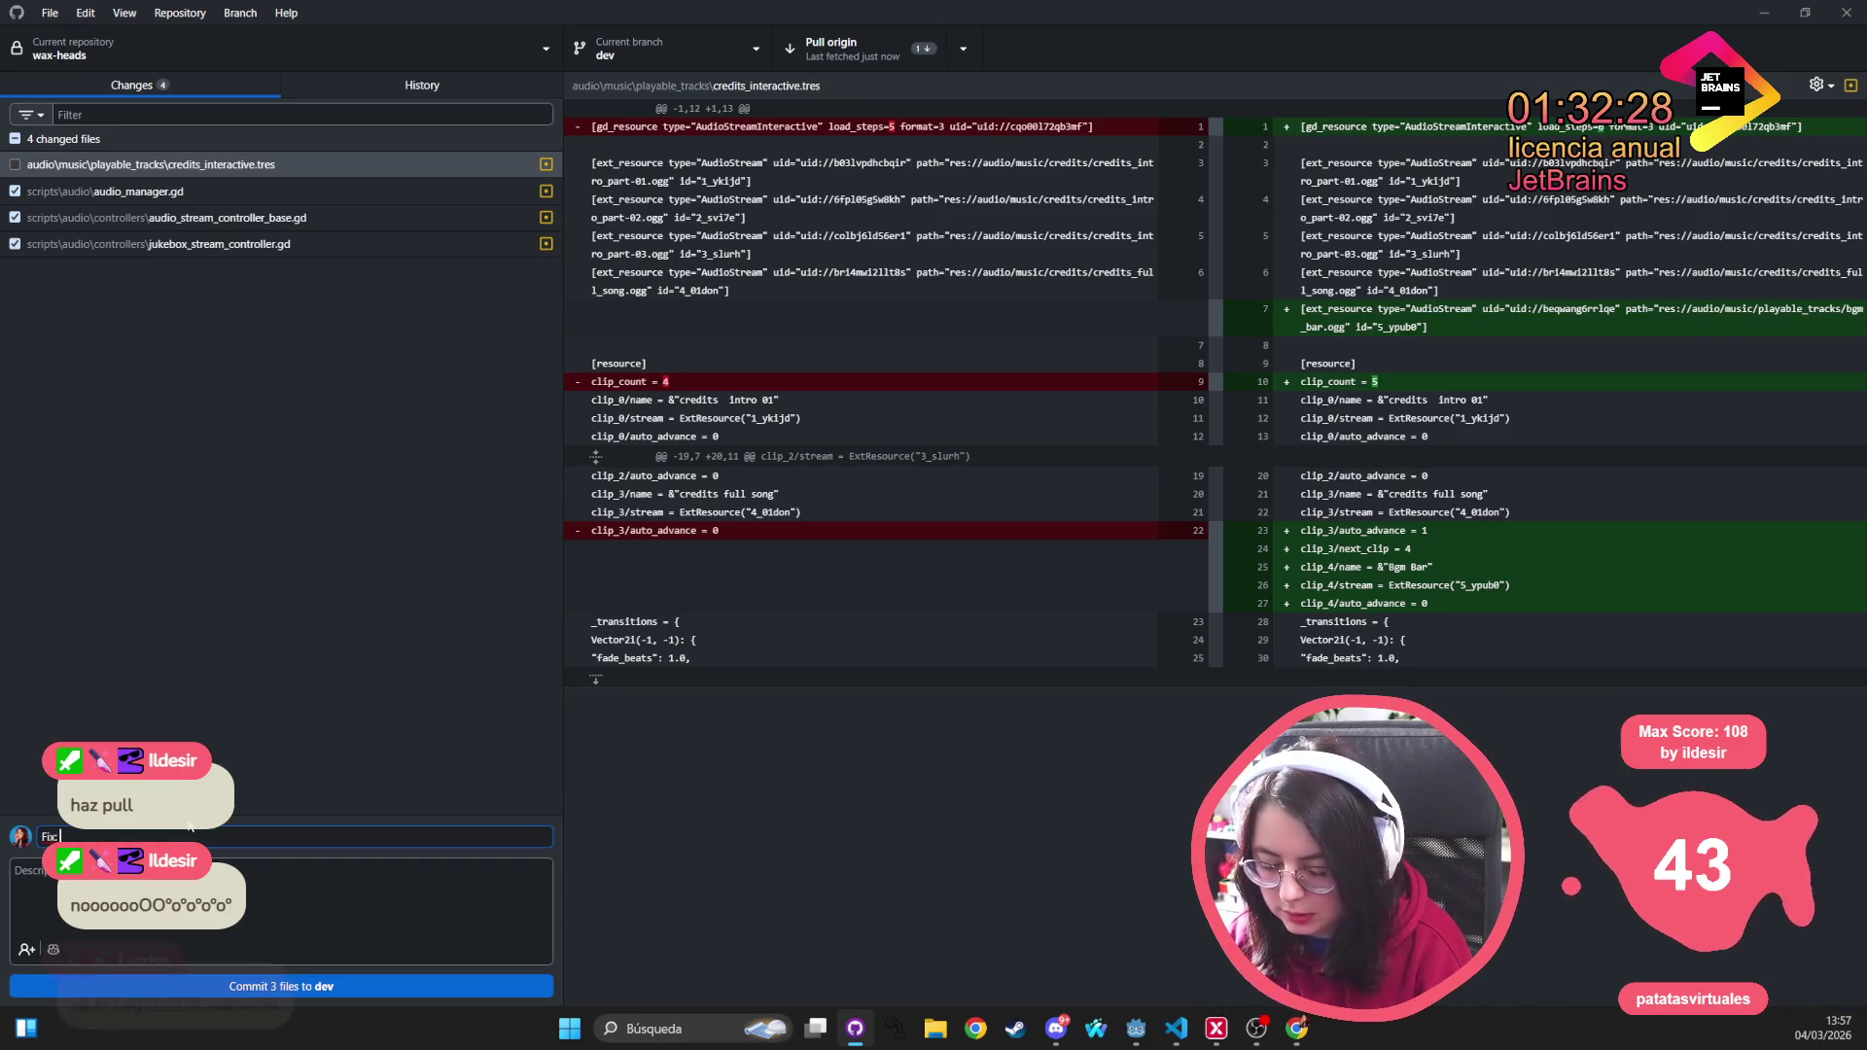
text( Avoid backggr)
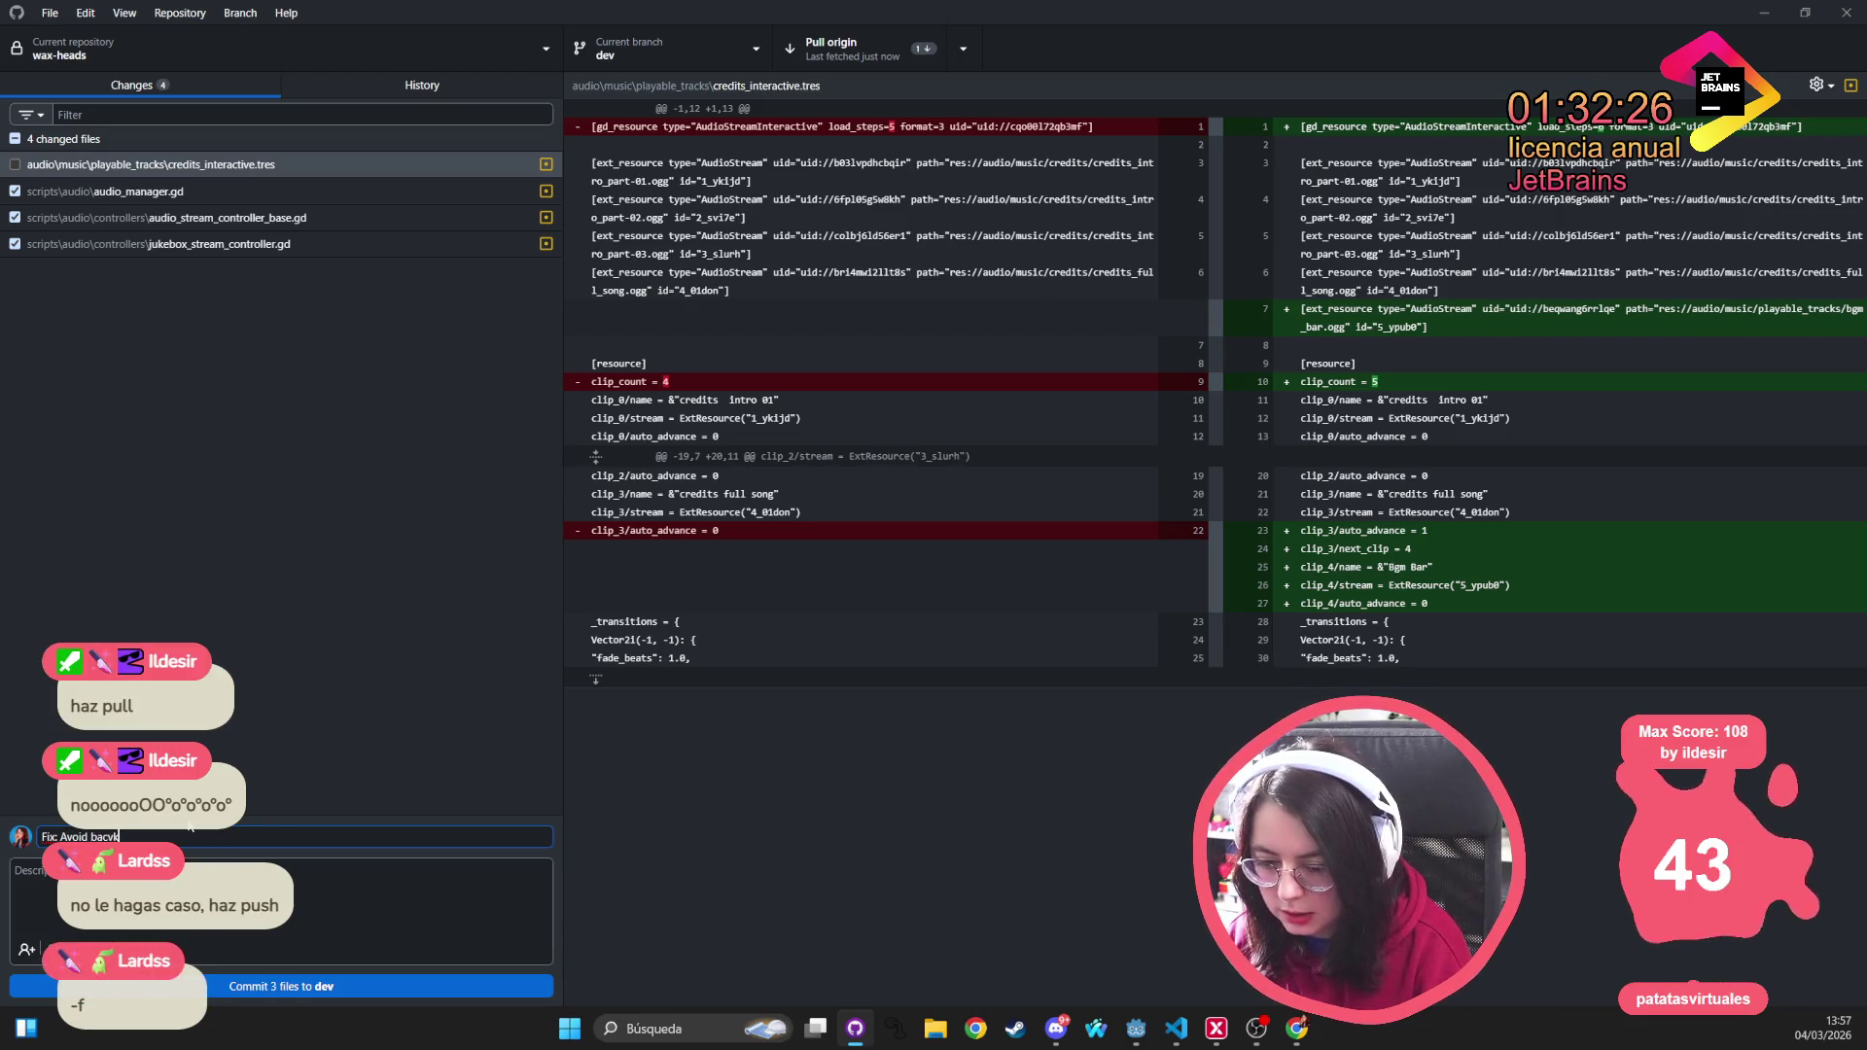
text(oun)
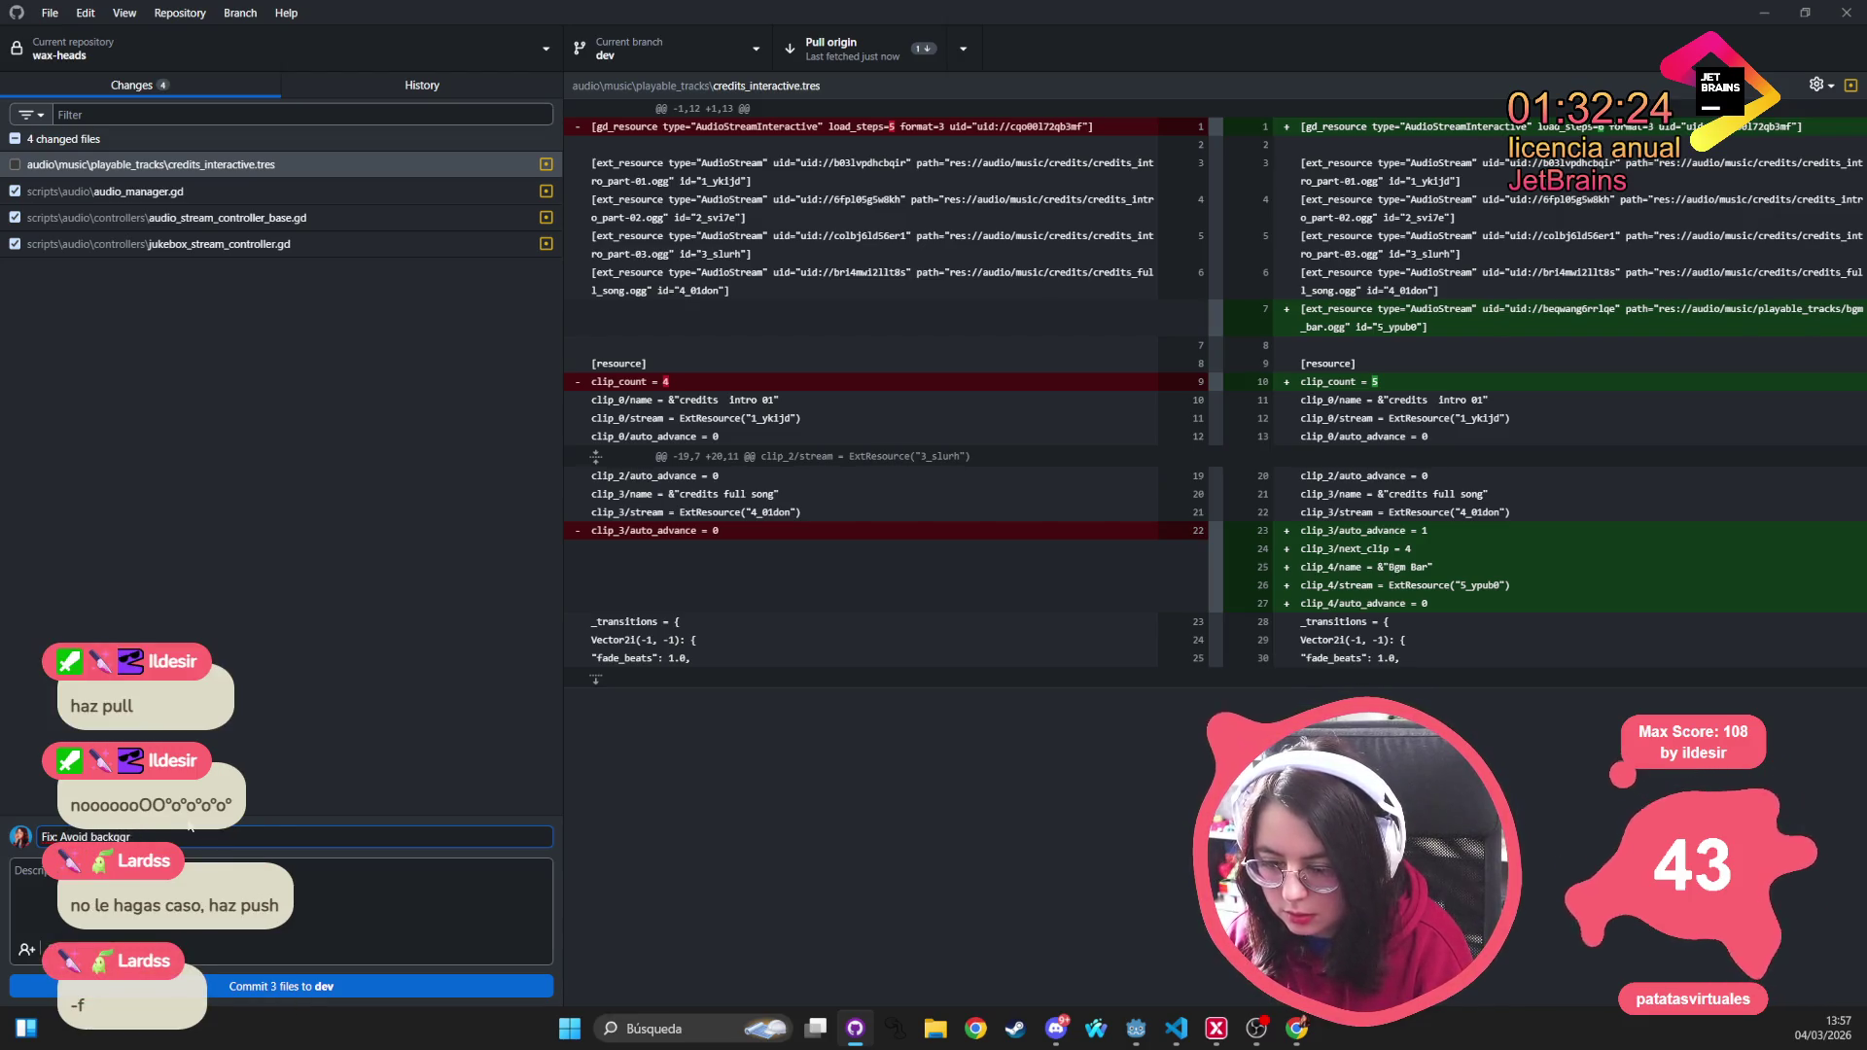
key(BackSpace)
text(ound)
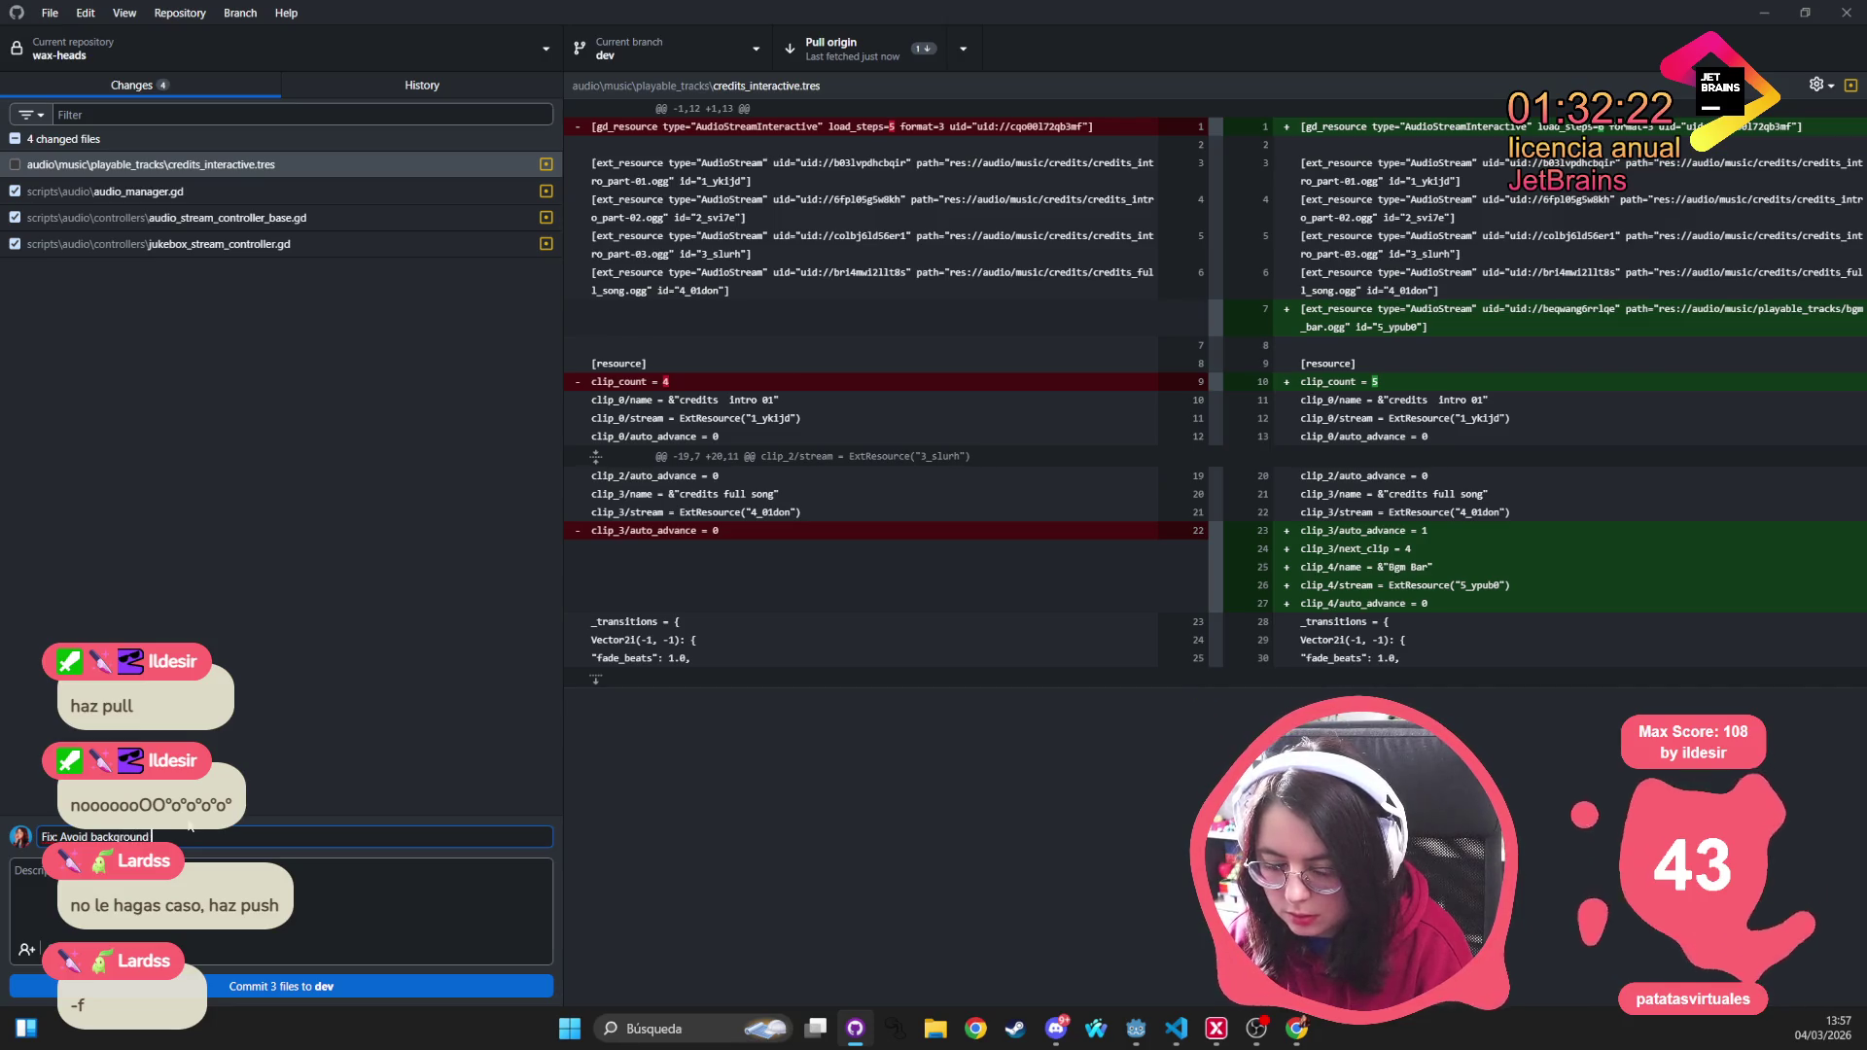
text( track to be silent if st)
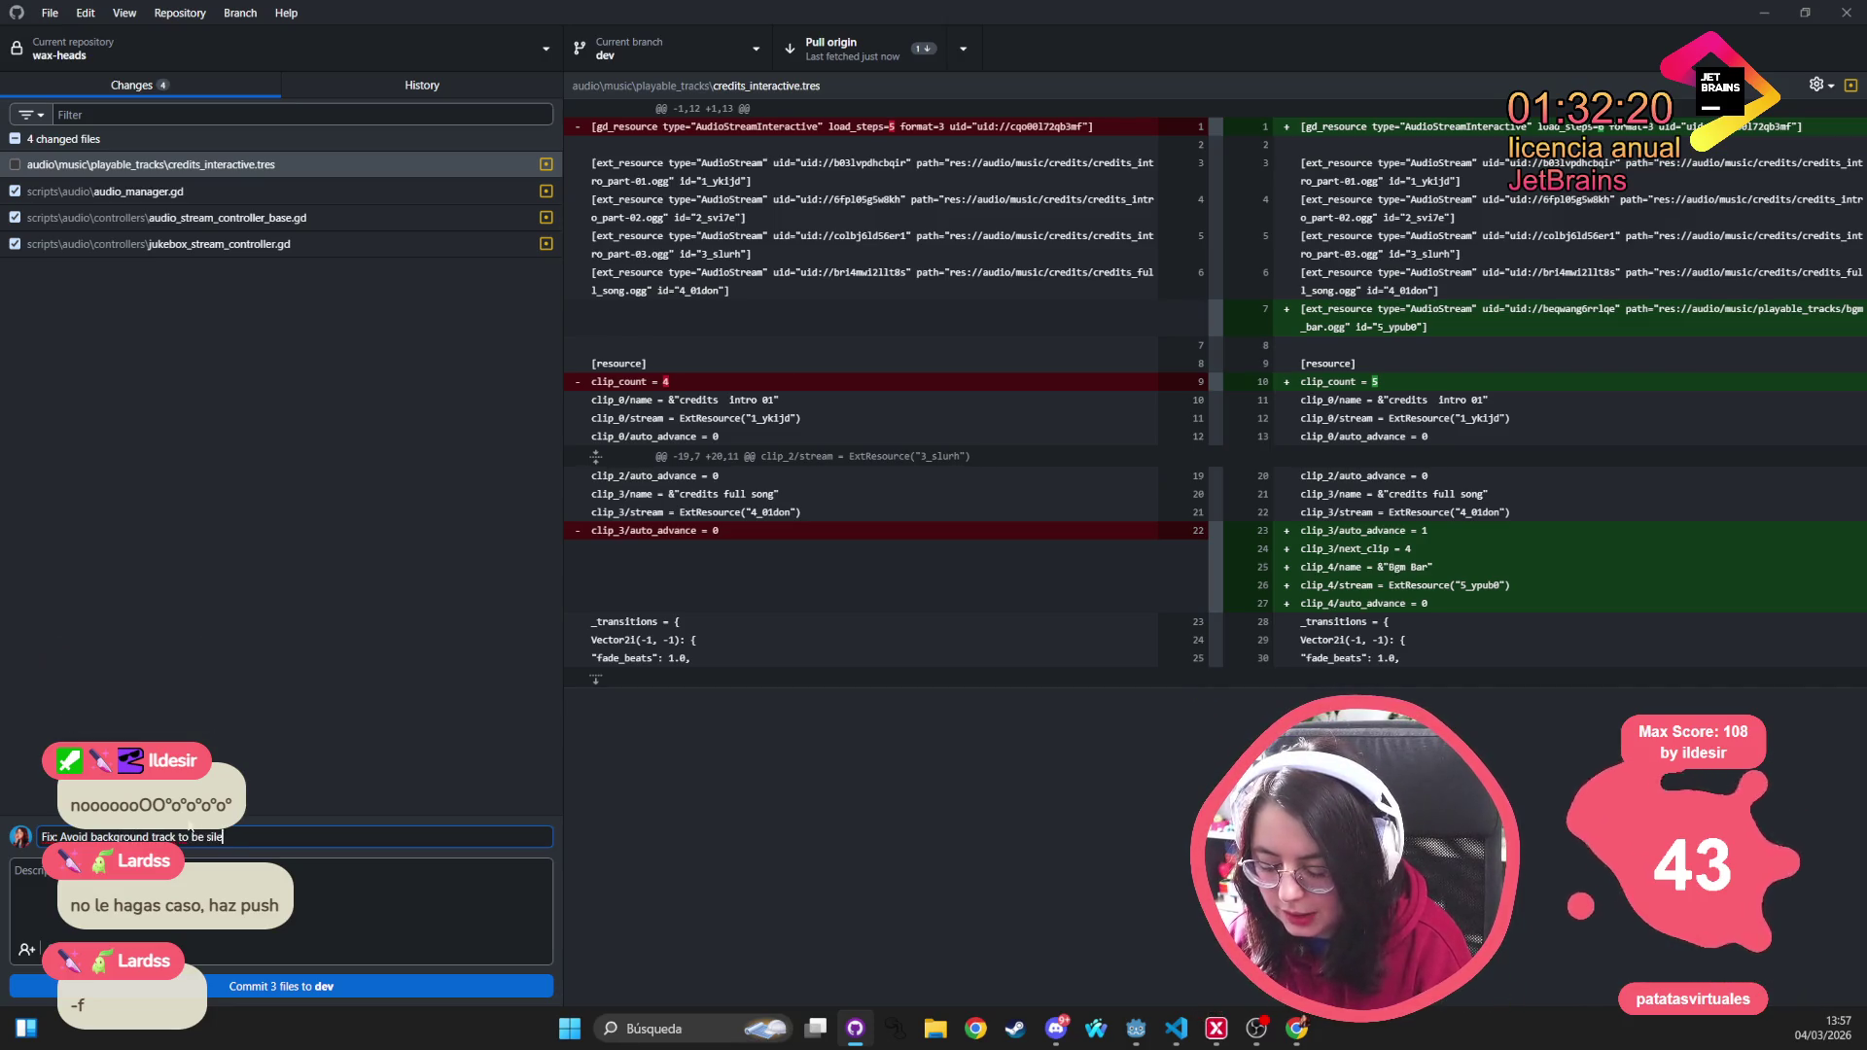
text(arted )
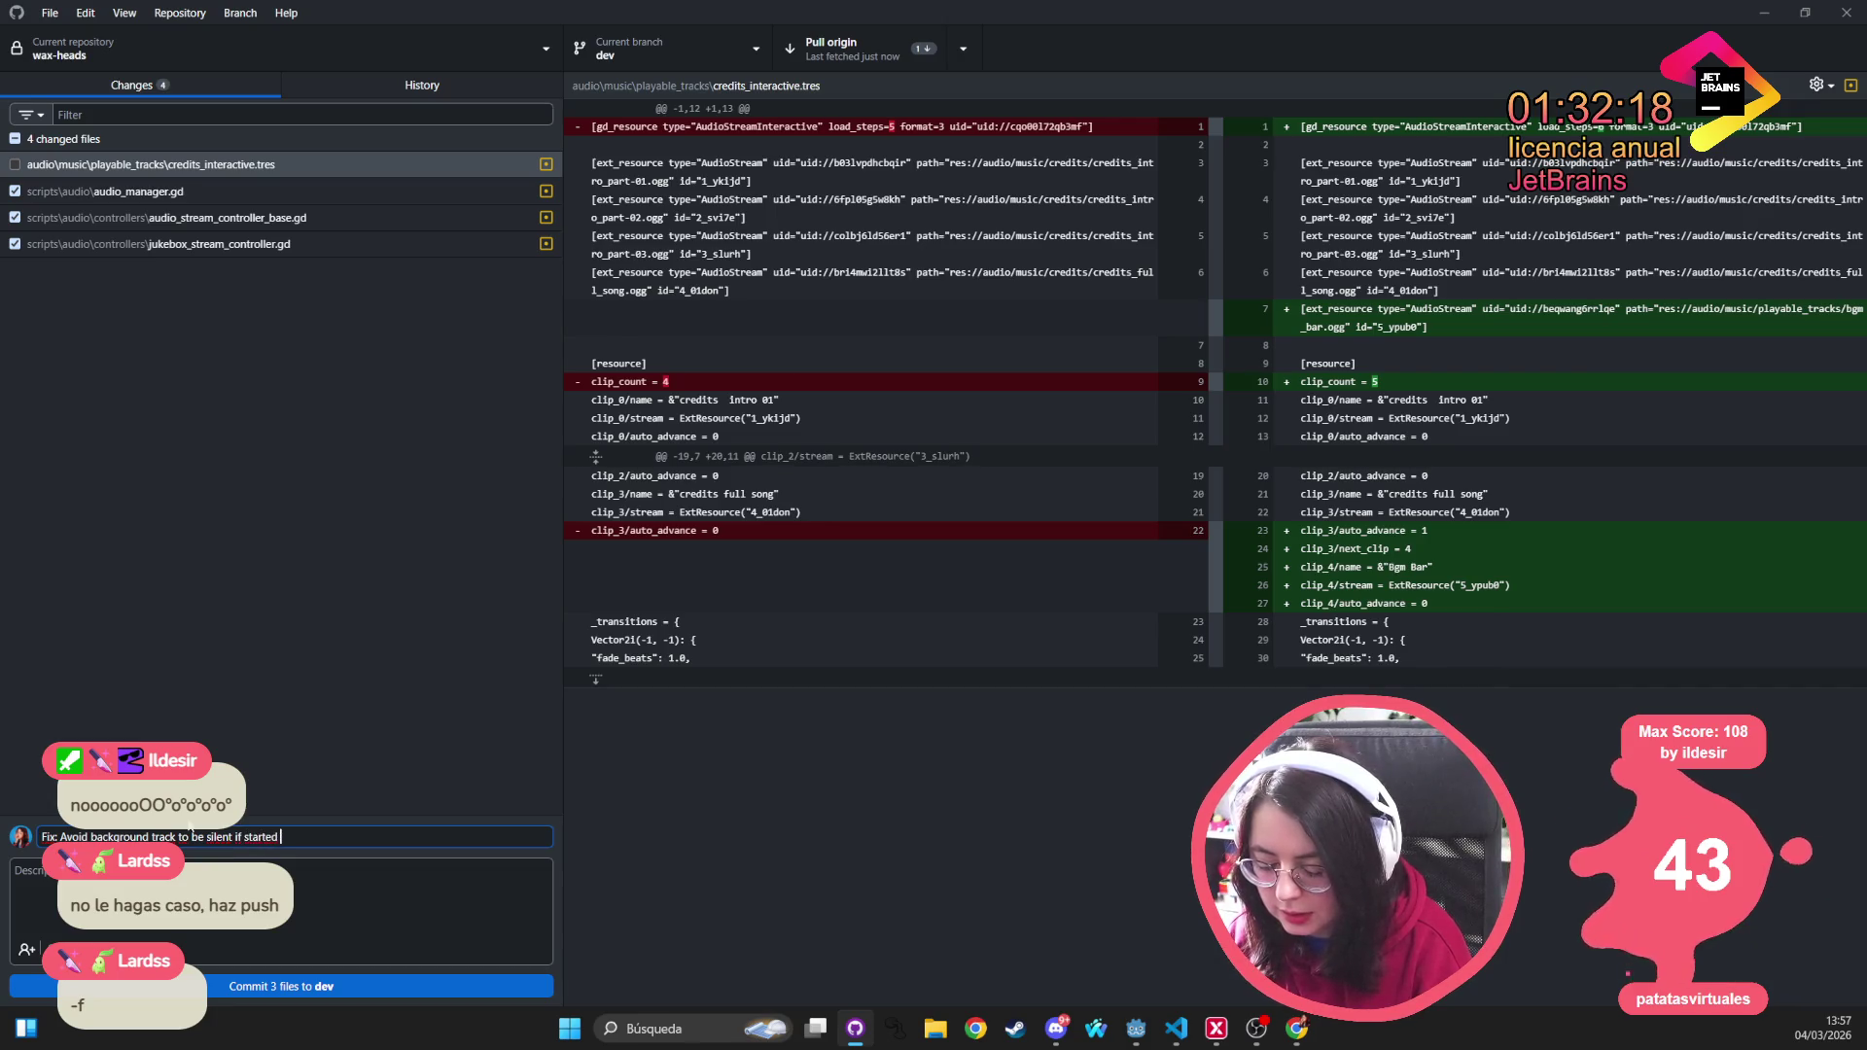
text(playing)
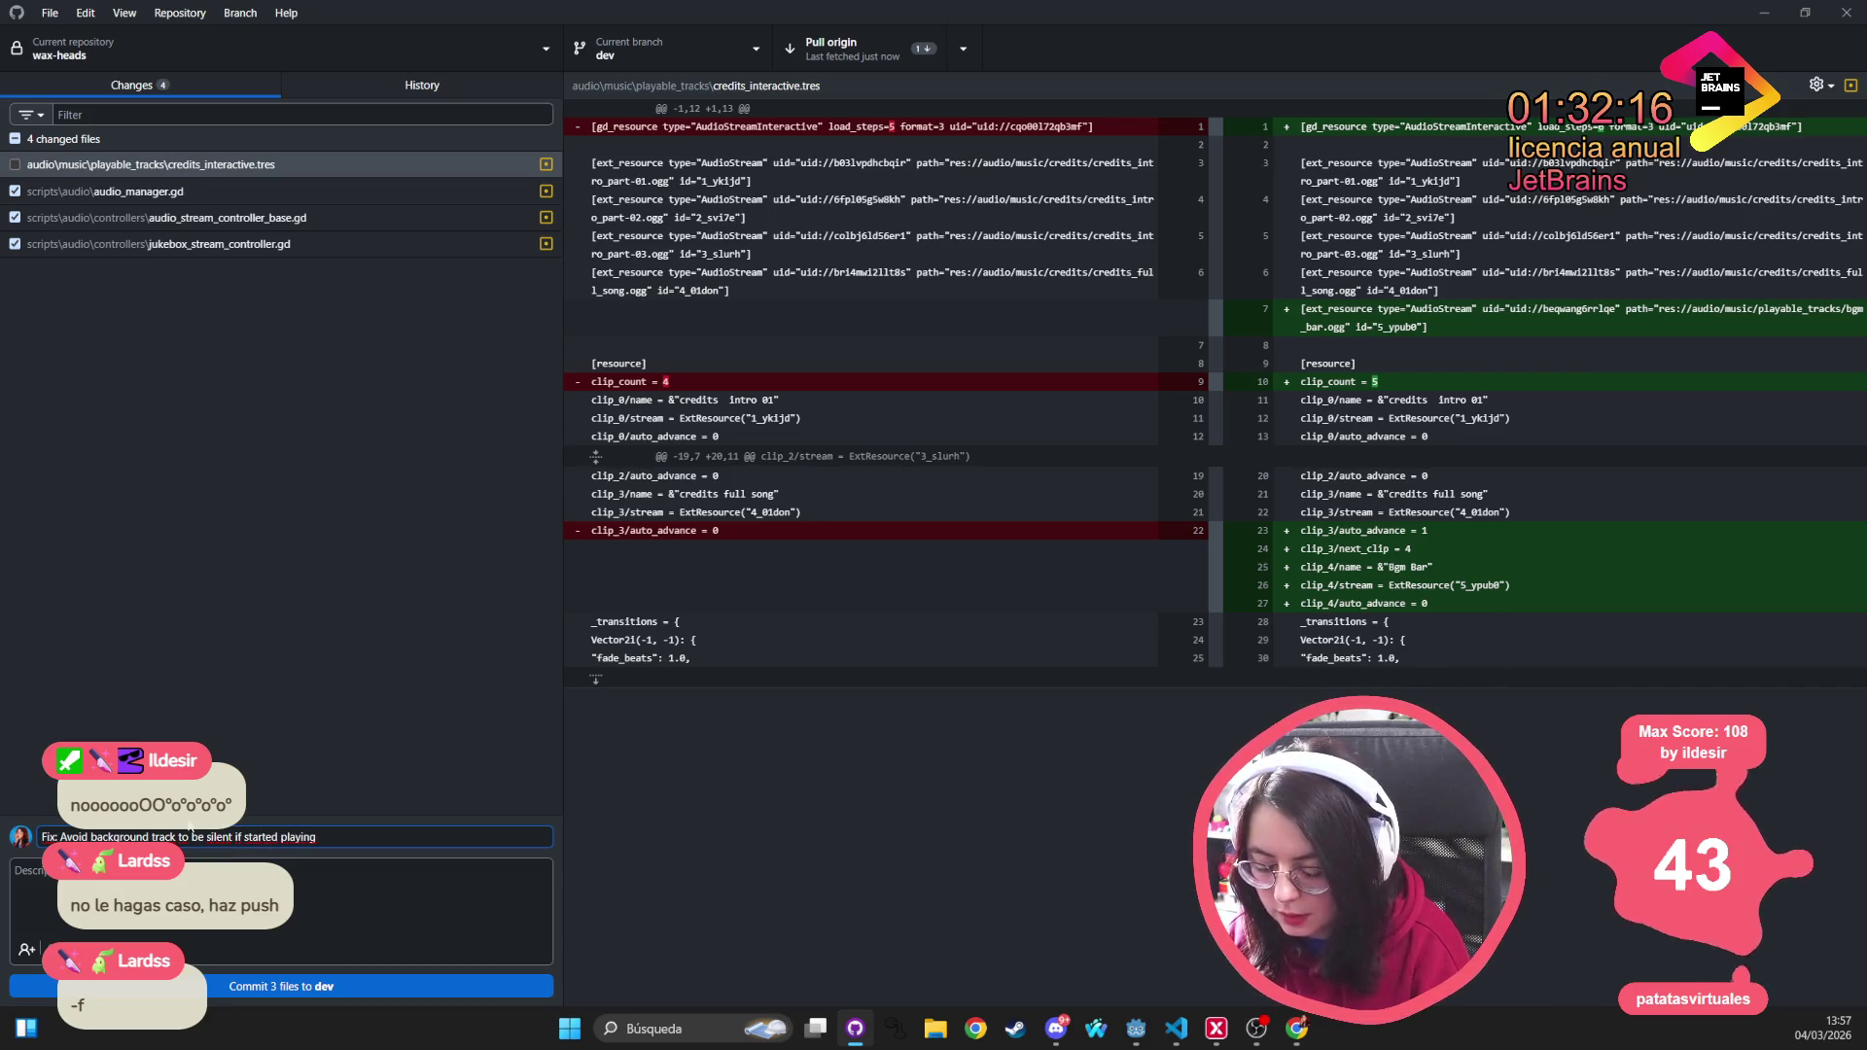
text( when jukebox was in con)
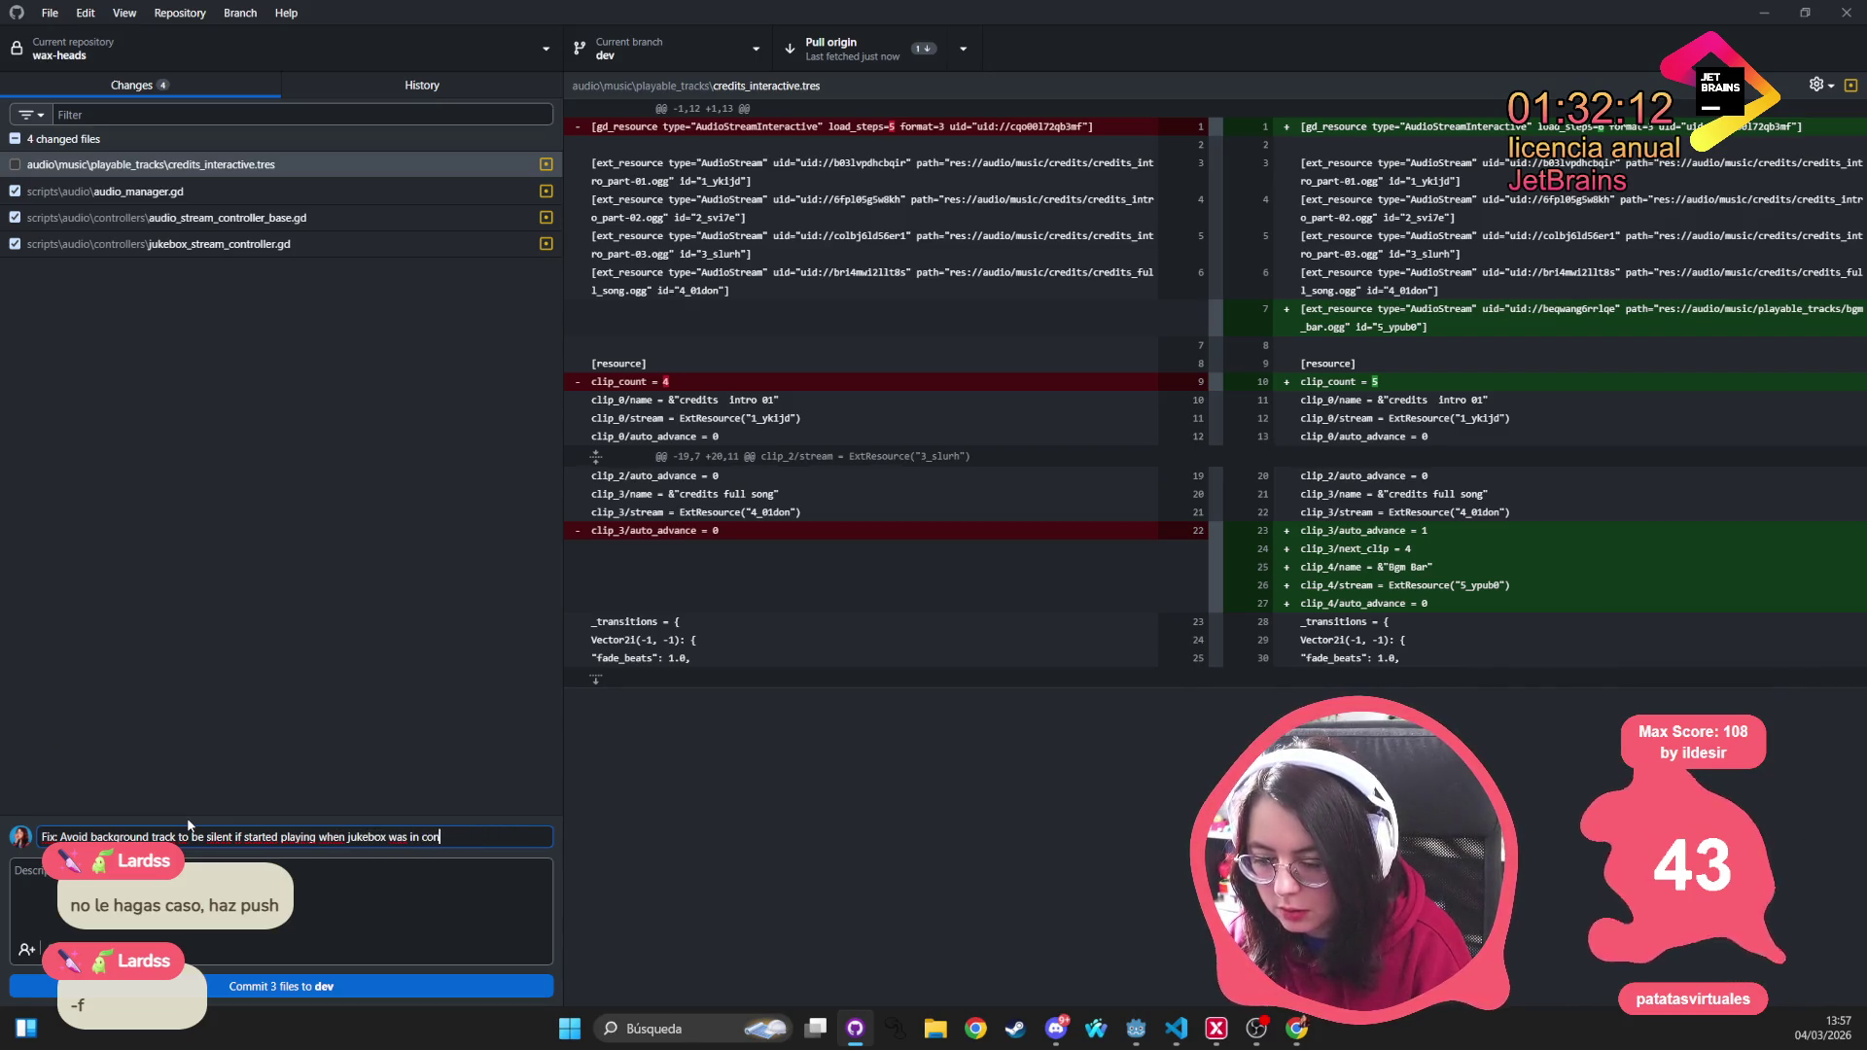
text(trol)
Change 'be' to 'stay' in the summary and pull the latest changes from origin
double_click(195, 838)
text(stay)
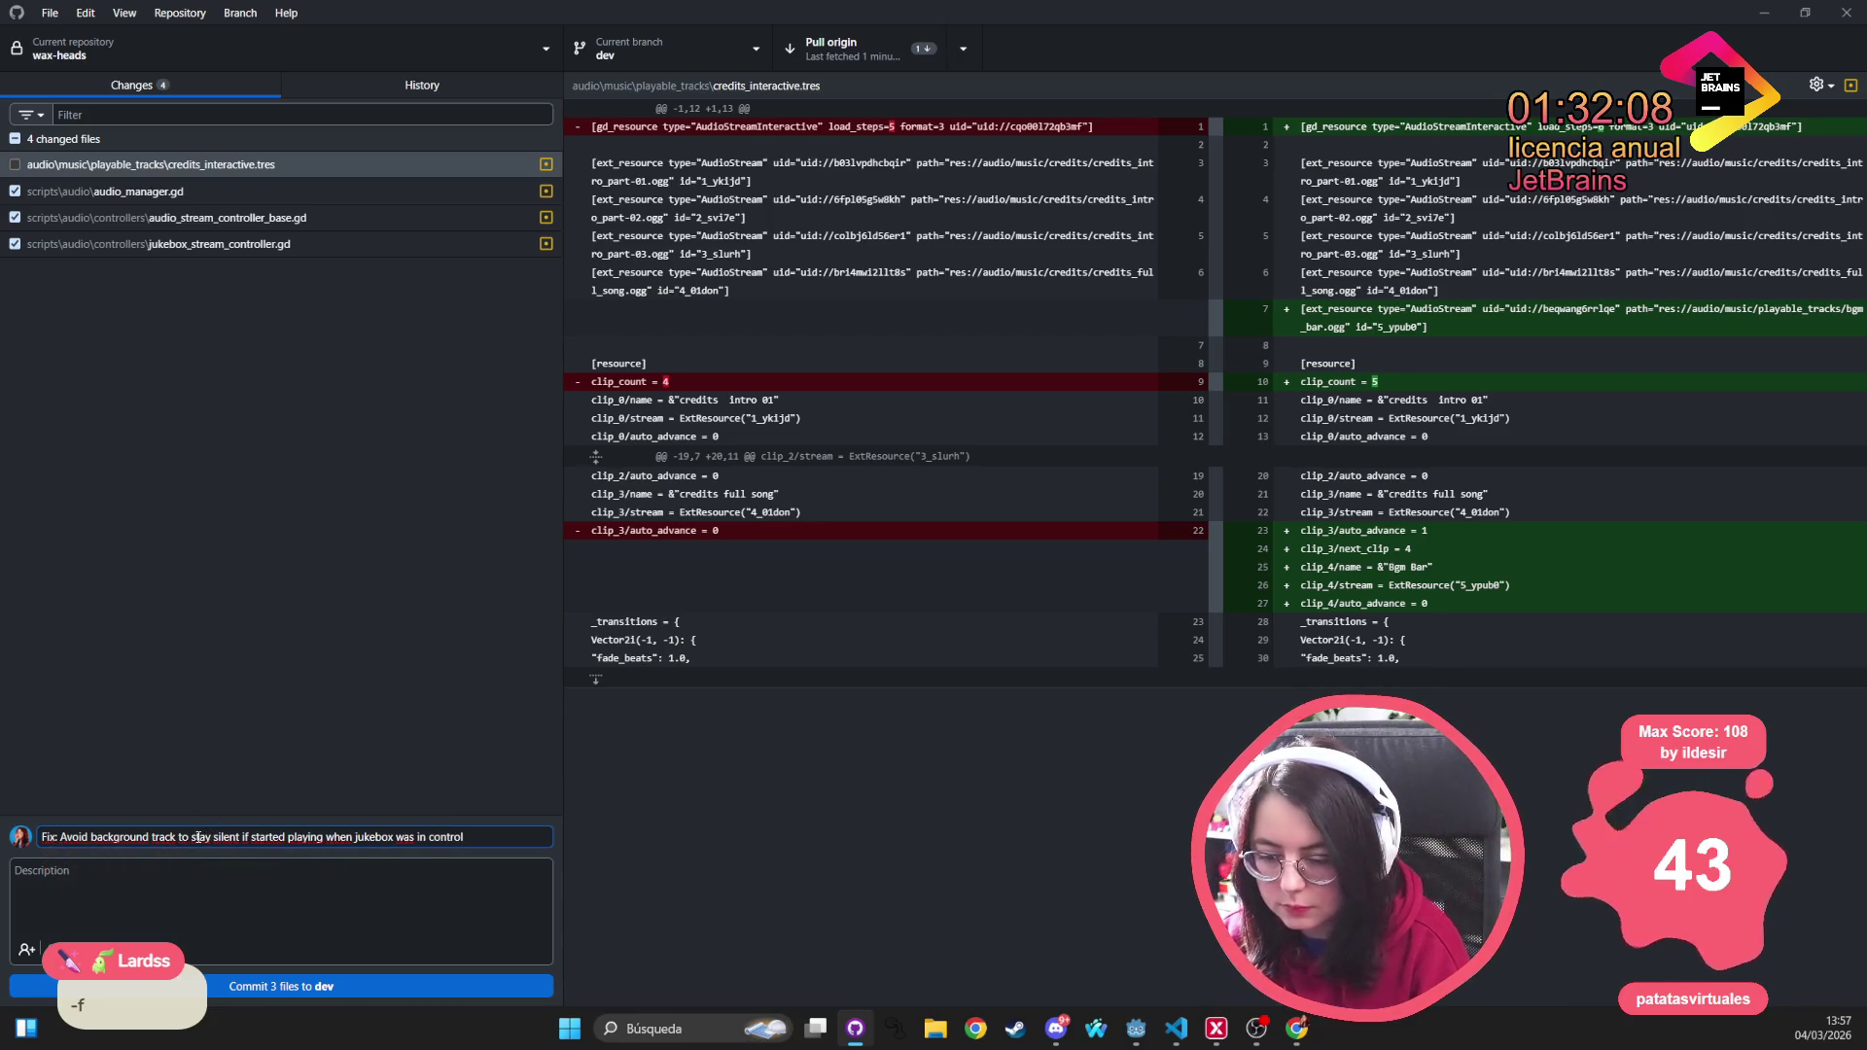
click(422, 991)
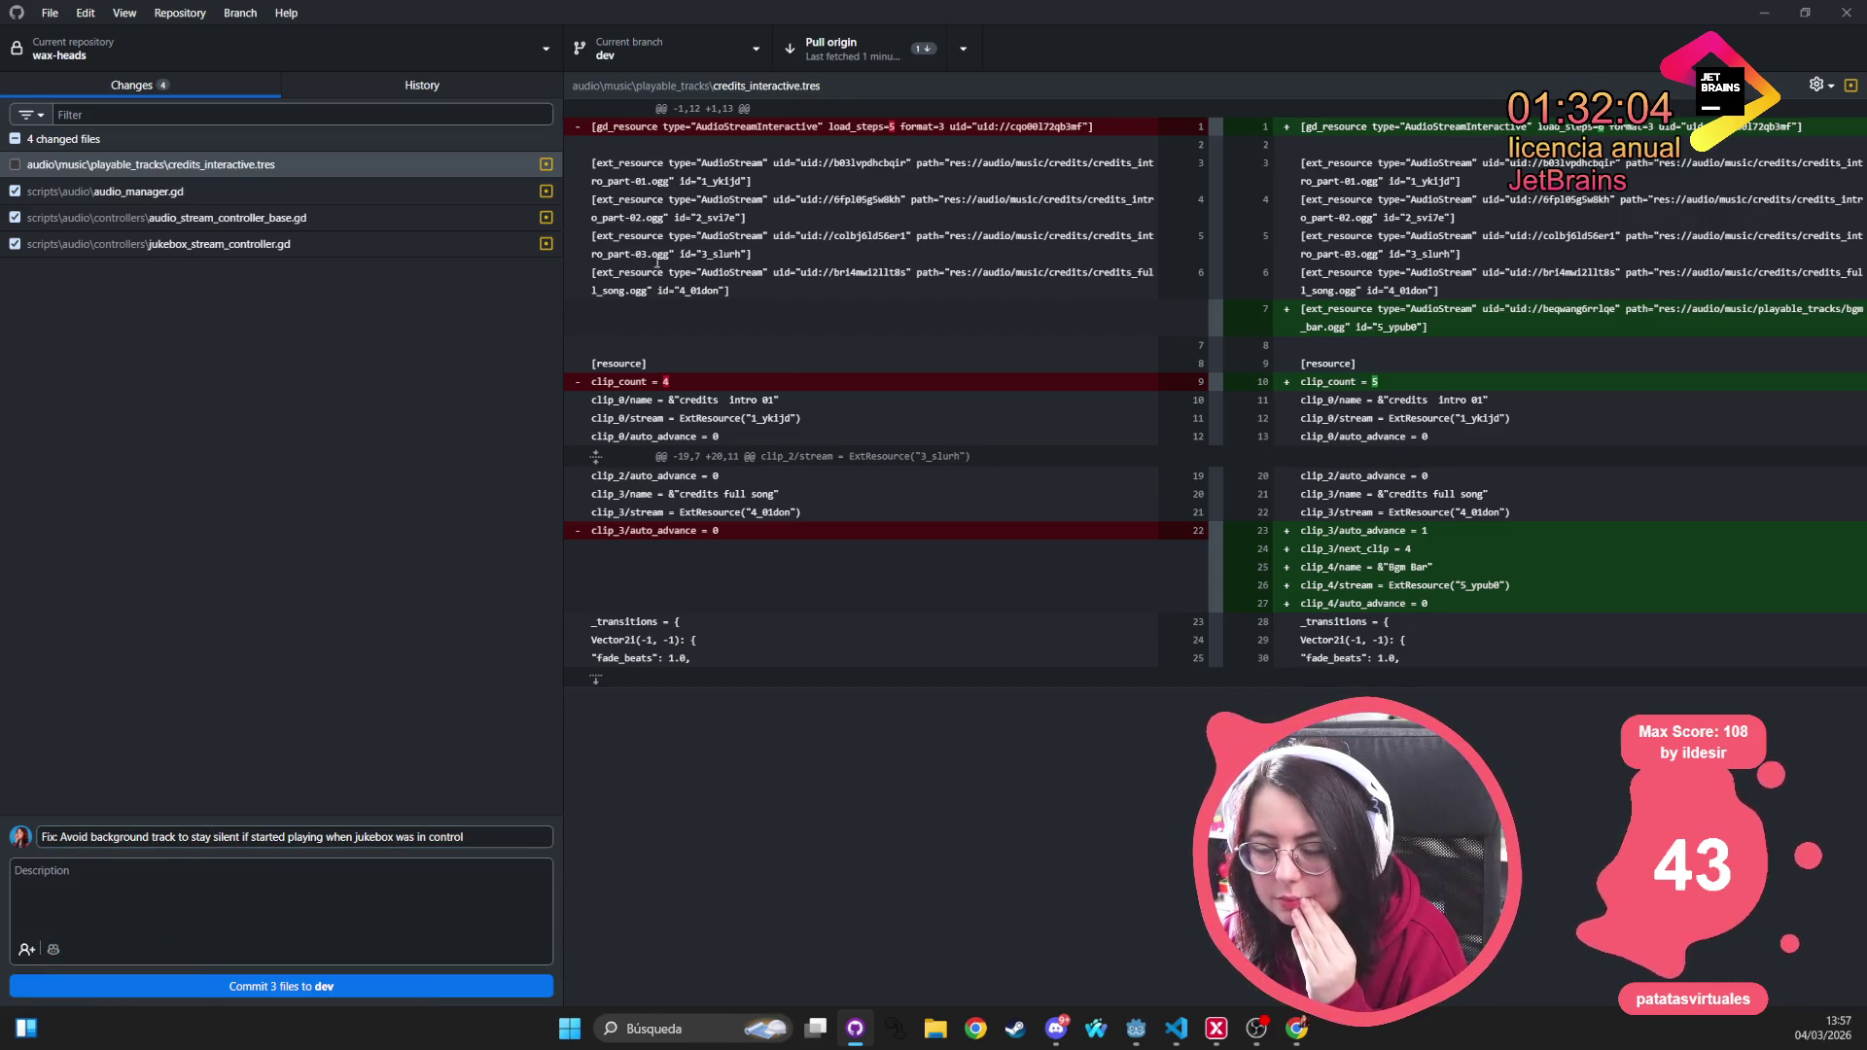
click(853, 59)
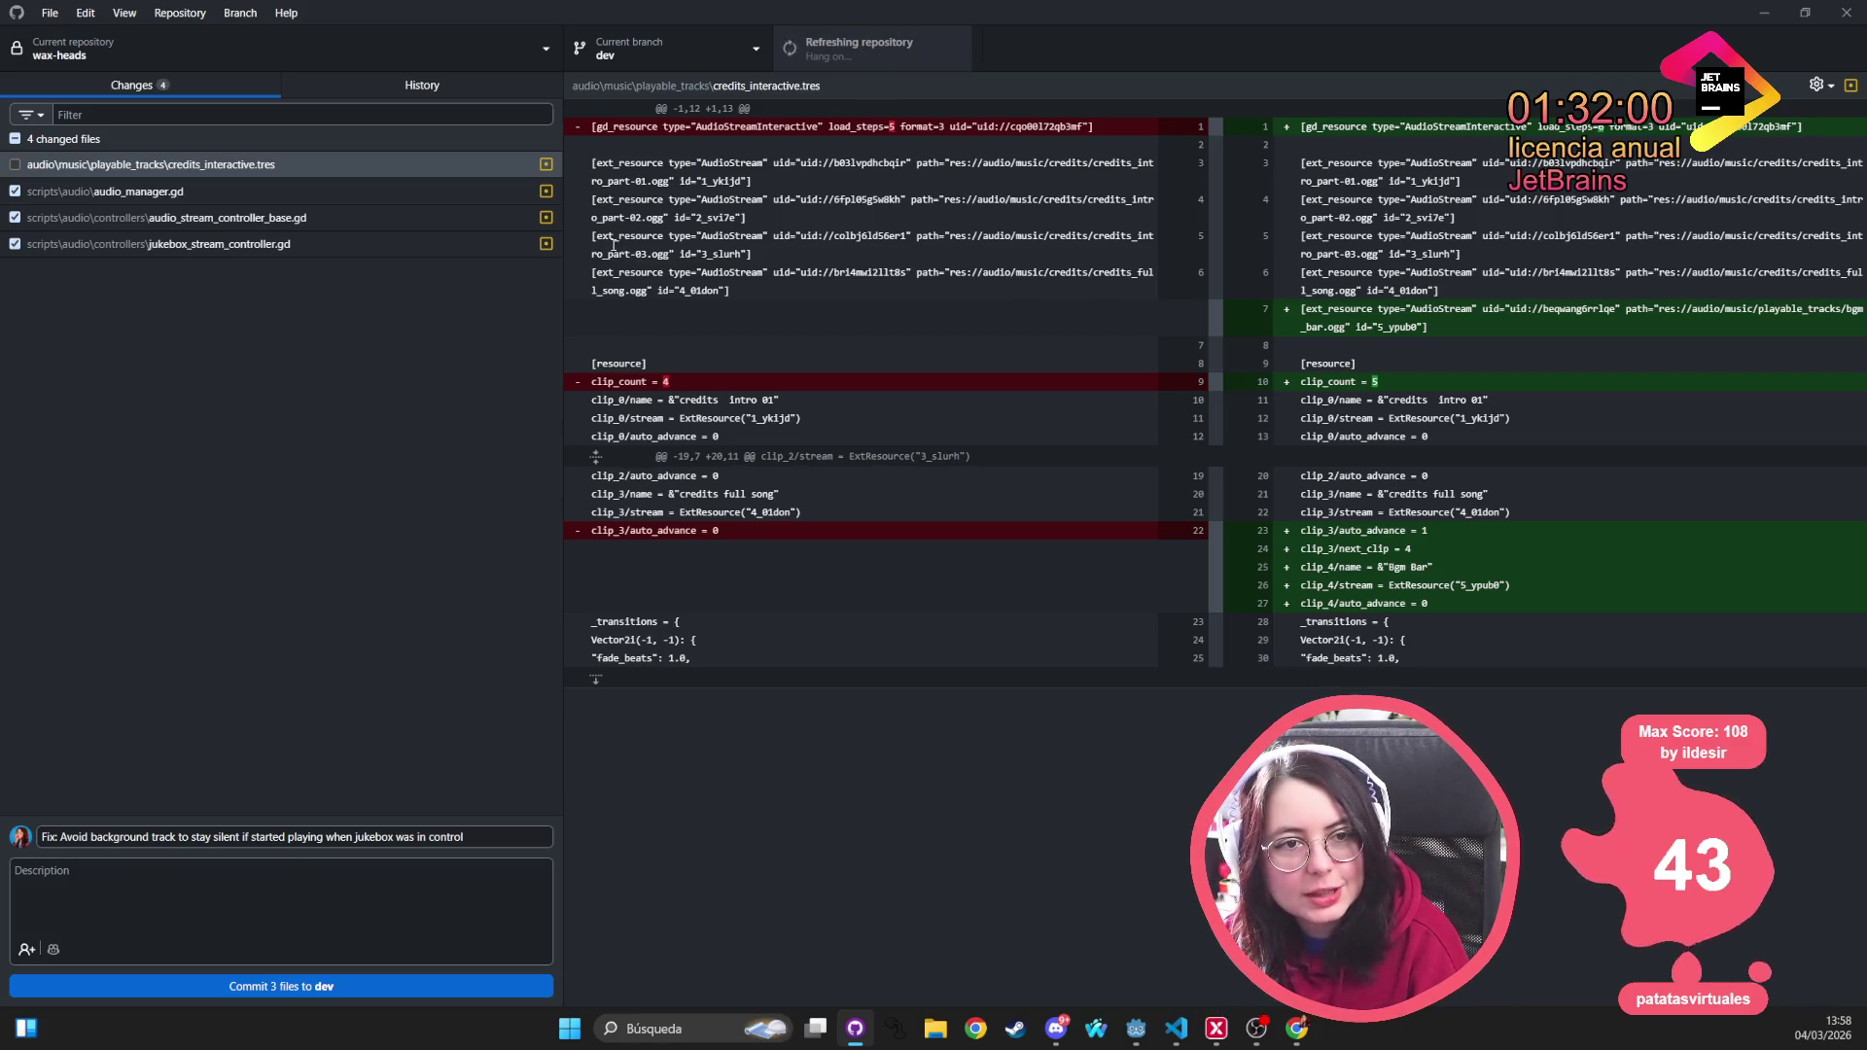
Browse the commit history, bringing up and dismissing the latest commit's actions menu
click(384, 88)
click(185, 166)
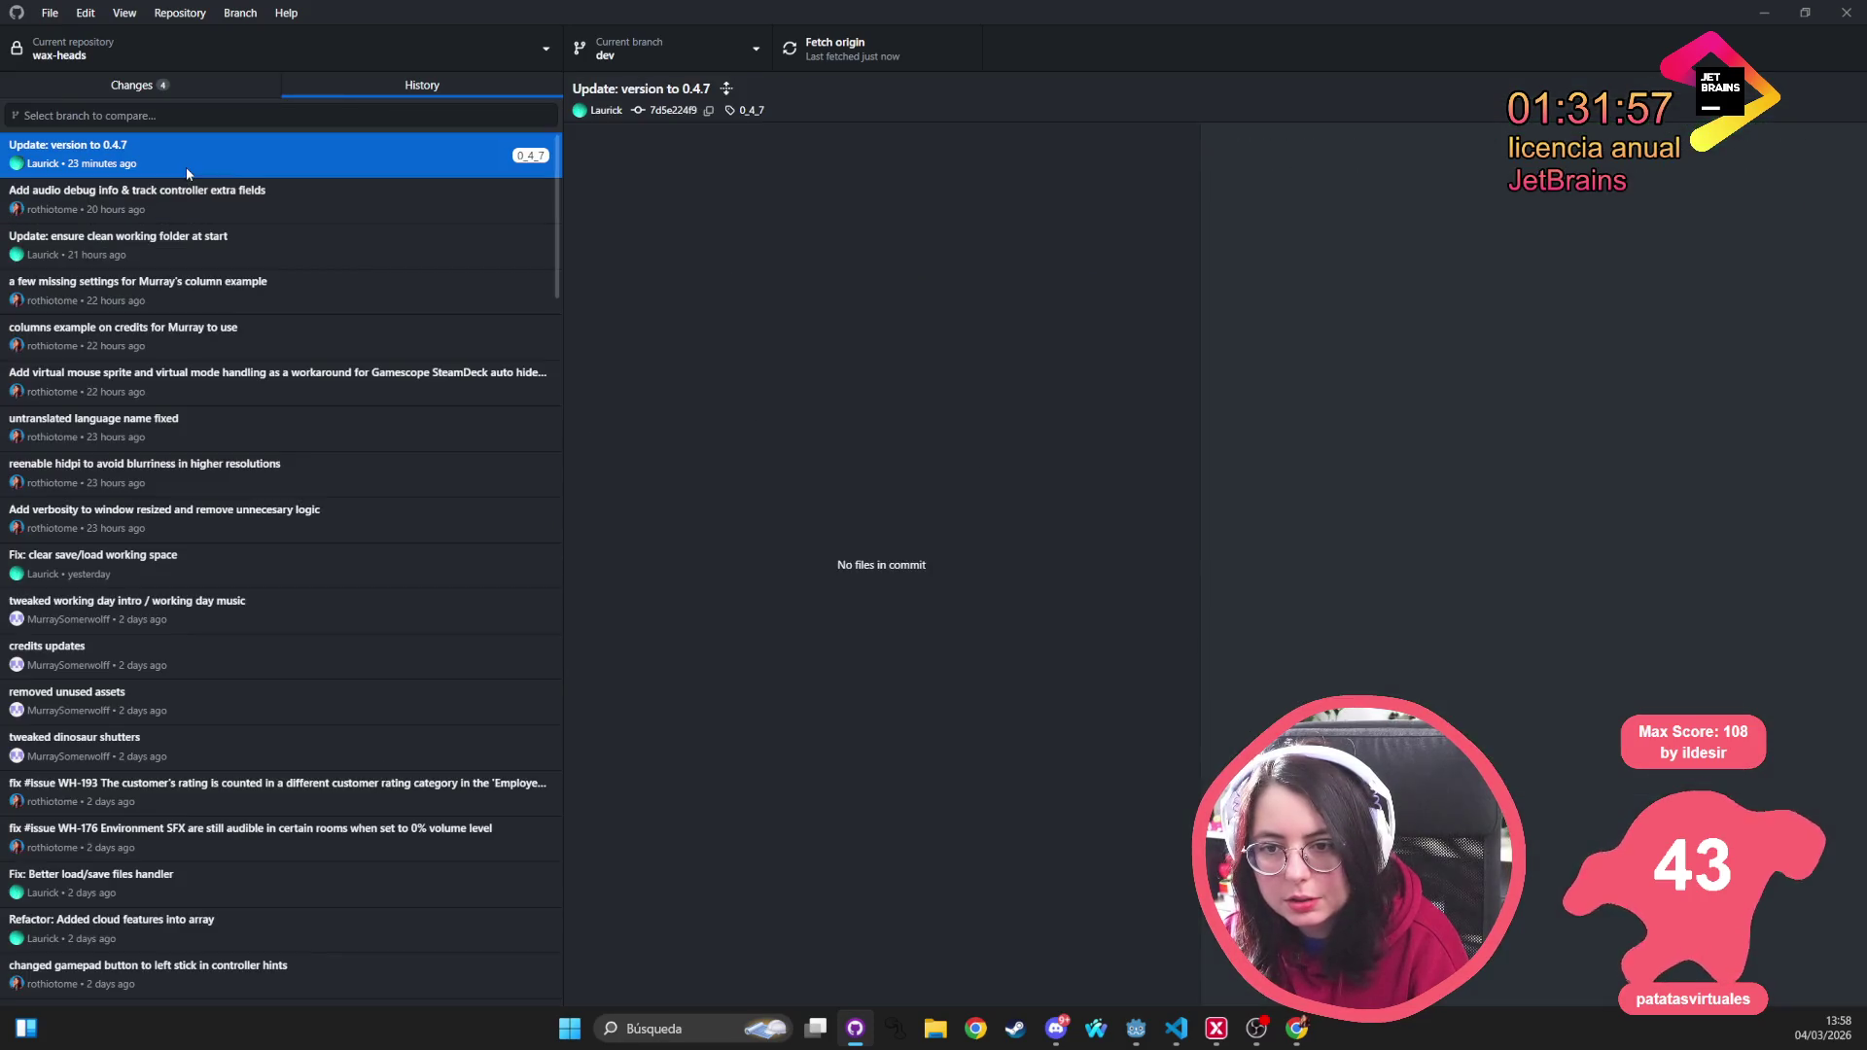
click(118, 86)
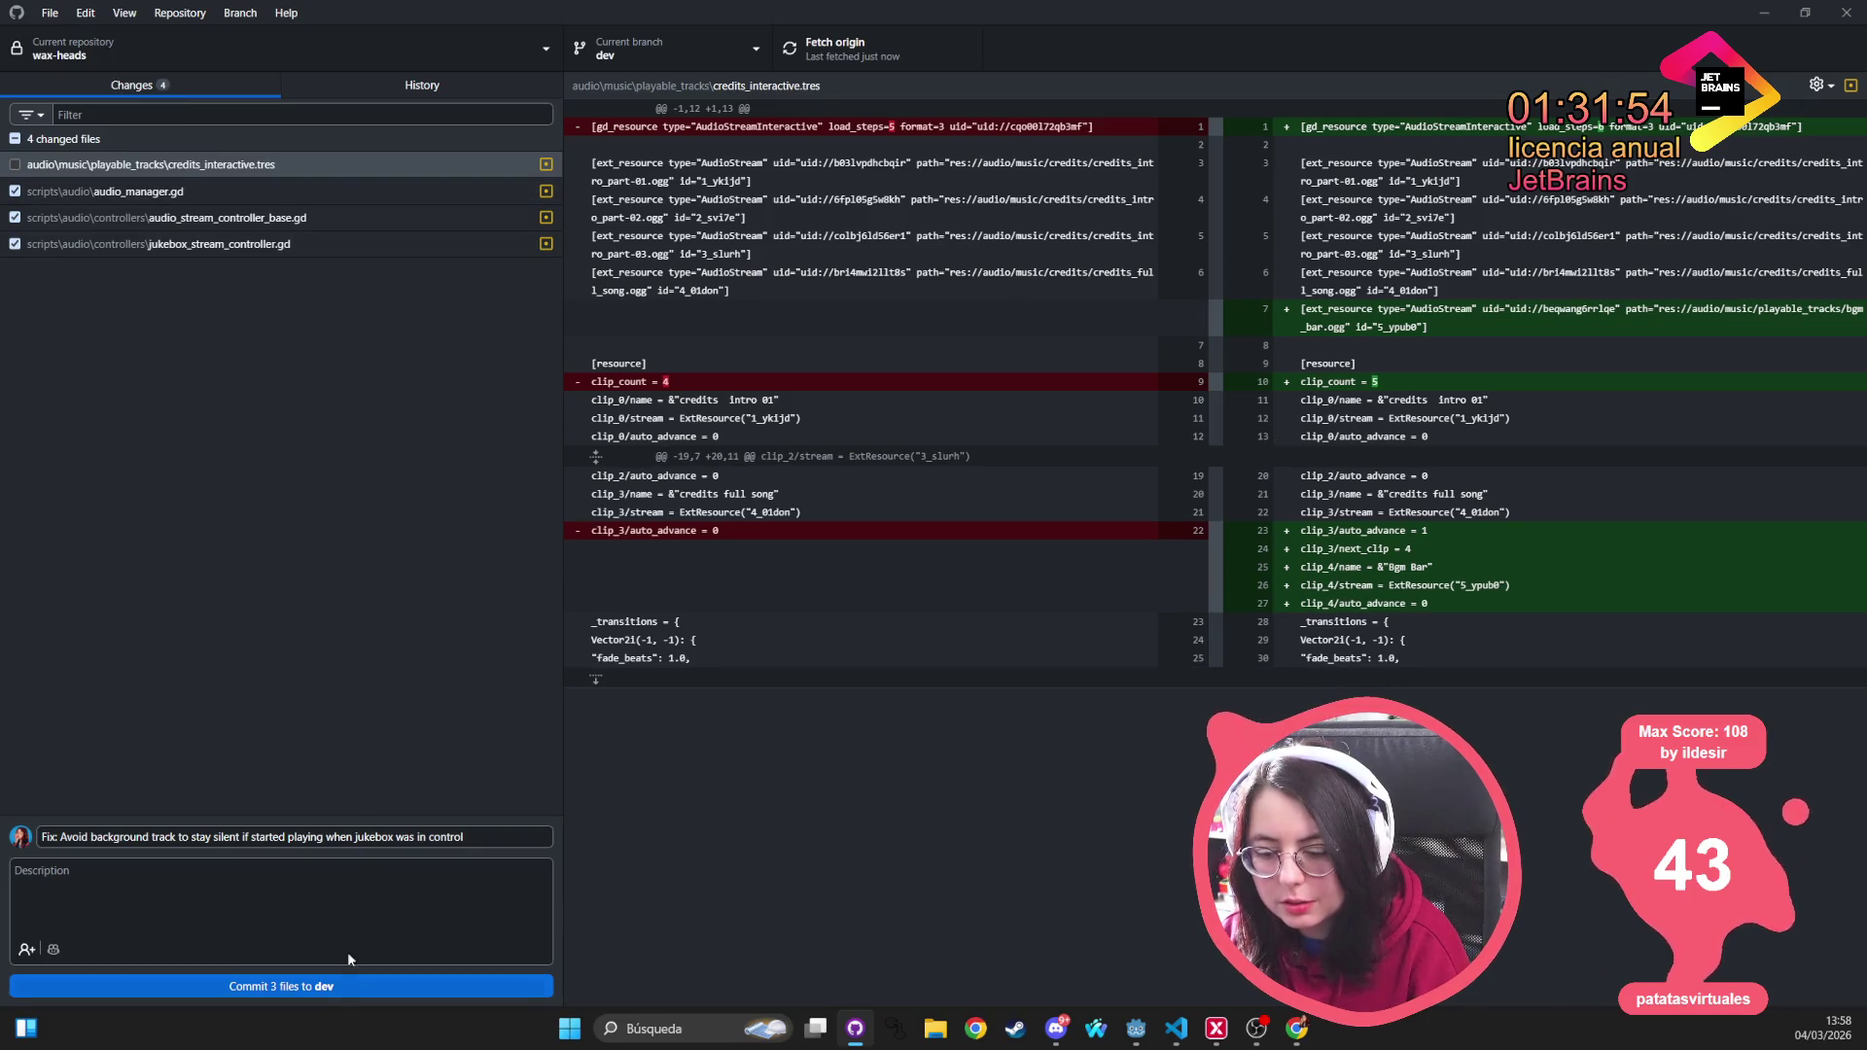
click(352, 76)
right_click(486, 148)
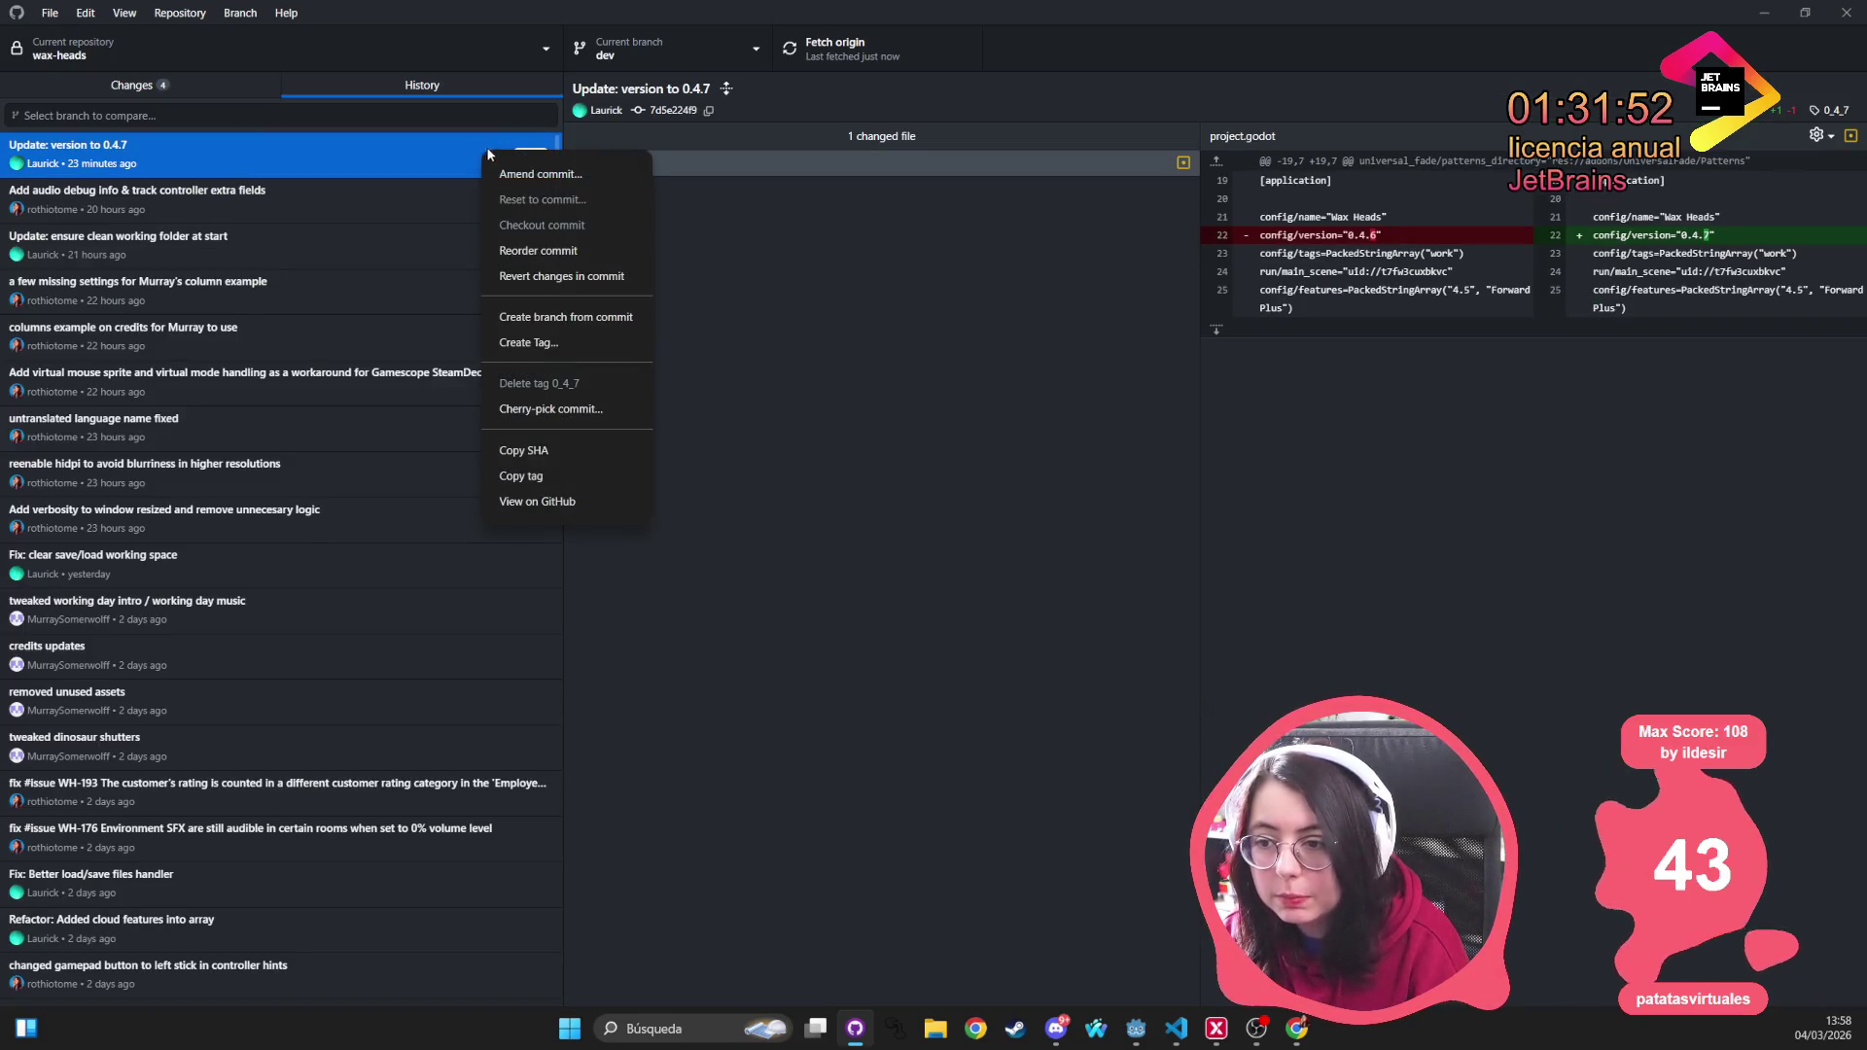
click(268, 166)
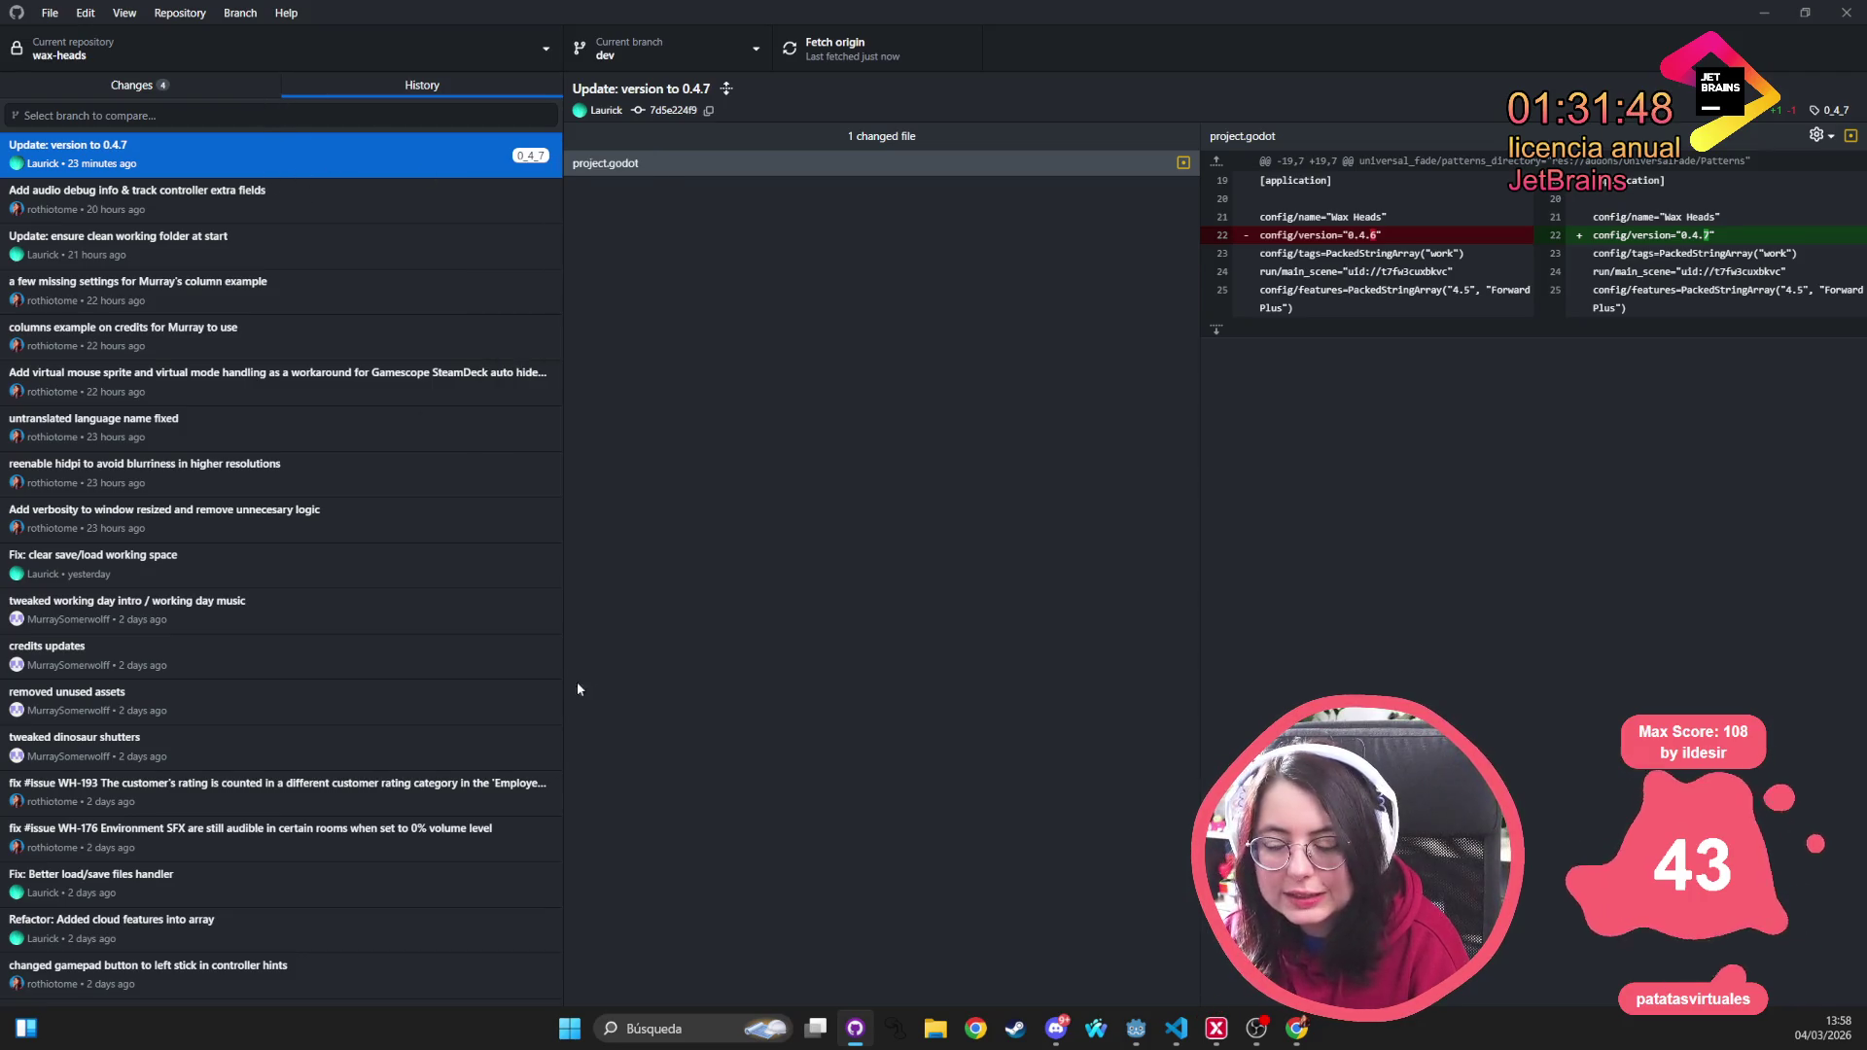
scroll(417, 673, down, 20)
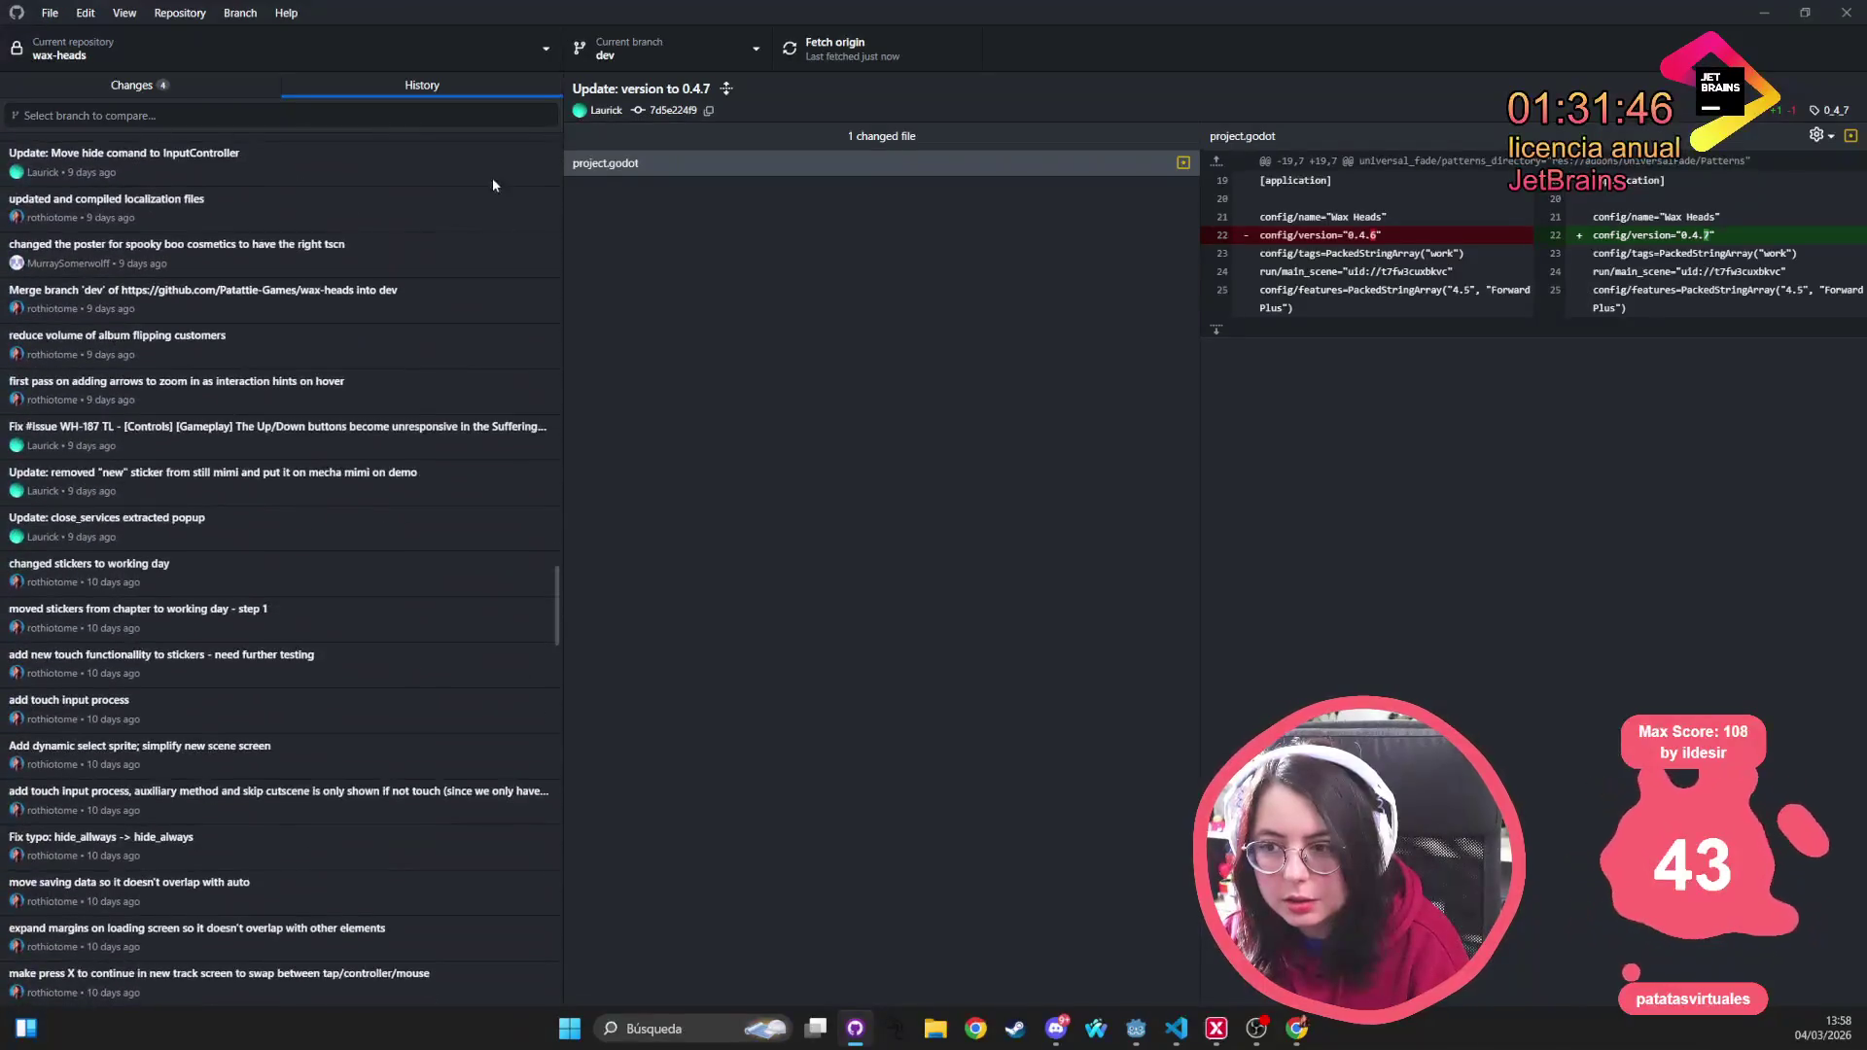
scroll(493, 313, up, 10)
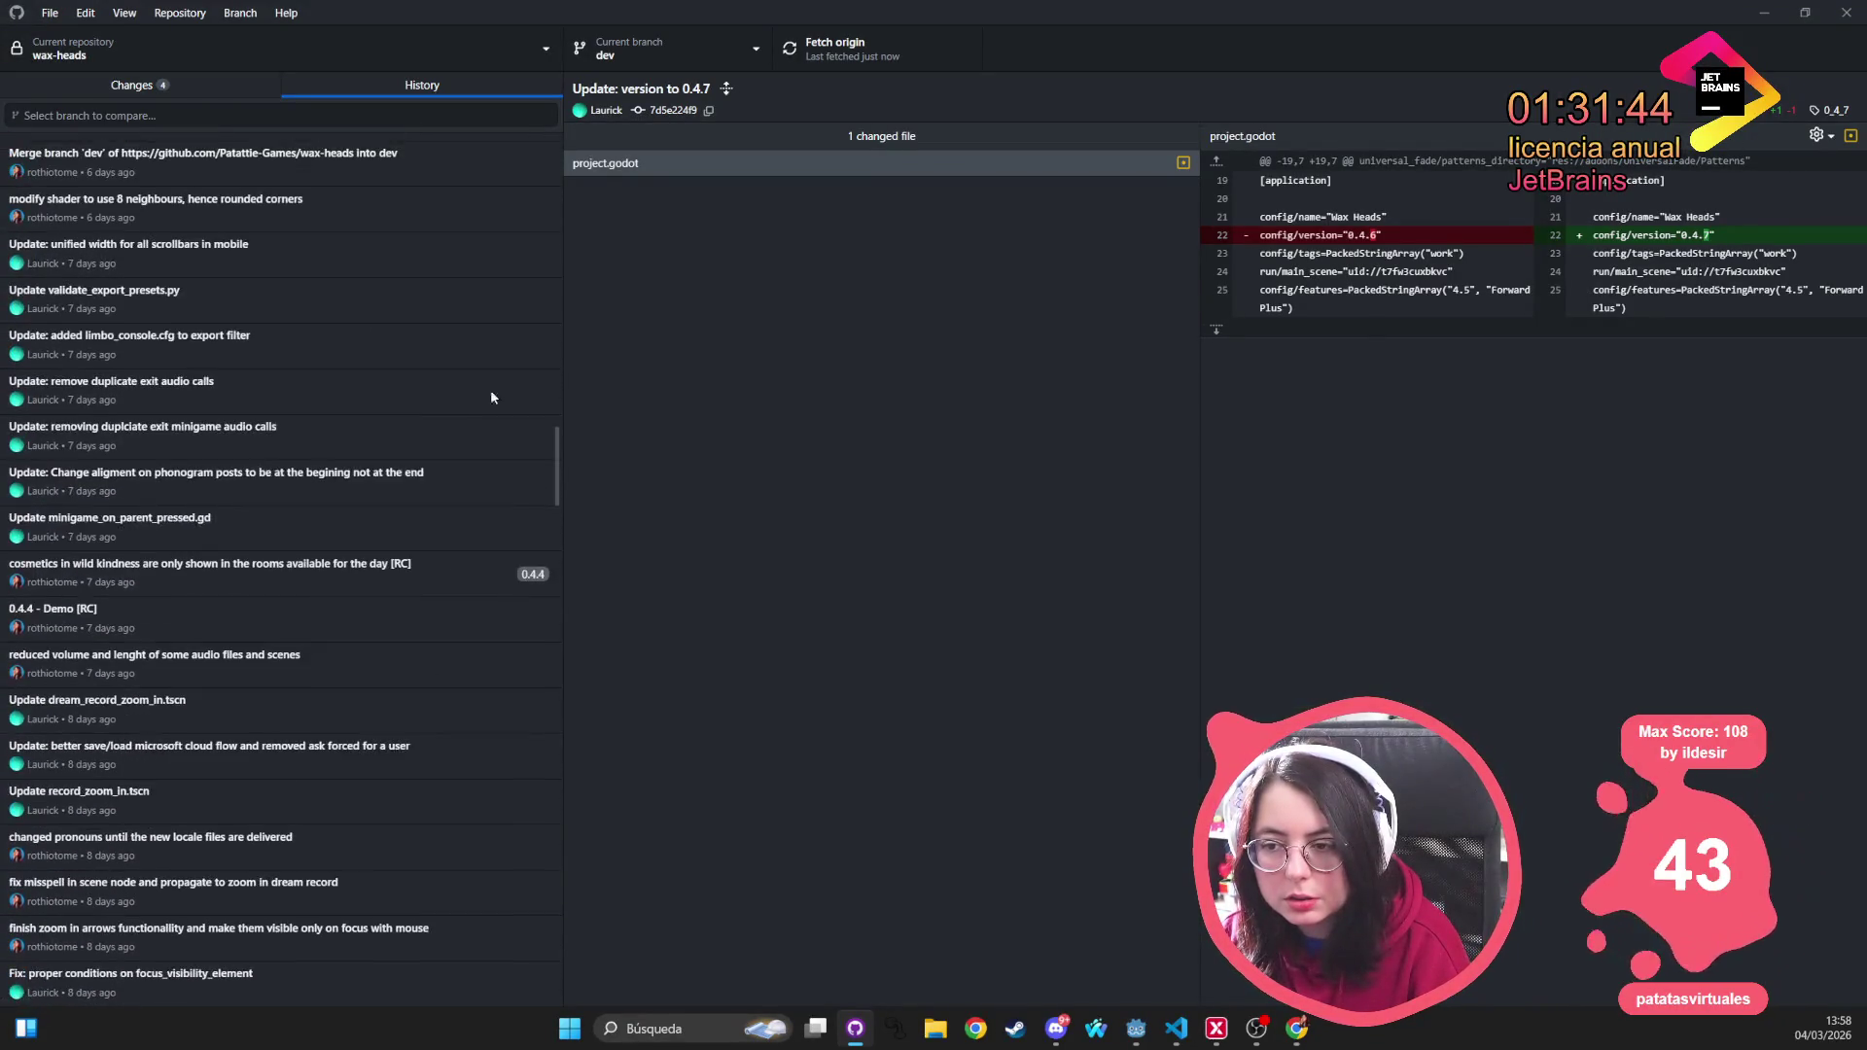
scroll(453, 567, up, 10)
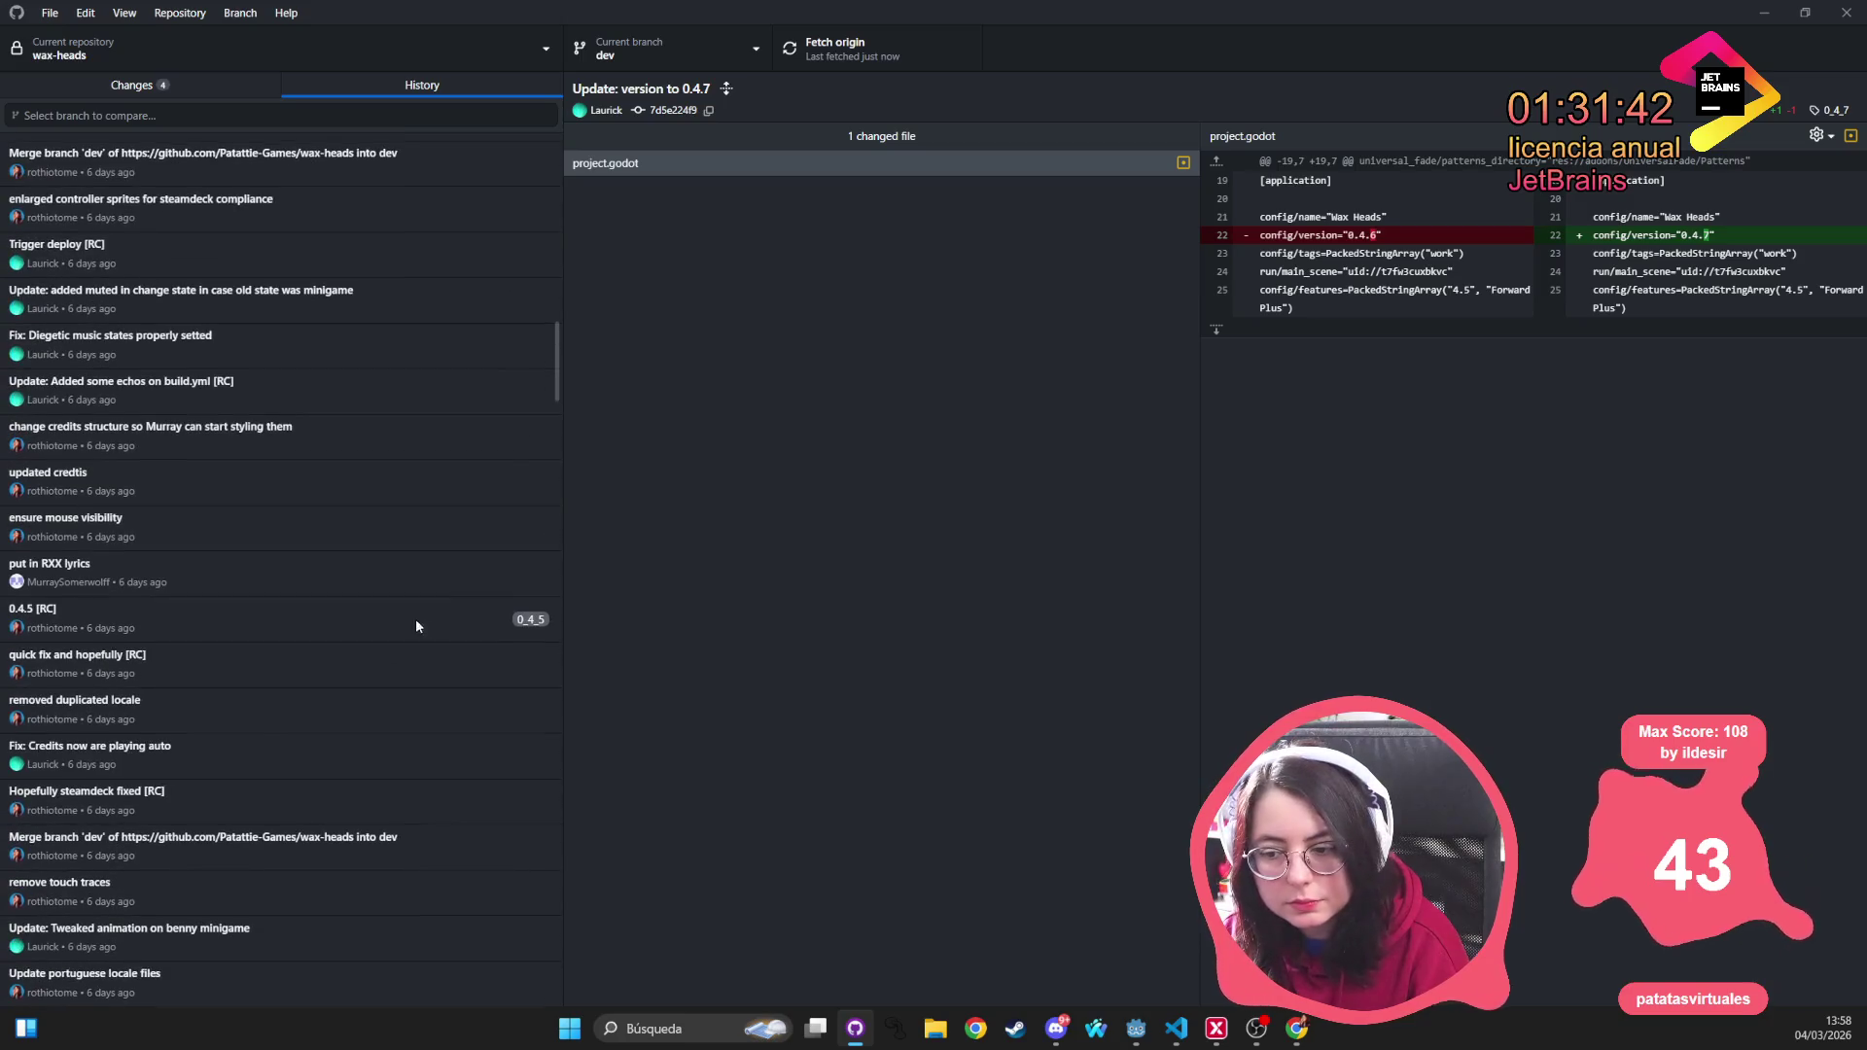
scroll(469, 597, up, 3)
scroll(468, 597, down, 3)
Inspect the 0.4.5 [RC] commit's changes
click(301, 617)
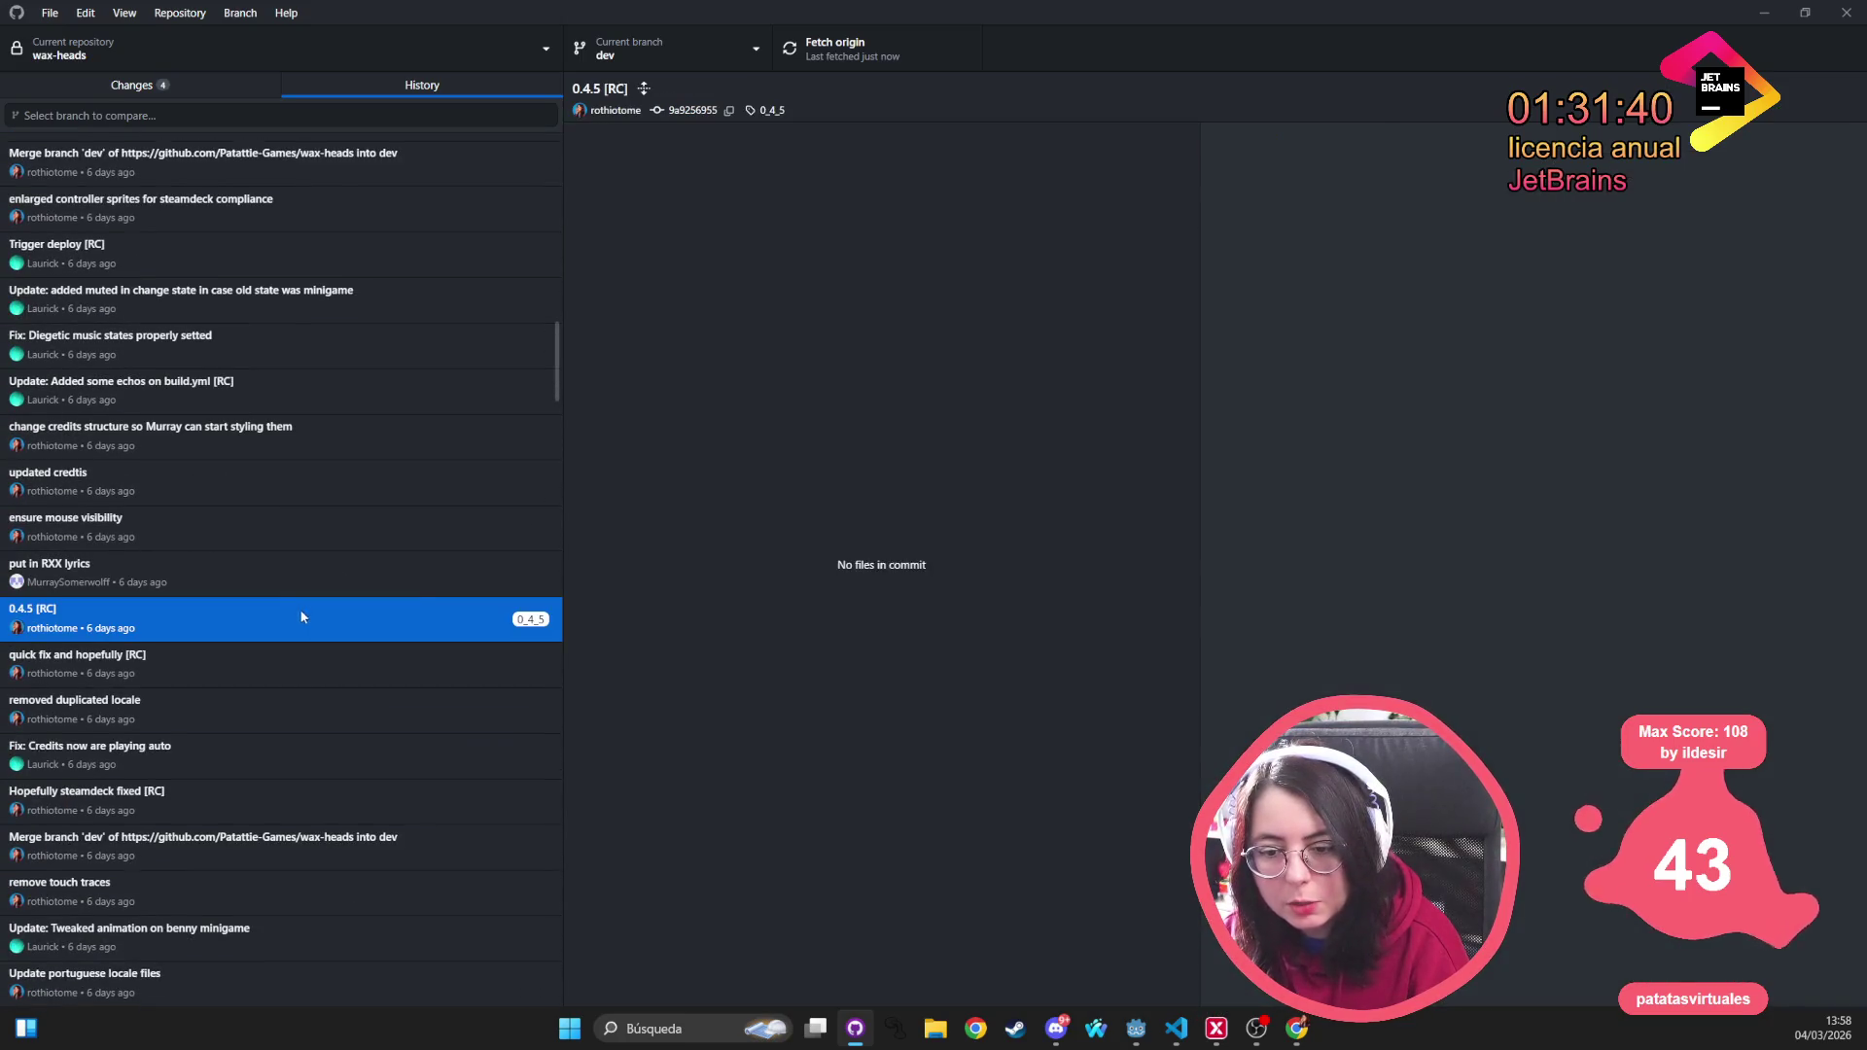
scroll(476, 601, down, 10)
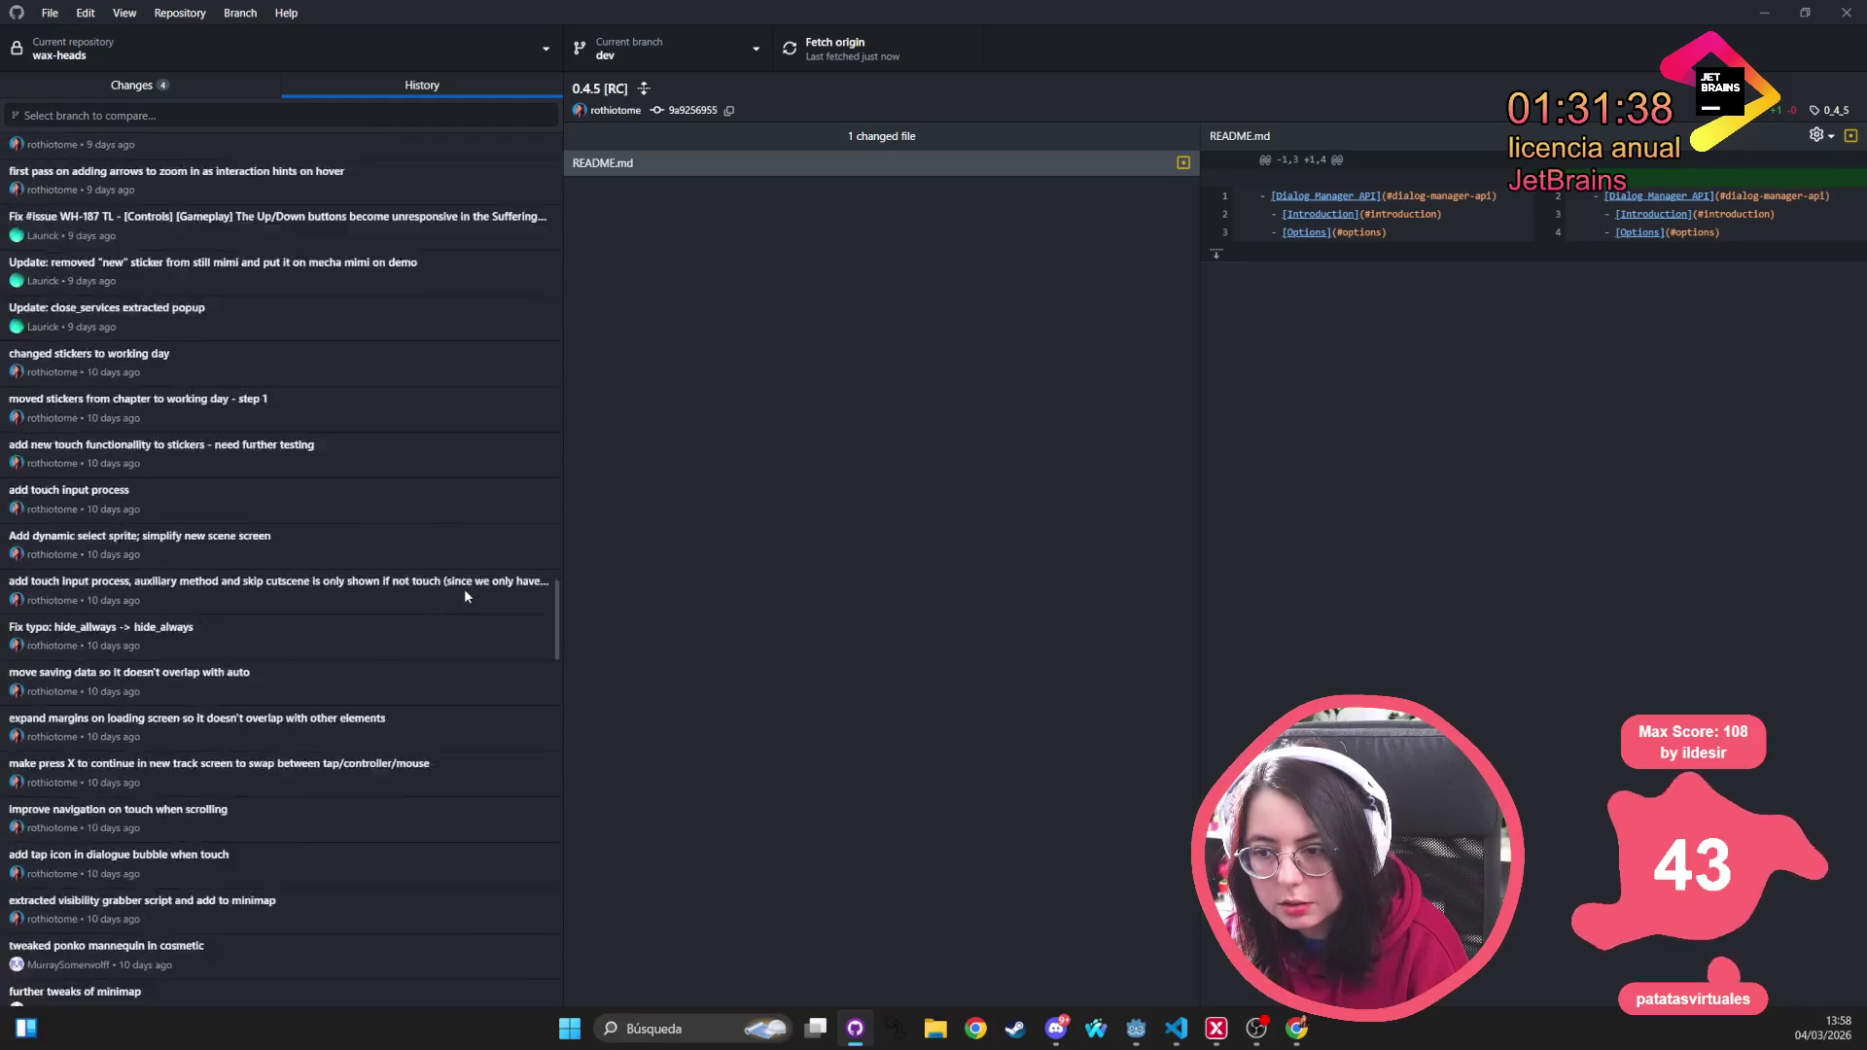
scroll(463, 596, down, 8)
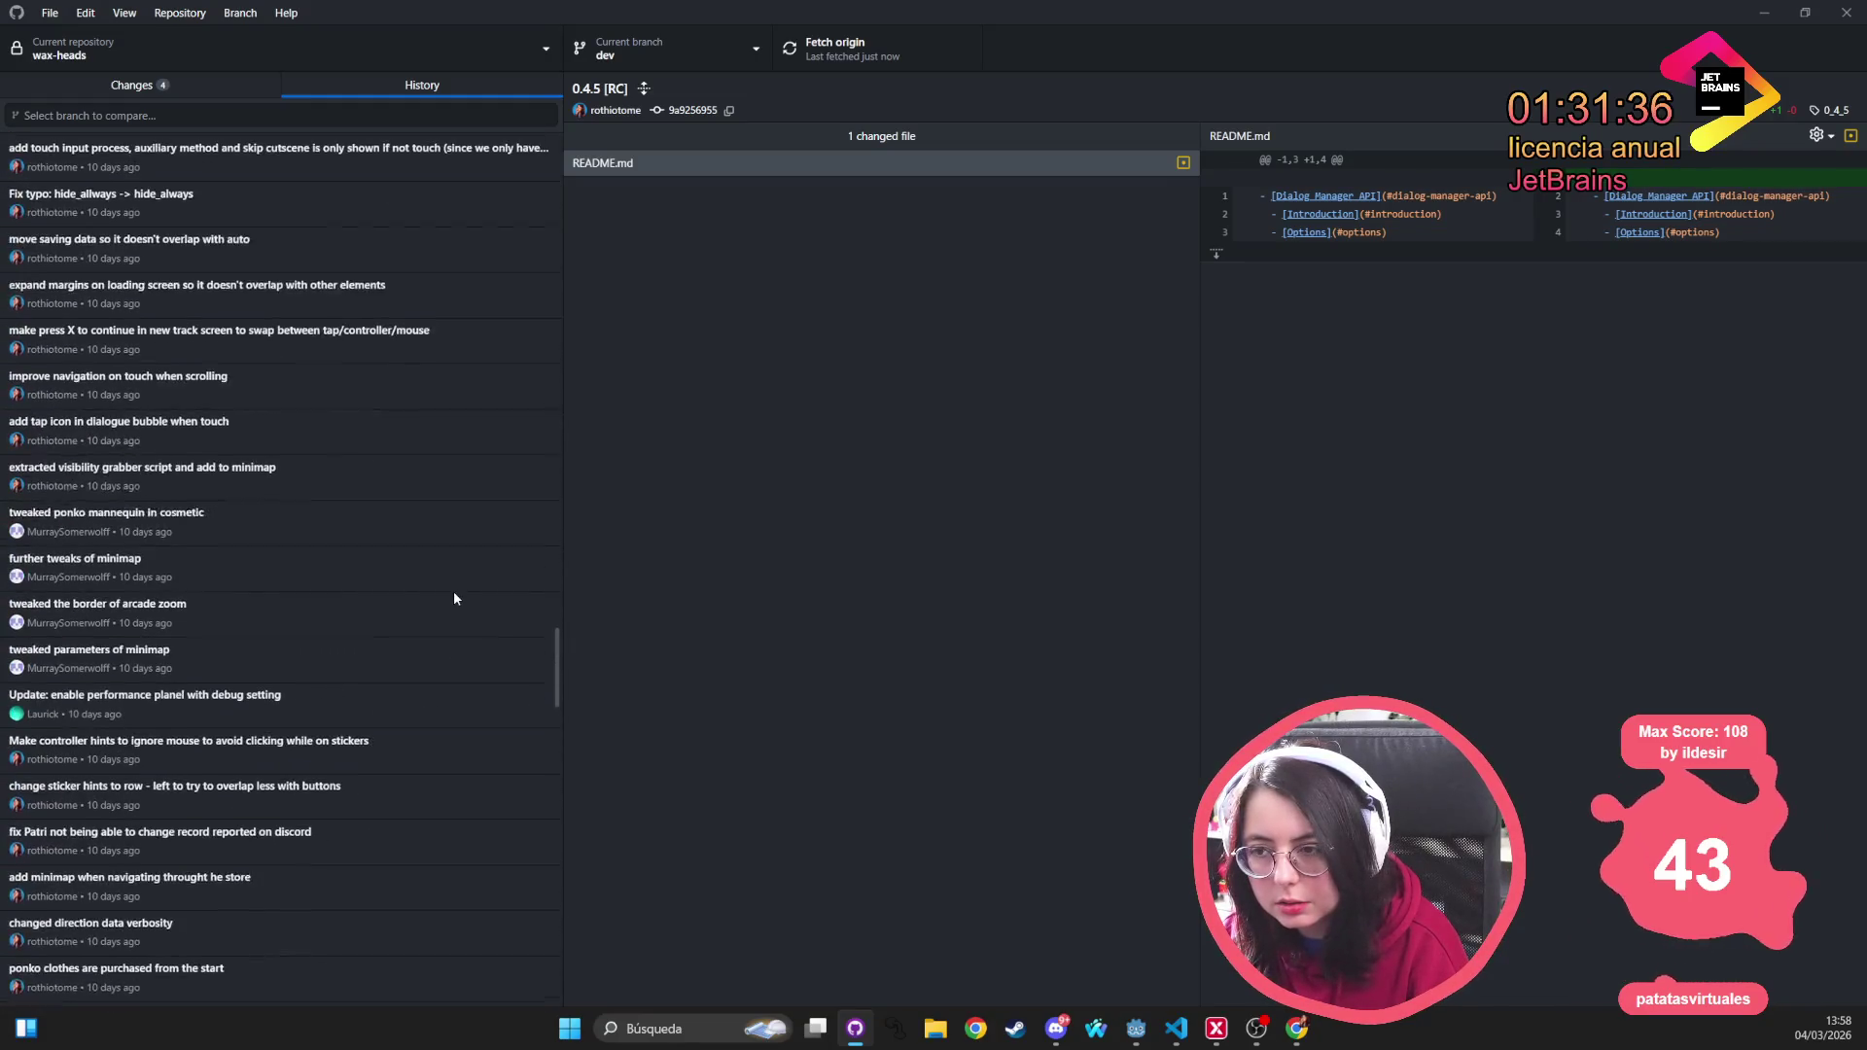
scroll(453, 598, up, 10)
scroll(500, 572, up, 12)
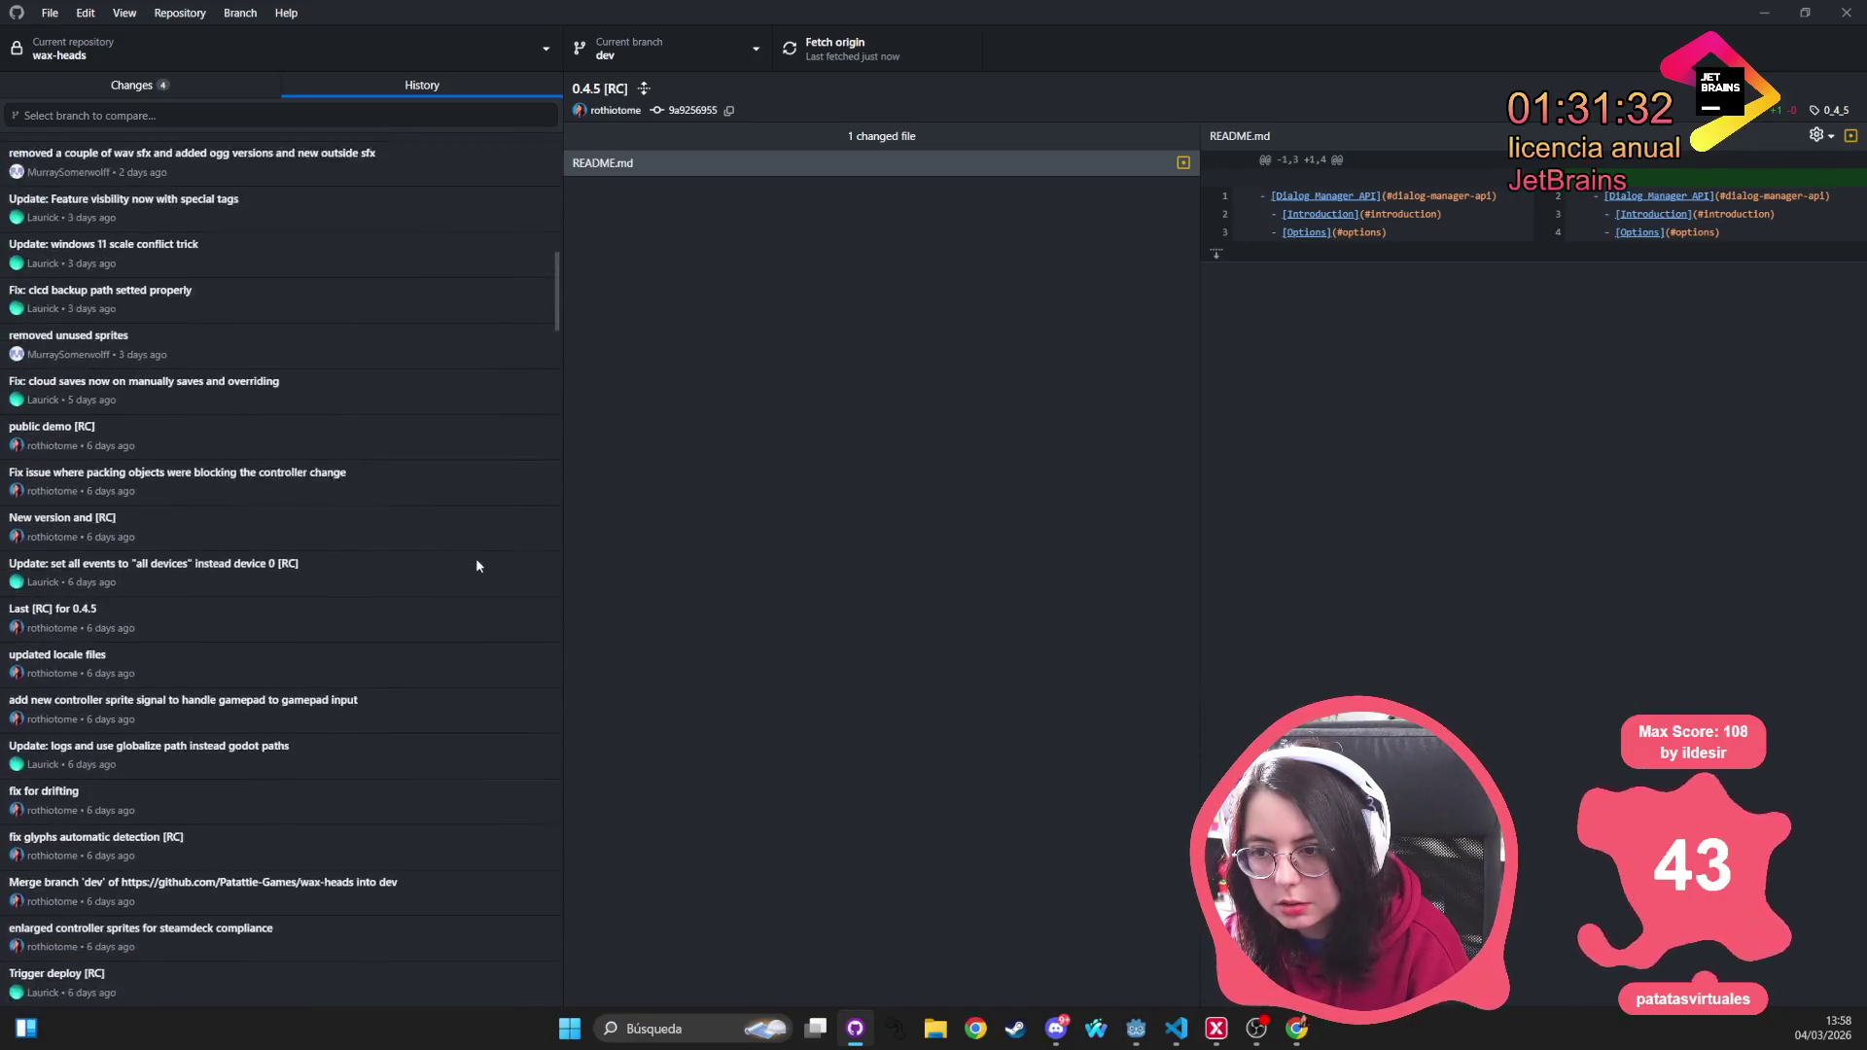
scroll(477, 565, up, 15)
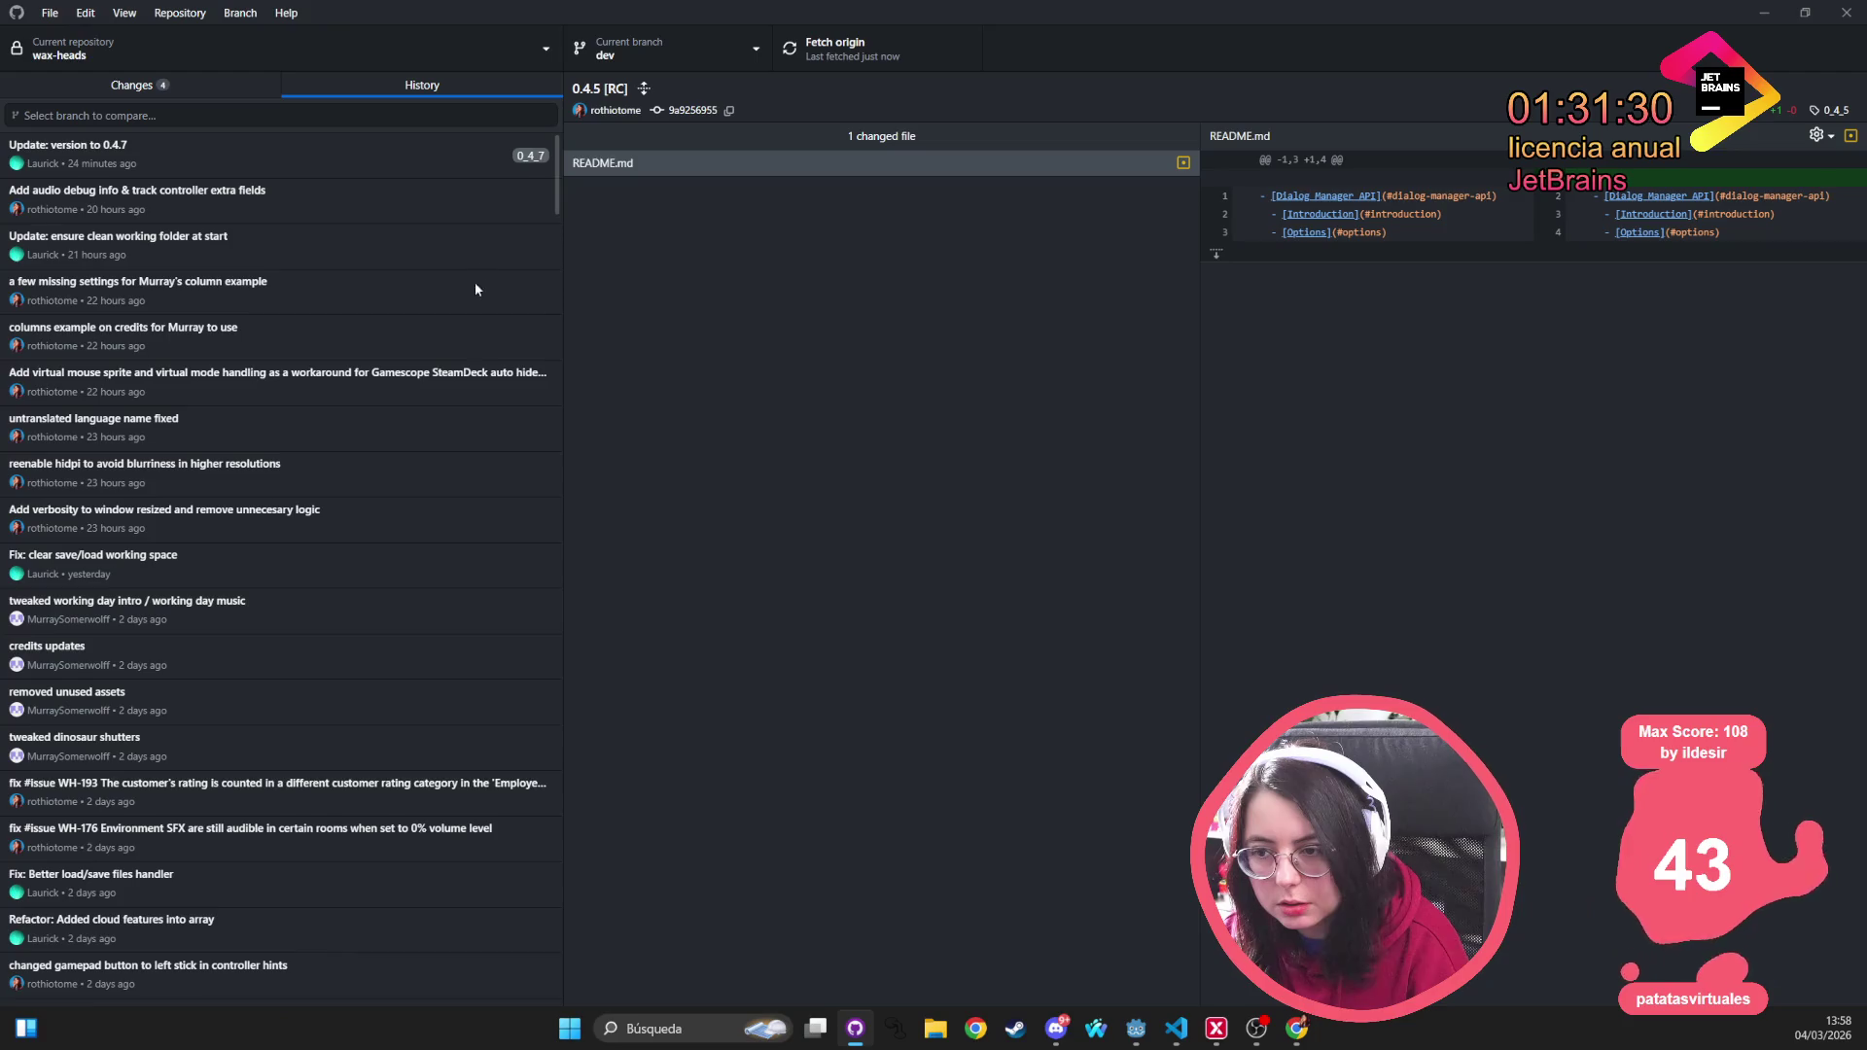
scroll(422, 620, down, 10)
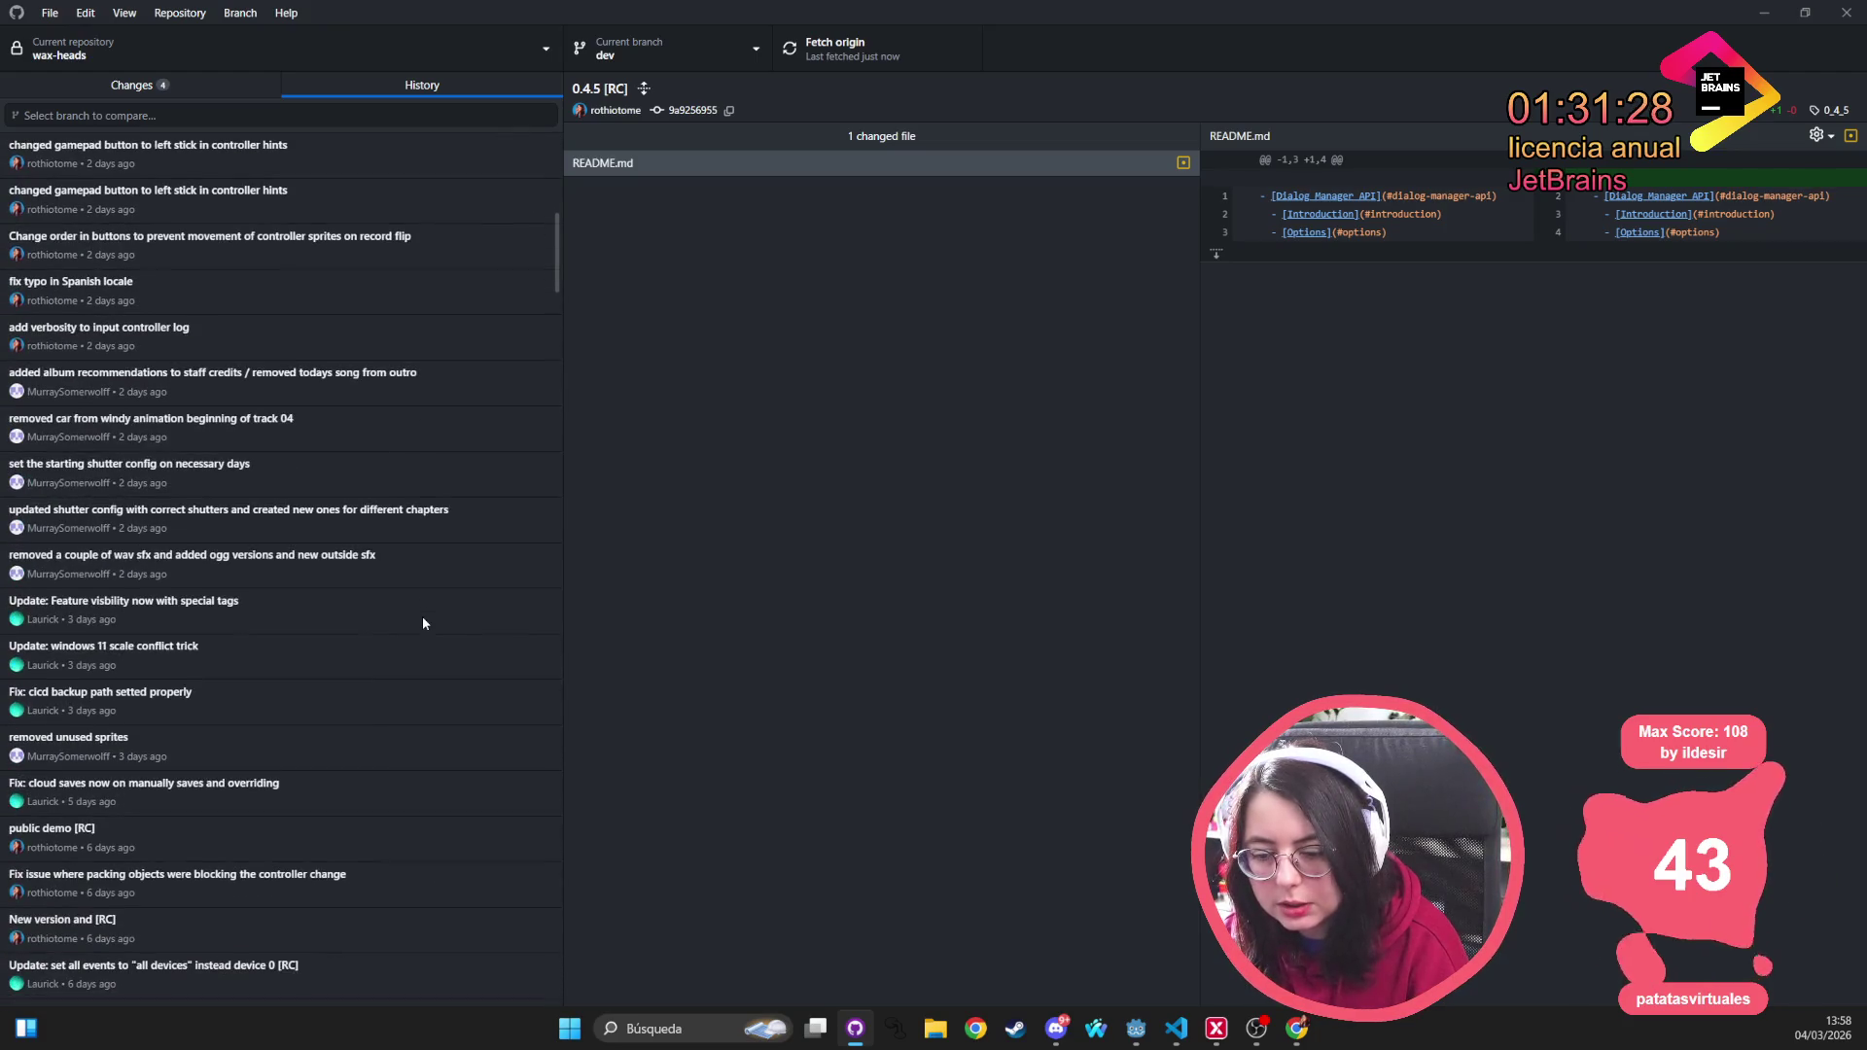
scroll(422, 613, down, 5)
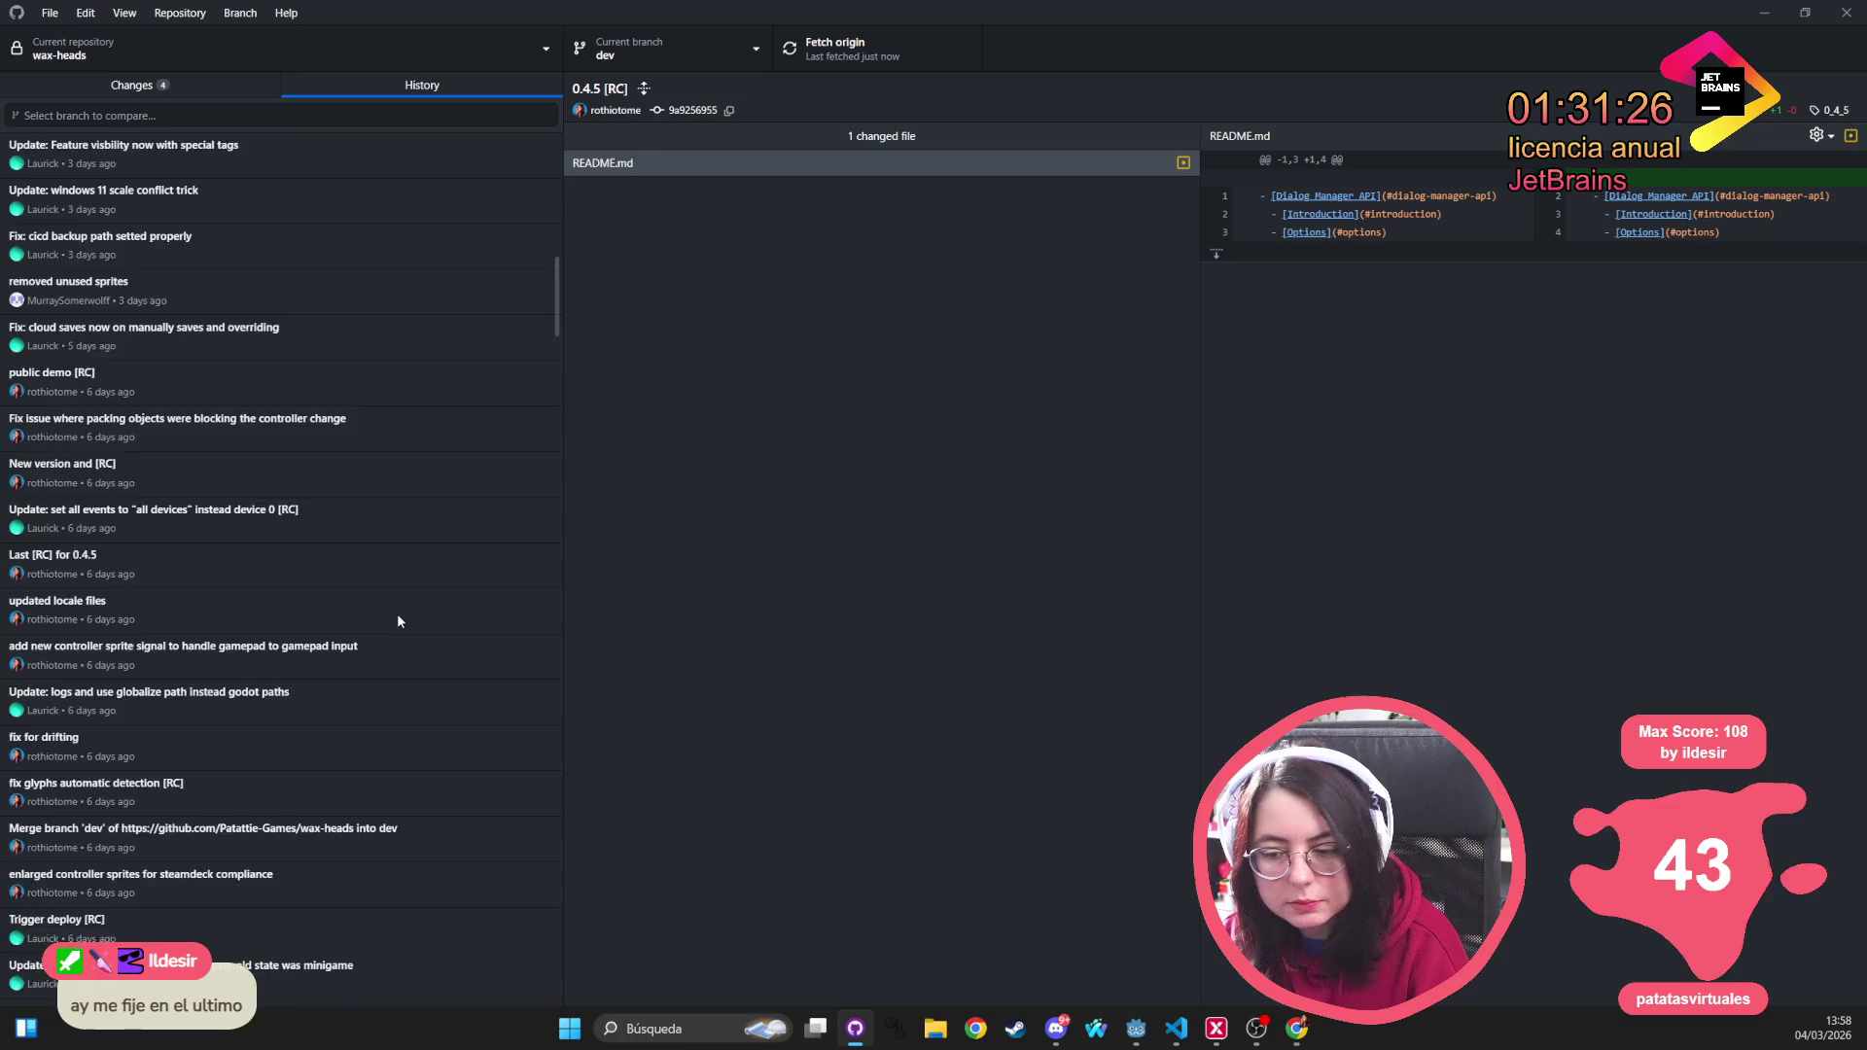
scroll(398, 620, down, 5)
Step through the Trigger deploy, fix glyphs and New version [RC] commits to public demo [RC]'s README.md change
click(193, 469)
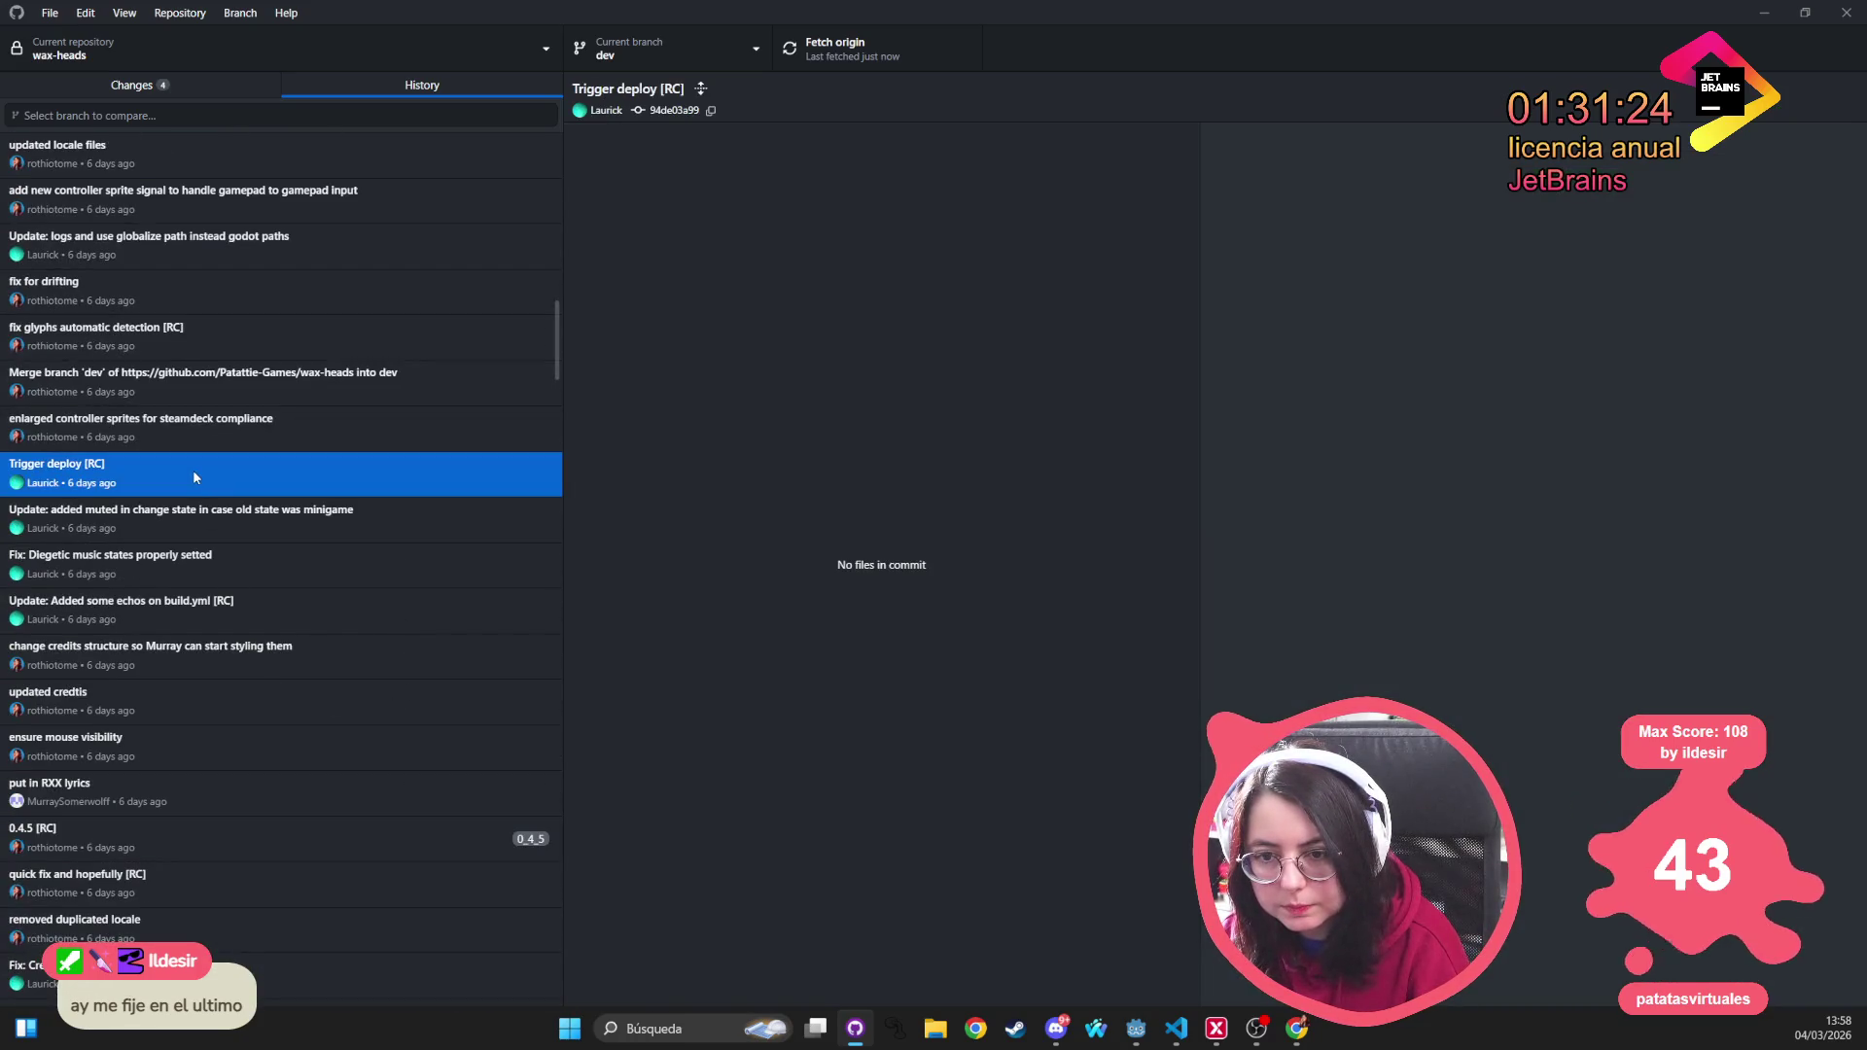
click(207, 340)
scroll(206, 334, up, 4)
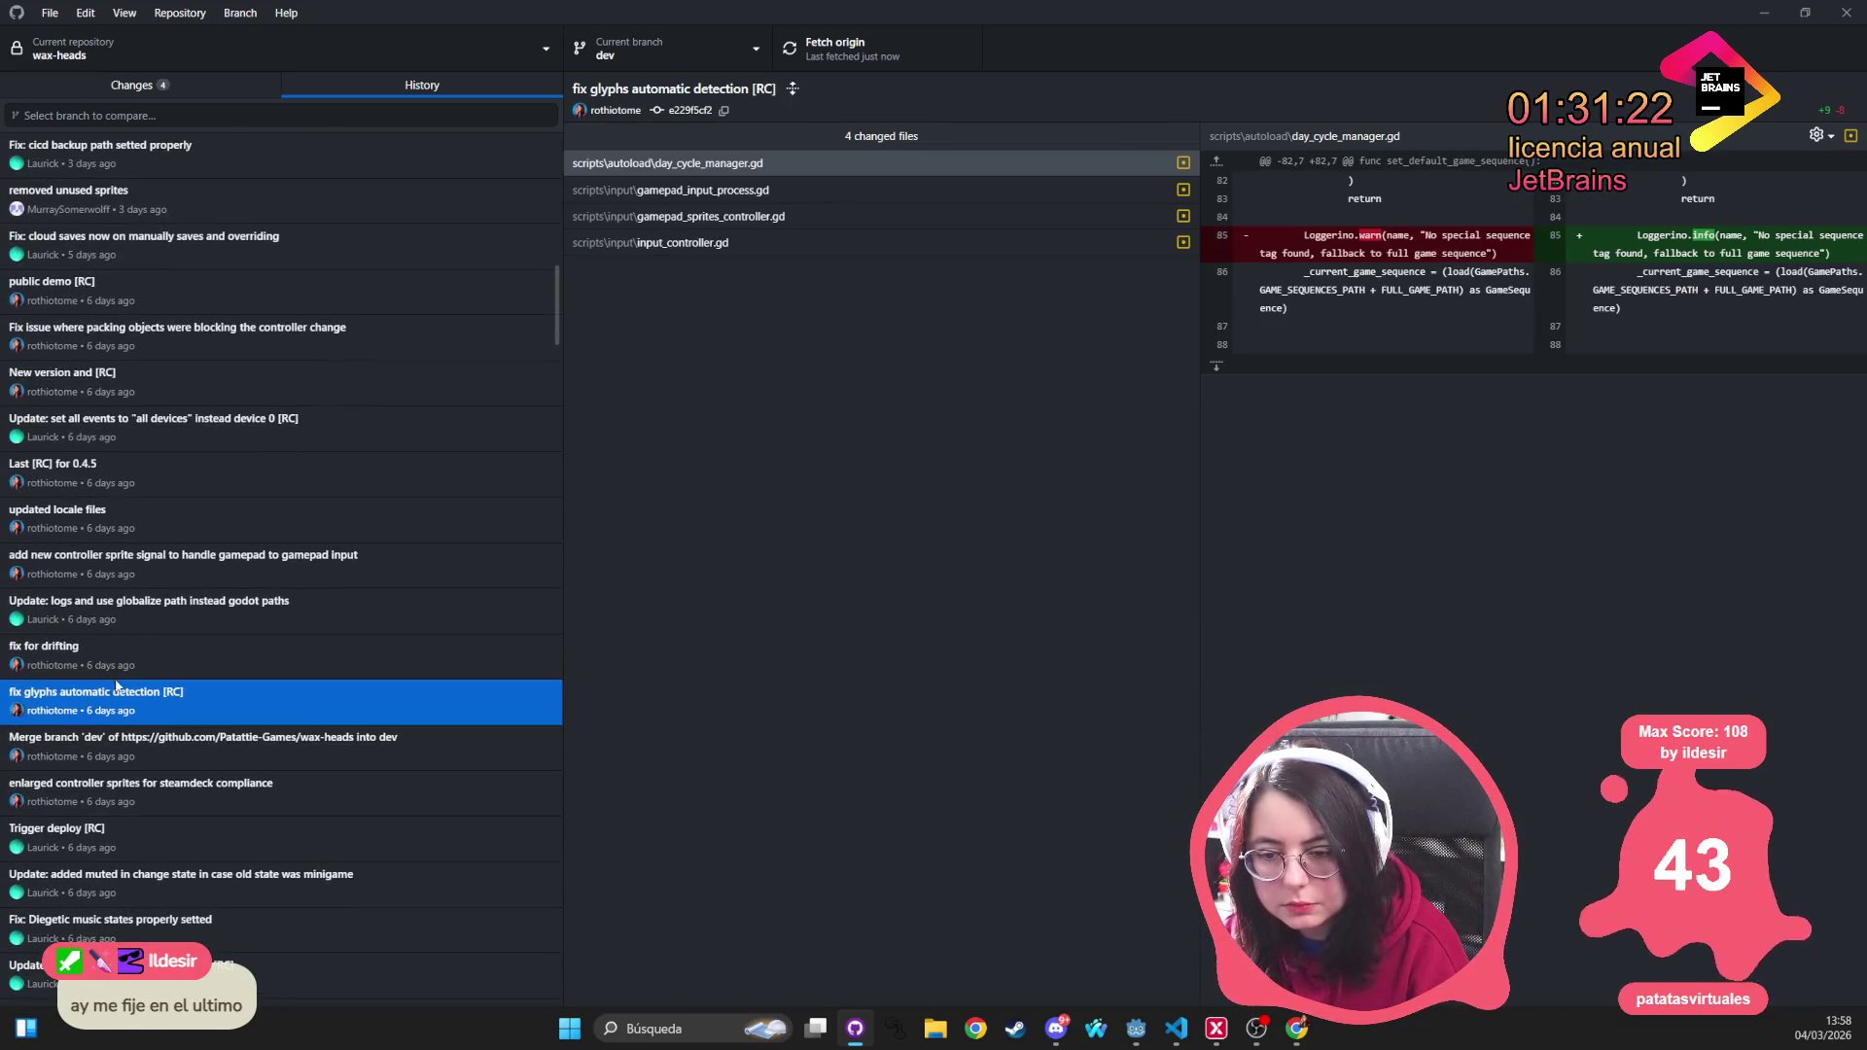
click(136, 370)
scroll(195, 461, up, 2)
click(161, 470)
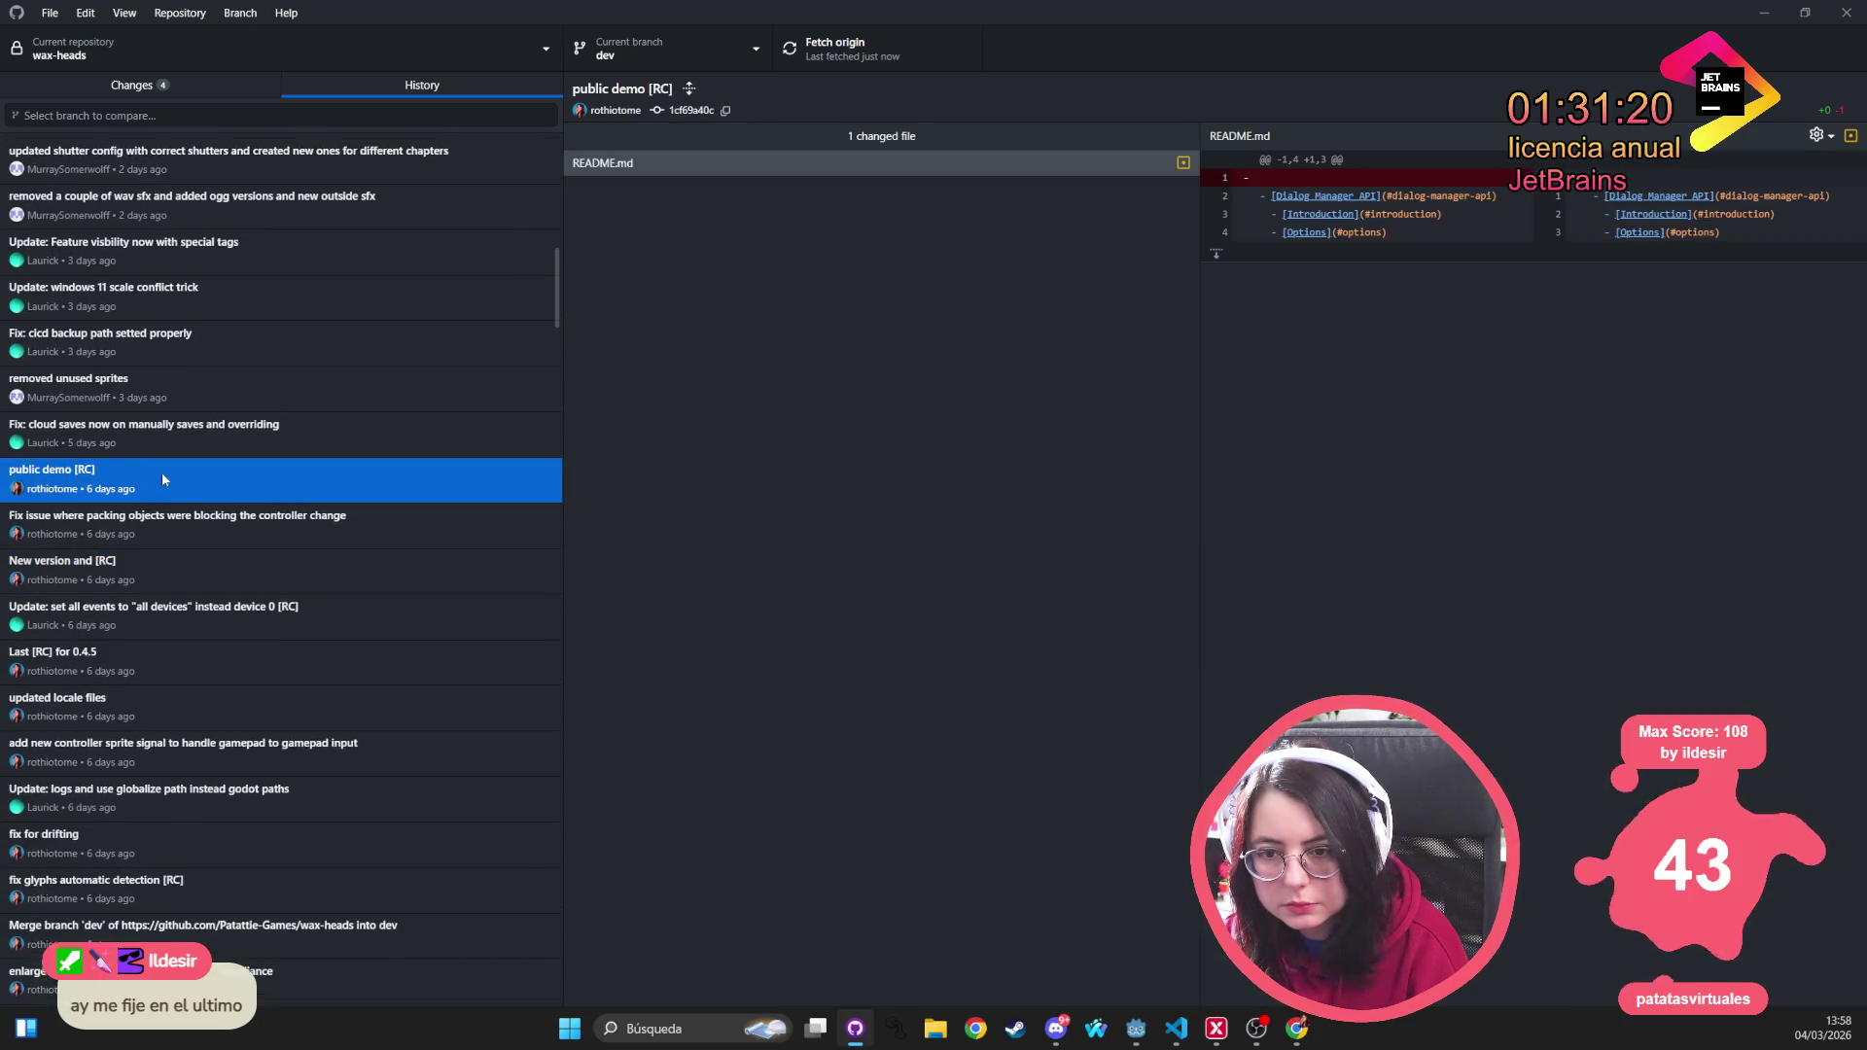
Create tag 0.4.6 on the public demo [RC] commit, push it to origin, and return to Changes
scroll(161, 473, up, 10)
scroll(161, 474, down, 8)
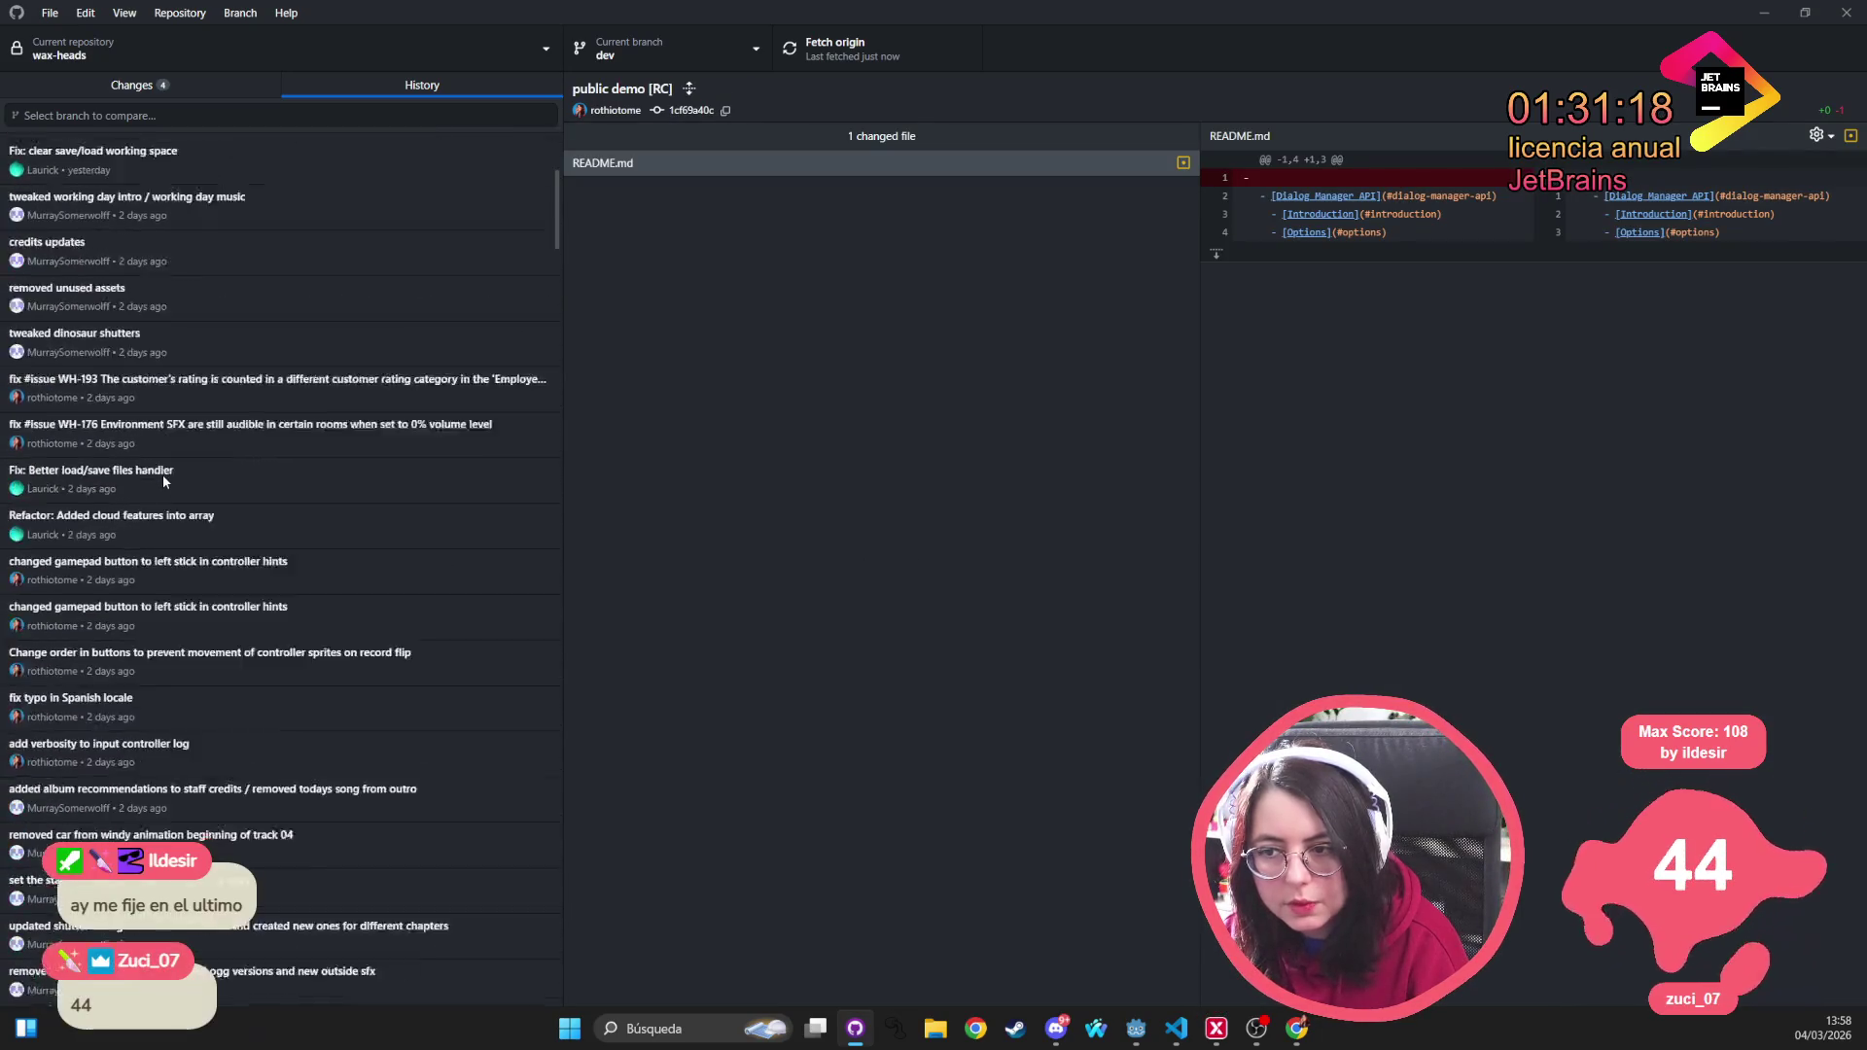
right_click(246, 838)
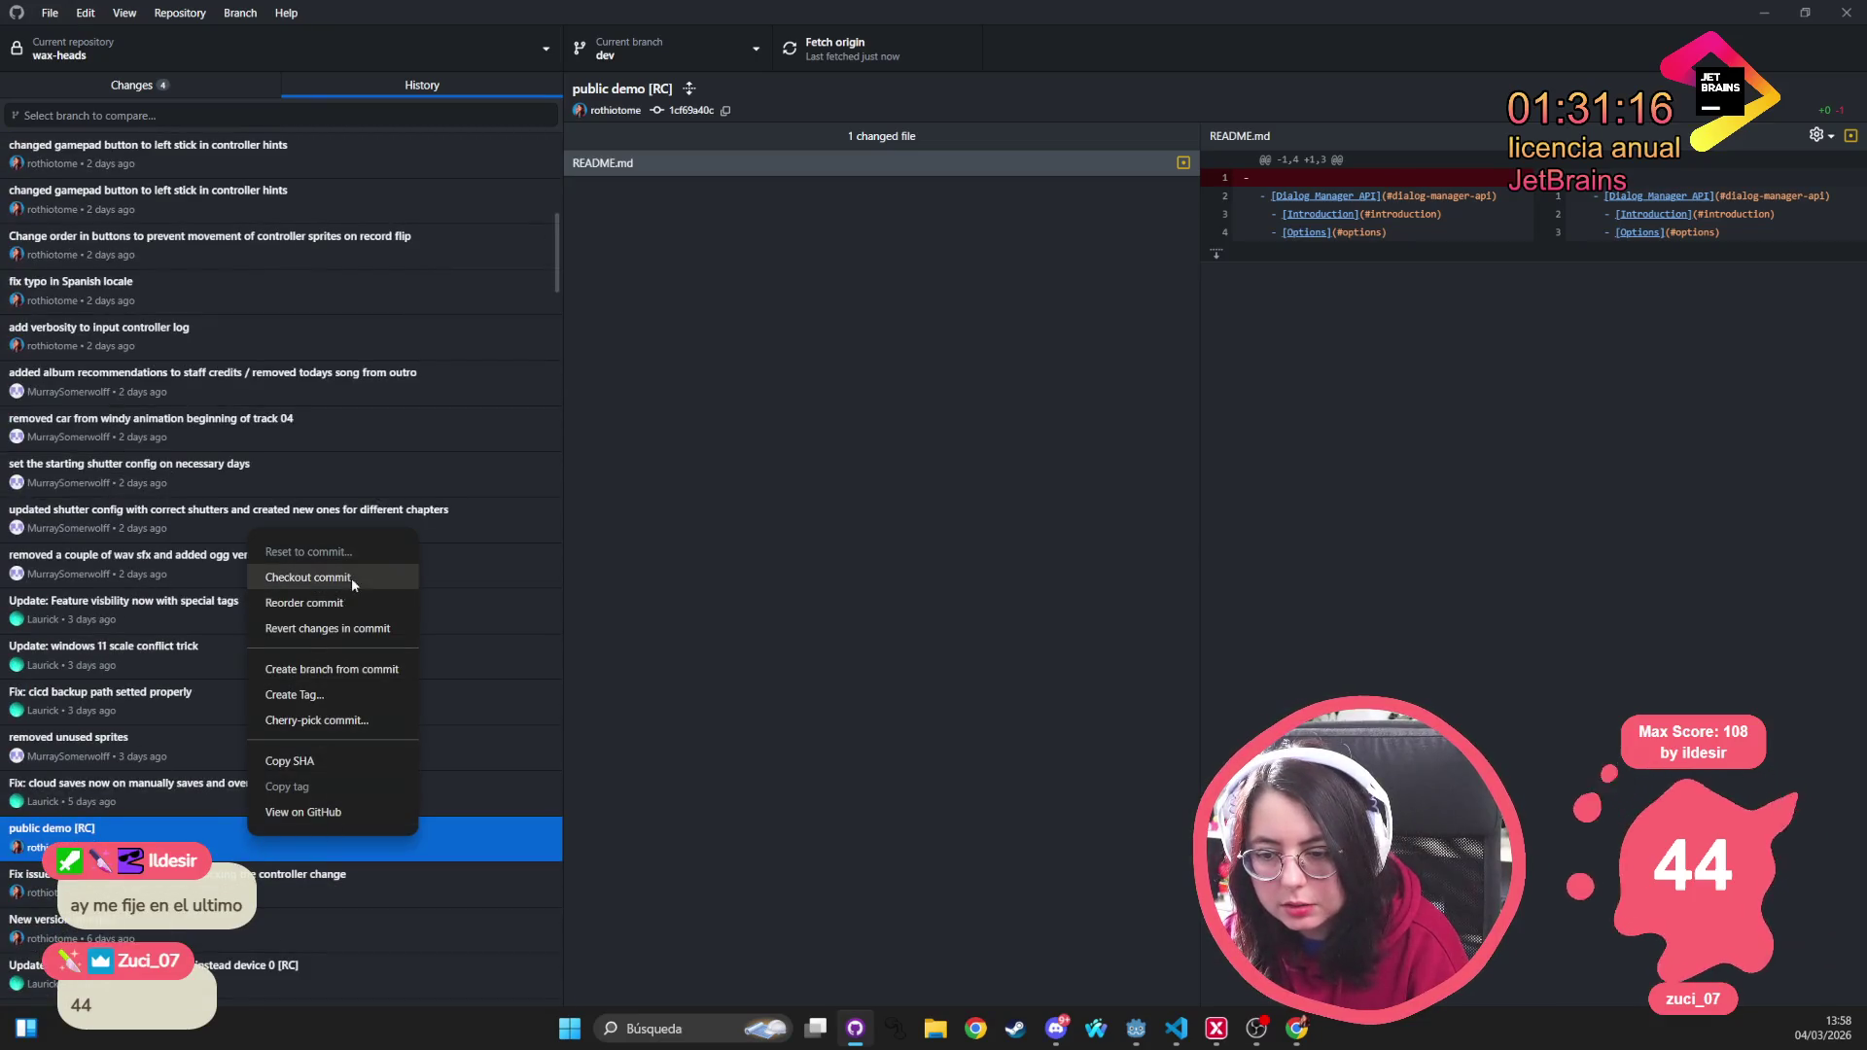
click(348, 694)
text(0)
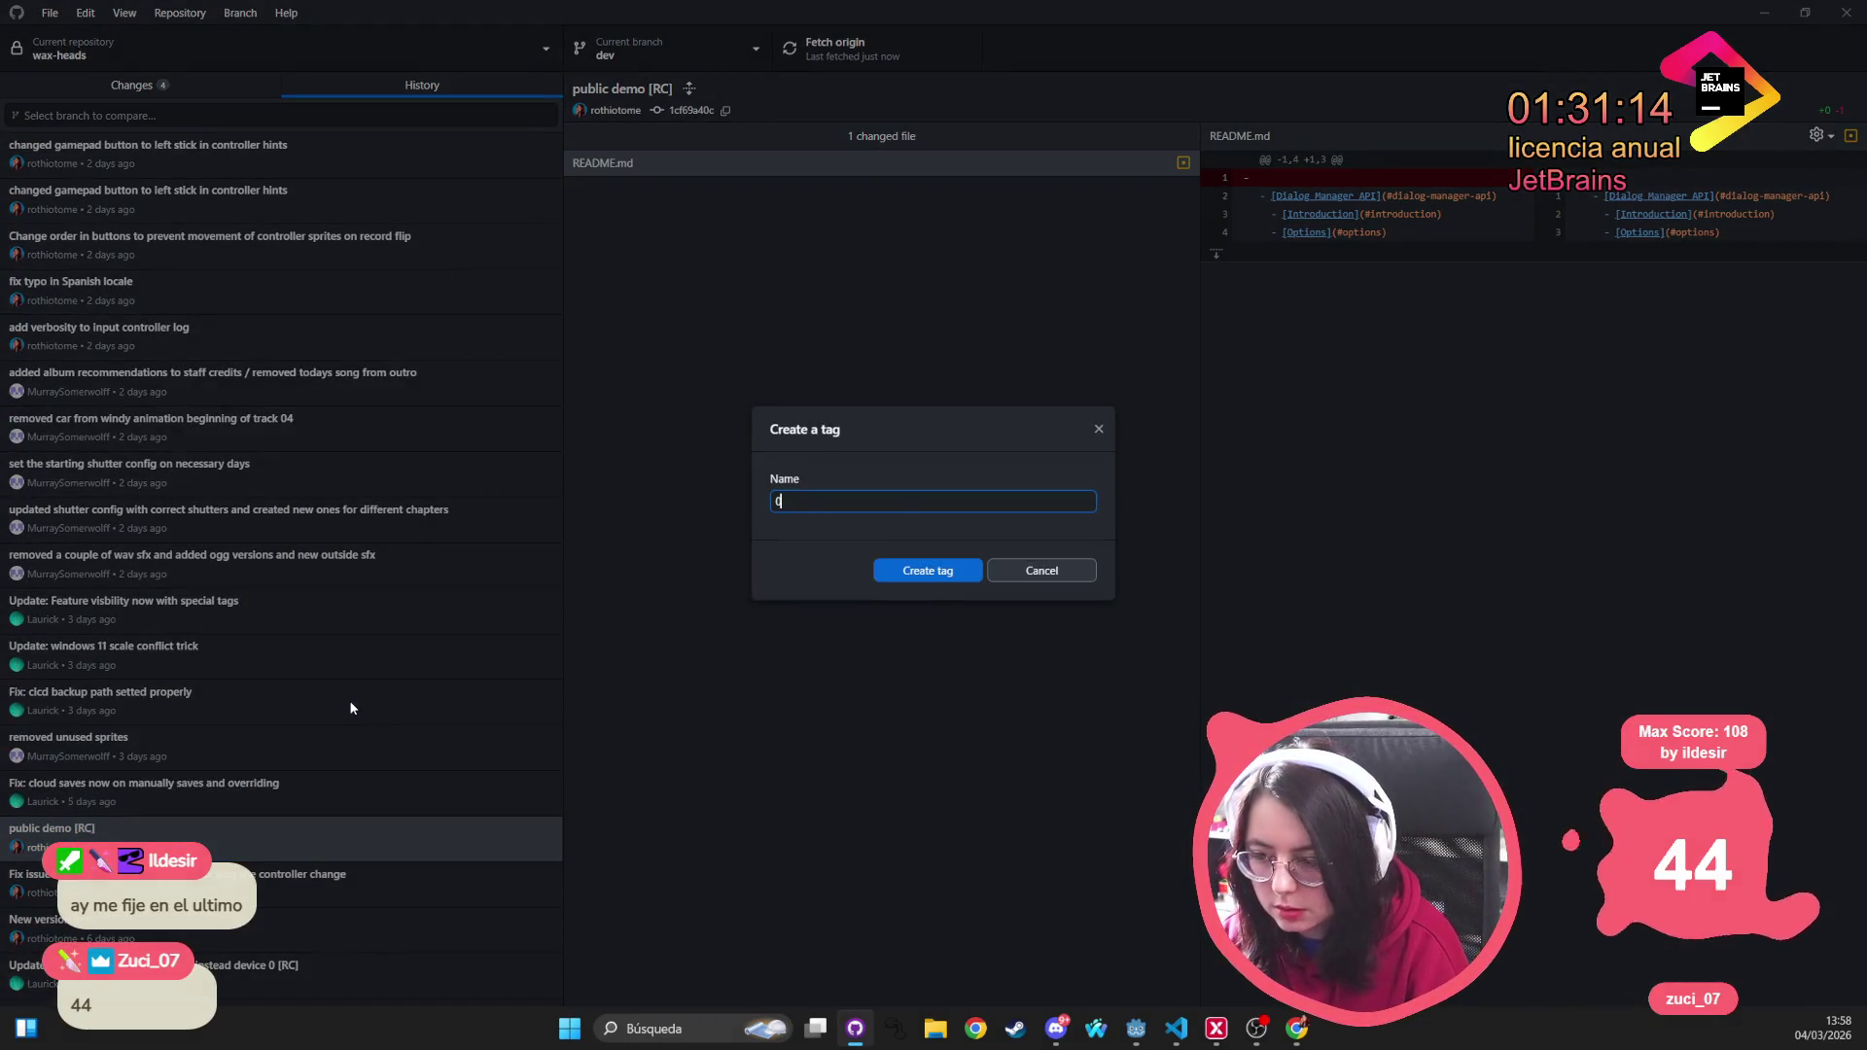
text(.5.6)
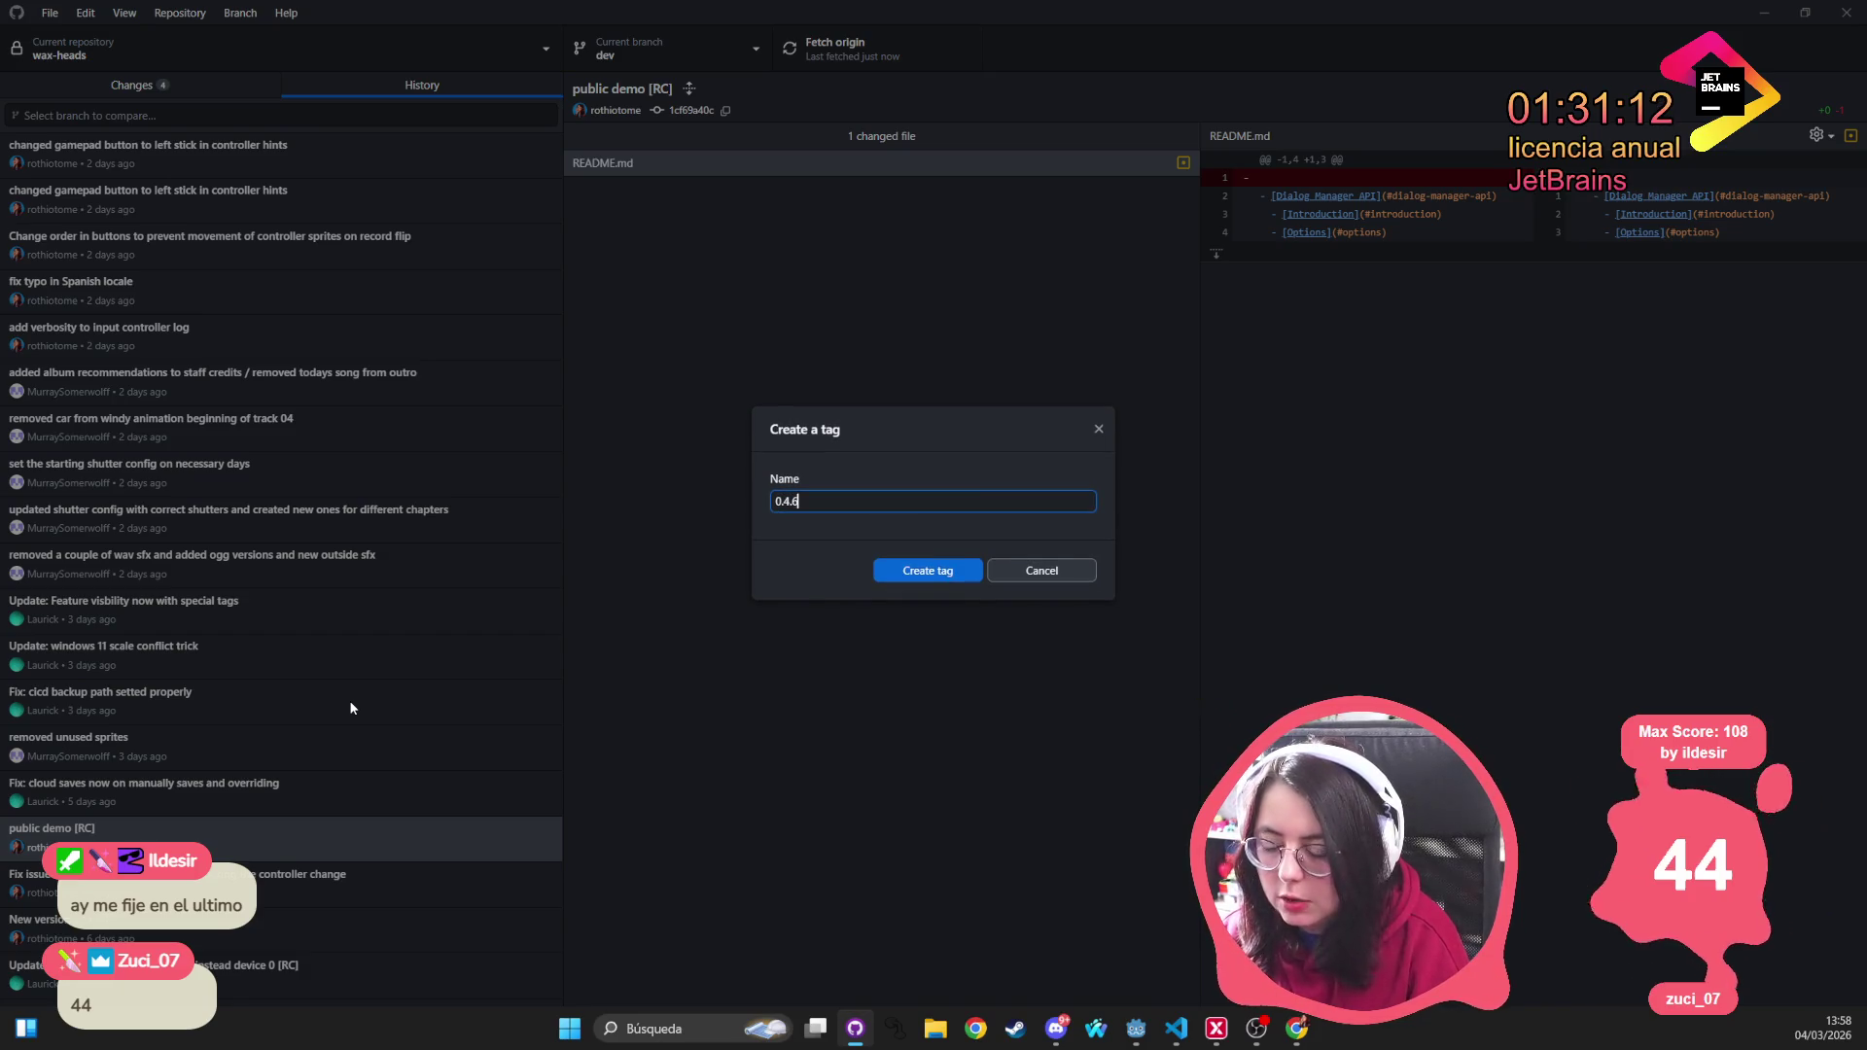
click(914, 571)
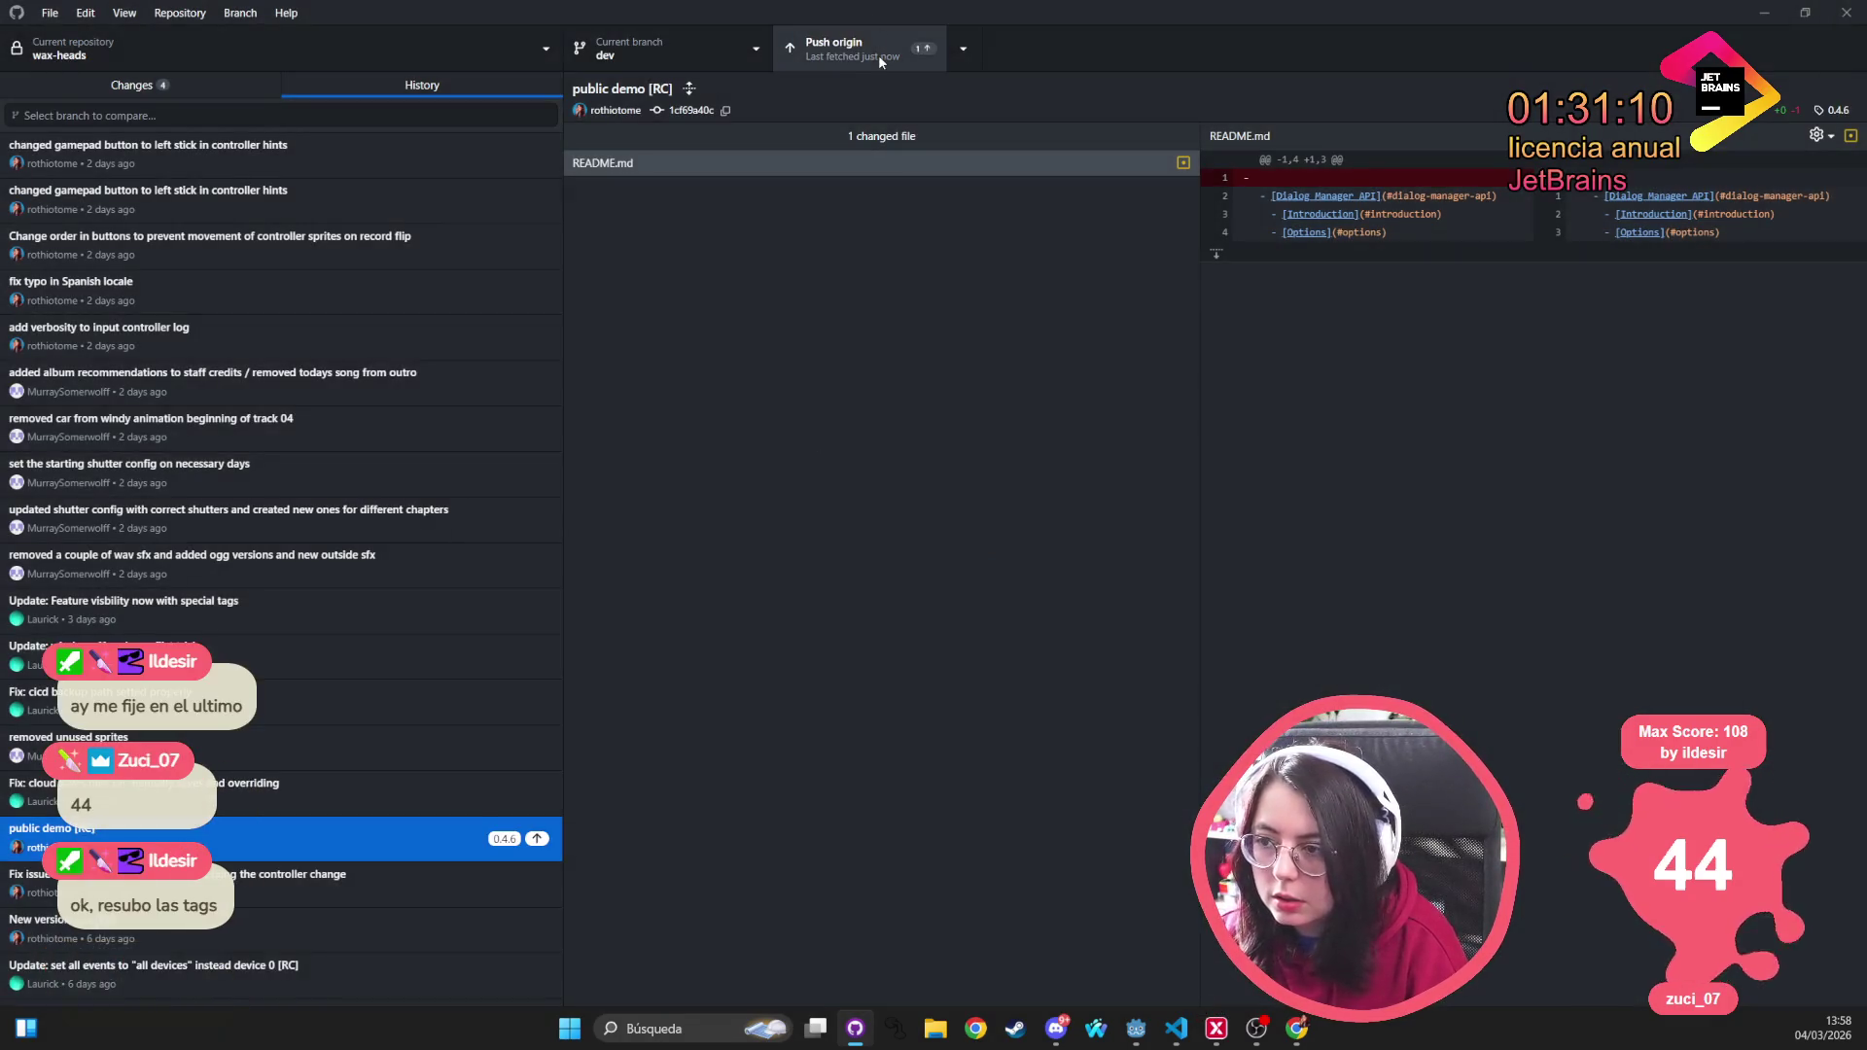
click(880, 58)
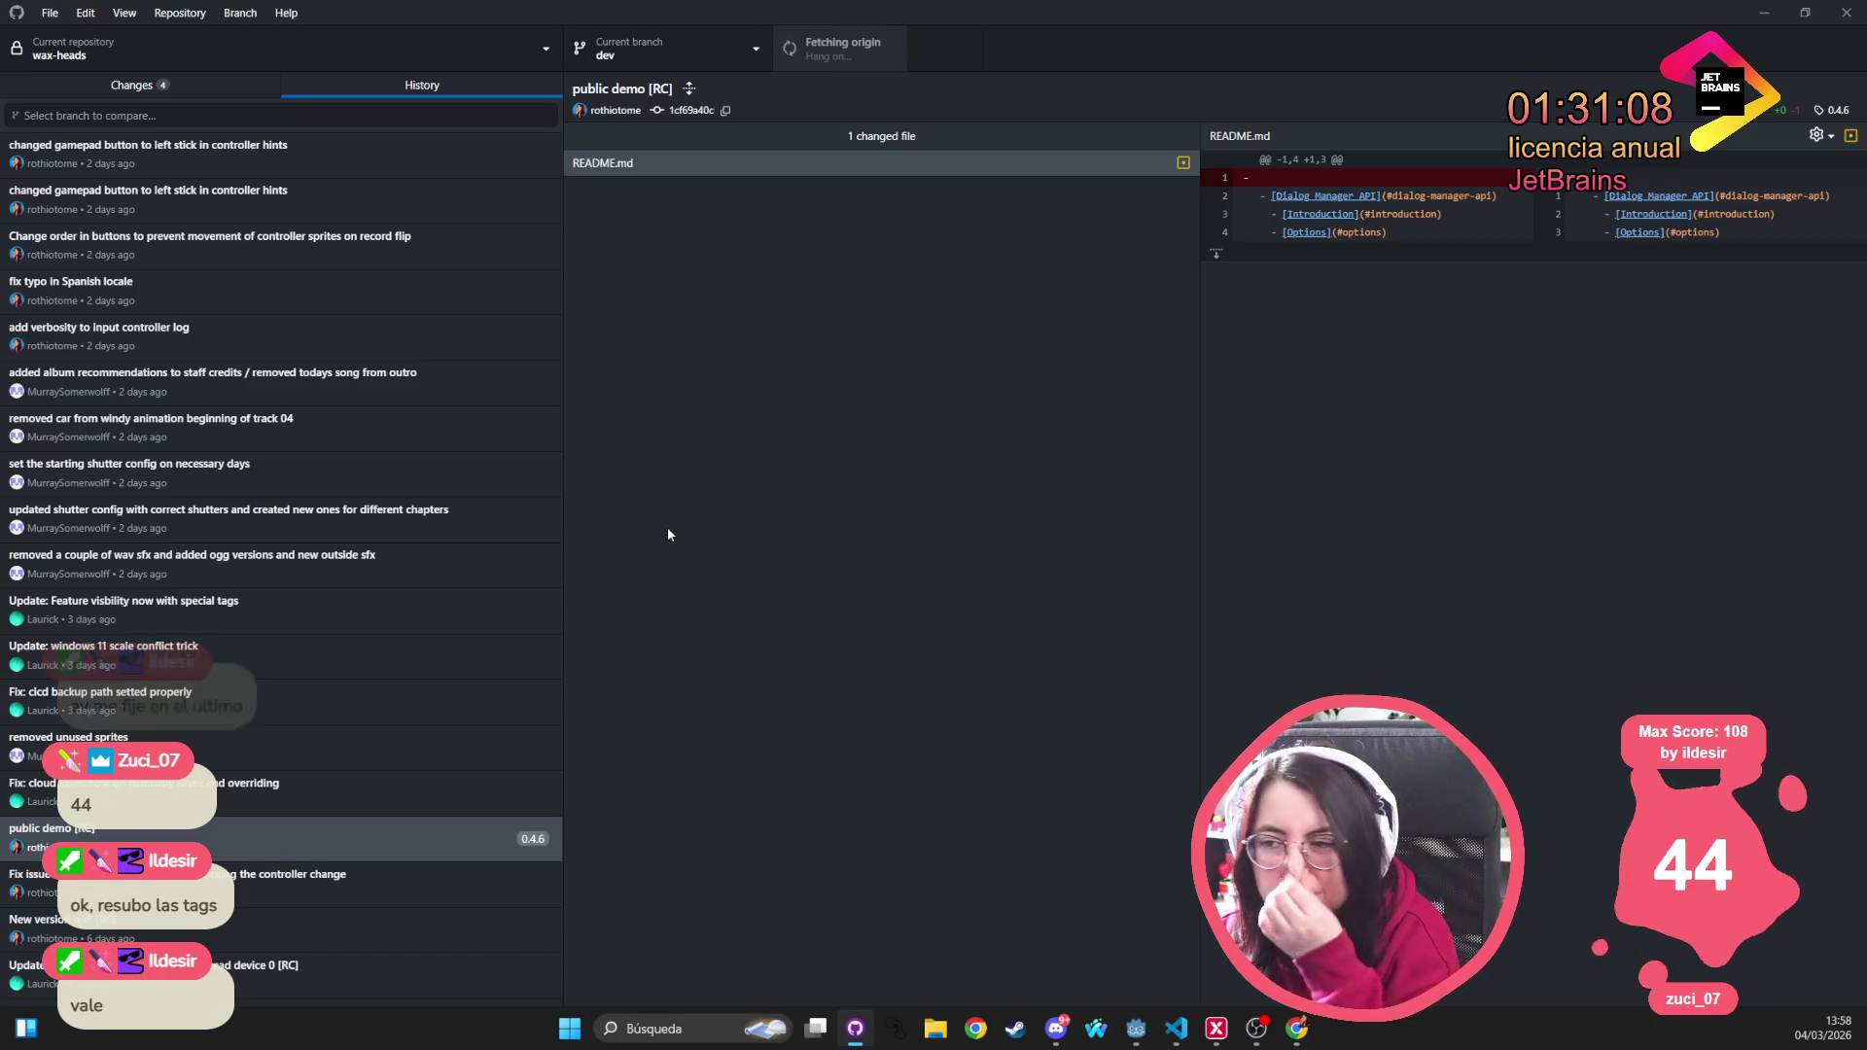
click(155, 86)
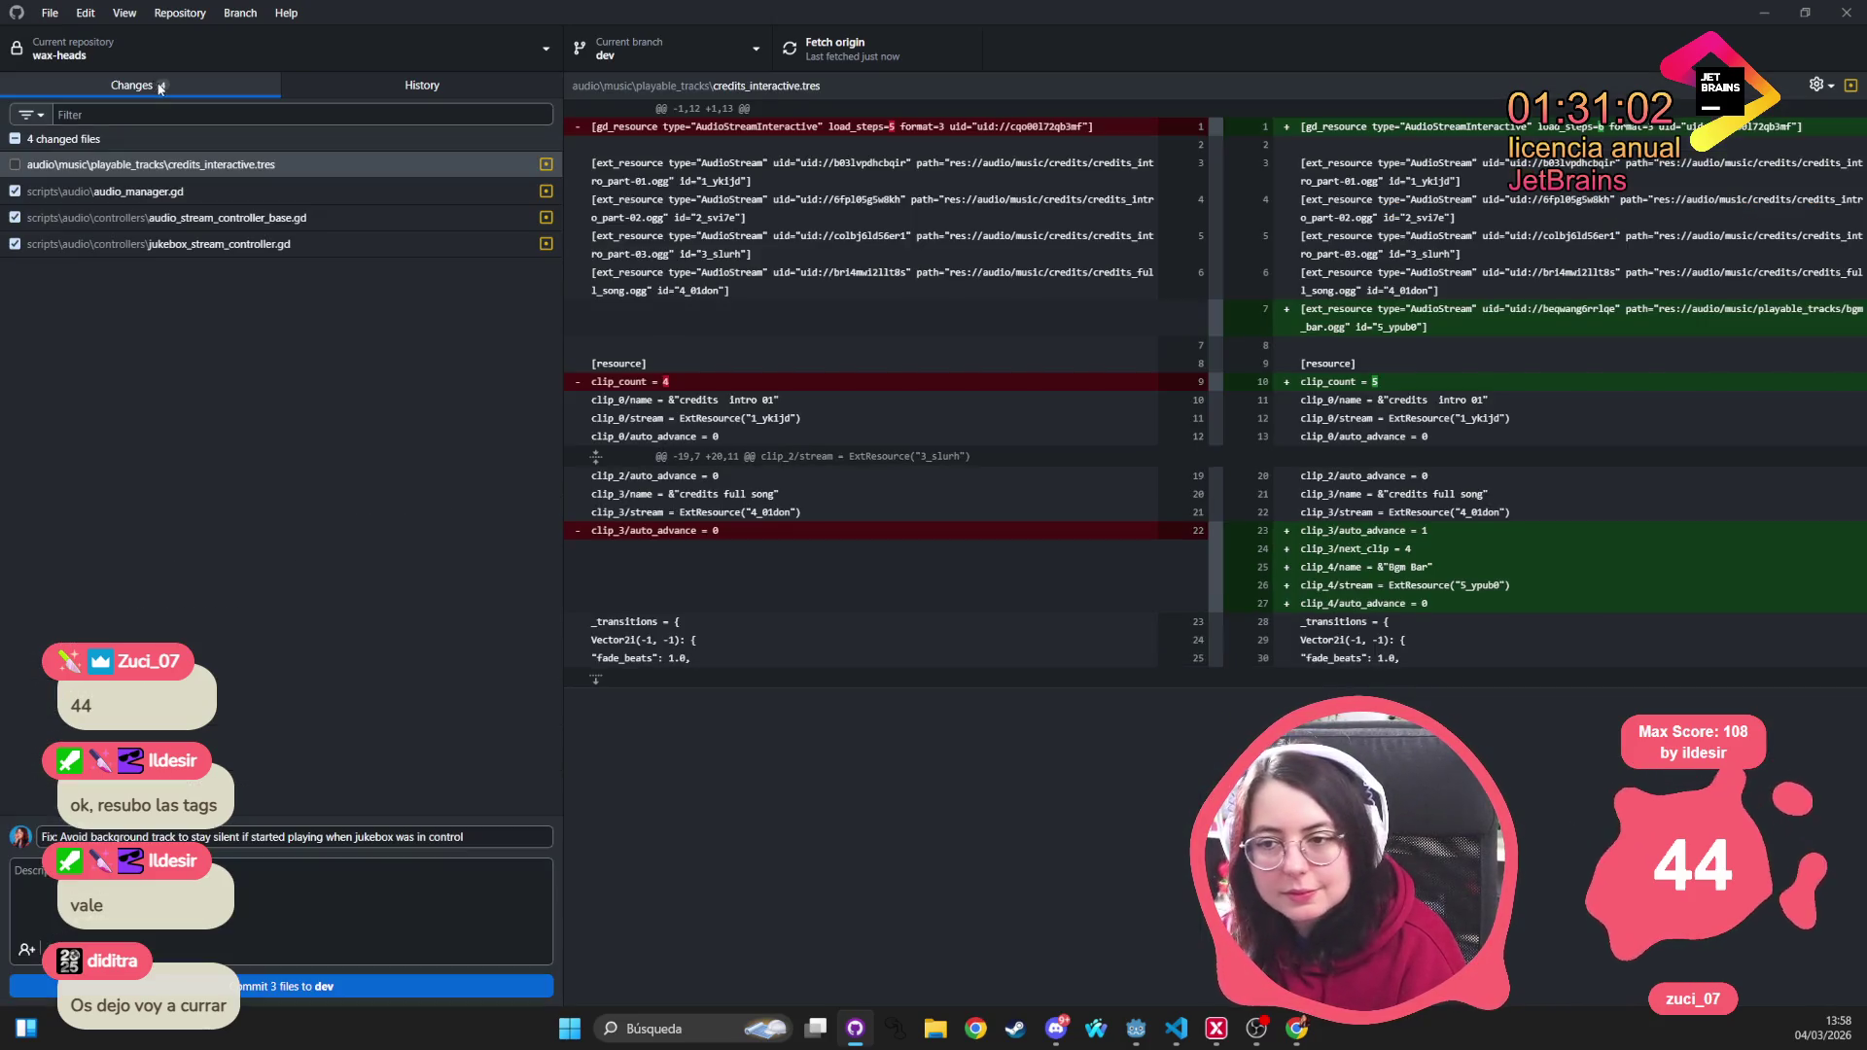
Commit the three checked audio script files to dev and select credits_interactive.tres
click(227, 837)
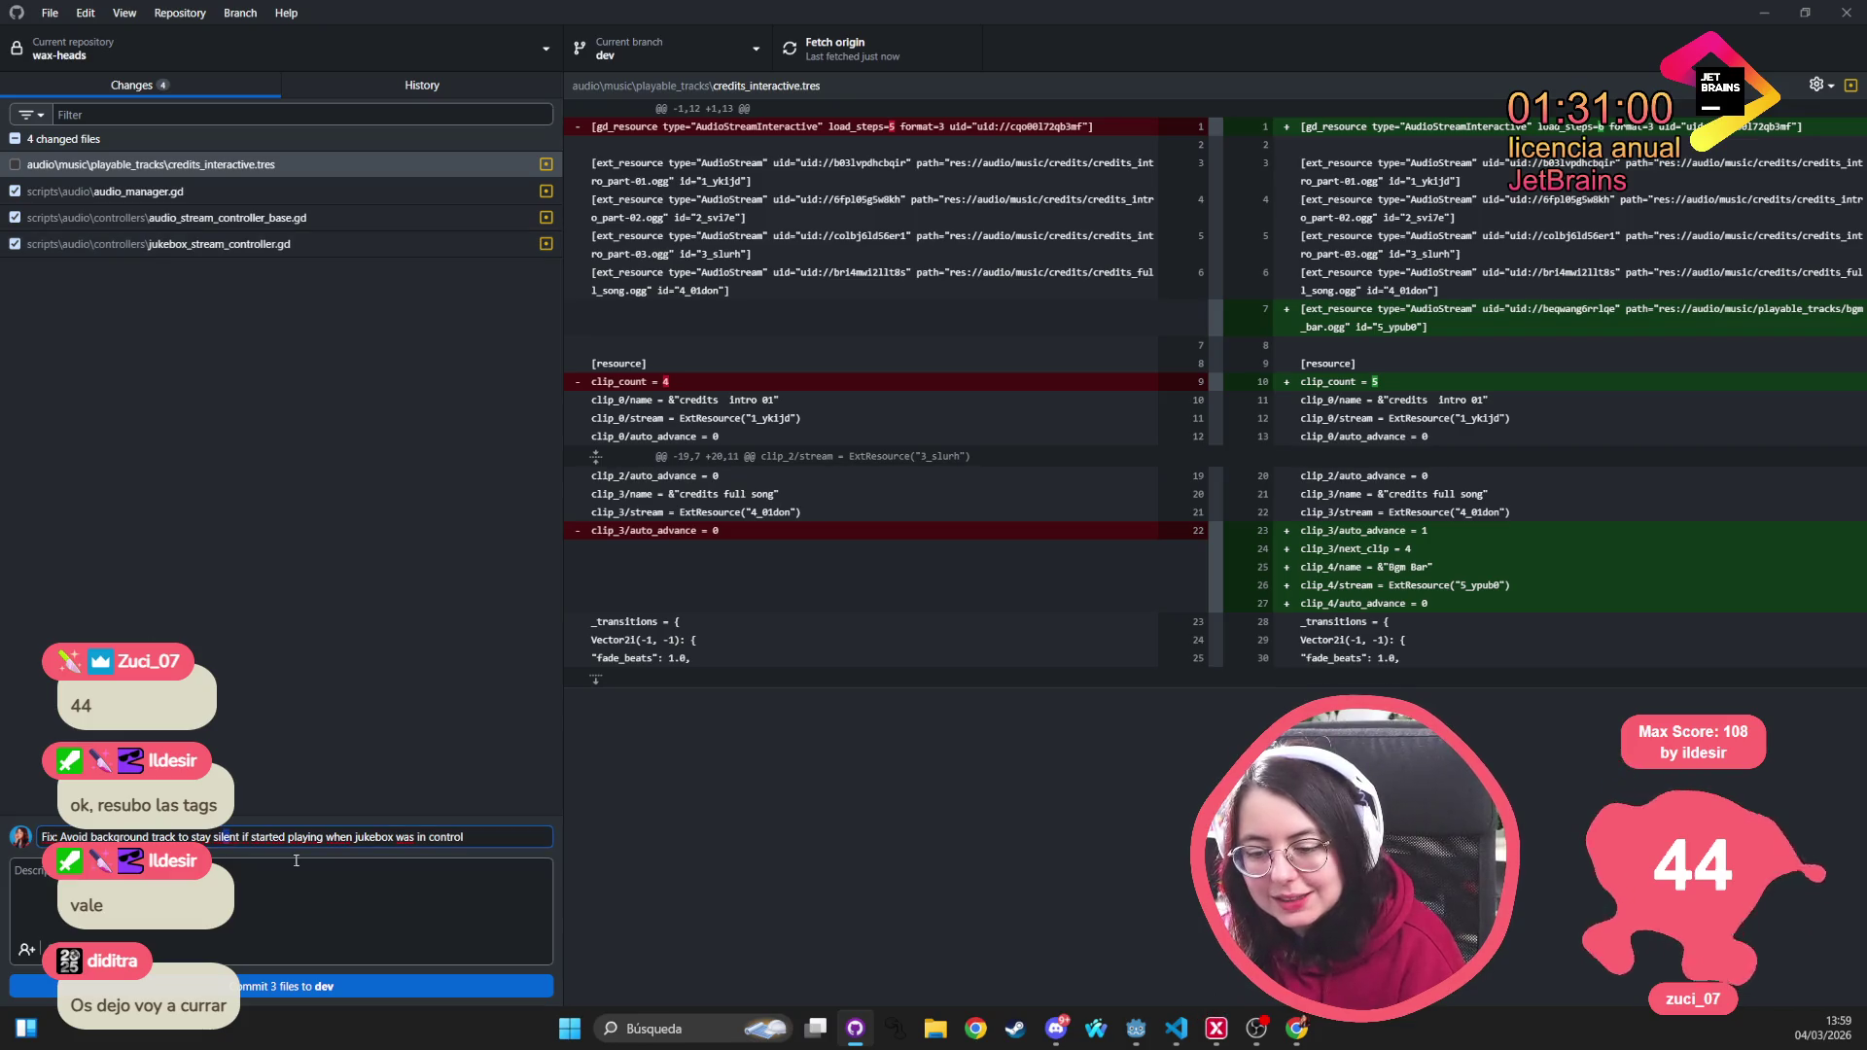
click(287, 986)
click(15, 166)
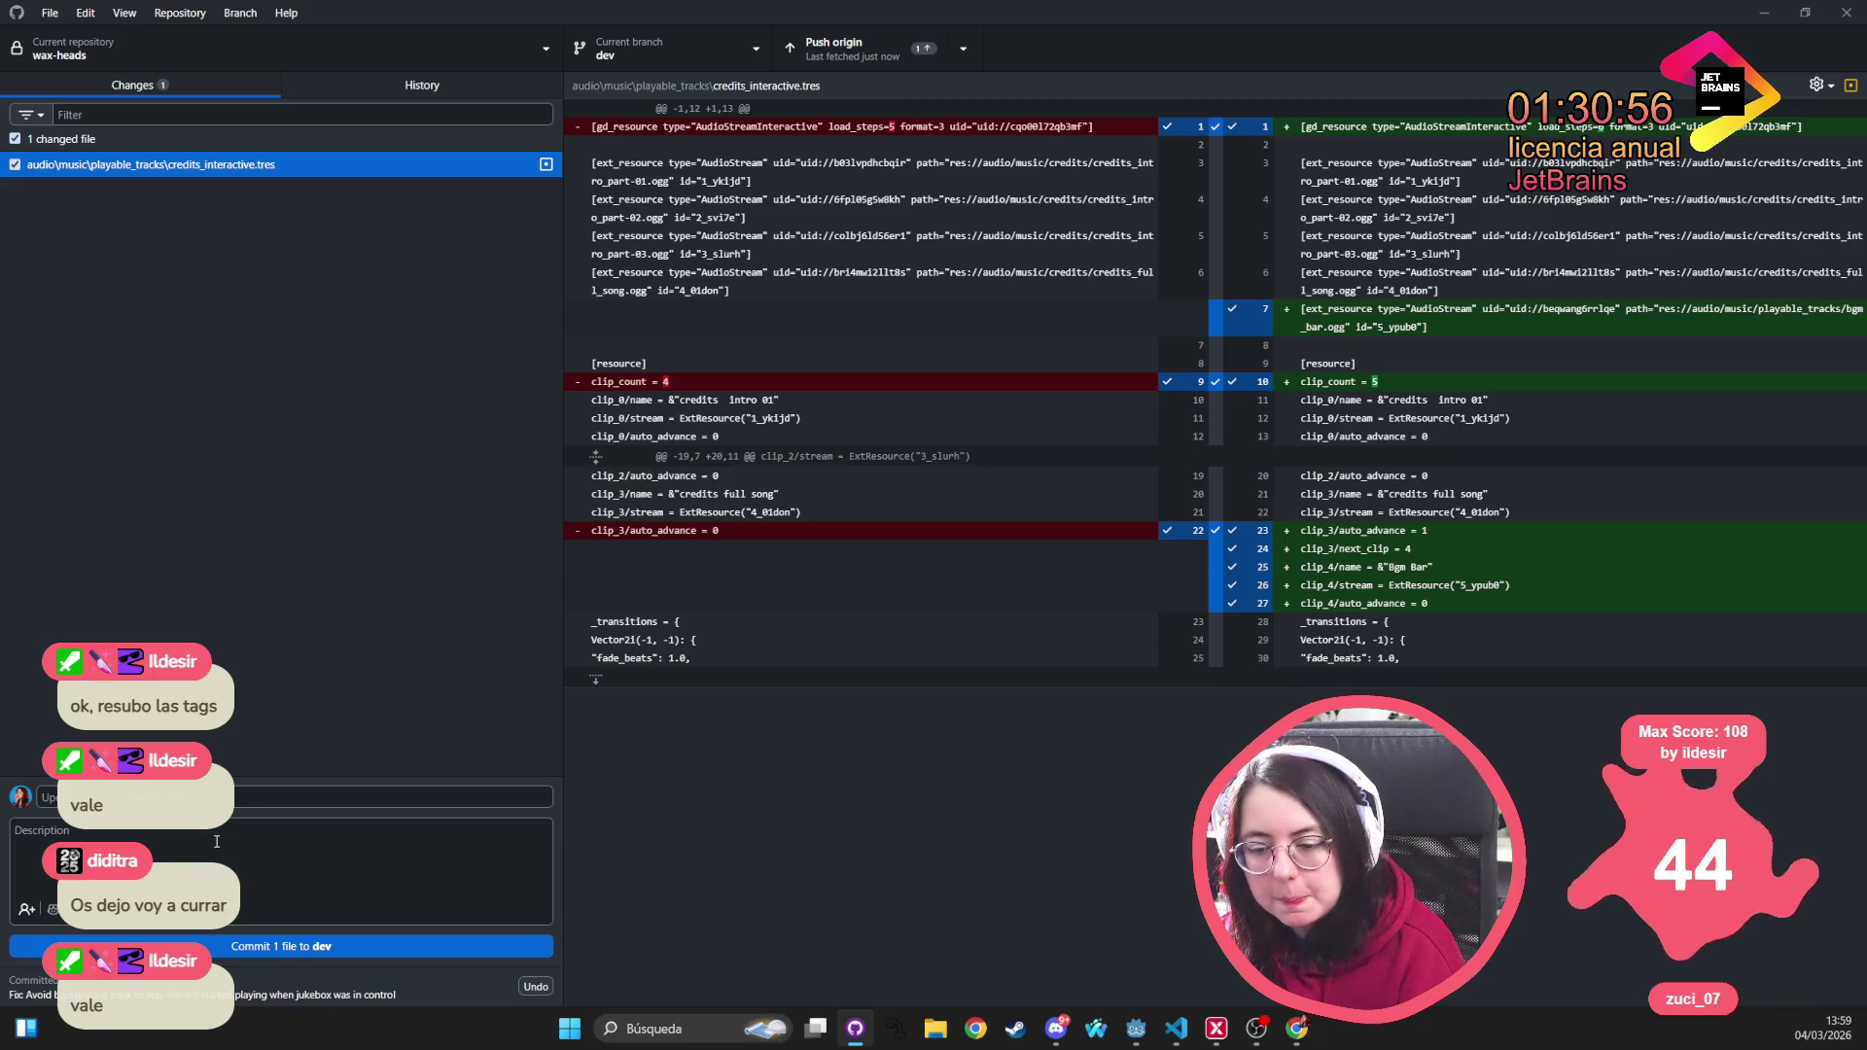
Commit credits_interactive.tres with summary 'batis finisplaying', push both commits to origin, and return to Godot
click(277, 795)
text(bar)
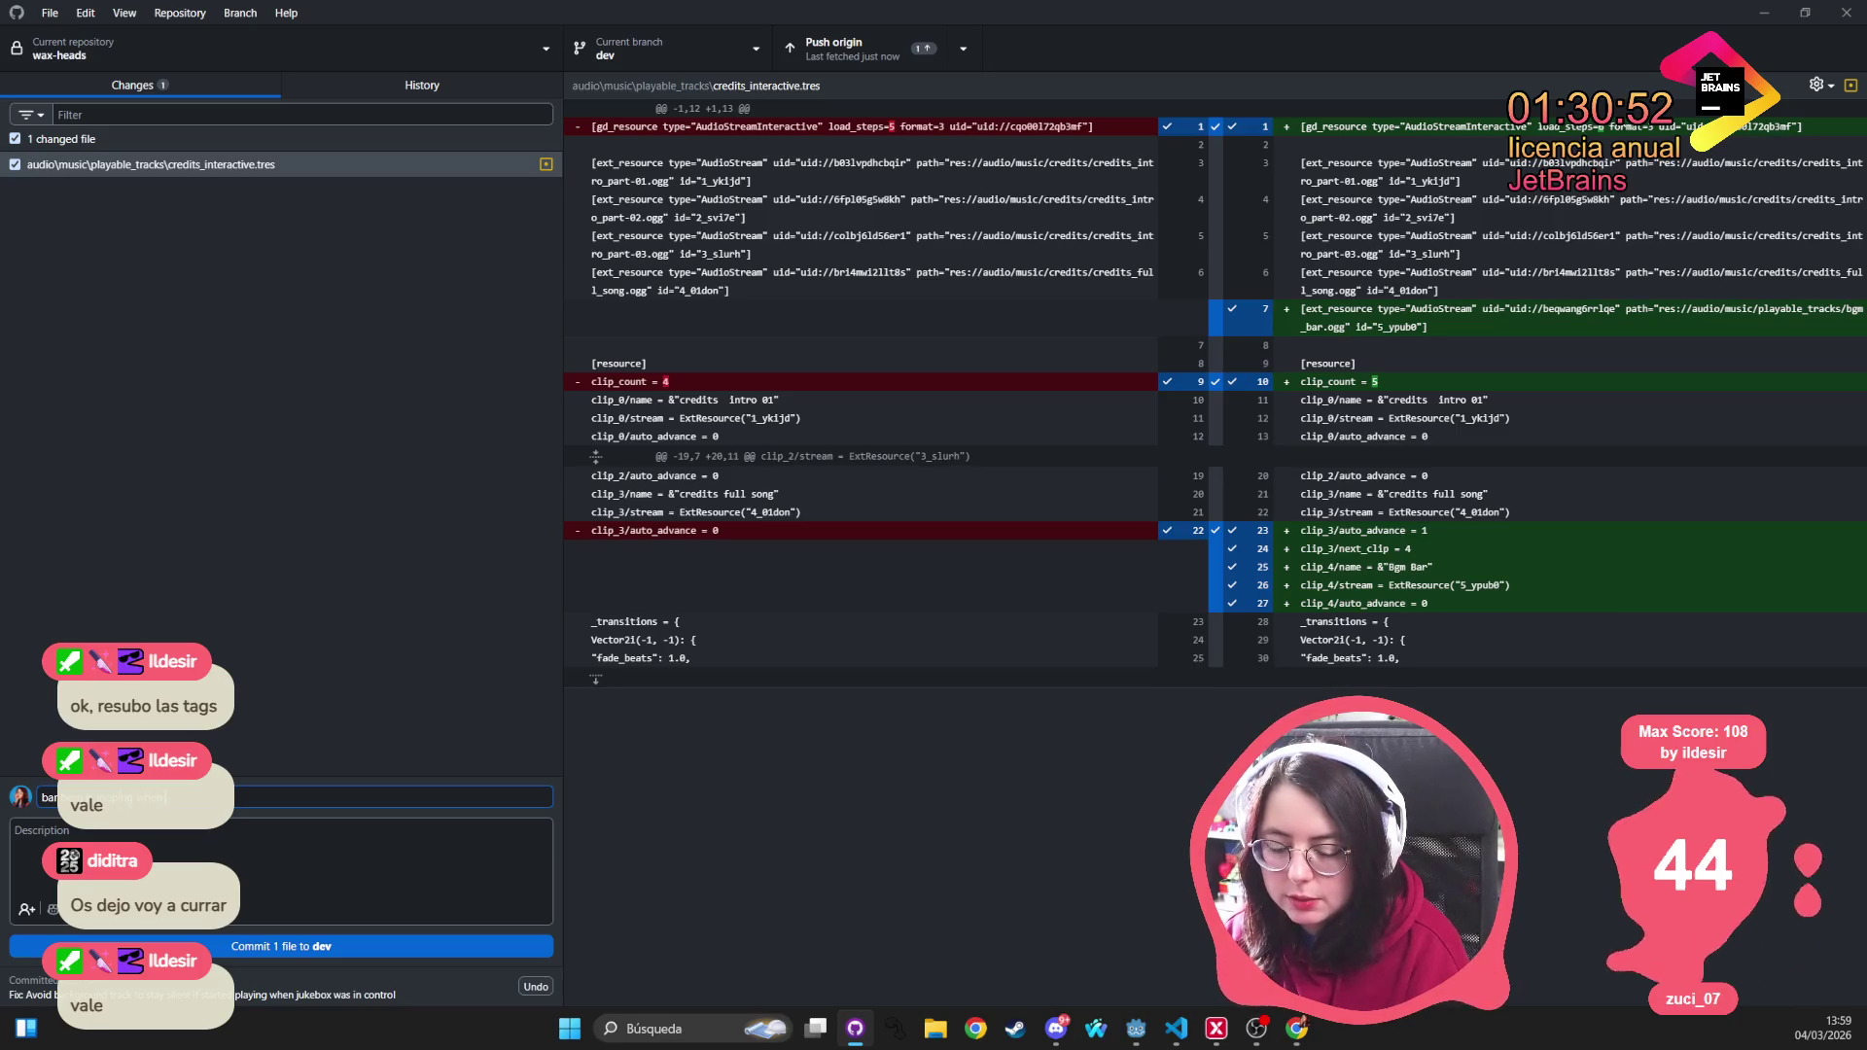
text(tis f)
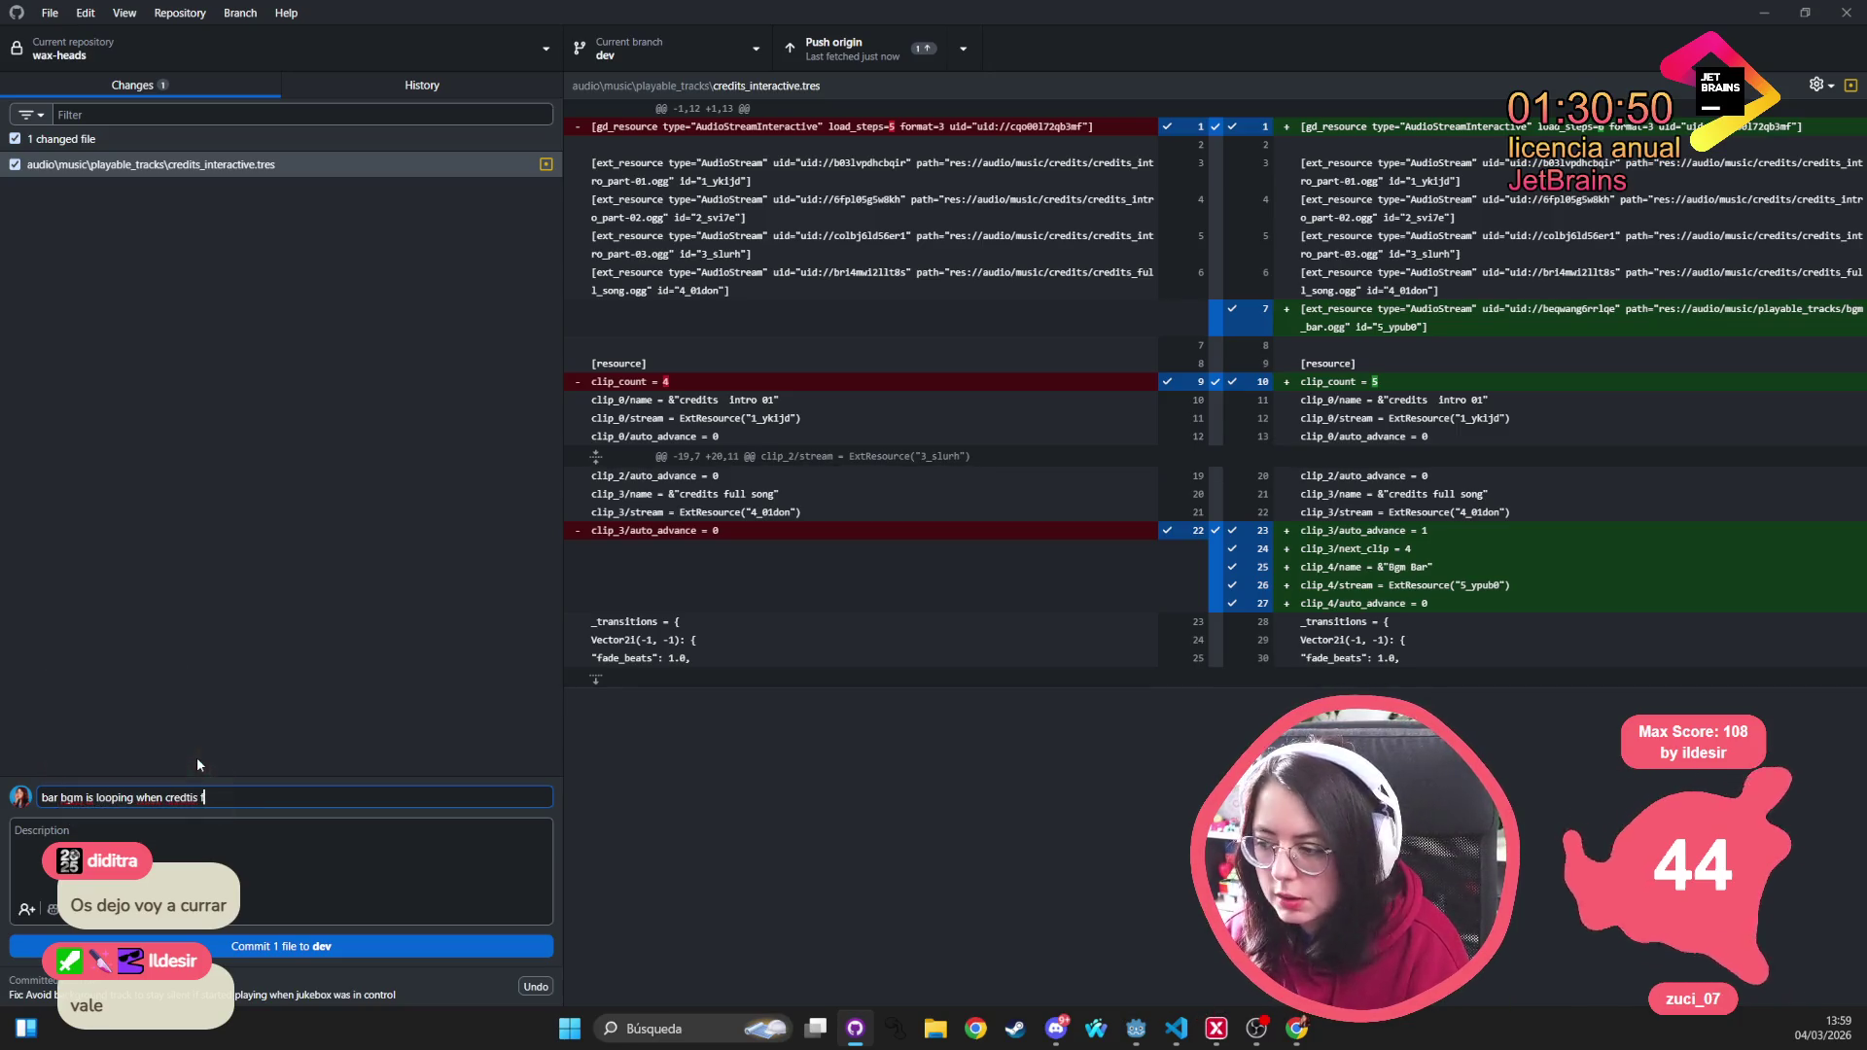
text(inisplaying)
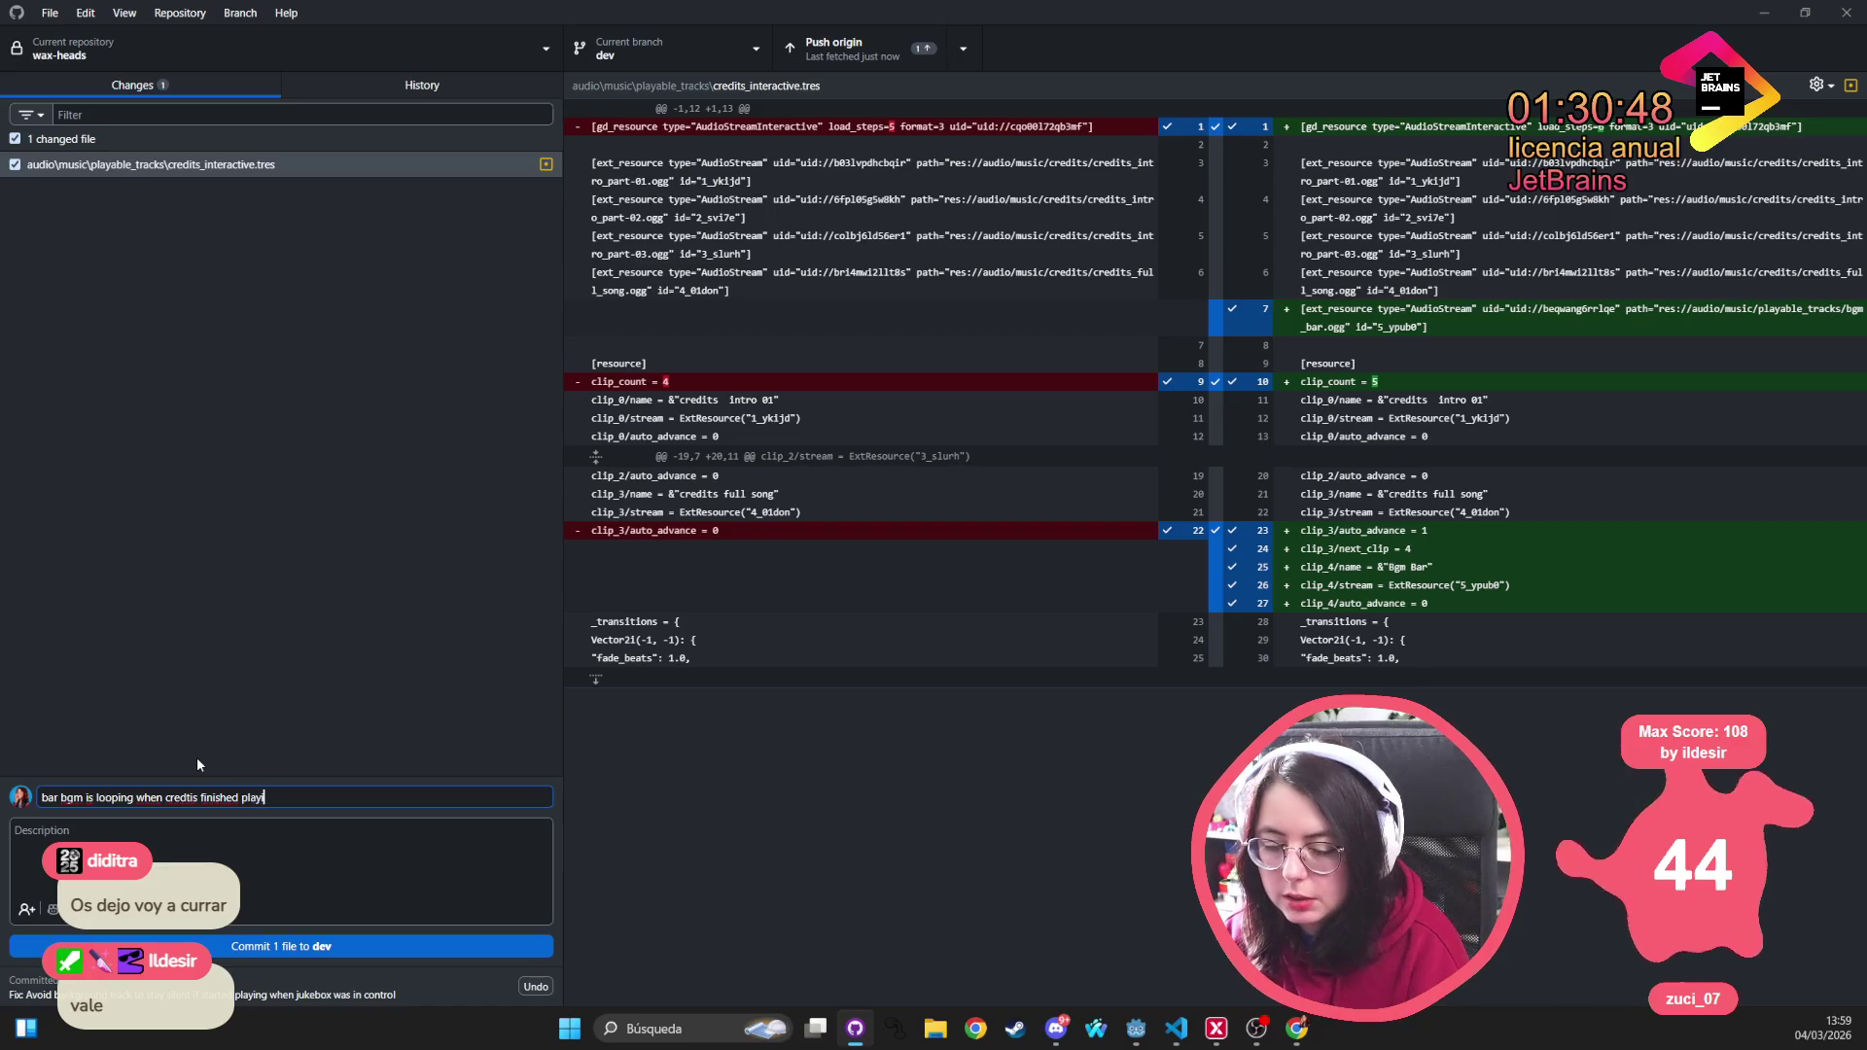
click(224, 948)
click(842, 49)
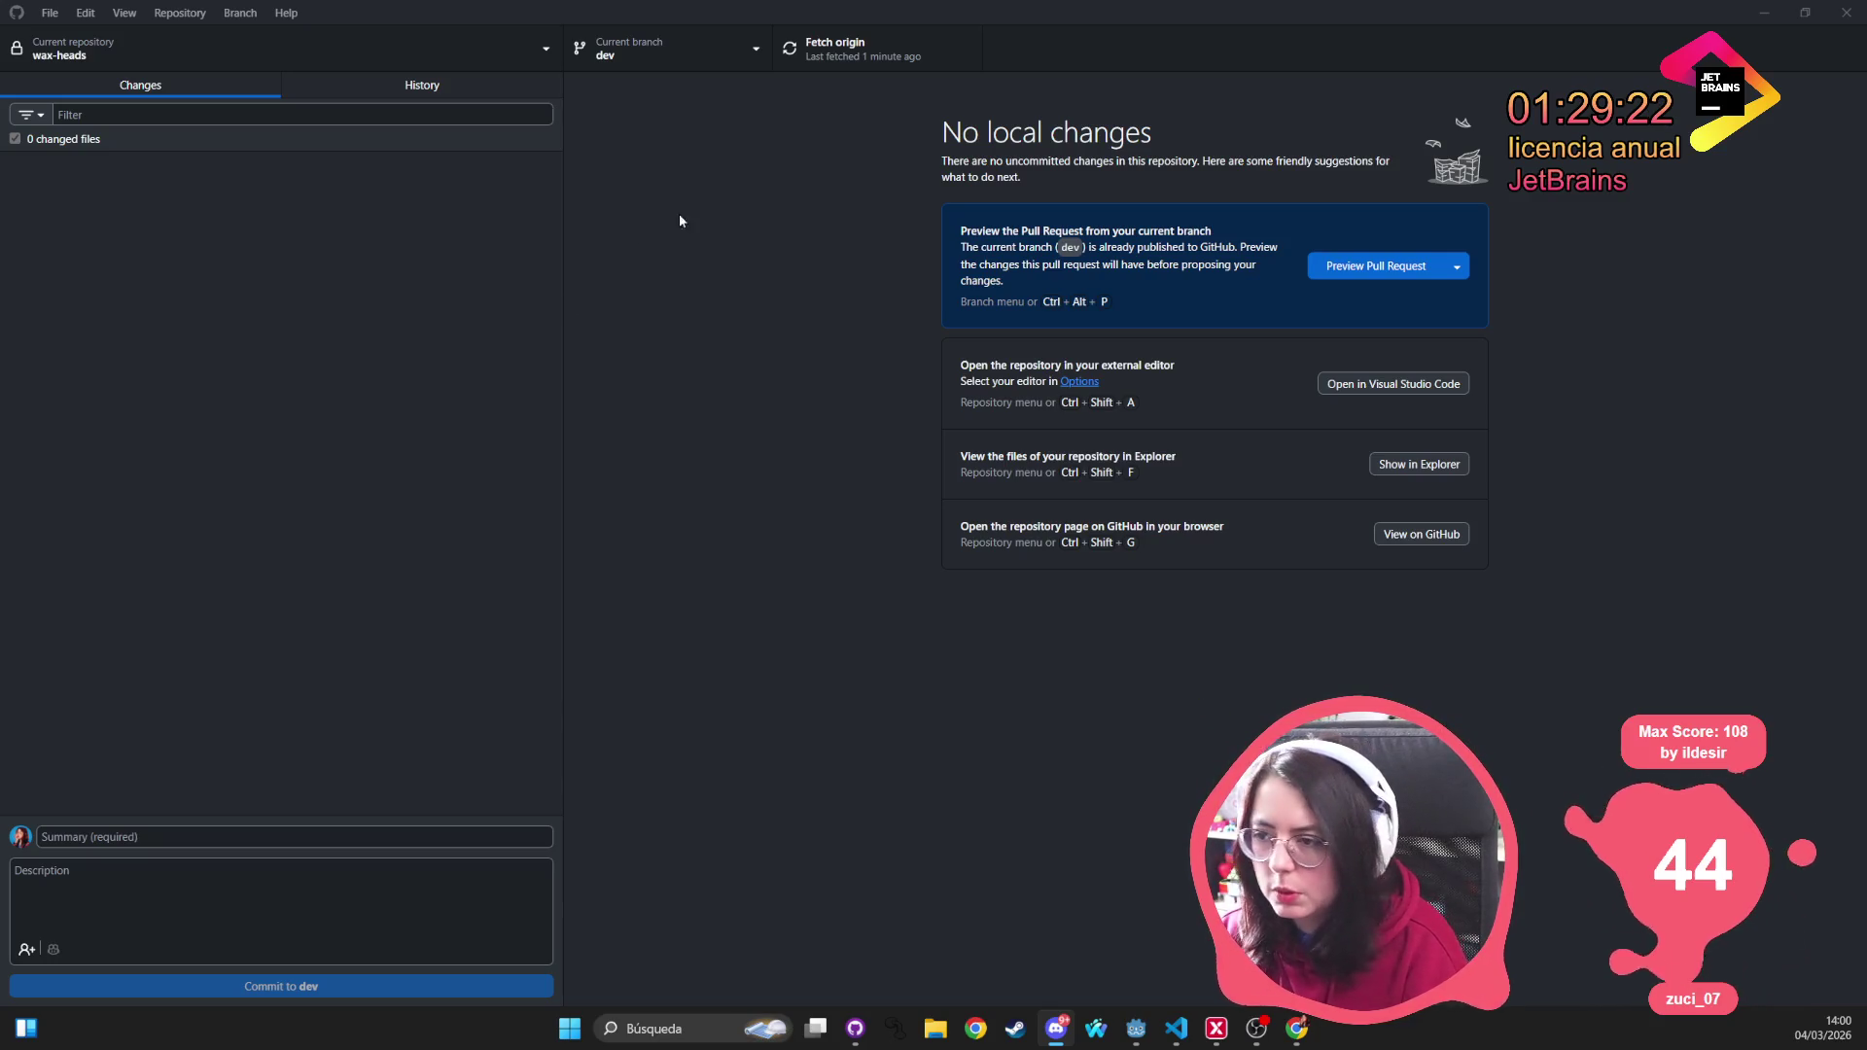
key(alt+Tab)
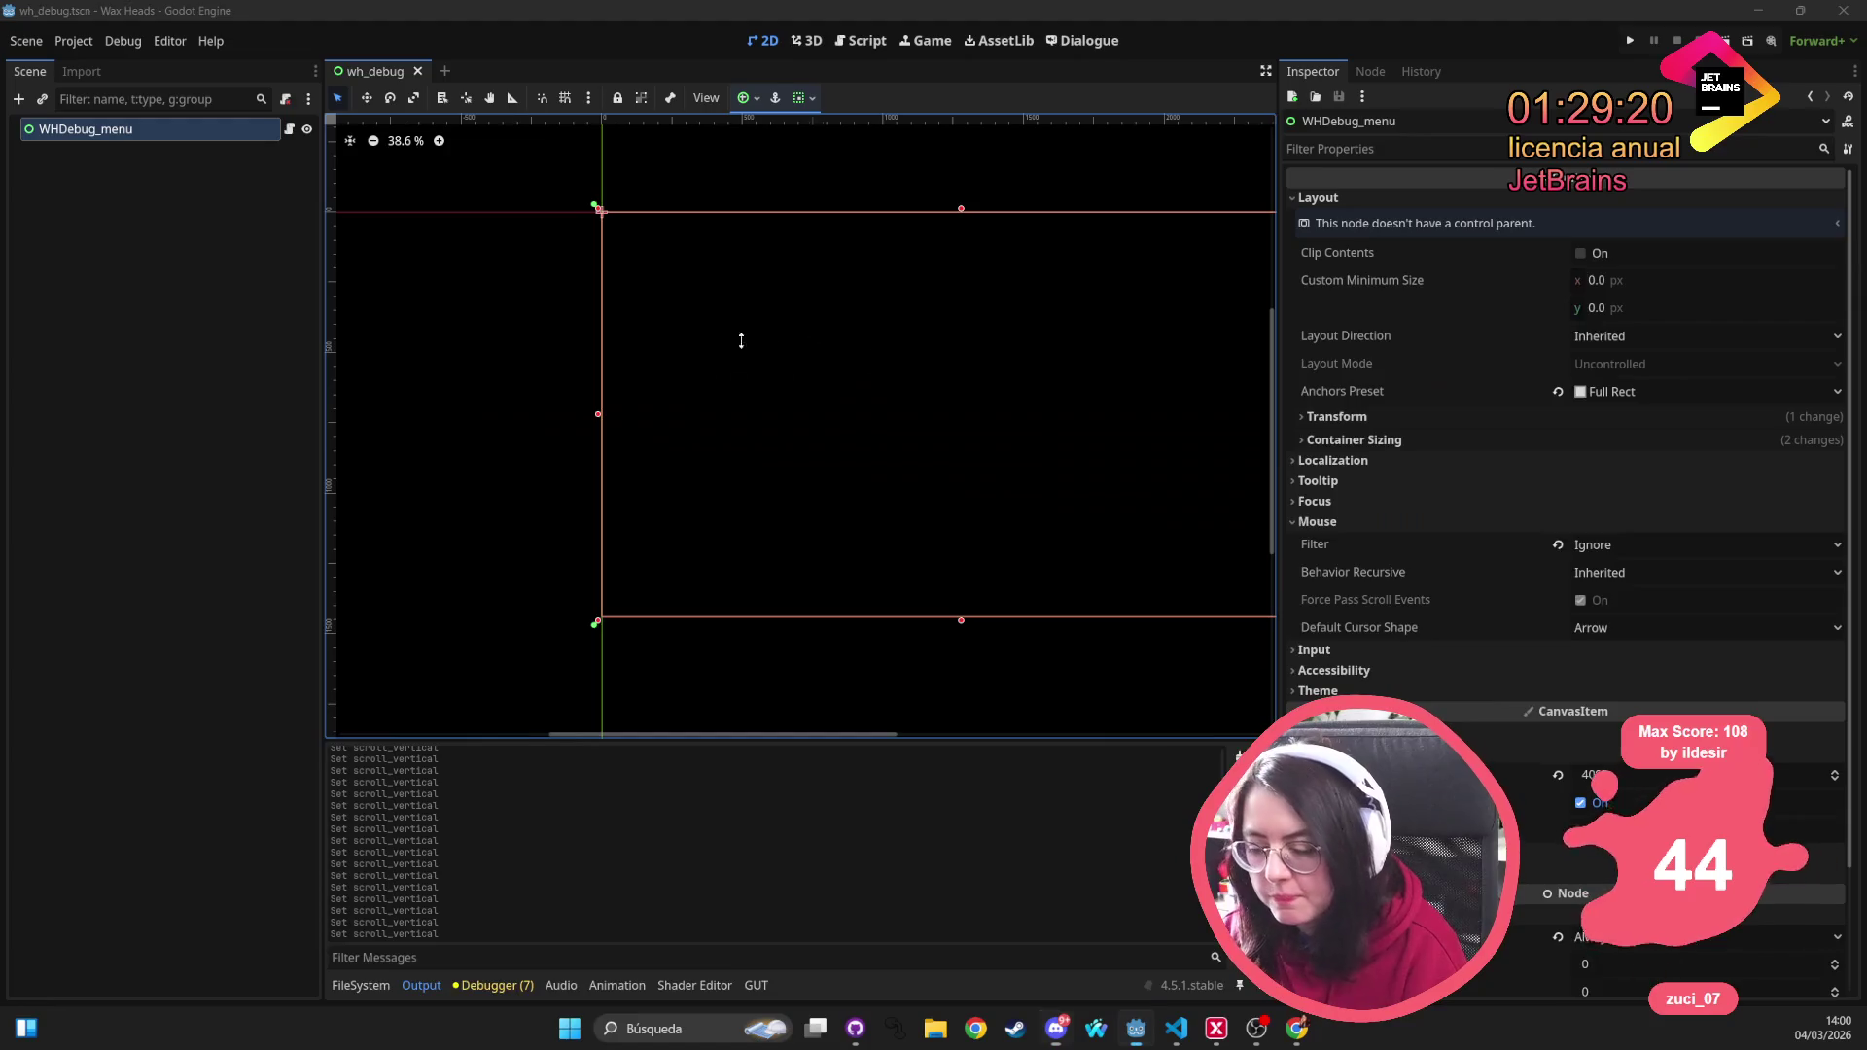
Reload the wh_debug scene from disk, clear the Output log, and clear the FileSystem filter
click(962, 665)
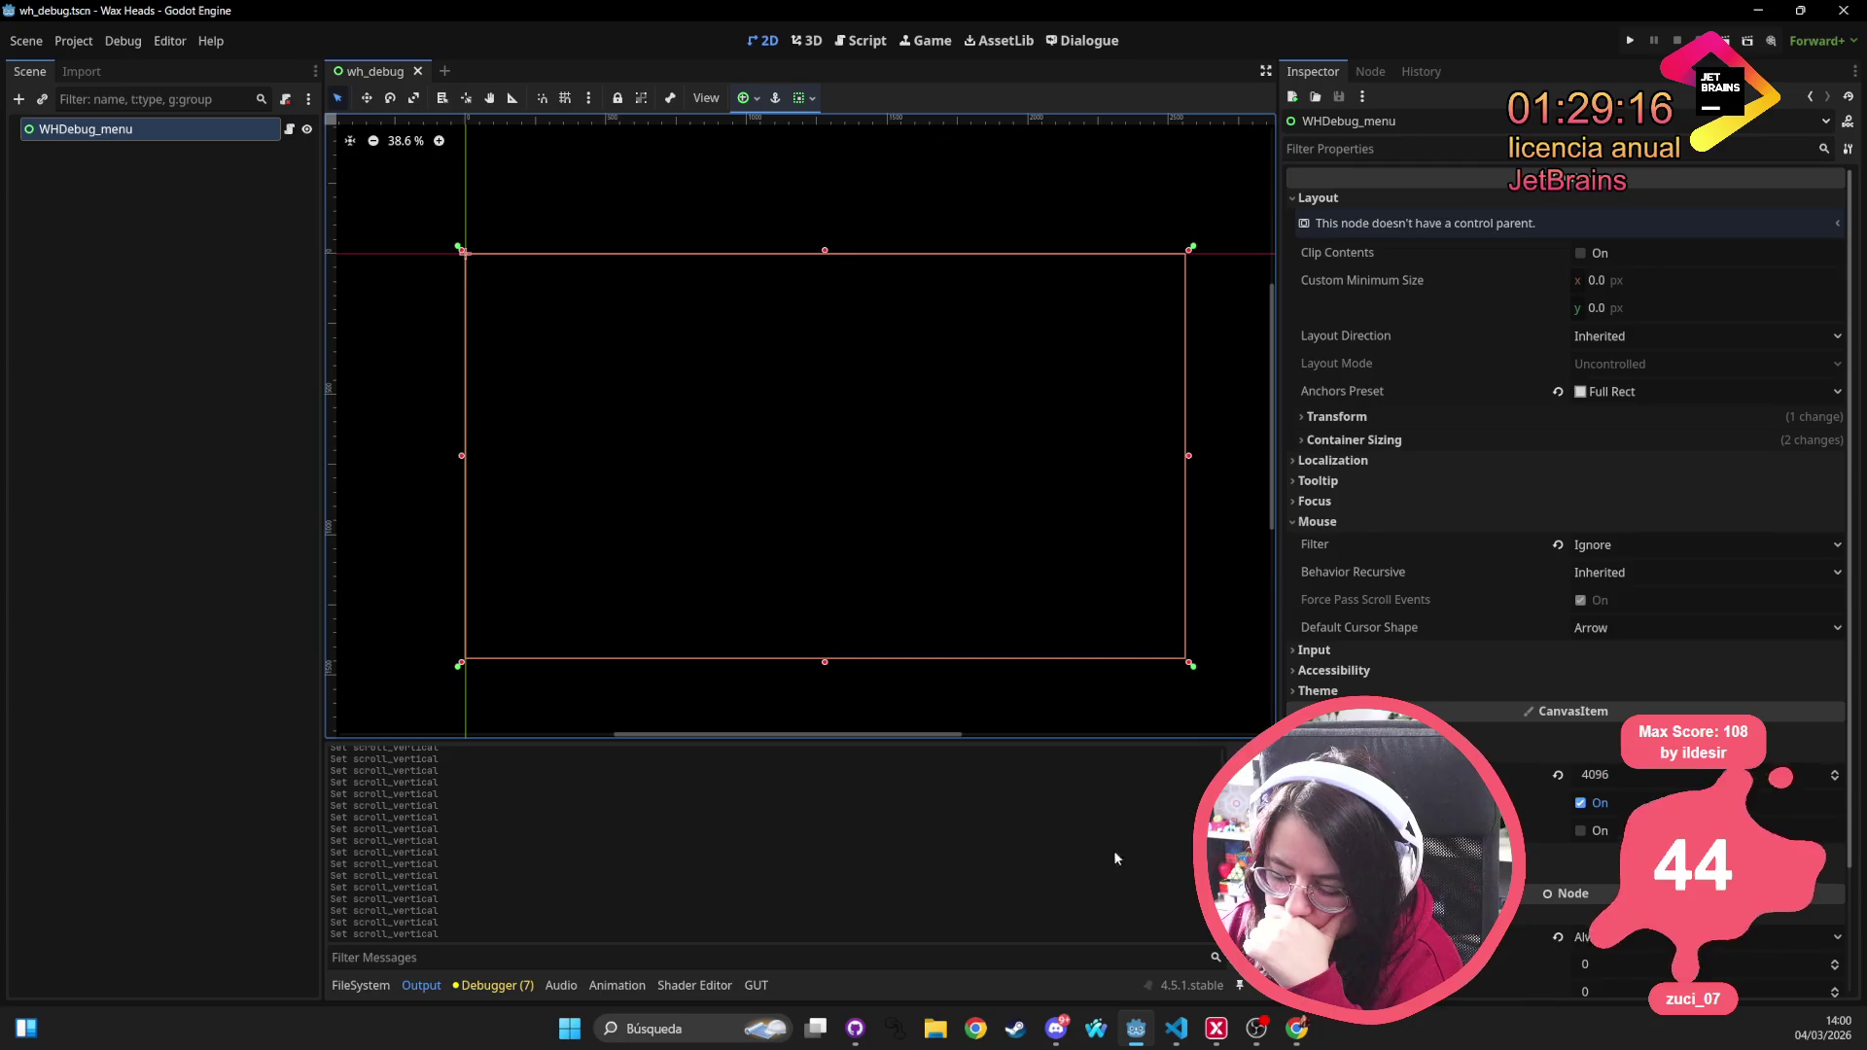
click(1249, 756)
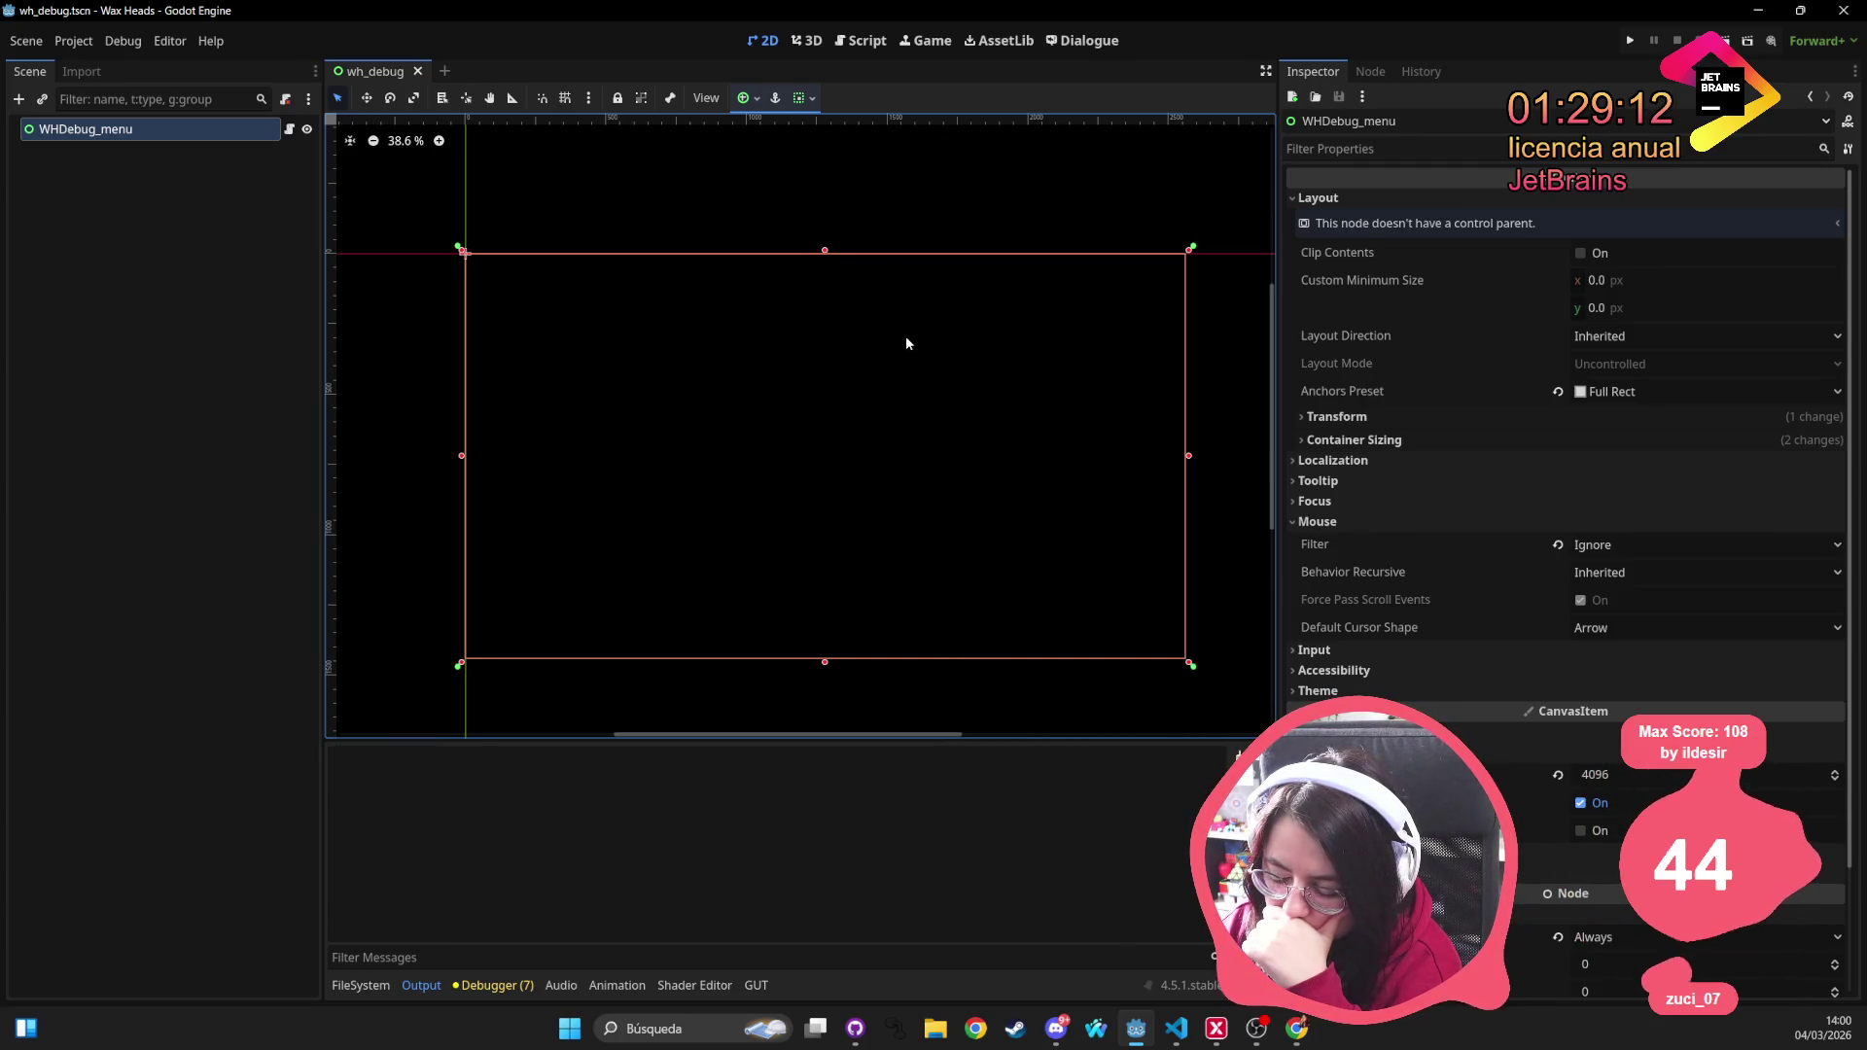
click(496, 985)
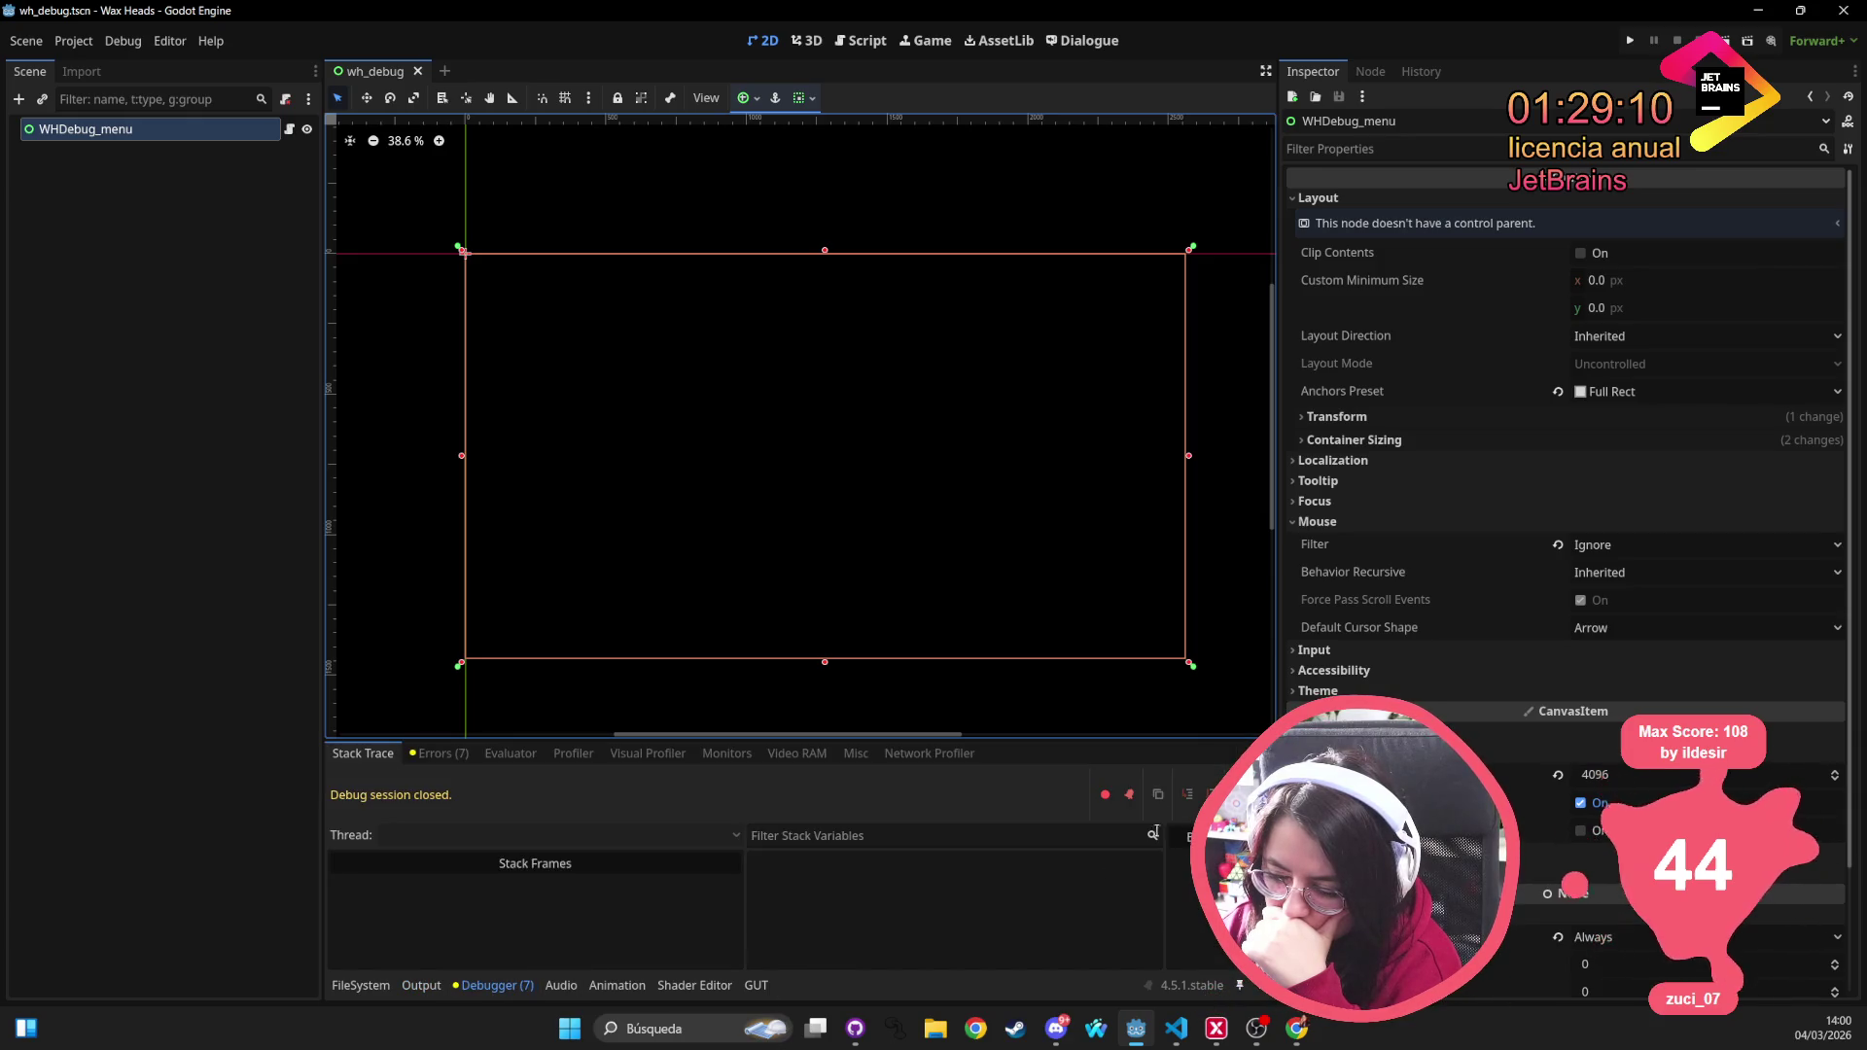
click(361, 985)
click(1209, 788)
scroll(952, 412, right, 2)
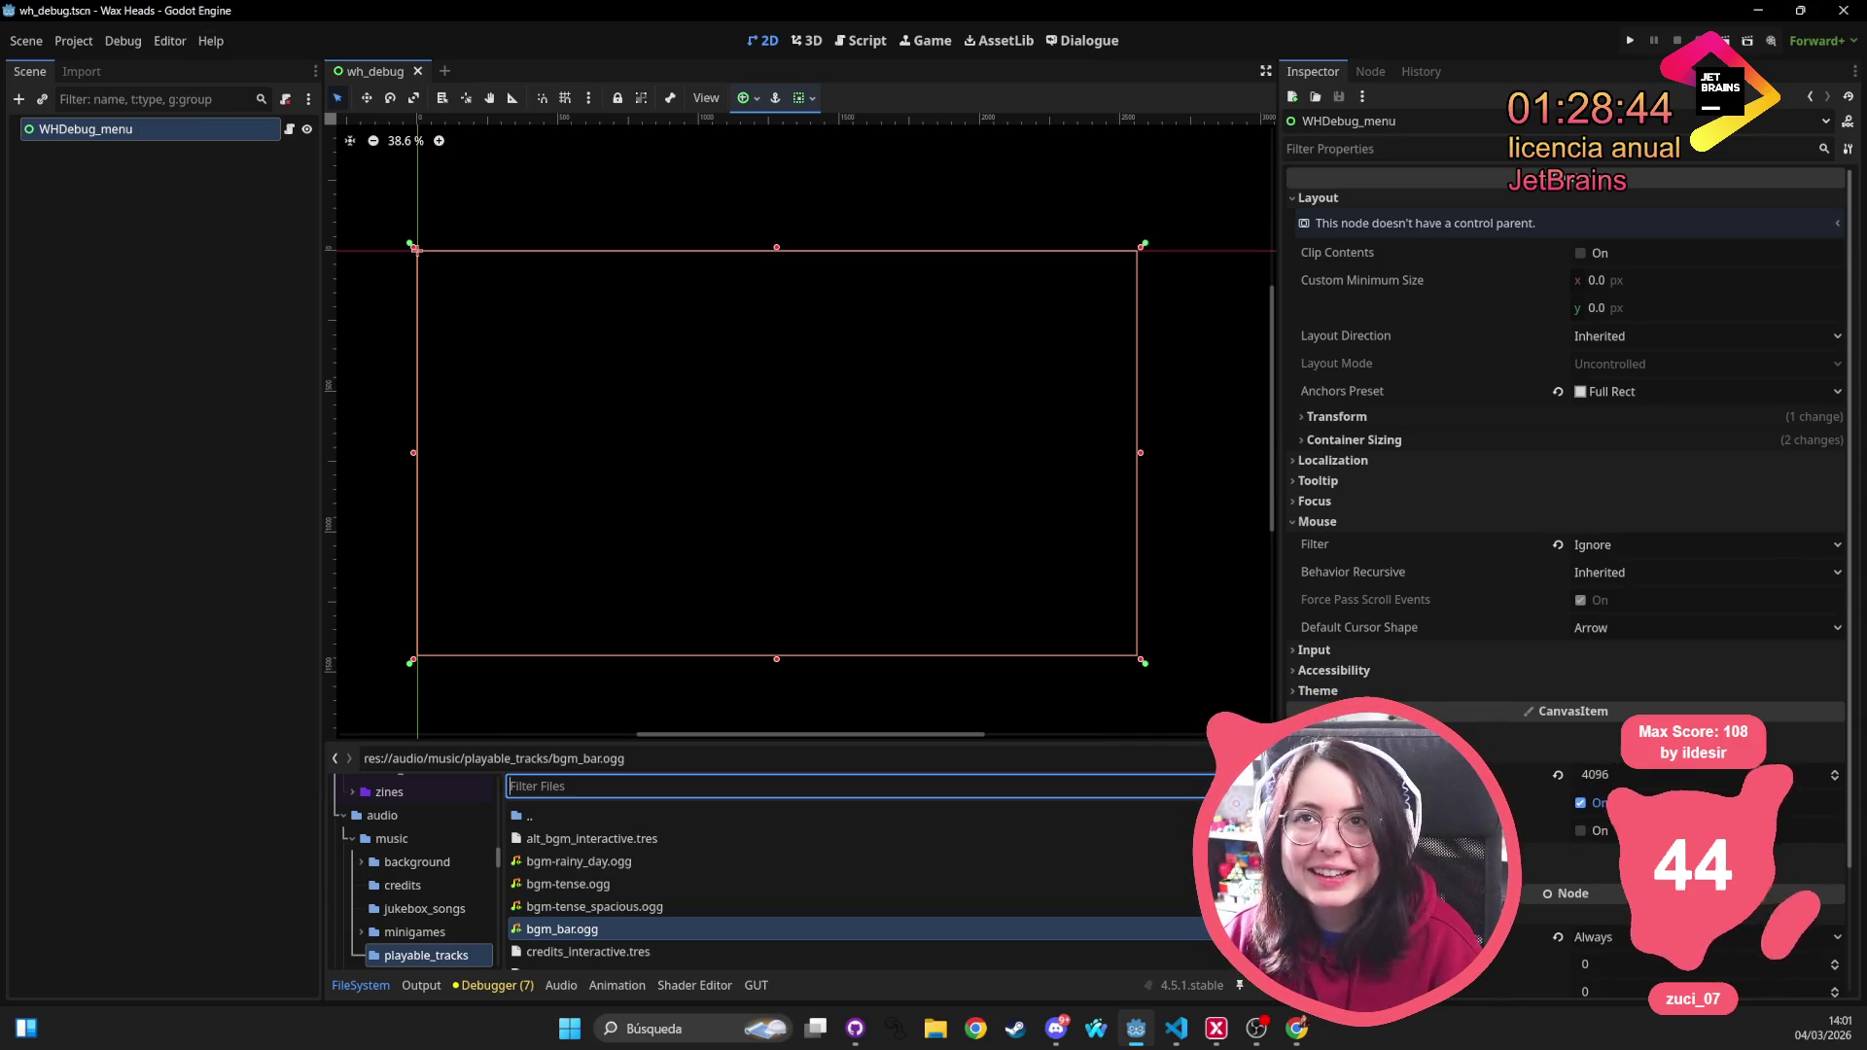
key(alt+Tab)
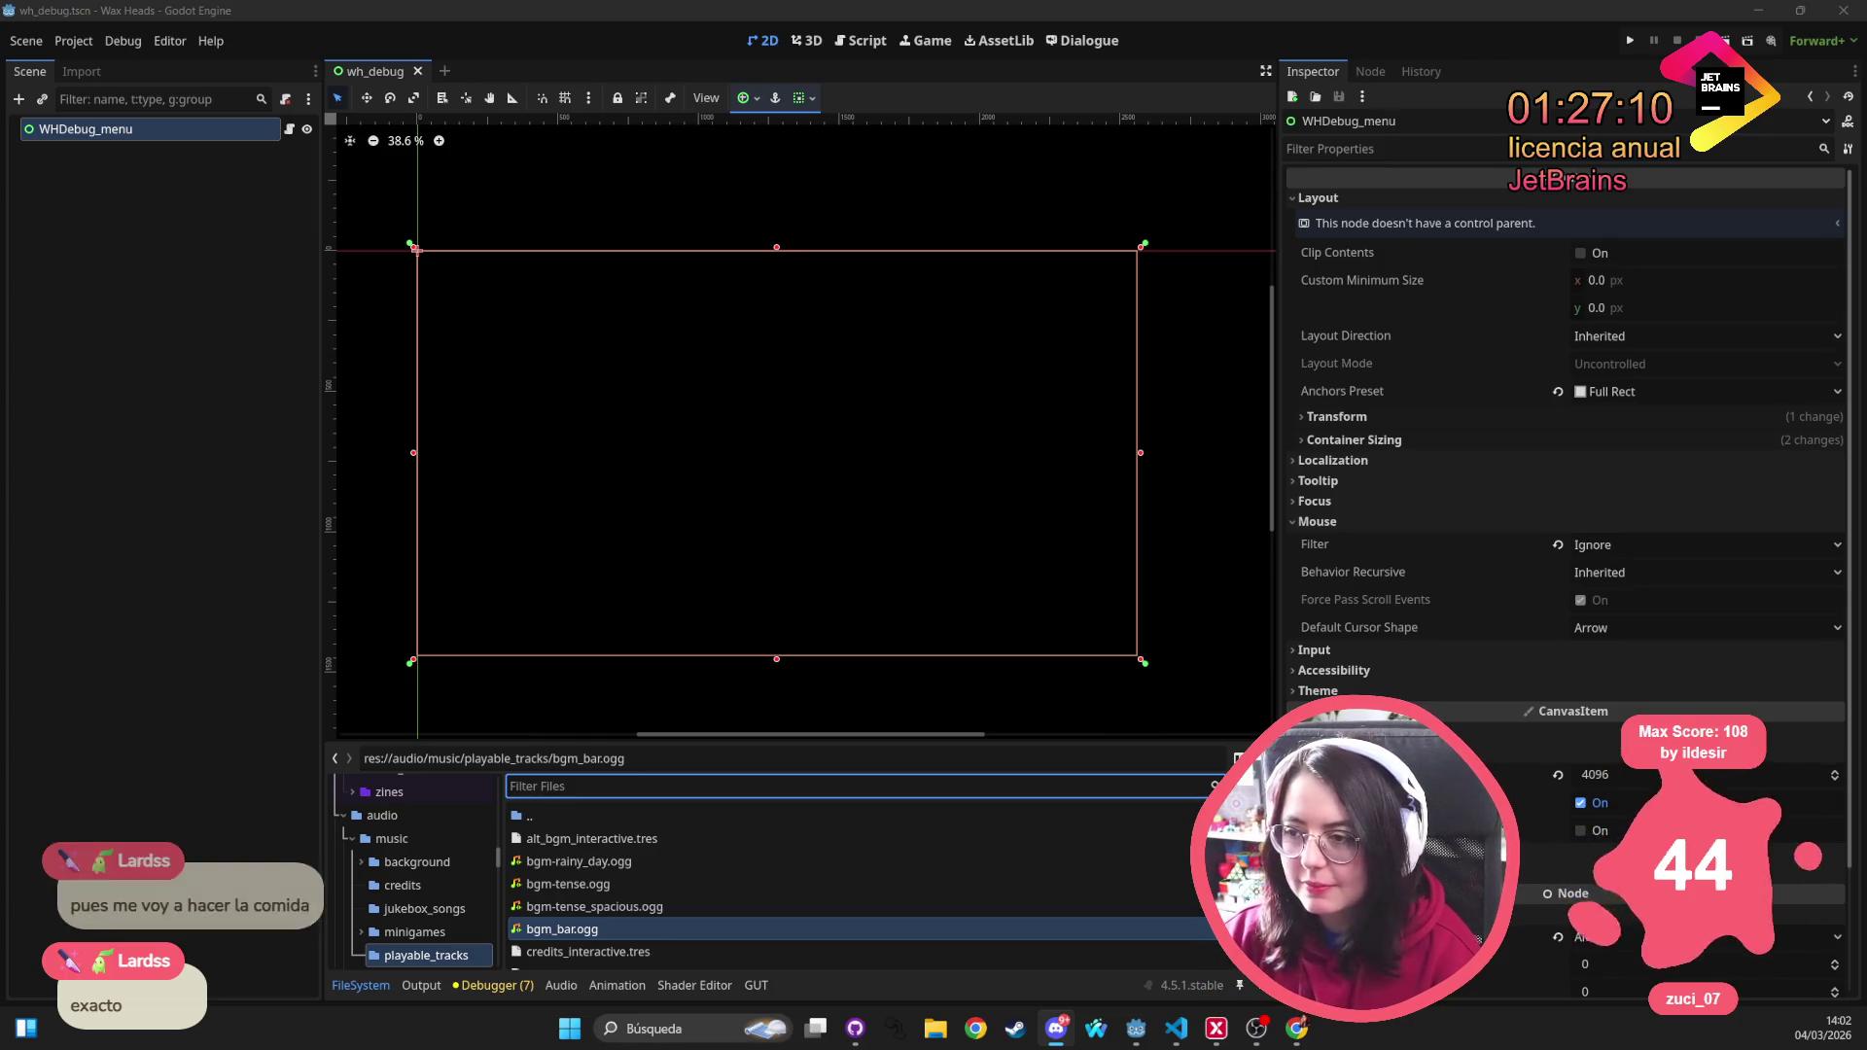
click(498, 986)
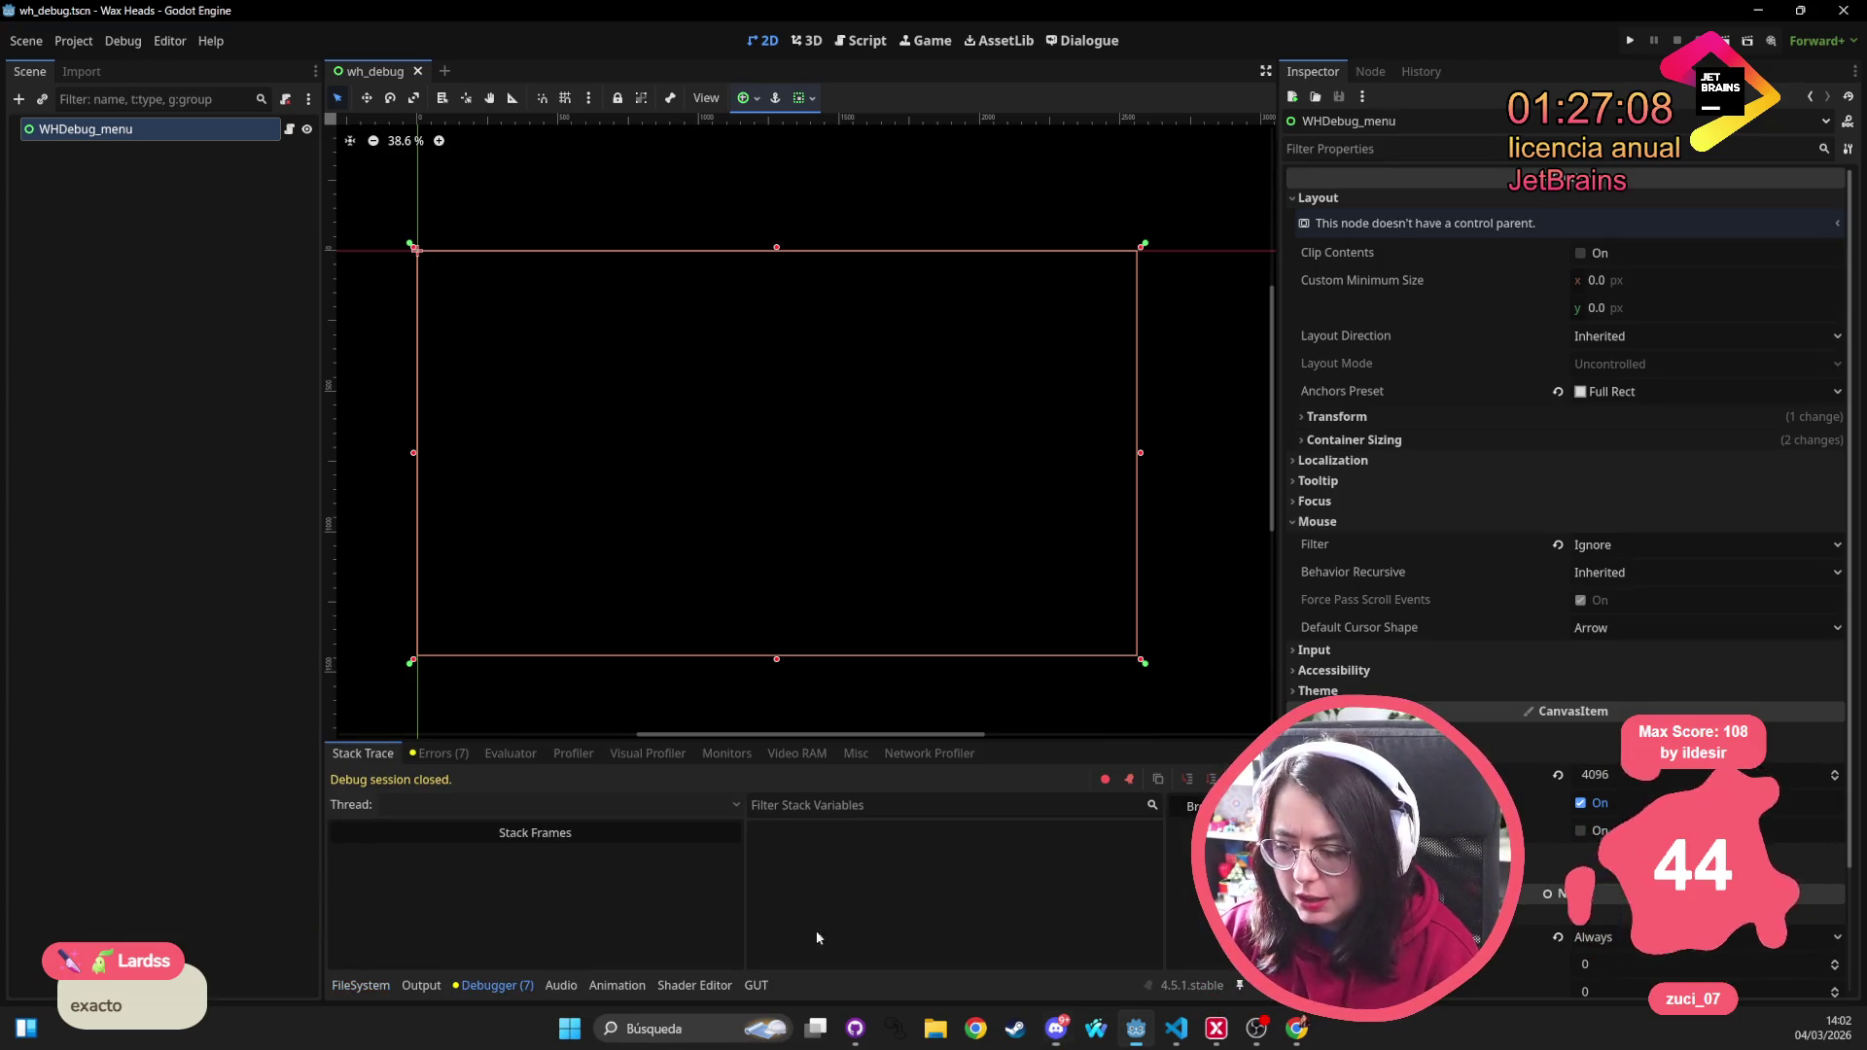
From the Errors warnings, jump to the on_song_finished signal and delete its line, then undo
click(440, 753)
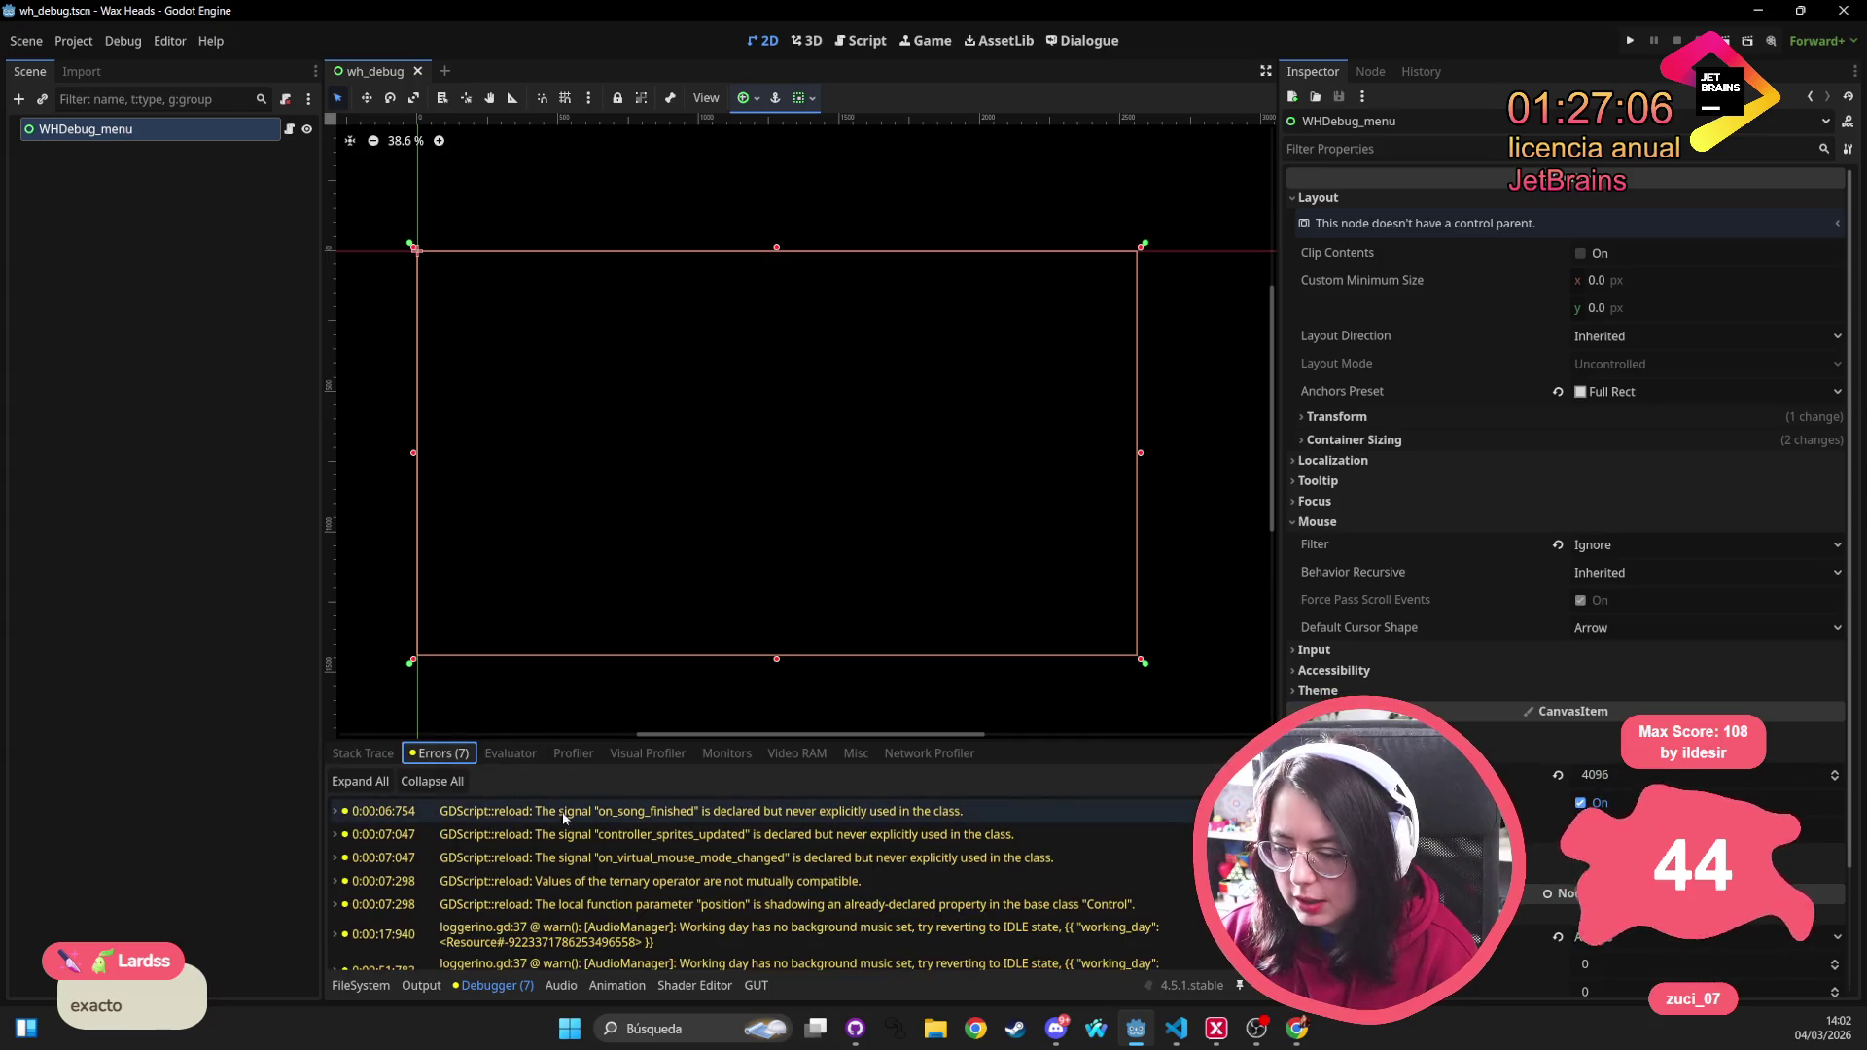
double_click(674, 817)
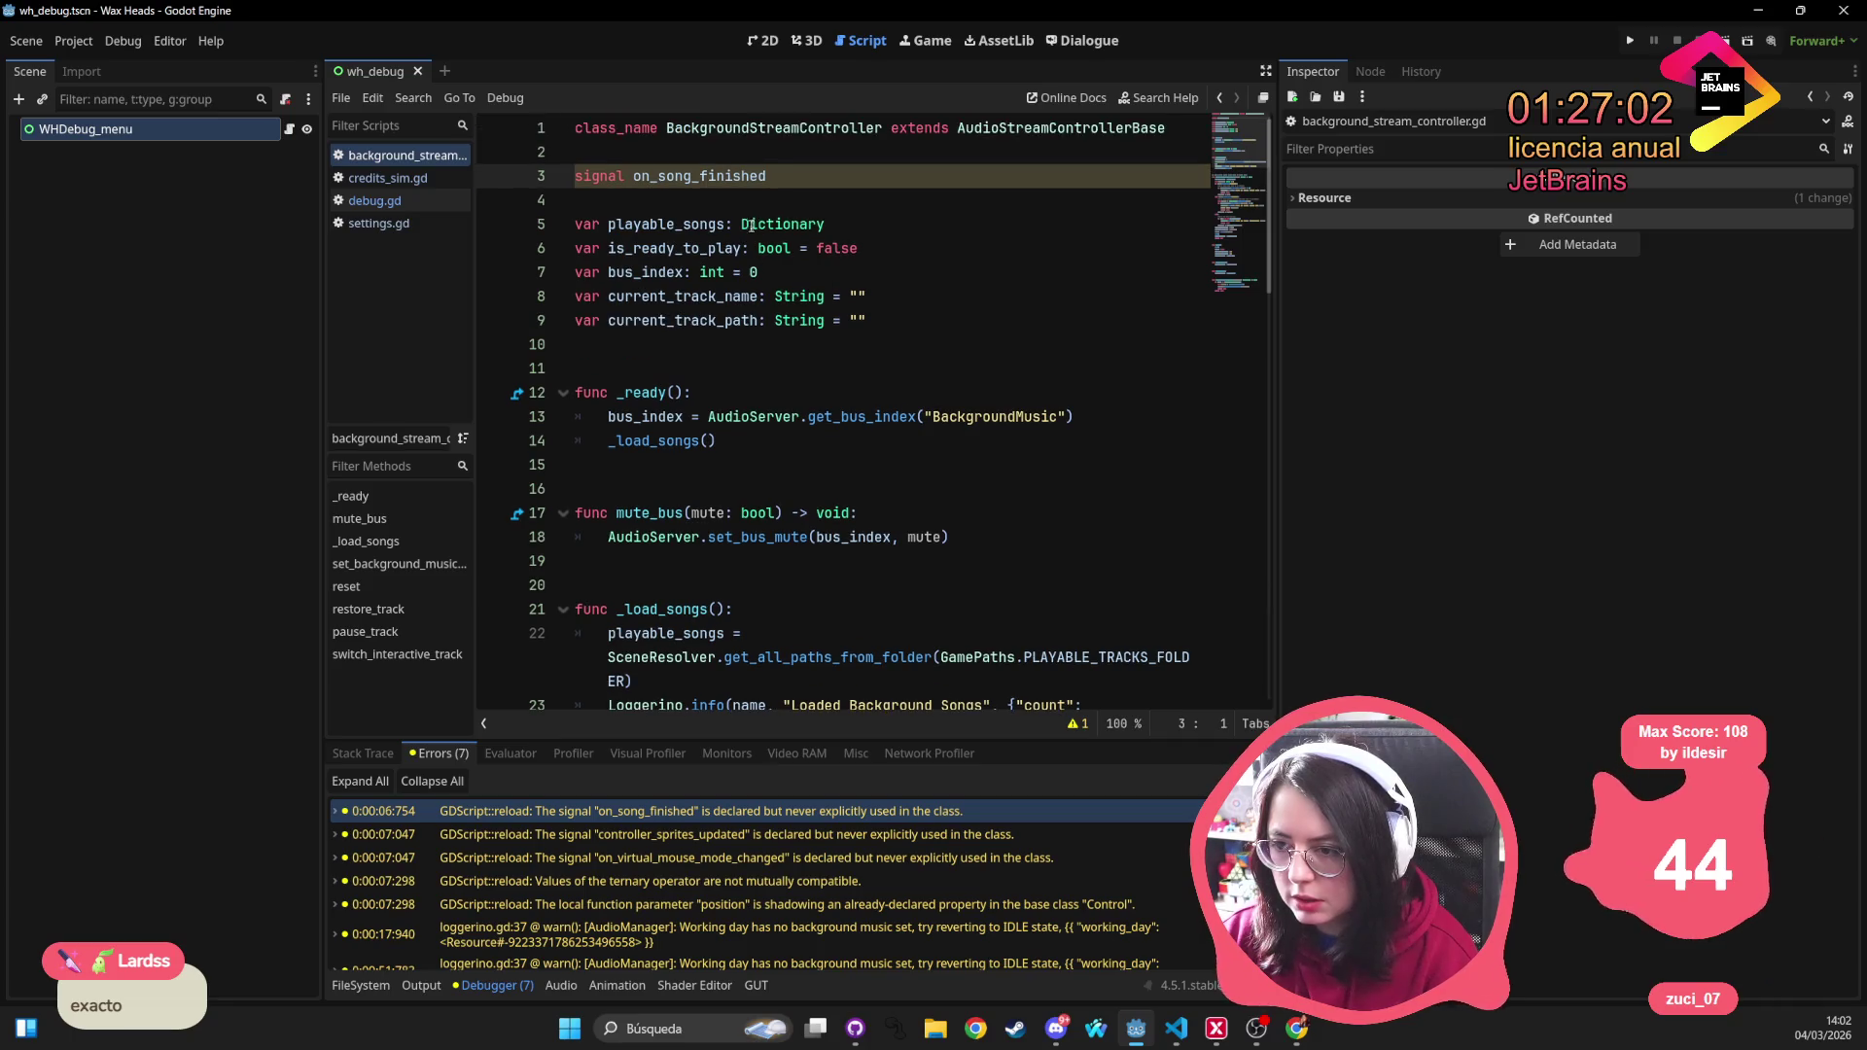
scroll(830, 185, up, 1)
triple_click(727, 175)
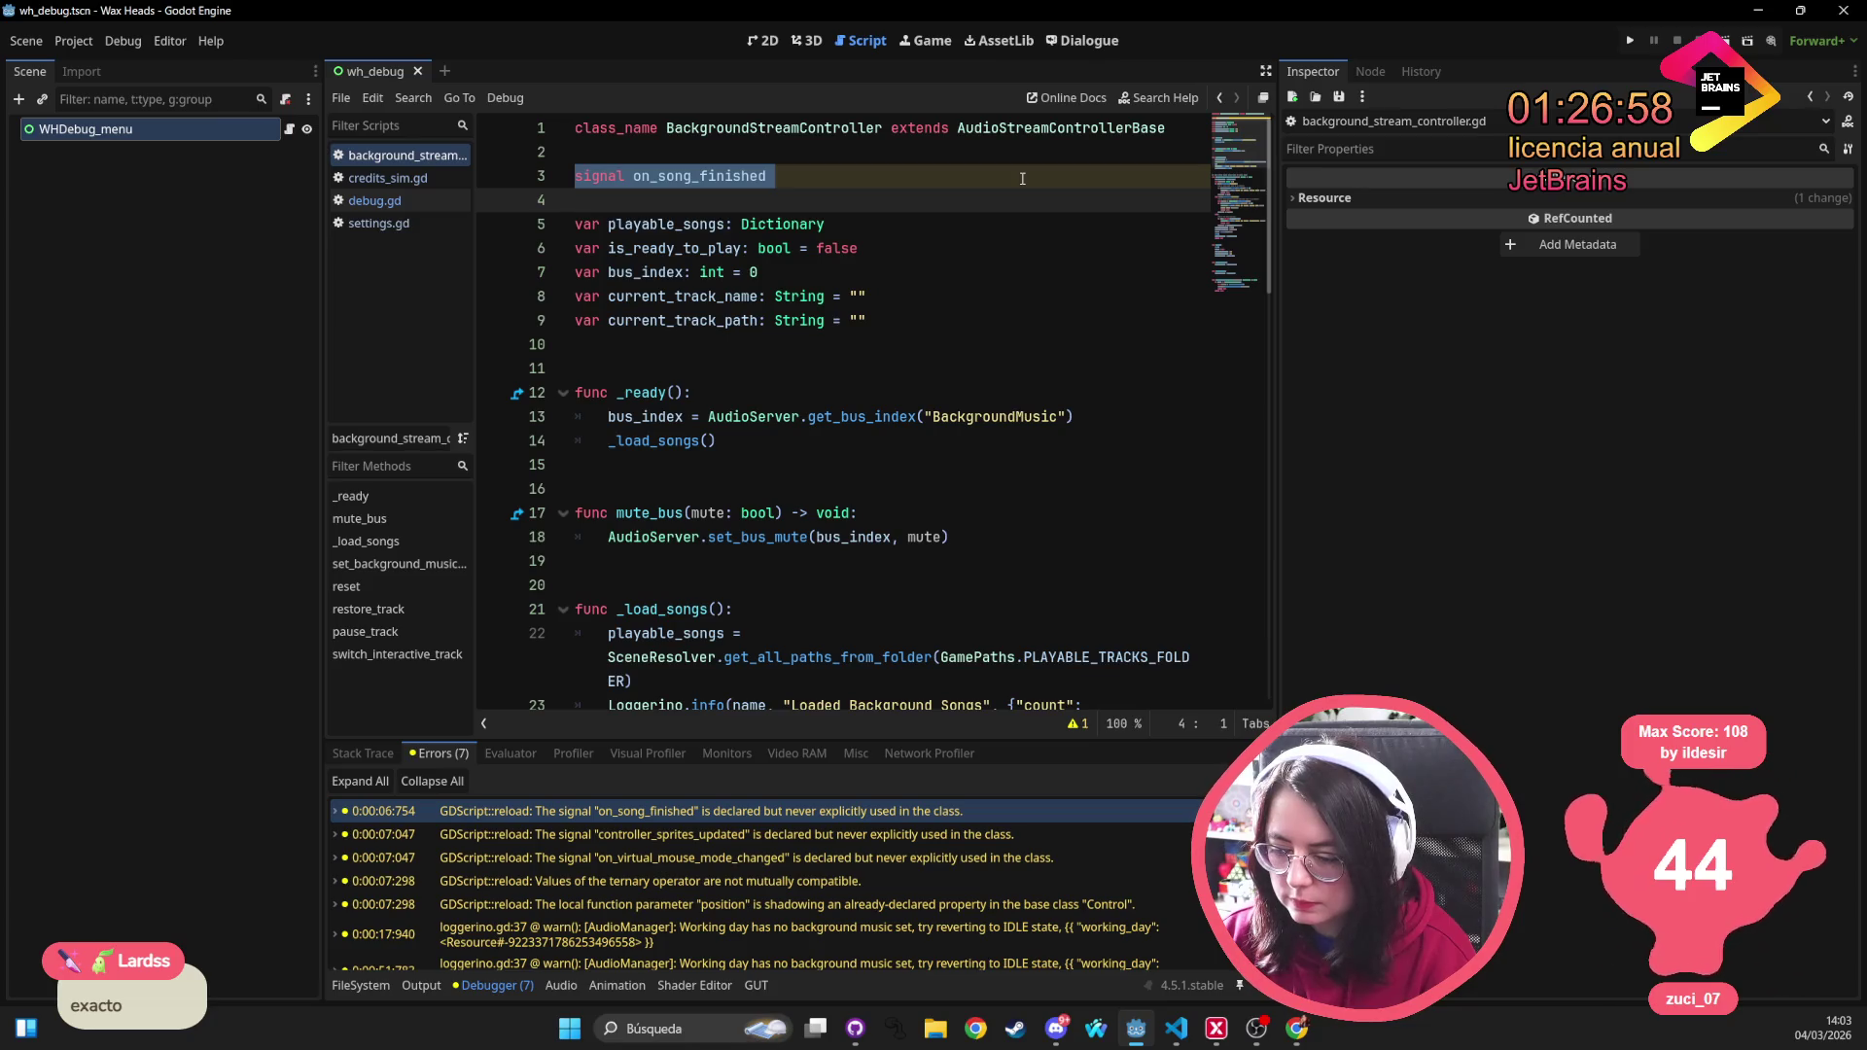
key(Delete)
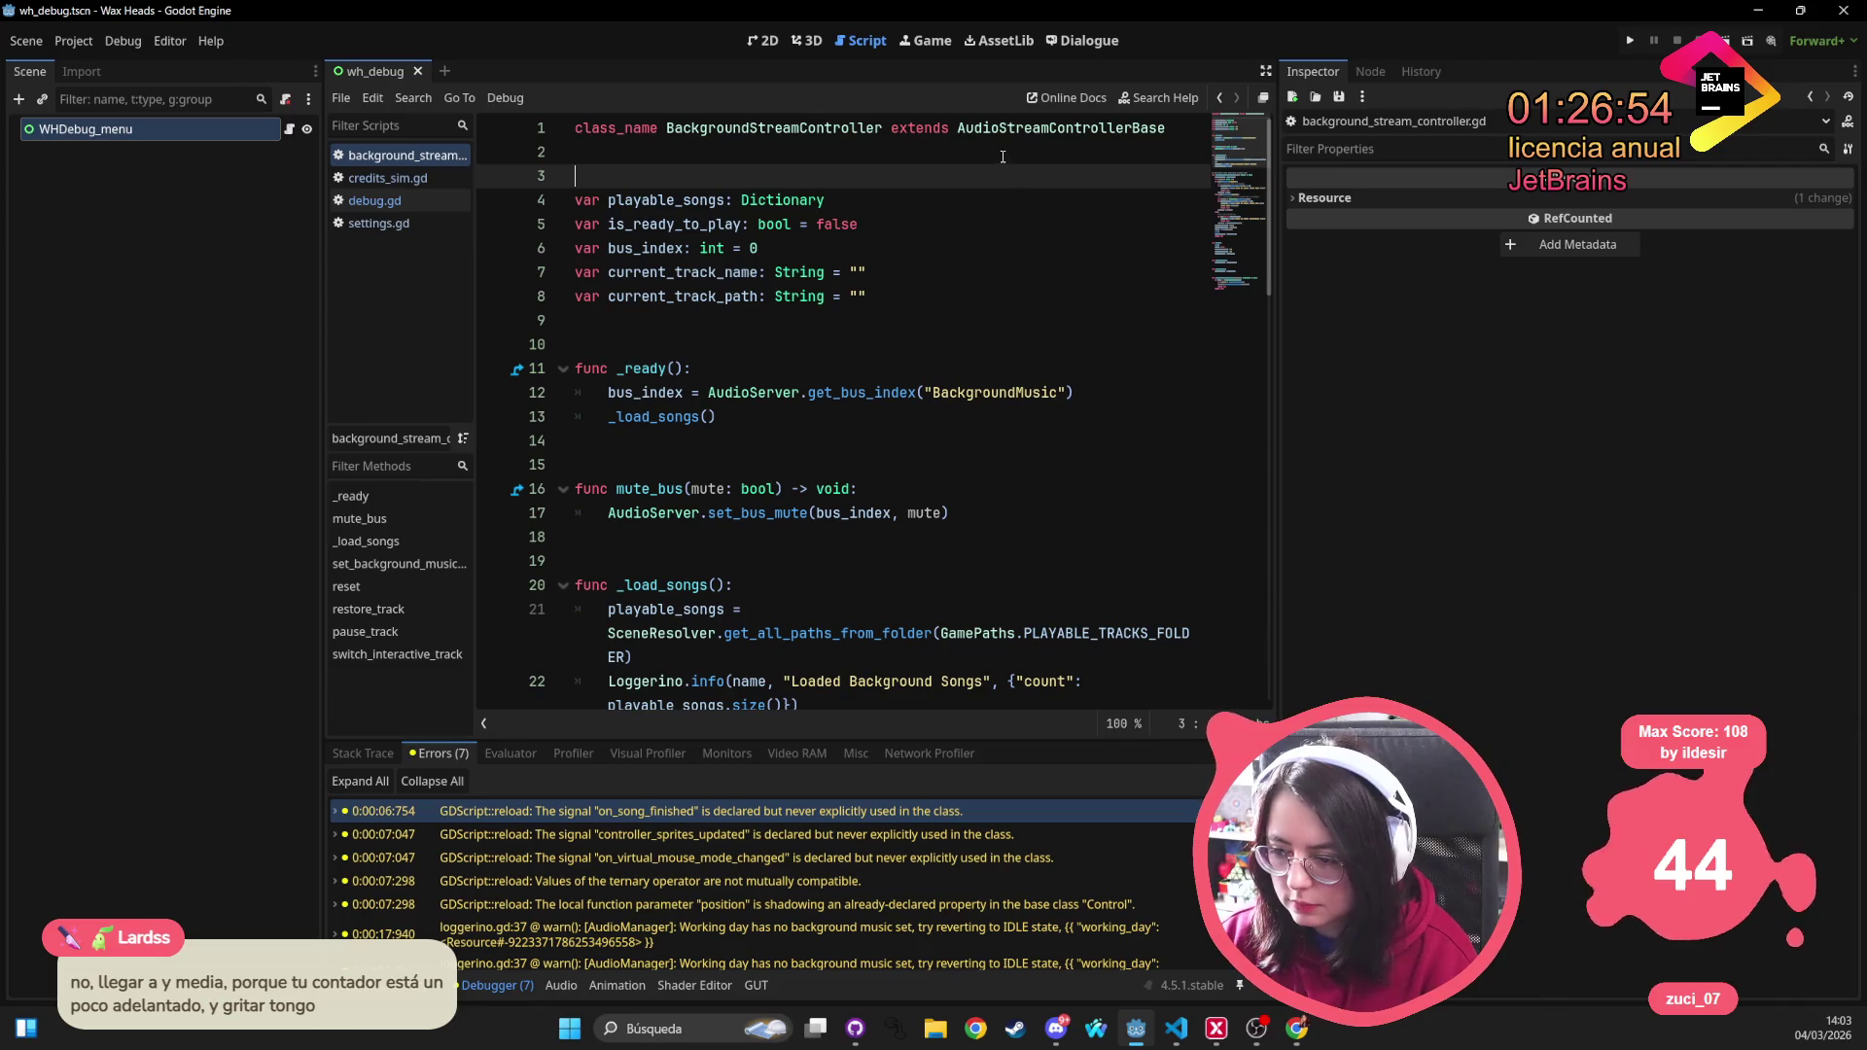
scroll(1002, 157, down, 4)
key(ctrl+z)
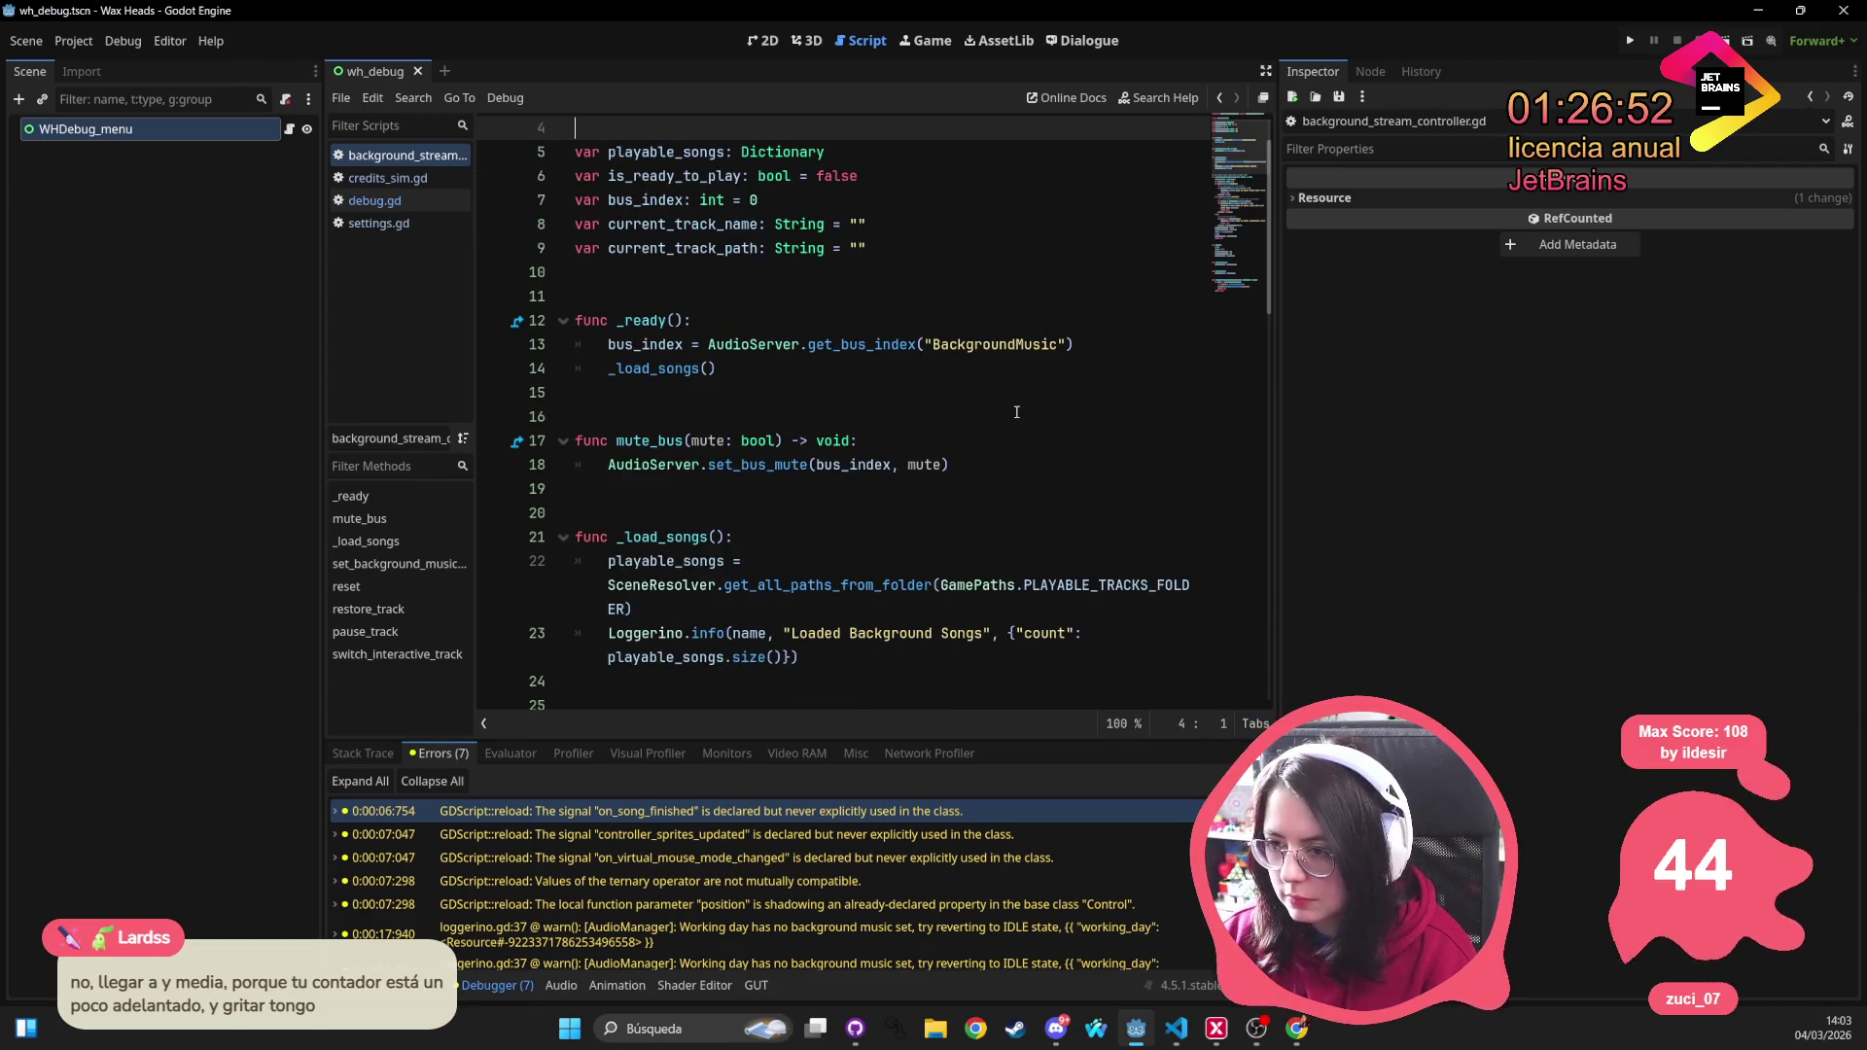
scroll(759, 405, up, 1)
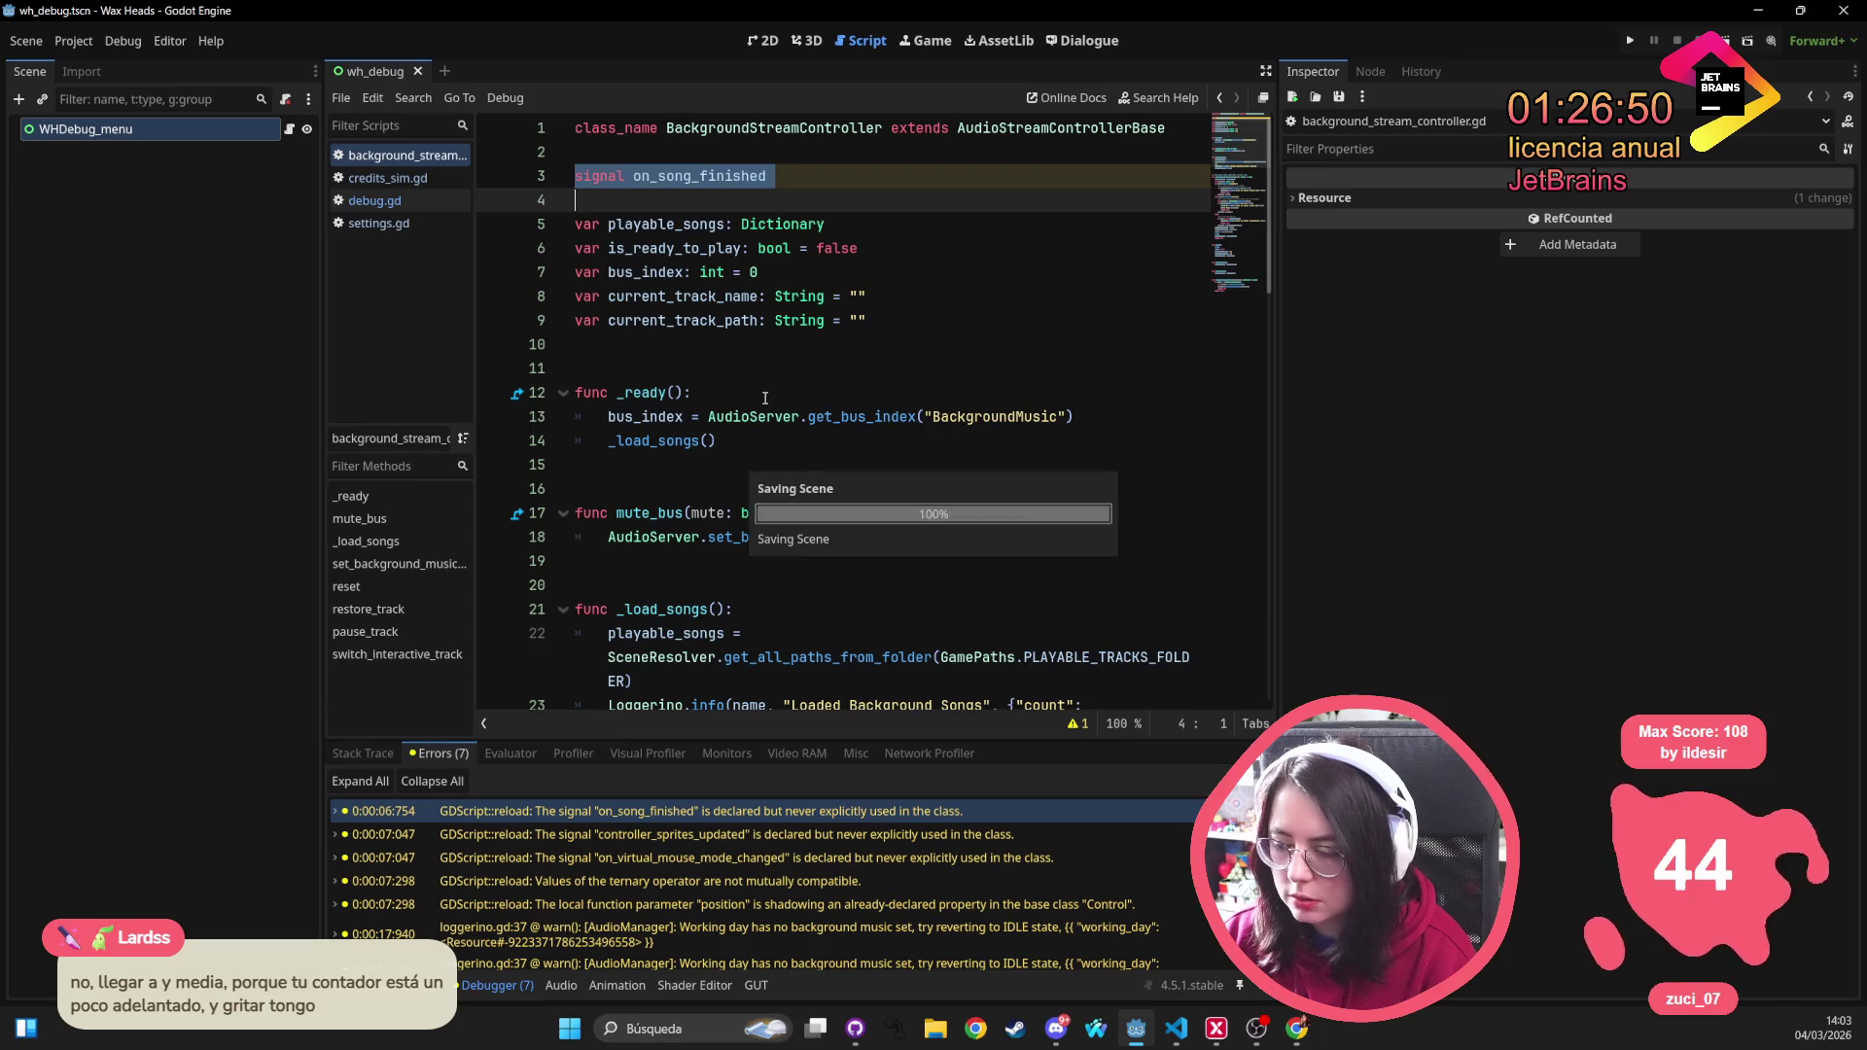
Add a finished.connect line in _ready calling on_song_finished
double_click(725, 175)
scroll(778, 389, down, 4)
scroll(784, 413, up, 4)
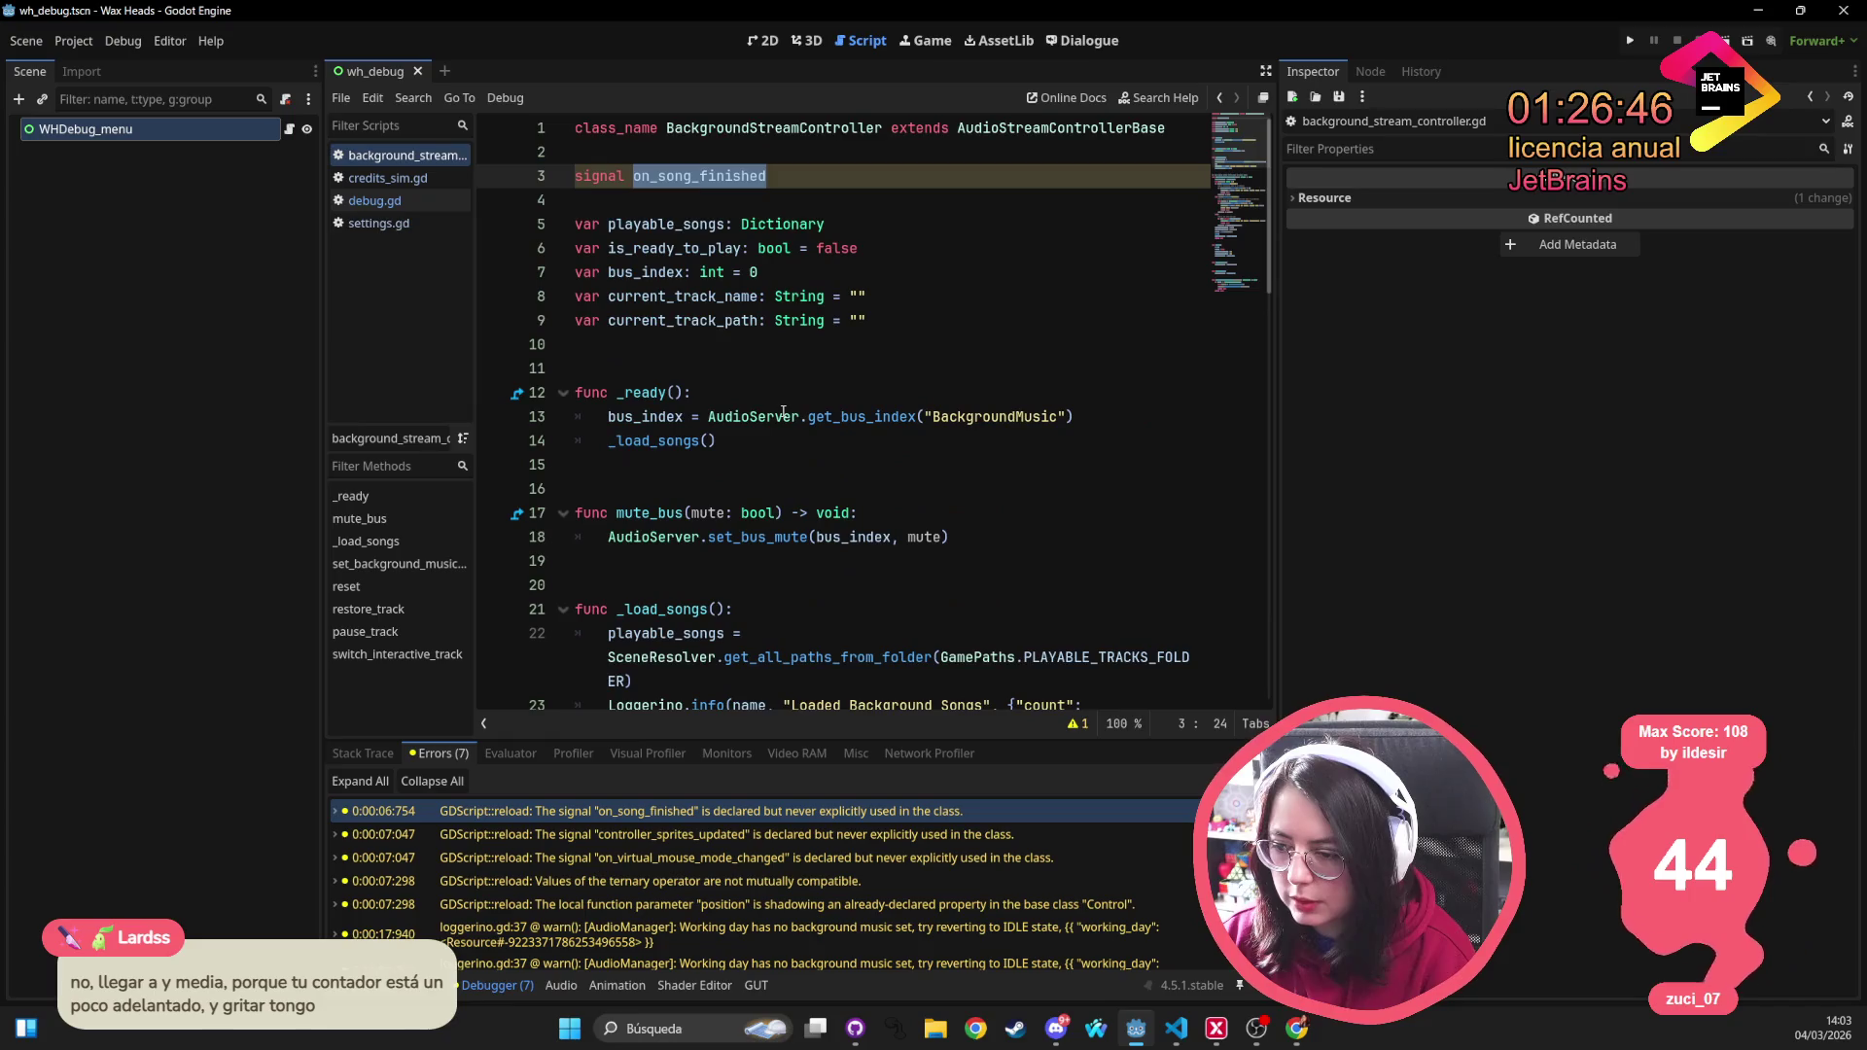
scroll(784, 412, down, 1)
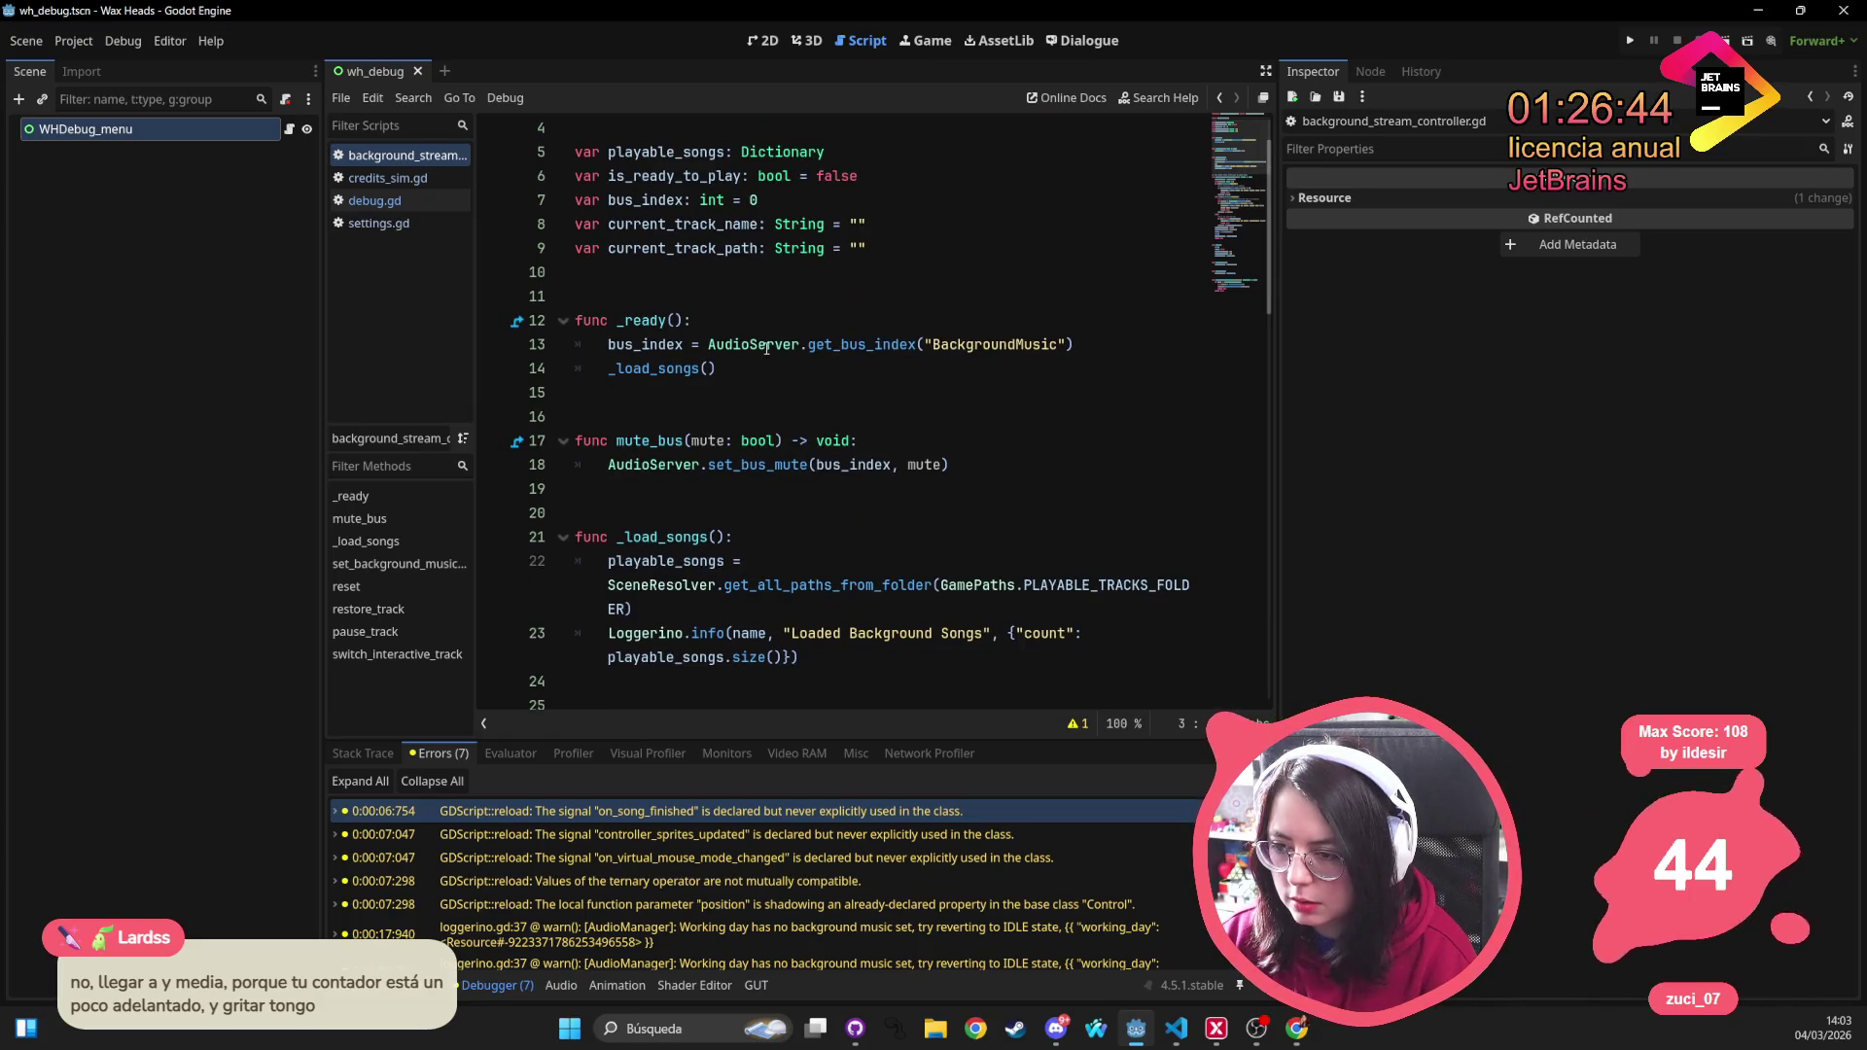
click(1112, 344)
key(Return)
text(finished.)
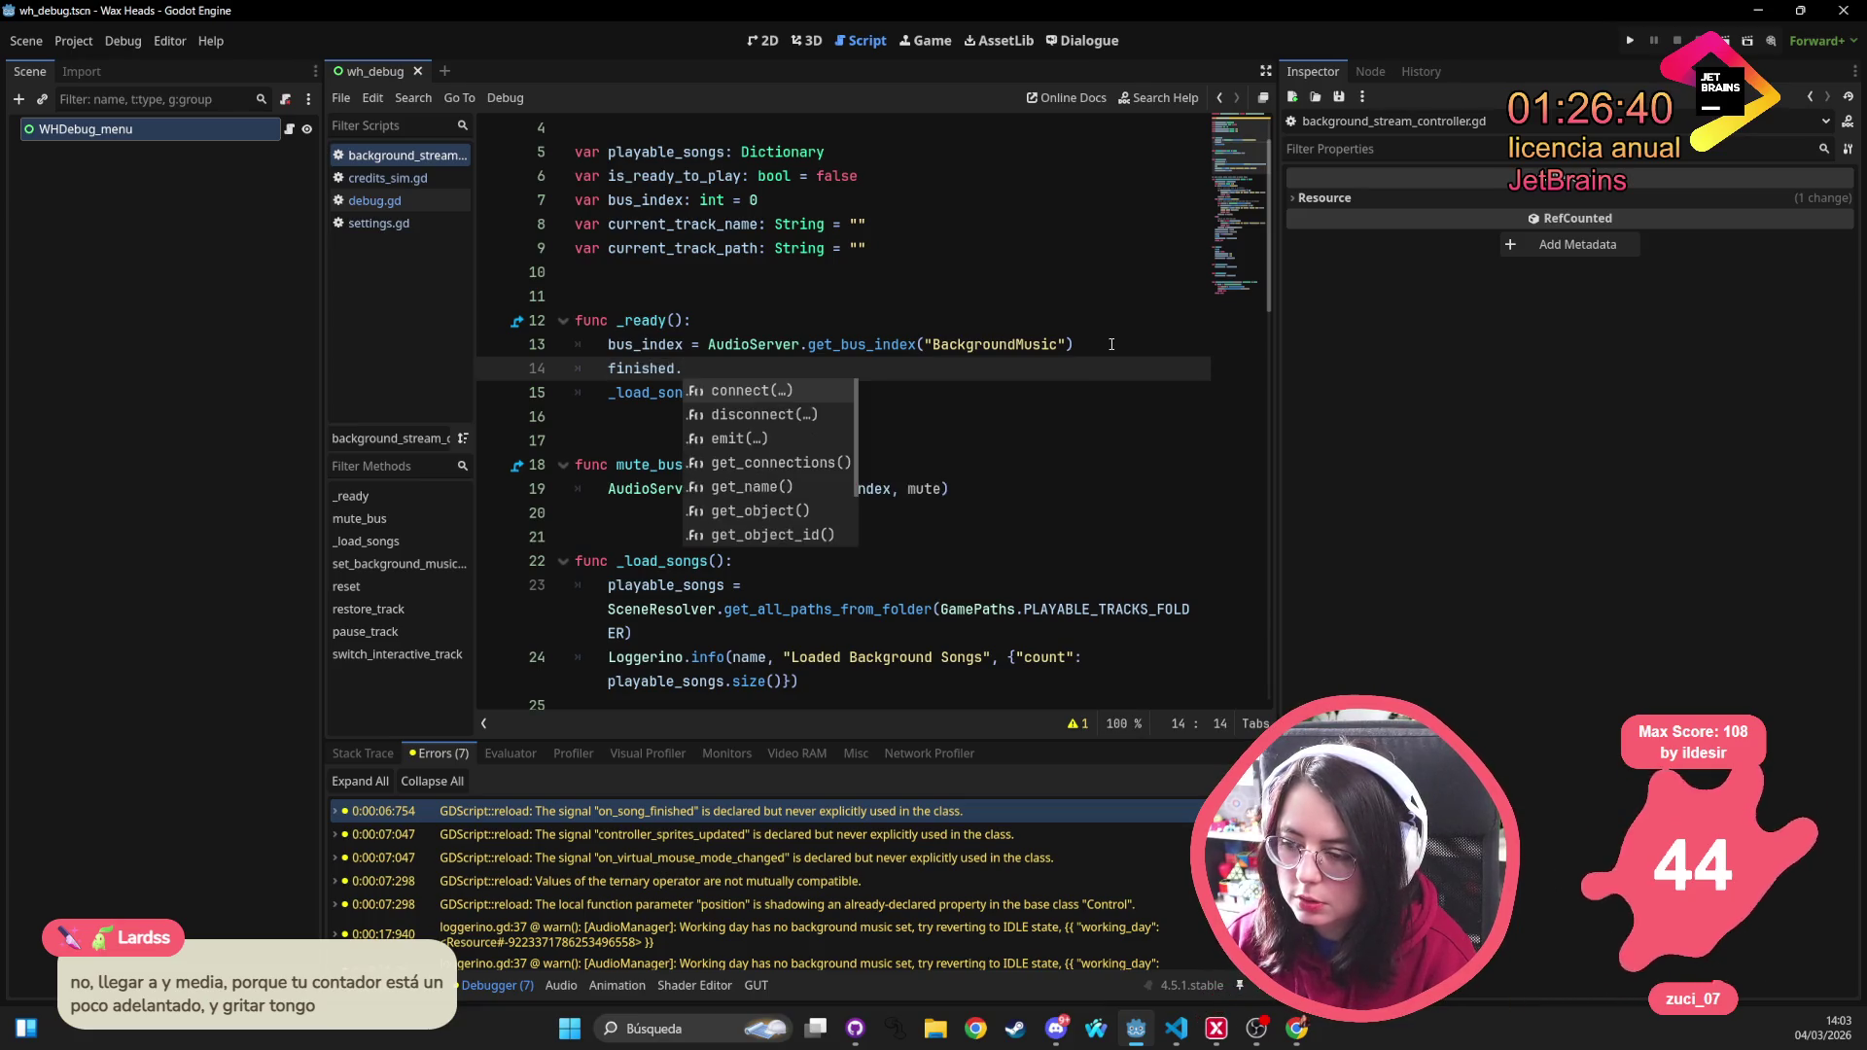
key(Return)
text(n_song_fini)
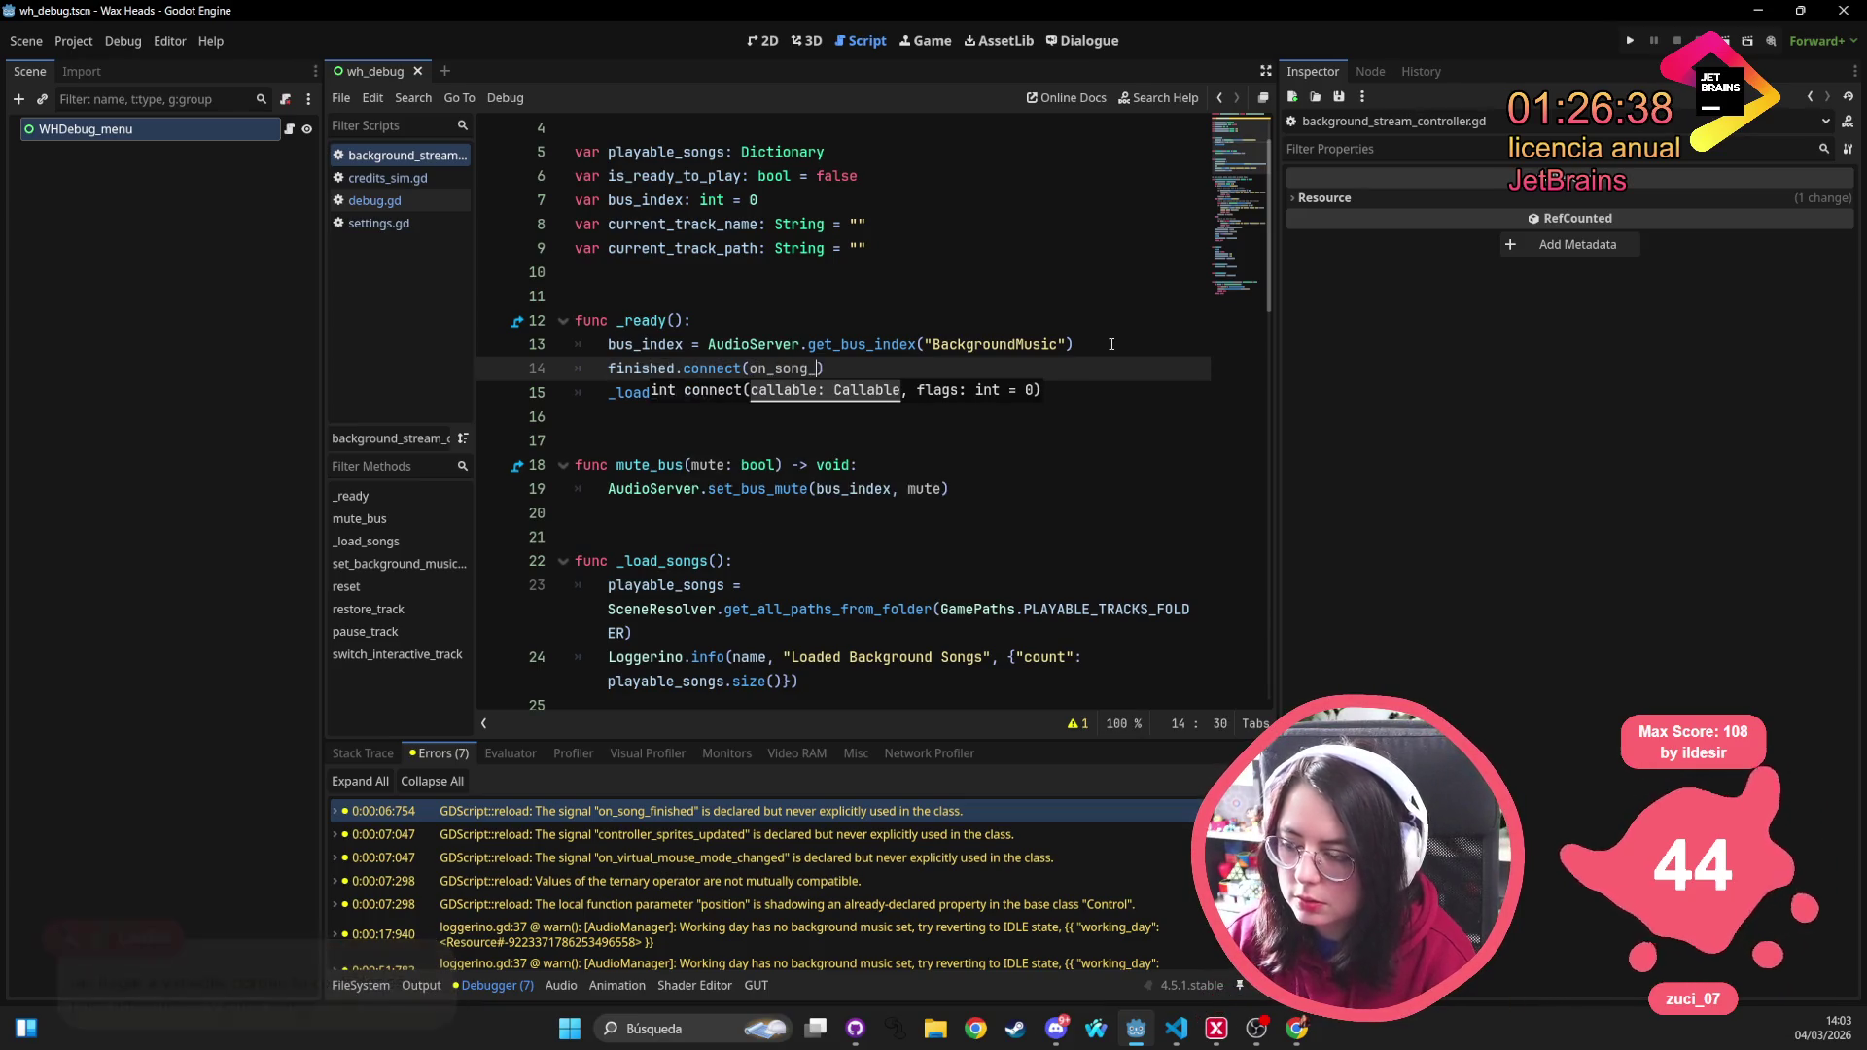
click(822, 273)
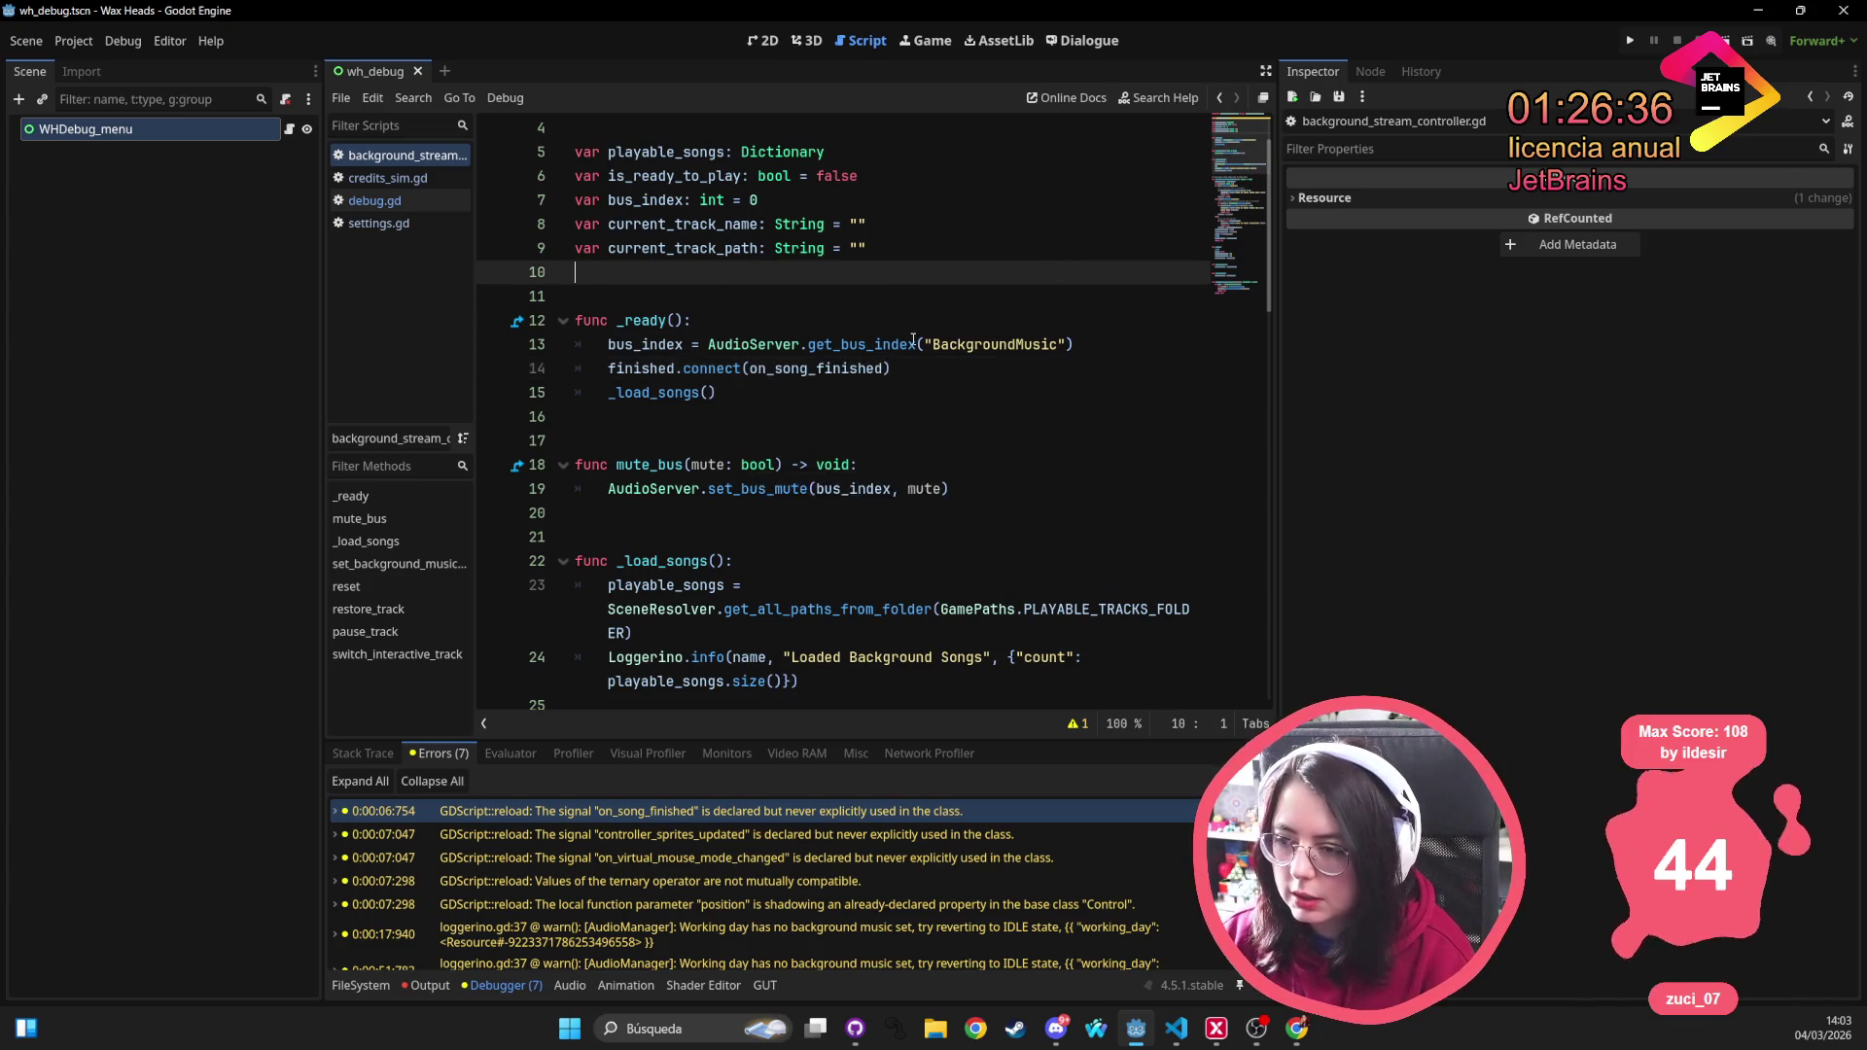
Change the connect callback to _on_song_finished and rename the signal to song_finished
scroll(822, 323, up, 1)
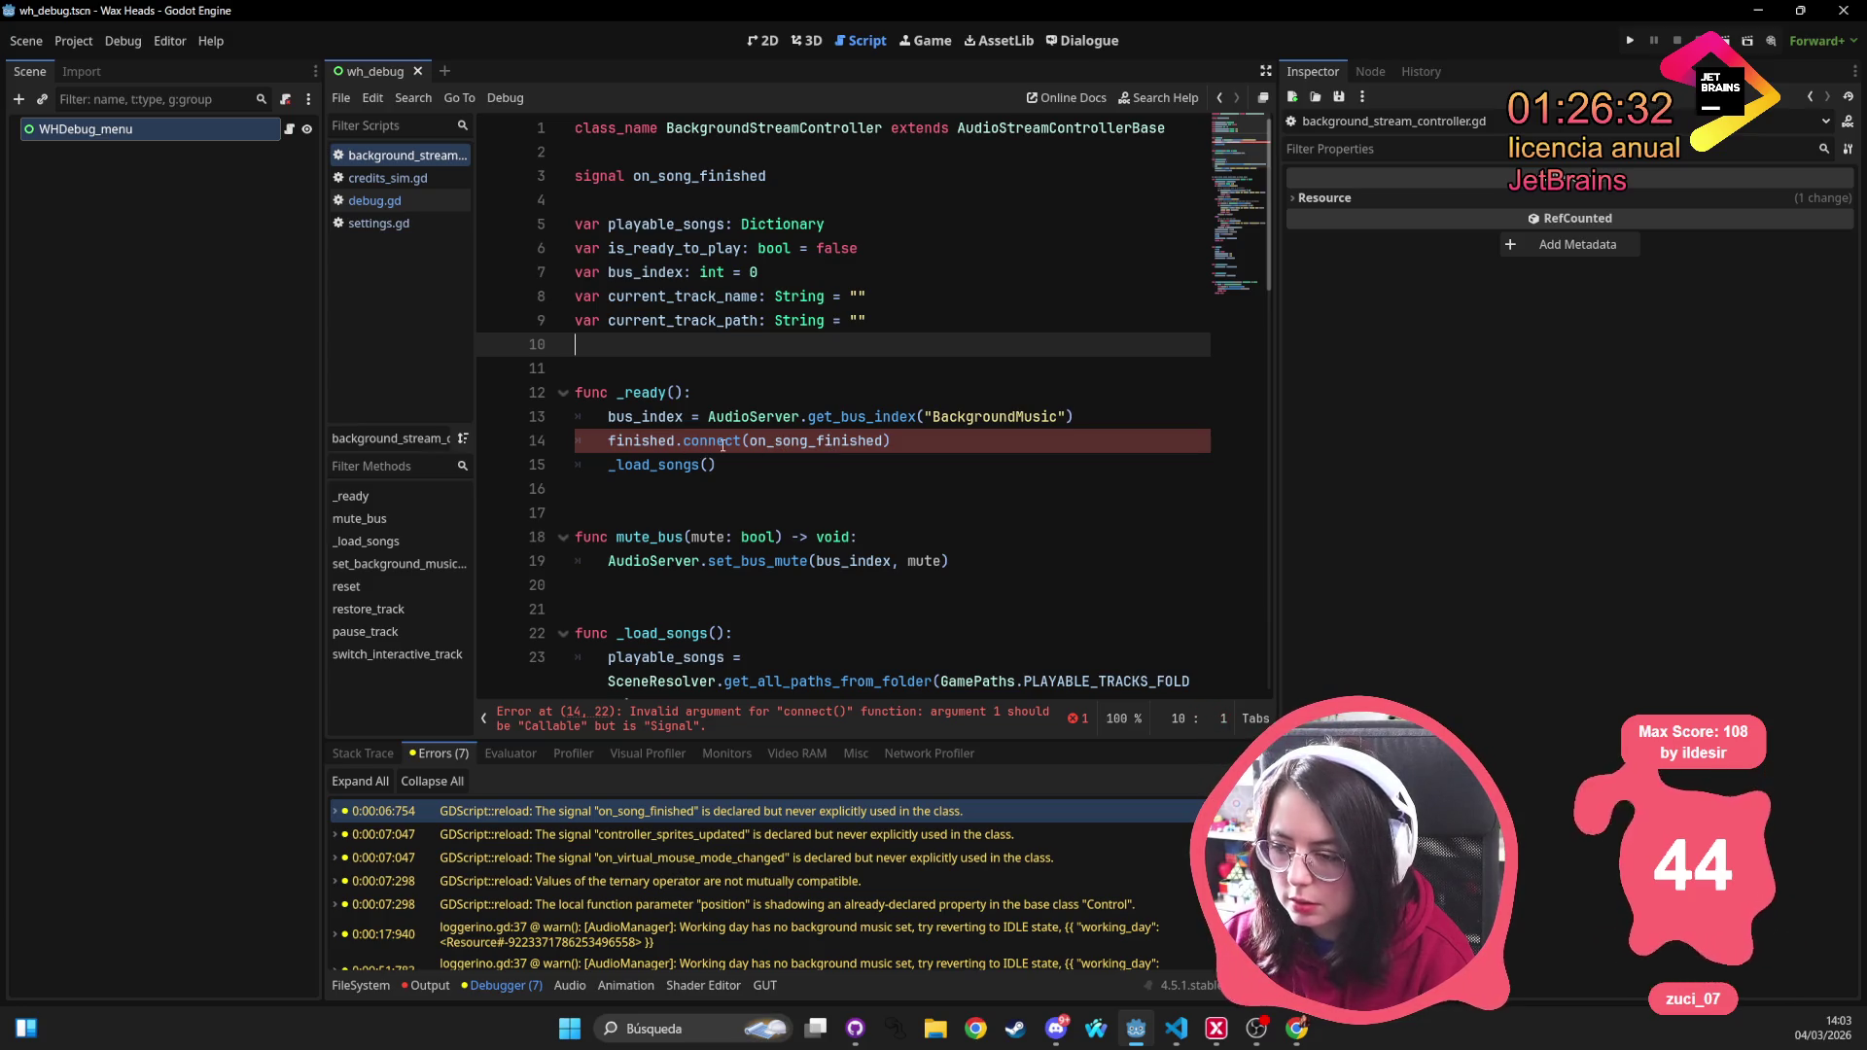
click(688, 440)
triple_click(866, 441)
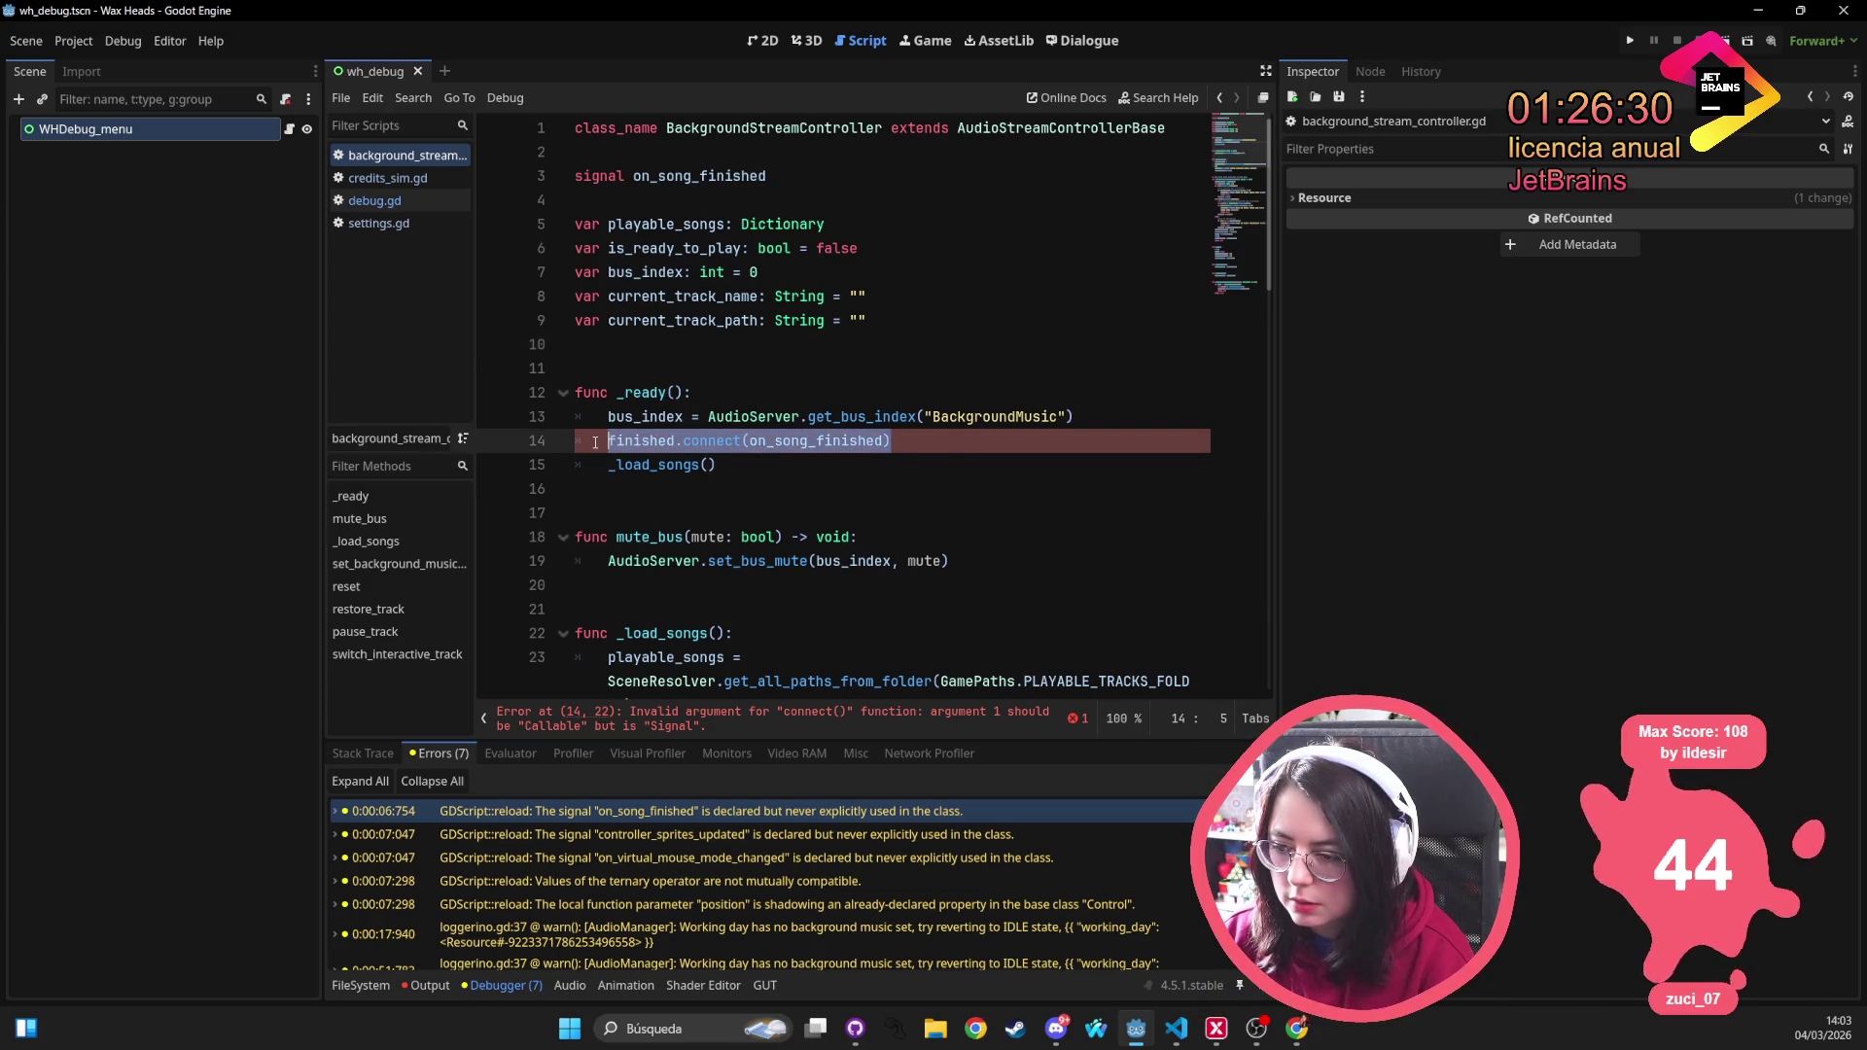
click(866, 441)
double_click(866, 440)
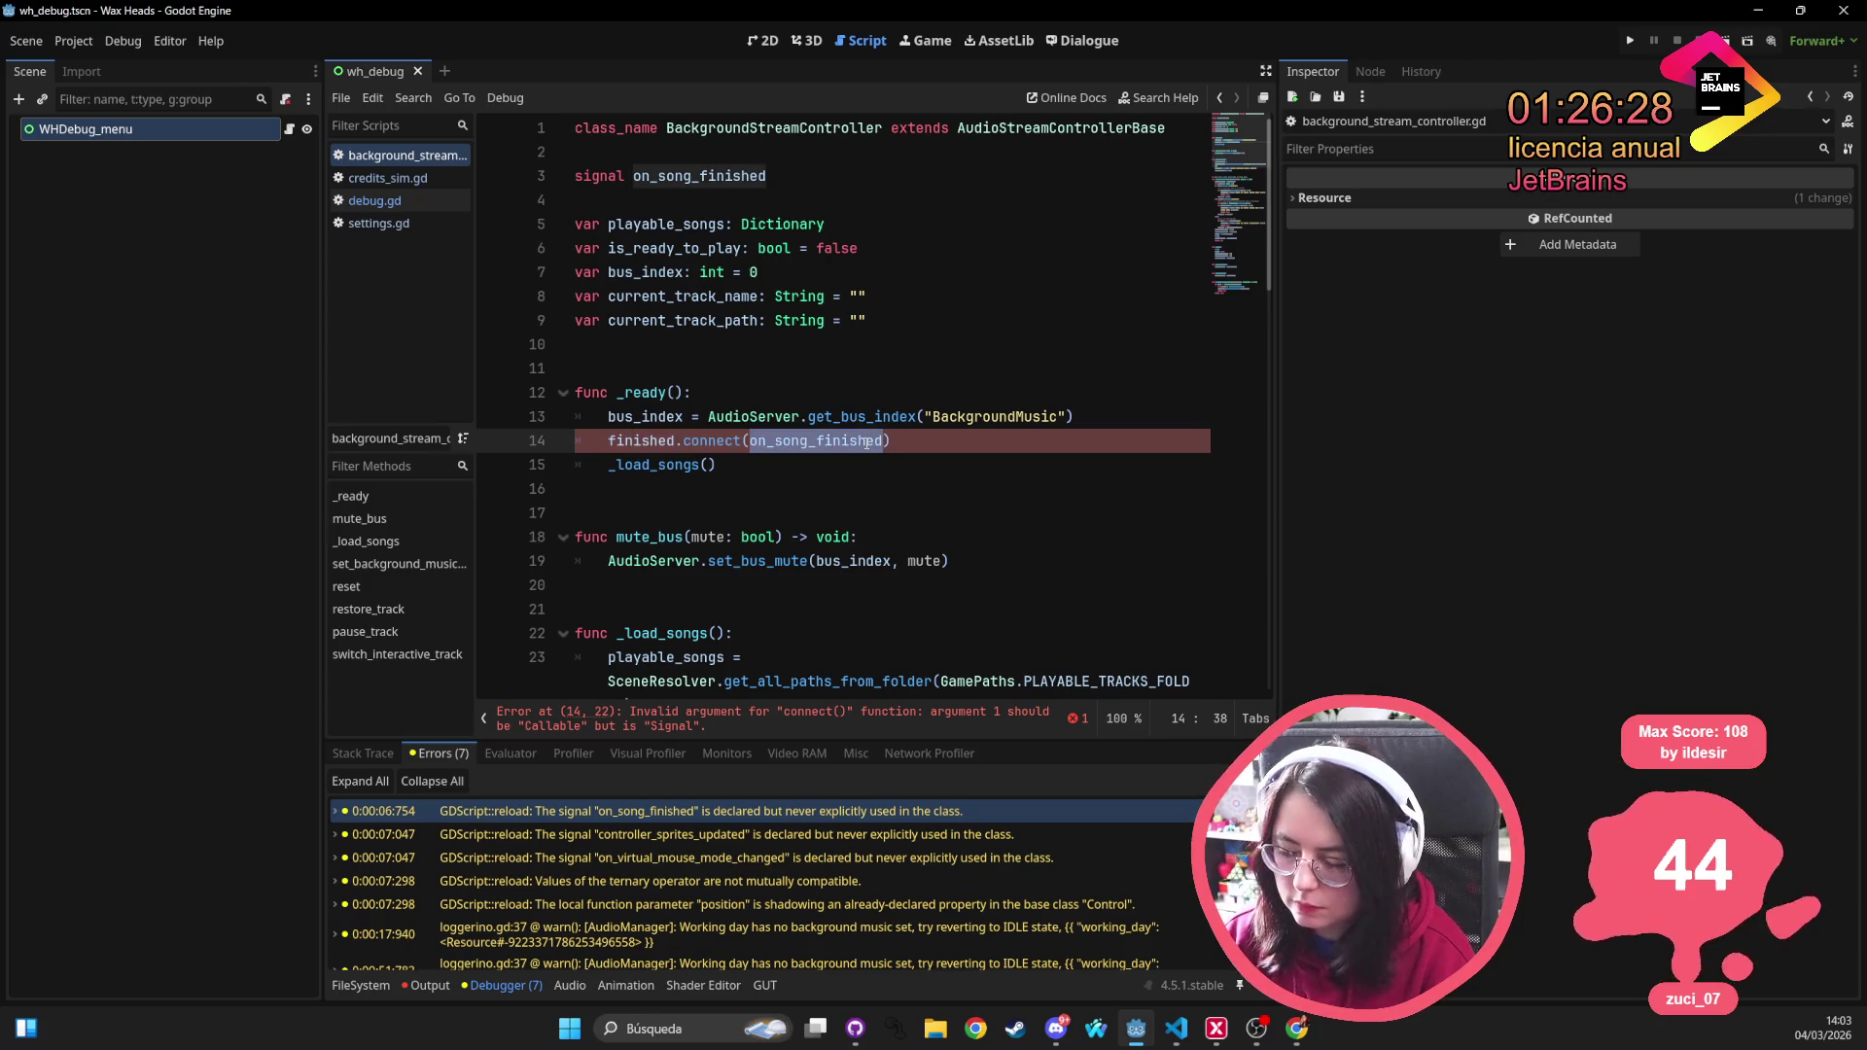
text(_on)
text(_song_fini)
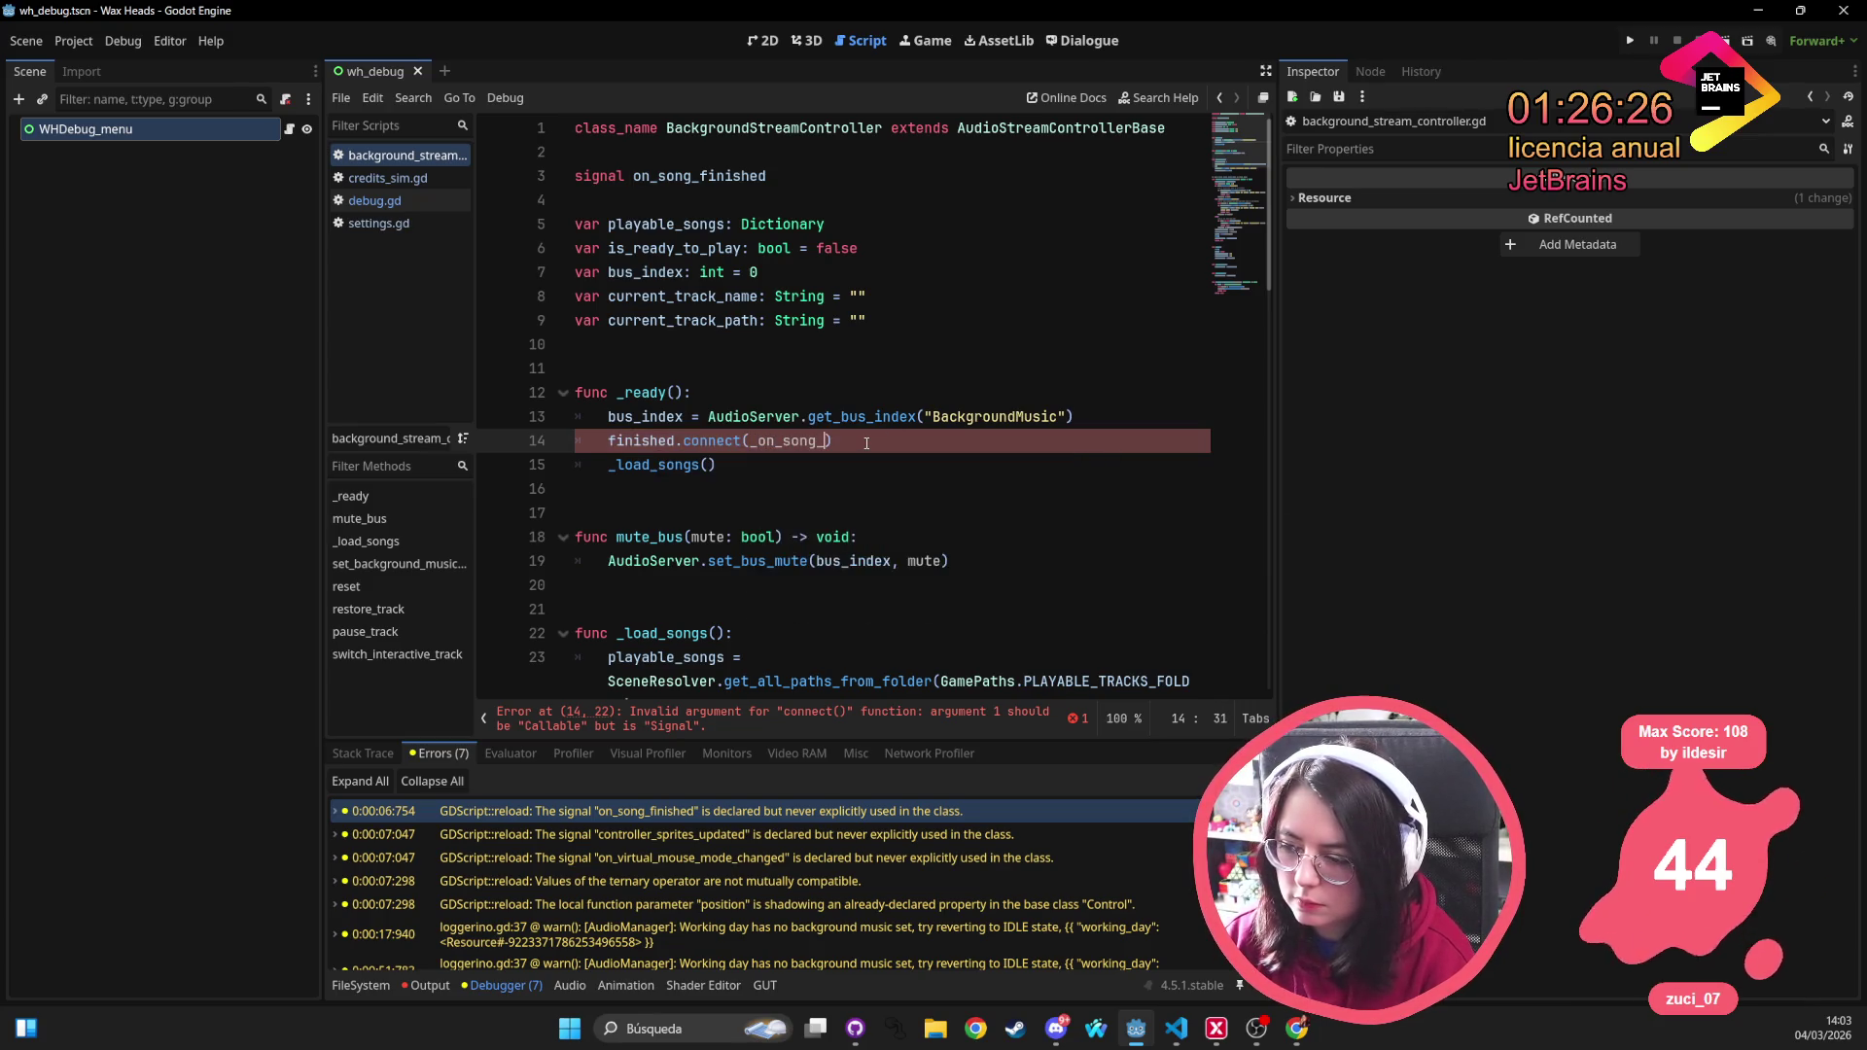
key(Up)
key(Up)
key(Up)
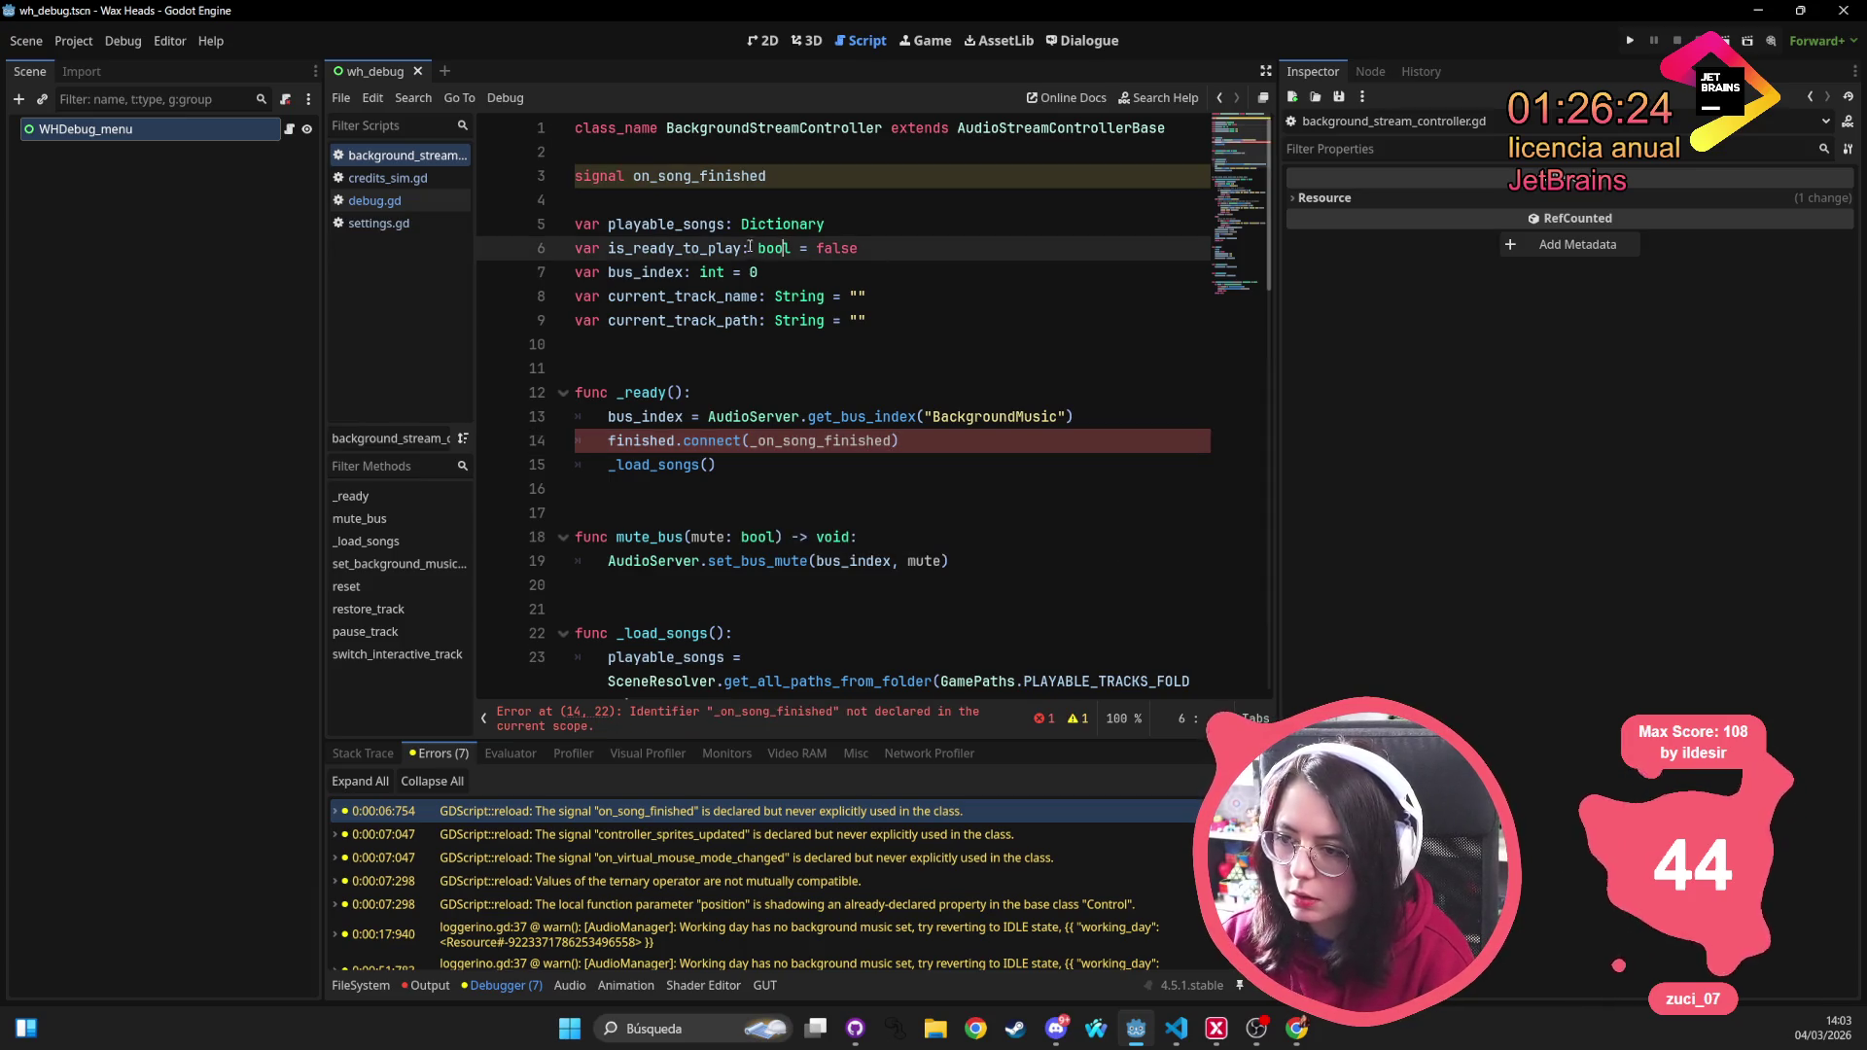
drag(659, 176, 633, 176)
key(BackSpace)
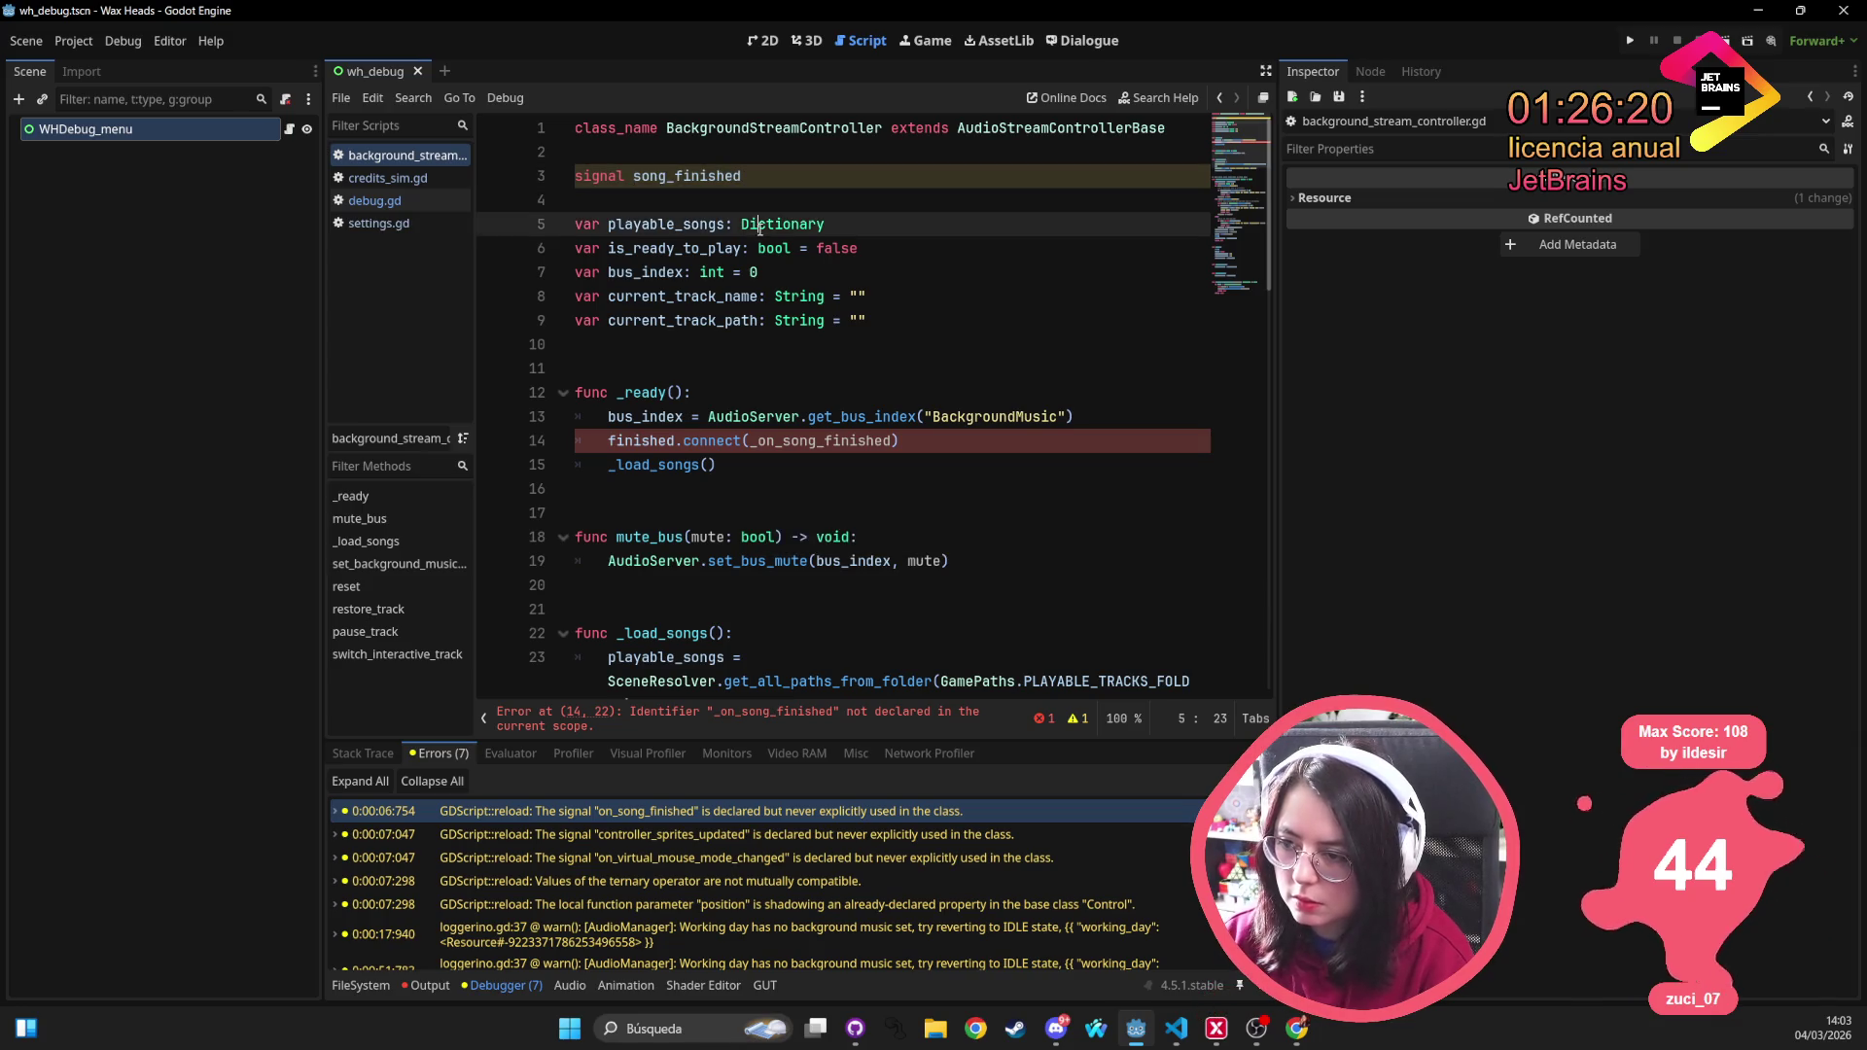
click(758, 223)
Delete the song_finished signal declaration, the finished.connect line and the extra blank line
scroll(736, 600, down, 4)
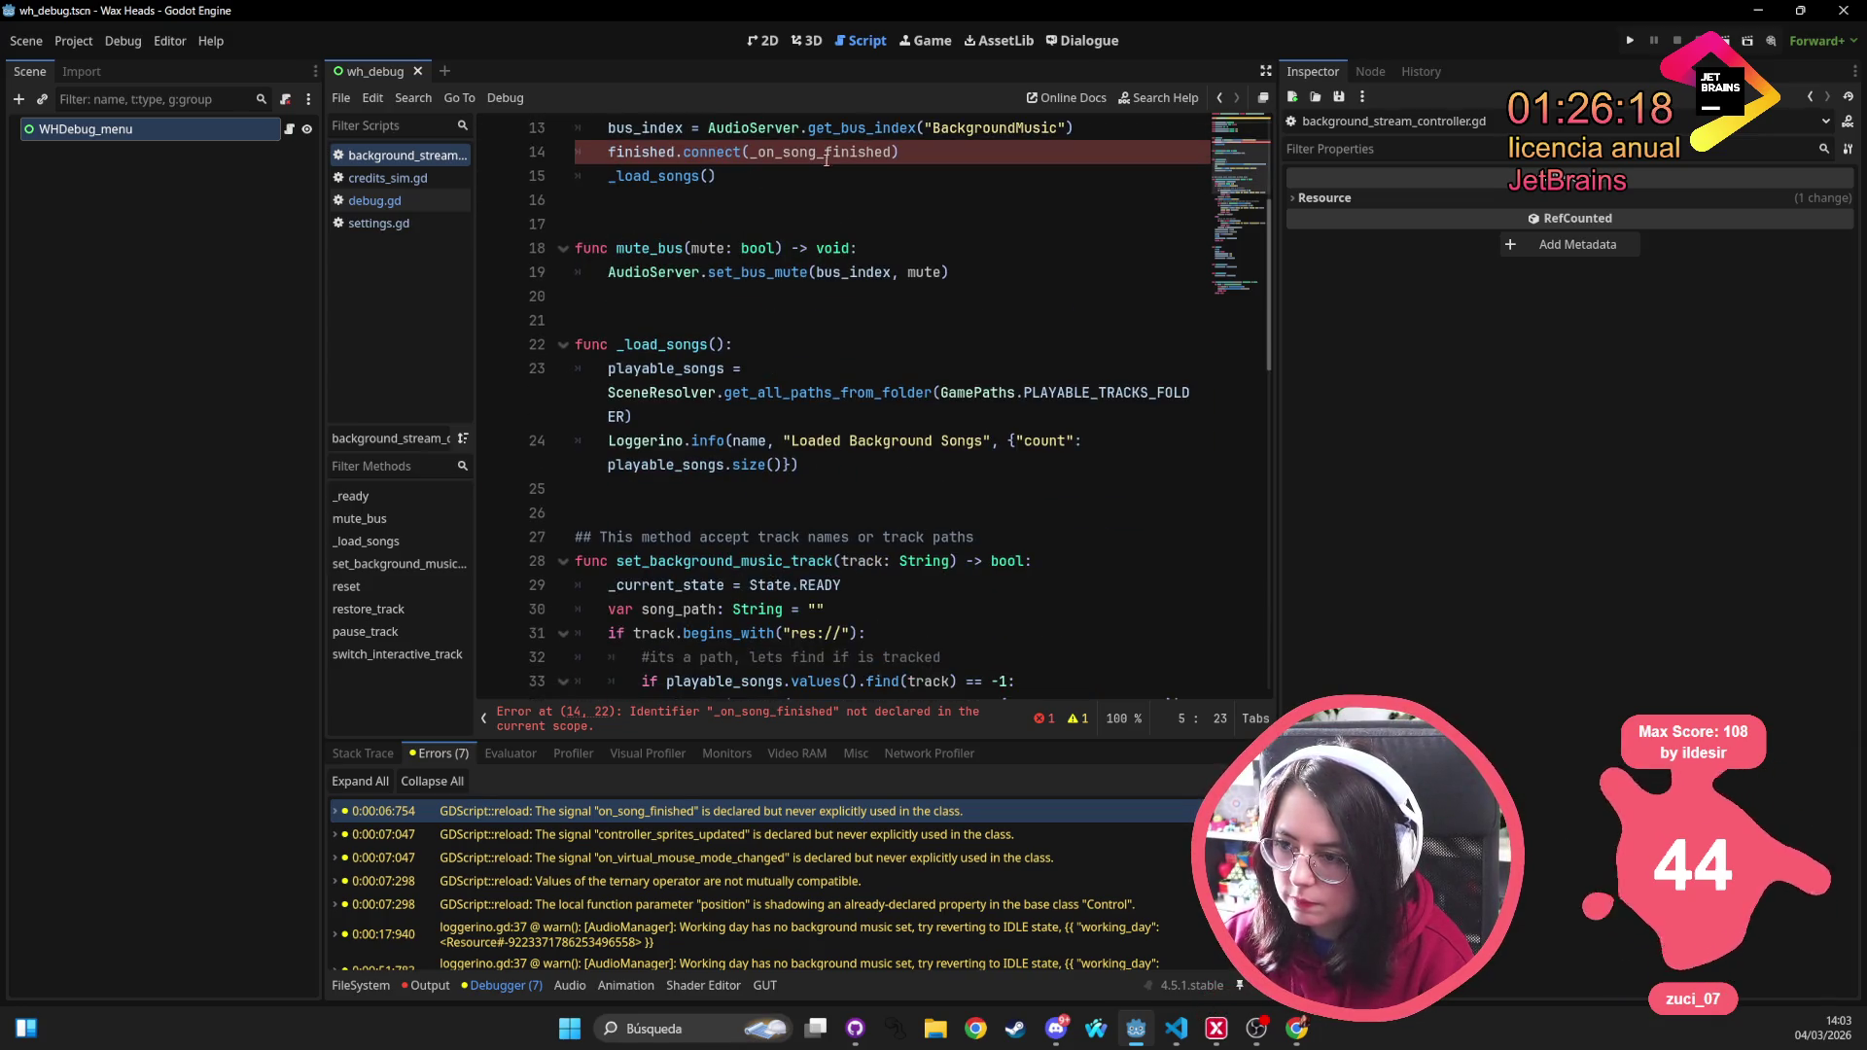
scroll(804, 168, up, 4)
drag(741, 176, 546, 163)
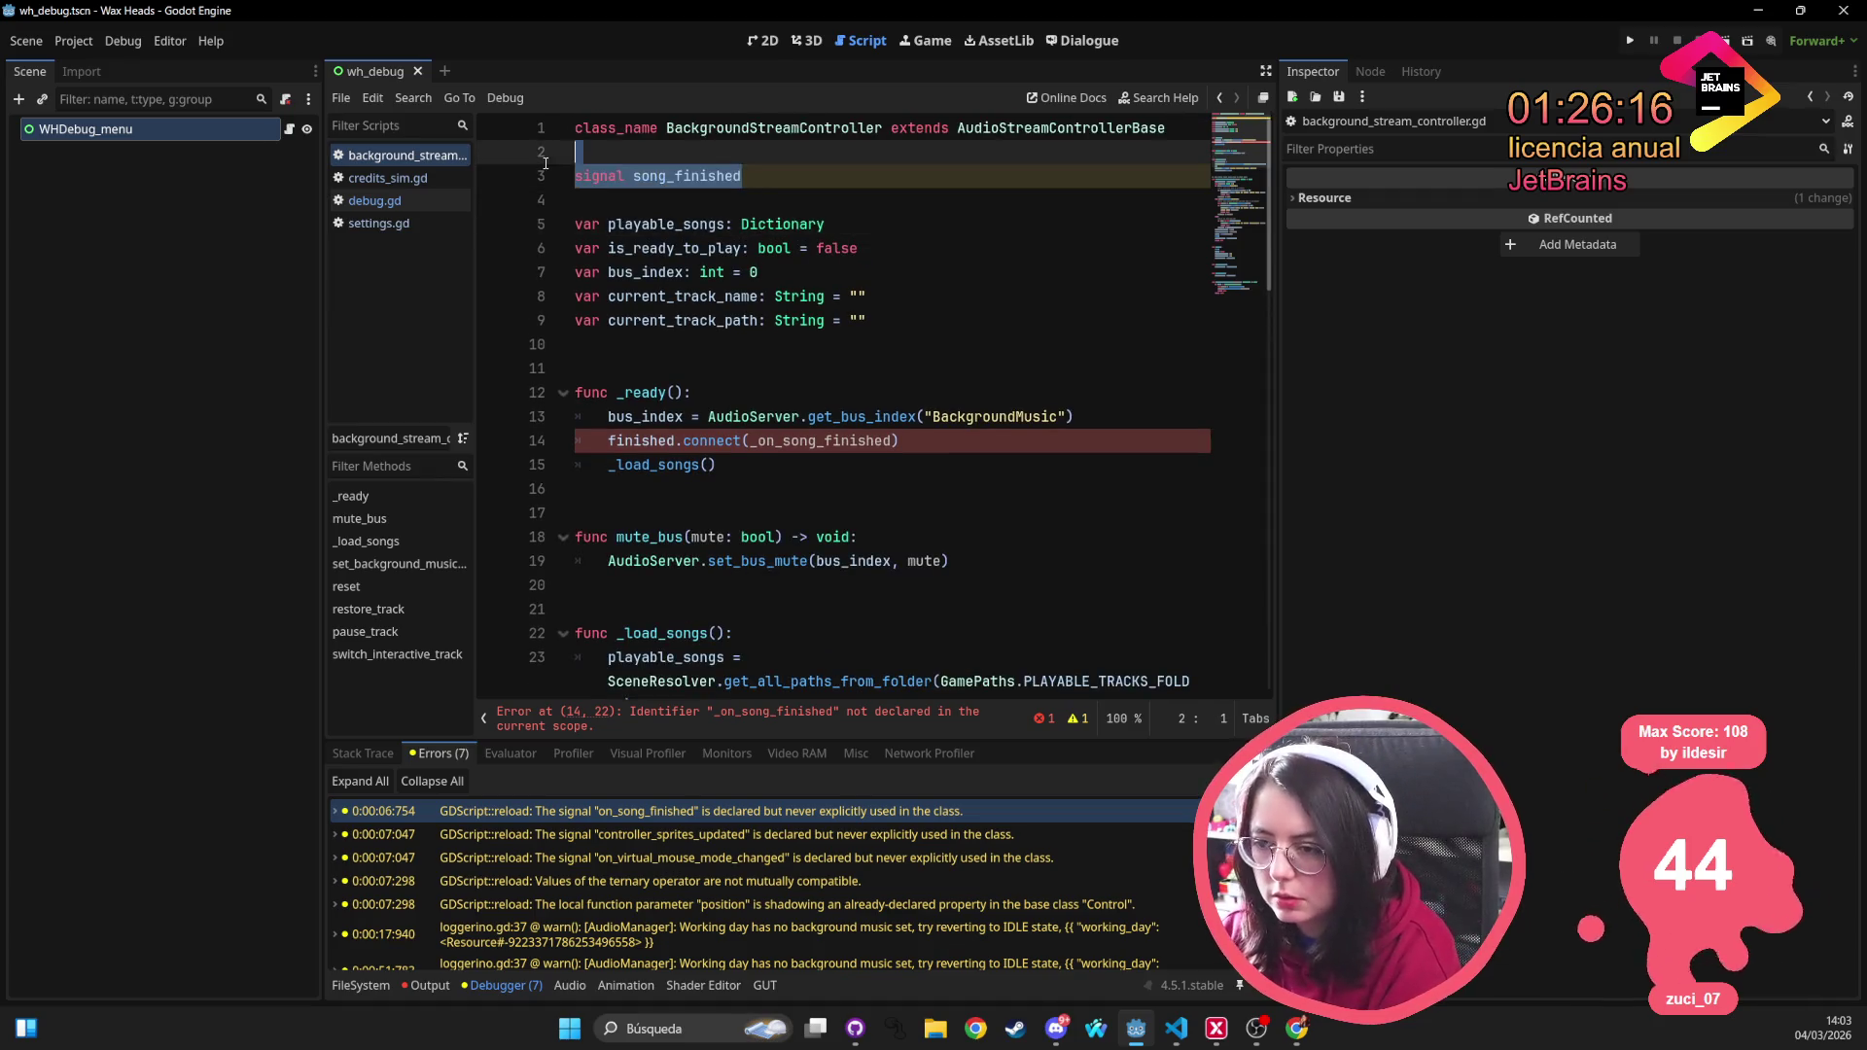
key(BackSpace)
triple_click(754, 417)
key(BackSpace)
key(BackSpace)
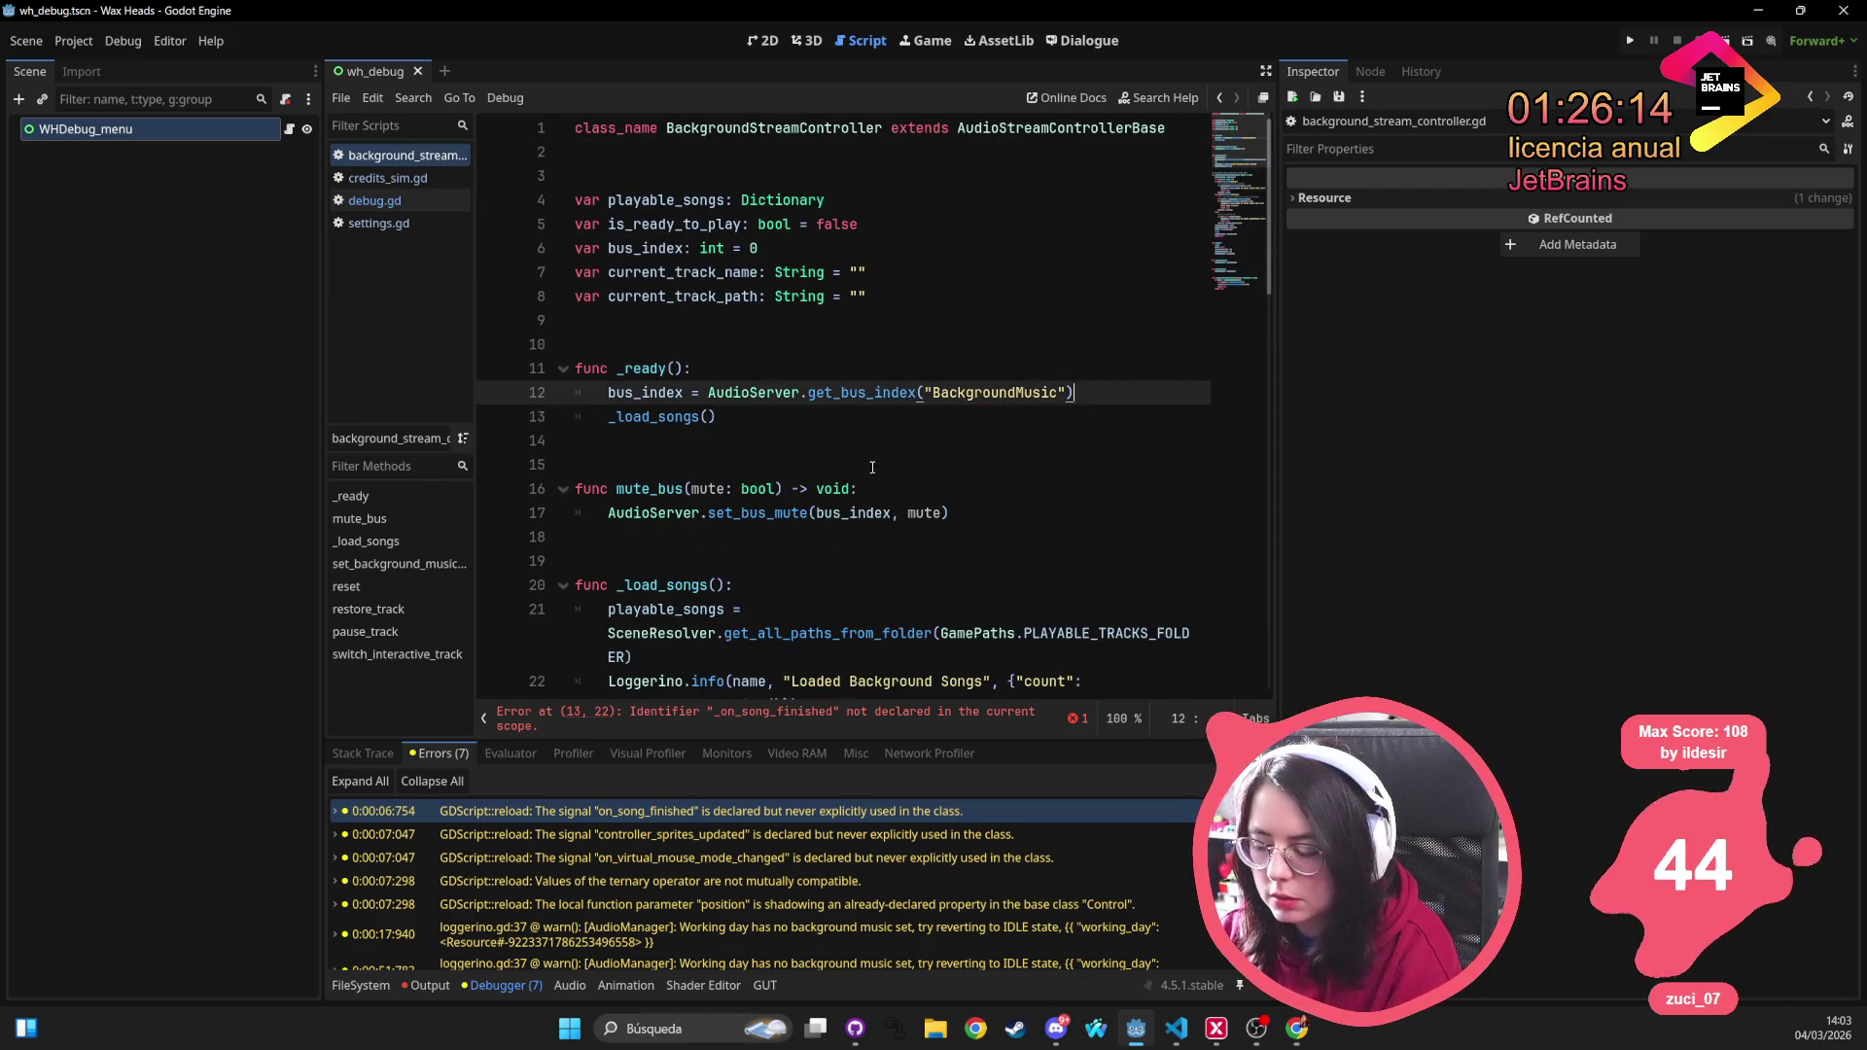
click(872, 466)
click(696, 178)
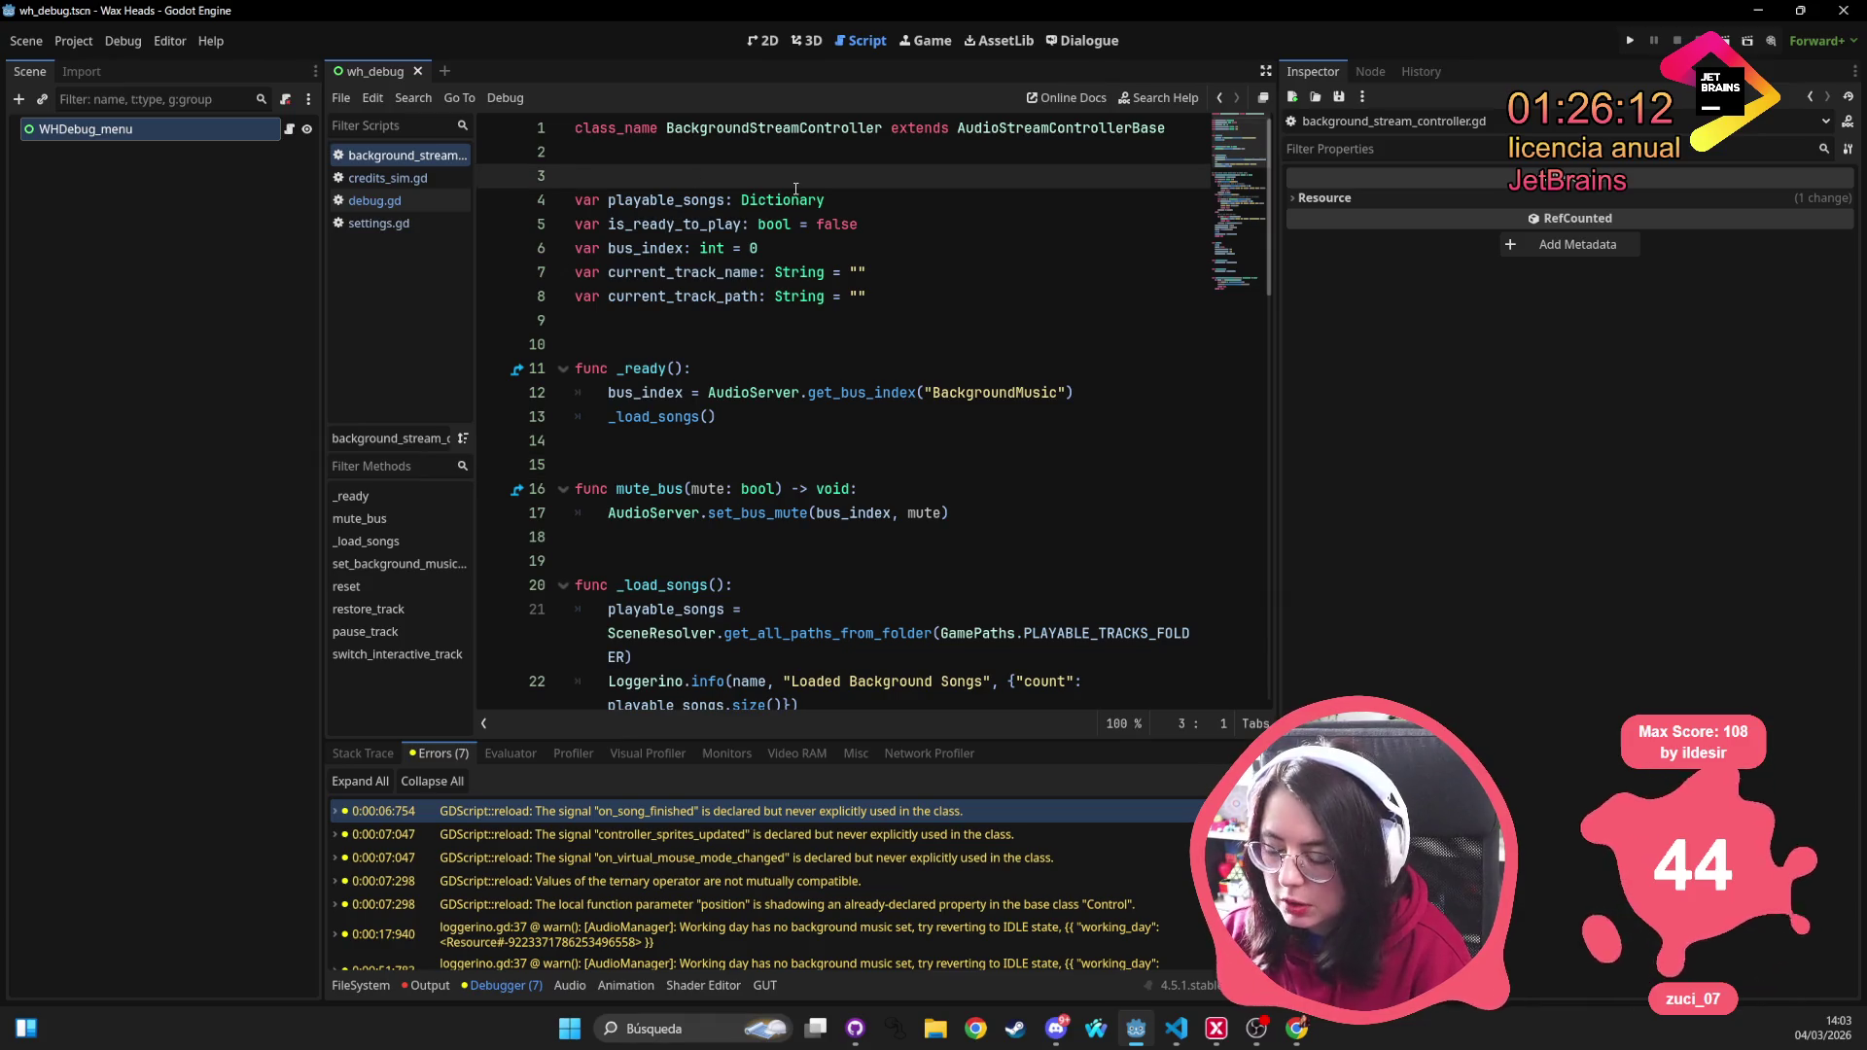
key(BackSpace)
Step through the remaining warnings and rename draw_debug_string's position parameter to pos in debug.gd
click(656, 836)
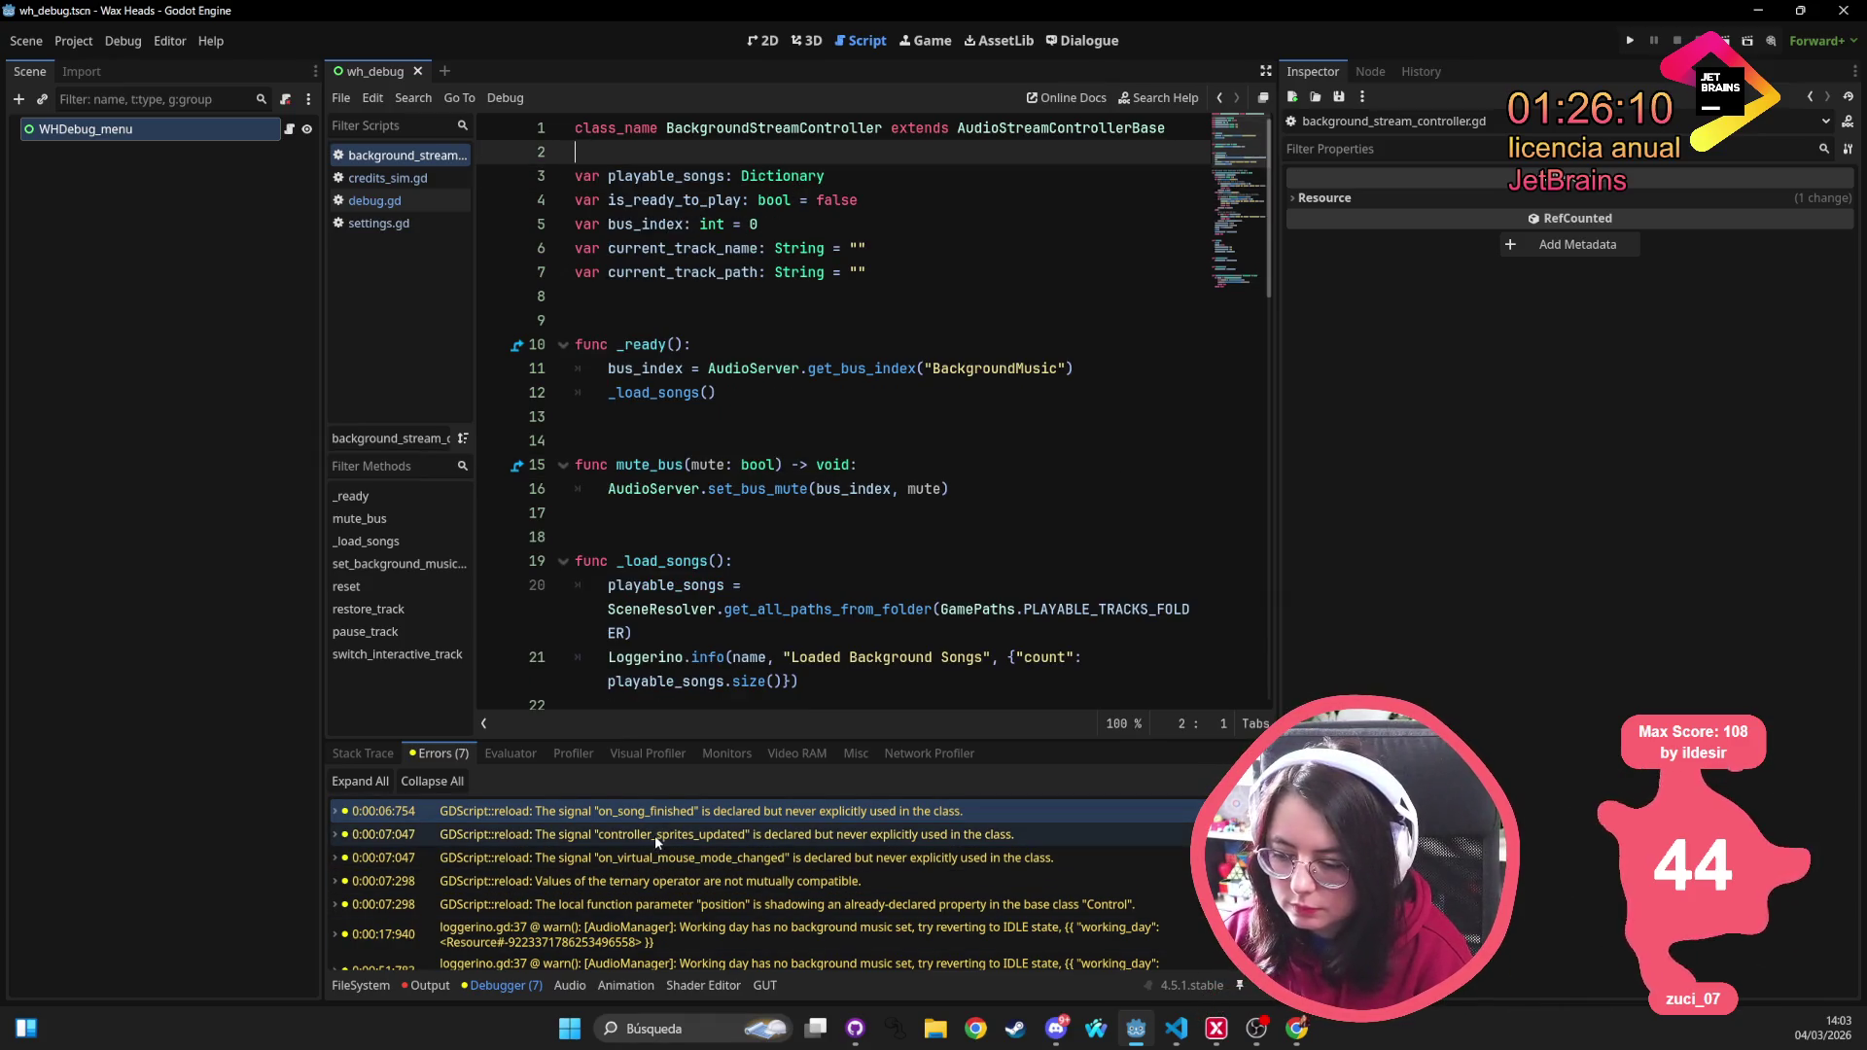
click(645, 859)
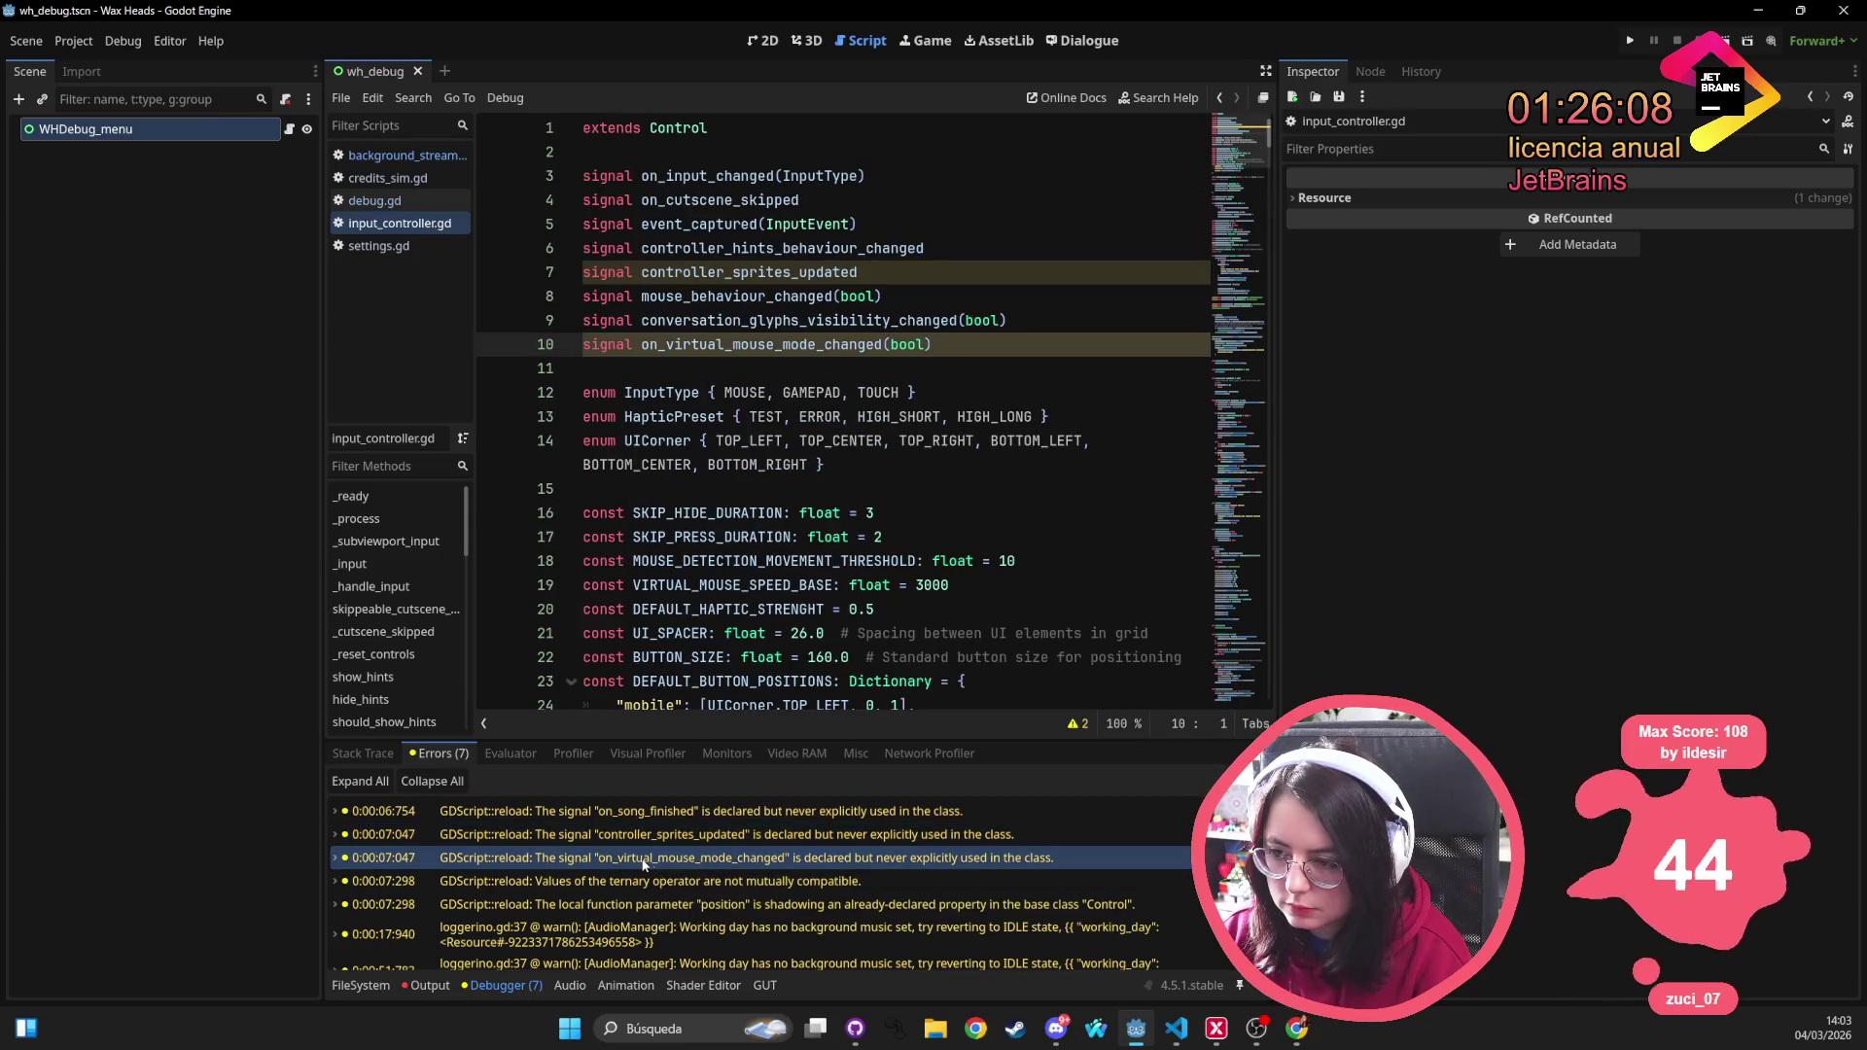
click(622, 882)
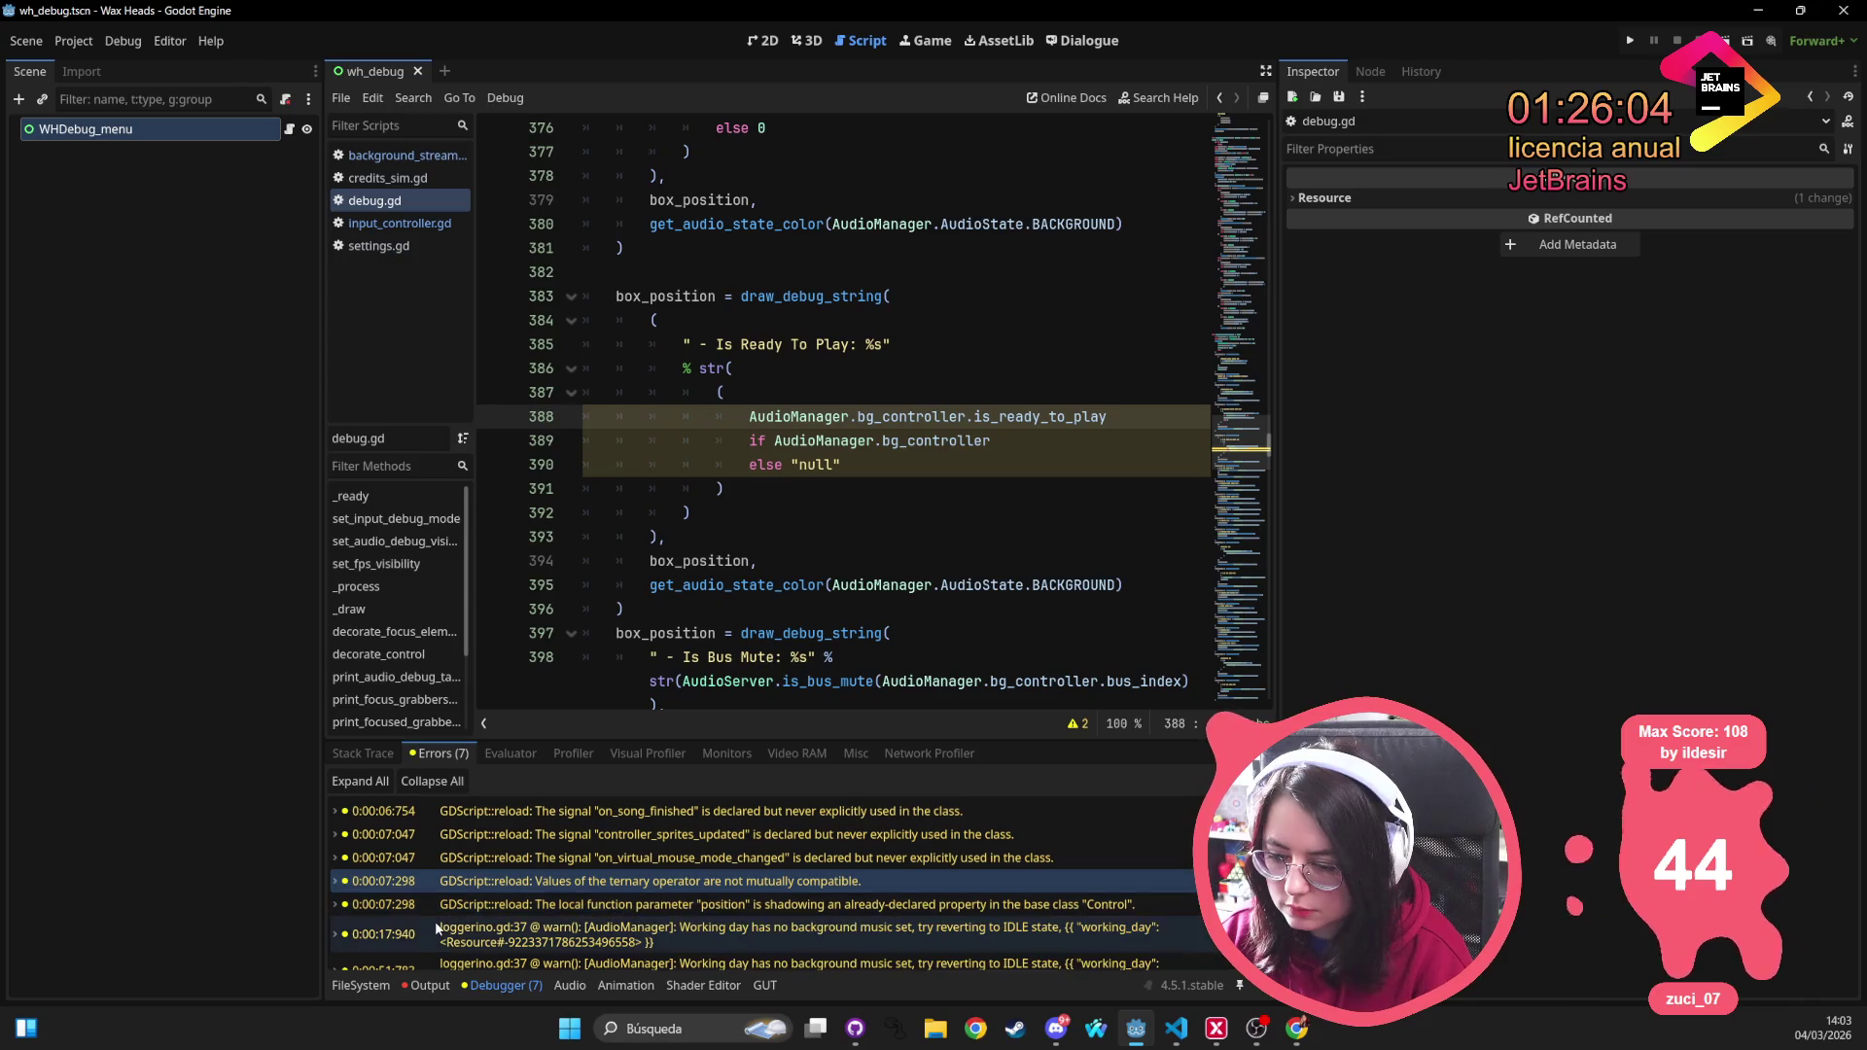
click(592, 905)
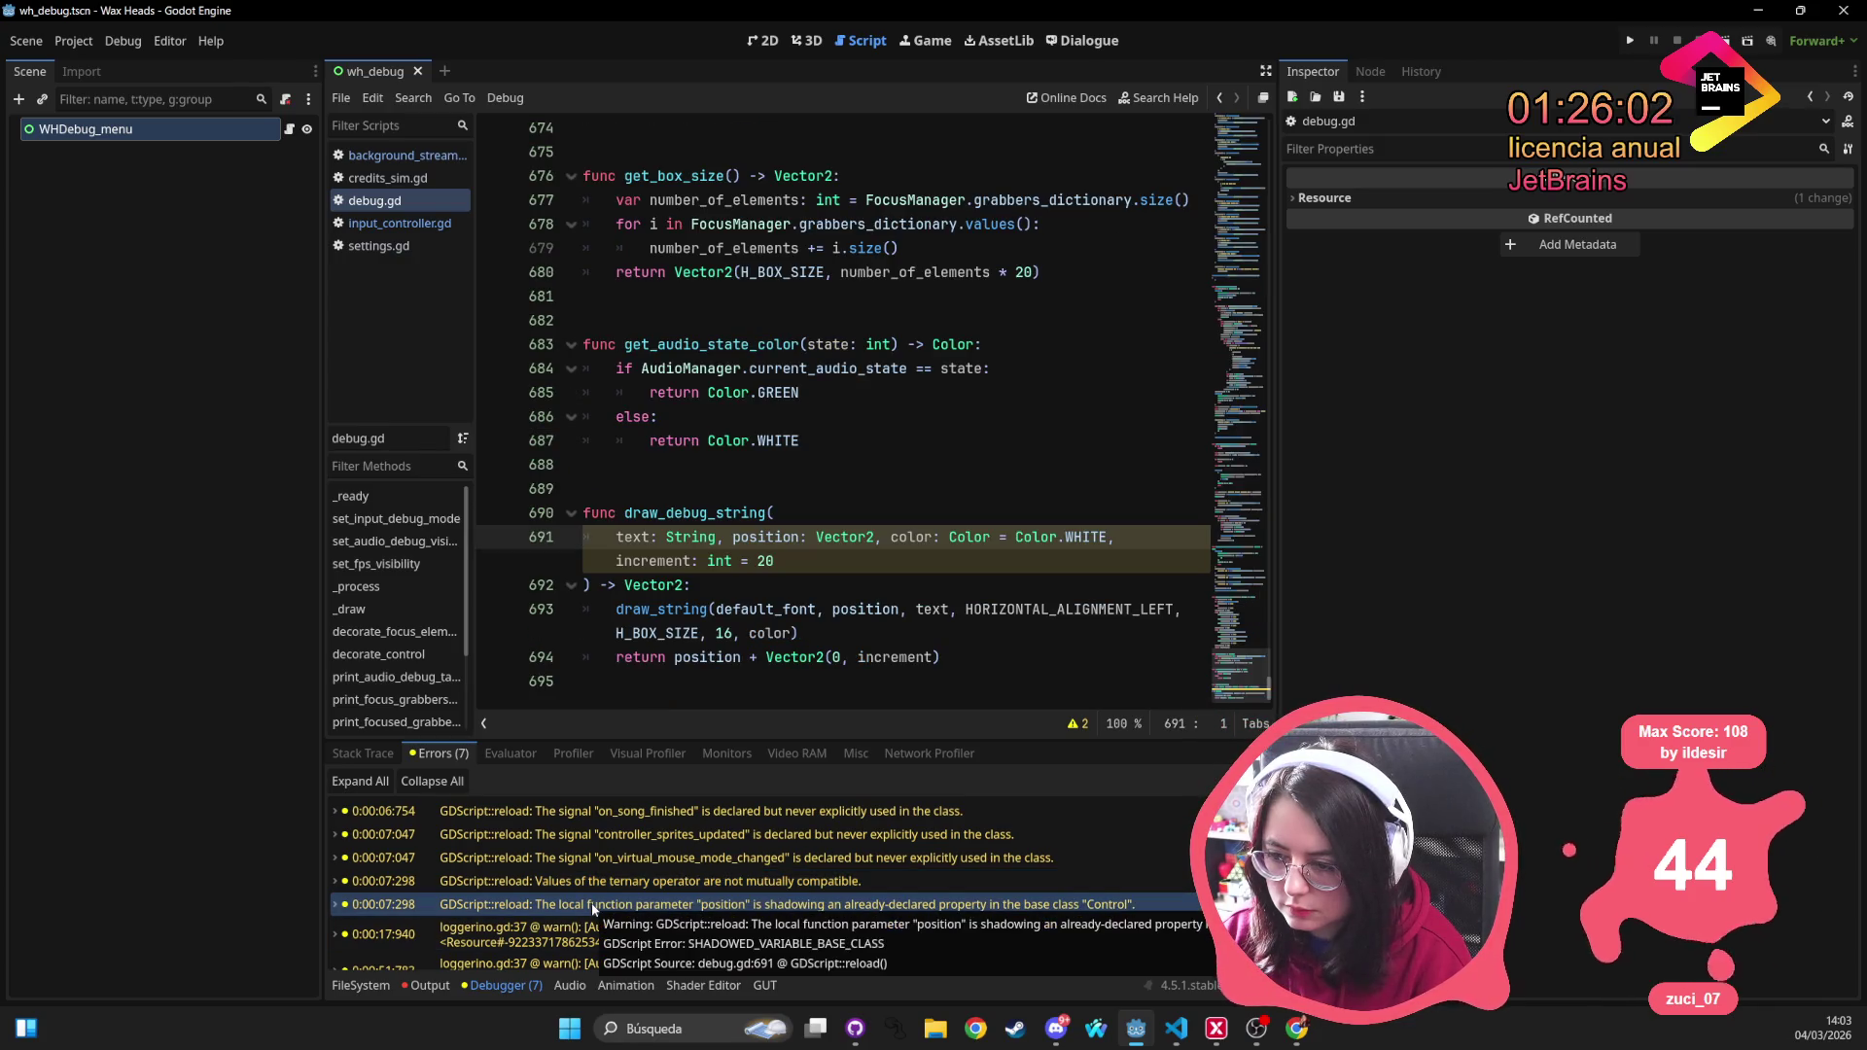
double_click(765, 537)
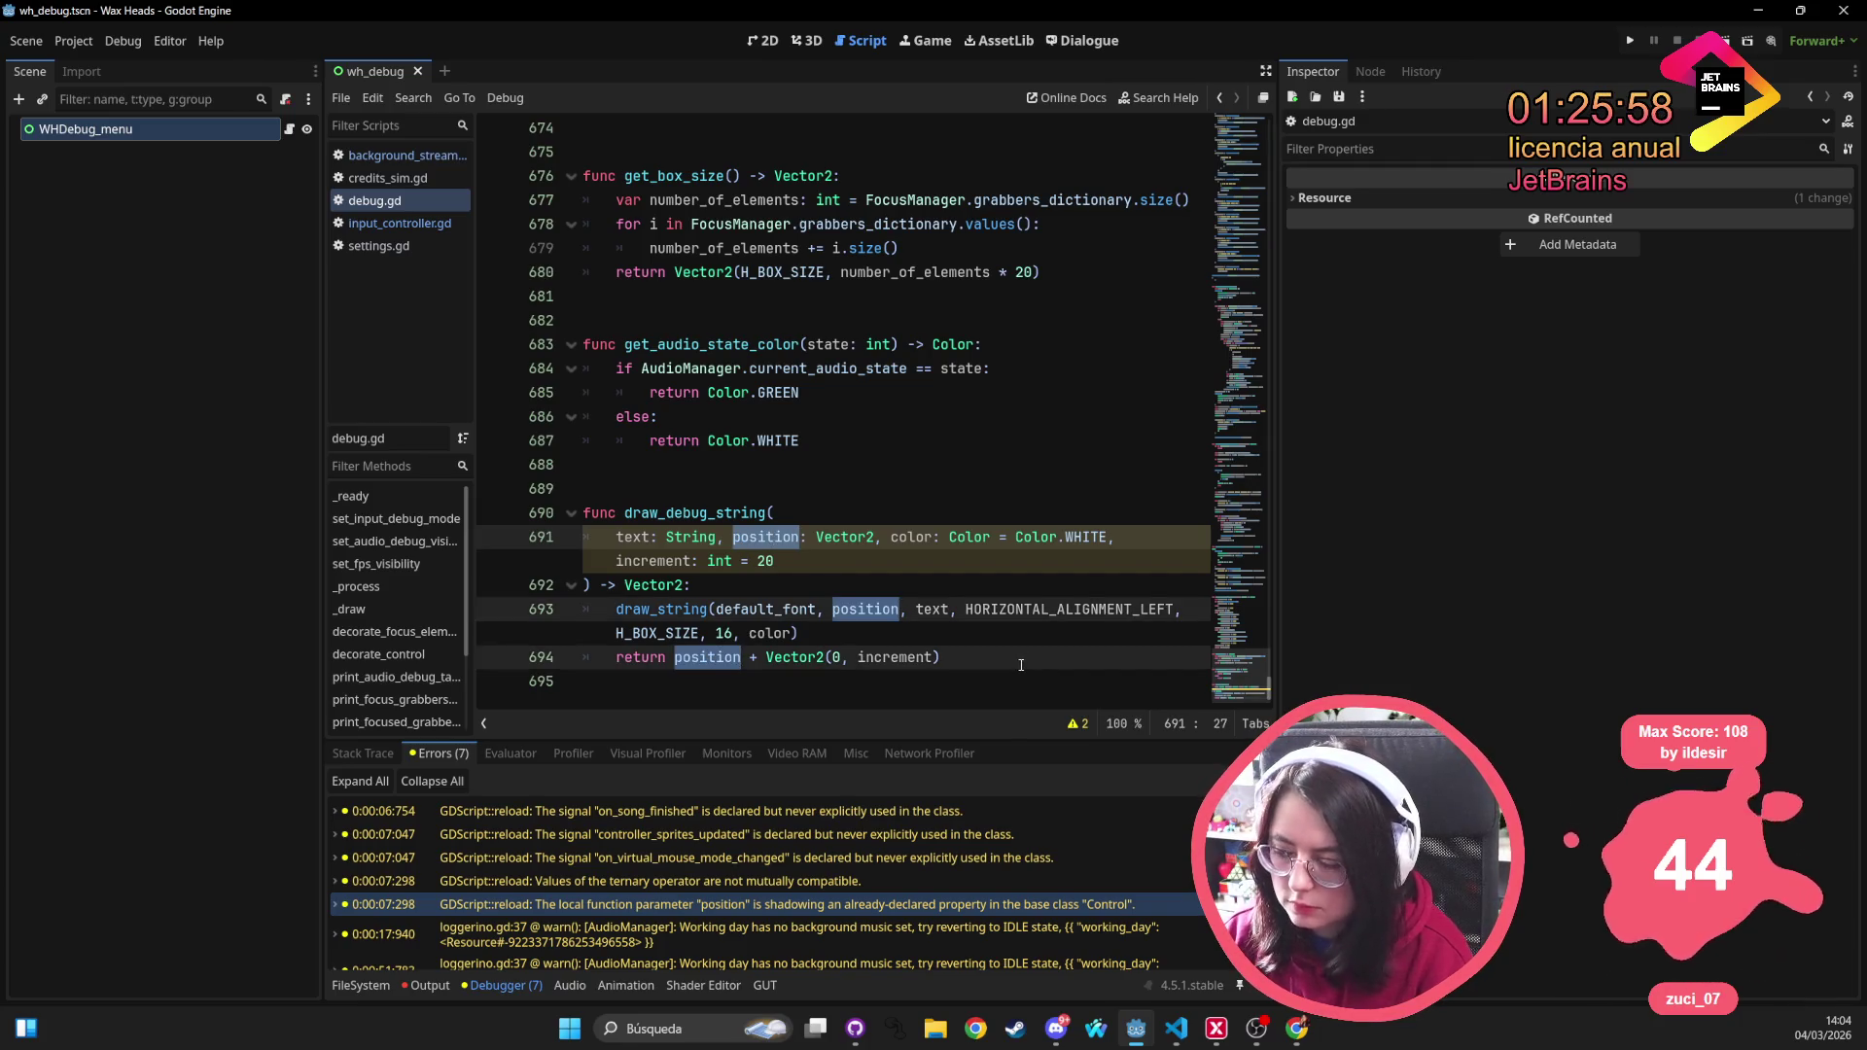
text(pos)
click(1021, 392)
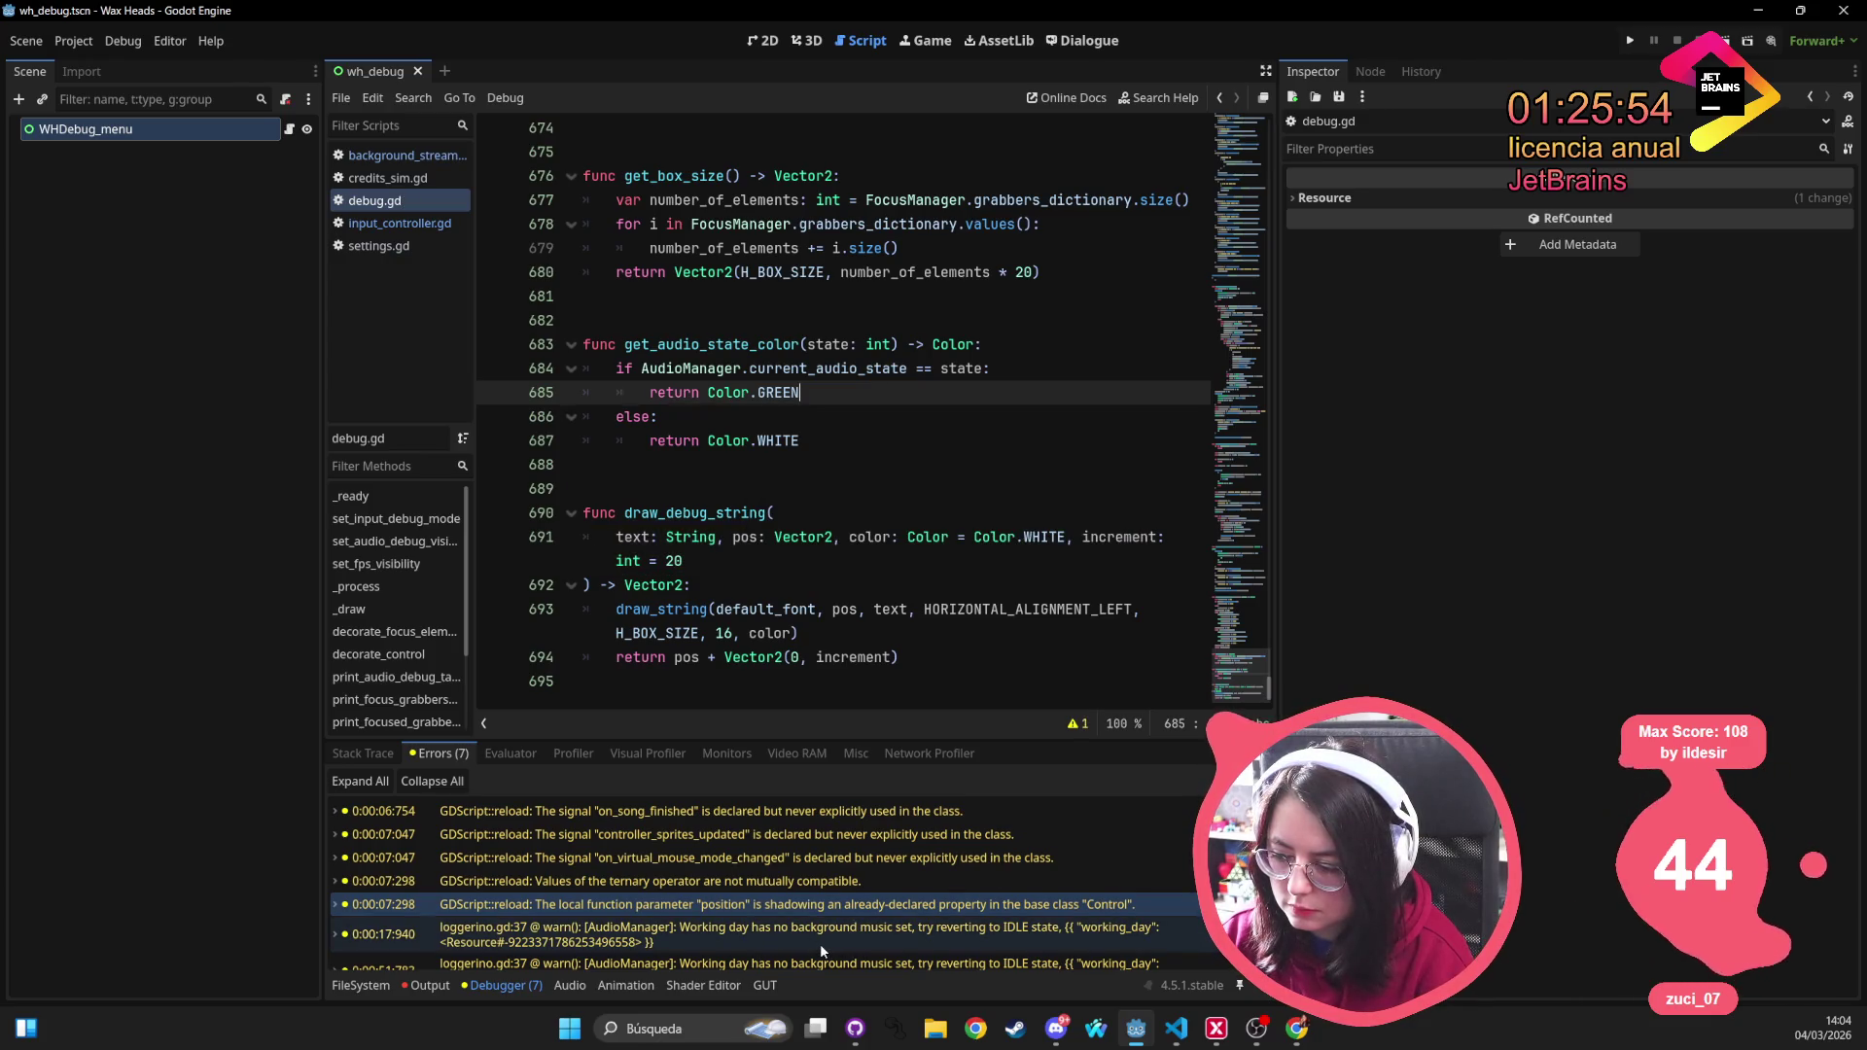
scroll(685, 903, down, 1)
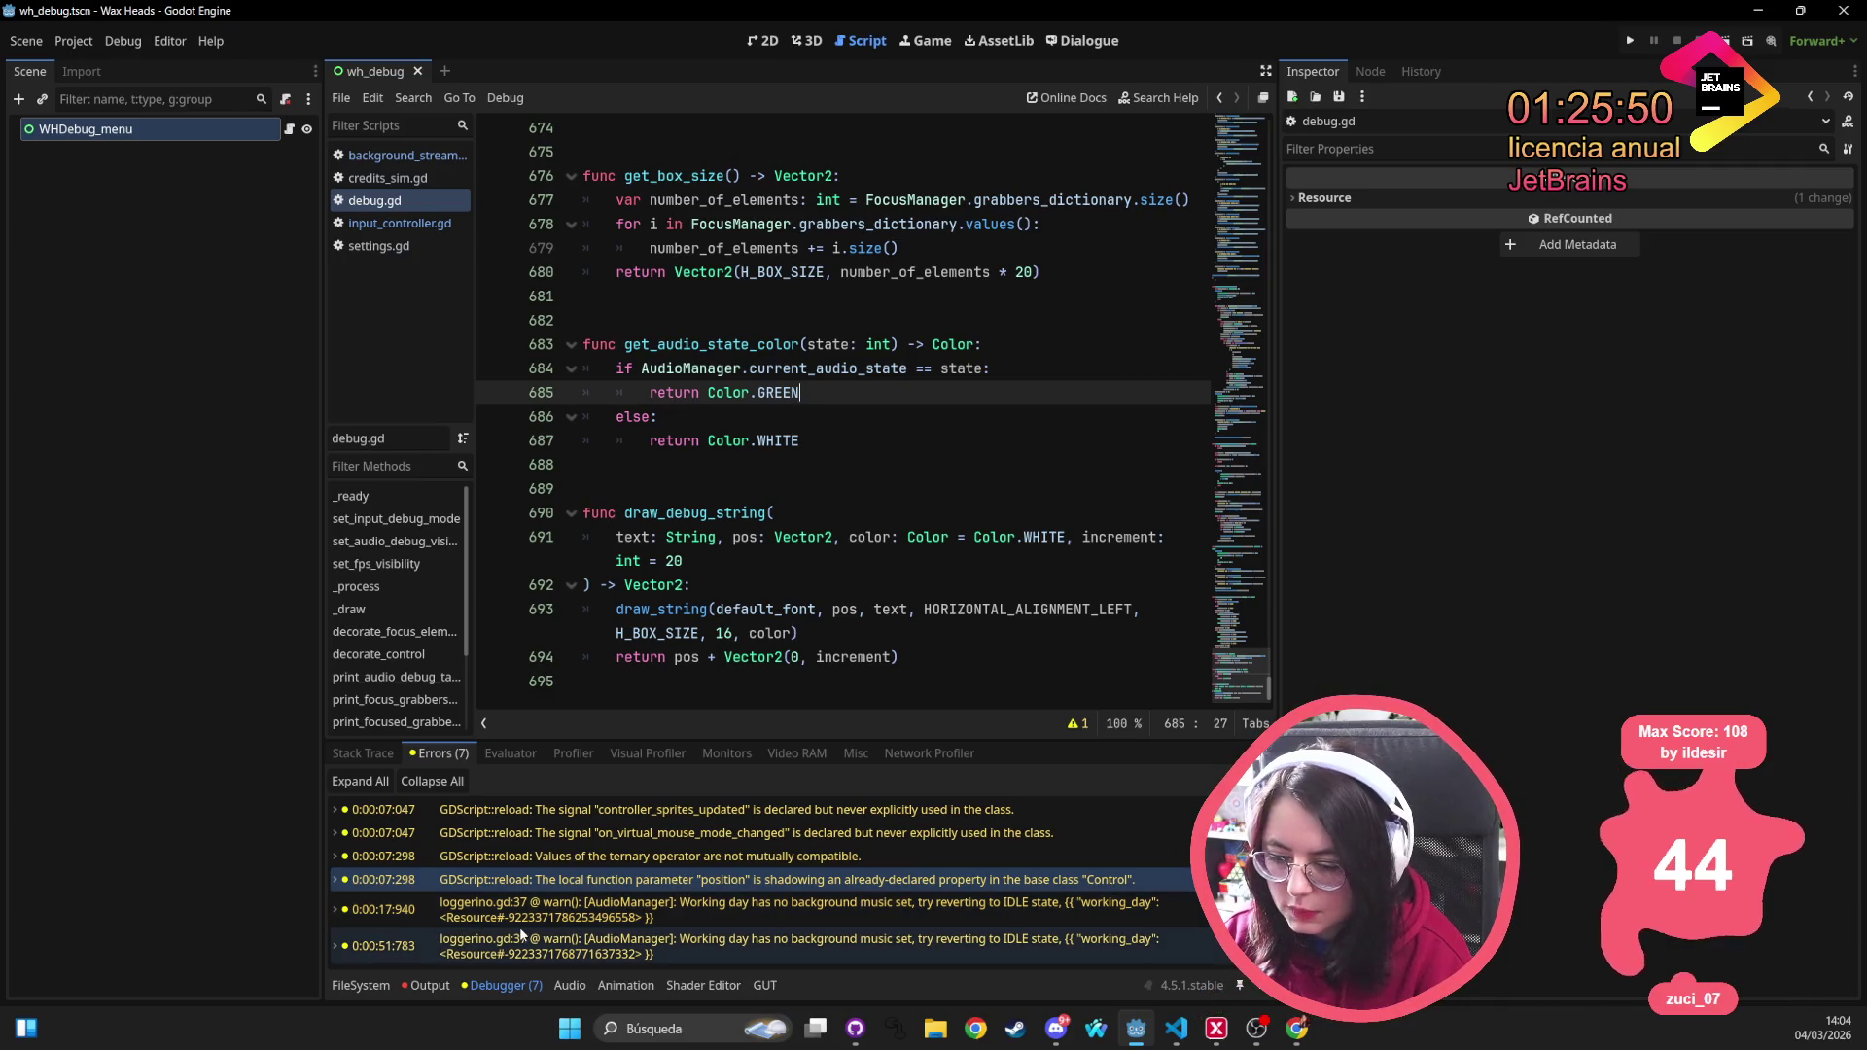
Open the Loggerino warning's code and expand its stack trace
double_click(550, 914)
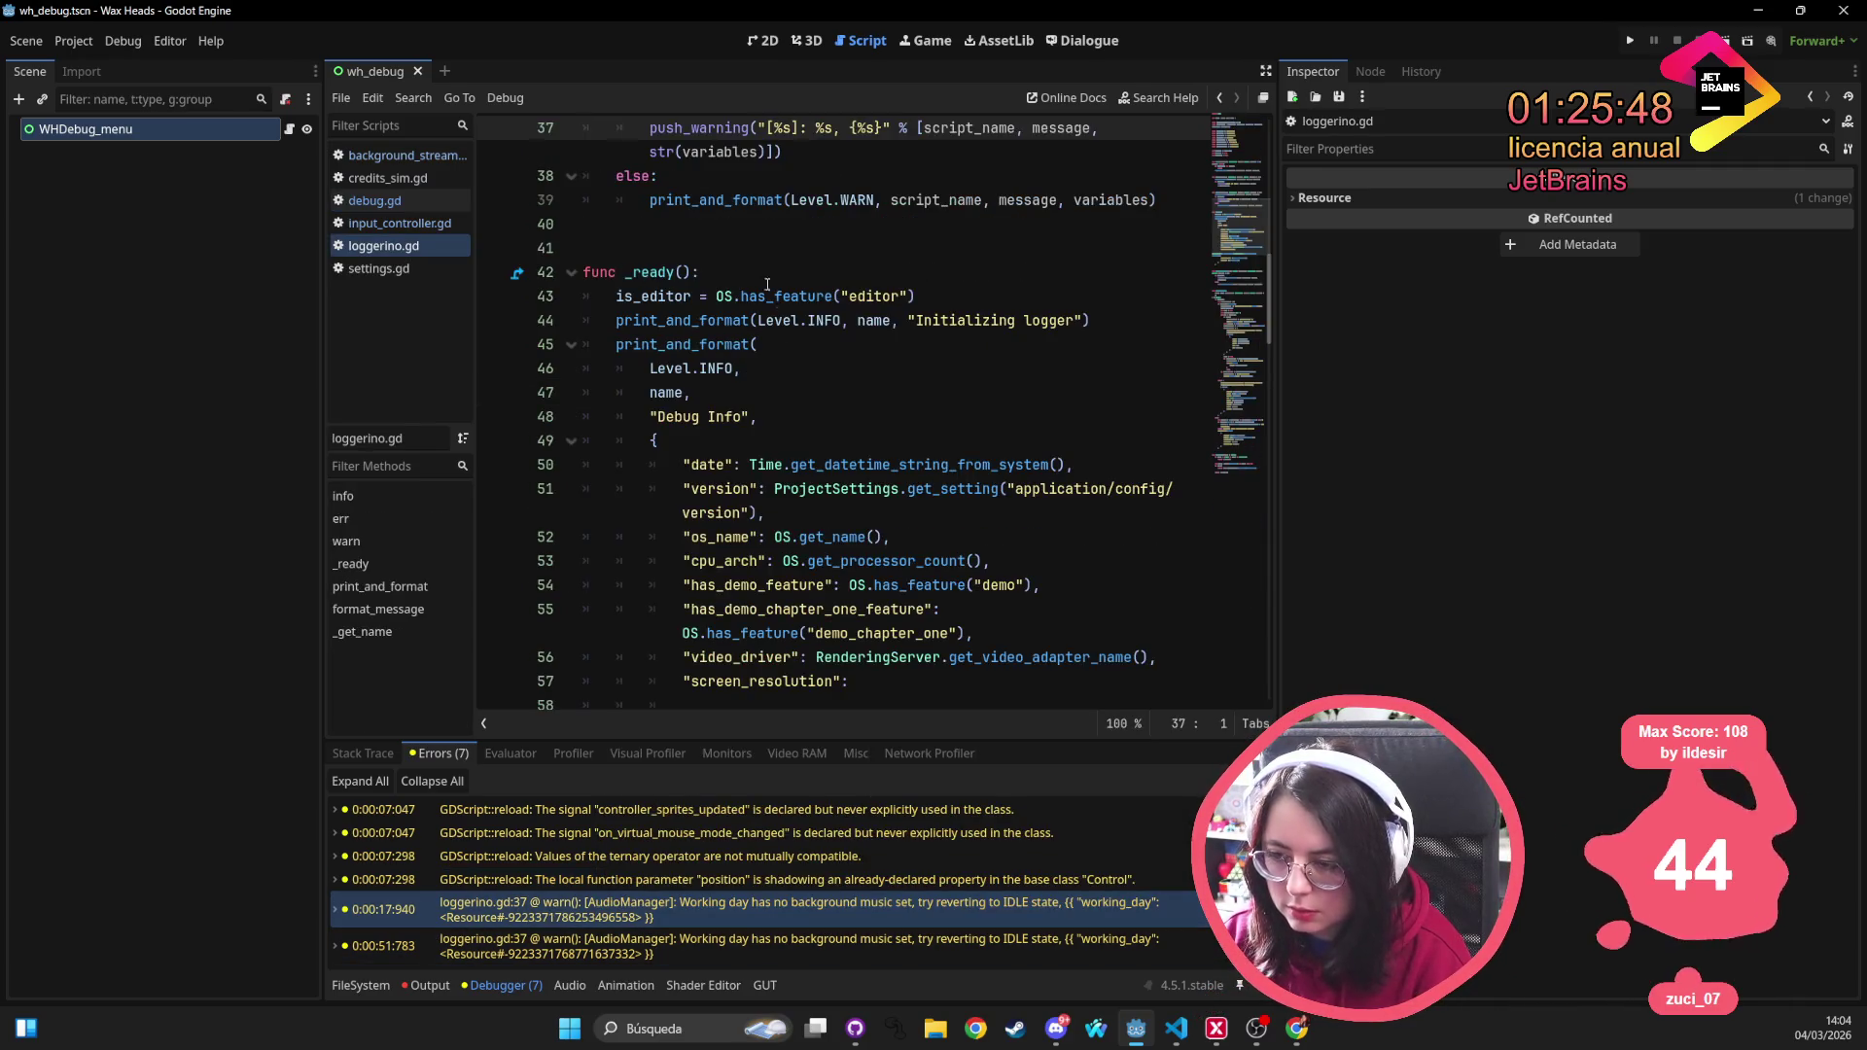
scroll(884, 262, up, 2)
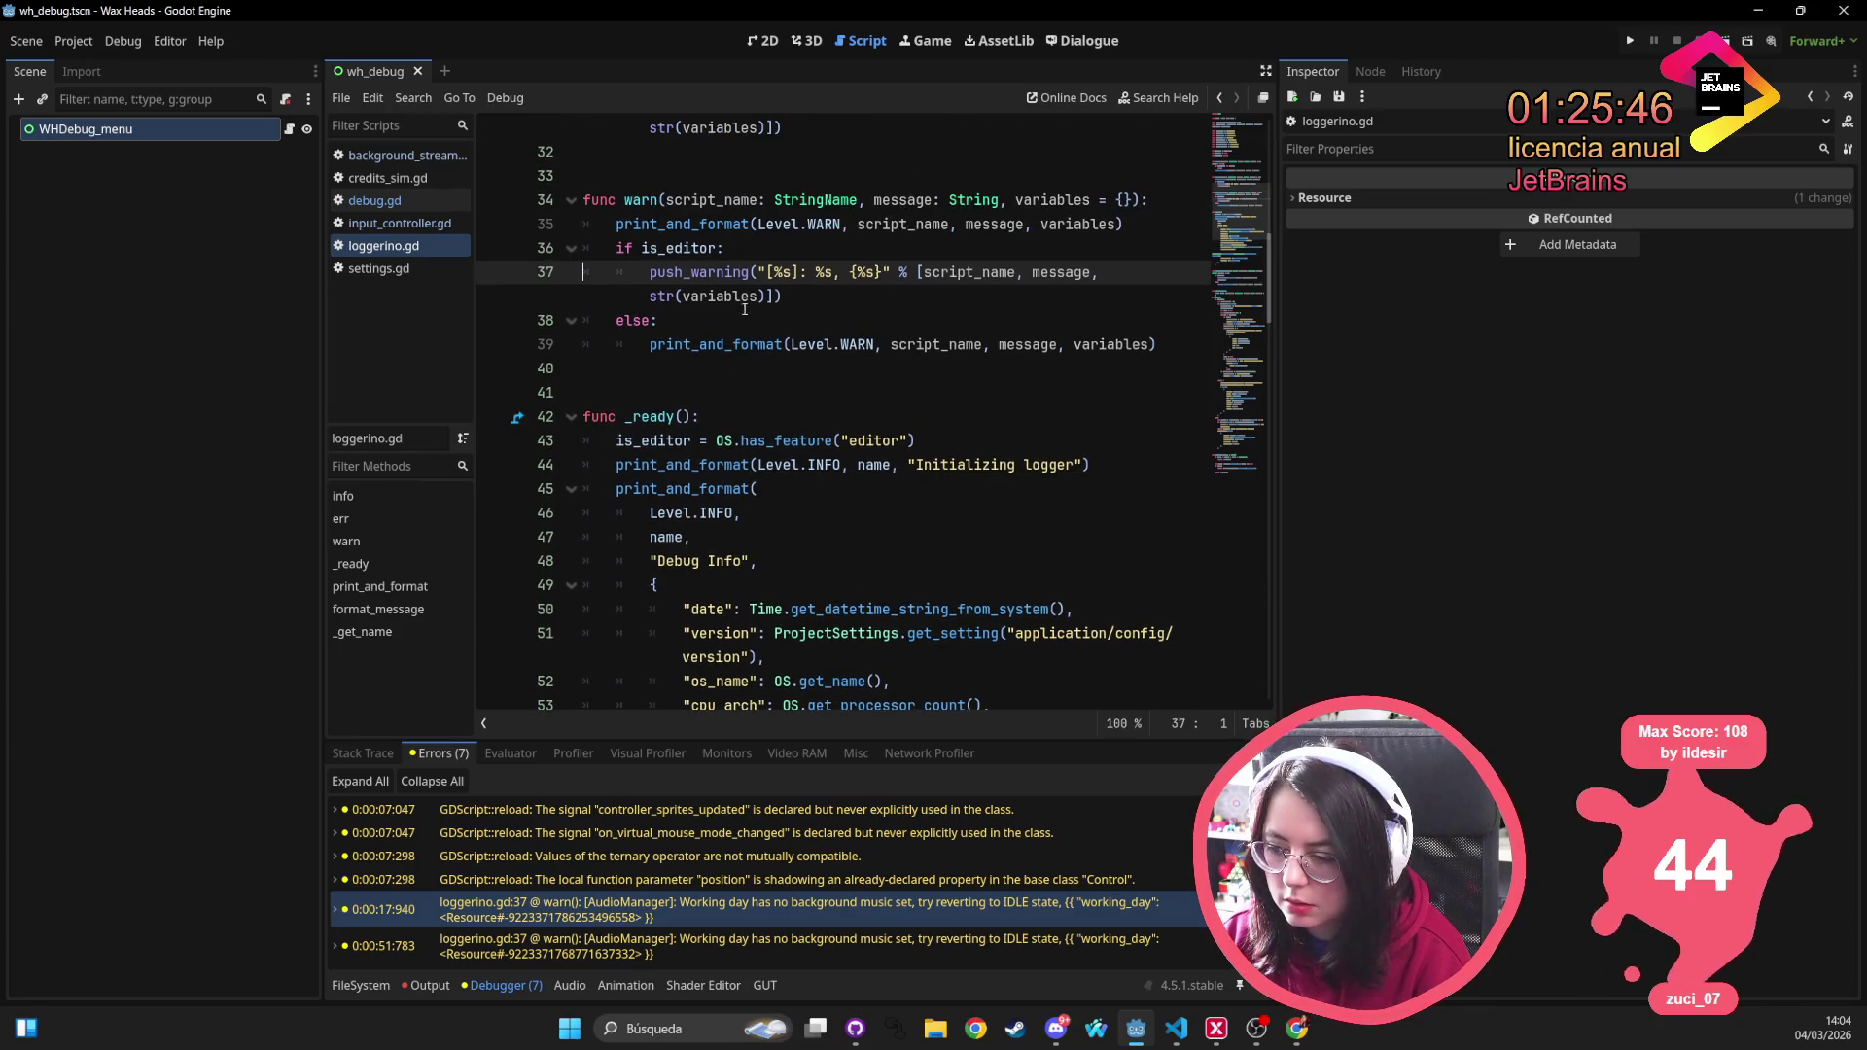
double_click(627, 918)
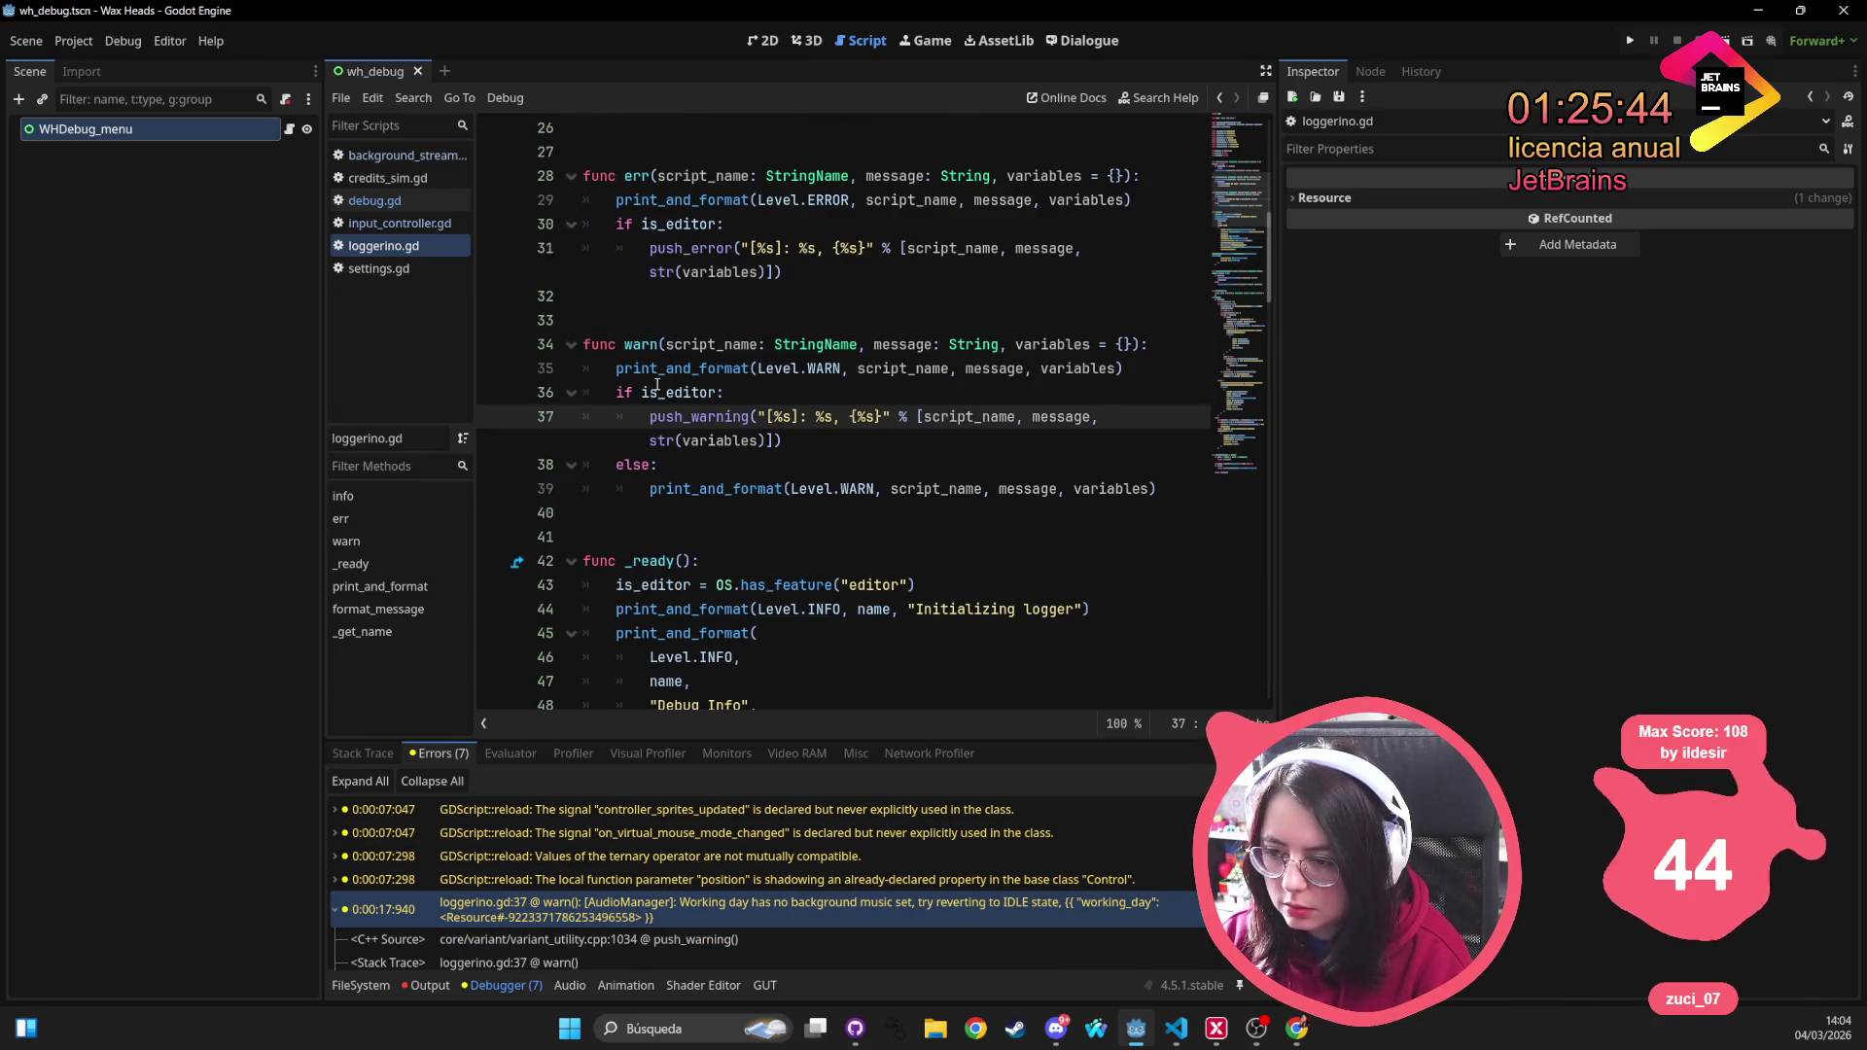
click(906, 383)
Find 'reverting to IDLE state' in audio_manager.gd, change Loggerino.warn to info on line 78, and save
key(ctrl+shift+f)
text(reverting to IDLE state)
key(Return)
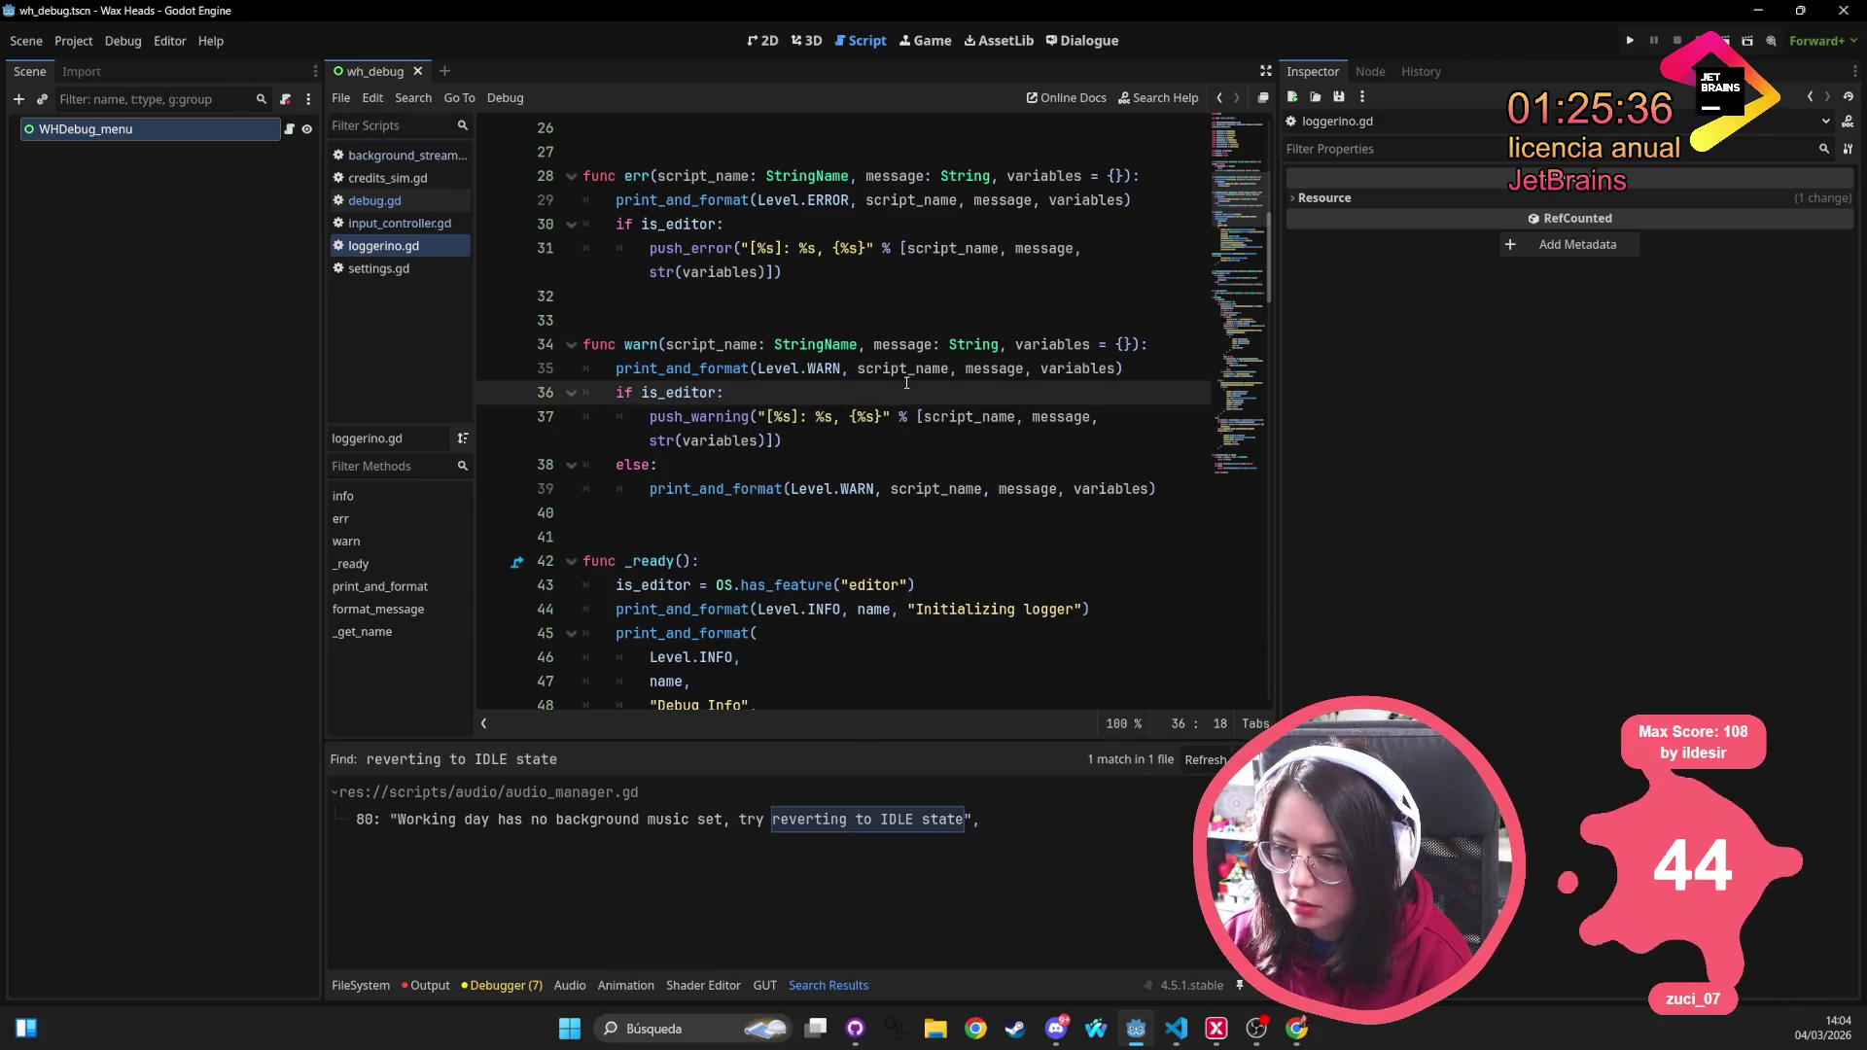
click(583, 819)
click(757, 301)
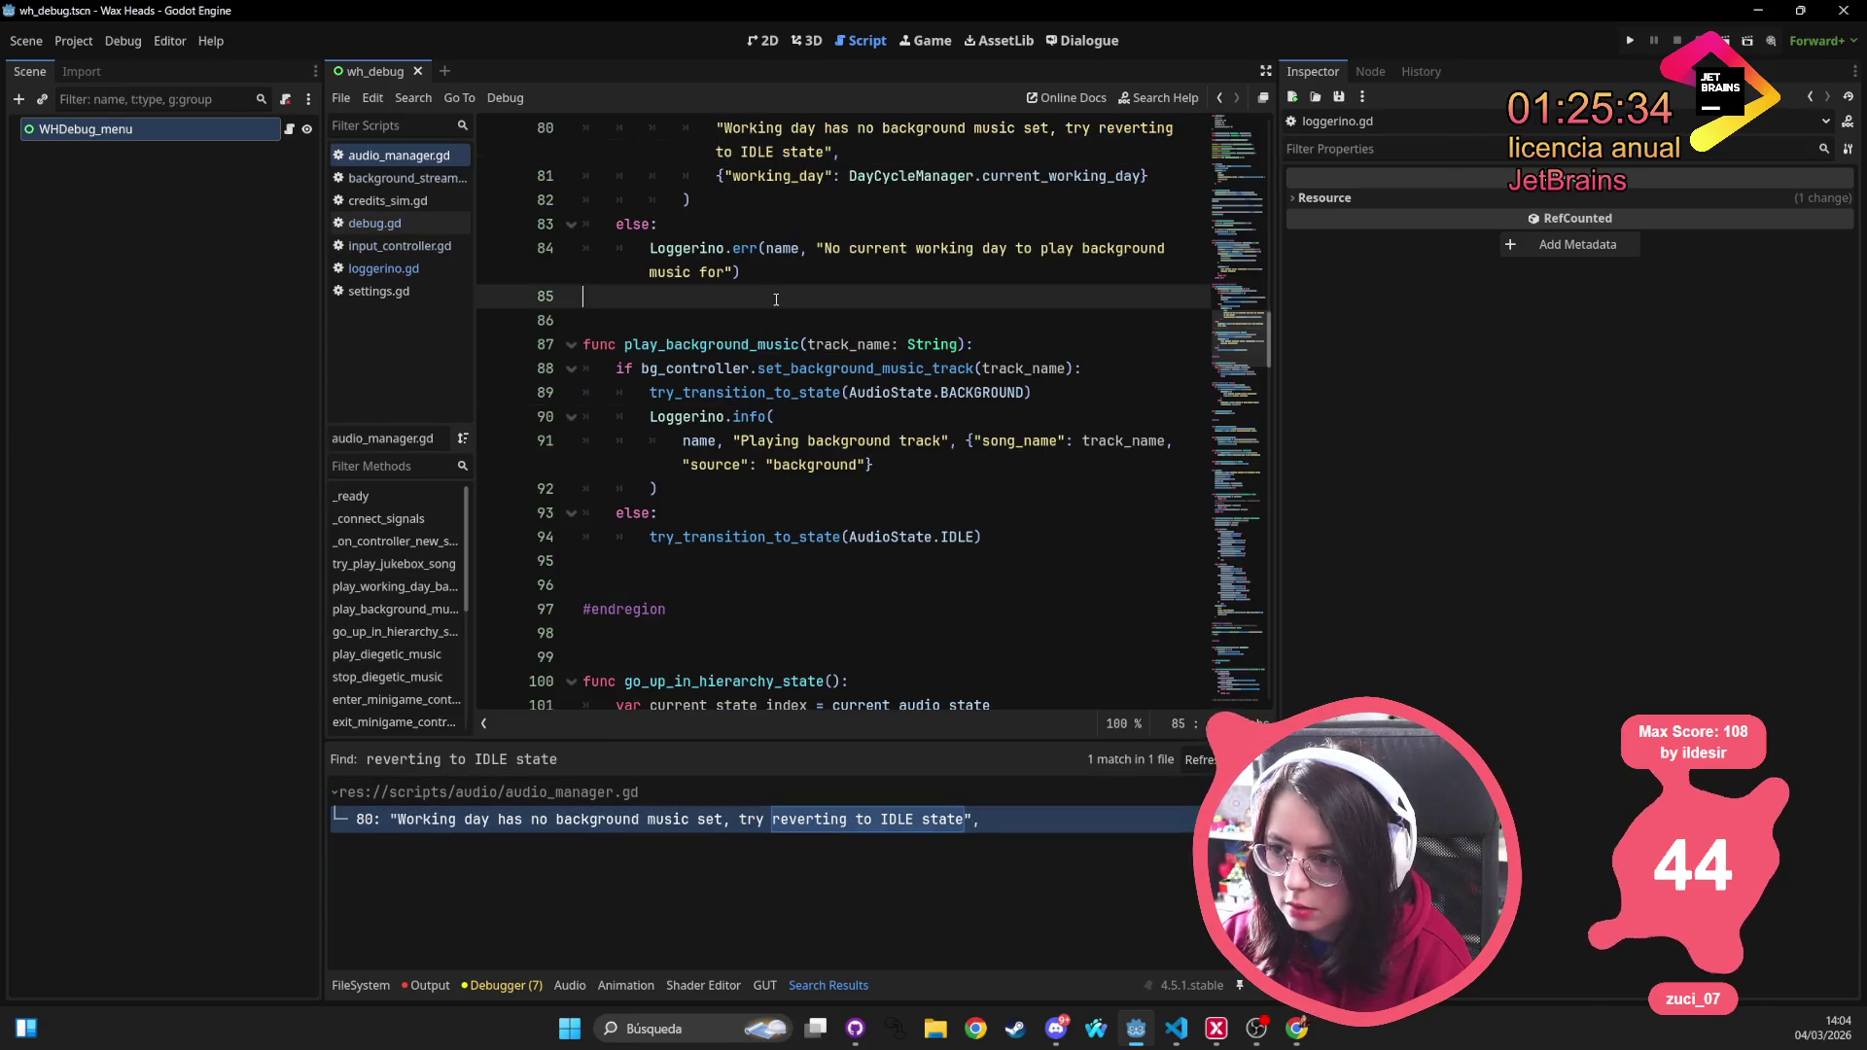
scroll(758, 342, up, 5)
double_click(785, 440)
text(info)
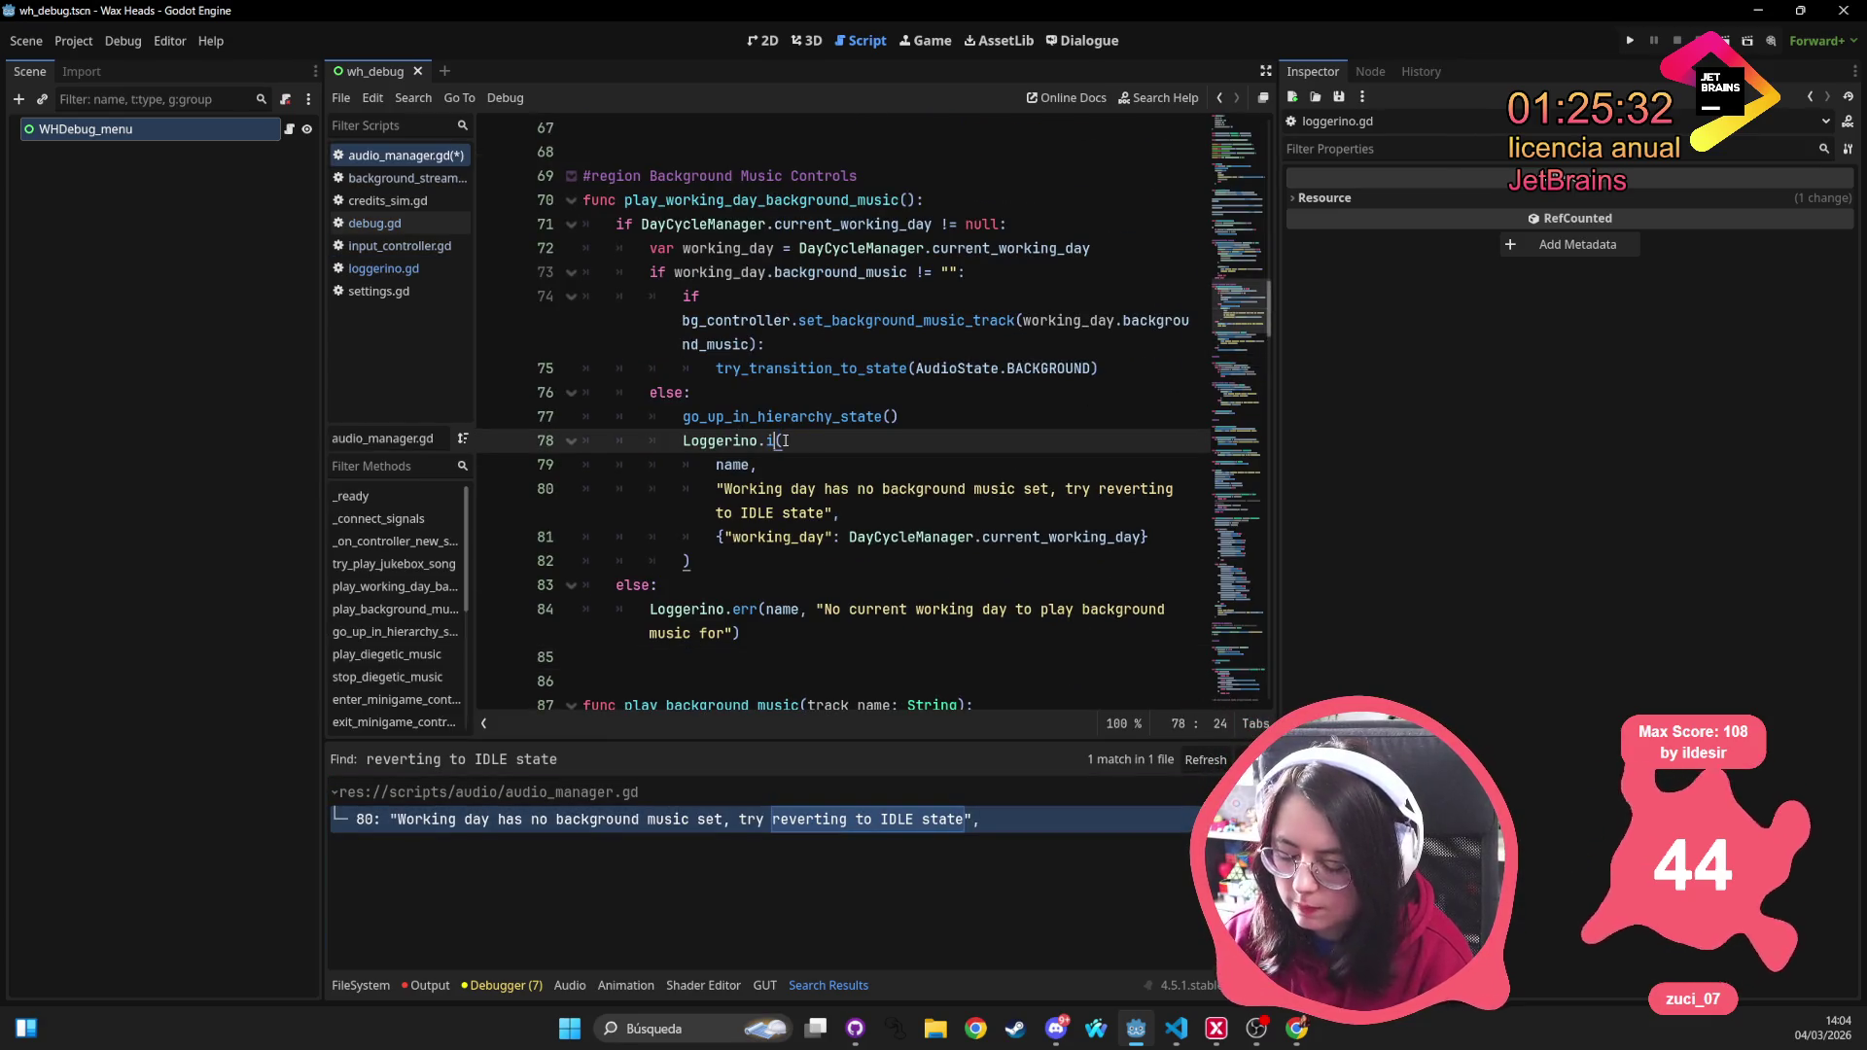
click(972, 368)
key(ctrl+s)
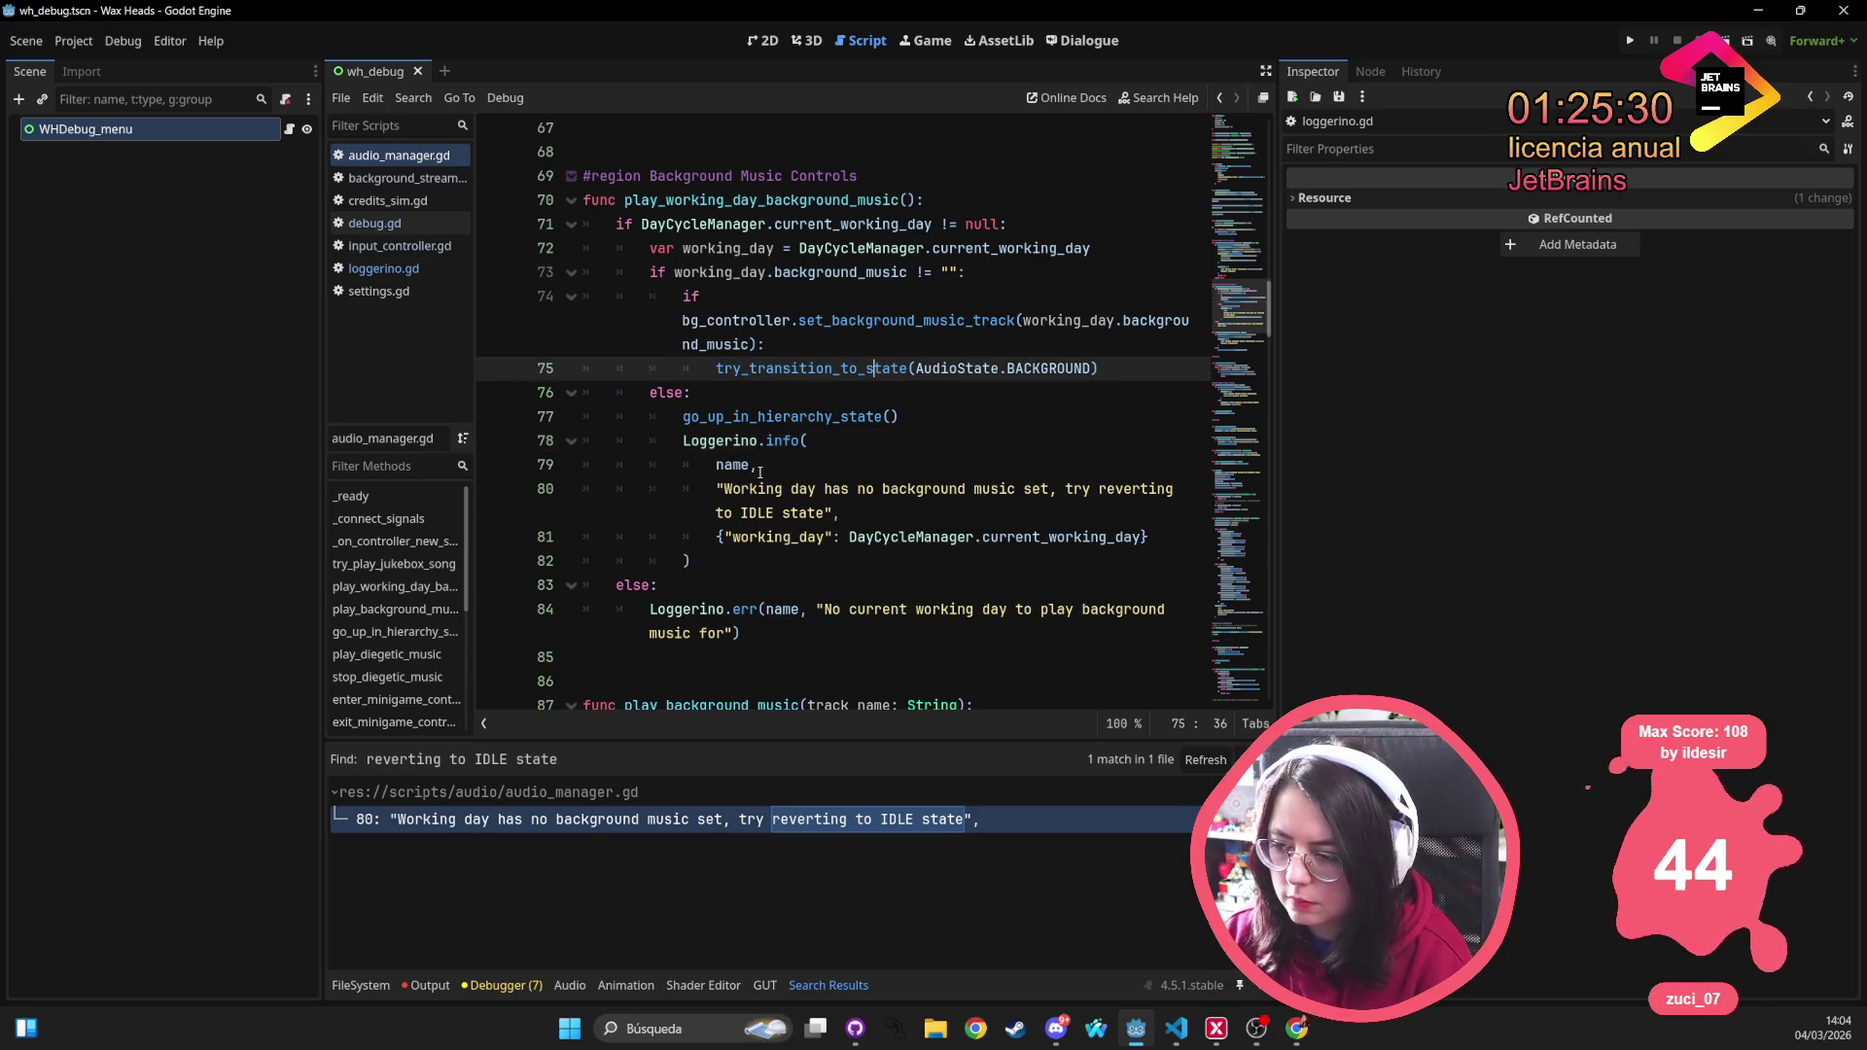
Replace the message ending with ', staying silent until a song is played'
mouse_move(1067, 491)
mouse_down()
mouse_move(1172, 493)
mouse_move(880, 526)
mouse_move(843, 513)
mouse_up()
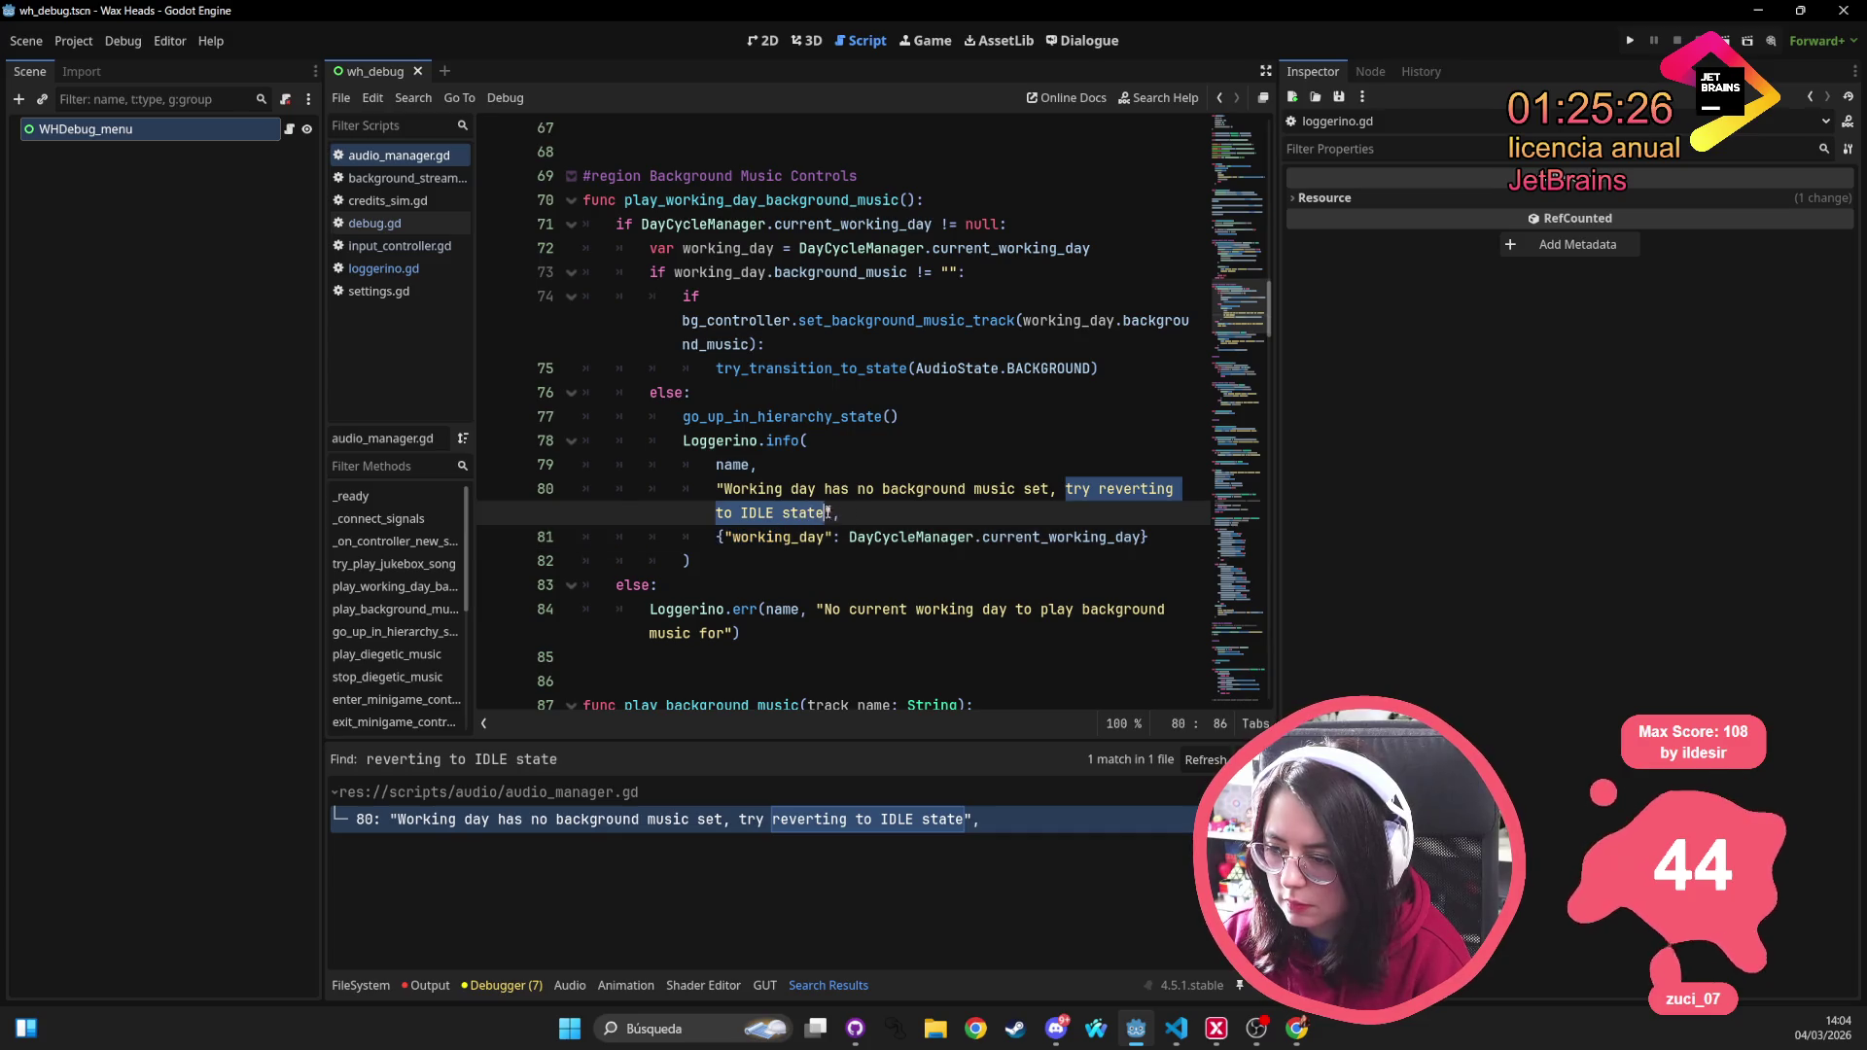
click(1077, 488)
double_click(1077, 488)
key(BackSpace)
key(BackSpace)
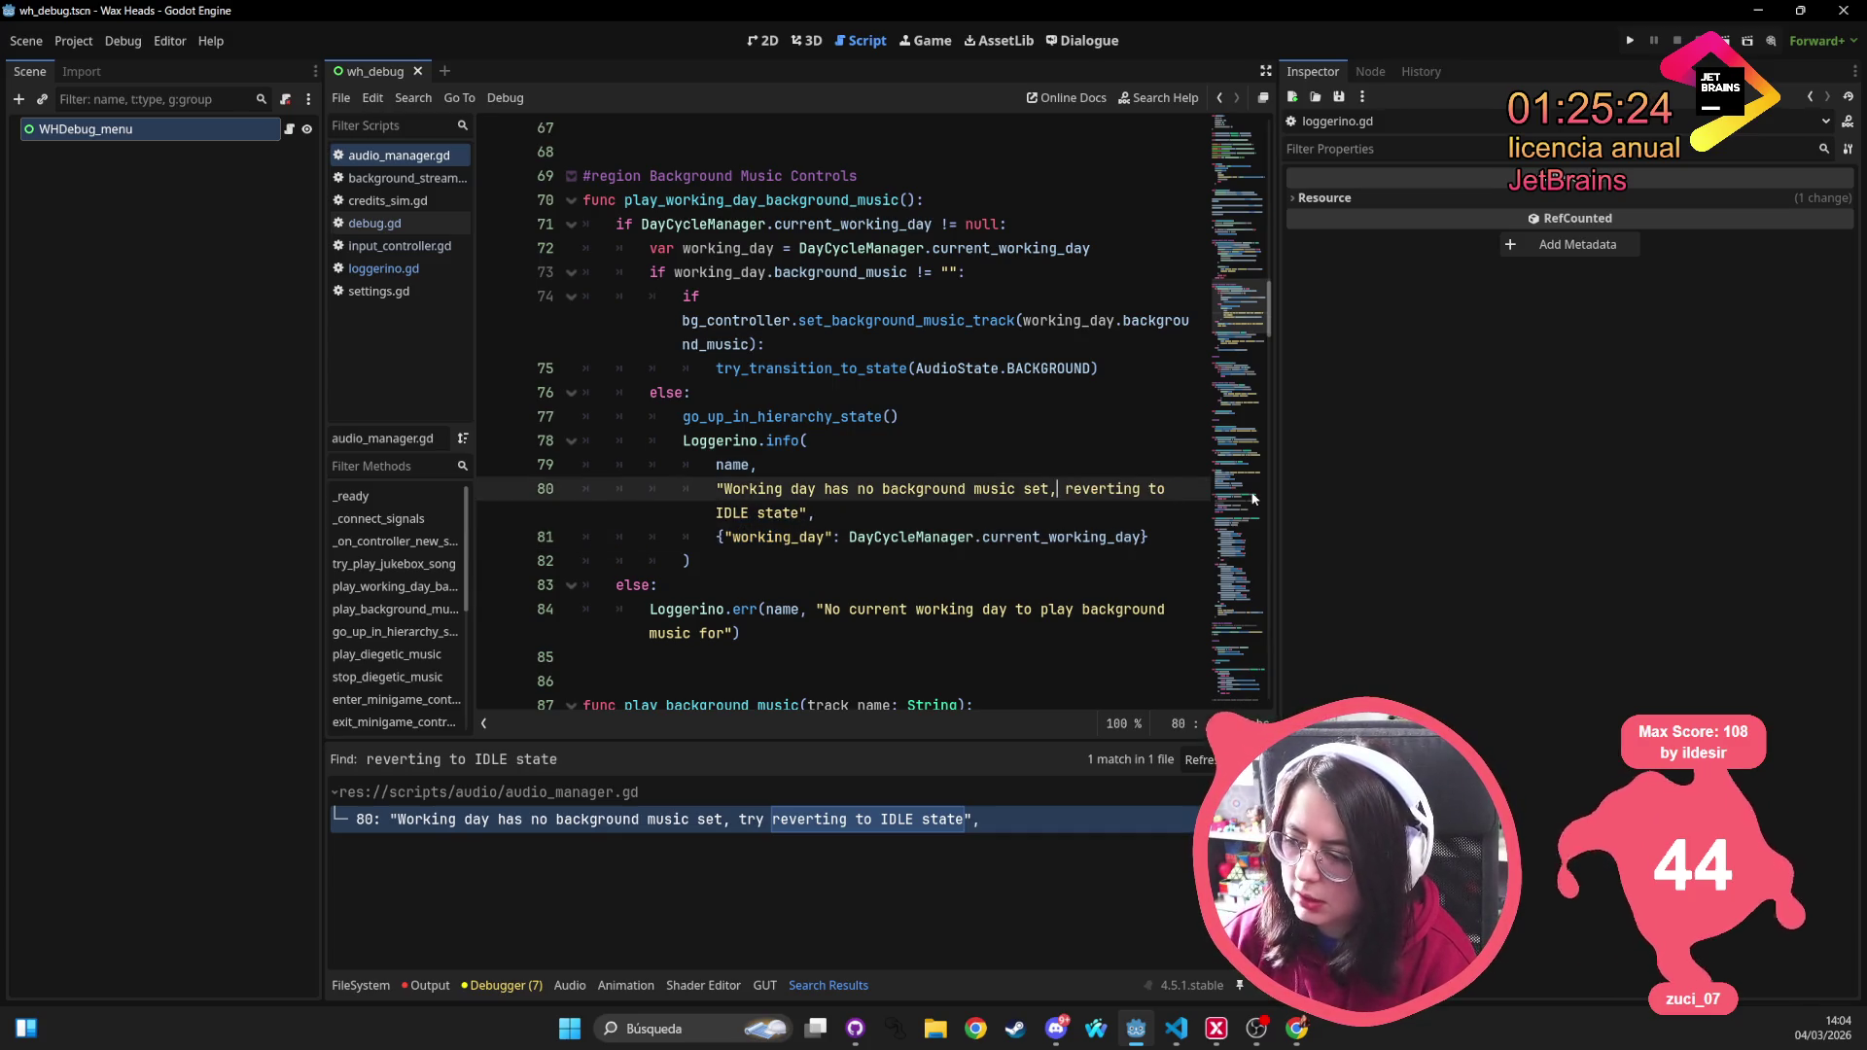
key(Up)
key(Up)
key(Up)
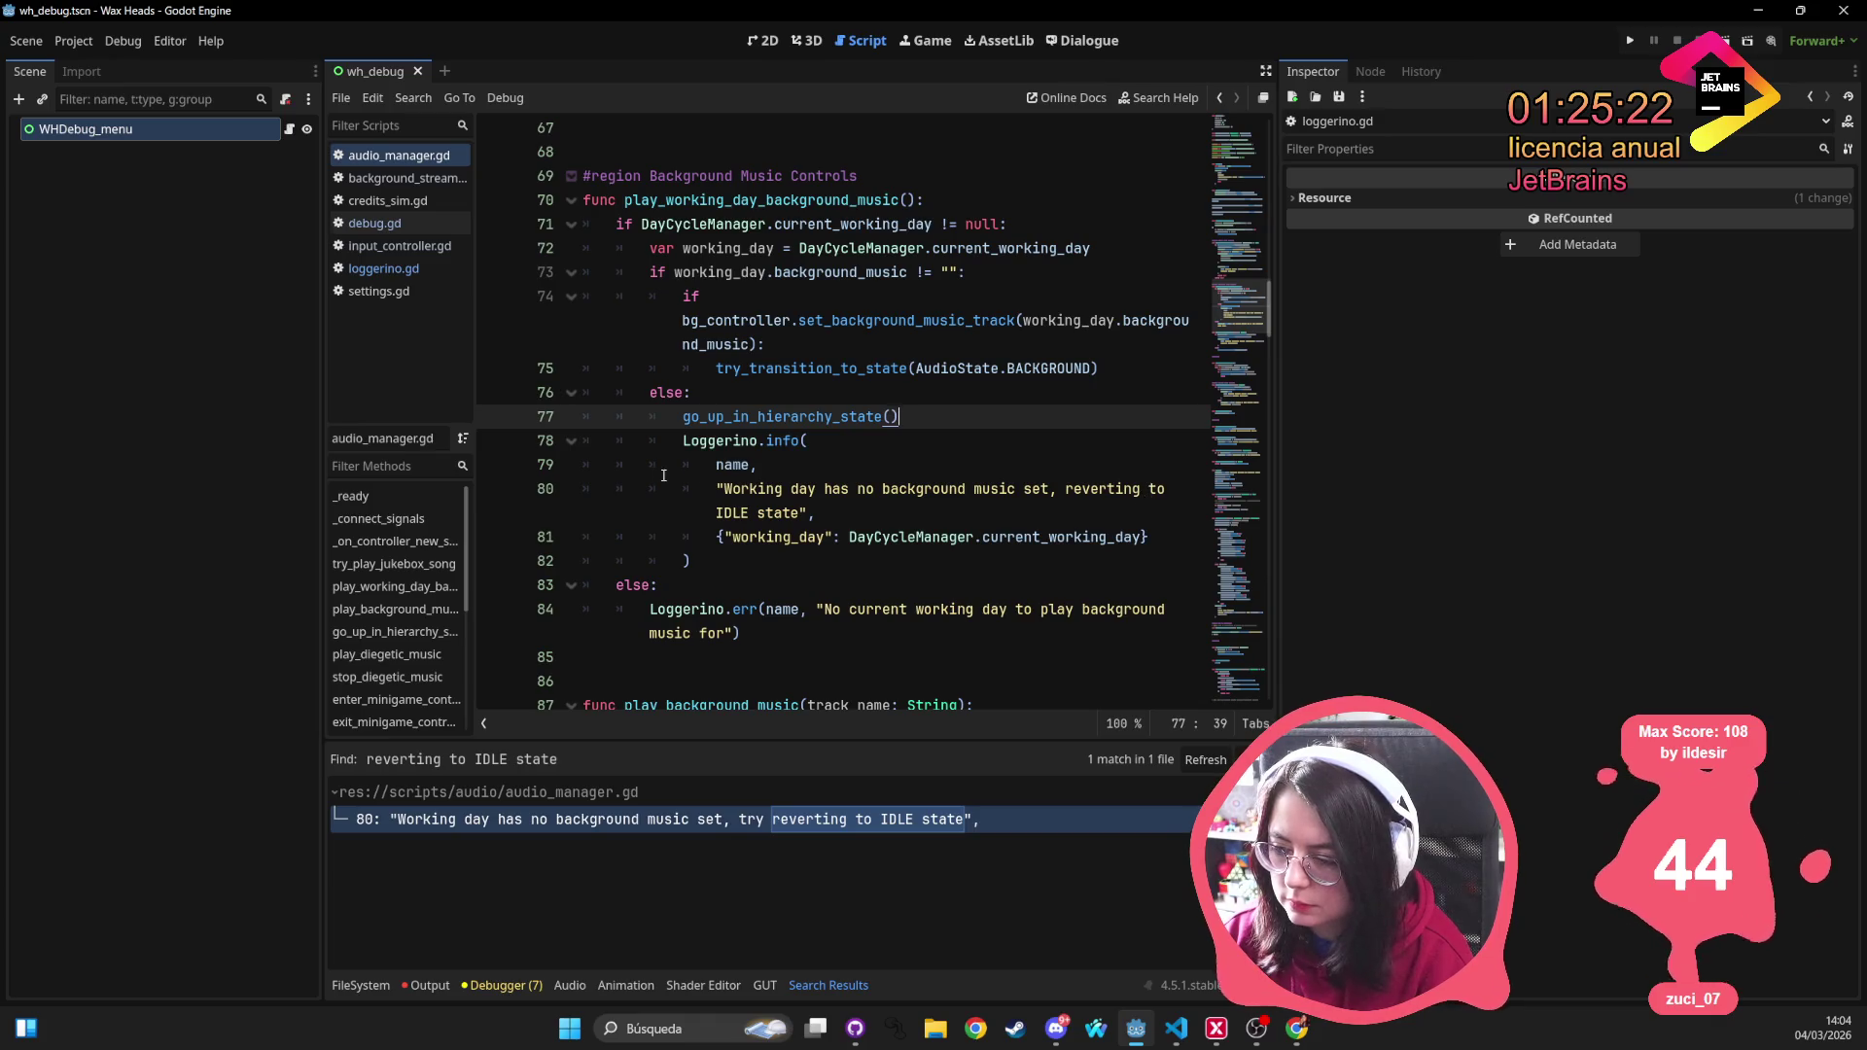
mouse_move(800, 512)
mouse_down()
mouse_move(719, 513)
mouse_move(1109, 488)
mouse_move(1049, 488)
mouse_up()
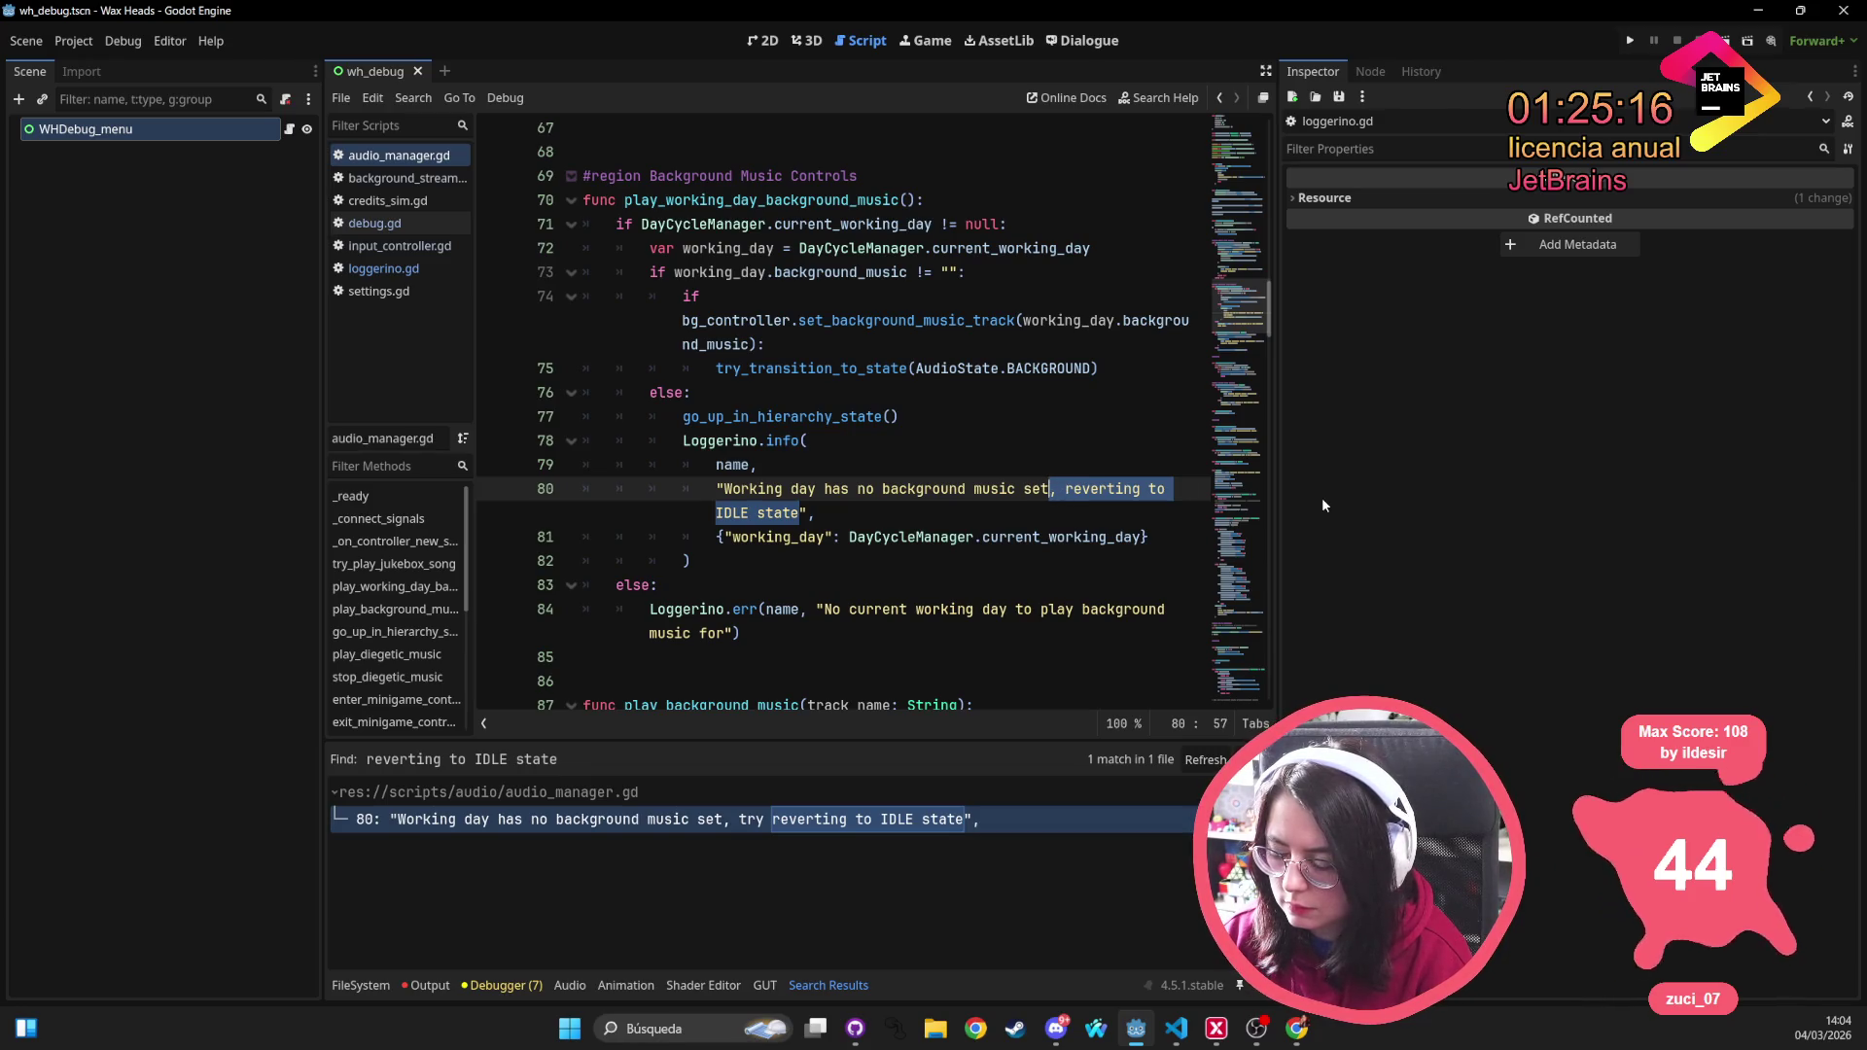
key(BackSpace)
text(, staying)
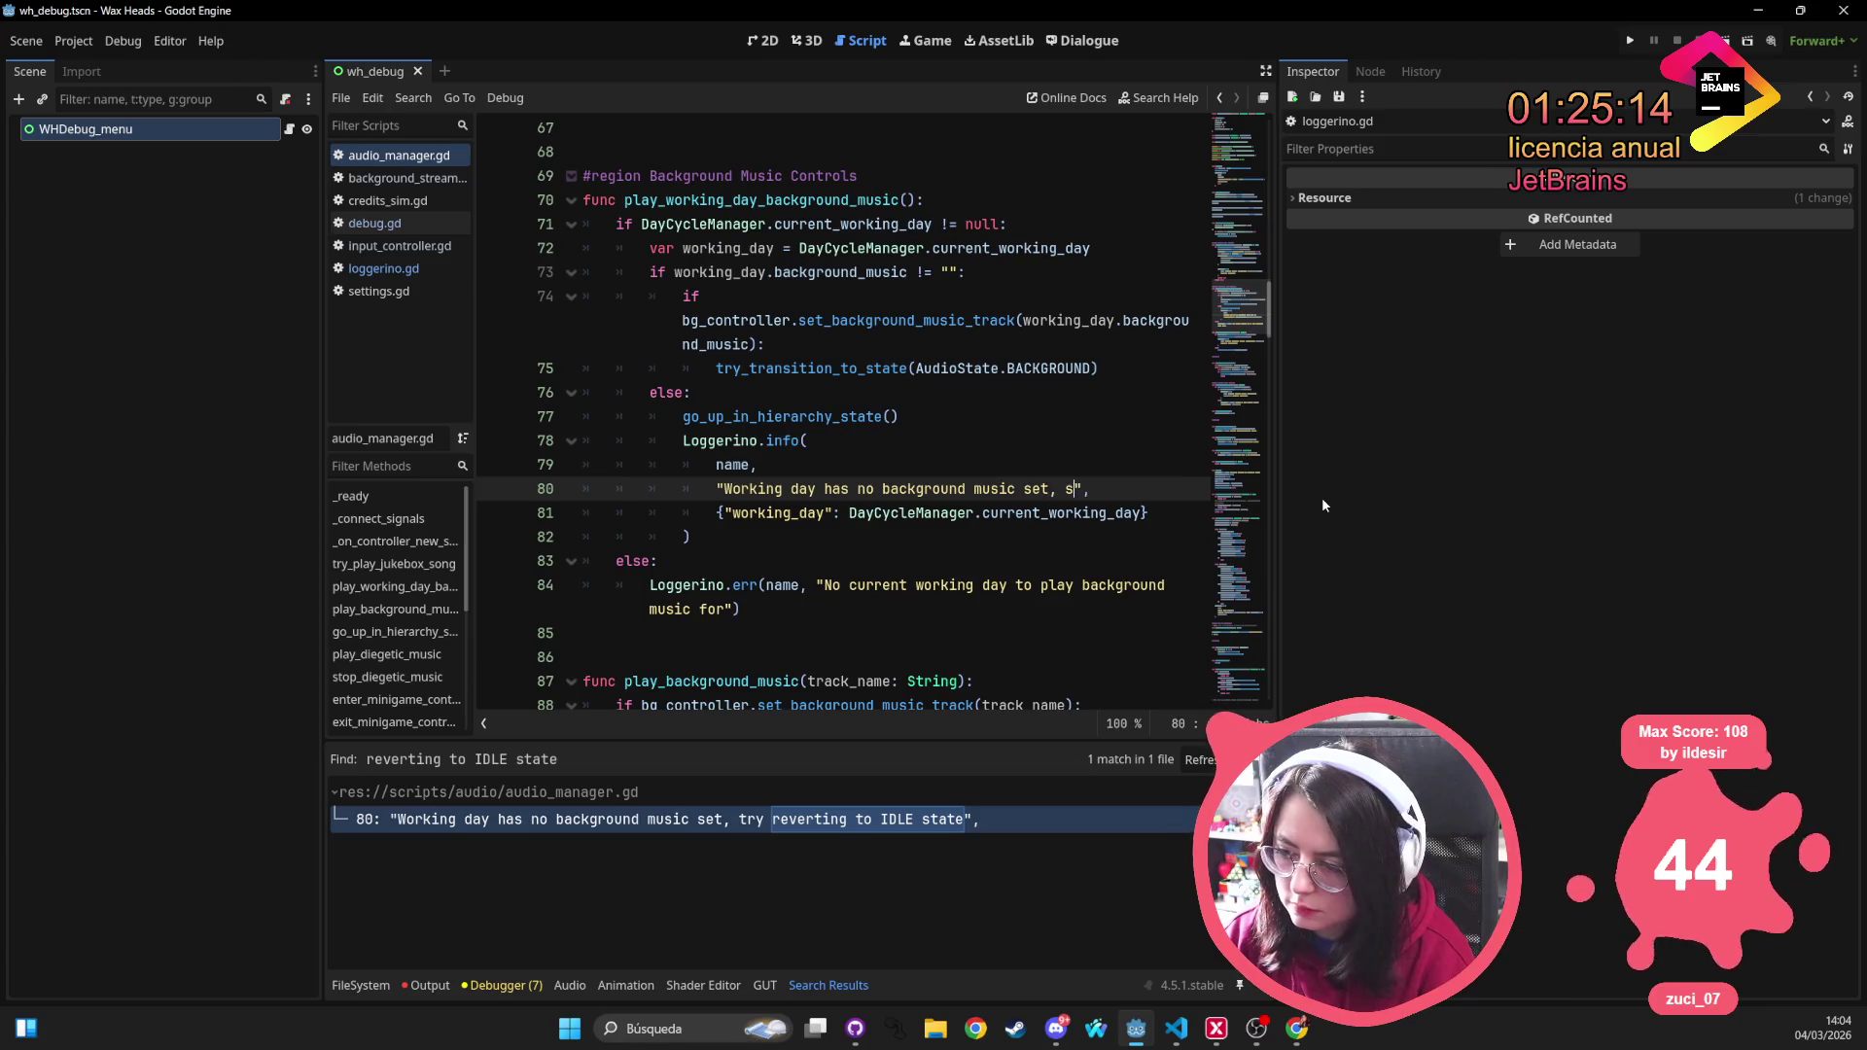
text( silent )
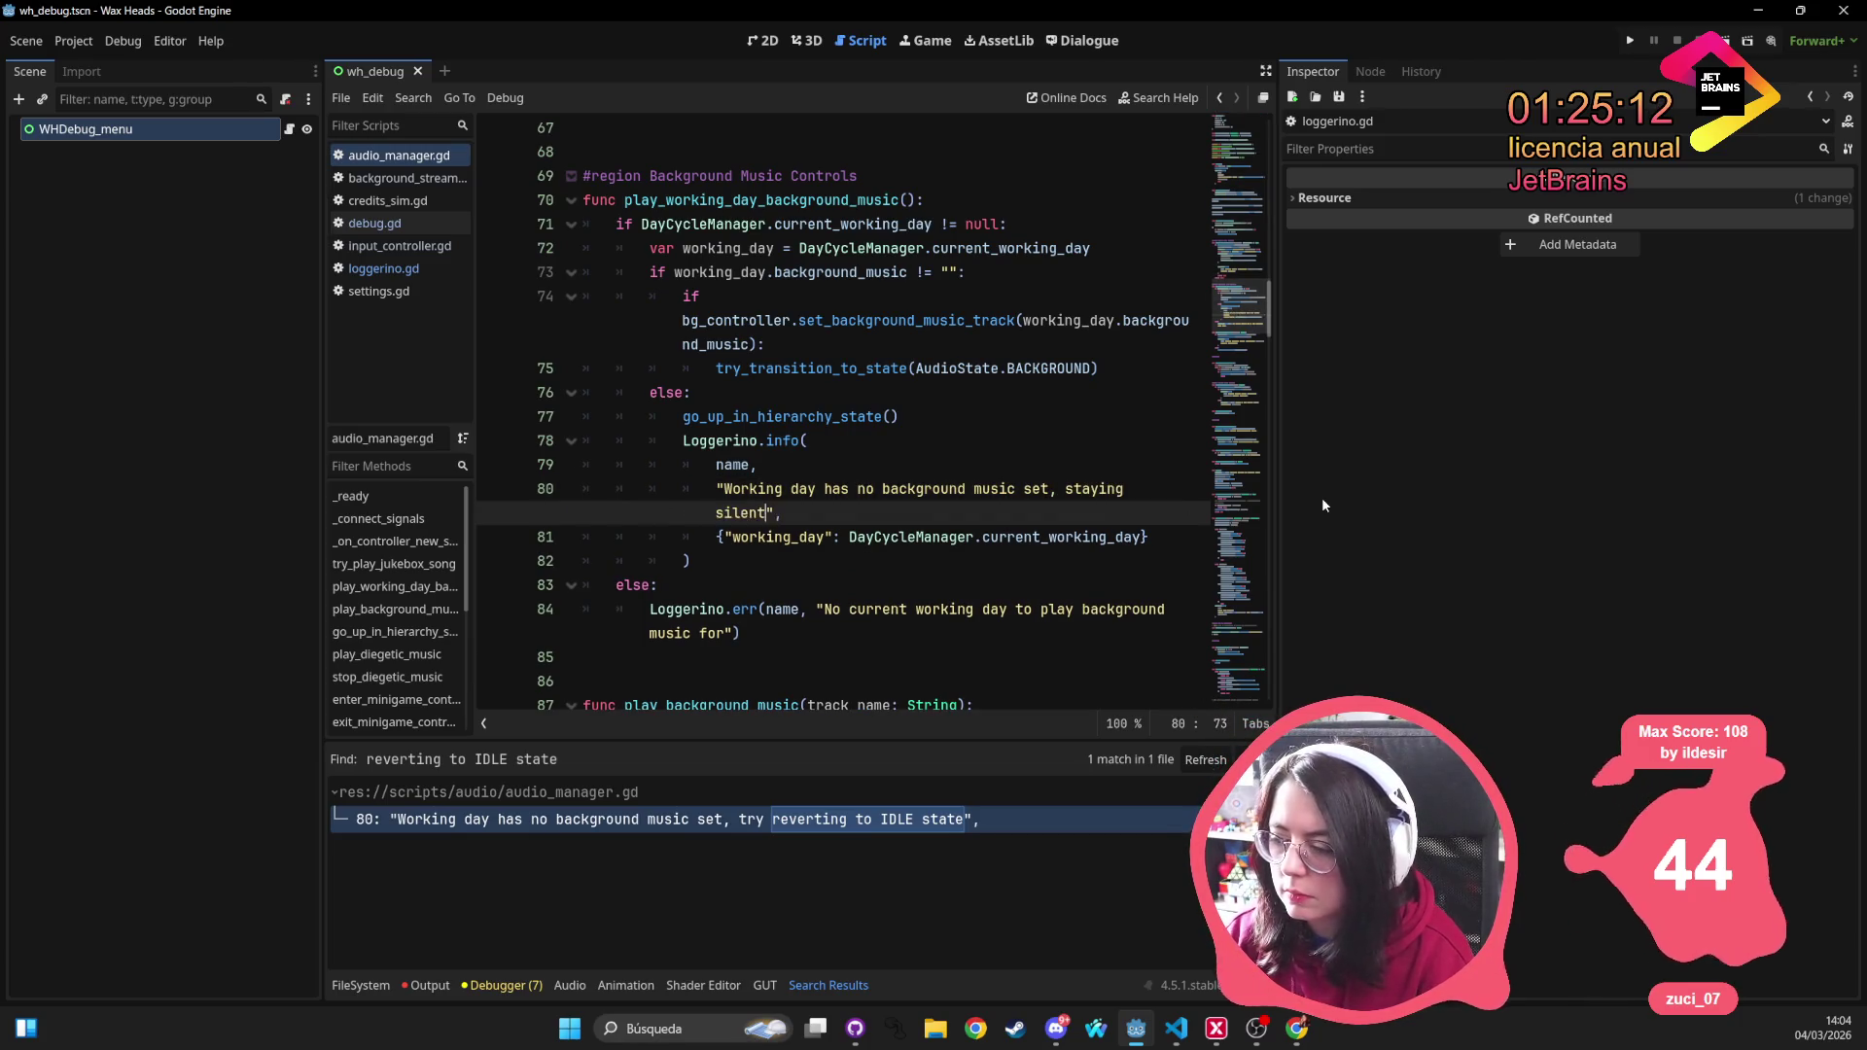
text(un)
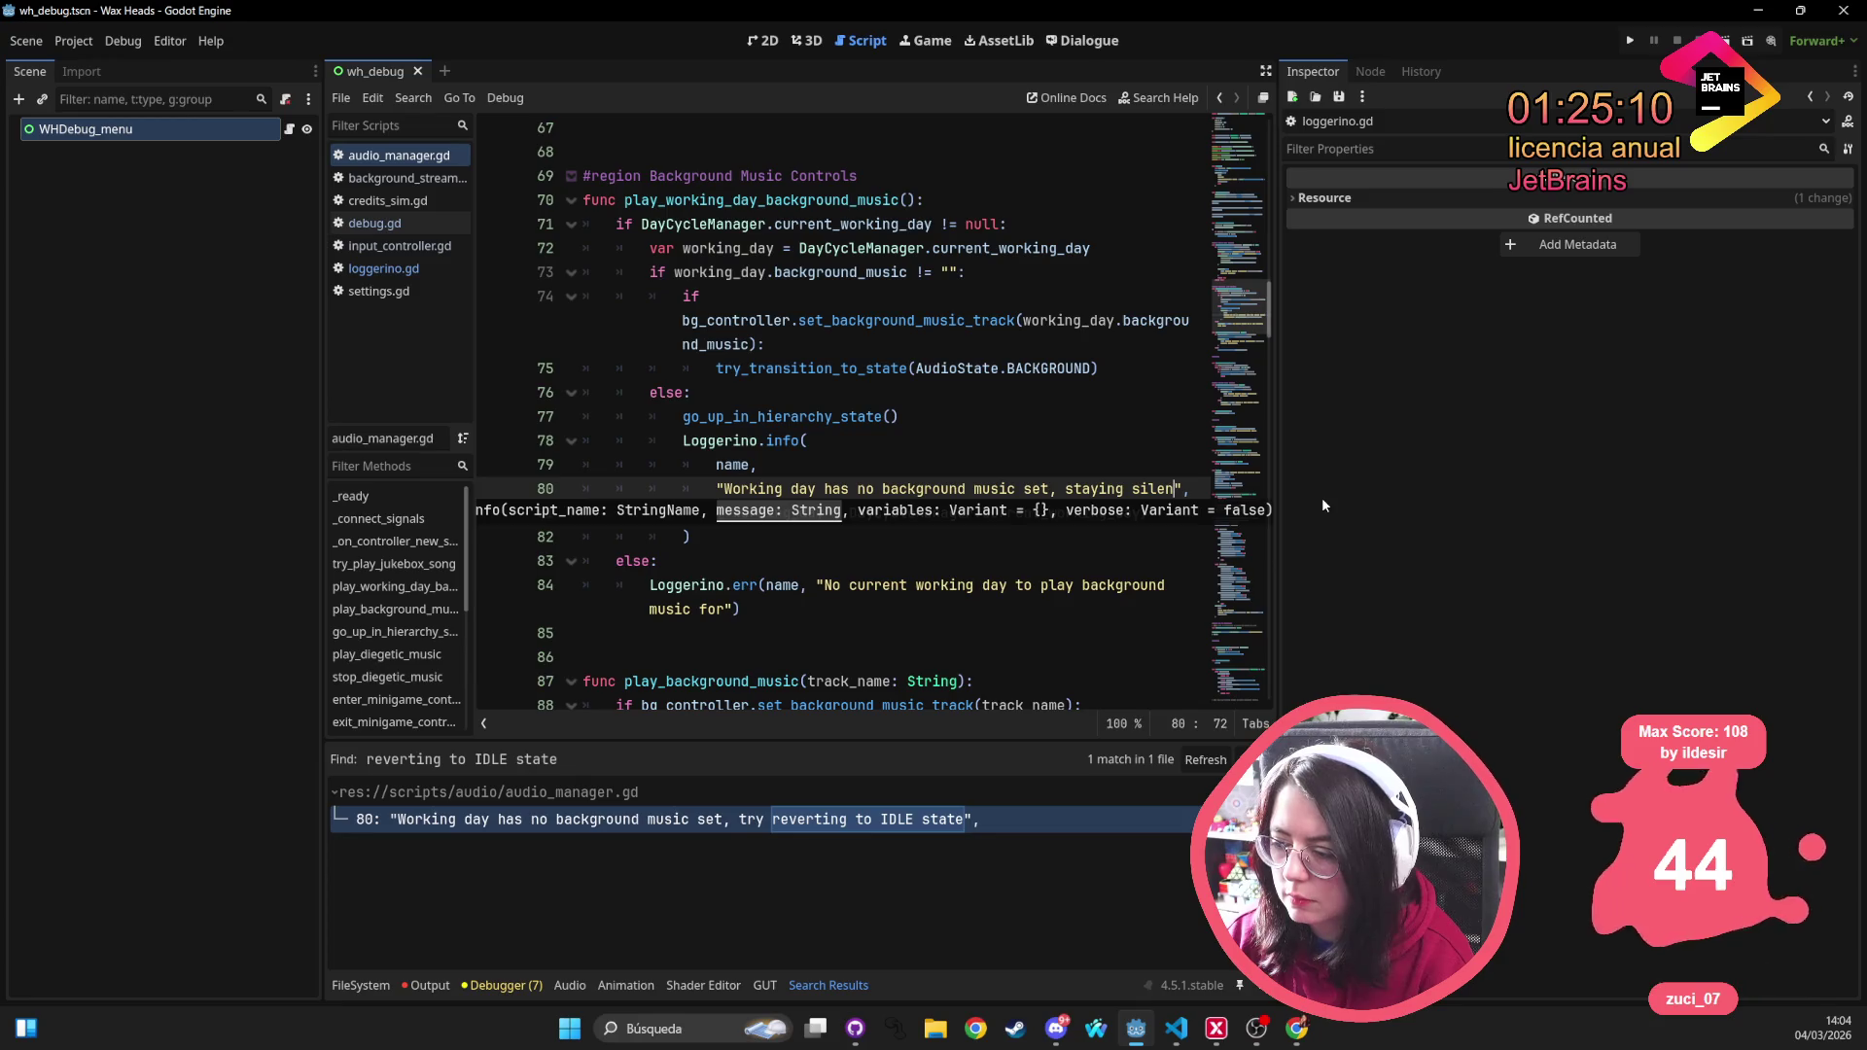
text(til a song )
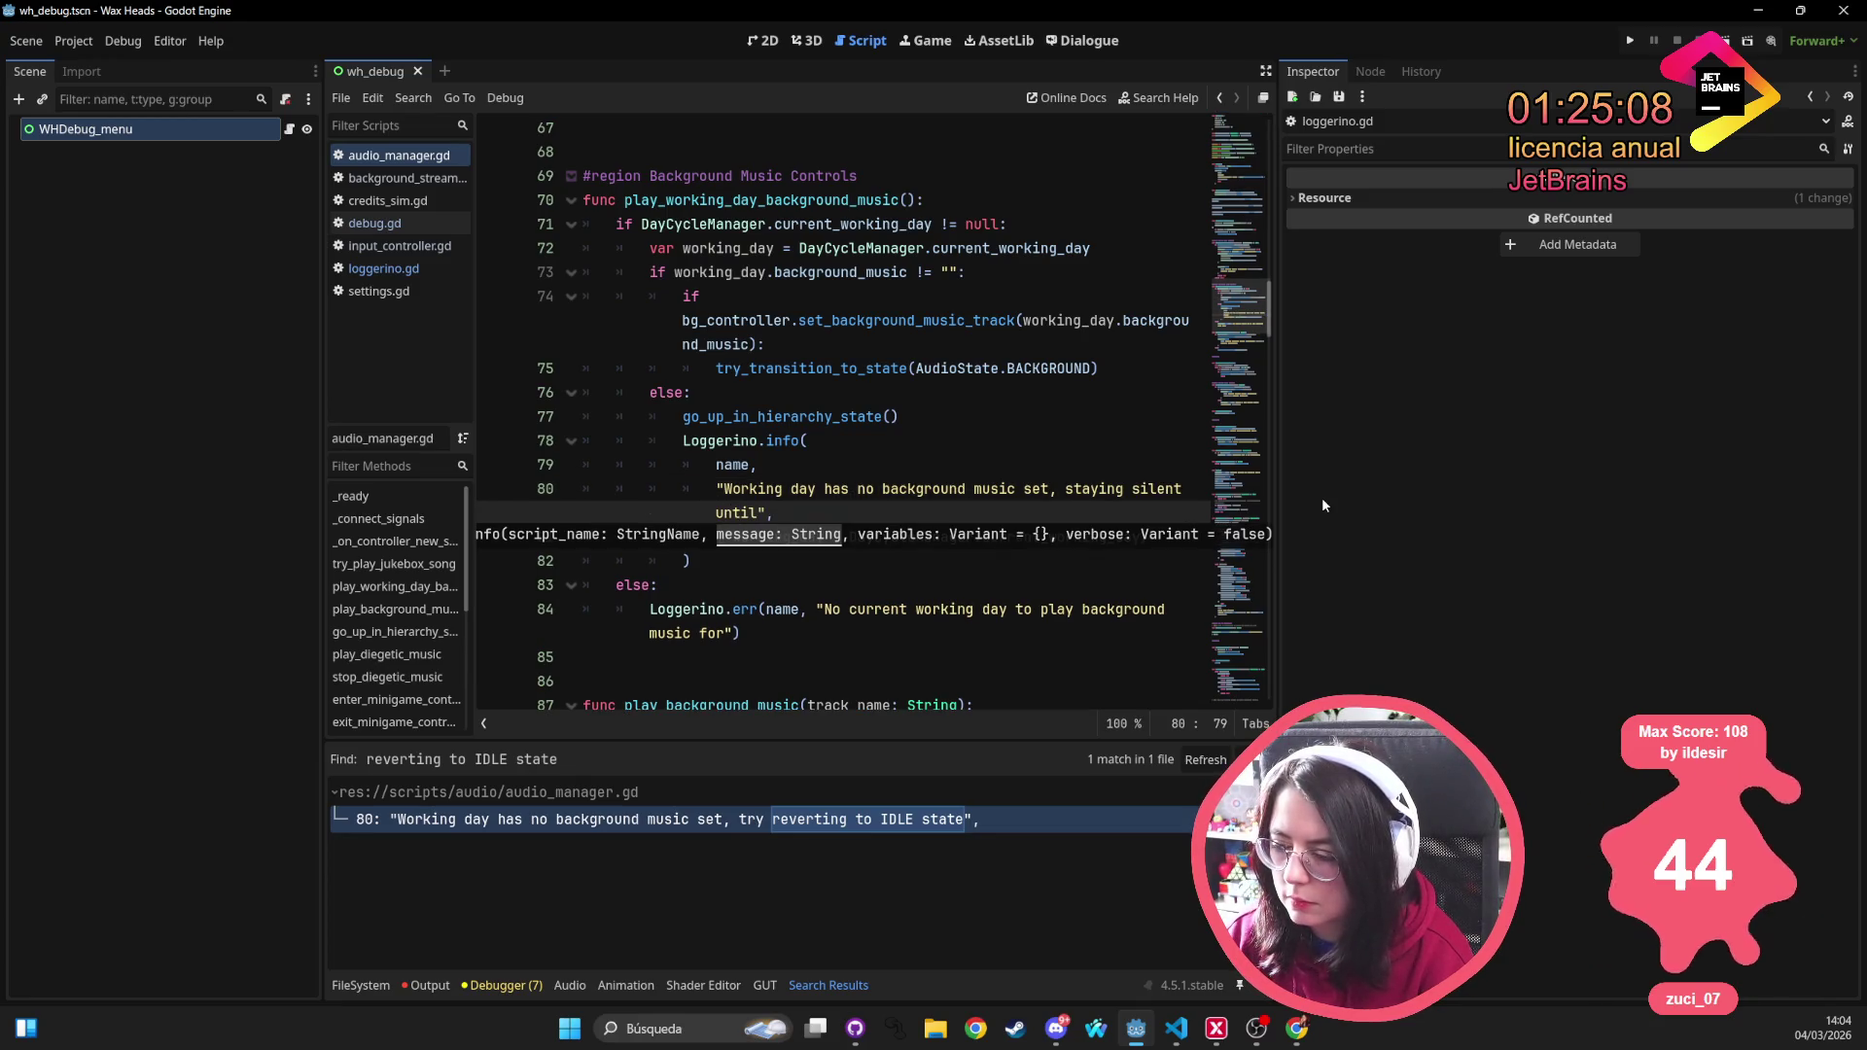
text(is played)
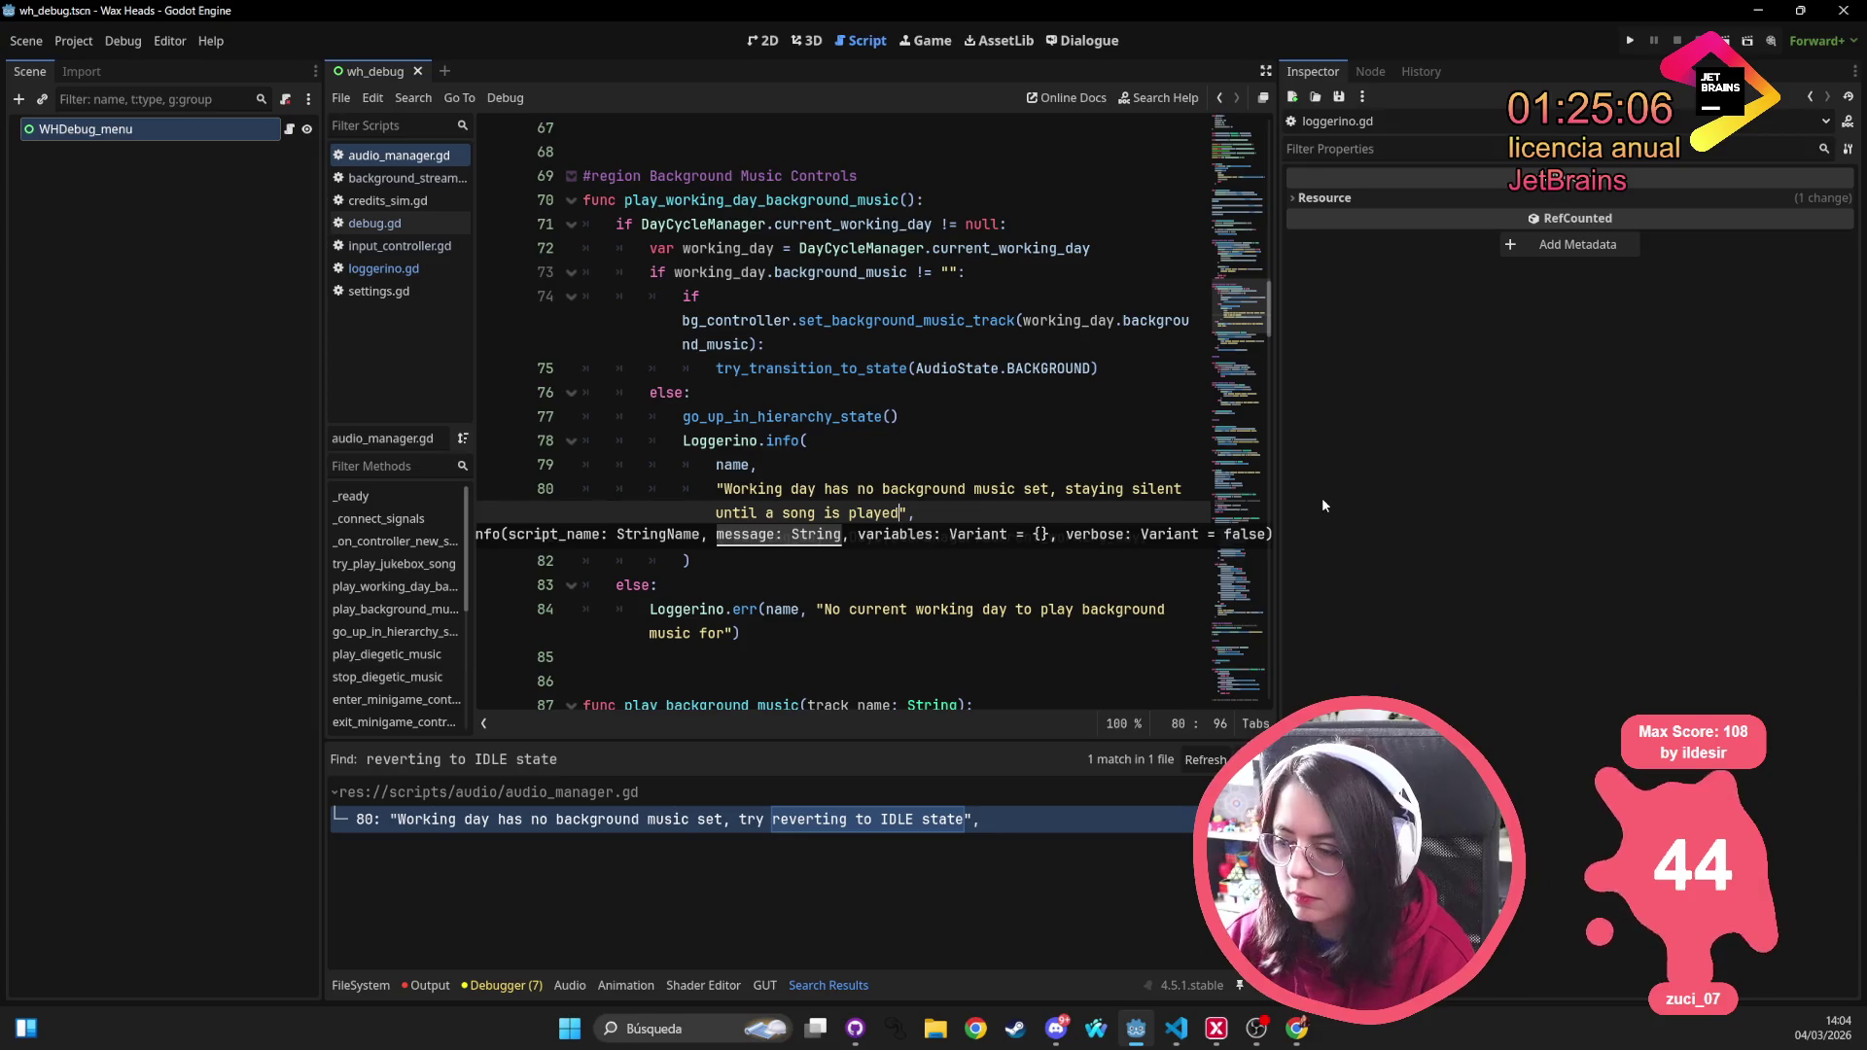
click(924, 416)
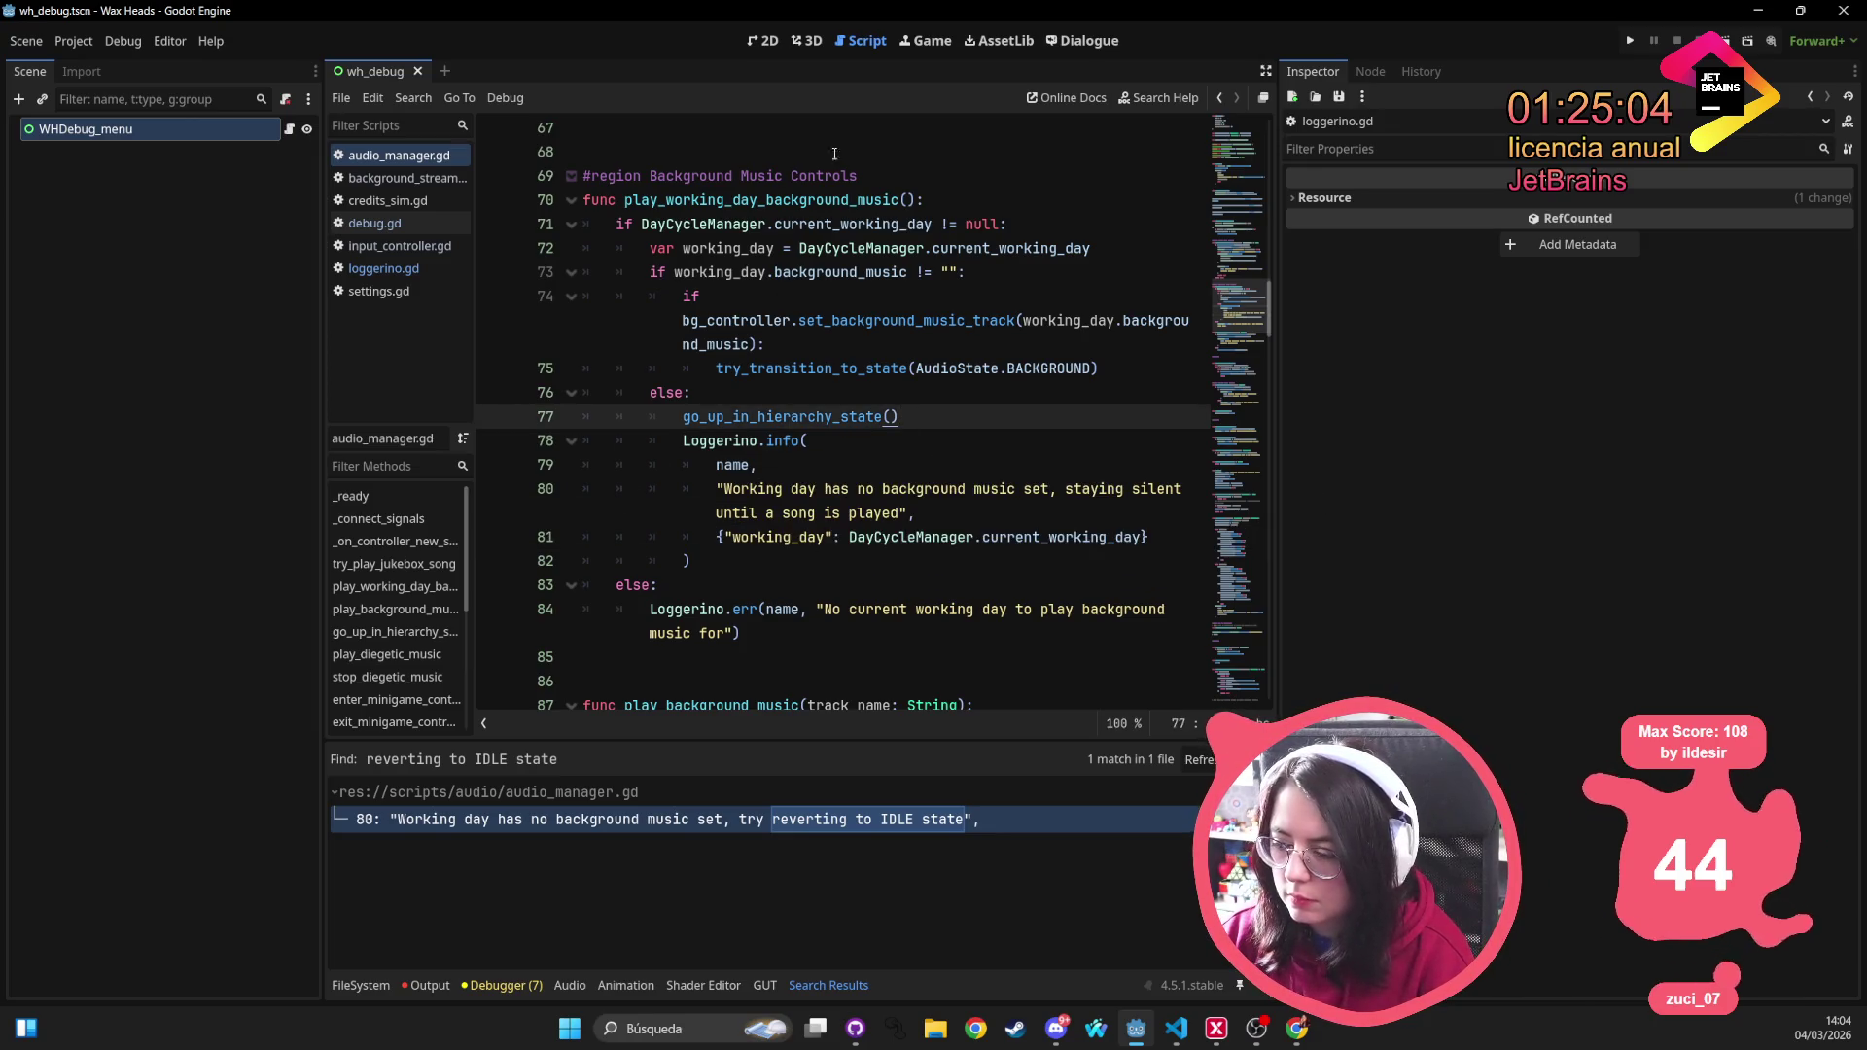
double_click(874, 513)
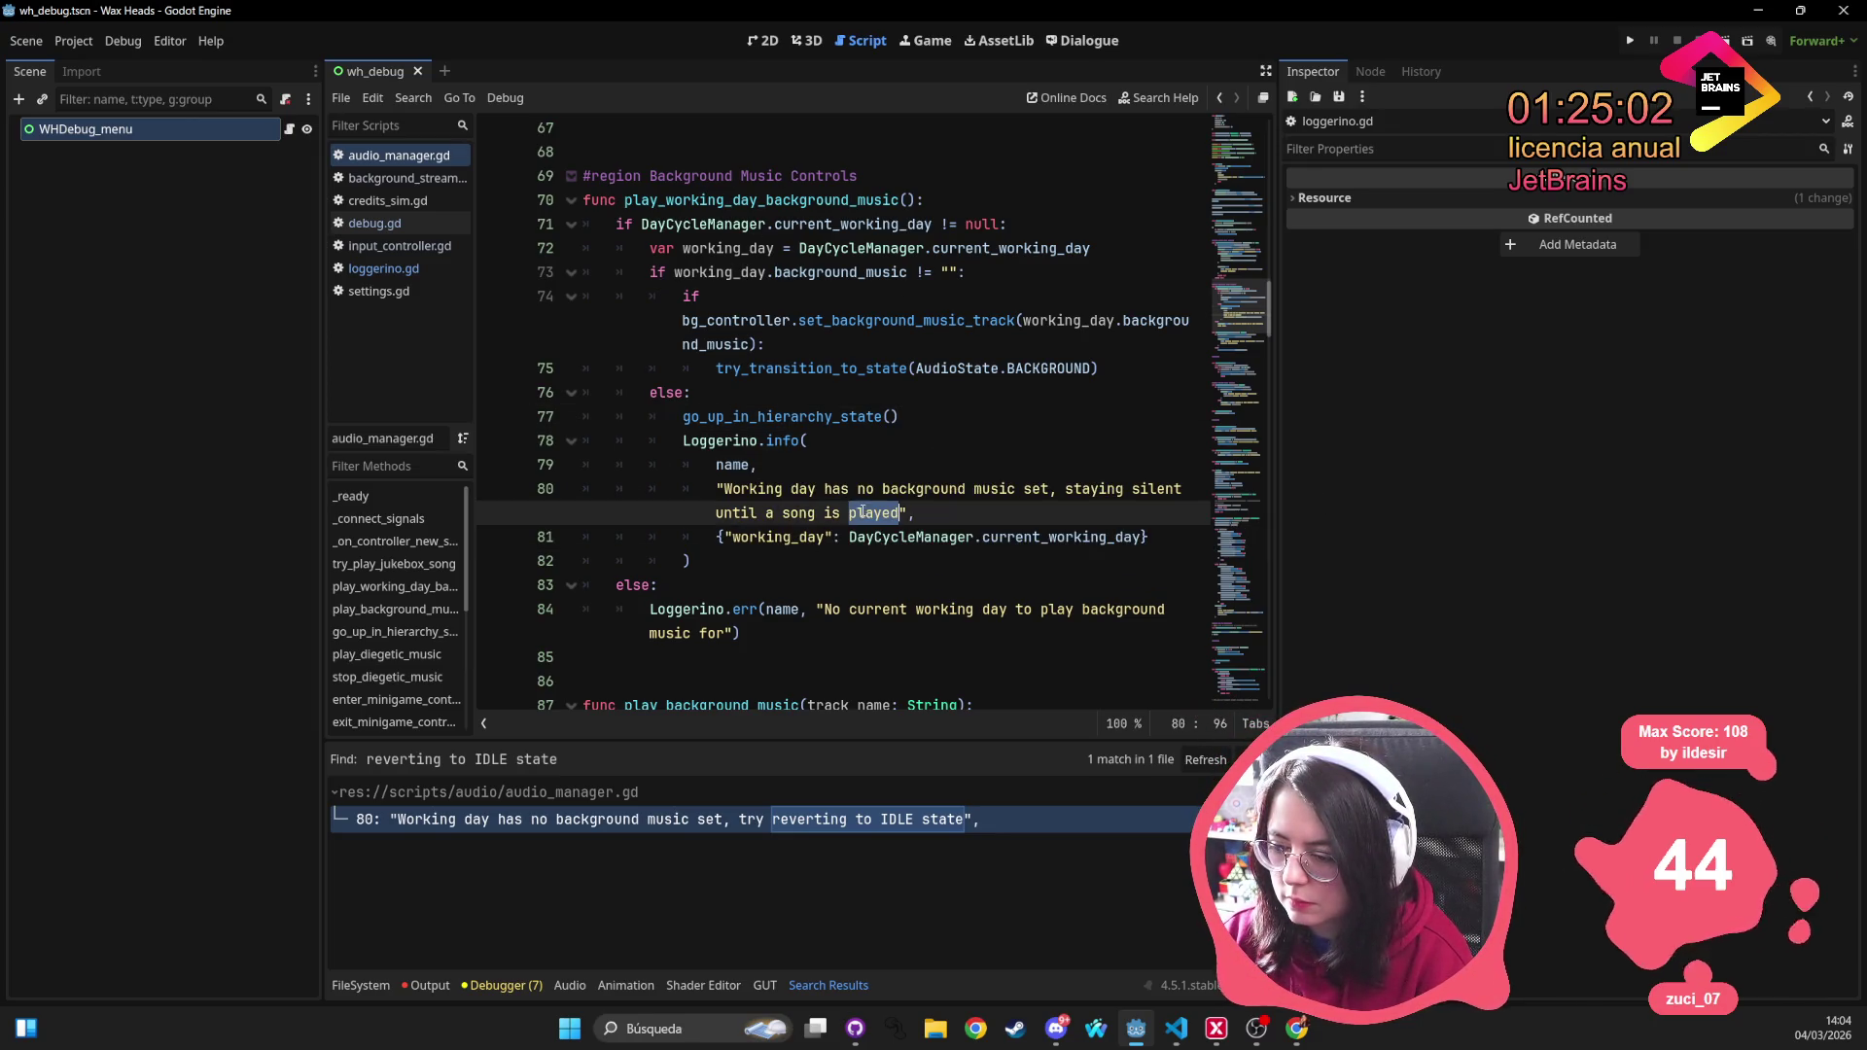
click(872, 367)
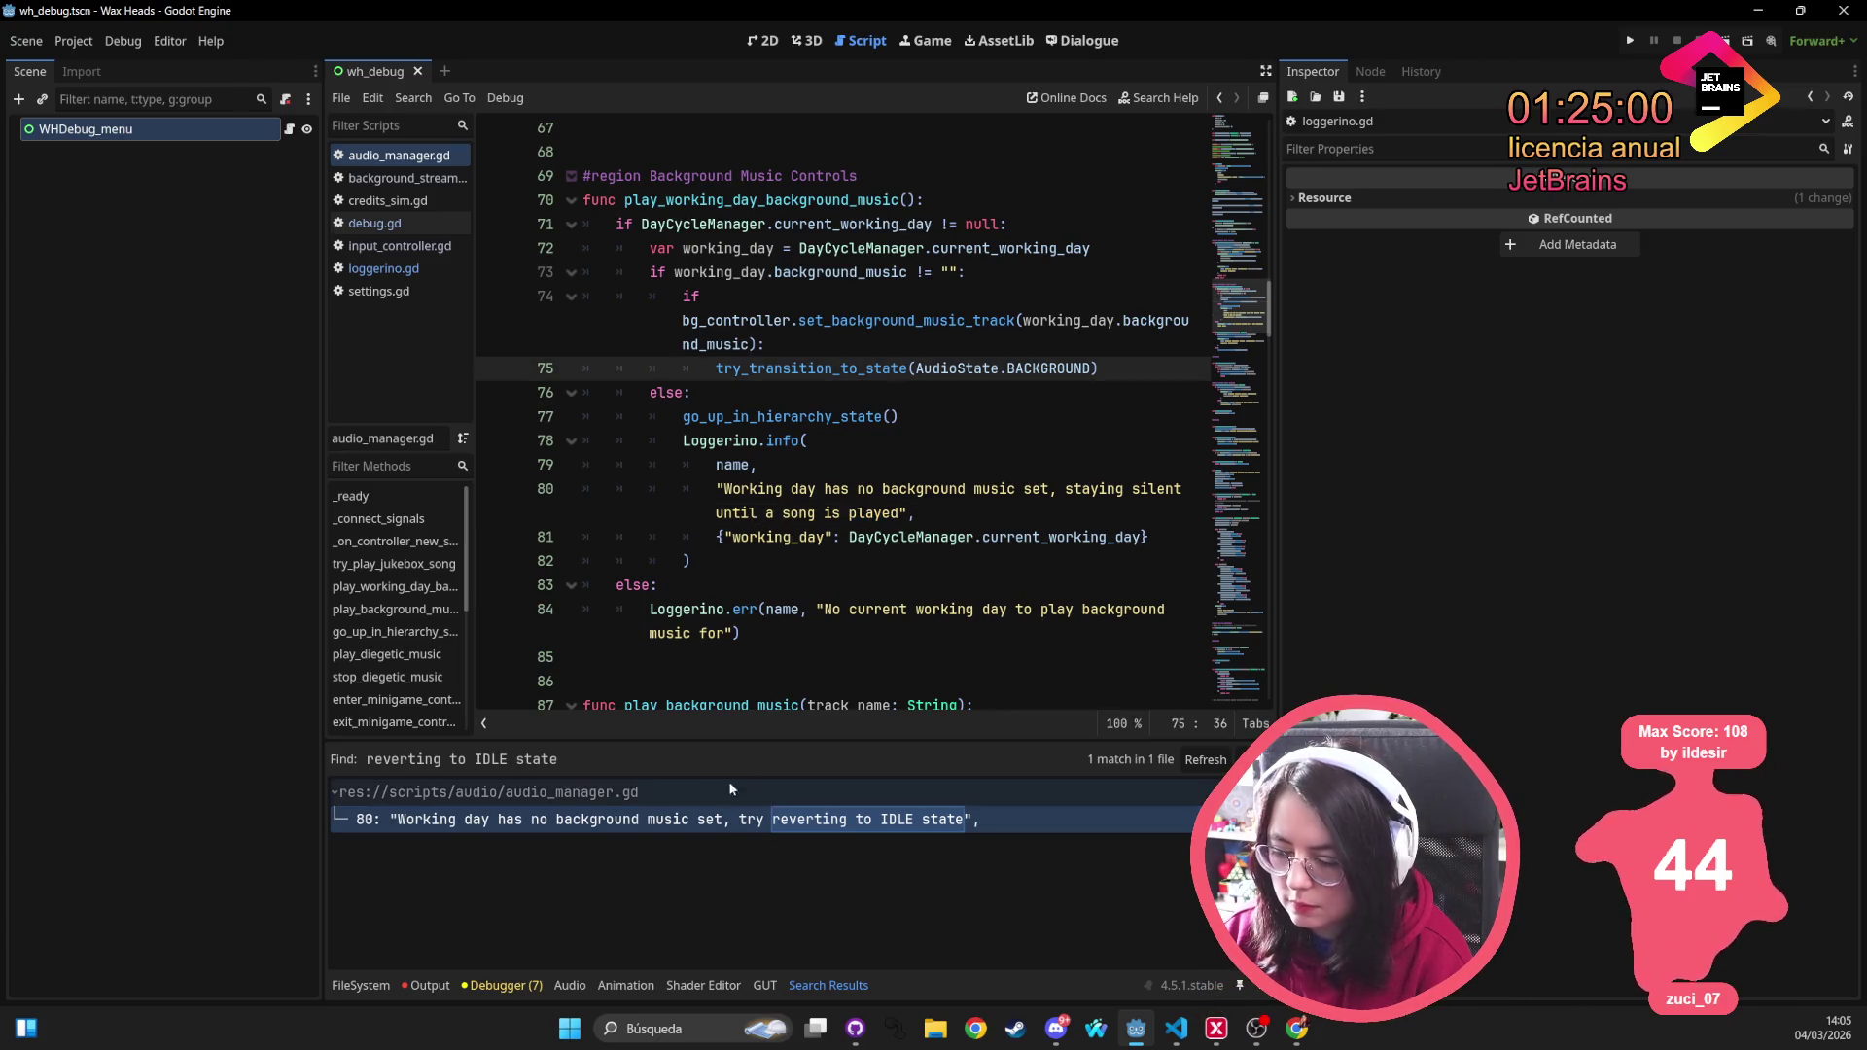
Review the diffs for audio_manager.gd, background_stream_controller.gd and debug.gd in GitHub Desktop
click(846, 1033)
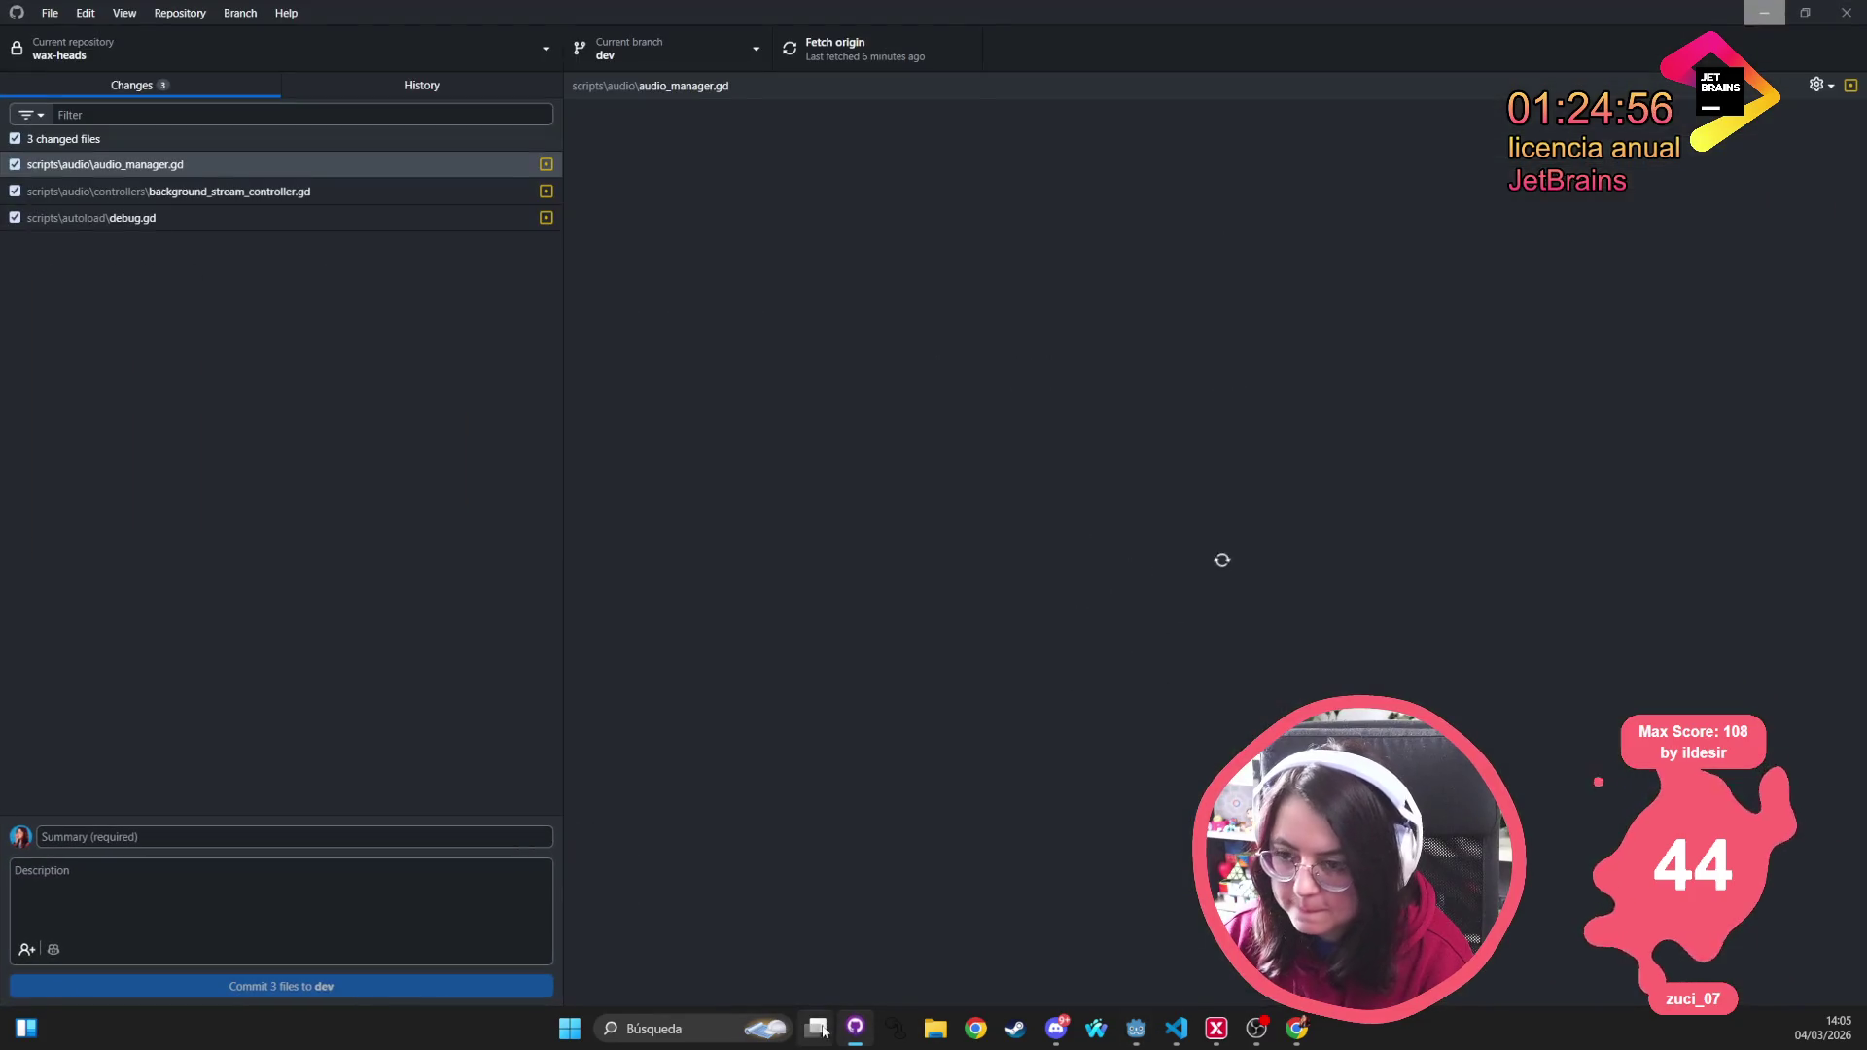
click(171, 190)
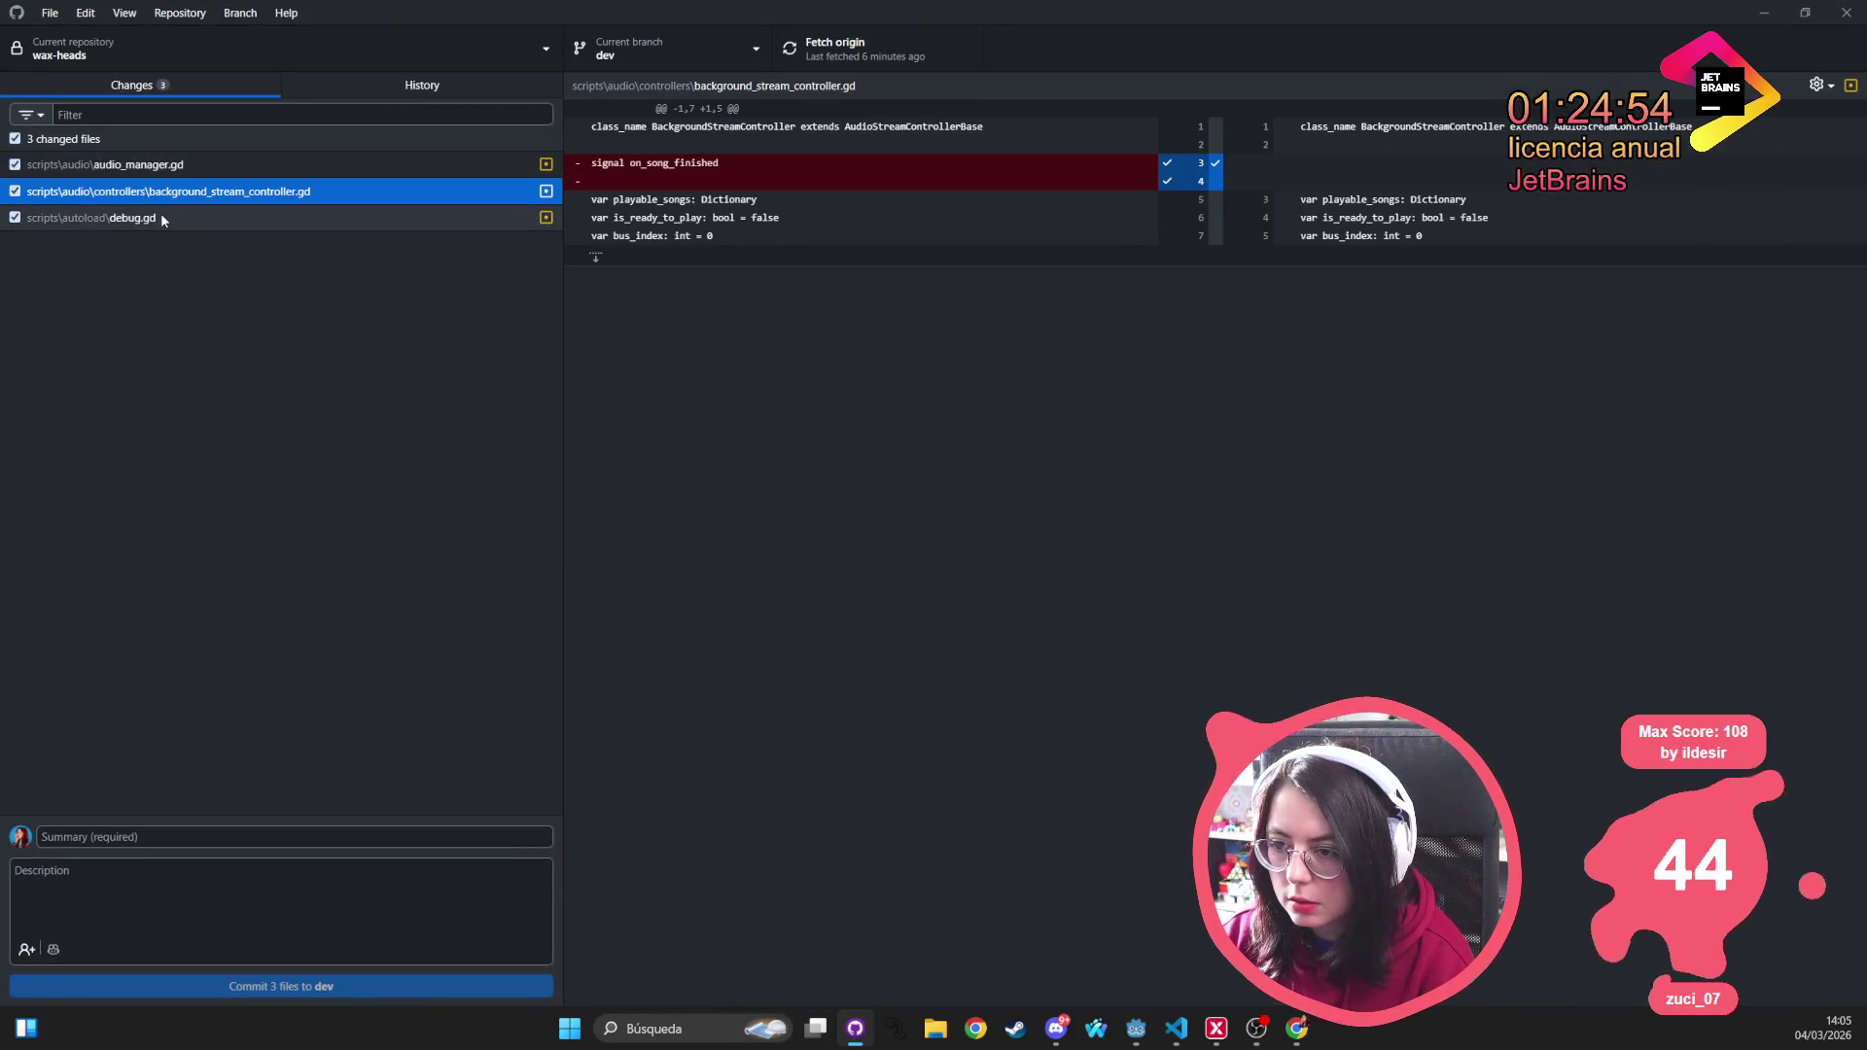
click(160, 213)
click(183, 171)
click(185, 190)
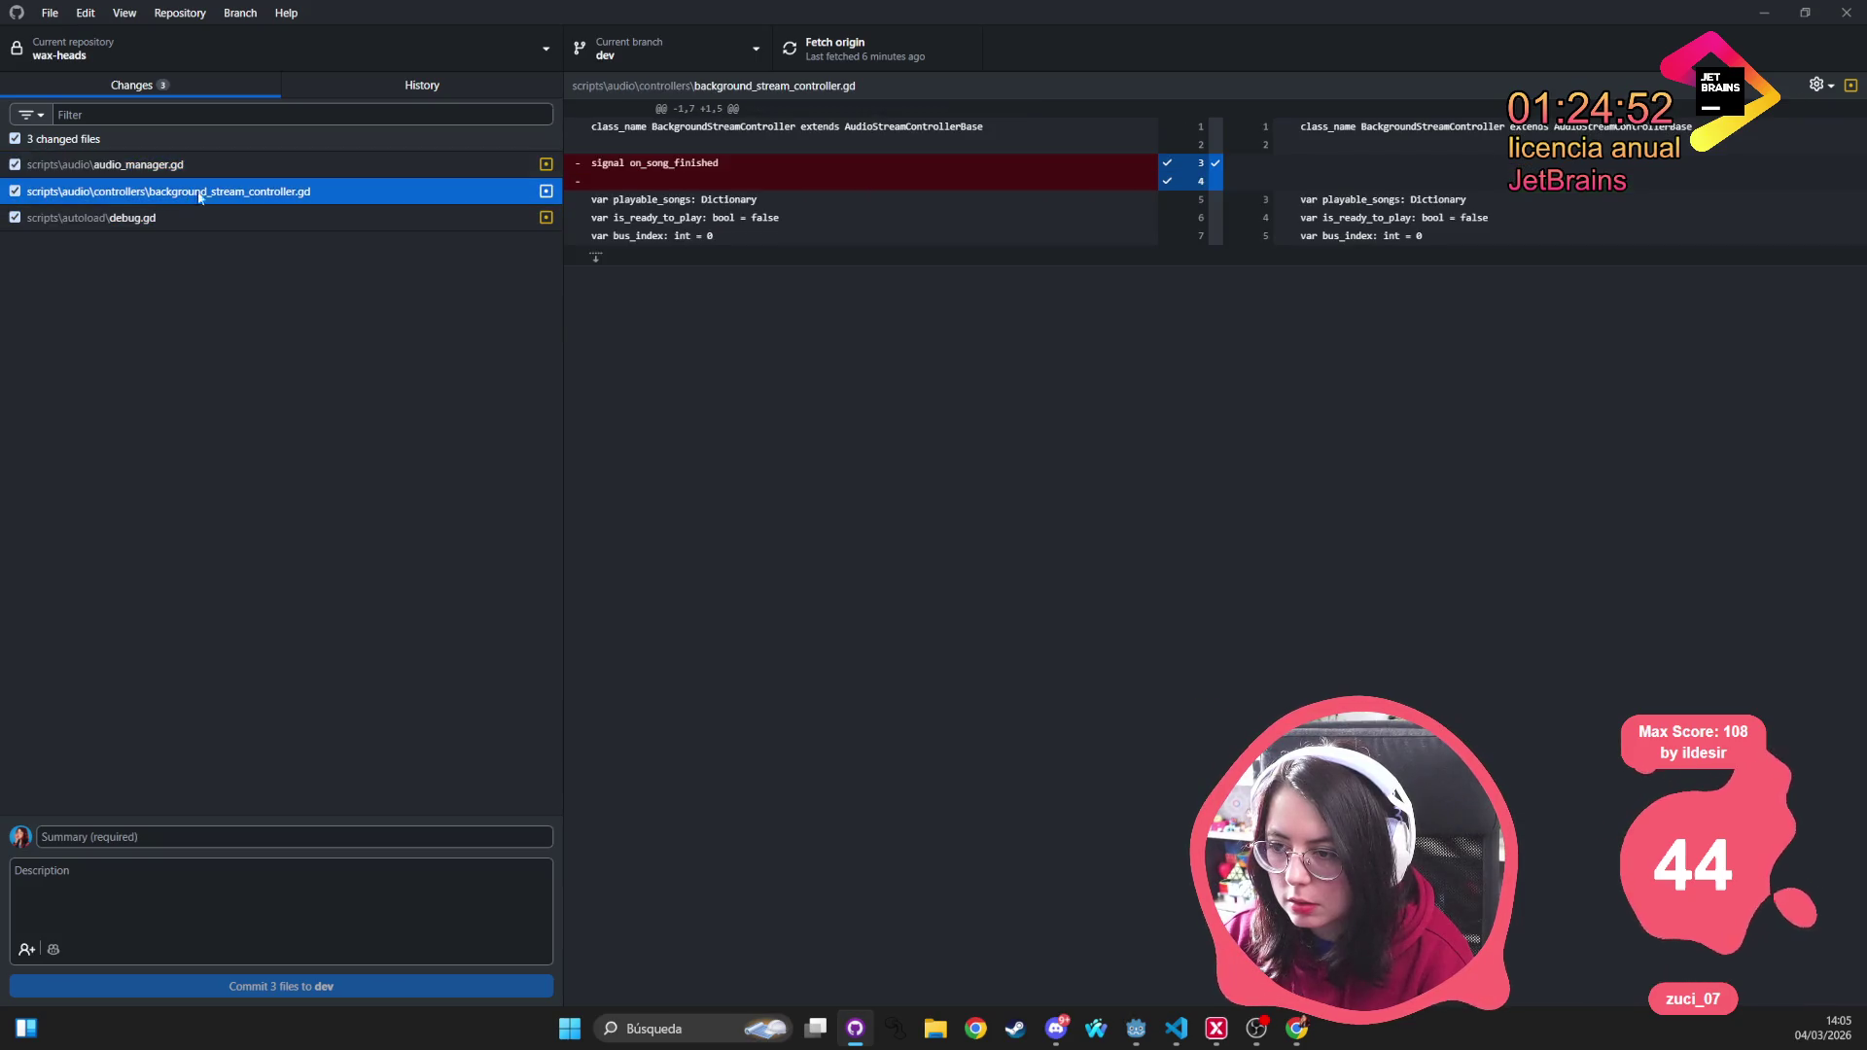
drag(719, 163, 629, 163)
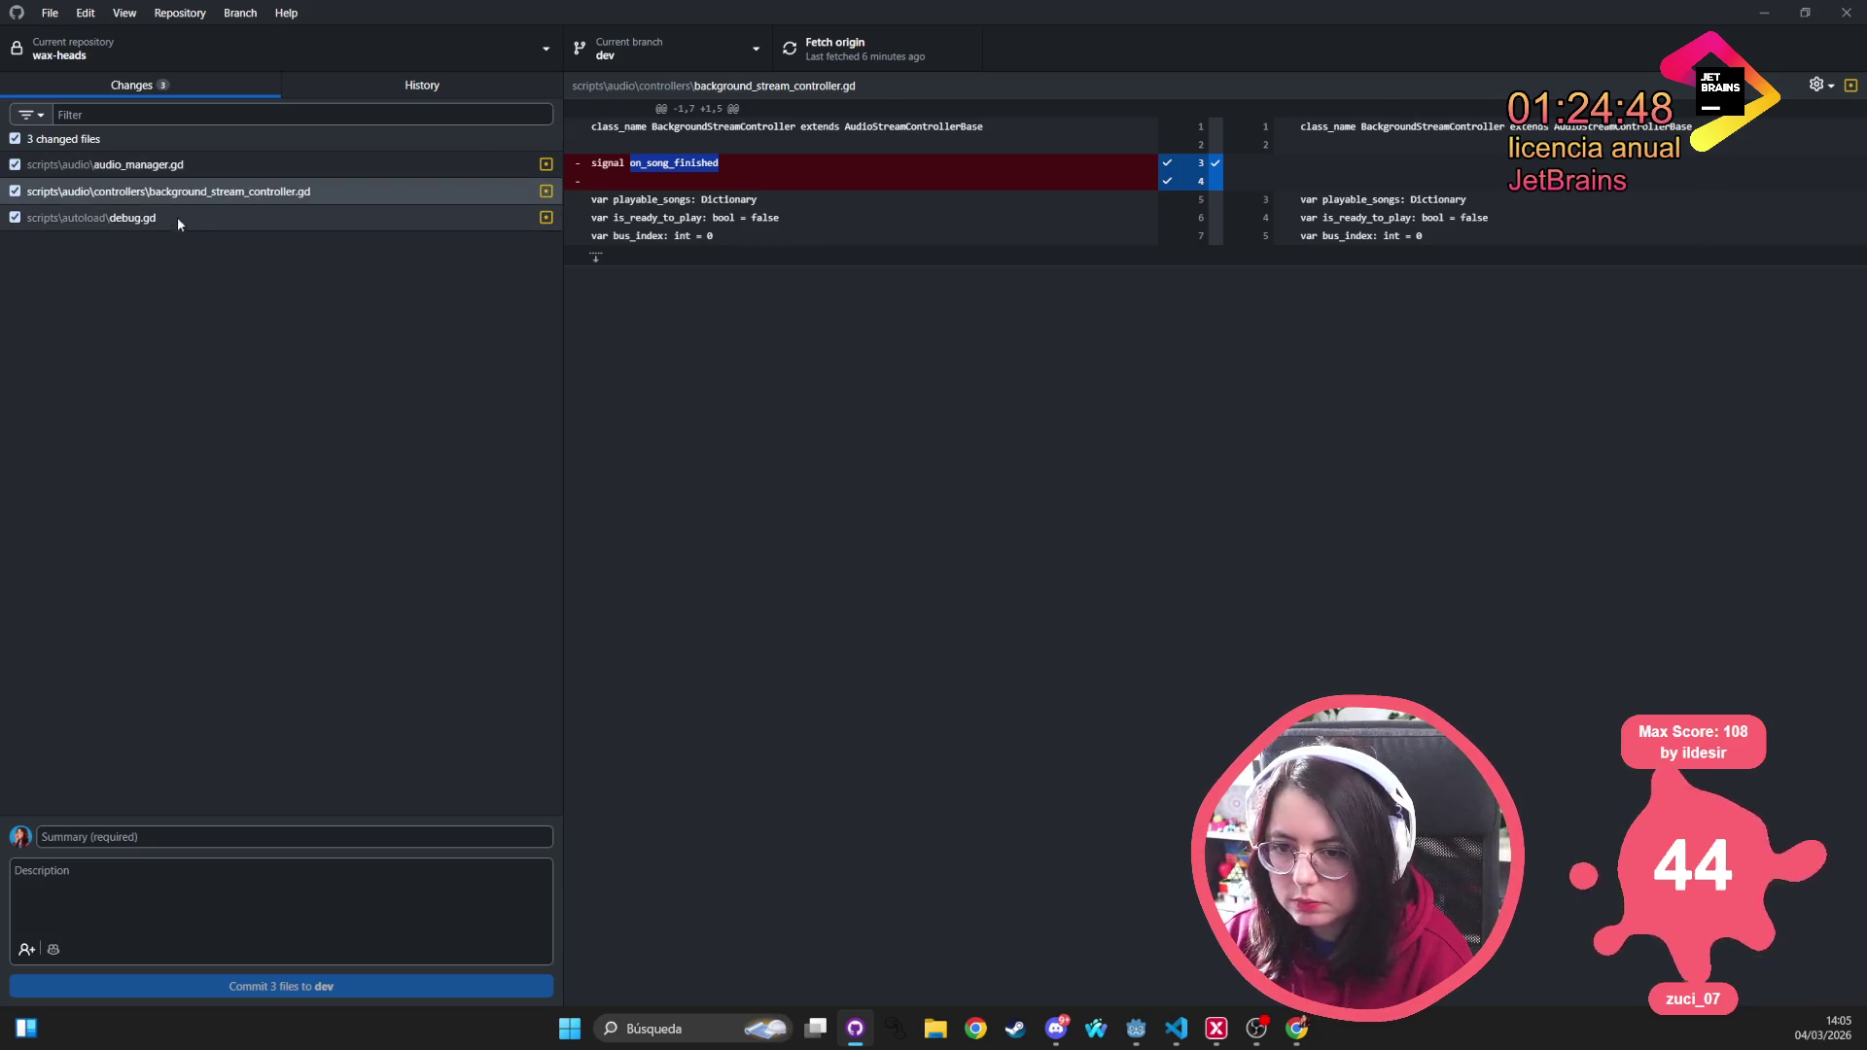
click(233, 238)
key(Down)
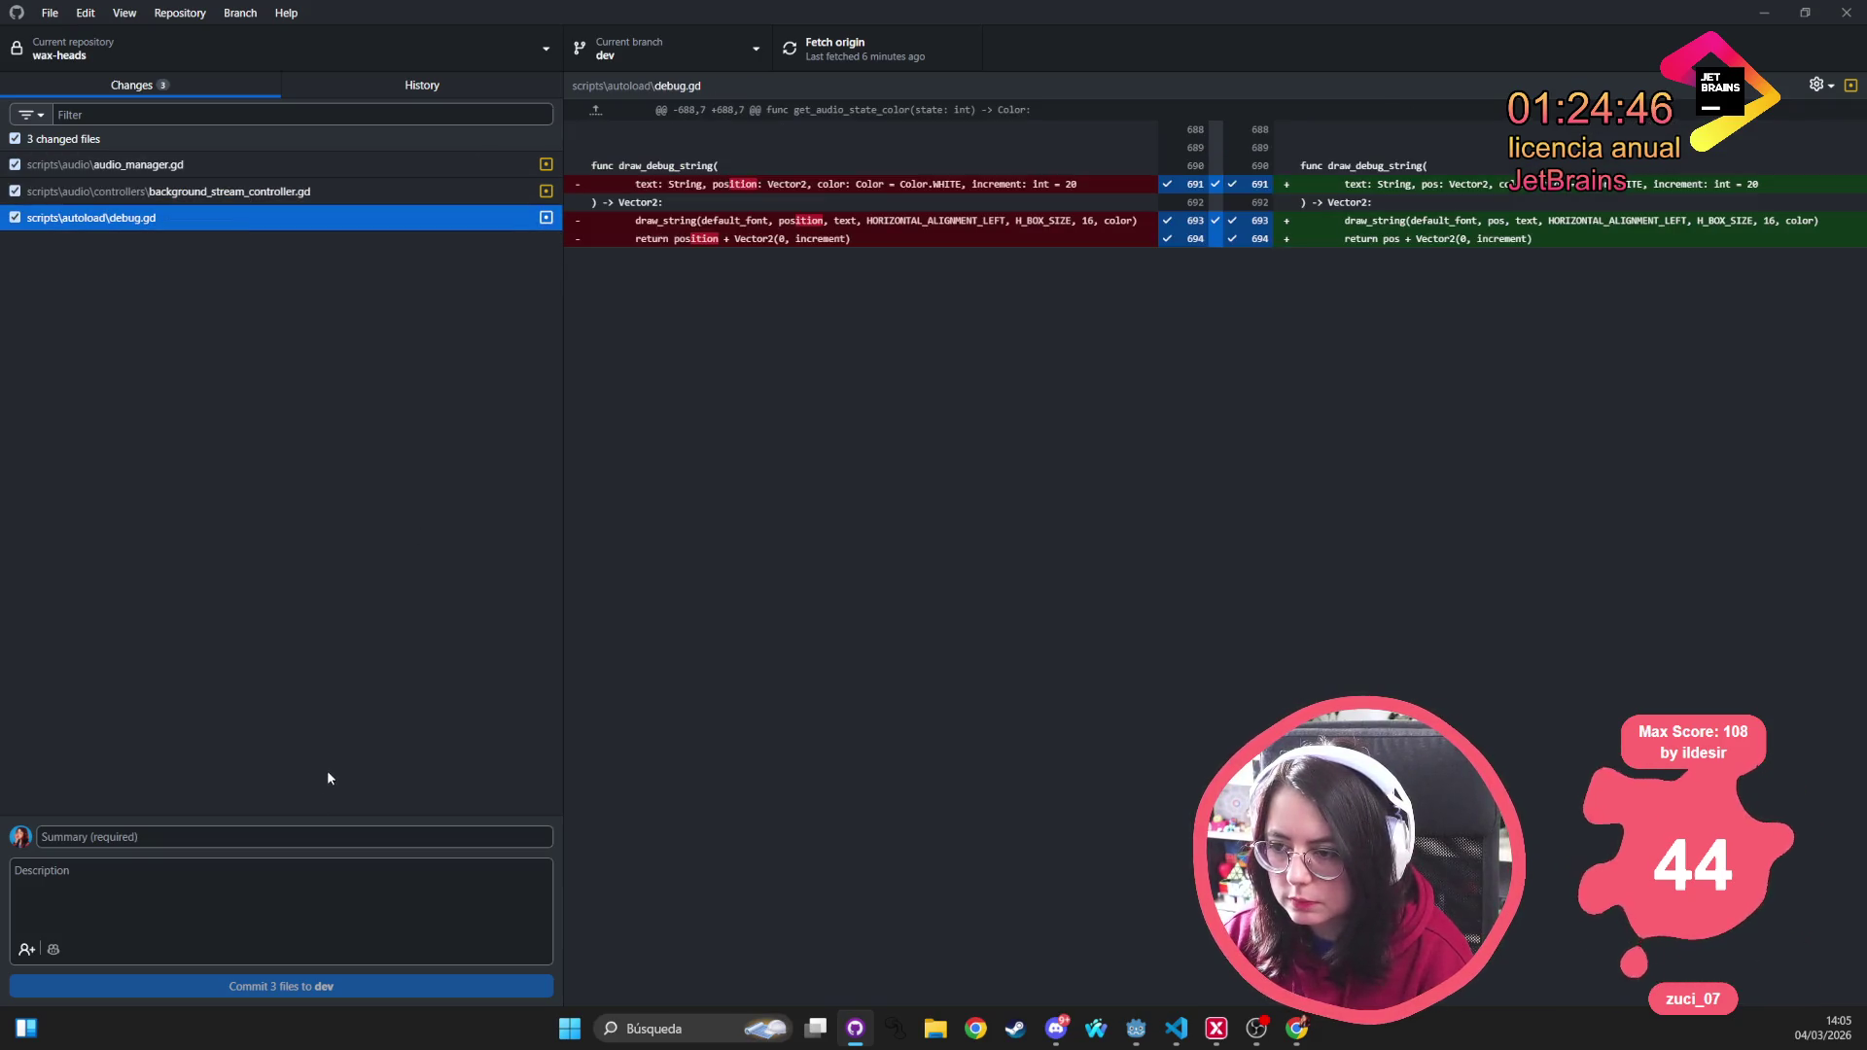
Commit the three files to dev as 'removed a few warnings from refactors' and minimize GitHub Desktop
click(180, 838)
text(removed)
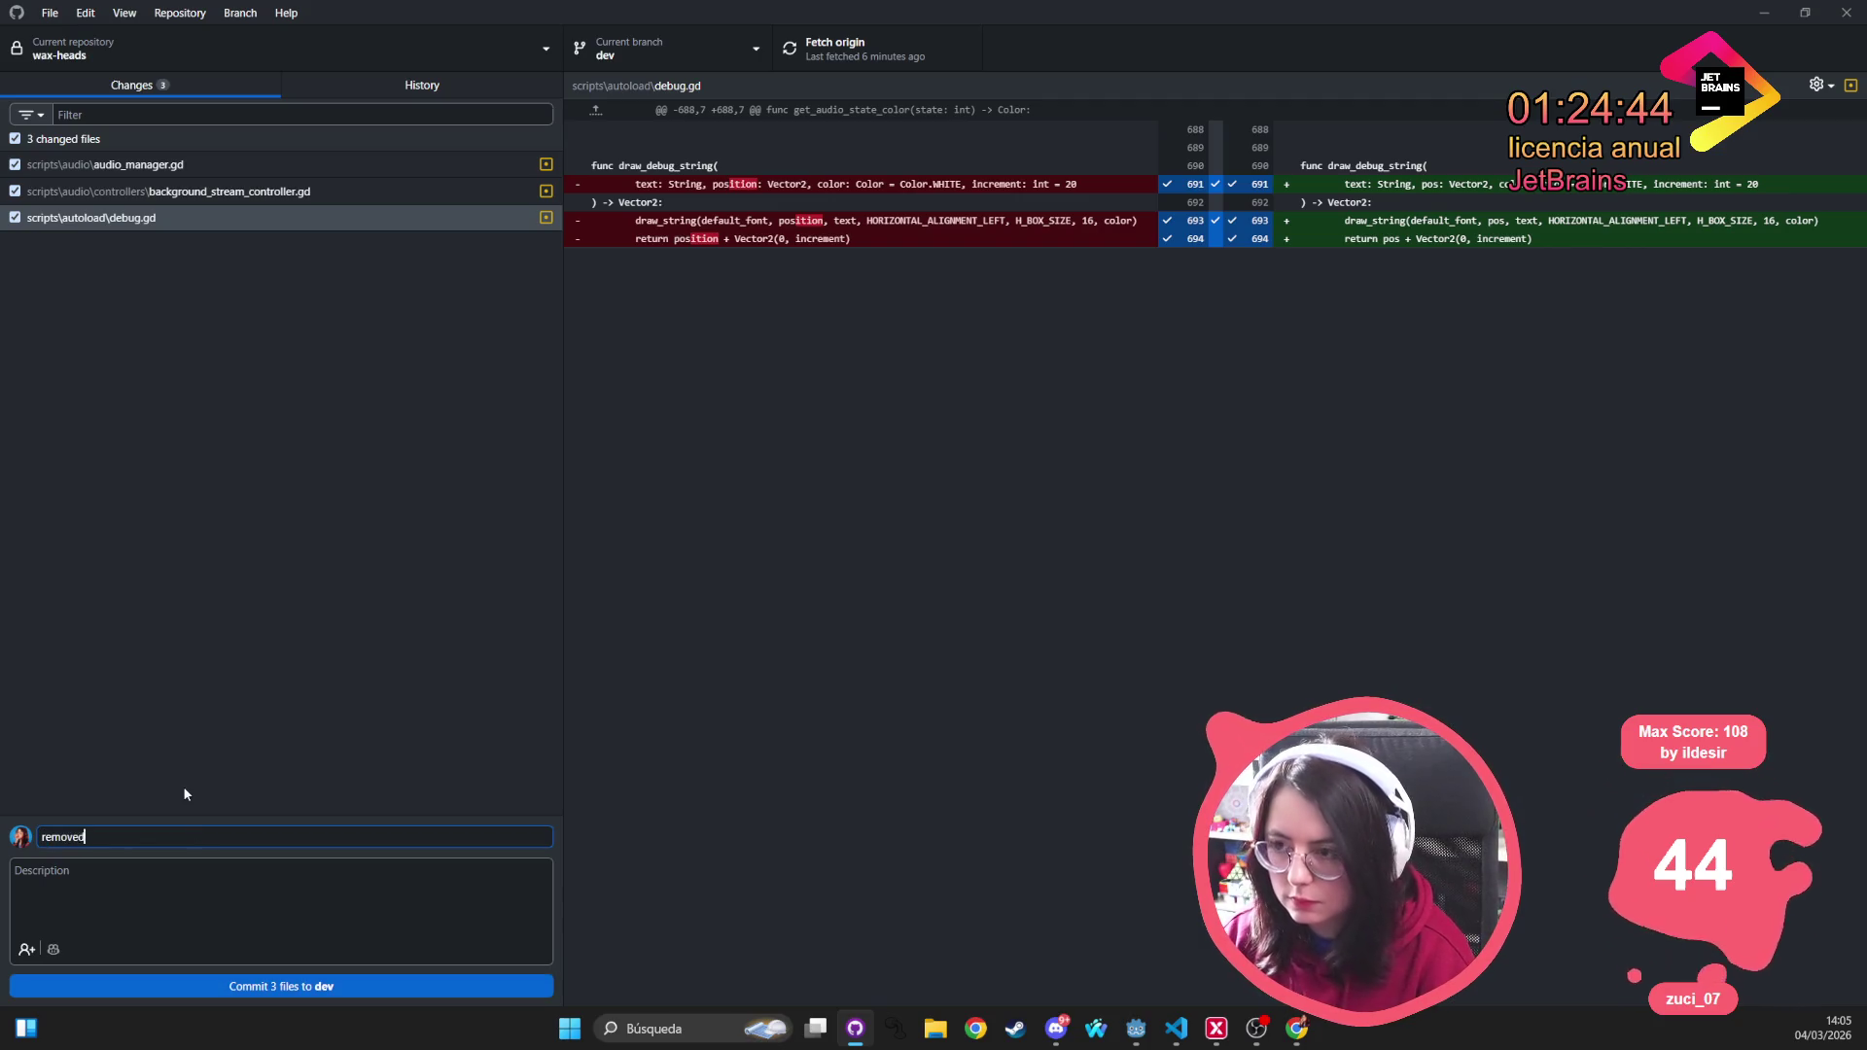
text( a few warnings from refactors)
click(336, 986)
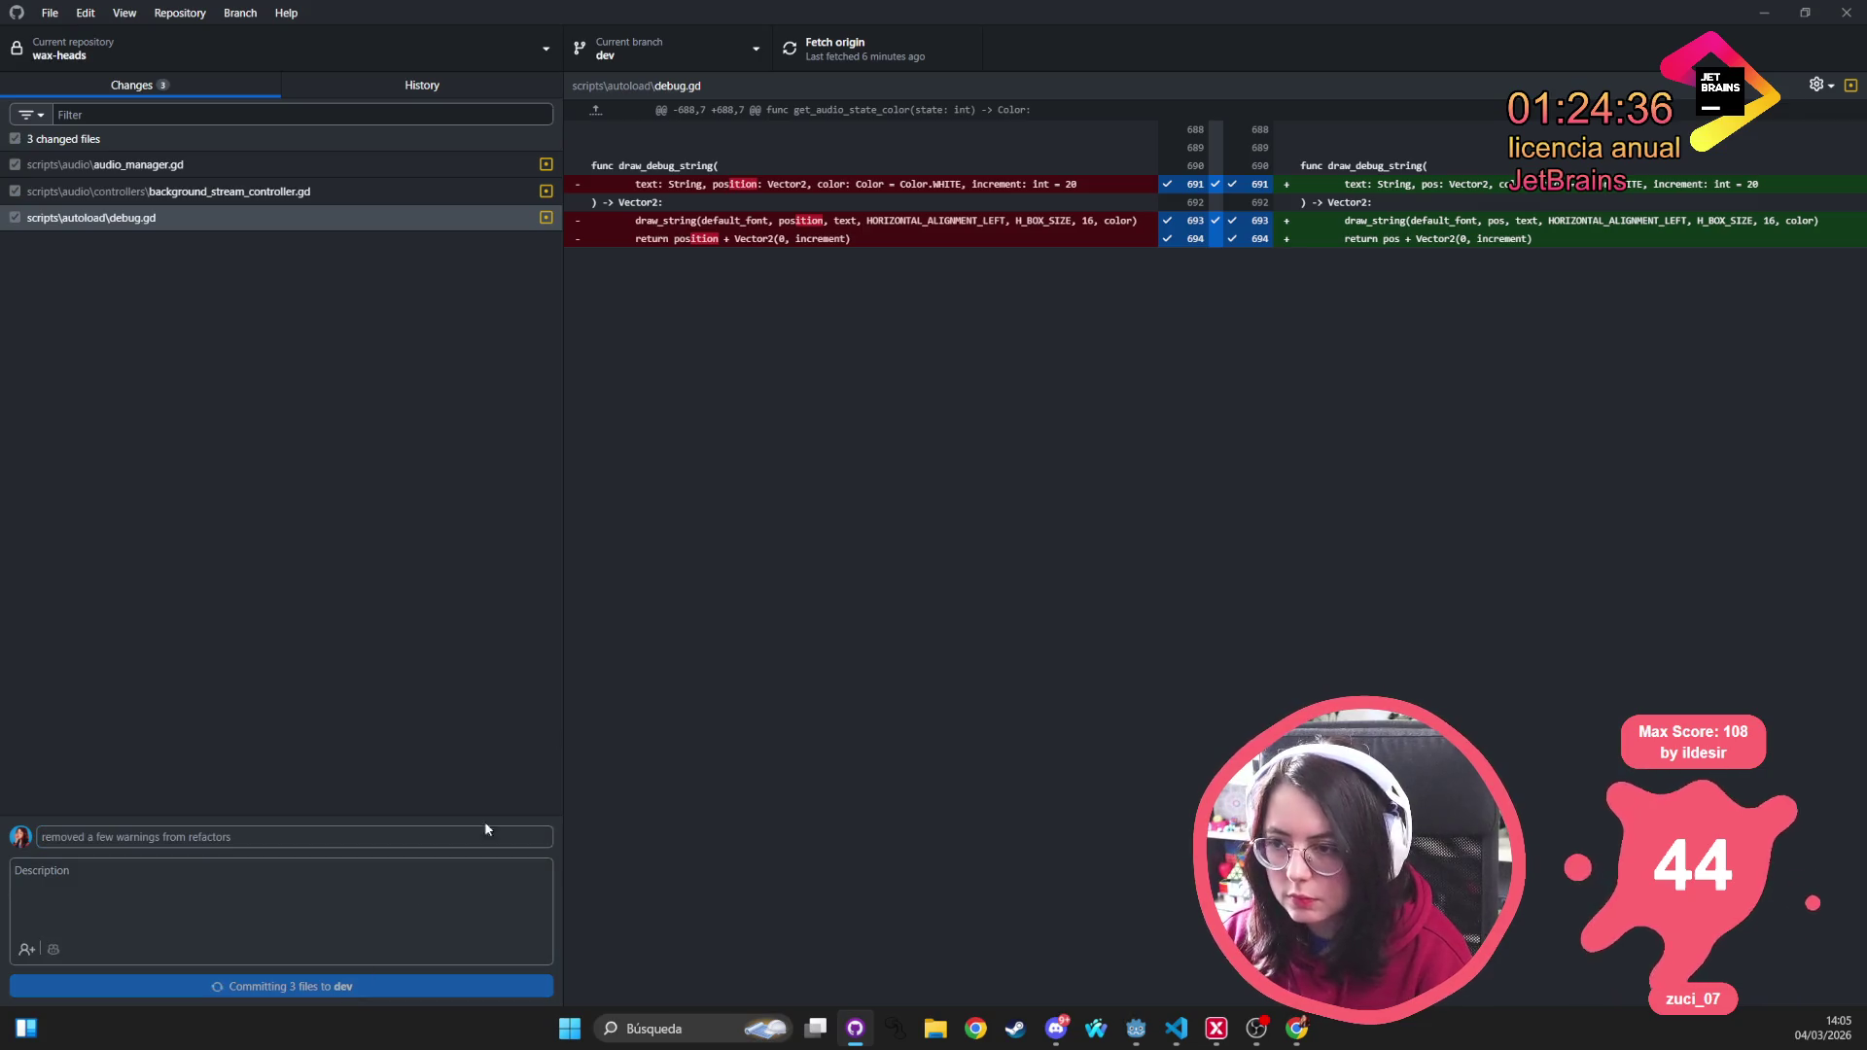
click(834, 49)
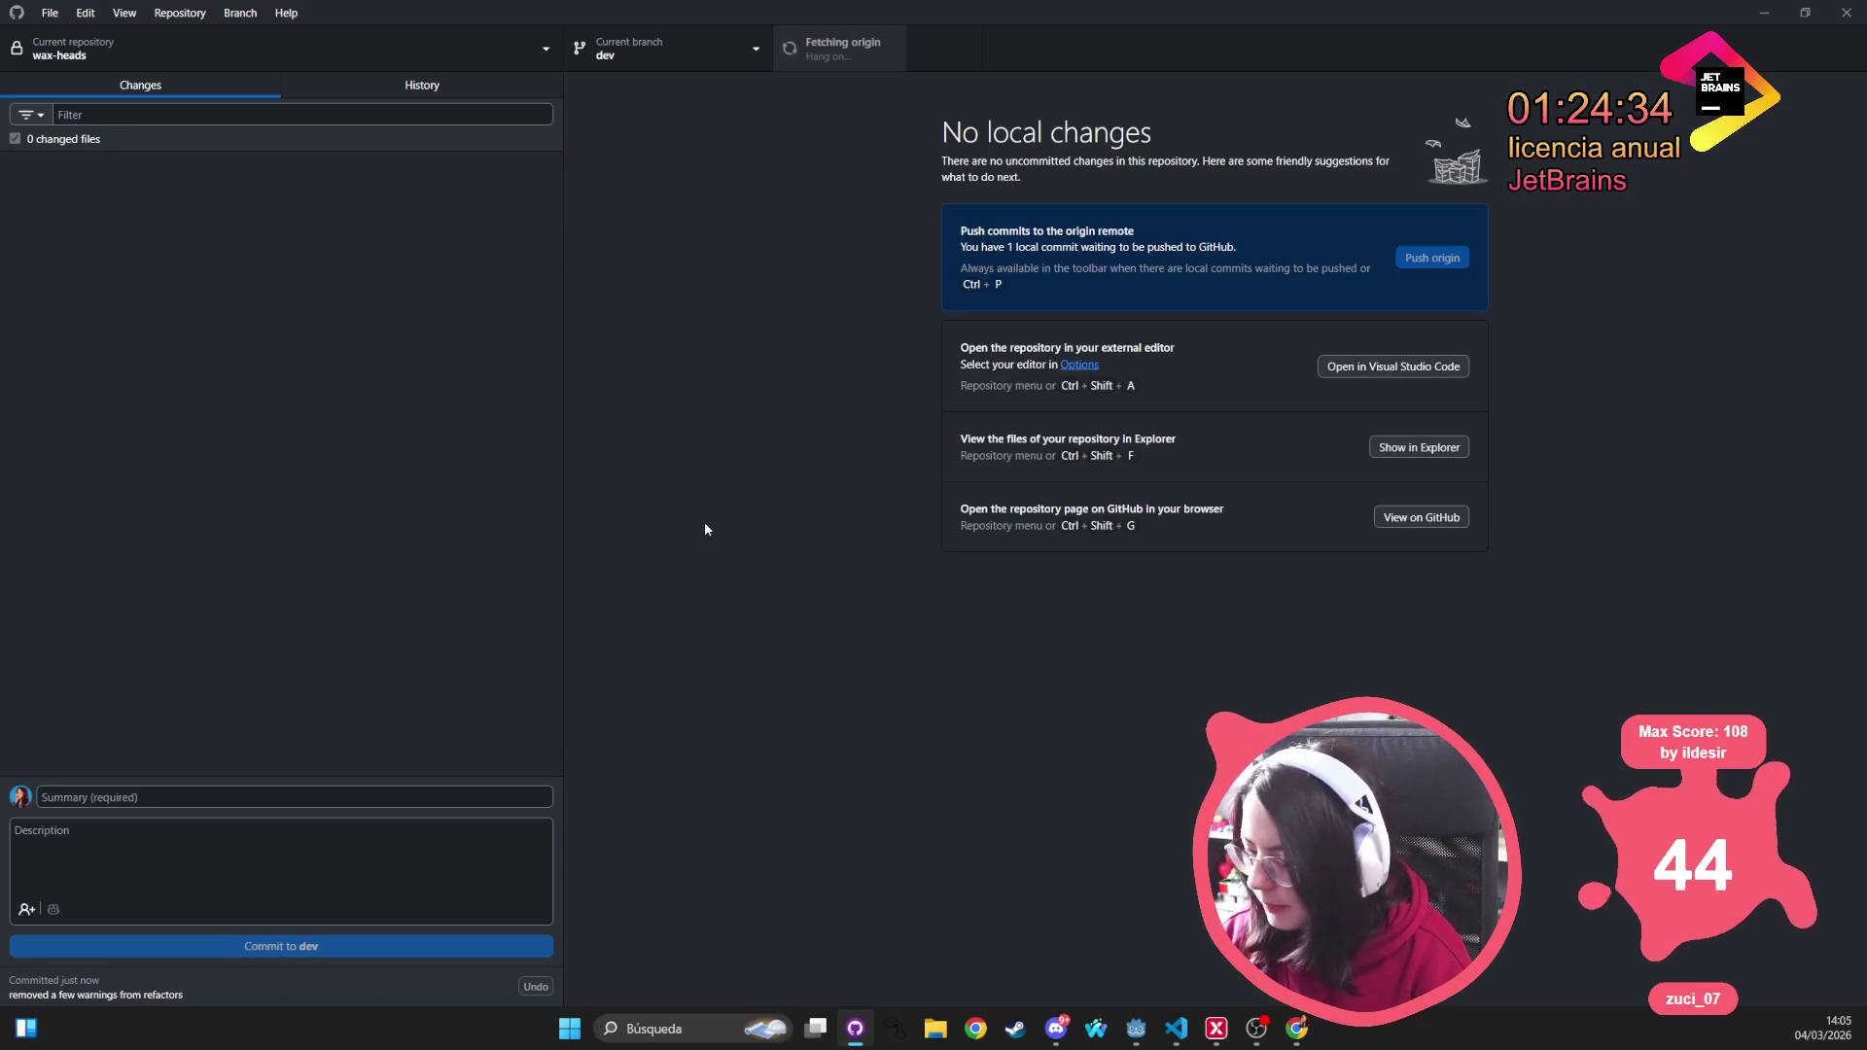
click(1763, 13)
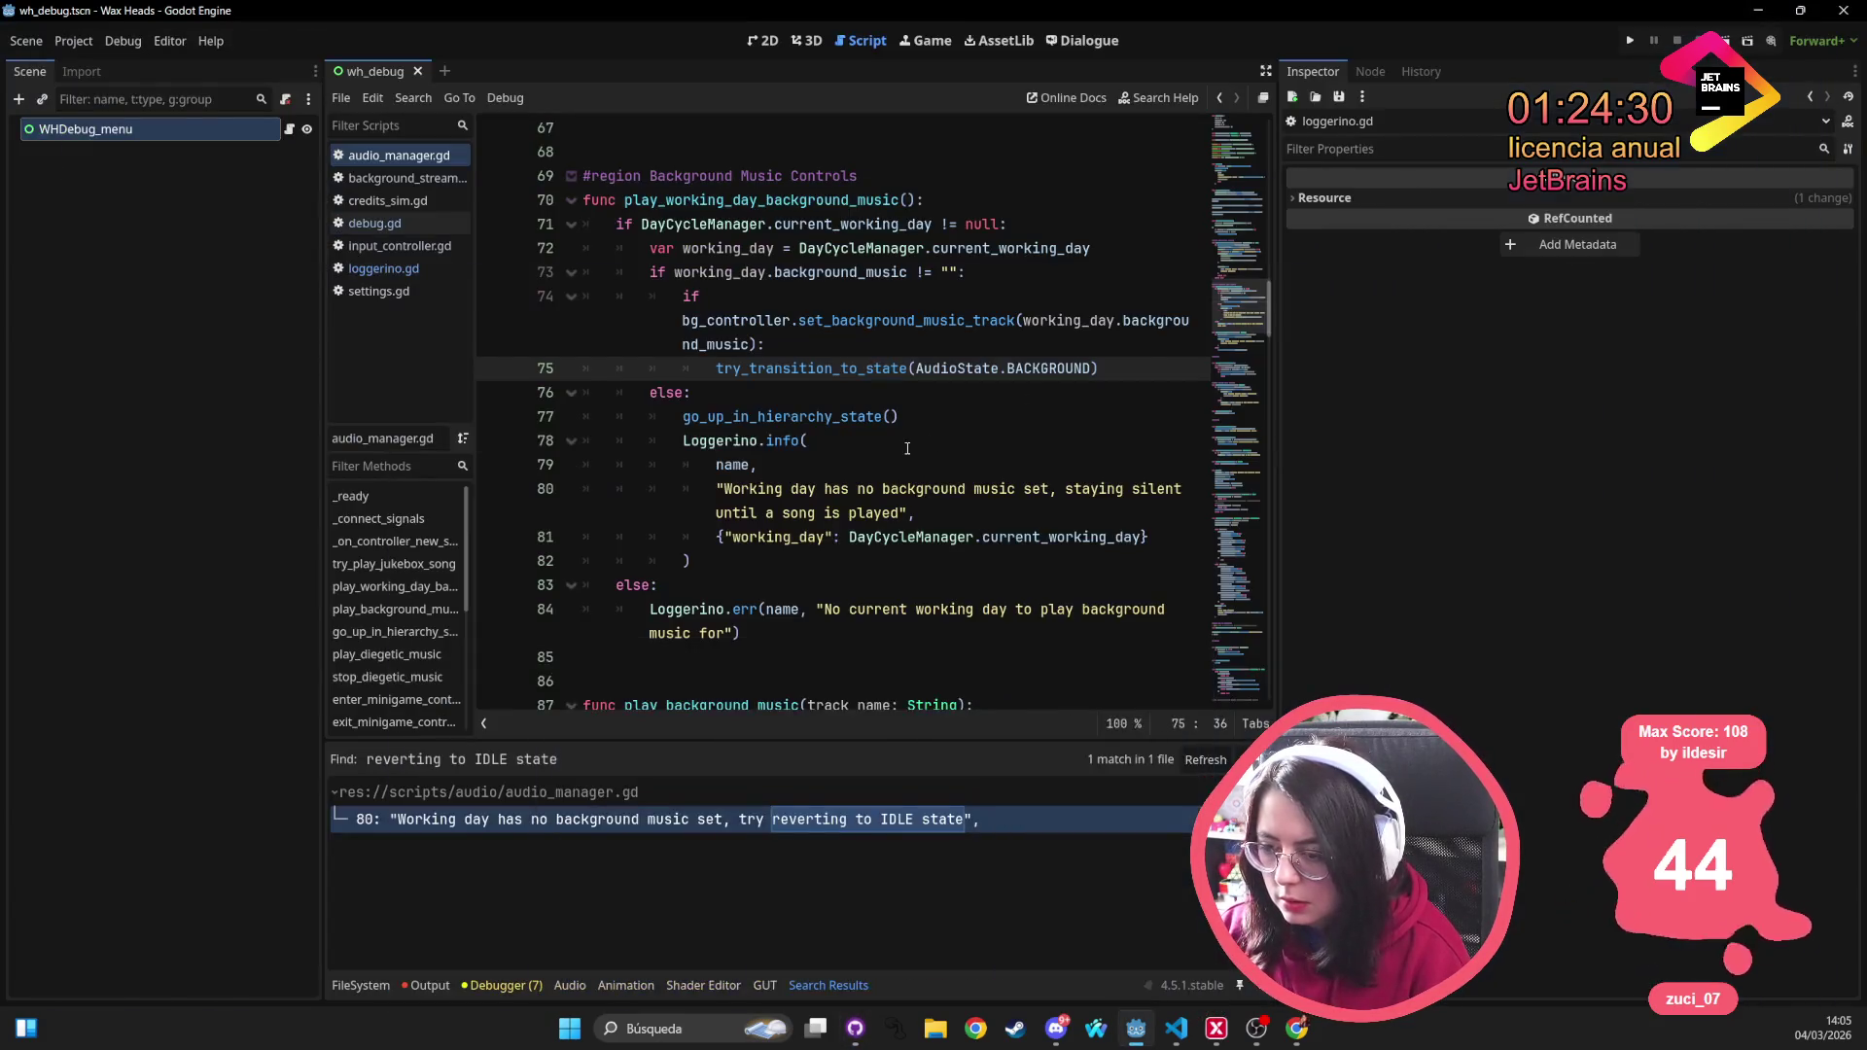
Refresh the script editor so Search Results show 0 matches for the old IDLE message, then go to the browser
click(907, 449)
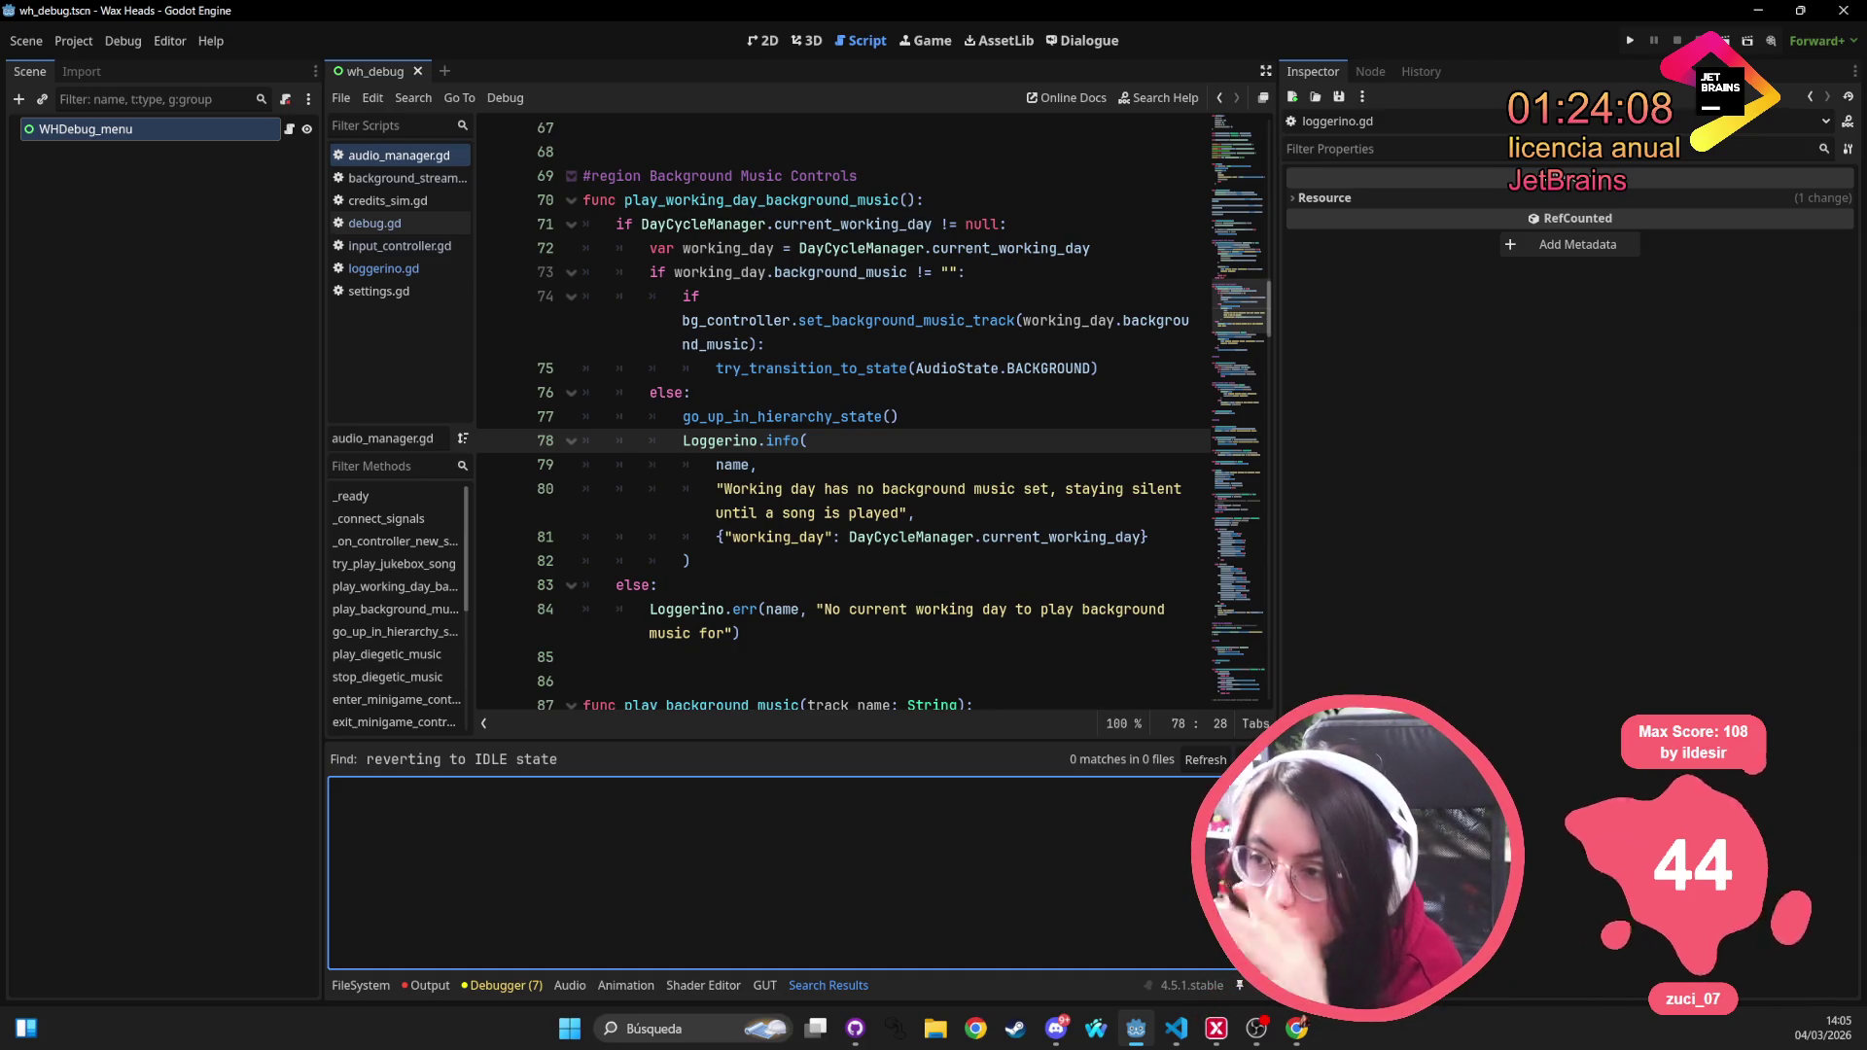
key(alt+Tab)
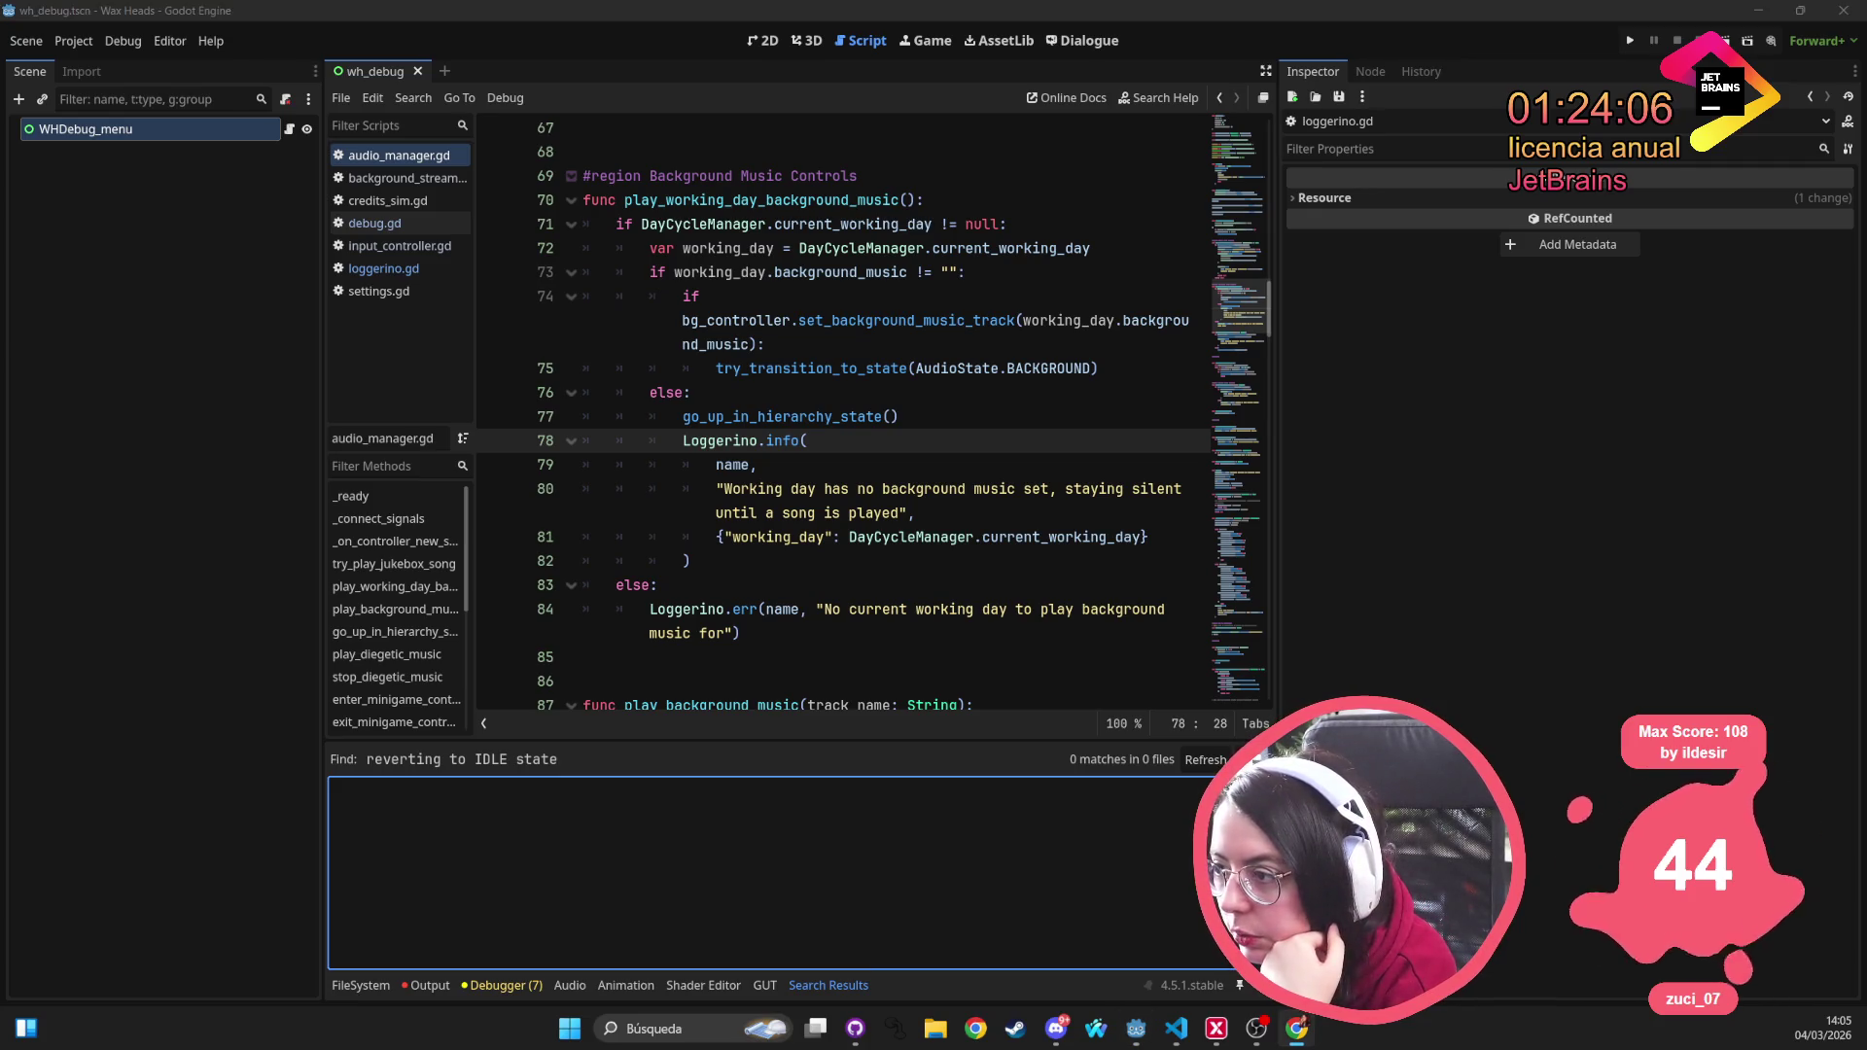
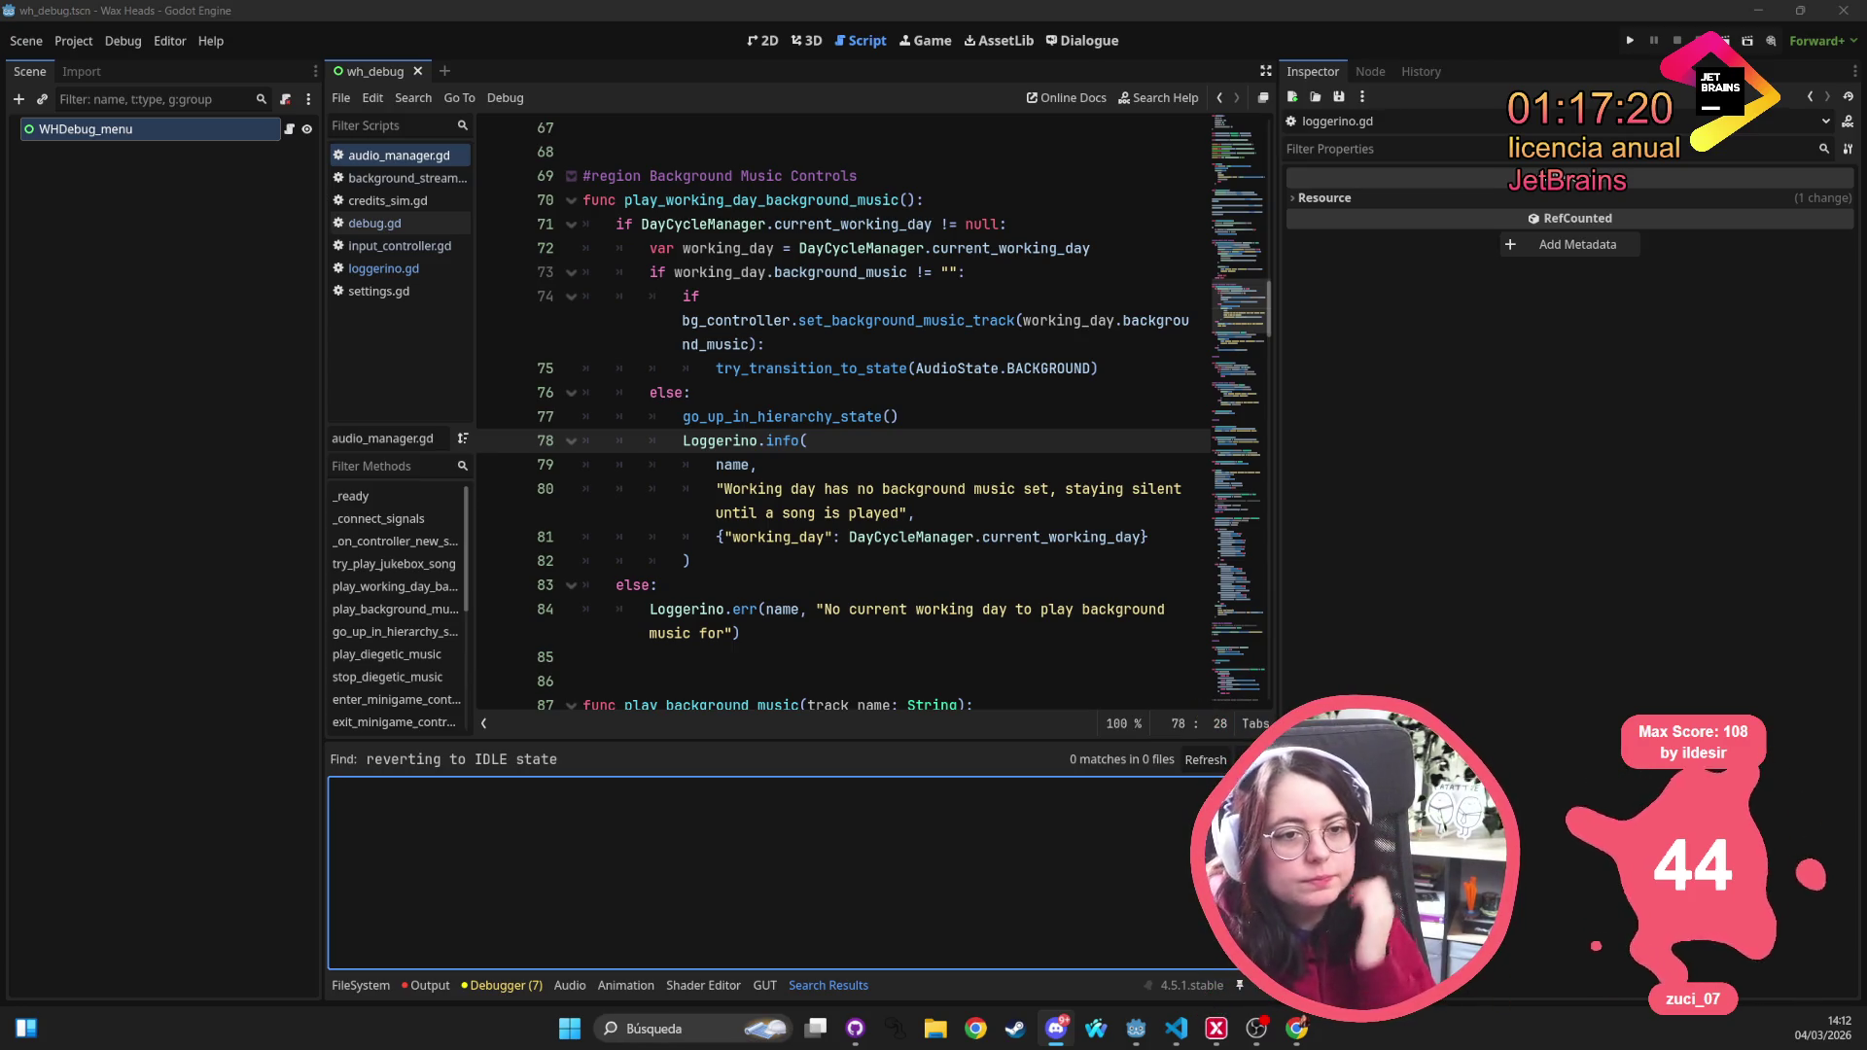
Show the parameter documentation for the Loggerino.err call on line 84
click(752, 609)
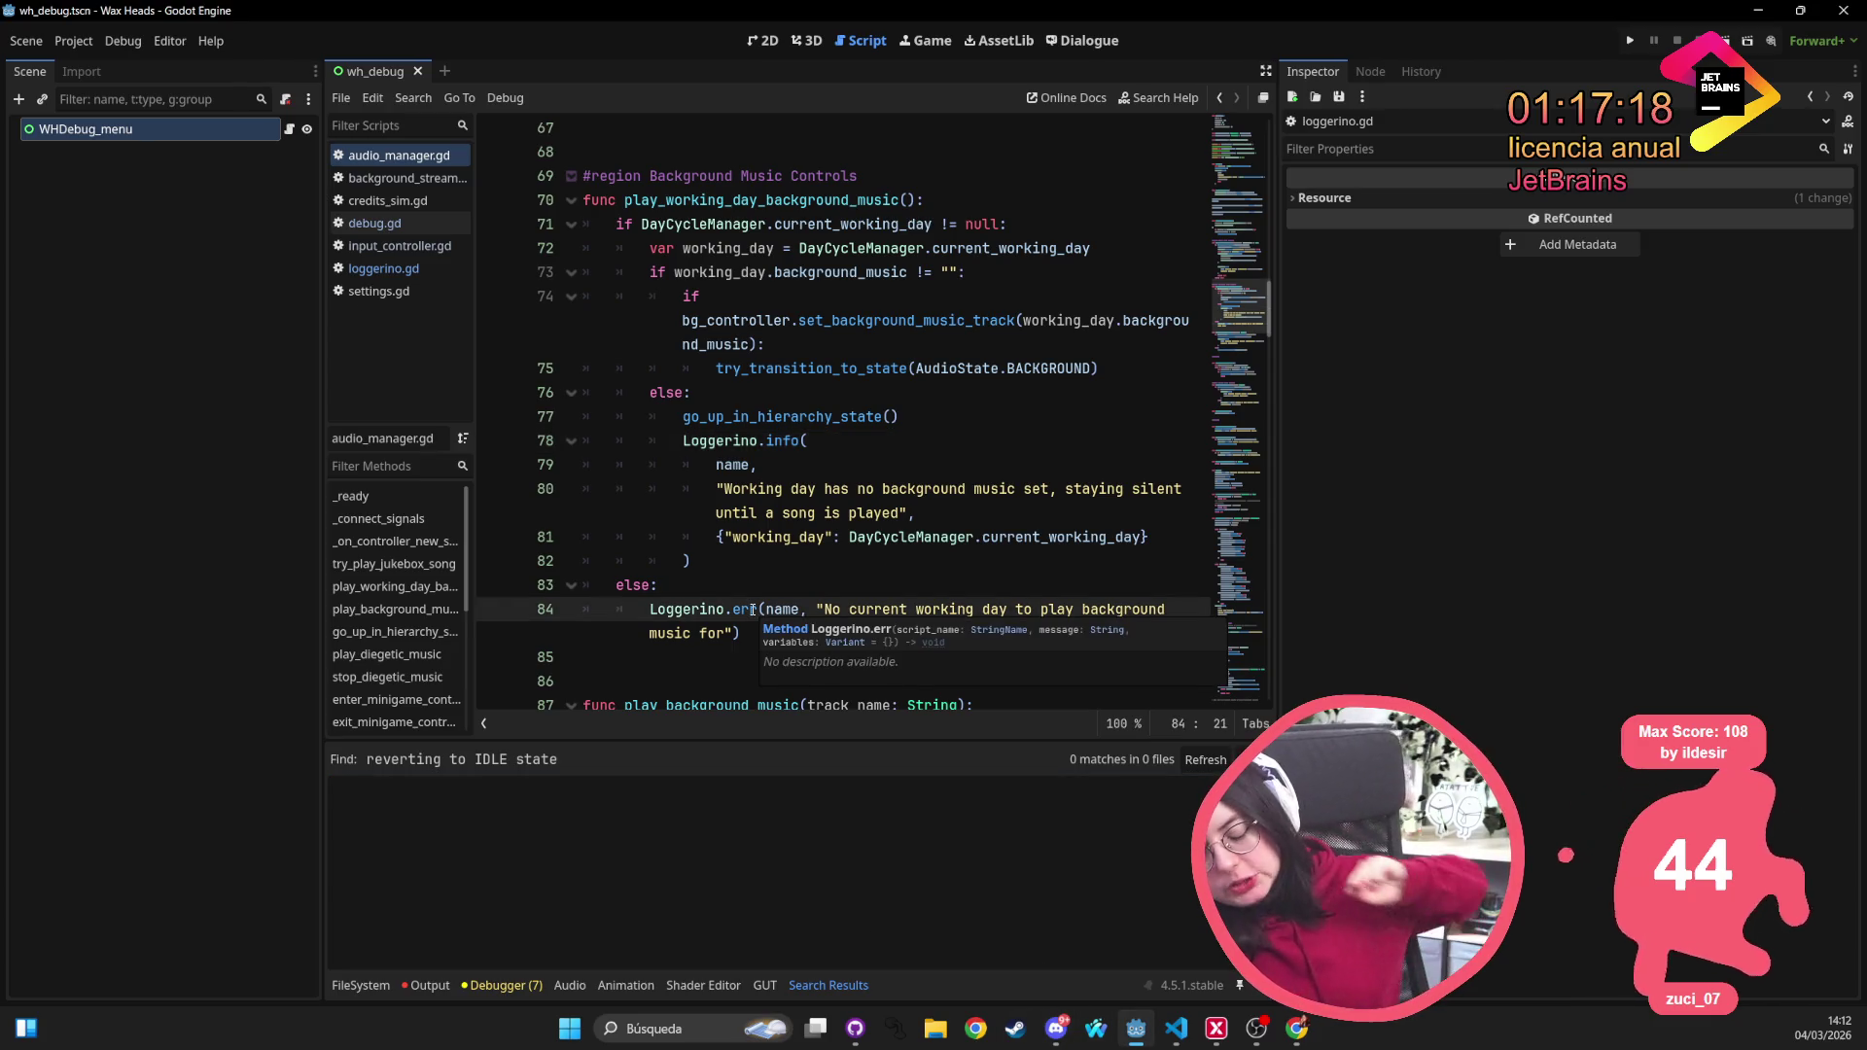